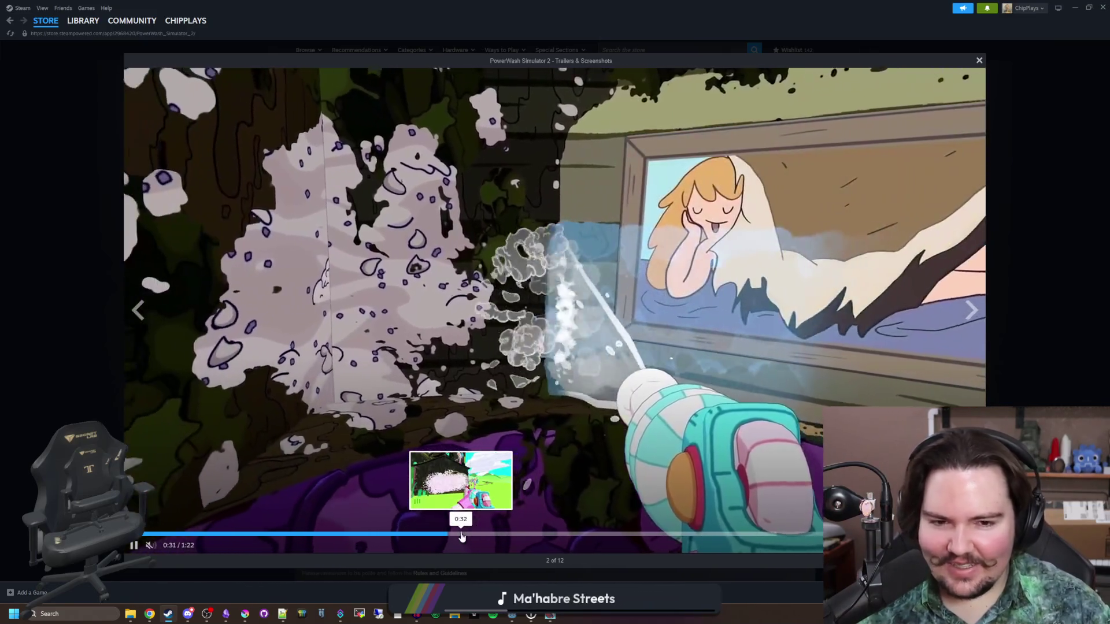
- Skip the PowerWash Simulator 2 trailer from 0:32 through to its end, then close the viewer
click(462, 535)
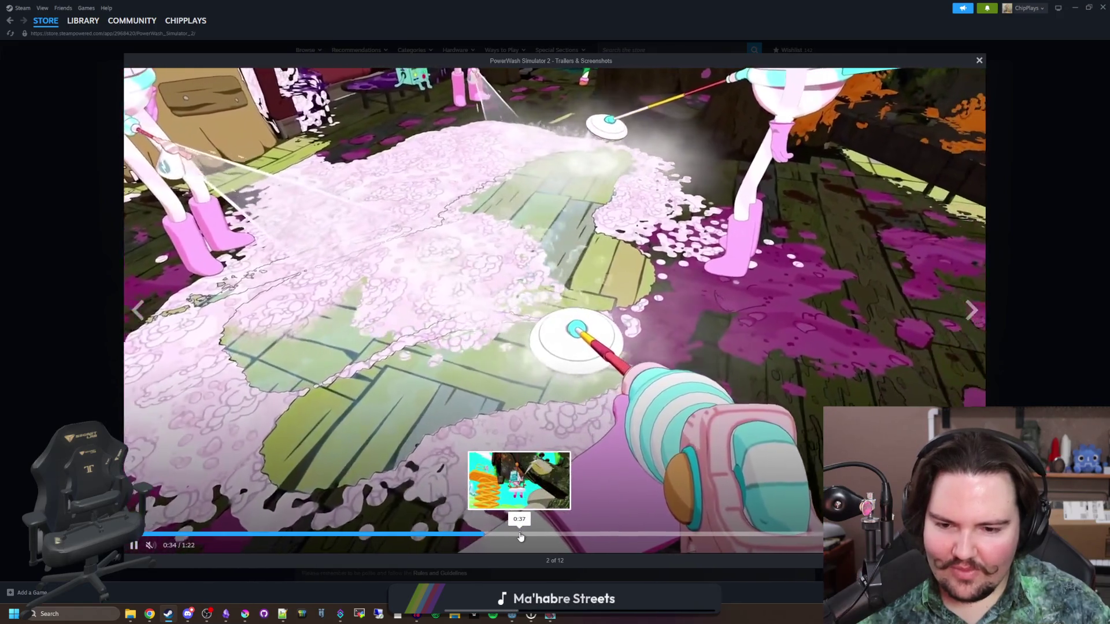
click(523, 535)
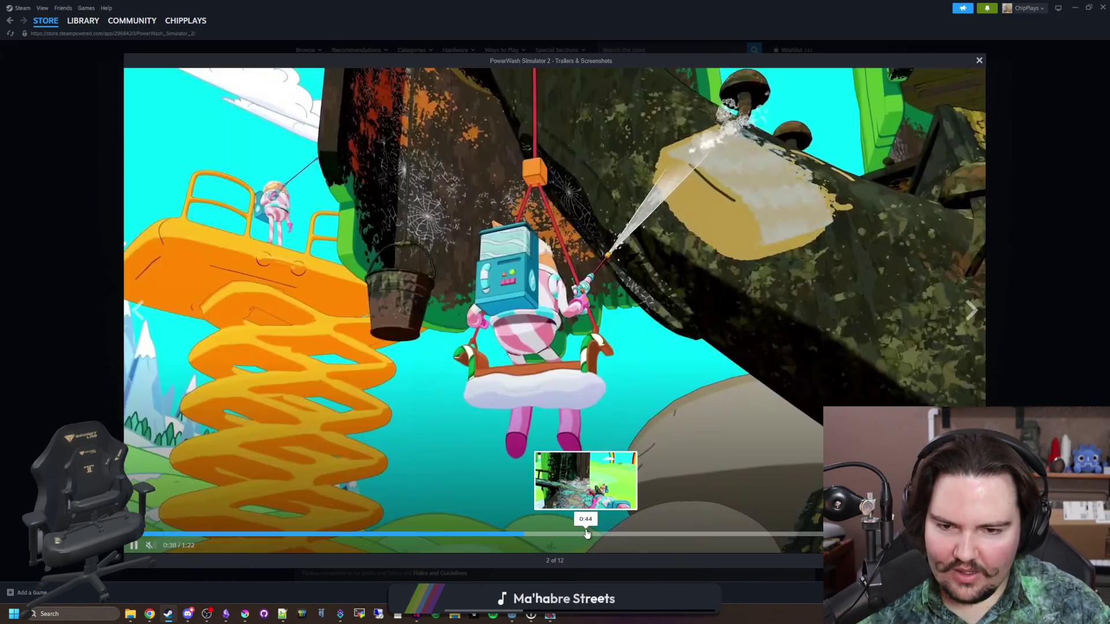
click(586, 533)
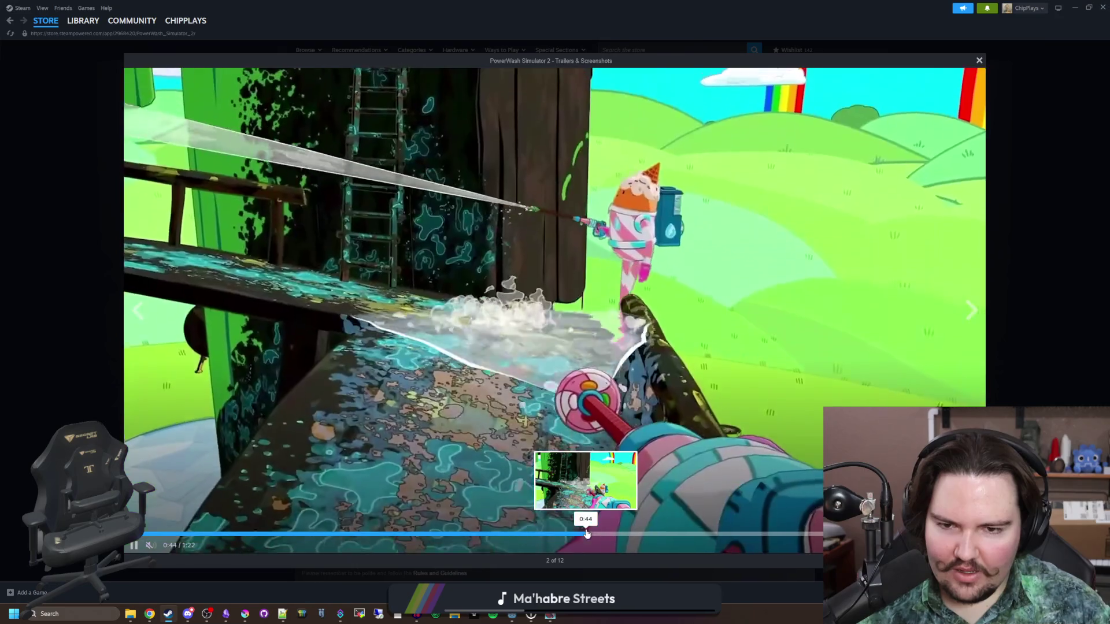
click(694, 534)
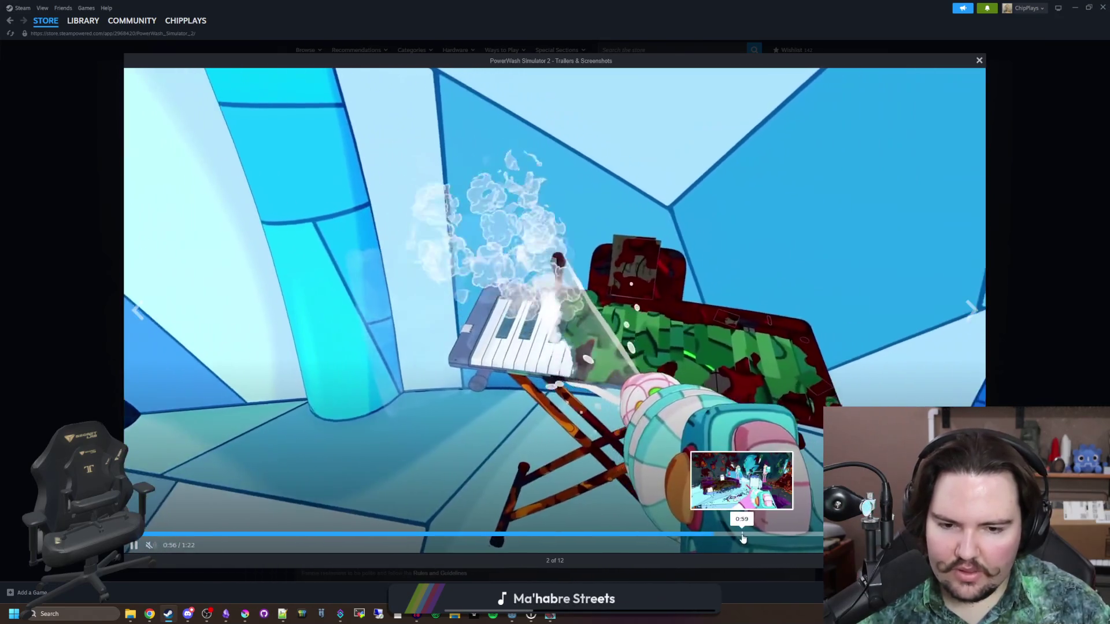
click(747, 532)
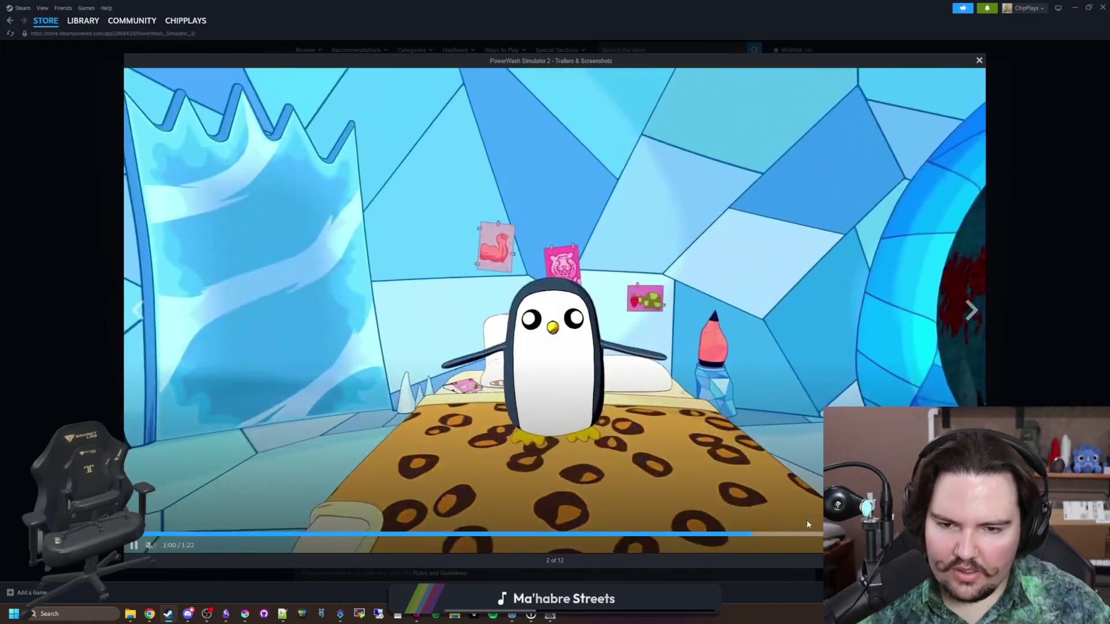
click(832, 533)
click(901, 533)
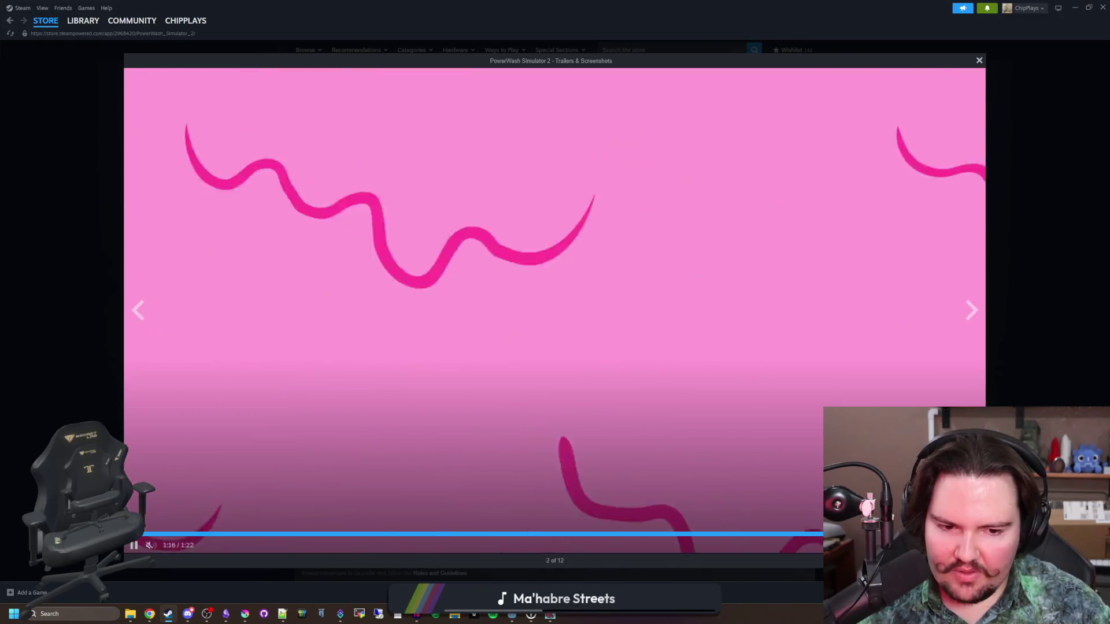
click(991, 314)
scroll(441, 408, down, 10)
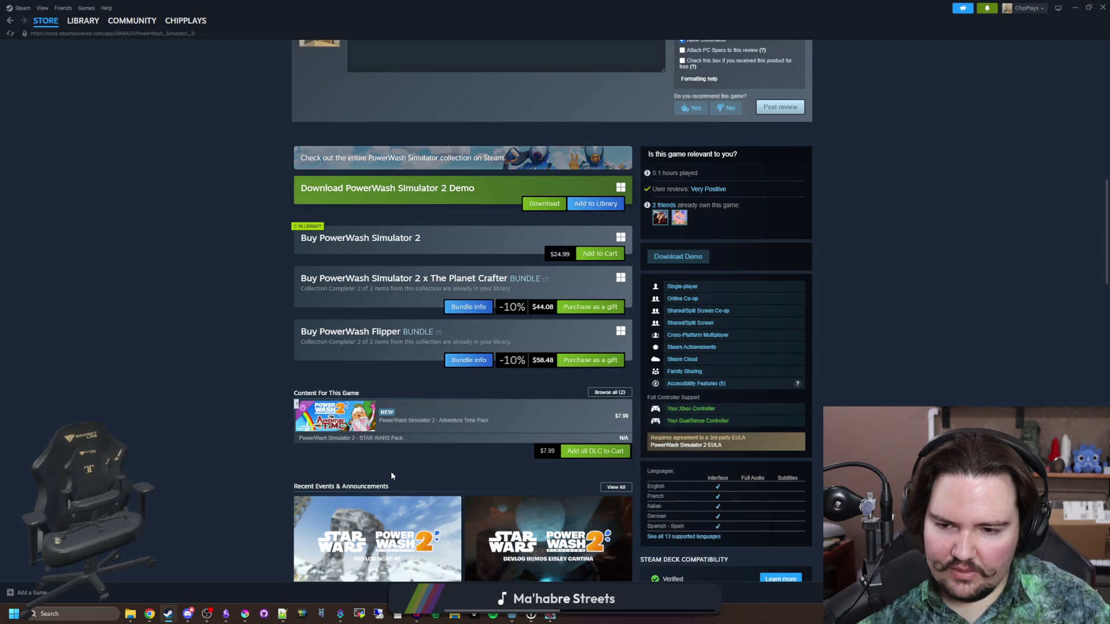
click(418, 427)
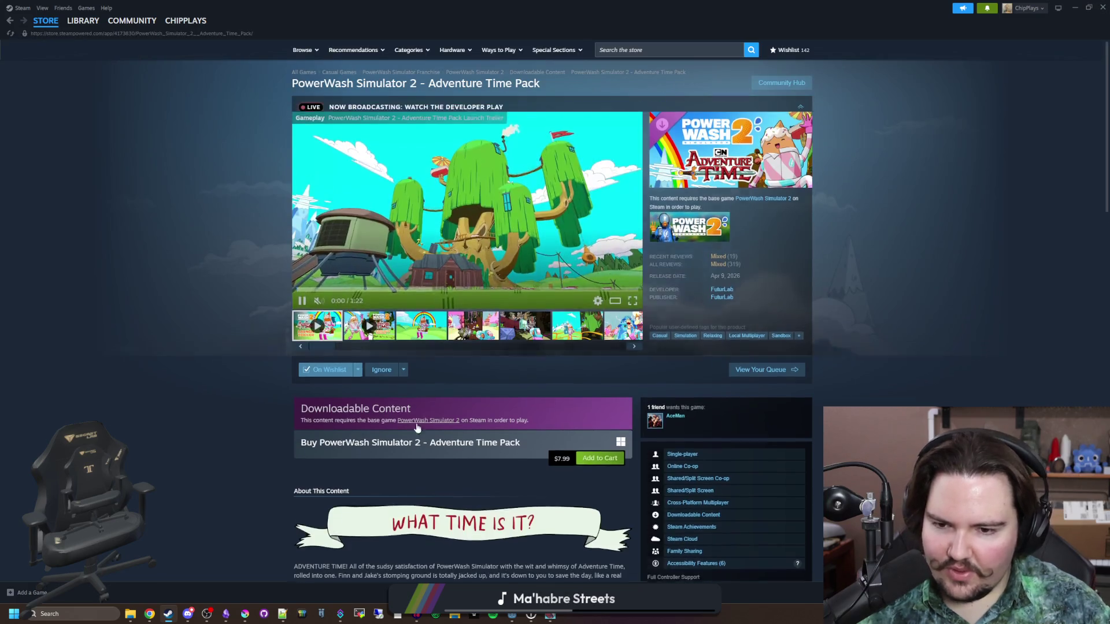
scroll(396, 416, down, 10)
scroll(397, 419, down, 15)
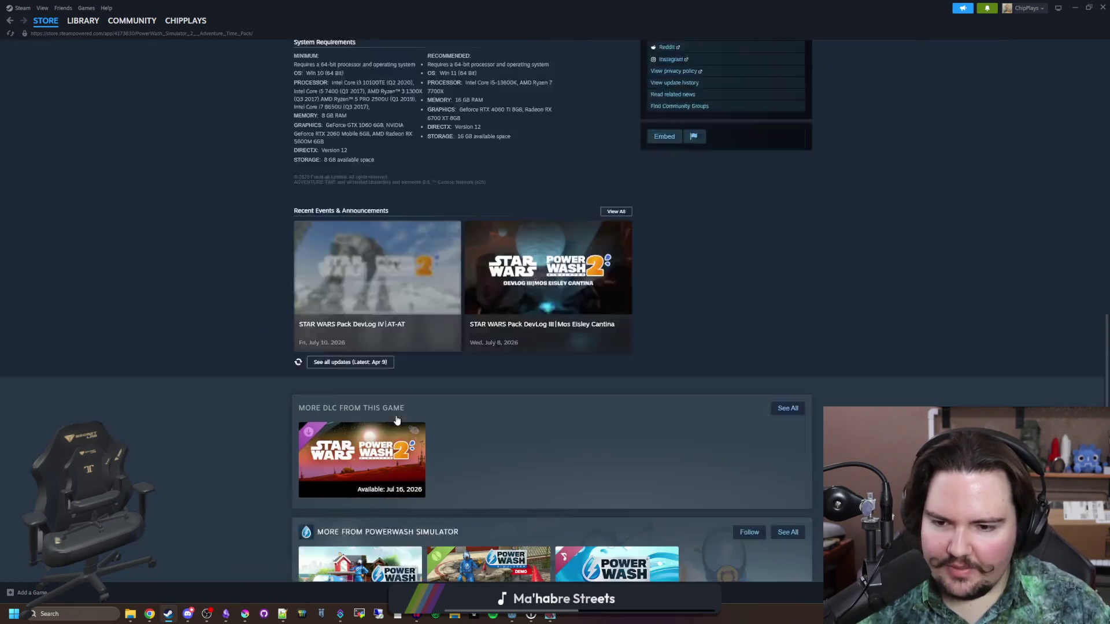
scroll(399, 406, down, 15)
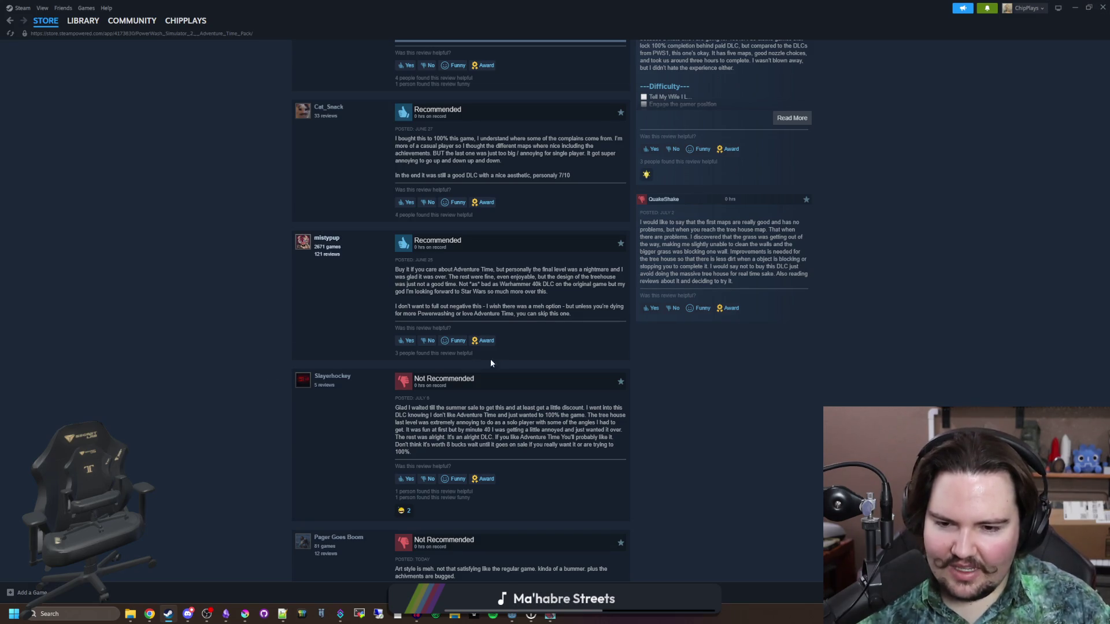
scroll(497, 363, down, 4)
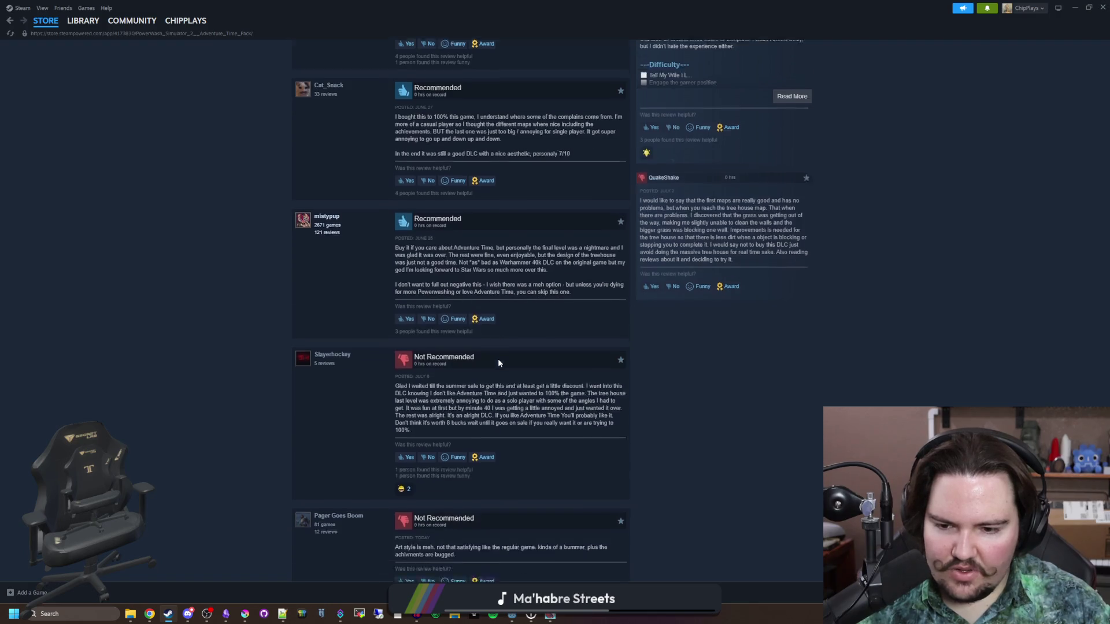
key(alt+Left)
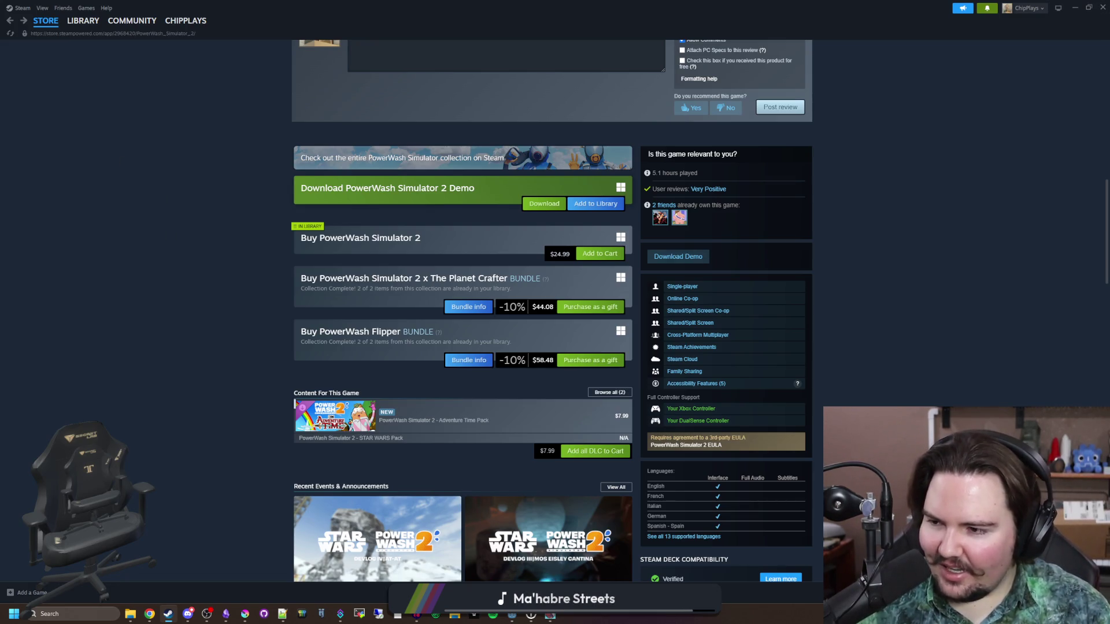
- Scroll the PowerWash Simulator 2 store page and open the FuturLab developer page
scroll(128, 278, down, 20)
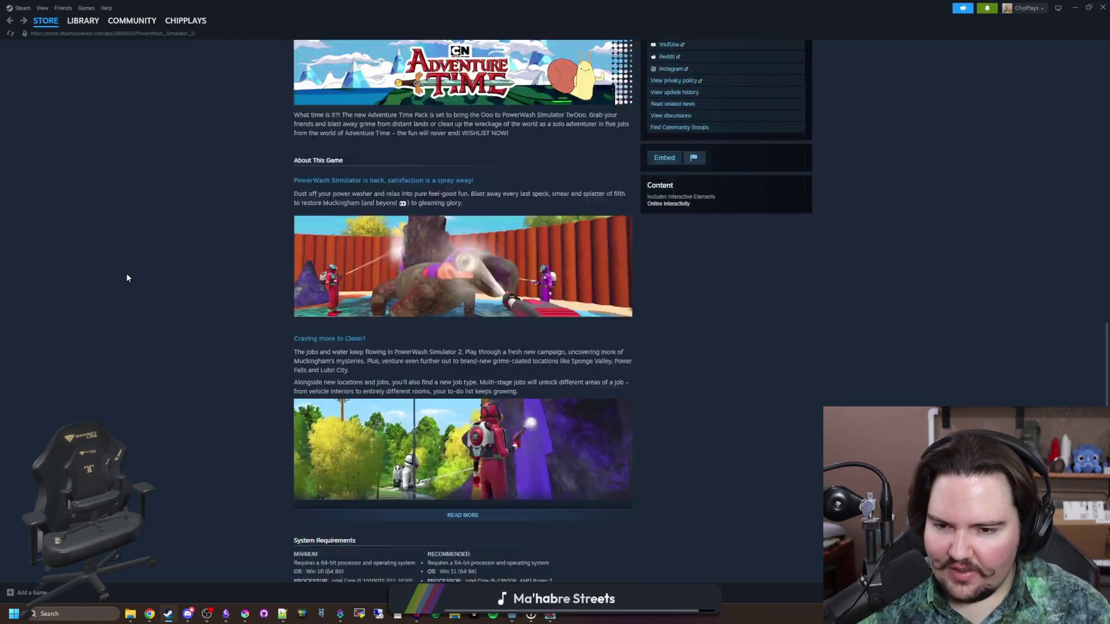
scroll(220, 324, down, 15)
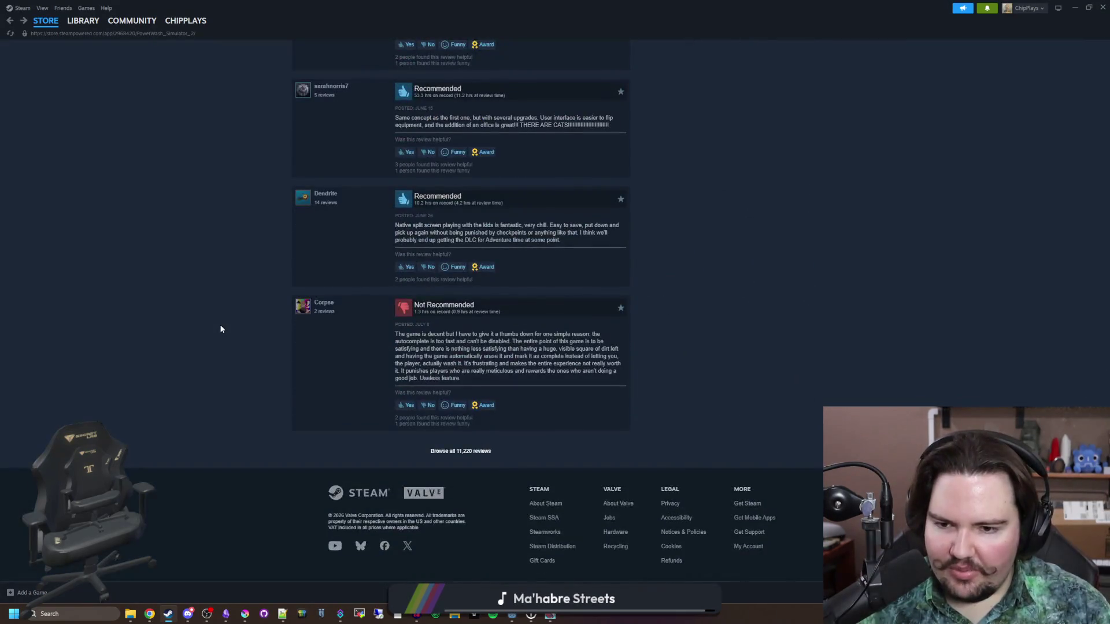
scroll(220, 324, up, 20)
scroll(223, 282, up, 10)
scroll(223, 282, down, 2)
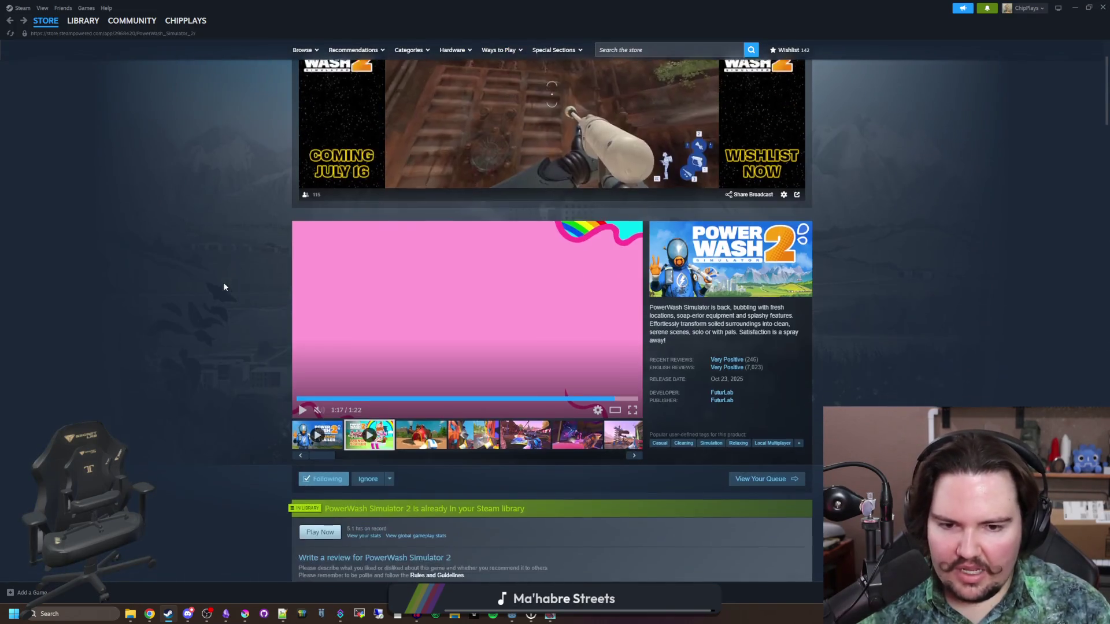
scroll(407, 291, down, 2)
mouse_move(737, 251)
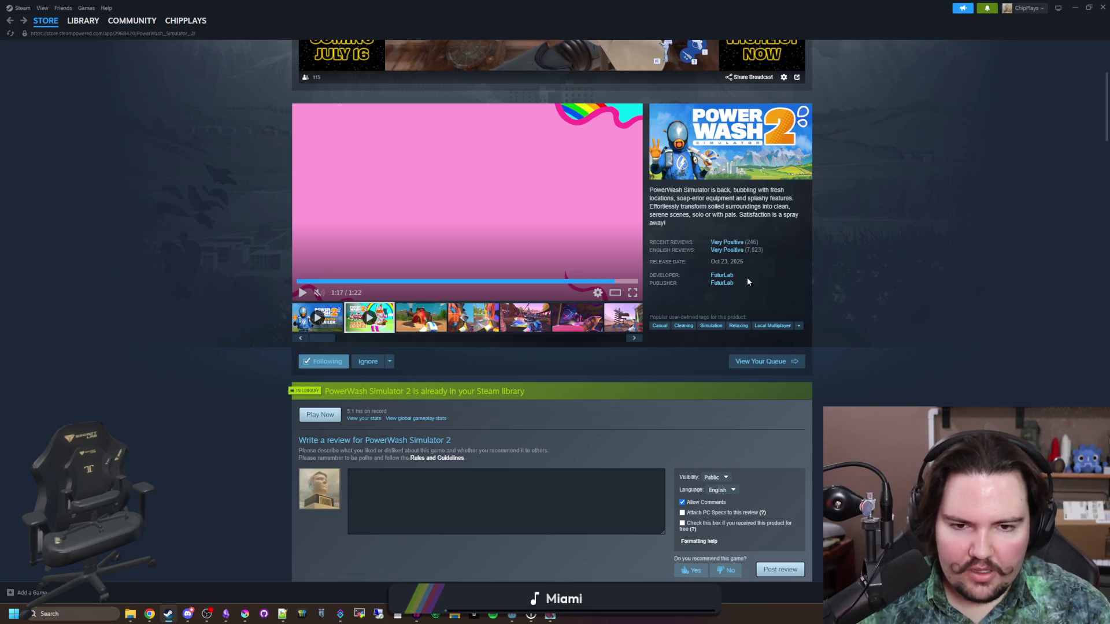
click(722, 275)
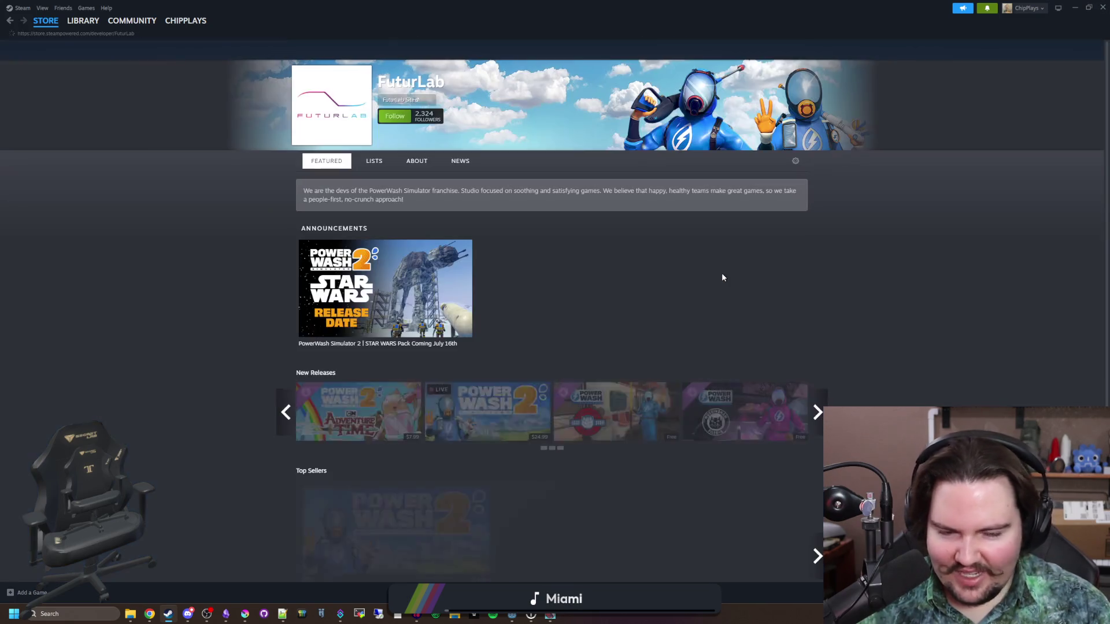
- Look at the PowerWash Simulator store page, then go back and open PowerWash Simulator 2
scroll(405, 330, down, 8)
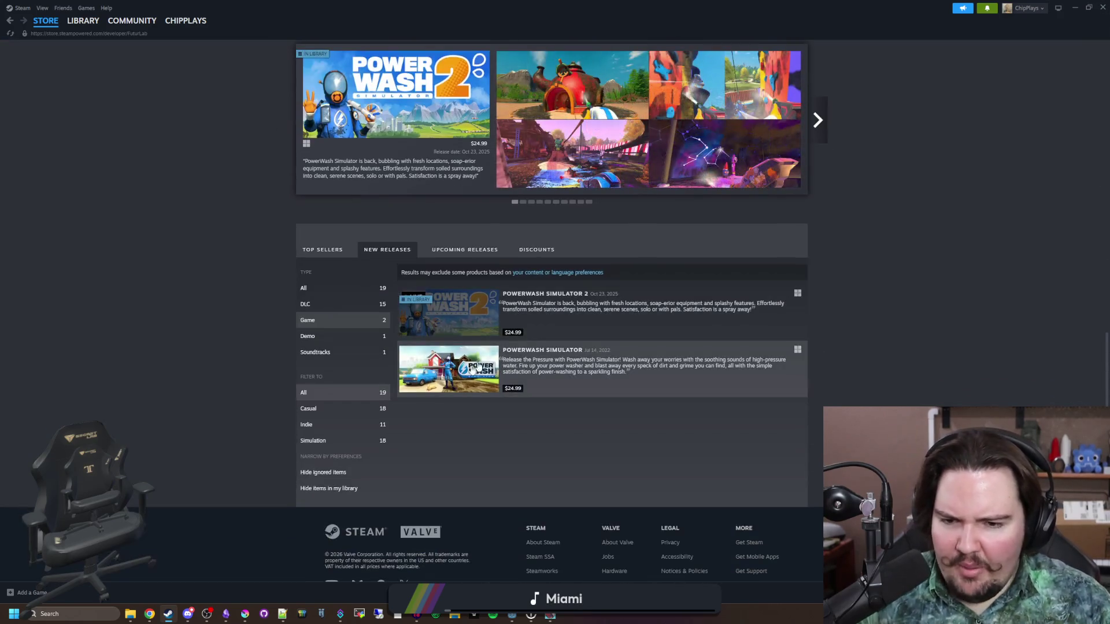
click(454, 388)
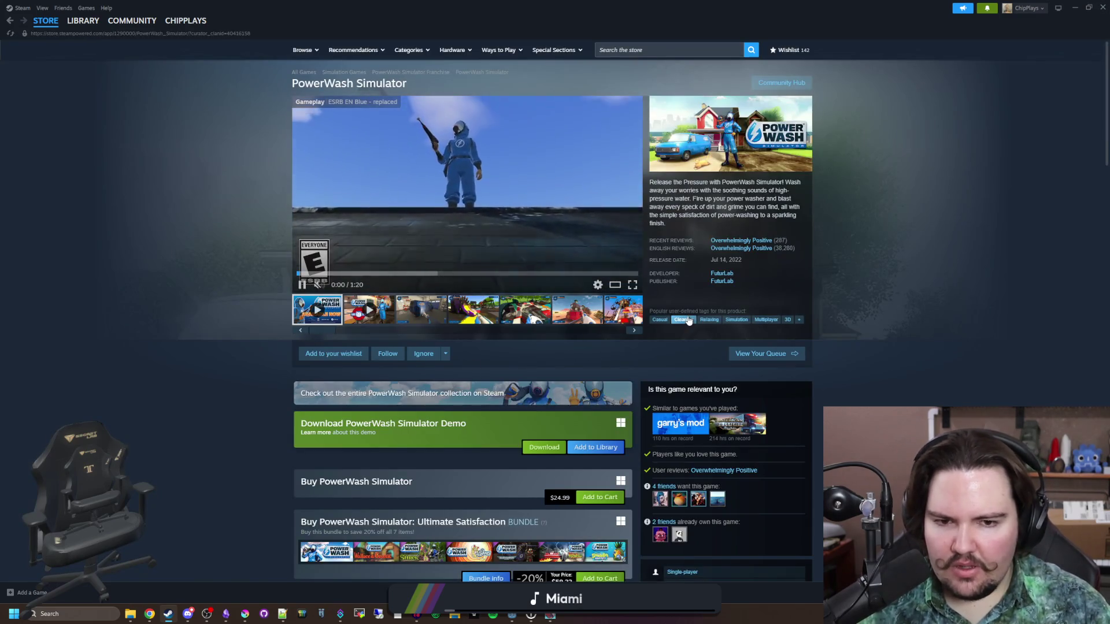
key(alt+Left)
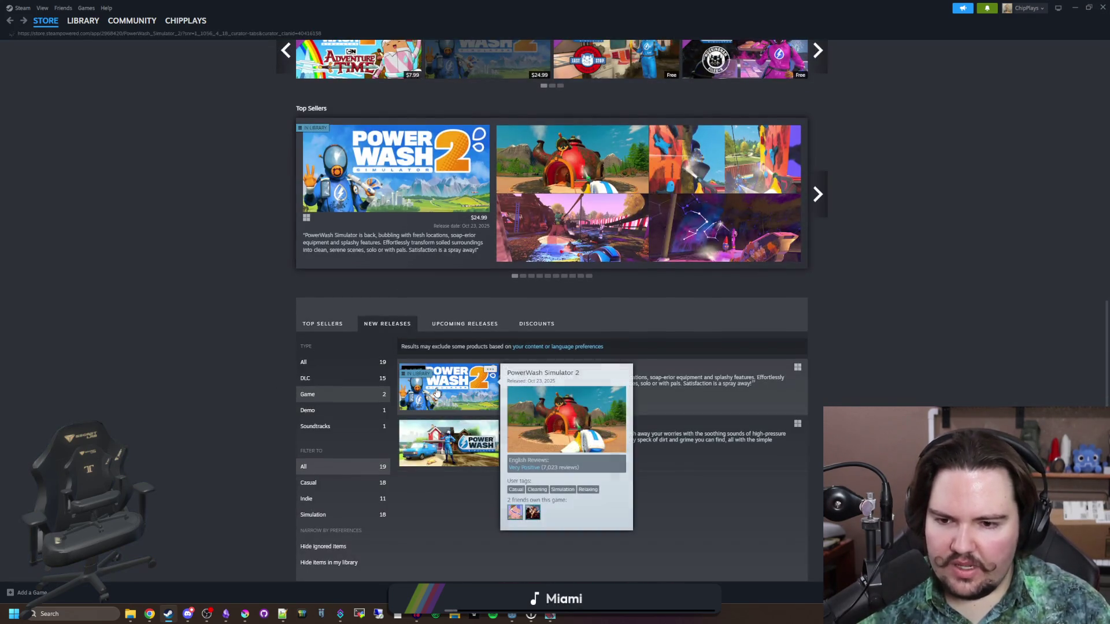
click(436, 392)
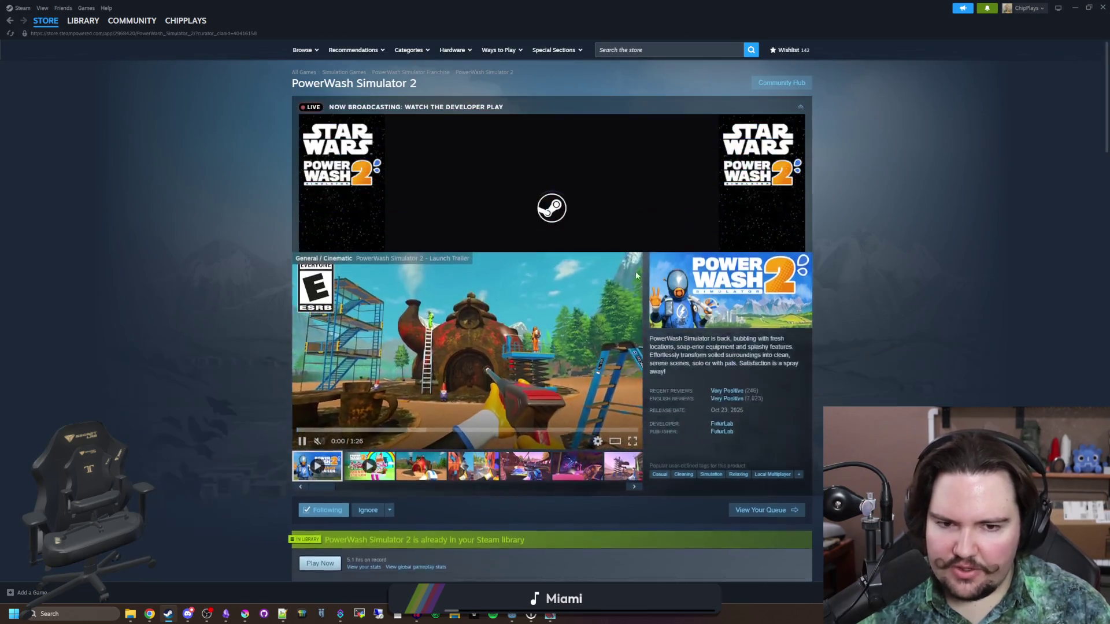
- Skim the PowerWash Simulator 2 store page, then switch to the Steam library
scroll(518, 287, down, 15)
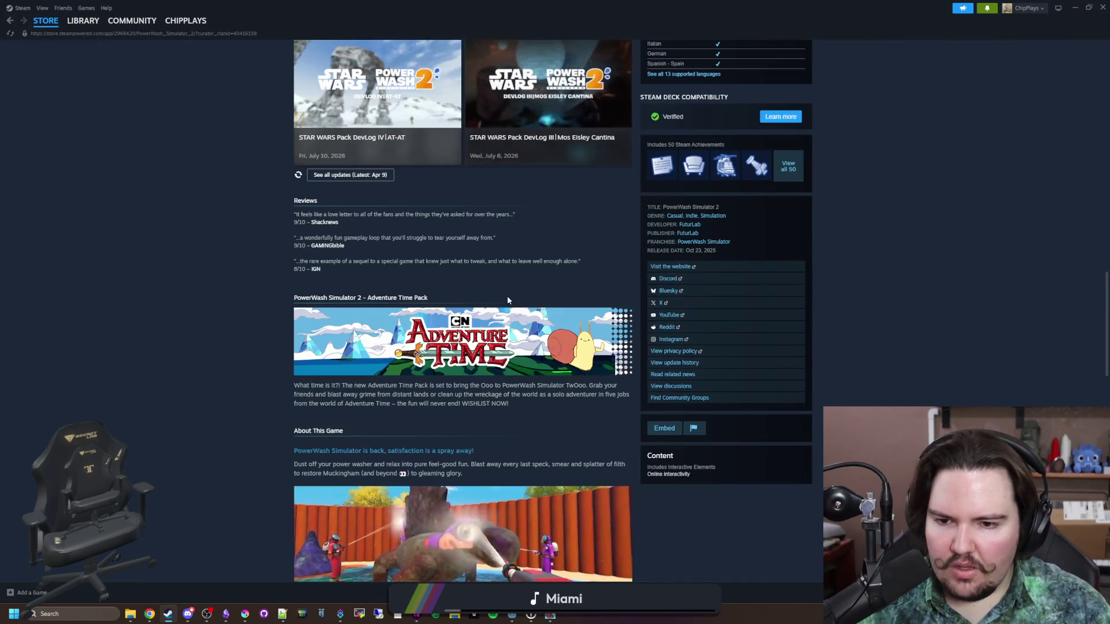
scroll(475, 300, down, 15)
scroll(537, 367, up, 6)
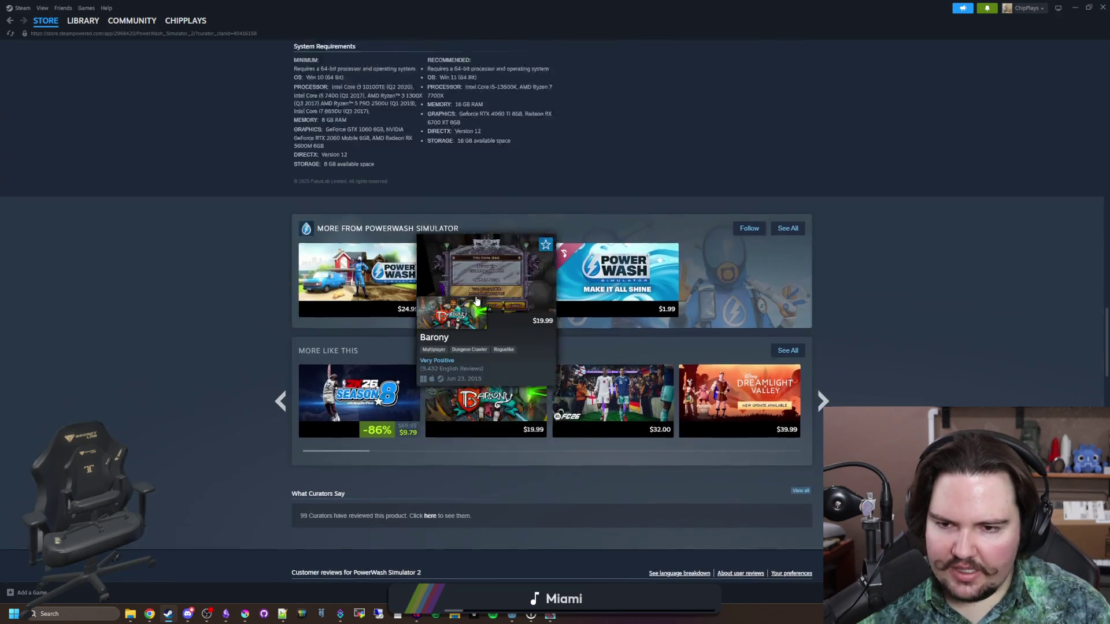
scroll(538, 367, down, 10)
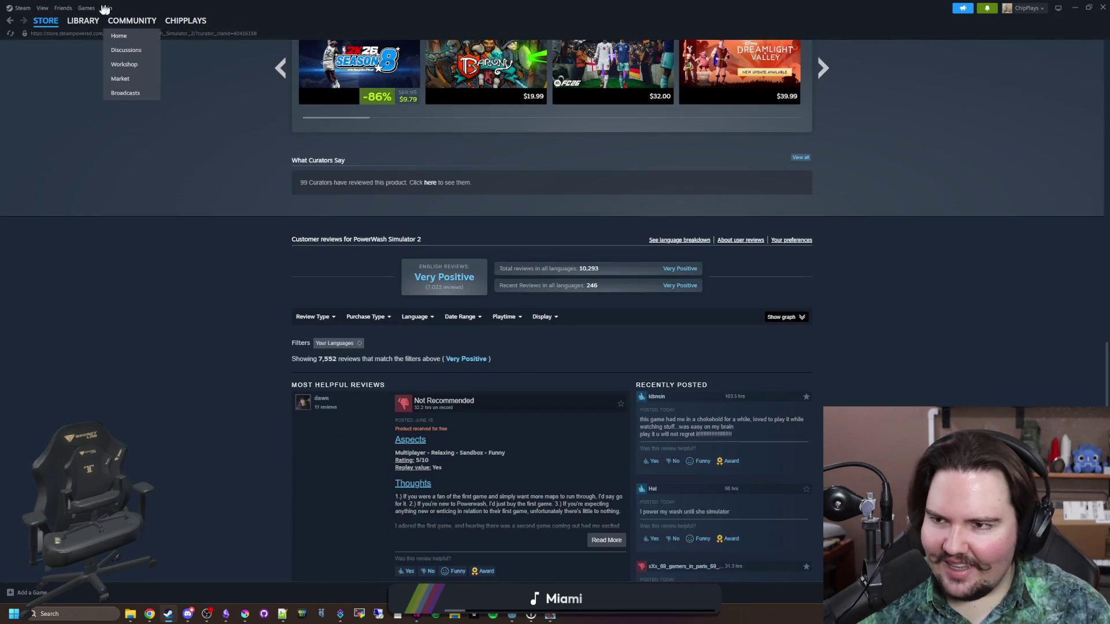
click(83, 22)
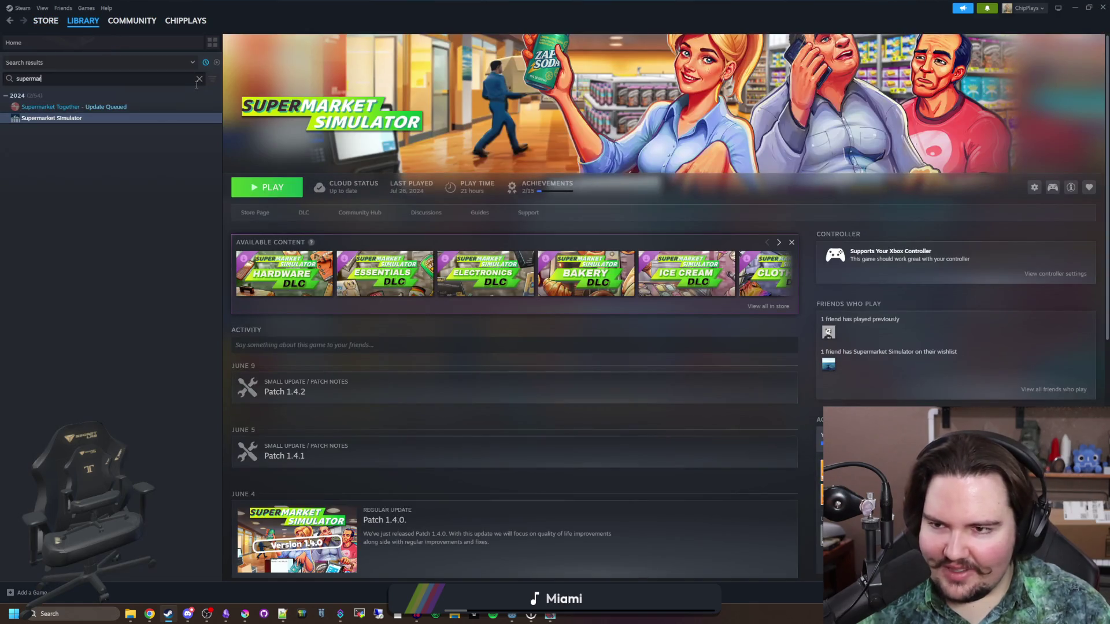
click(148, 78)
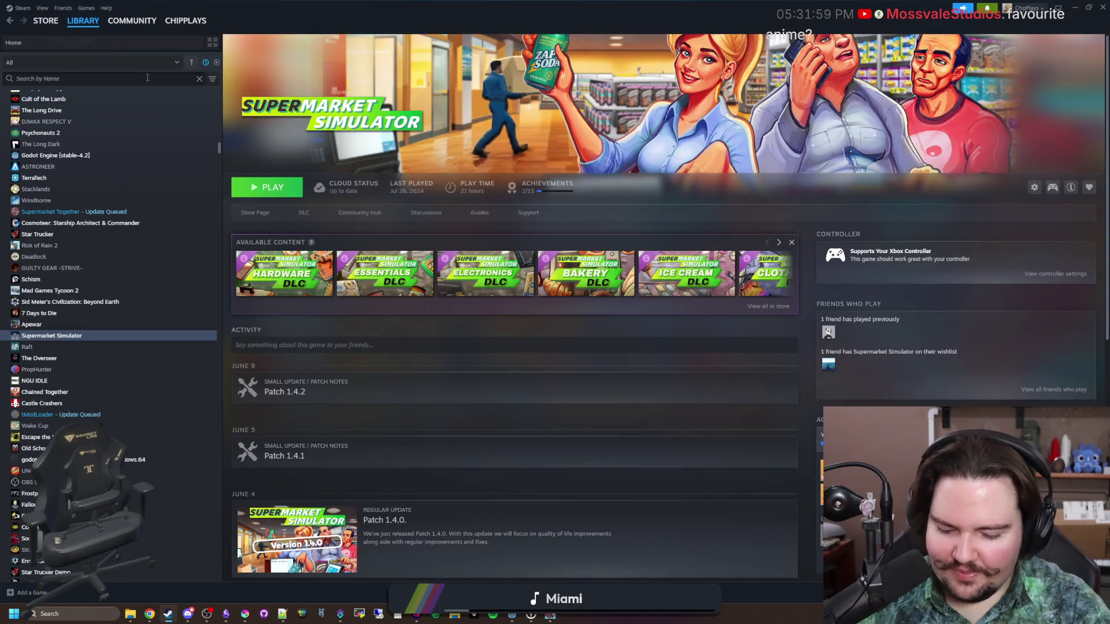
text(power)
click(81, 109)
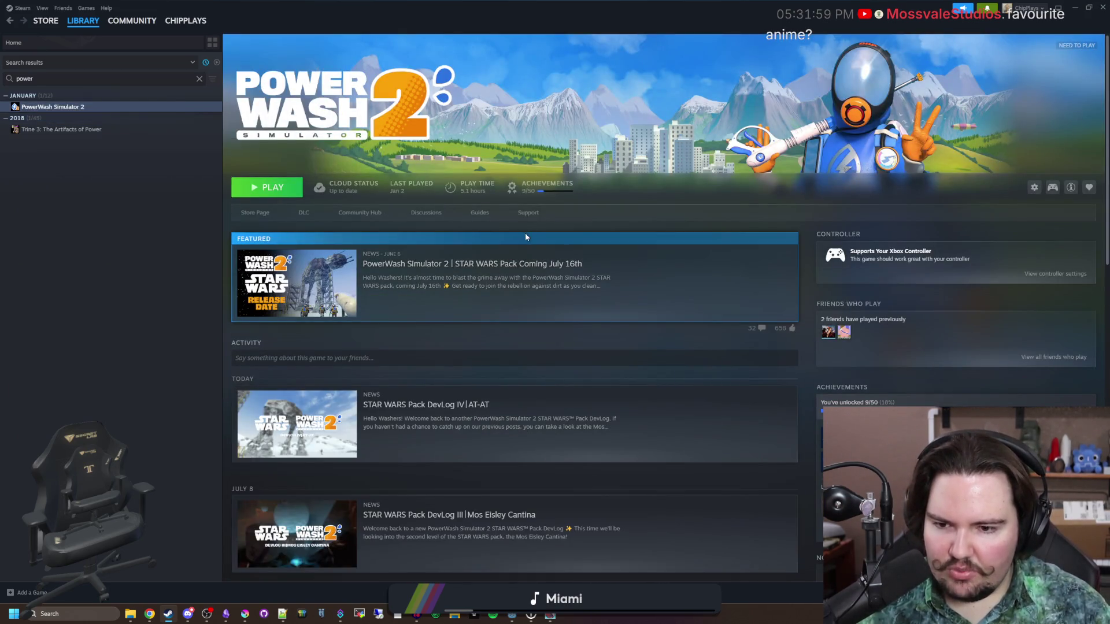
scroll(525, 237, down, 6)
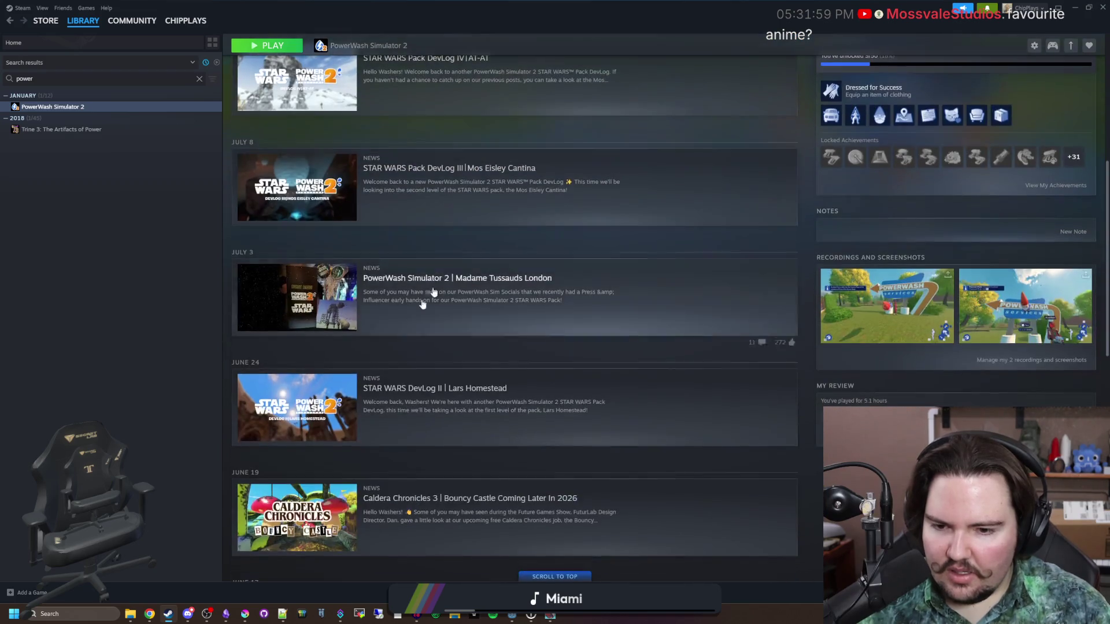
scroll(405, 347, down, 3)
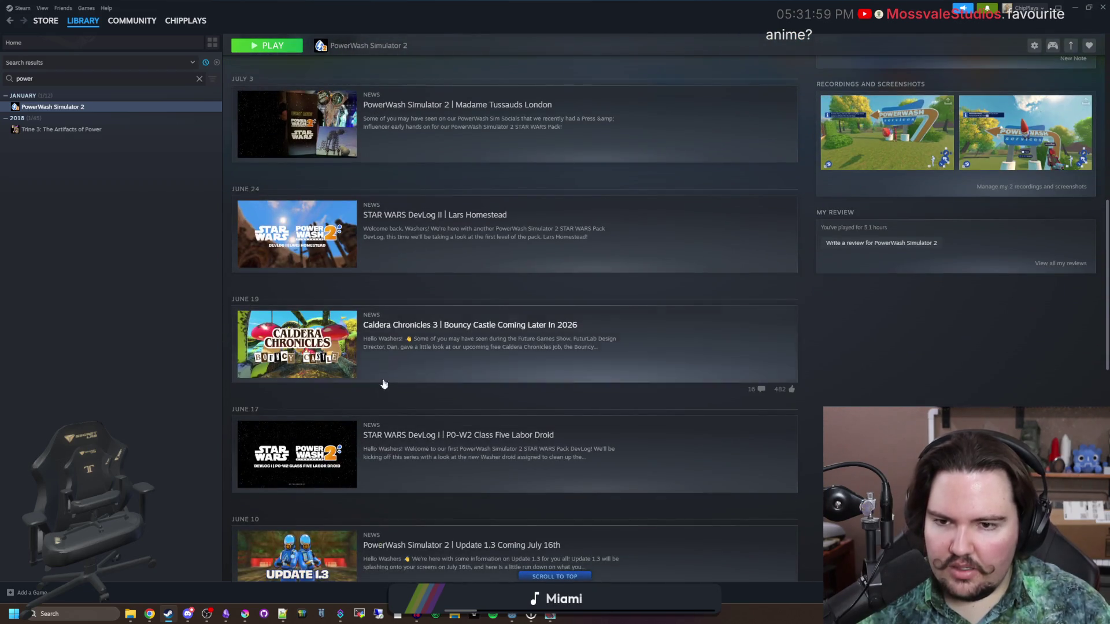
scroll(409, 303, down, 4)
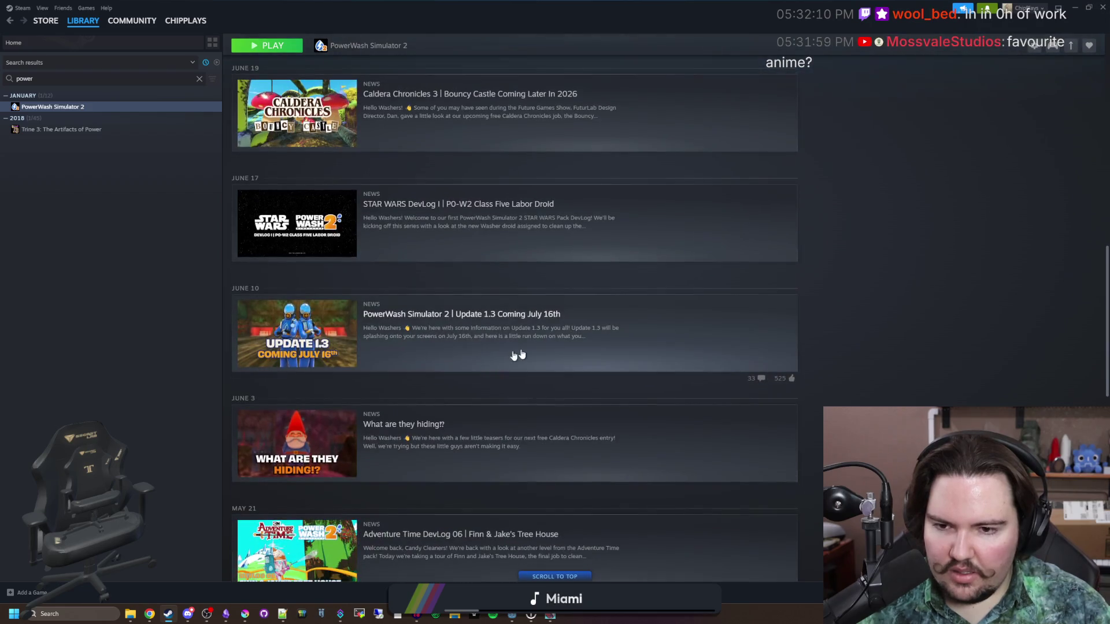
click(509, 352)
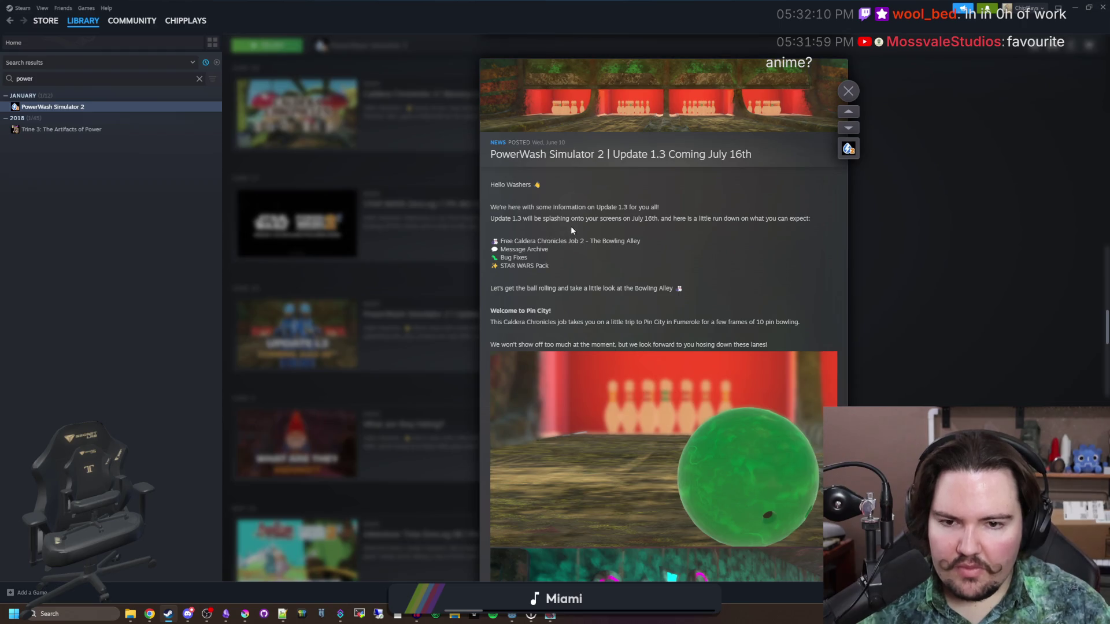
drag(506, 239, 544, 264)
click(544, 263)
scroll(536, 250, down, 15)
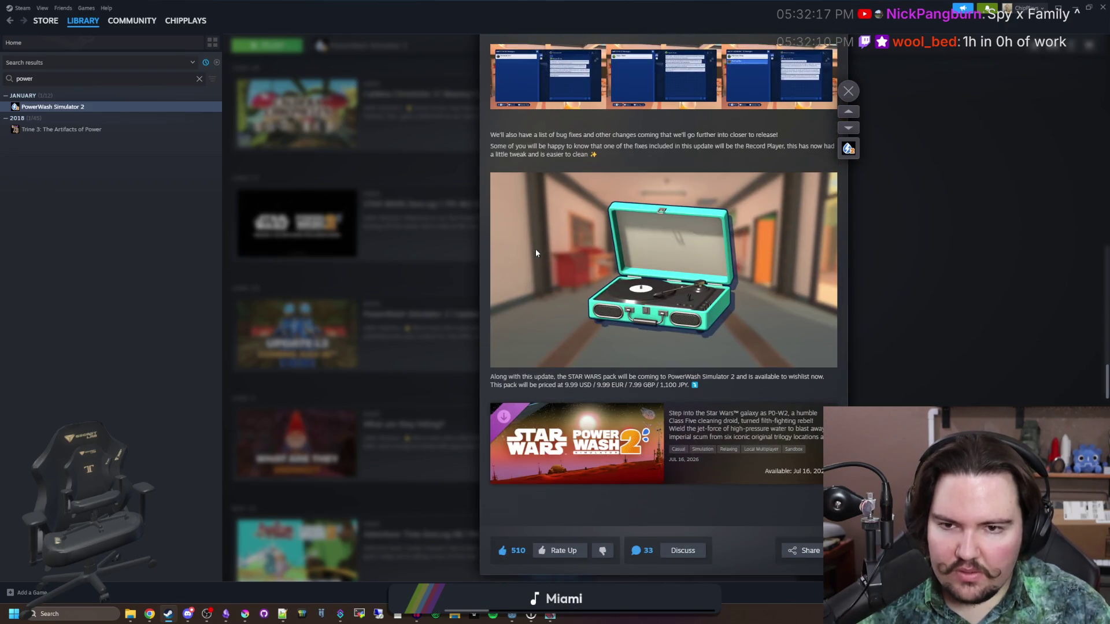
click(886, 286)
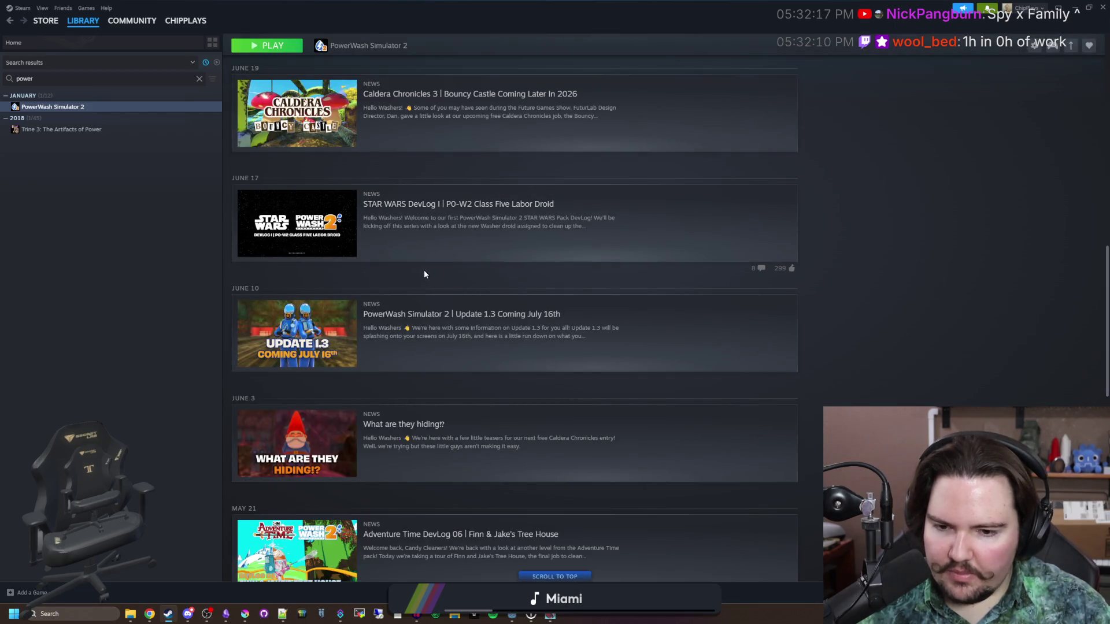
- Scroll down the news feed to the March 10 'Update 1.2 + Miniature Village' post and open it
scroll(424, 274, down, 3)
scroll(368, 354, down, 3)
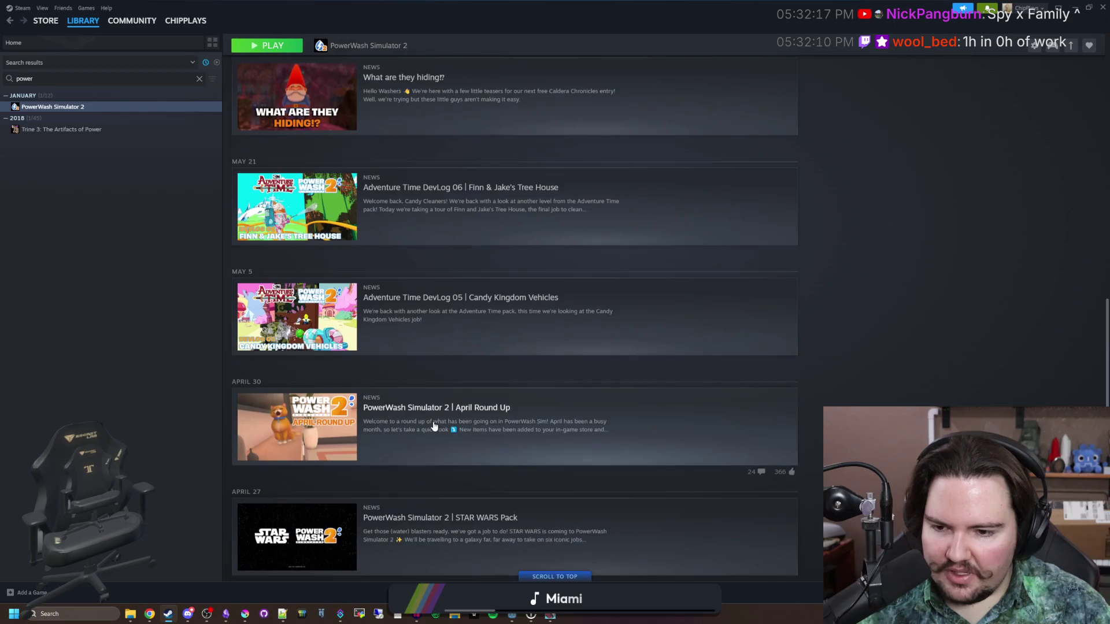
scroll(433, 425, down, 4)
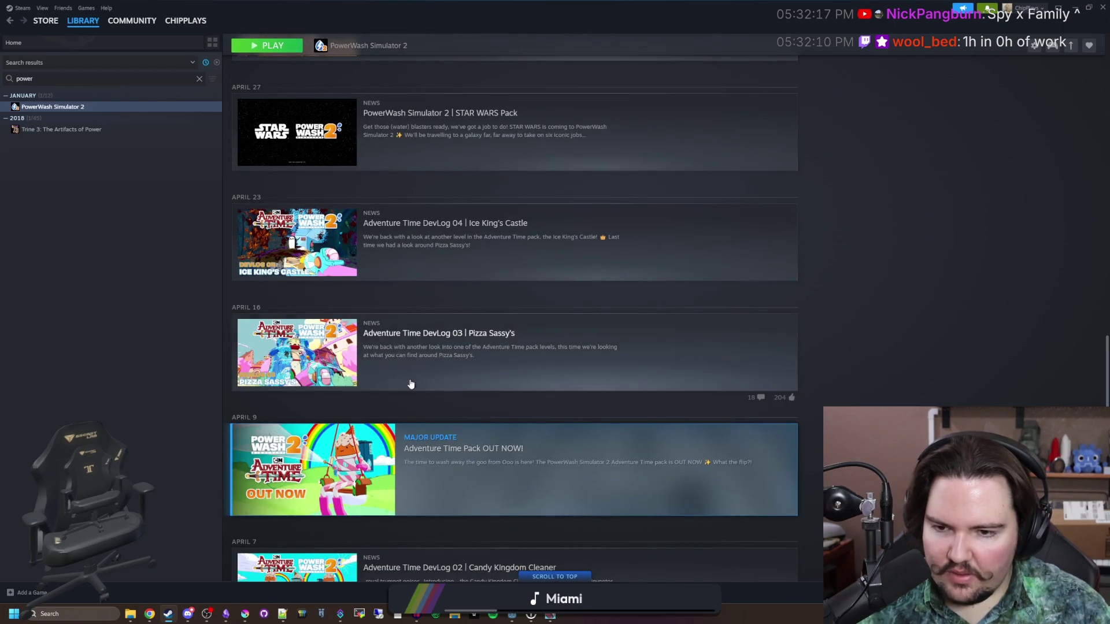
scroll(410, 384, down, 4)
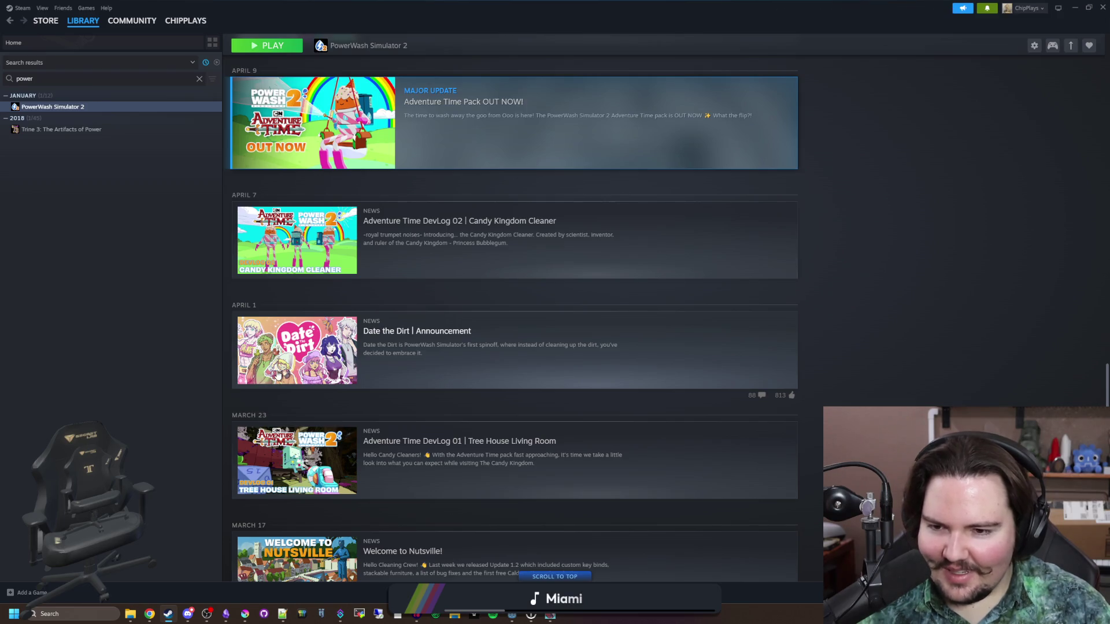
scroll(277, 374, down, 2)
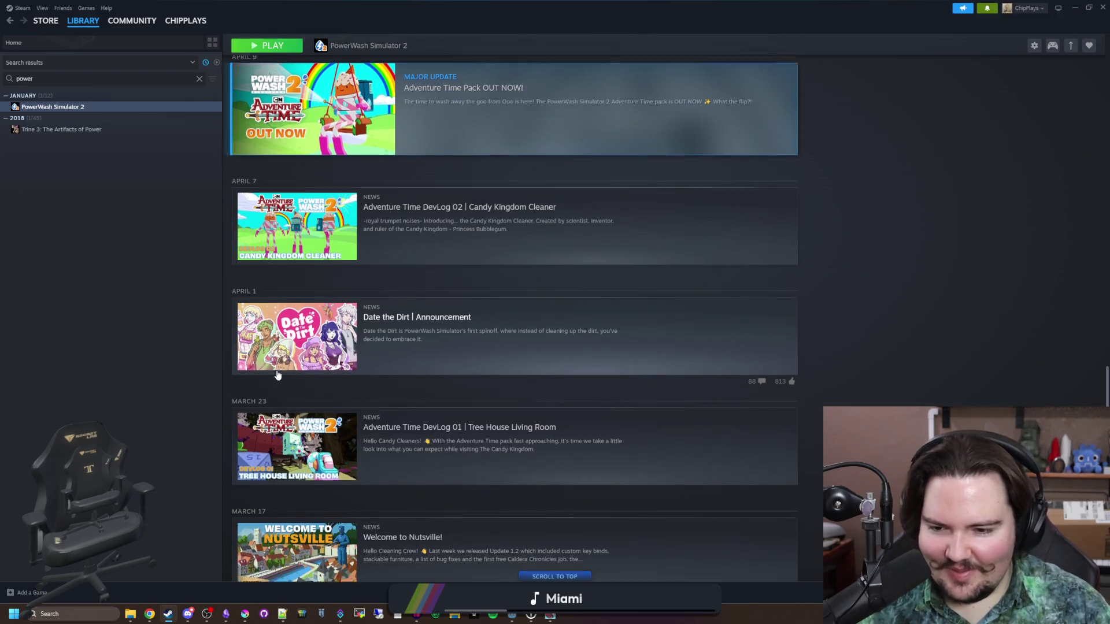
scroll(406, 436, down, 1)
scroll(406, 436, down, 1)
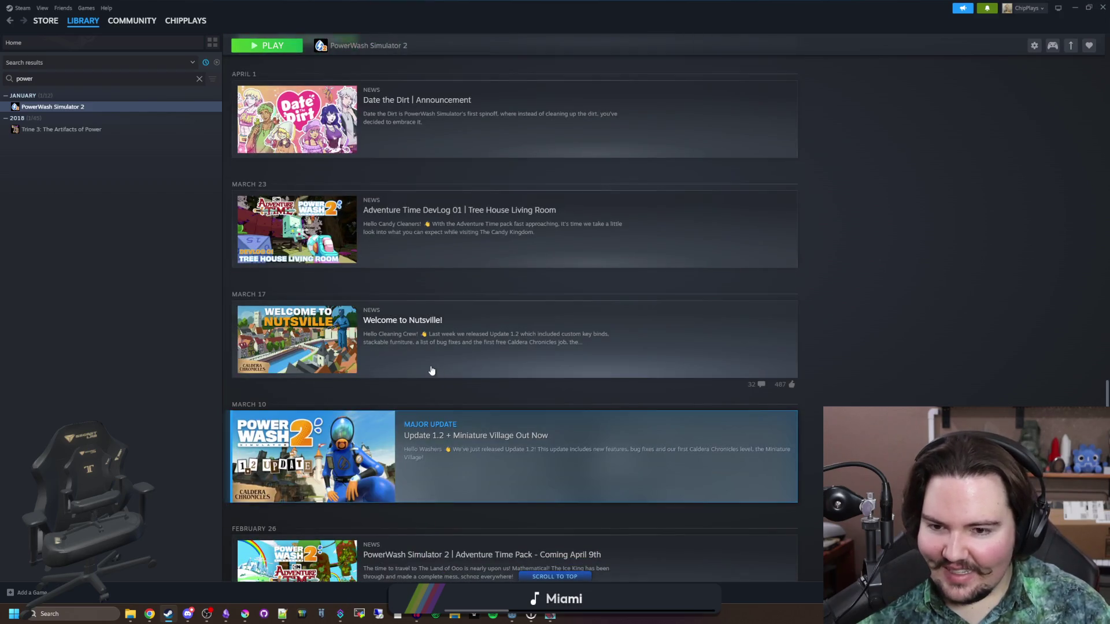
scroll(439, 353, down, 2)
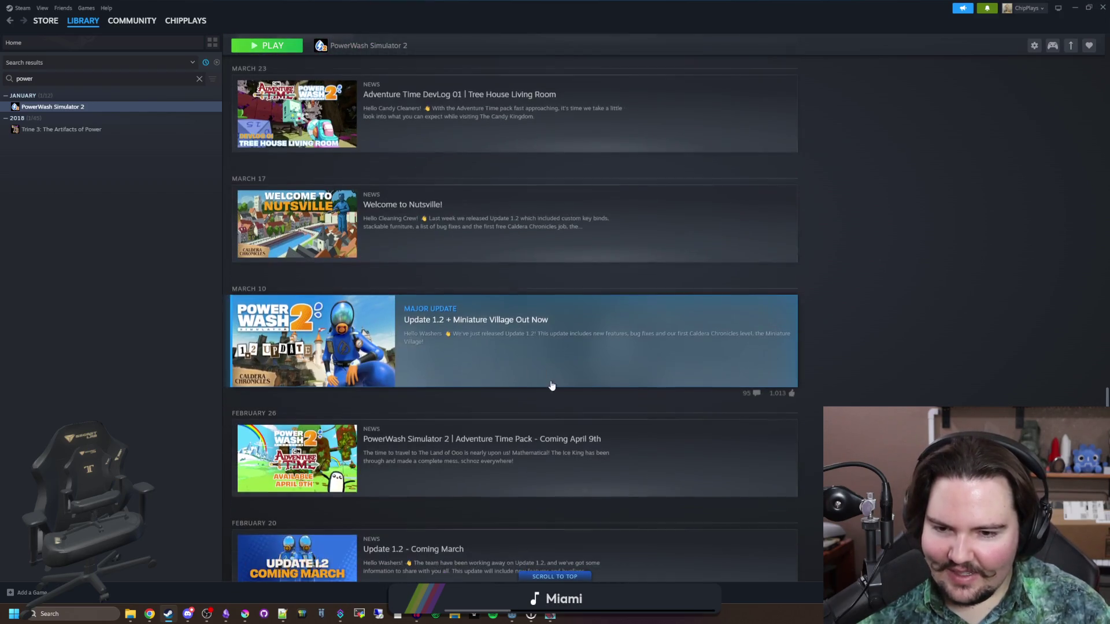
click(557, 363)
- Close the news post and reopen the Update 1.2 article
scroll(557, 363, down, 10)
click(365, 325)
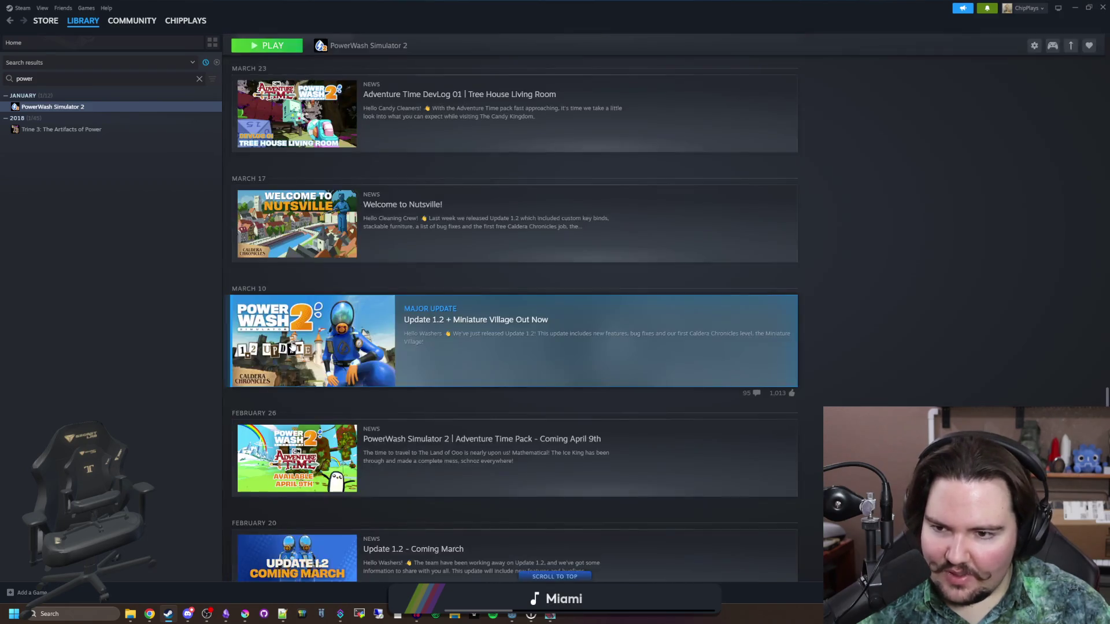
click(341, 343)
- Read the New Features section, selecting its text and the Miniature Village level line
scroll(635, 341, down, 4)
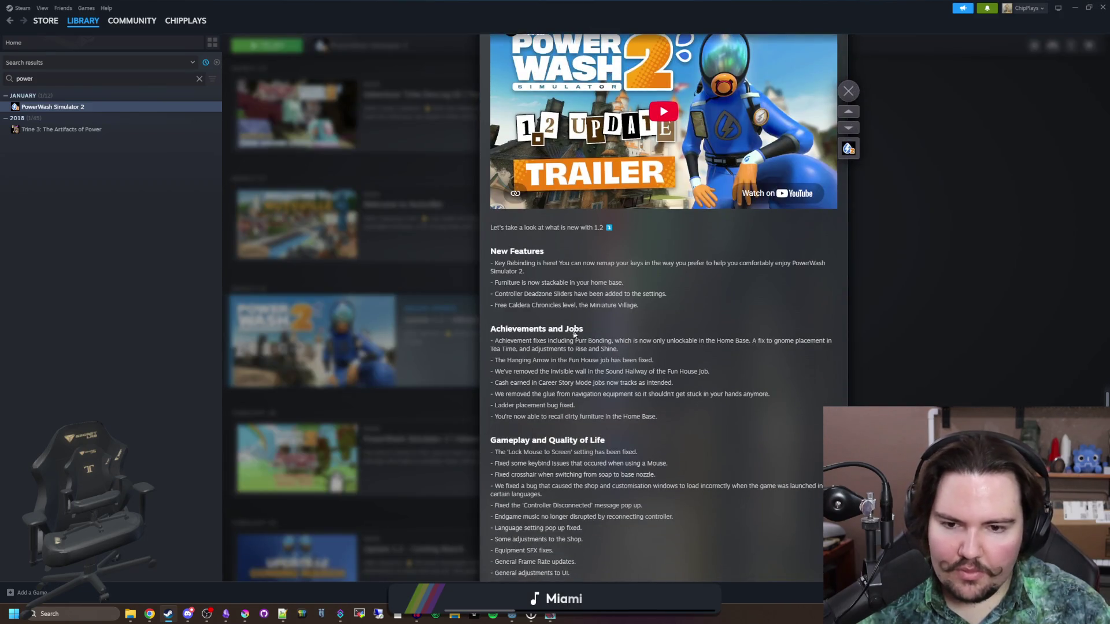
drag(492, 250, 651, 303)
click(651, 303)
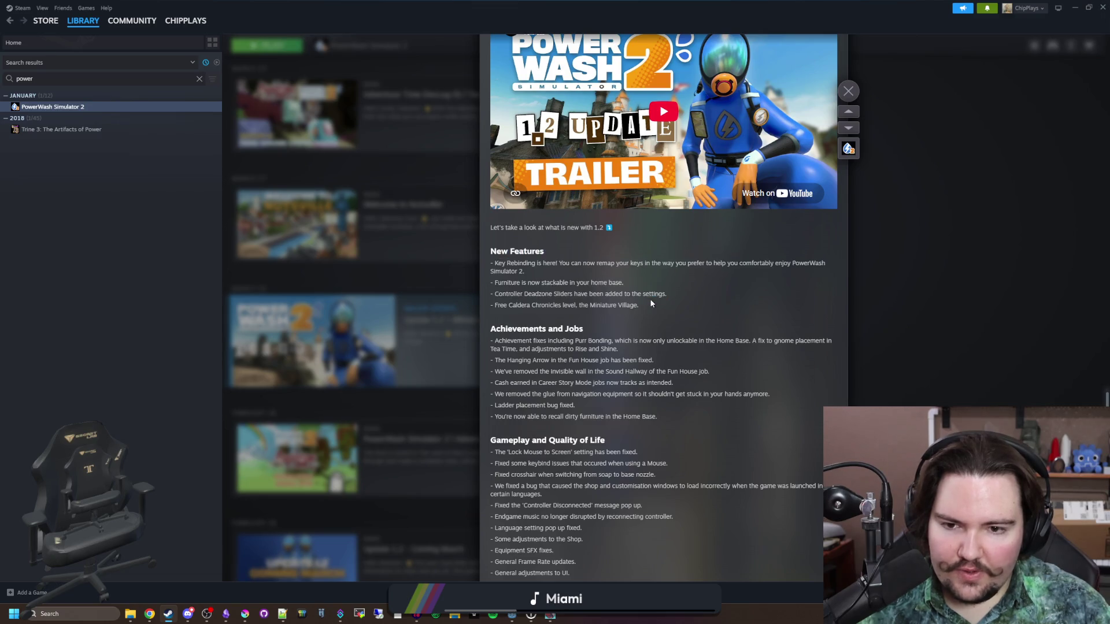
mouse_move(531, 302)
mouse_down()
mouse_move(521, 305)
mouse_move(648, 303)
mouse_up()
click(647, 303)
- Select the achievement fix lines, read the rest of the notes, and close the overlay
scroll(553, 268, down, 2)
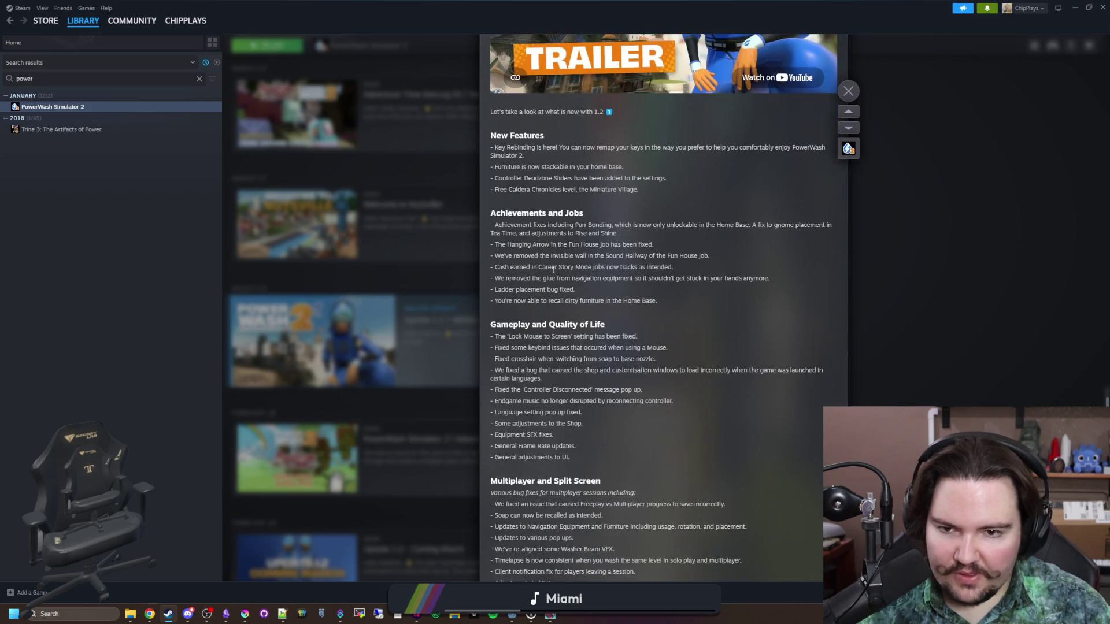
drag(505, 224, 708, 258)
click(708, 257)
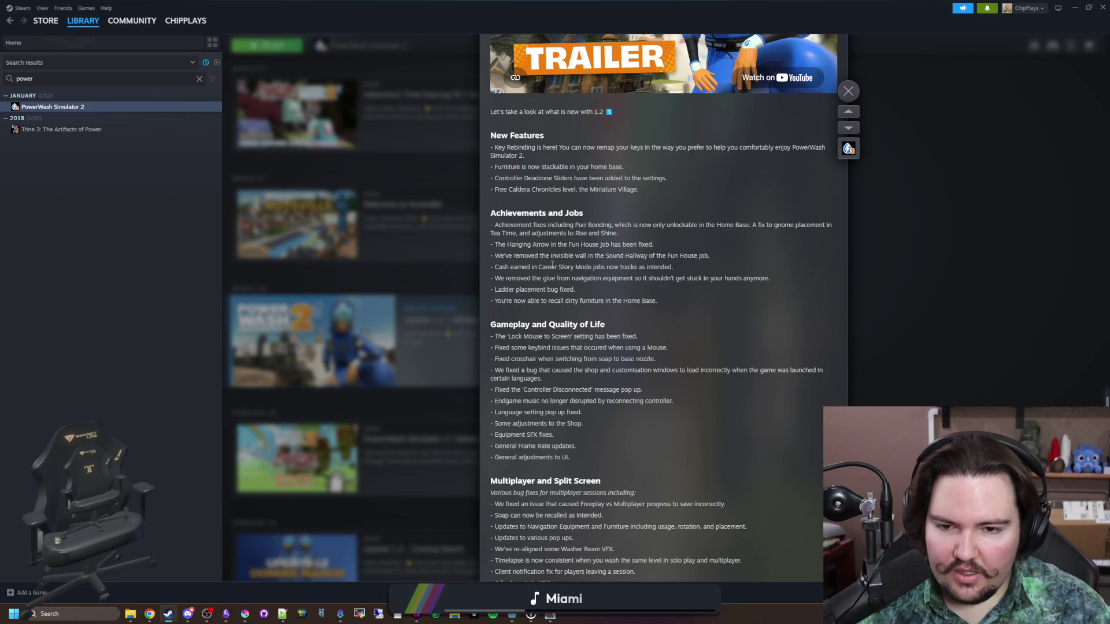
scroll(553, 264, down, 2)
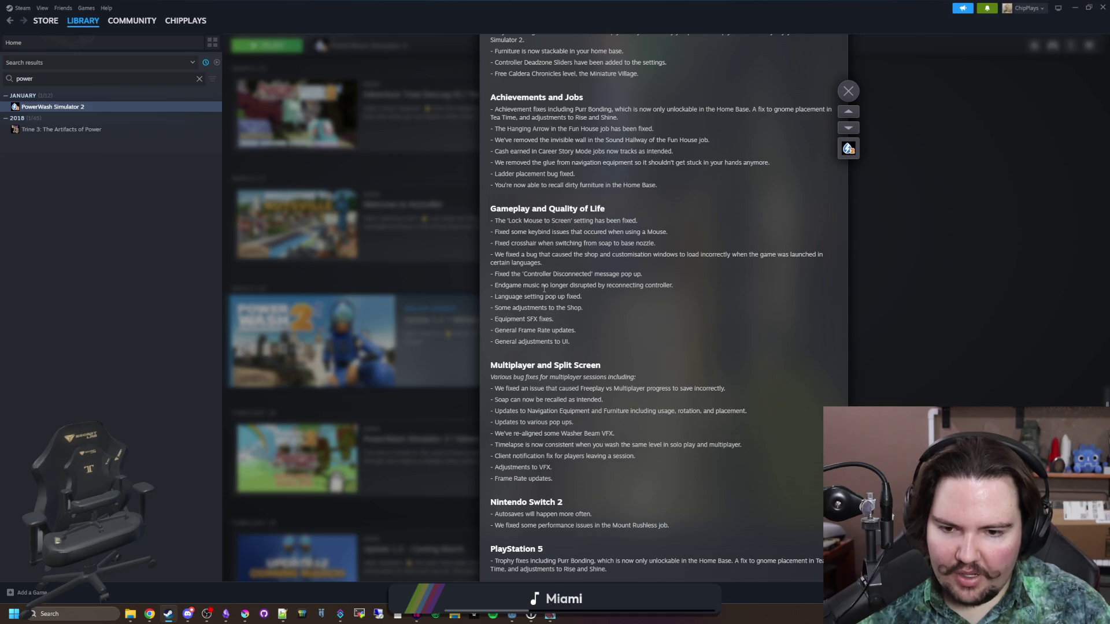
scroll(543, 288, down, 4)
click(306, 347)
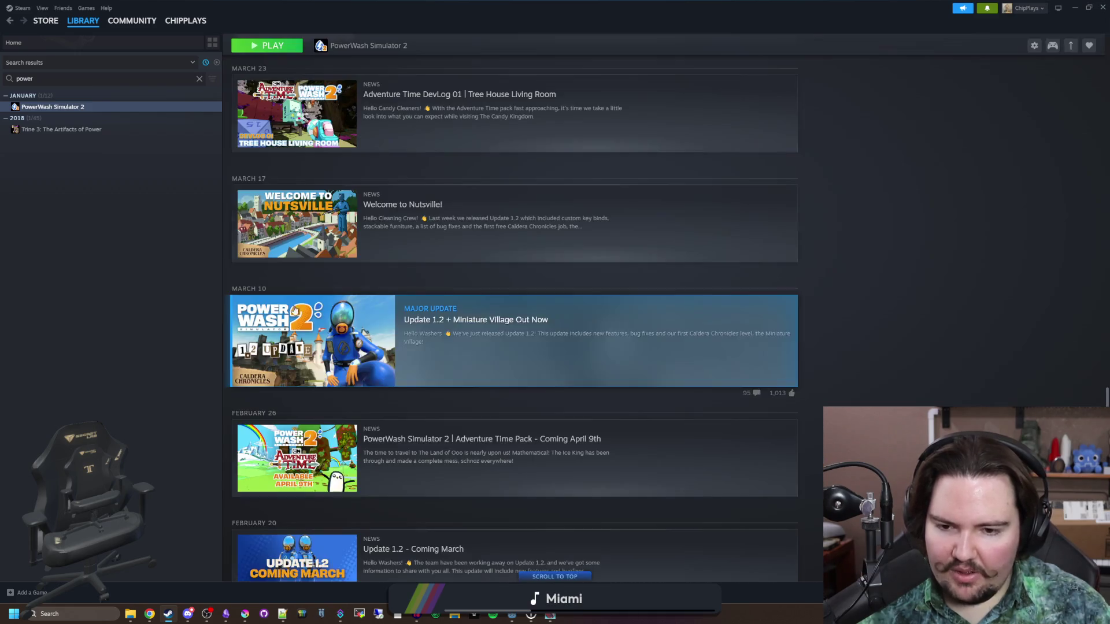
- Scroll down through older PowerWash Simulator 2 news as far as July 2025
scroll(305, 351, down, 3)
scroll(305, 350, down, 3)
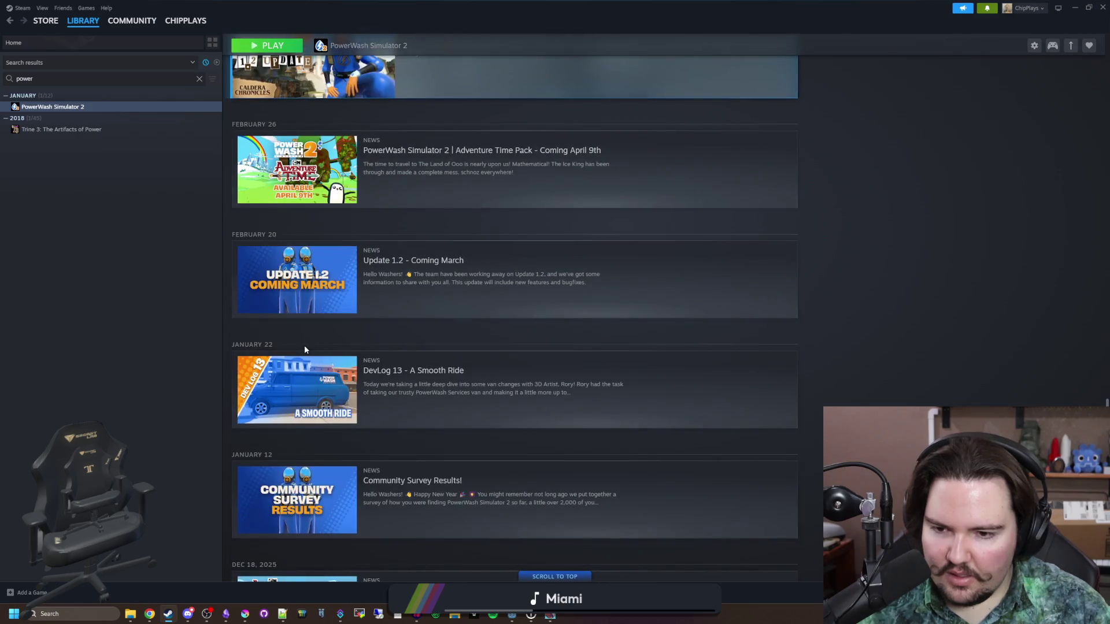
scroll(305, 347, down, 5)
scroll(305, 348, down, 4)
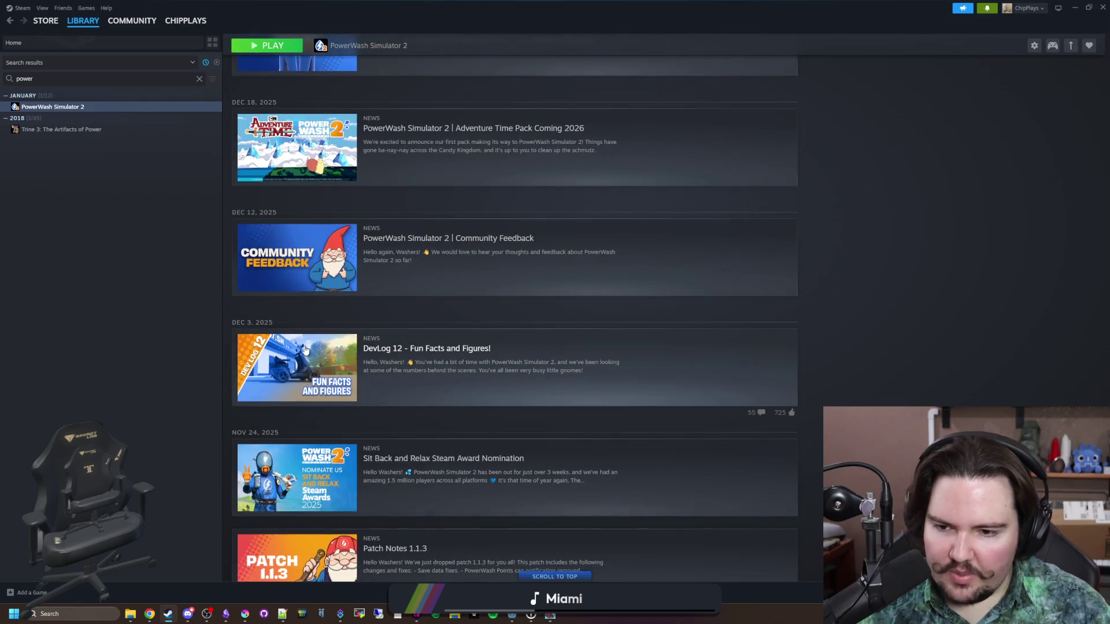
scroll(305, 350, down, 3)
scroll(305, 348, down, 3)
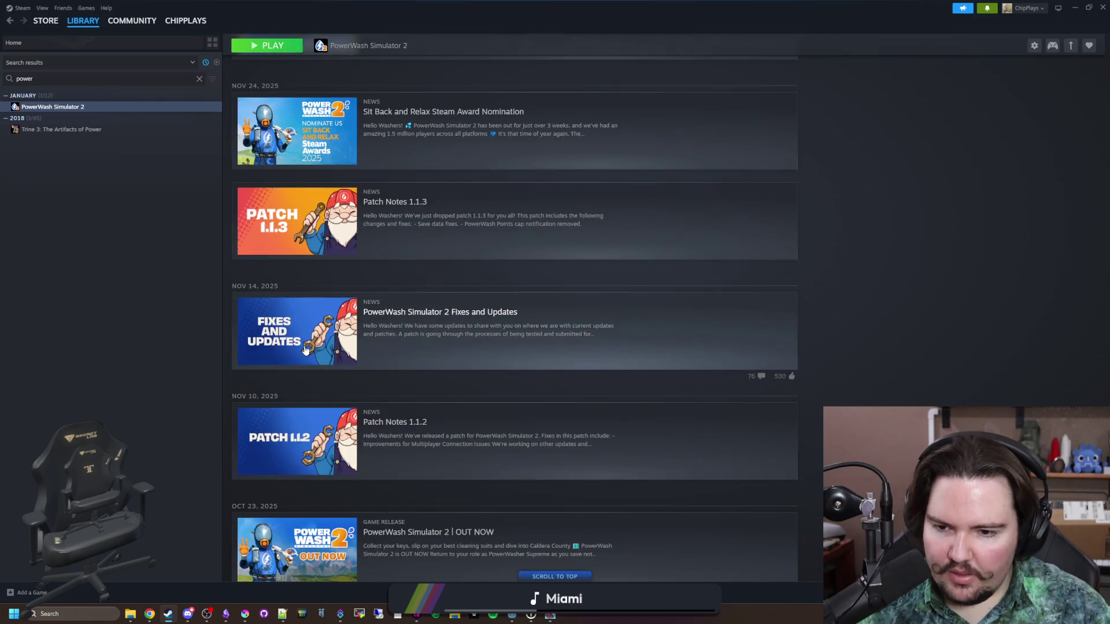
scroll(306, 350, down, 3)
scroll(305, 350, down, 3)
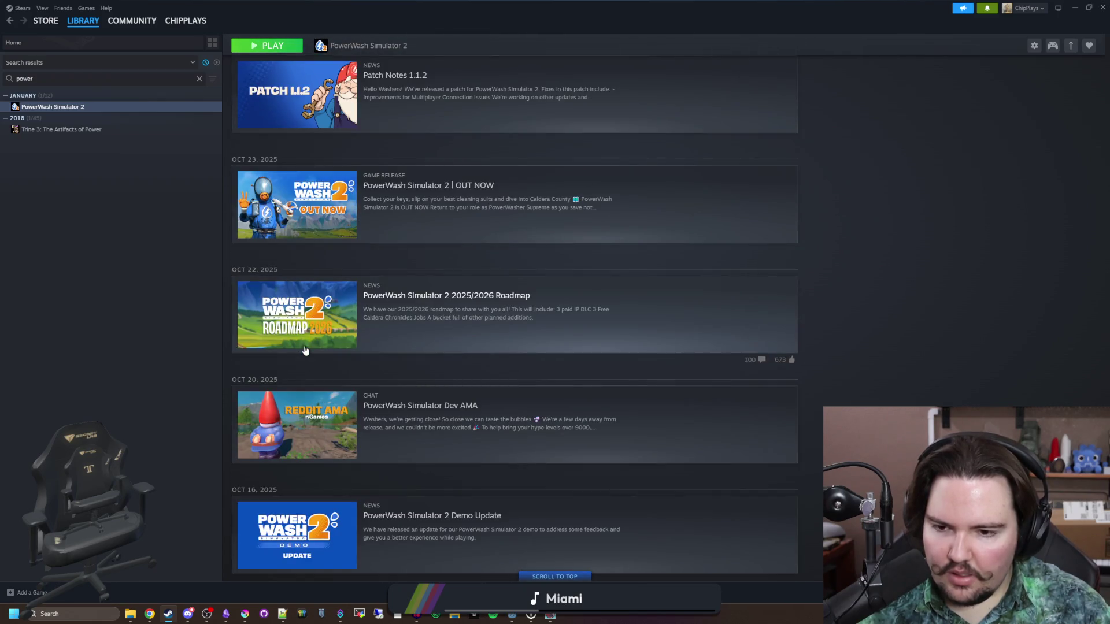
scroll(305, 350, down, 4)
scroll(305, 347, down, 5)
scroll(305, 347, down, 5)
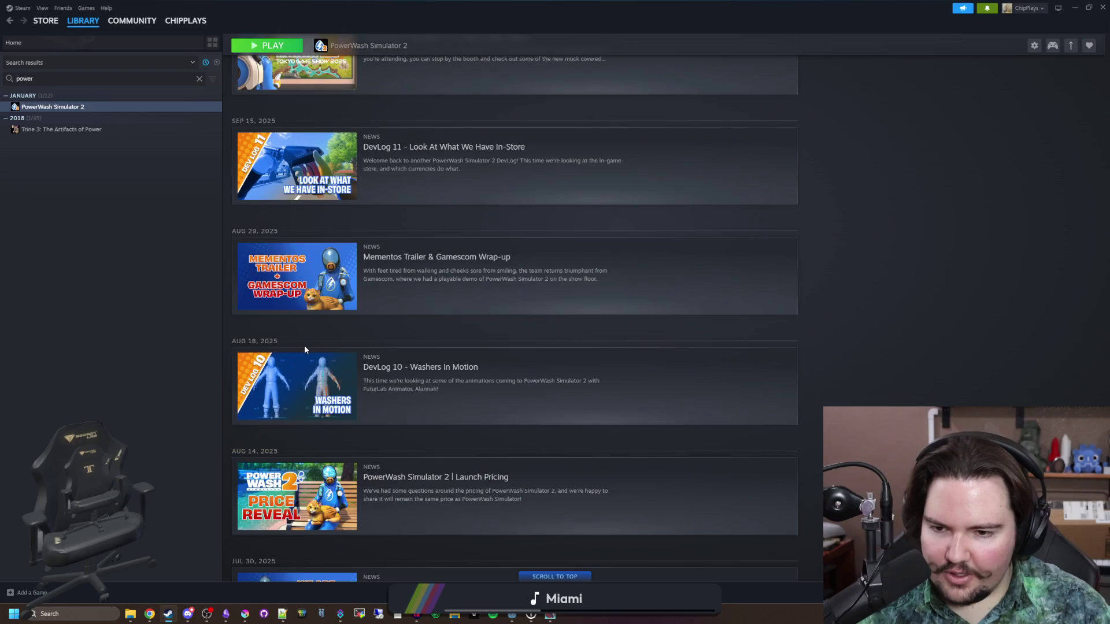
scroll(304, 349, down, 12)
- Scroll back toward the top, then switch to the browser showing the Steam store
scroll(314, 345, up, 2)
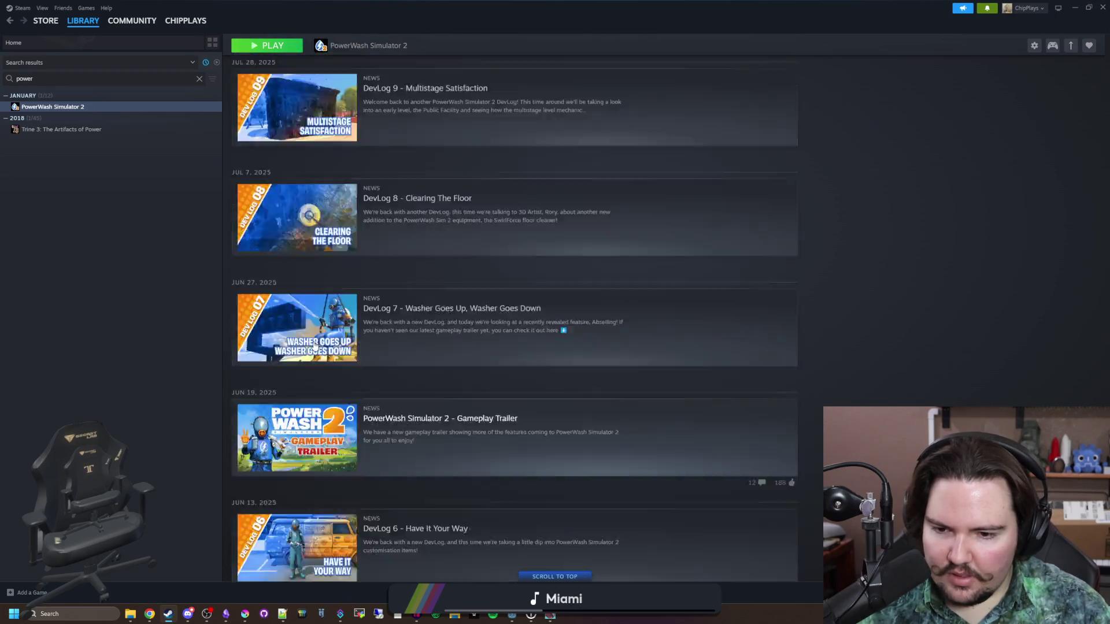
scroll(314, 345, up, 20)
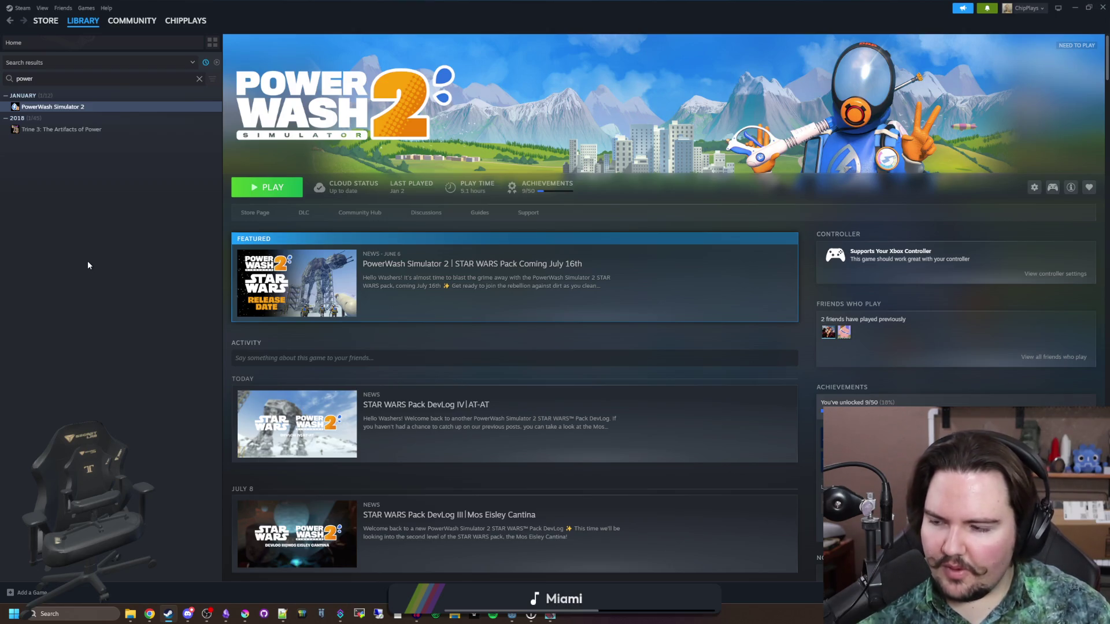
key(alt+Tab)
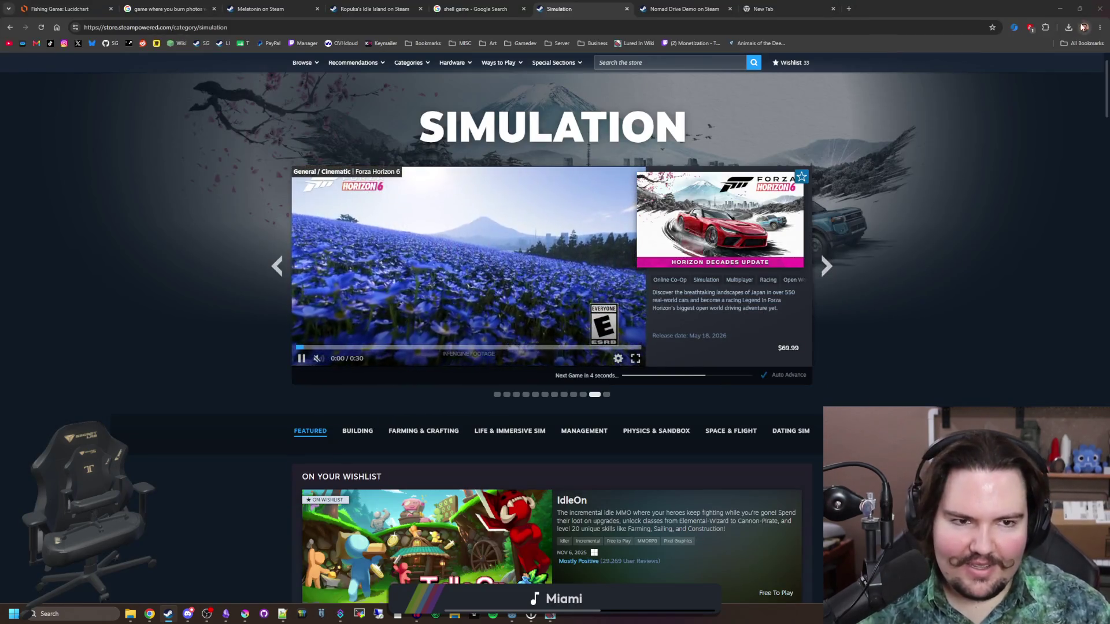
- Minimize the Godot editor, Streamer.bot and the game window, then restore the Lured In game window
key(alt+Tab)
key(alt+Tab)
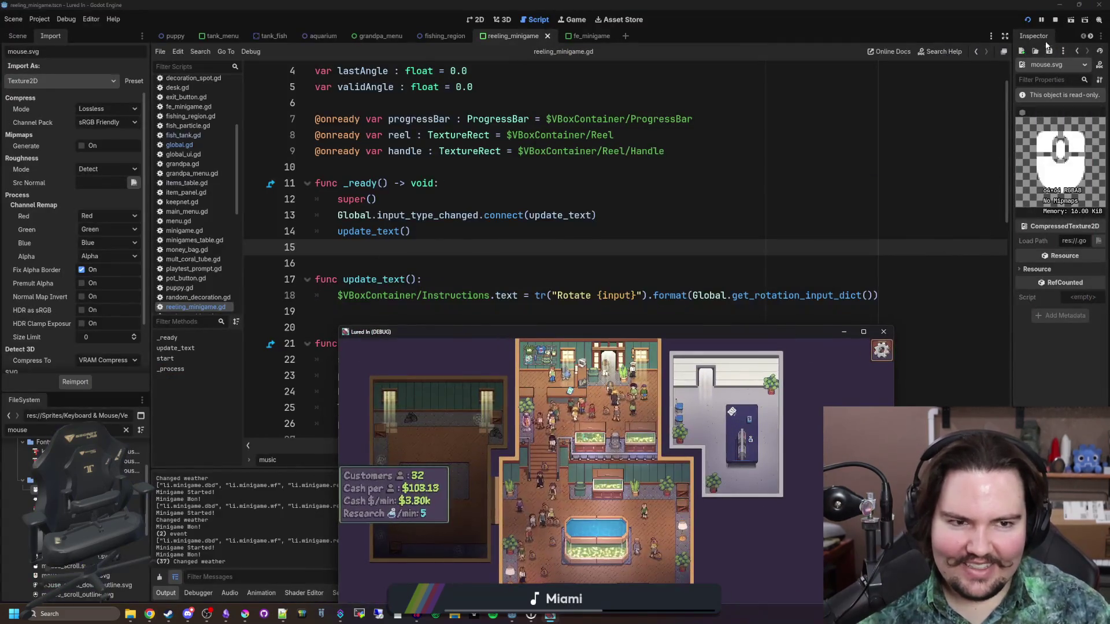
click(1063, 5)
click(916, 165)
click(844, 332)
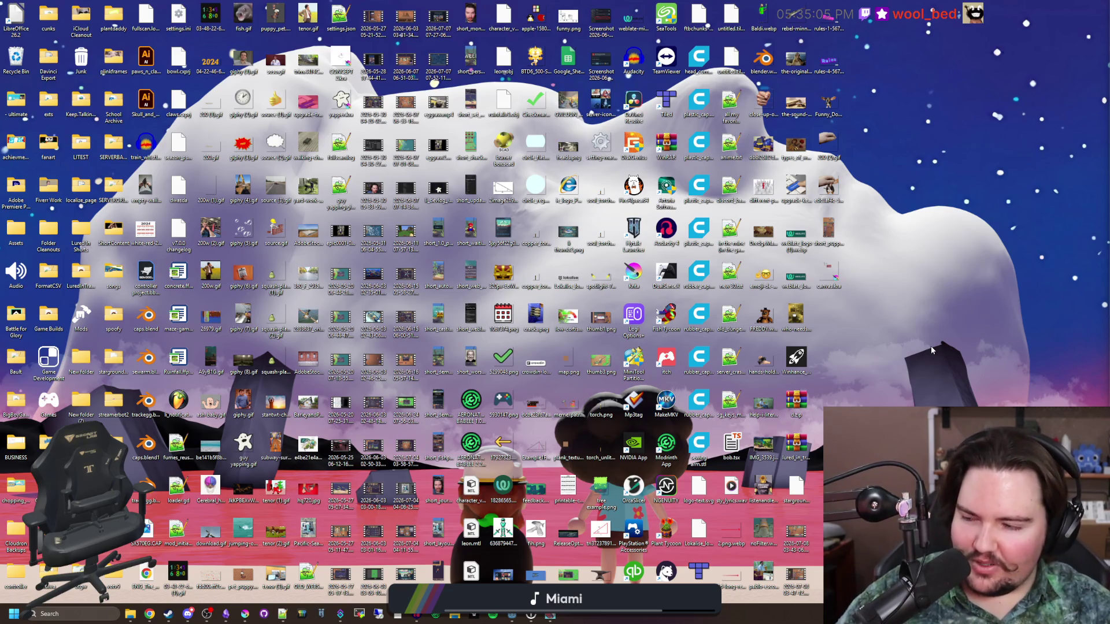
click(548, 616)
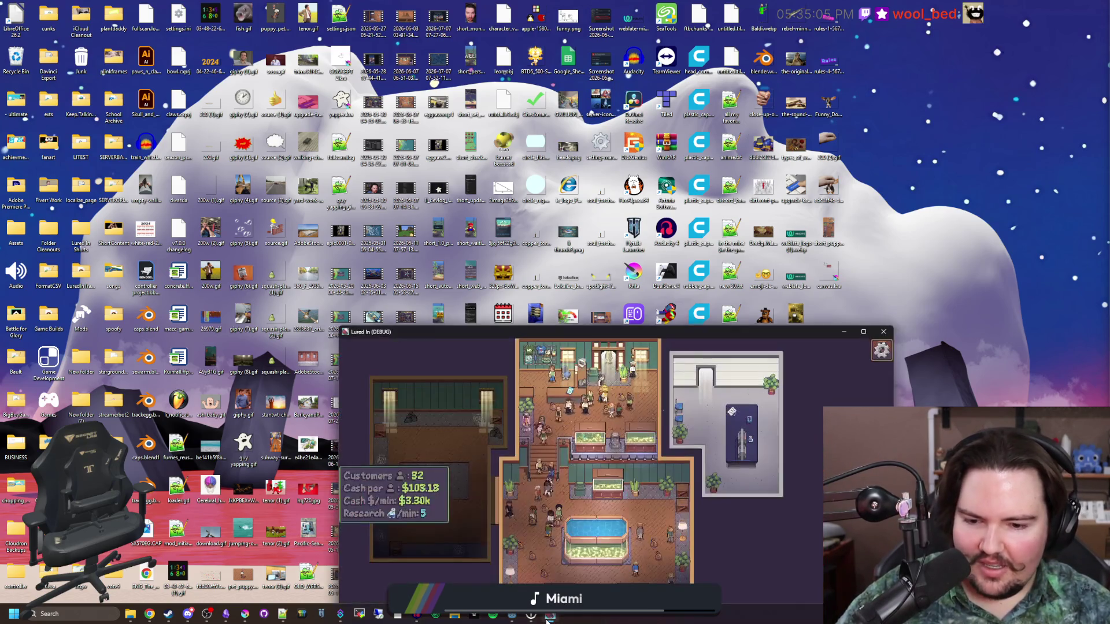
- Maximize the game window, pan the shop view, then return it to windowed mode with Super+Down
double_click(662, 330)
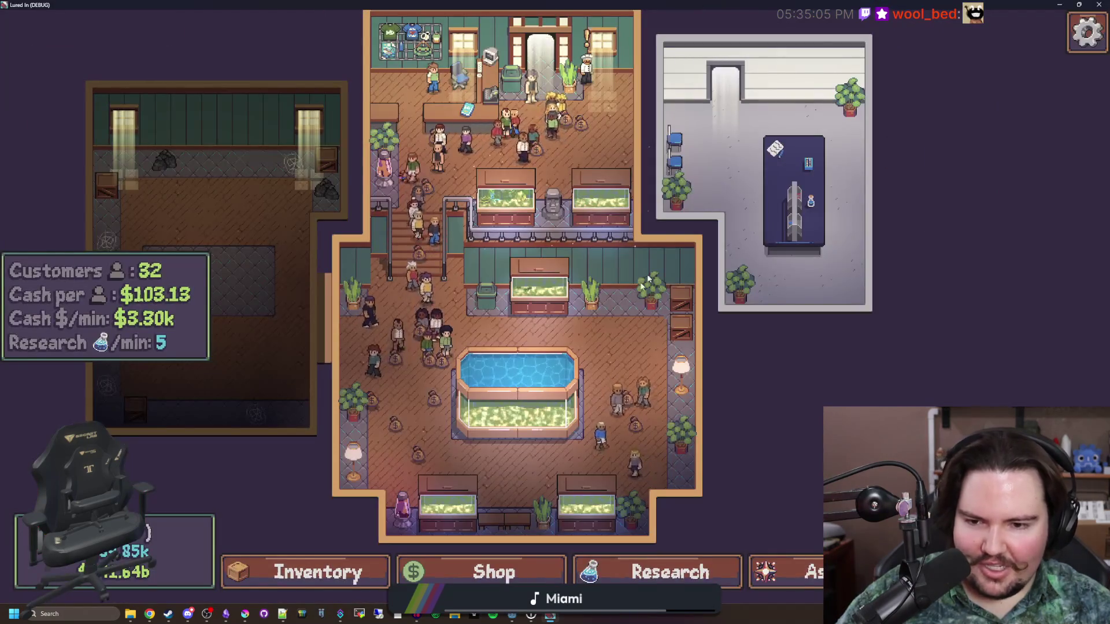
scroll(594, 336, up, 2)
scroll(594, 336, down, 4)
scroll(616, 382, up, 2)
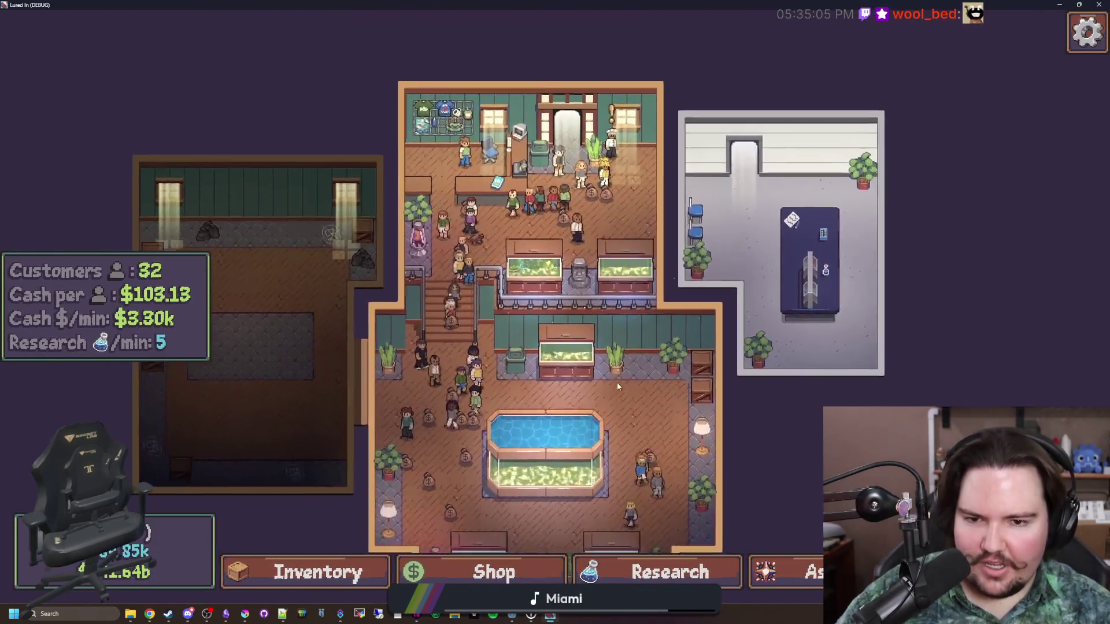
scroll(616, 382, up, 1)
drag(647, 425, 609, 311)
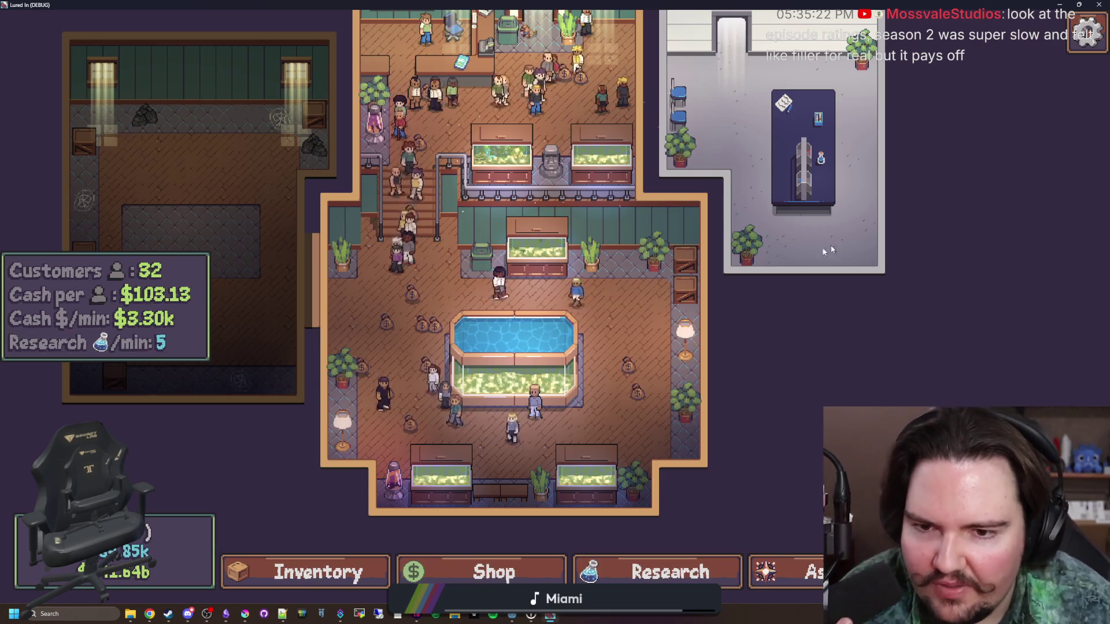
key(super+Down)
- Bring the Godot editor forward and save the reeling_minigame.gd script
mouse_move(514, 615)
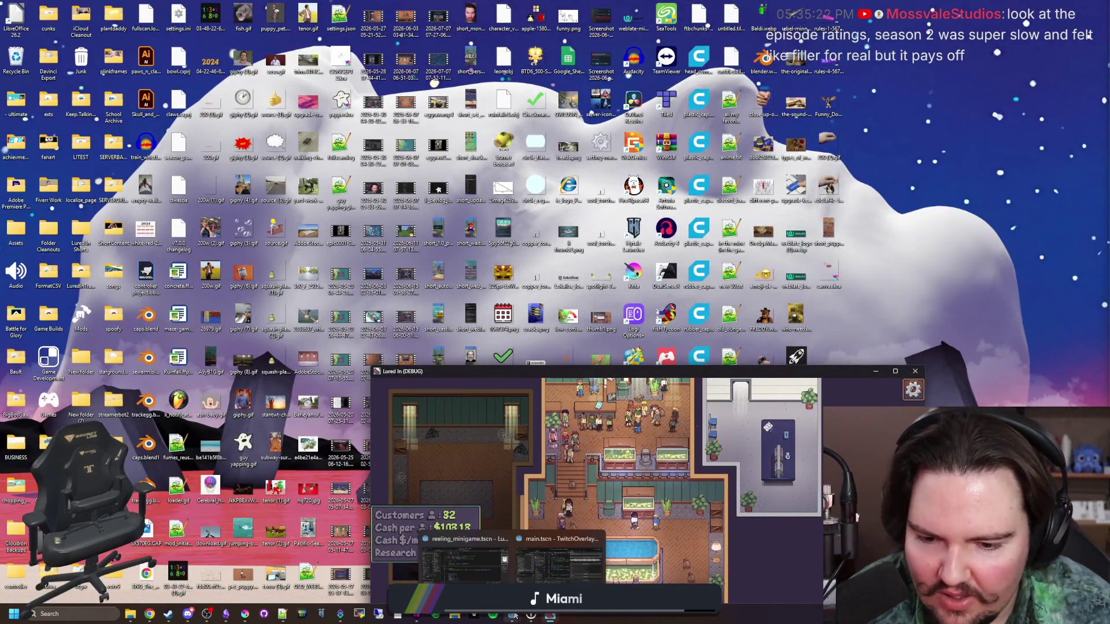
click(487, 571)
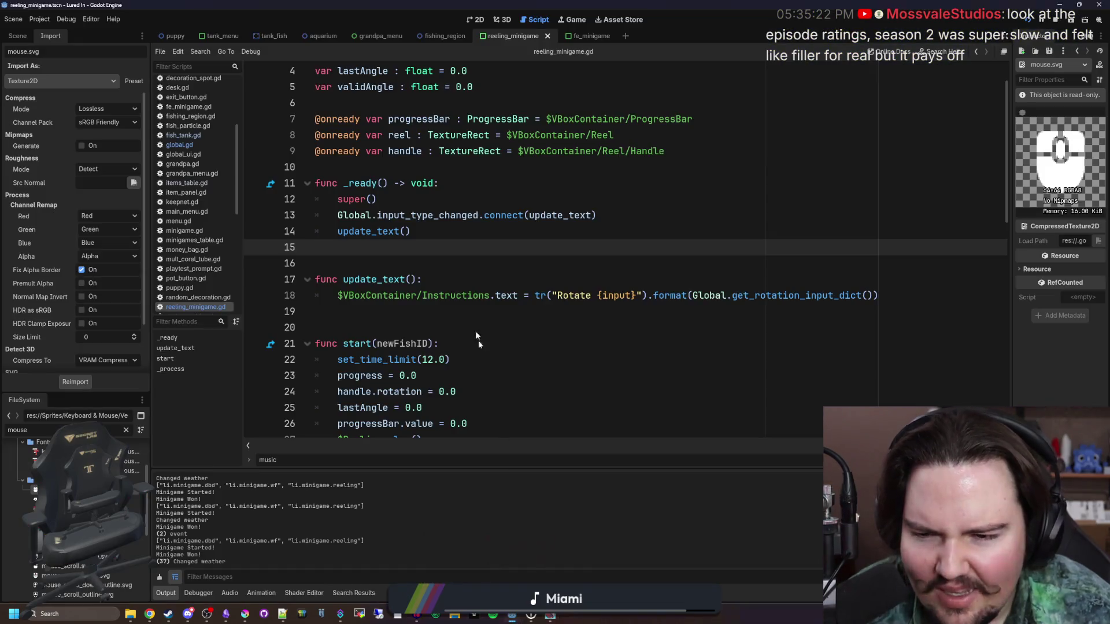
click(440, 295)
click(416, 311)
click(371, 265)
key(ctrl+s)
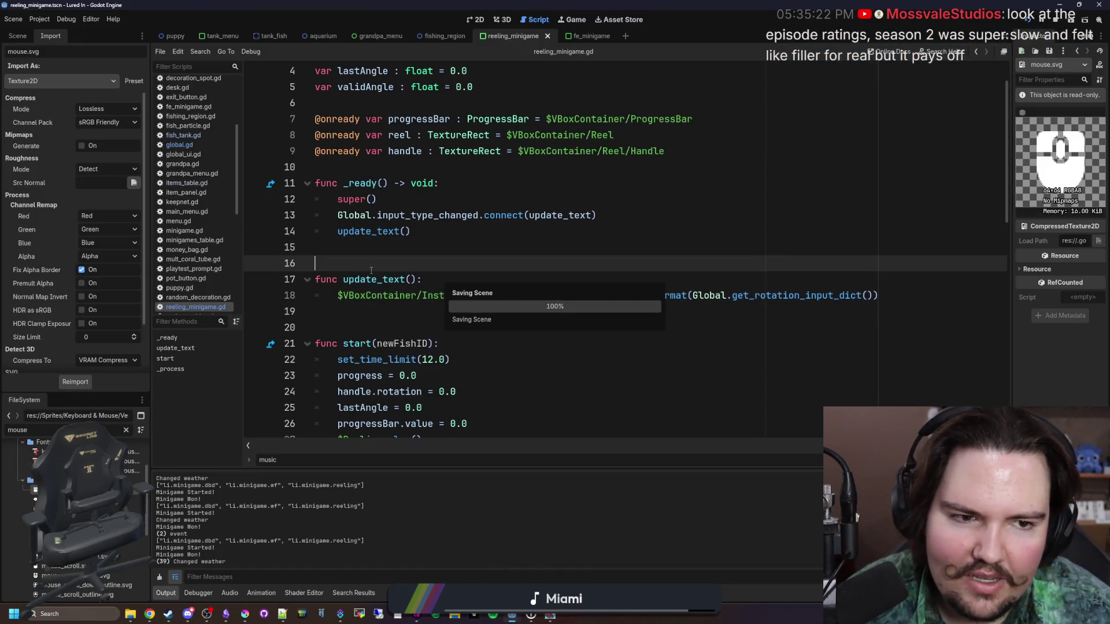
key(ctrl+s)
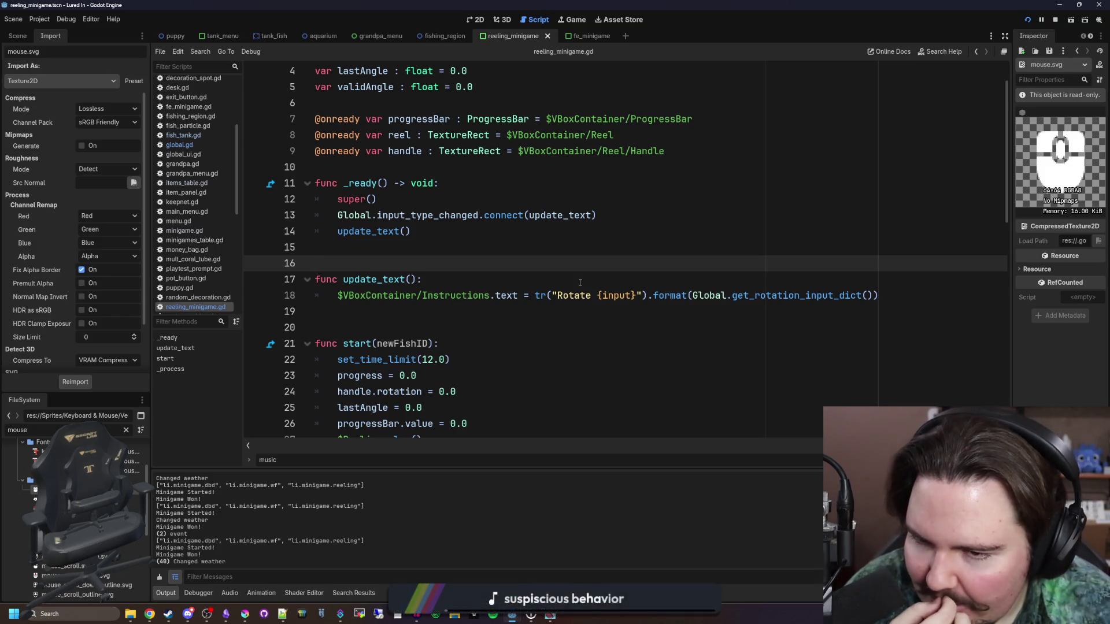
- Review lines 14–19 of reeling_minigame.gd around update_text(), saving once more
click(580, 283)
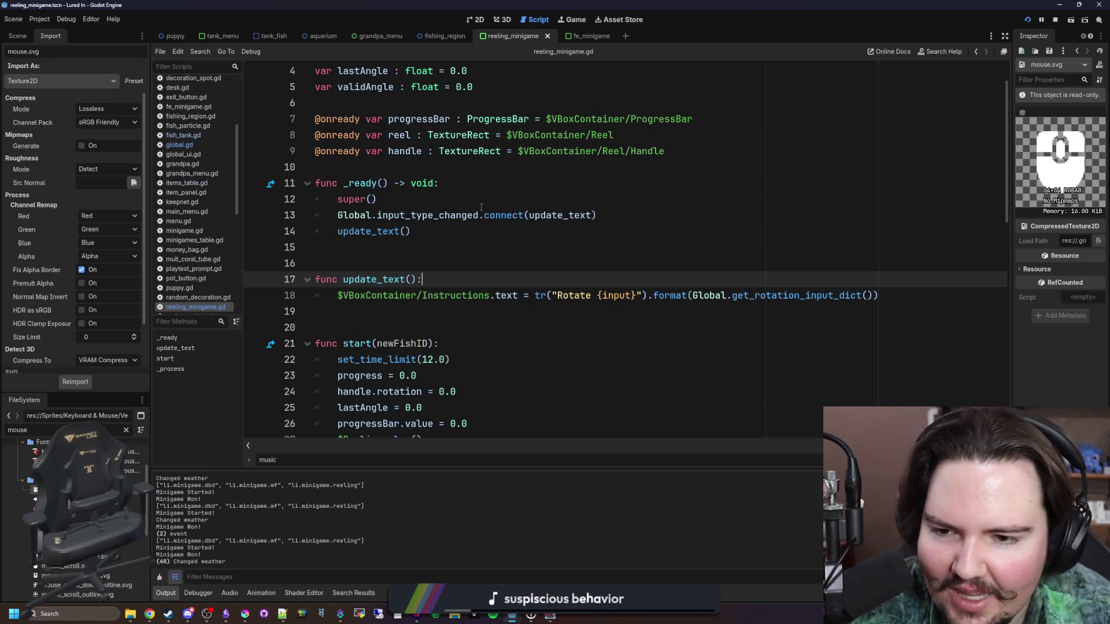
key(Up)
key(Up)
key(Down)
key(ctrl+s)
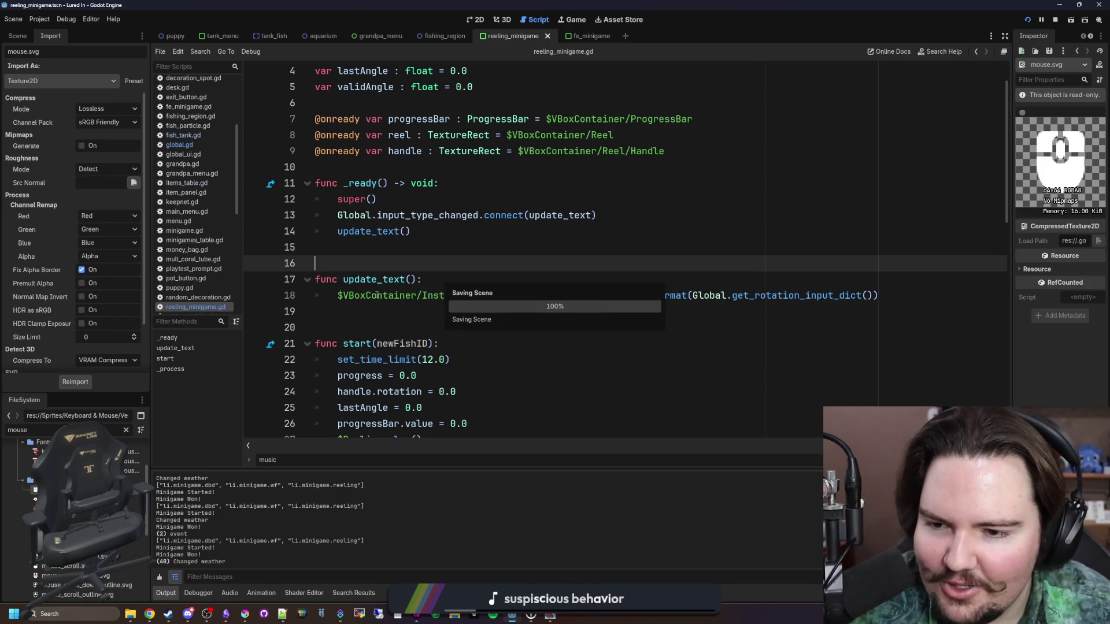
click(414, 312)
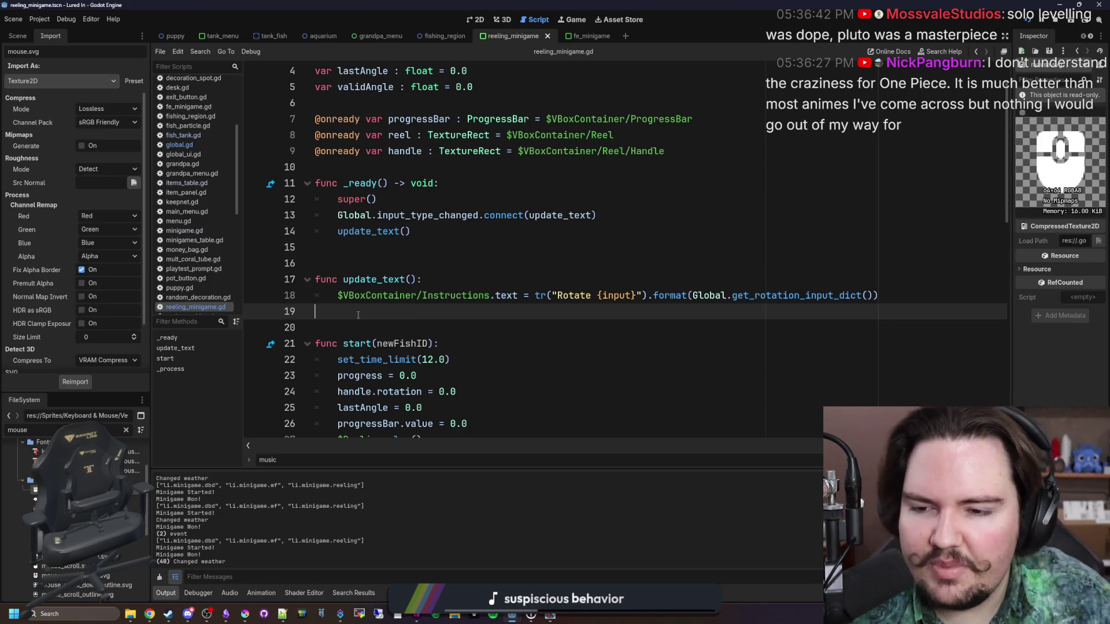
click(459, 264)
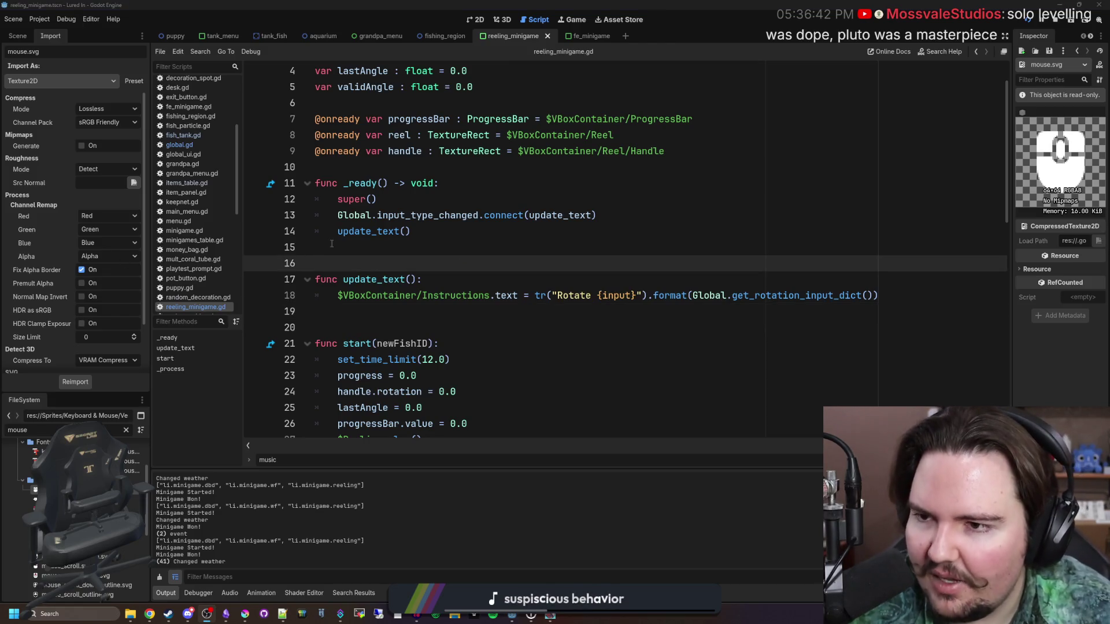
click(327, 227)
- Filter the FileSystem for 'fishing' and open fishing_region.tscn
click(126, 430)
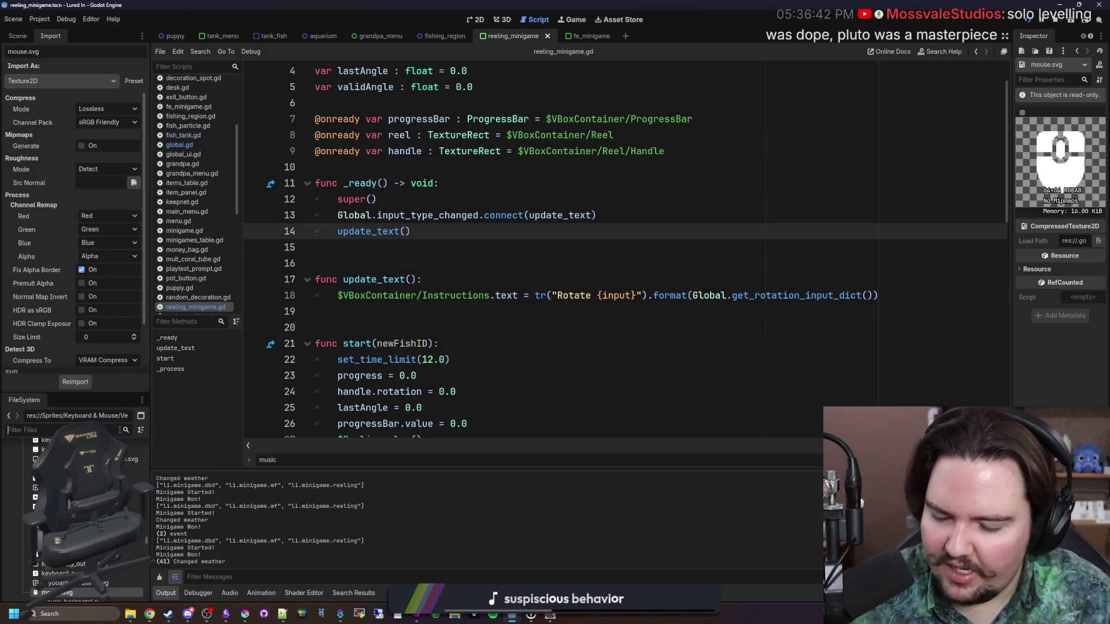
text(fishing)
double_click(38, 459)
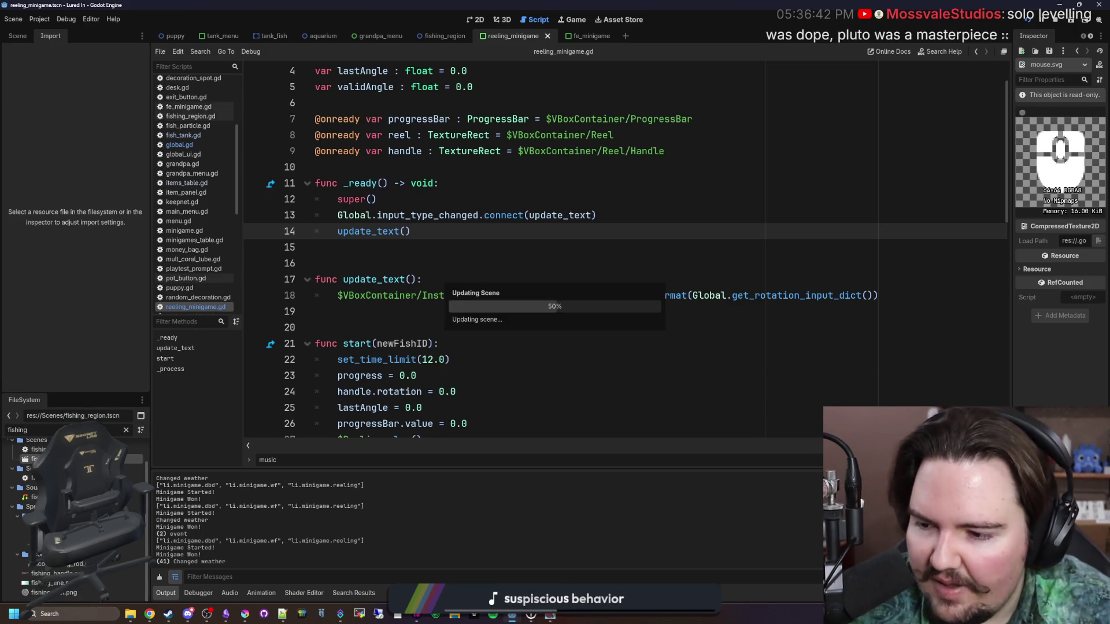
- Uncomment the Organtrail, WF, FE and DBD minigame lines (67–64) in fishing_region.gd and save
click(345, 310)
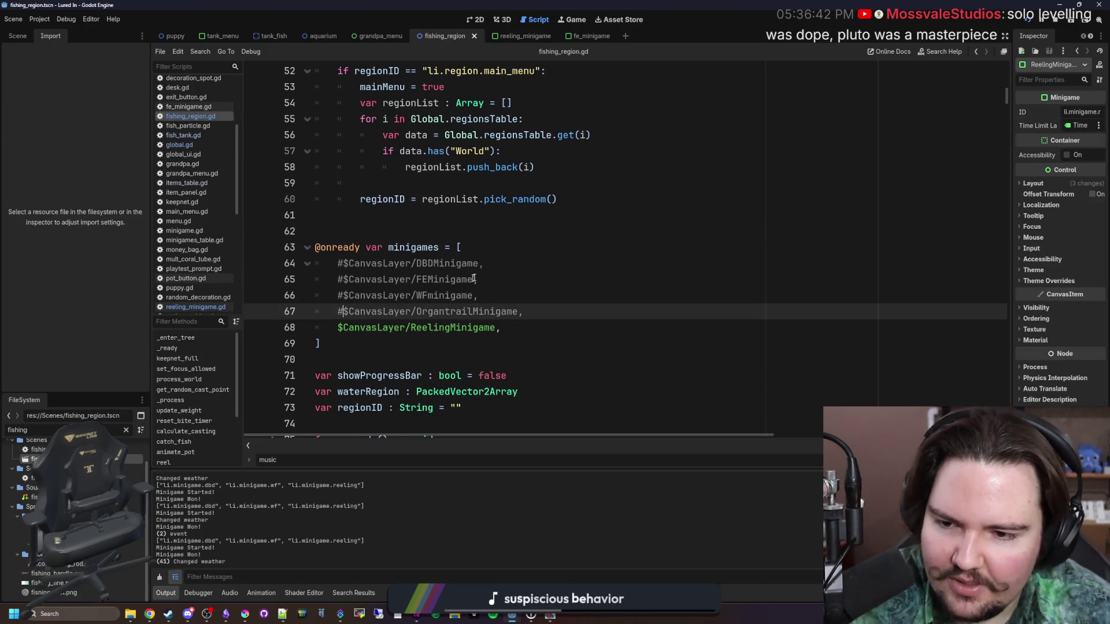
key(ctrl+k)
key(Up)
key(ctrl+k)
key(Up)
key(ctrl+k)
key(Up)
key(ctrl+k)
click(493, 234)
key(ctrl+s)
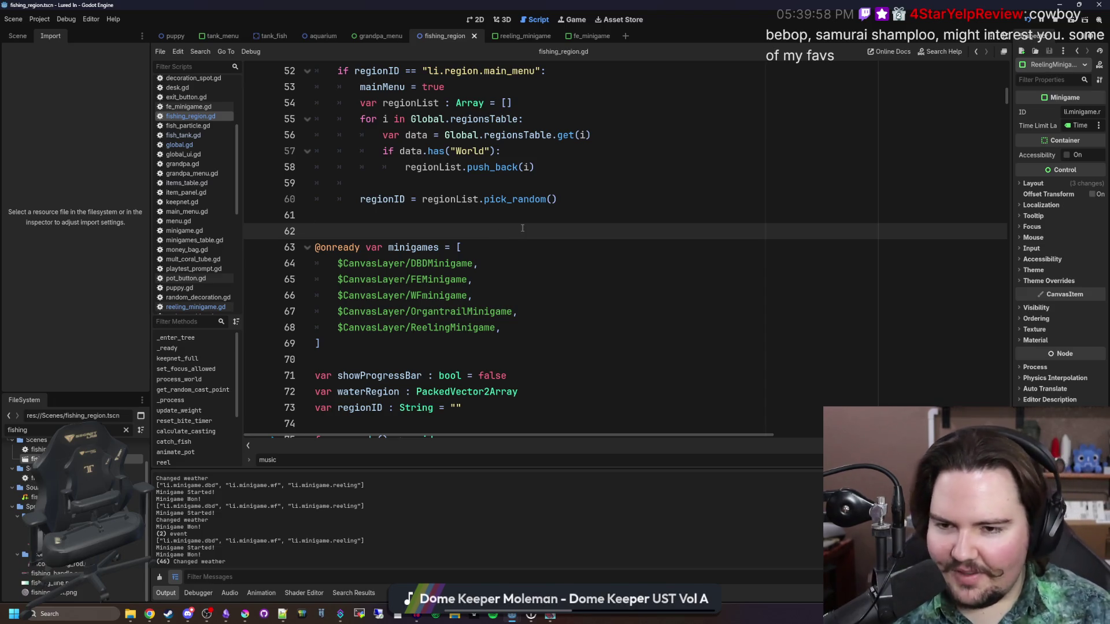
- Stop the running Lured In game from Godot's toolbar and switch over to Krita
click(496, 221)
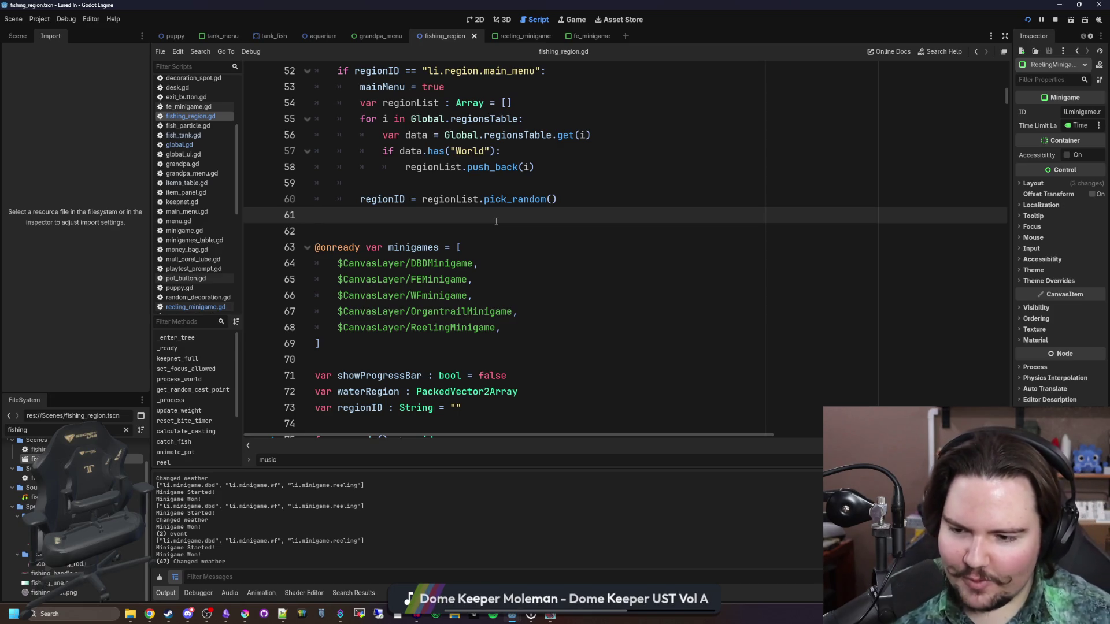
click(1054, 19)
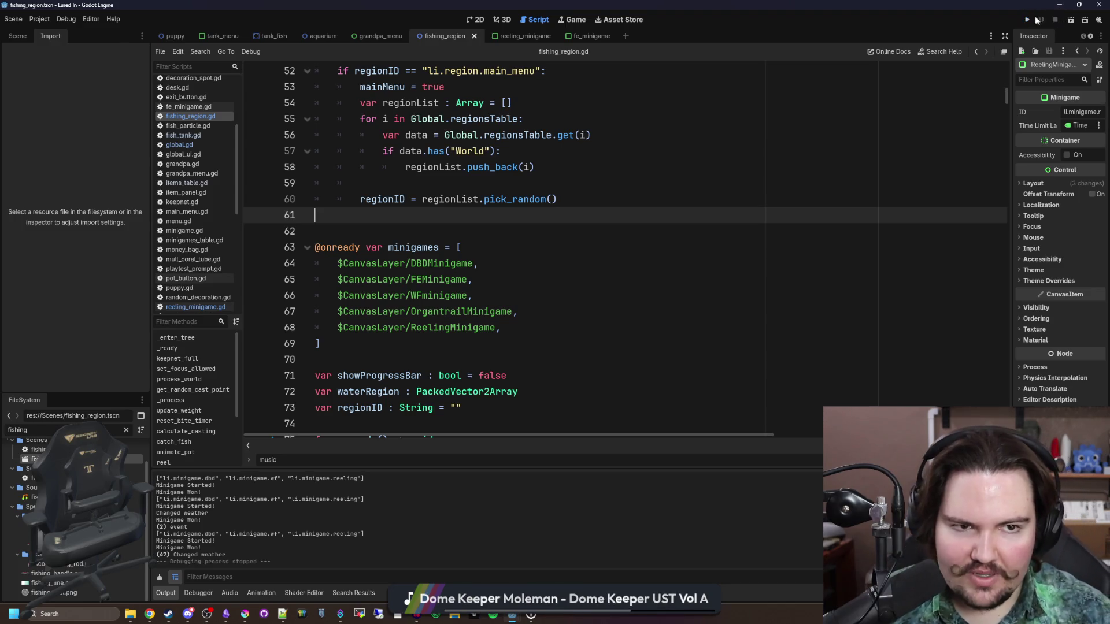
click(504, 300)
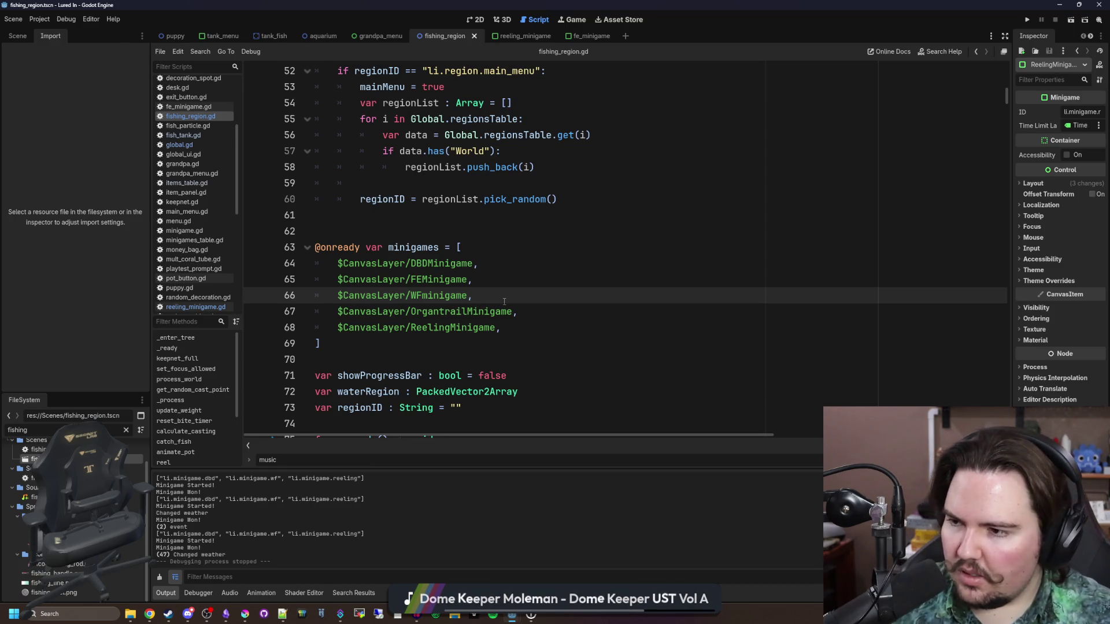
click(245, 614)
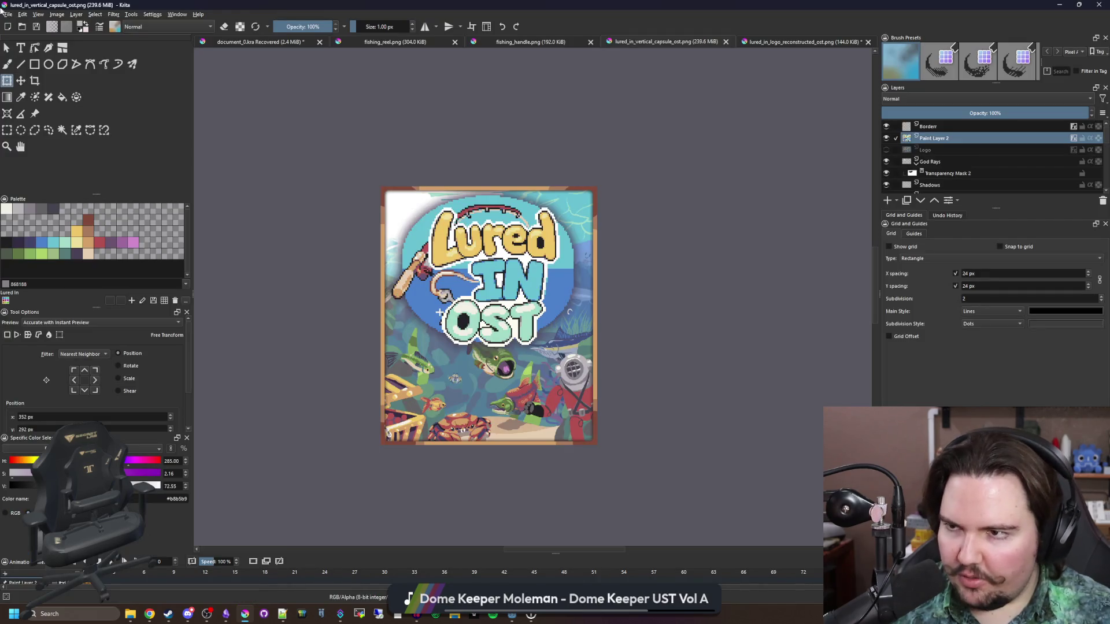
- Open medium_rock.png from the lured-in project's Sprites folder
click(10, 15)
click(22, 33)
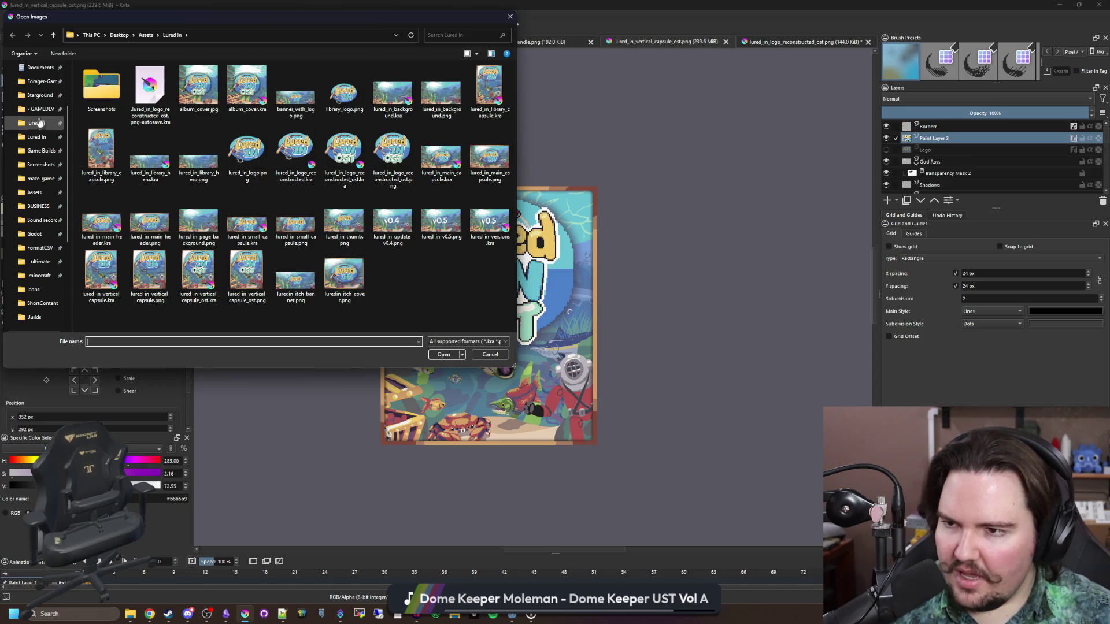
click(38, 122)
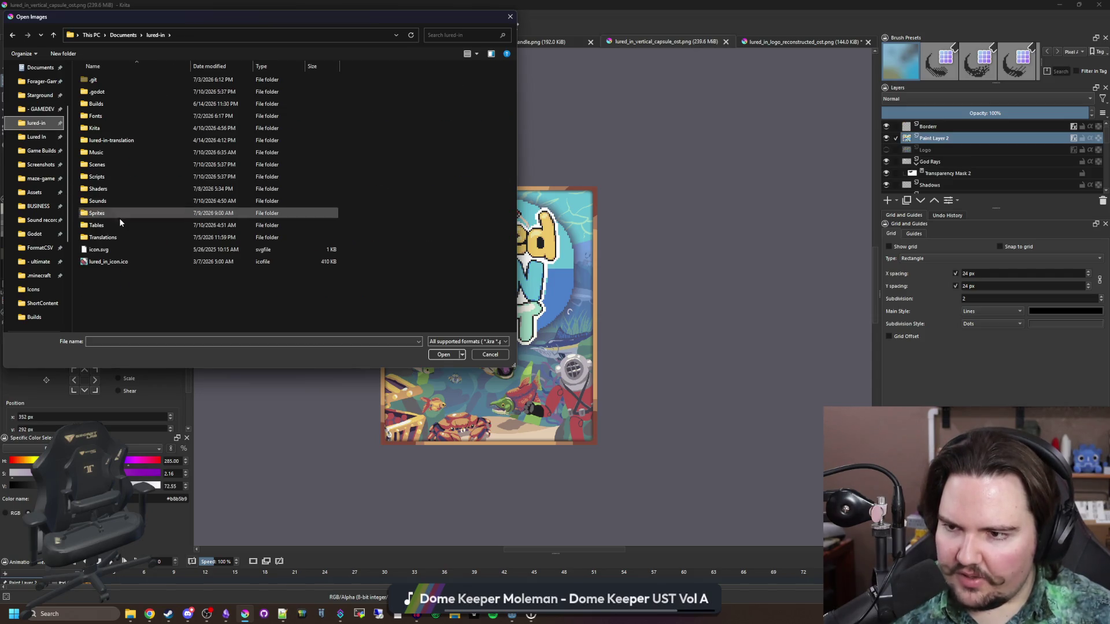
double_click(137, 211)
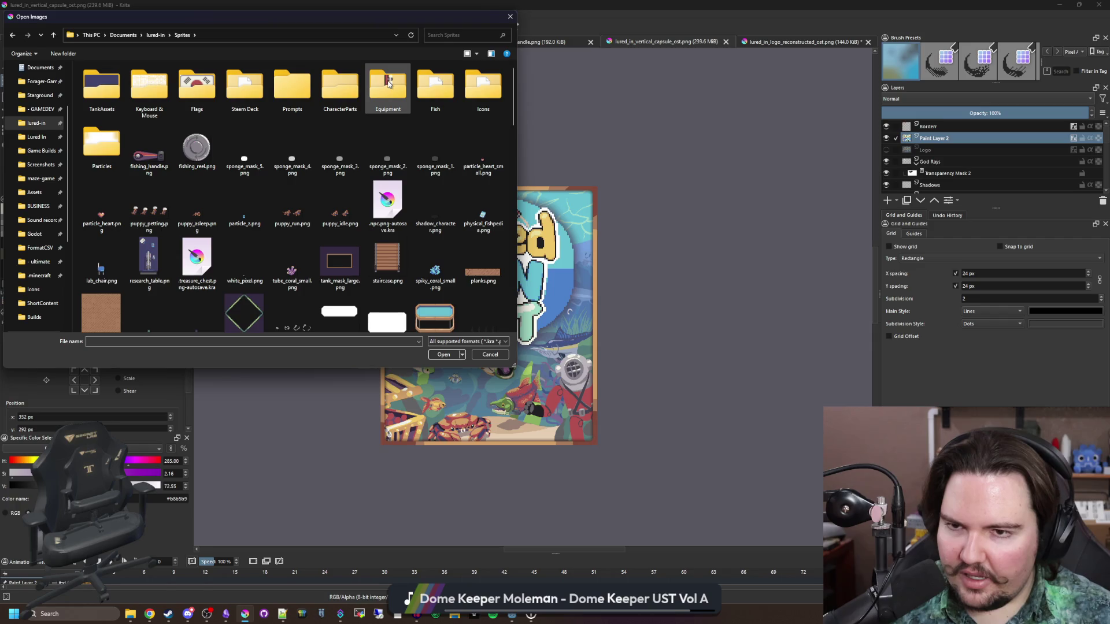
scroll(338, 146, down, 10)
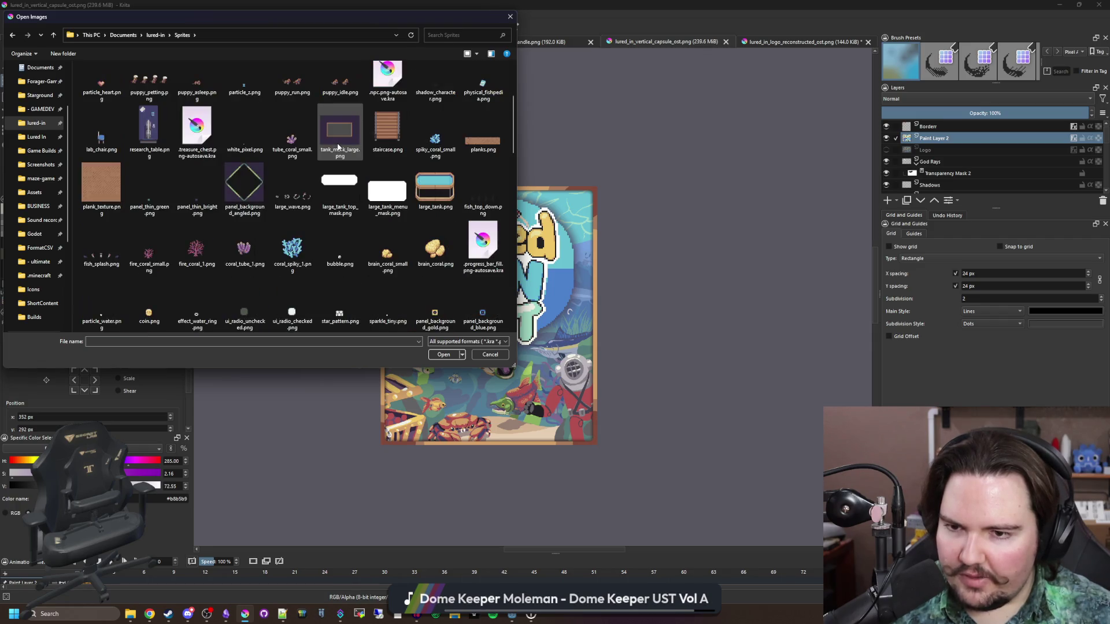
scroll(338, 146, down, 3)
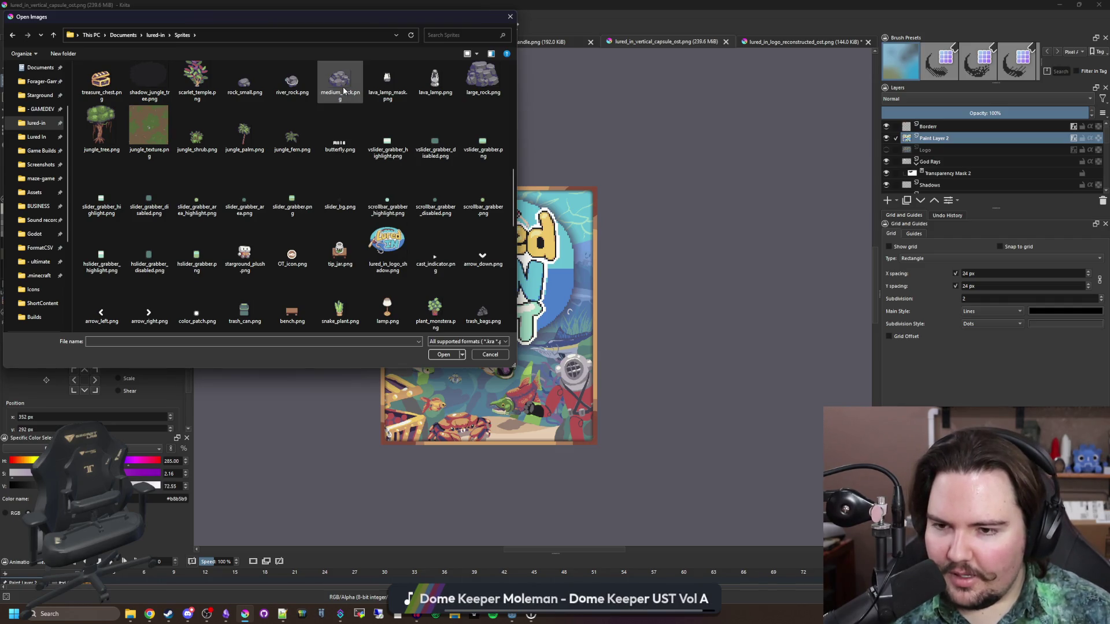
scroll(342, 87, down, 5)
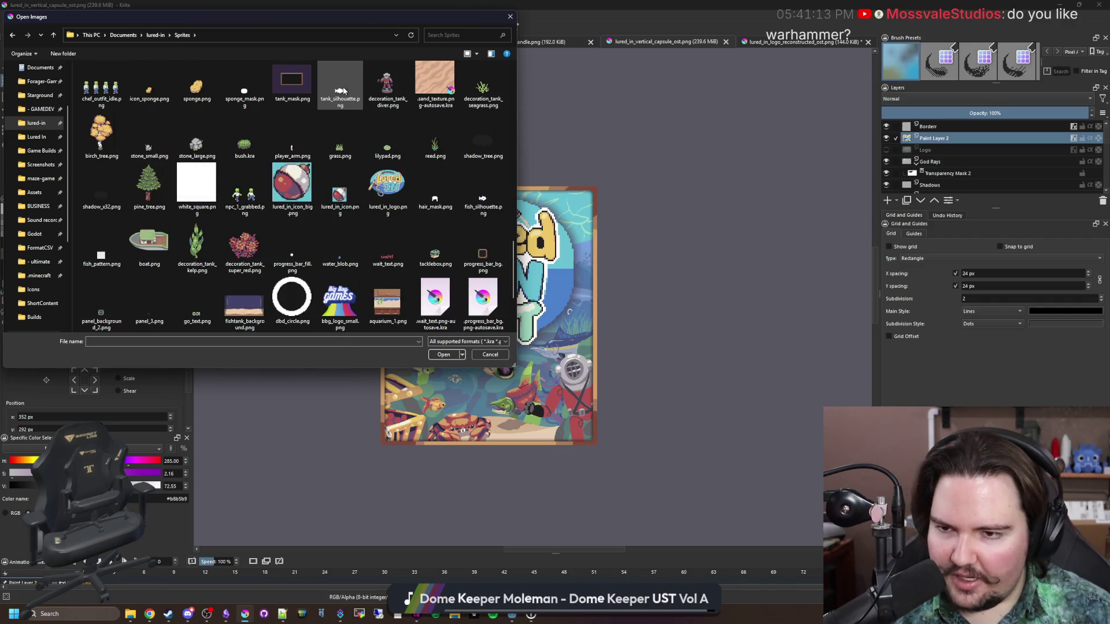
scroll(343, 90, down, 2)
scroll(343, 89, up, 3)
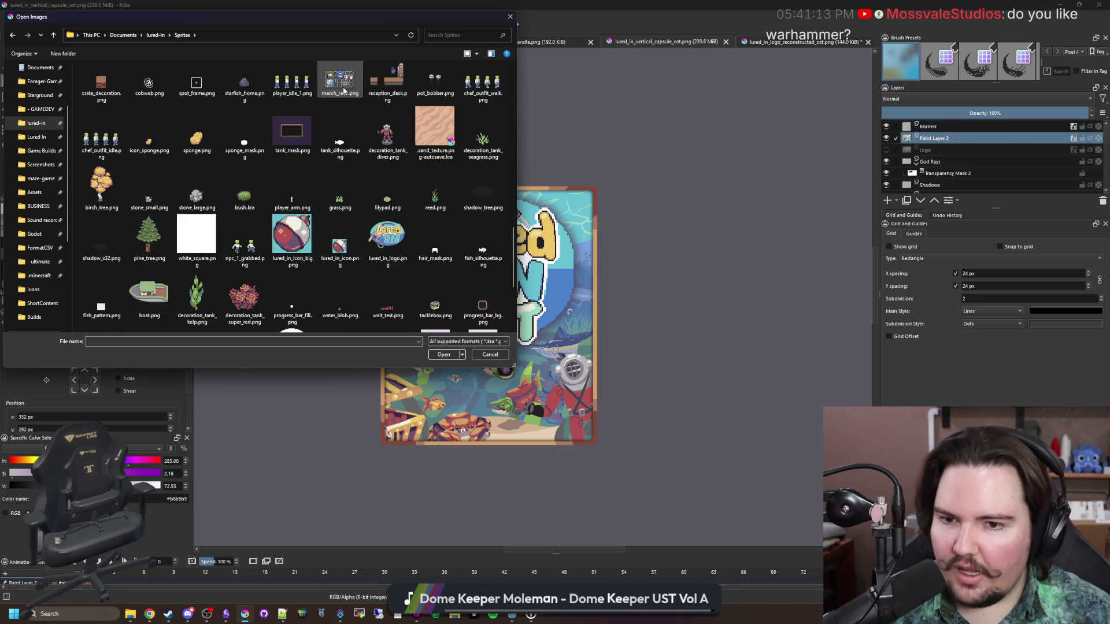
scroll(250, 300, down, 5)
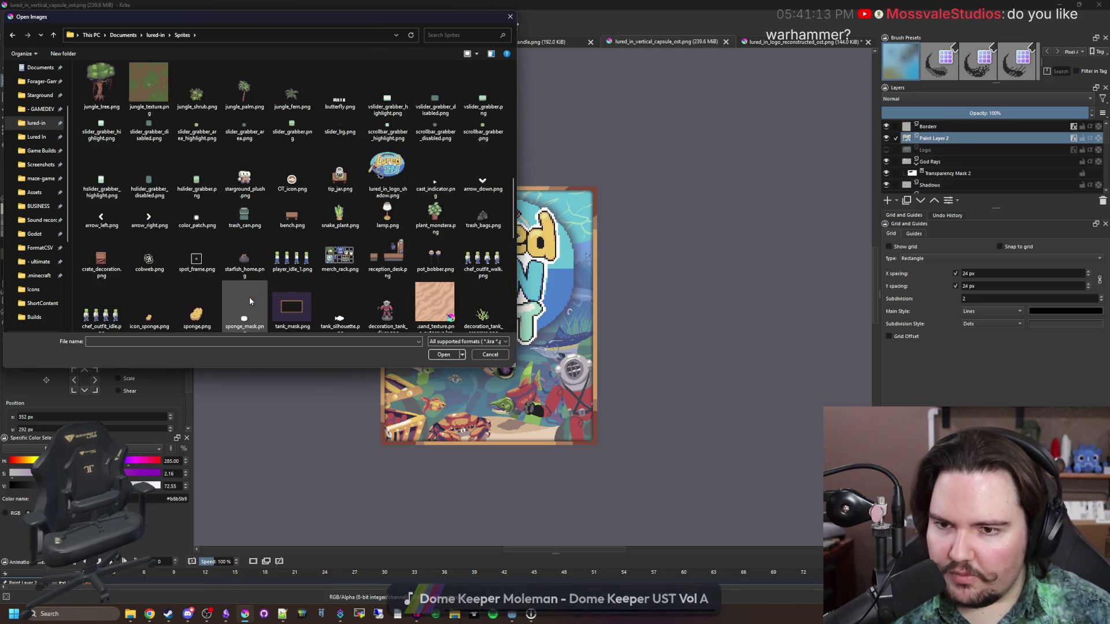
scroll(330, 256, down, 5)
scroll(330, 252, down, 3)
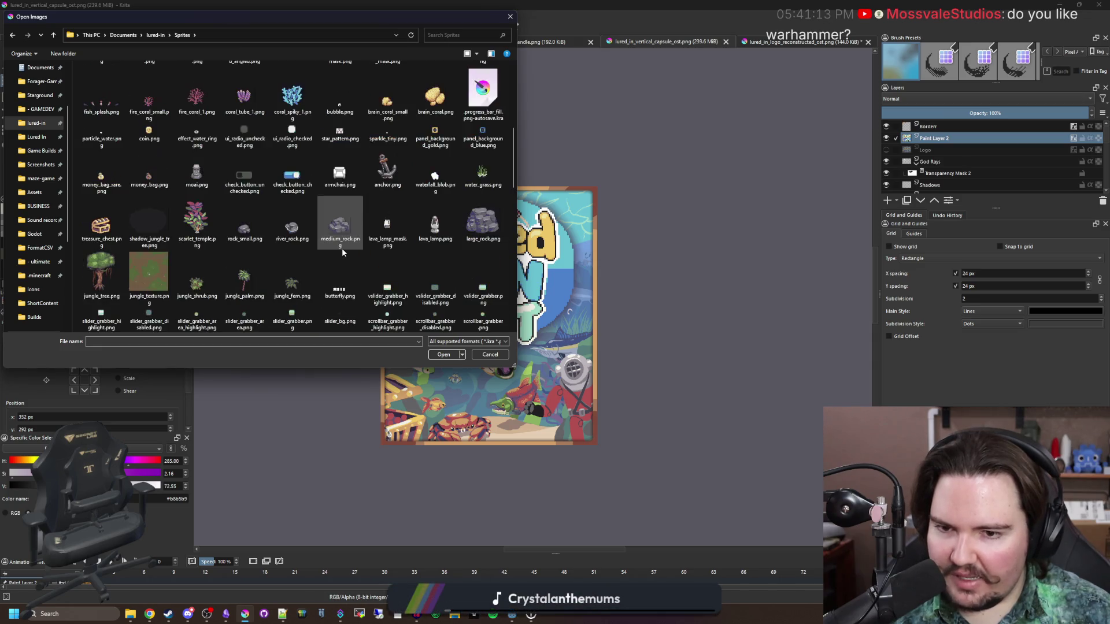
click(338, 210)
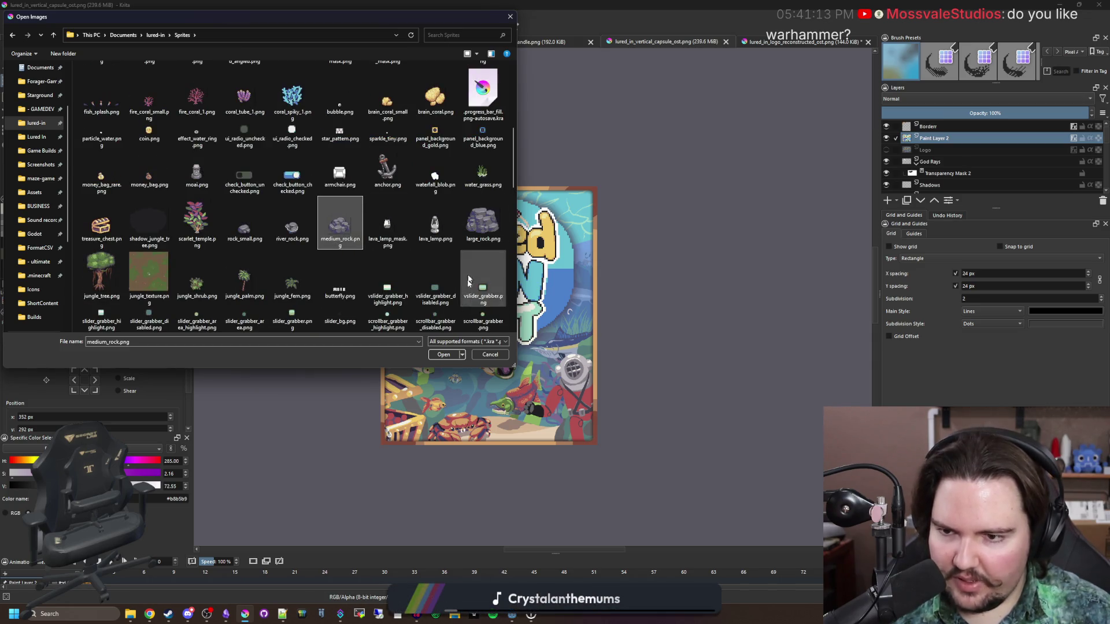
click(483, 223)
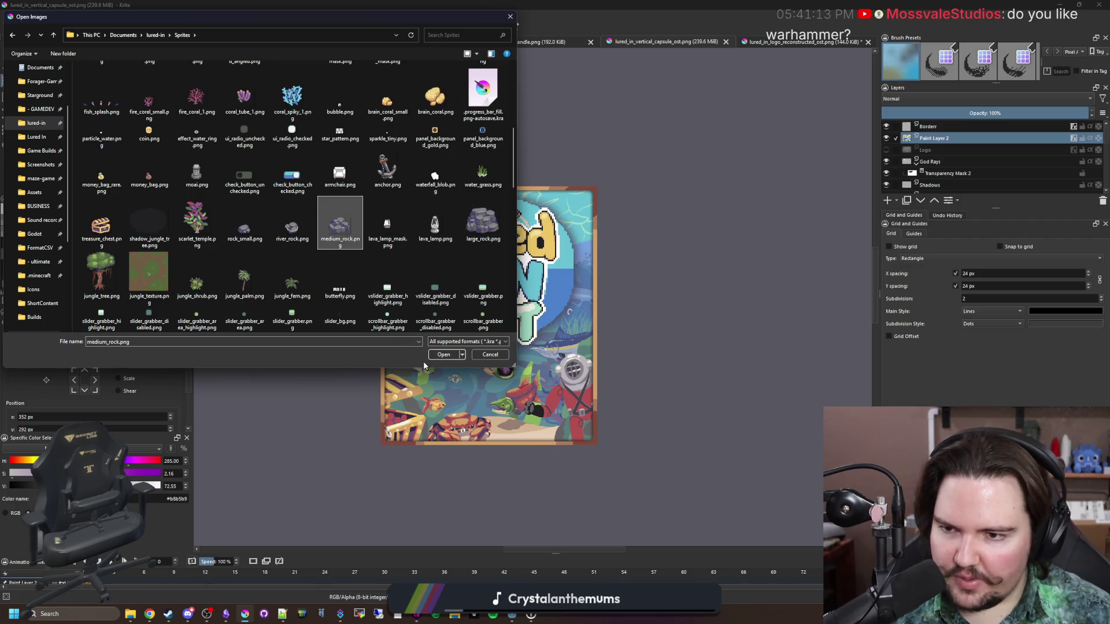
click(442, 355)
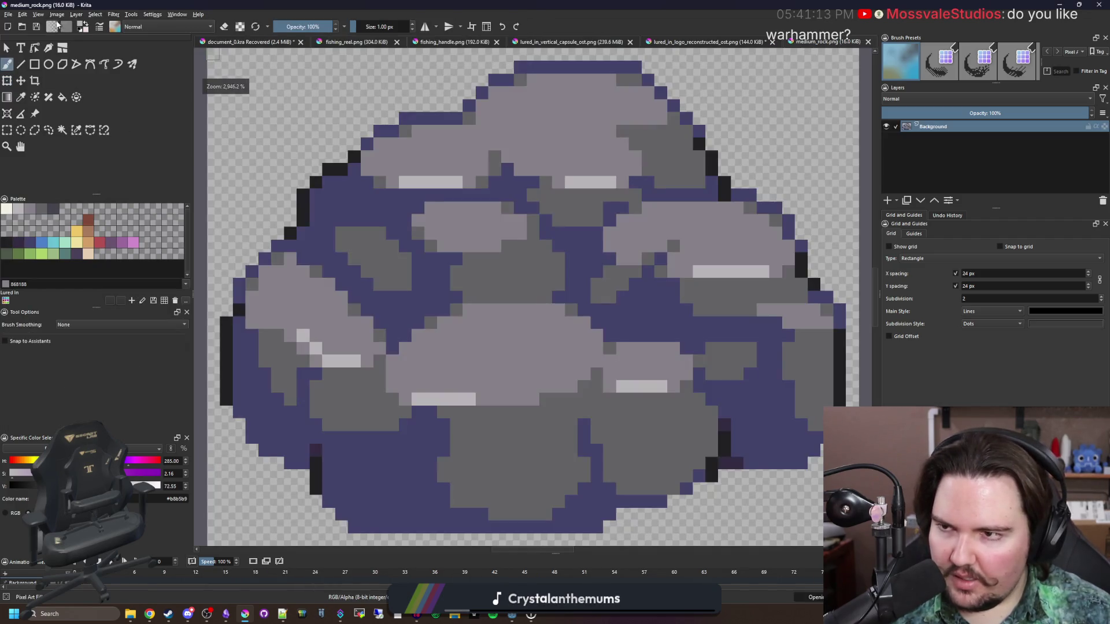
- Resize the canvas to 128 × 128 px, leaving the rock itself unscaled
key(minus)
click(57, 15)
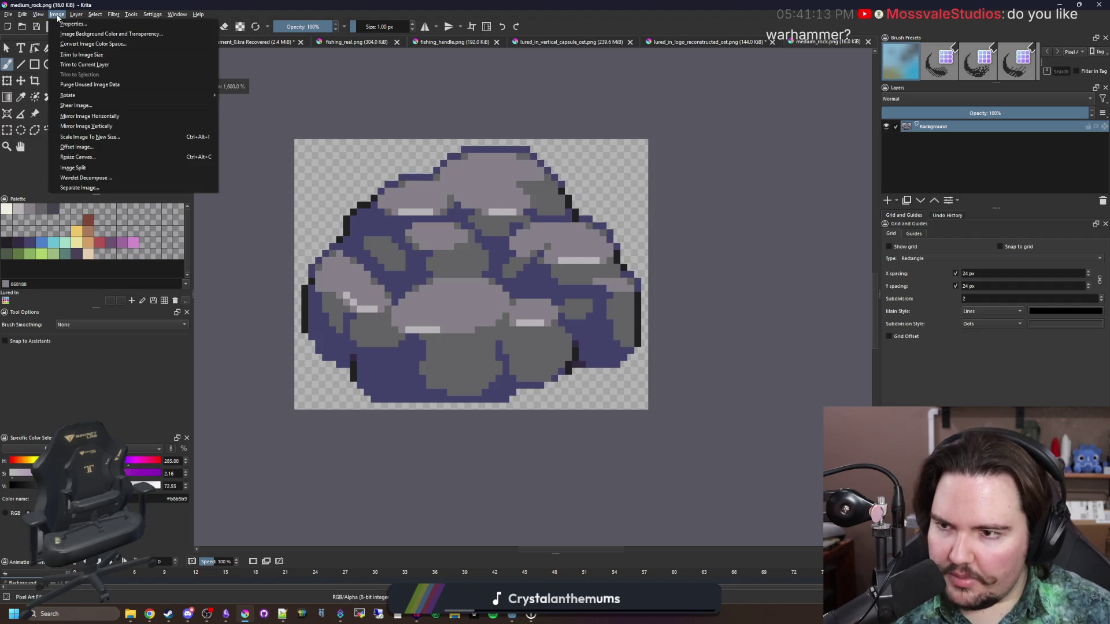
click(102, 157)
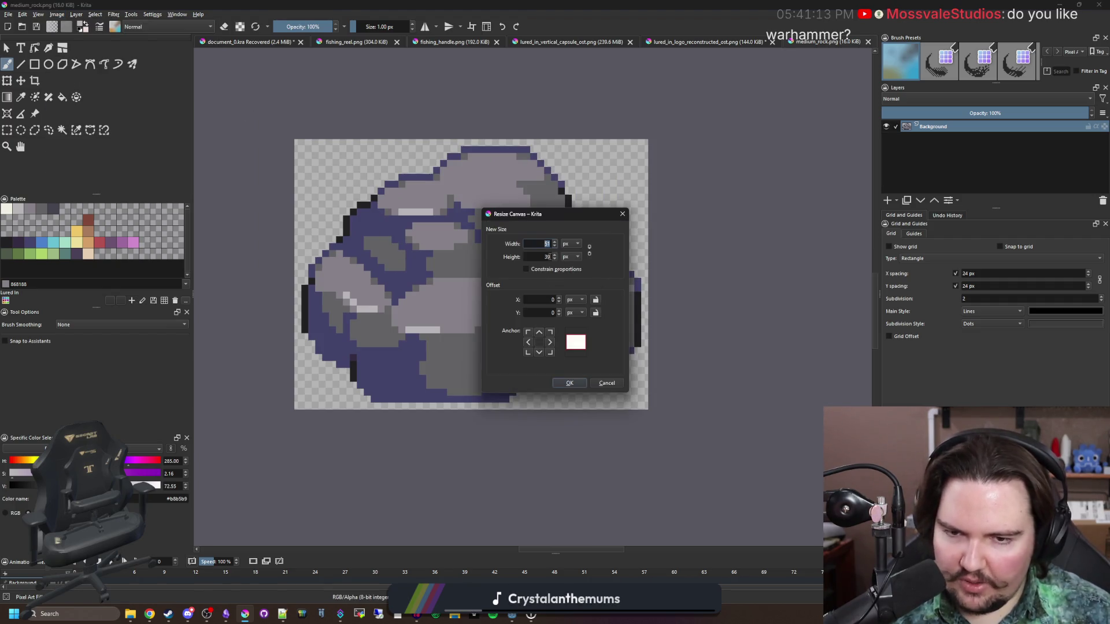
text(128)
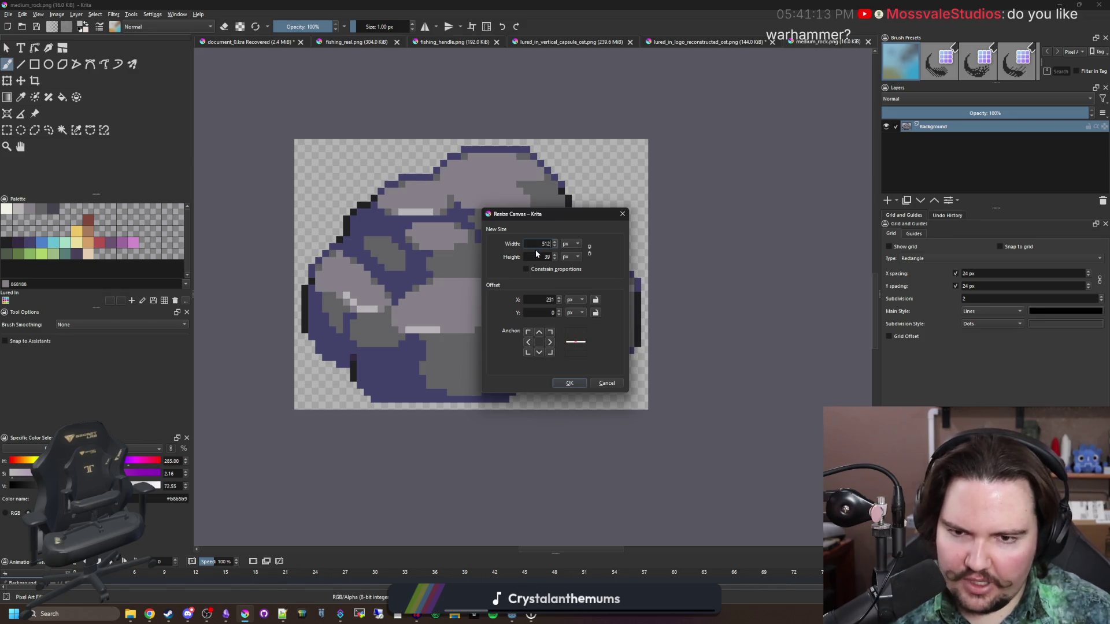
key(Tab)
text(128)
click(569, 383)
scroll(563, 383, down, 2)
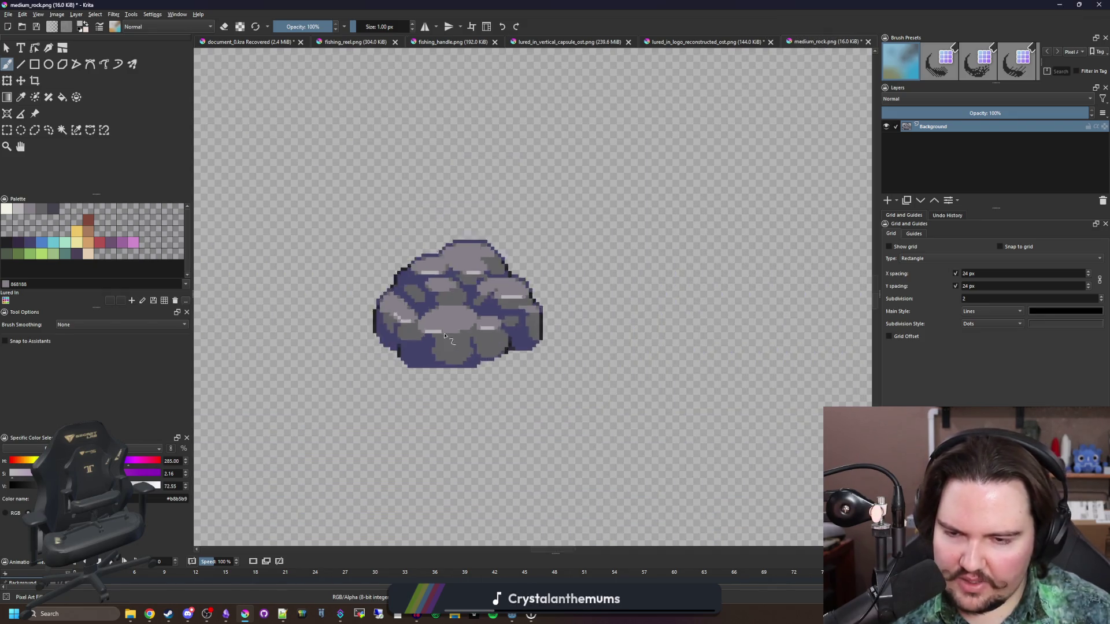
- Pick the brown #a77b5b palette colour and enlarge the brush to 12 px
scroll(405, 324, down, 2)
scroll(289, 300, up, 2)
scroll(266, 238, up, 1)
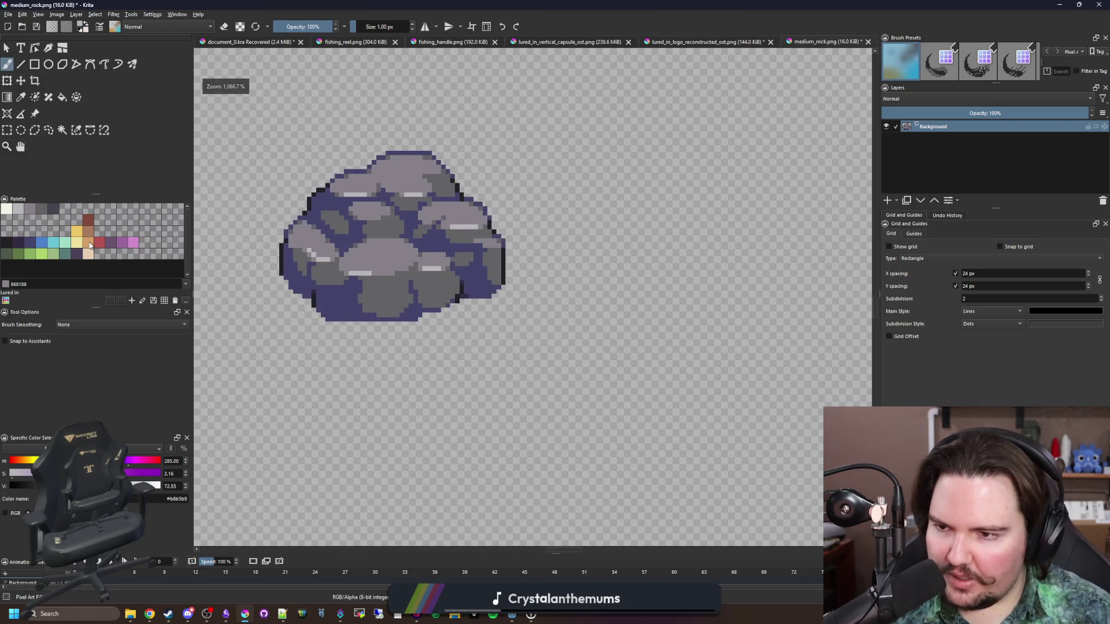
click(88, 240)
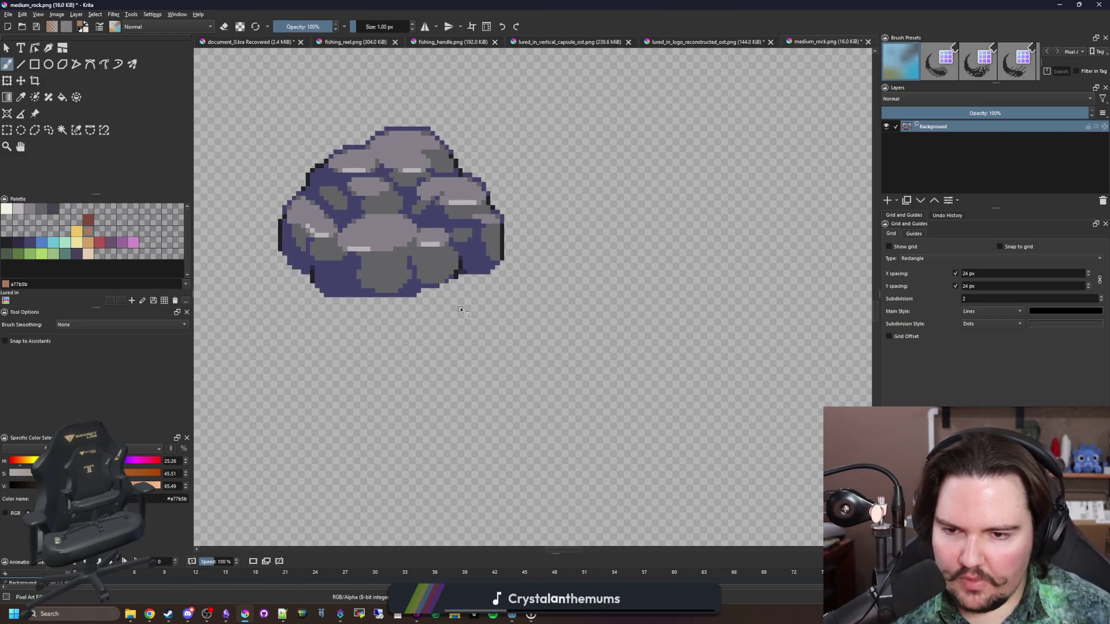
drag(478, 349, 471, 319)
key(bracketright)
key(bracketright)
key(bracketright)
key(bracketright)
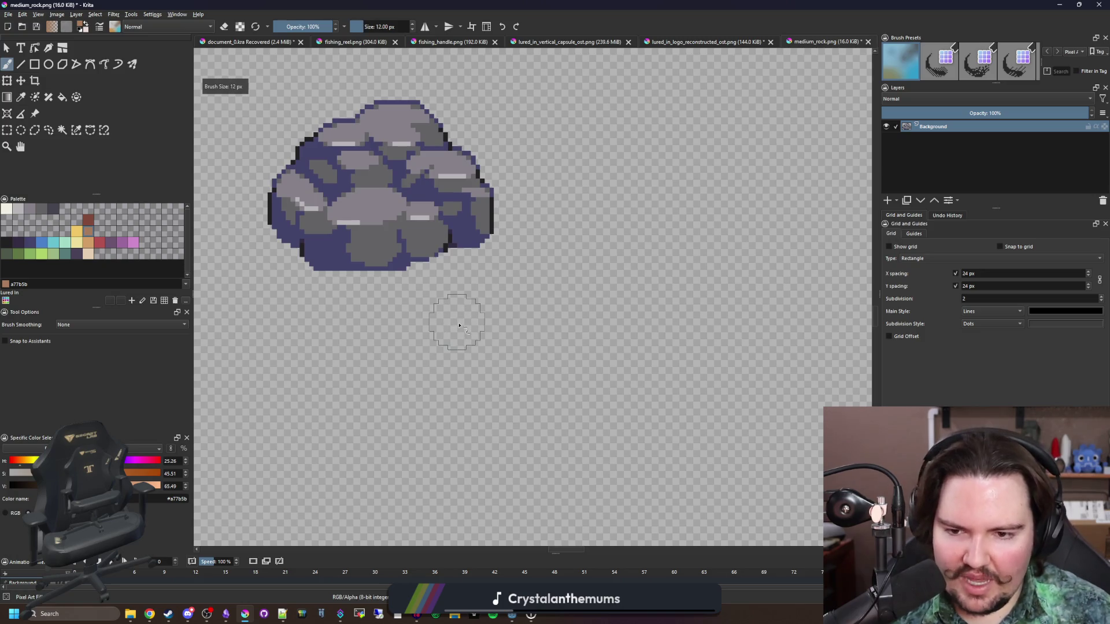
key(alt+Tab)
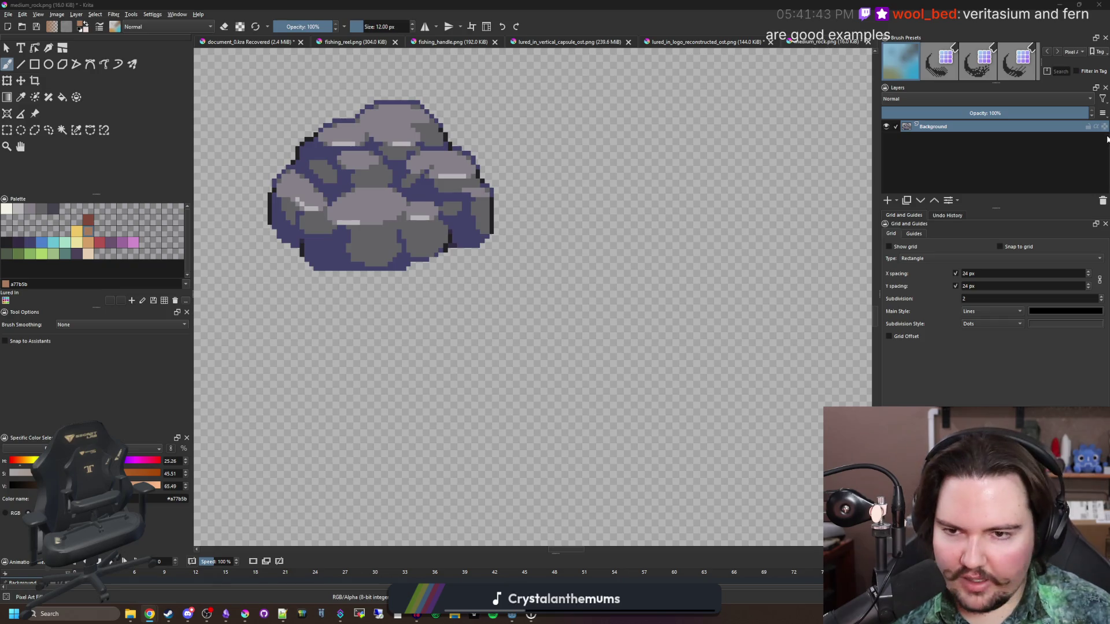
mouse_move(669, 111)
mouse_down()
mouse_move(478, 206)
mouse_move(519, 283)
mouse_move(567, 203)
mouse_up()
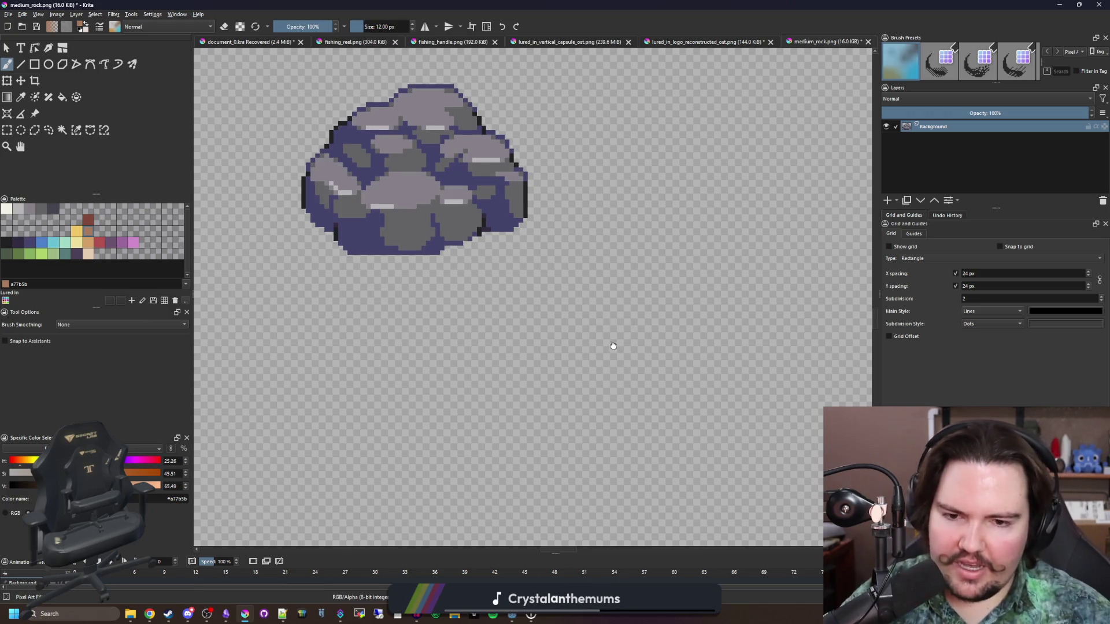
- Pan and zoom around the rock sprite on its enlarged canvas
scroll(612, 347, down, 3)
scroll(595, 324, right, 2)
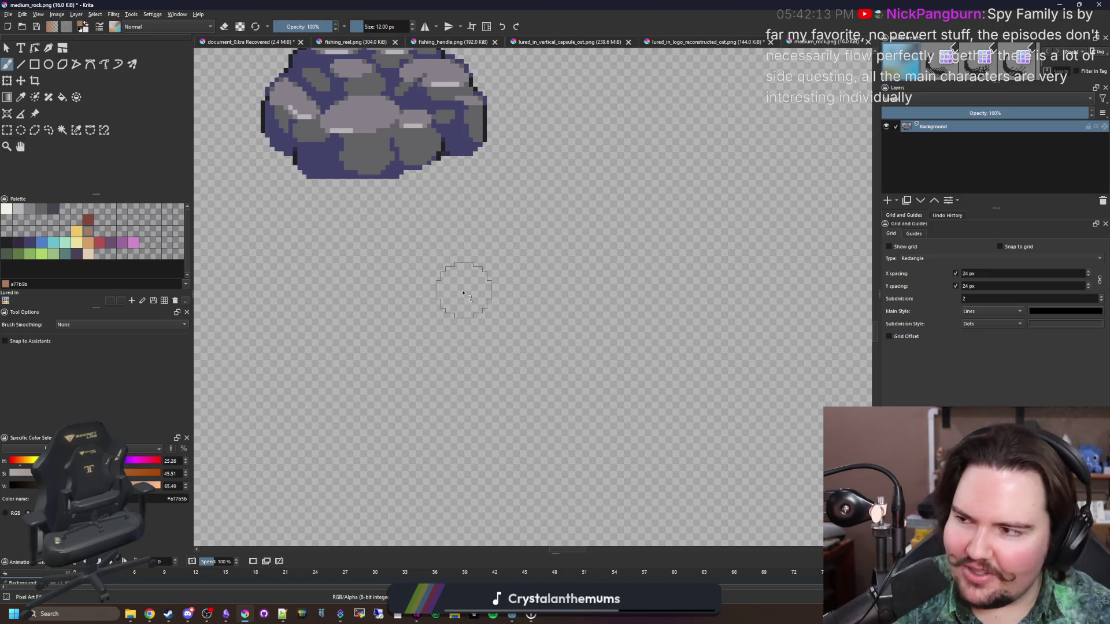
scroll(404, 284, up, 1)
scroll(405, 284, left, 2)
scroll(454, 231, down, 1)
scroll(454, 231, right, 1)
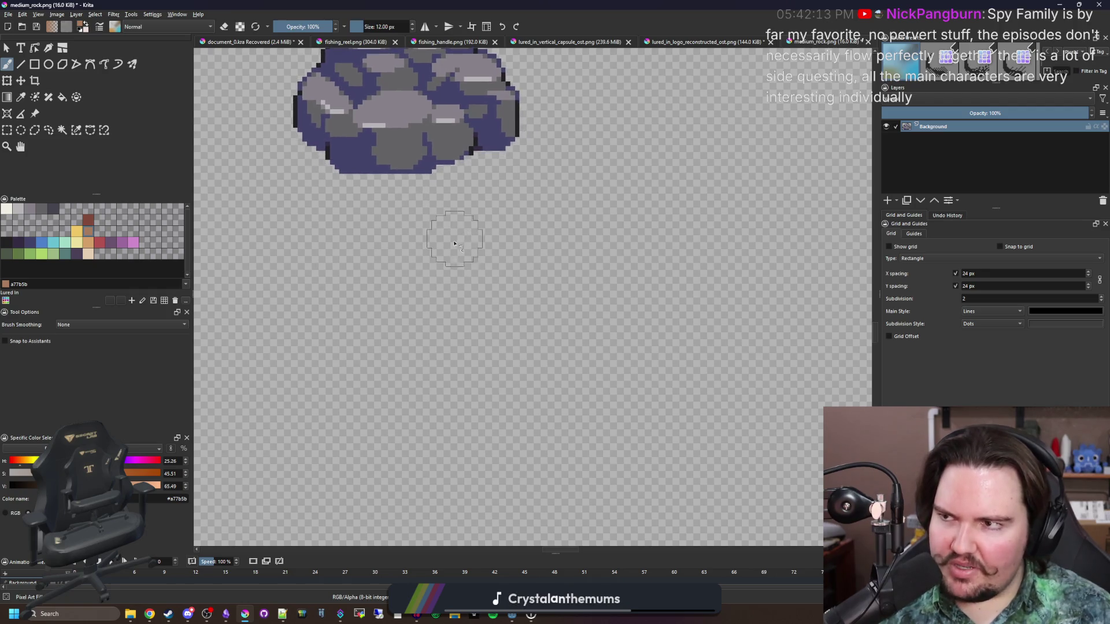
scroll(488, 258, down, 1)
scroll(488, 258, right, 1)
scroll(664, 404, down, 1)
scroll(664, 404, right, 1)
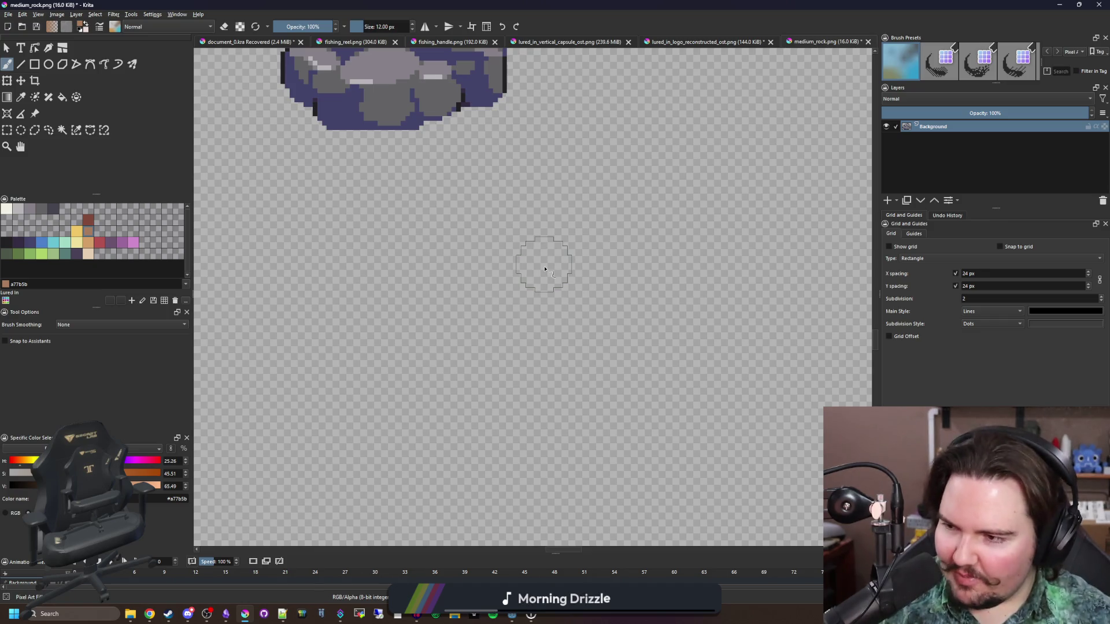
scroll(507, 237, down, 3)
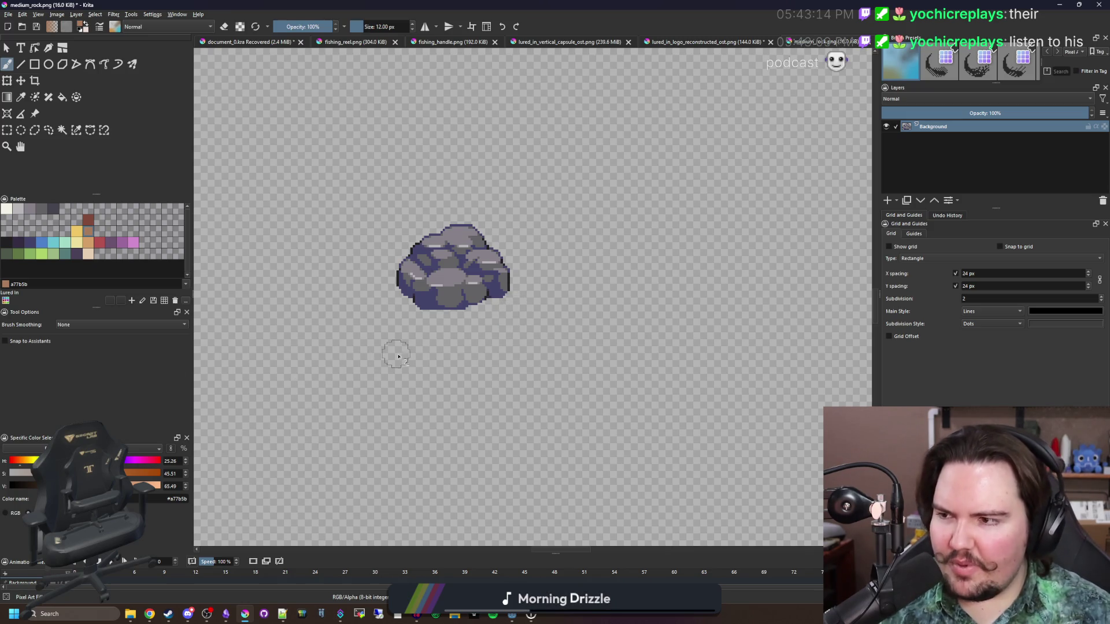
drag(470, 351, 455, 289)
scroll(455, 290, up, 3)
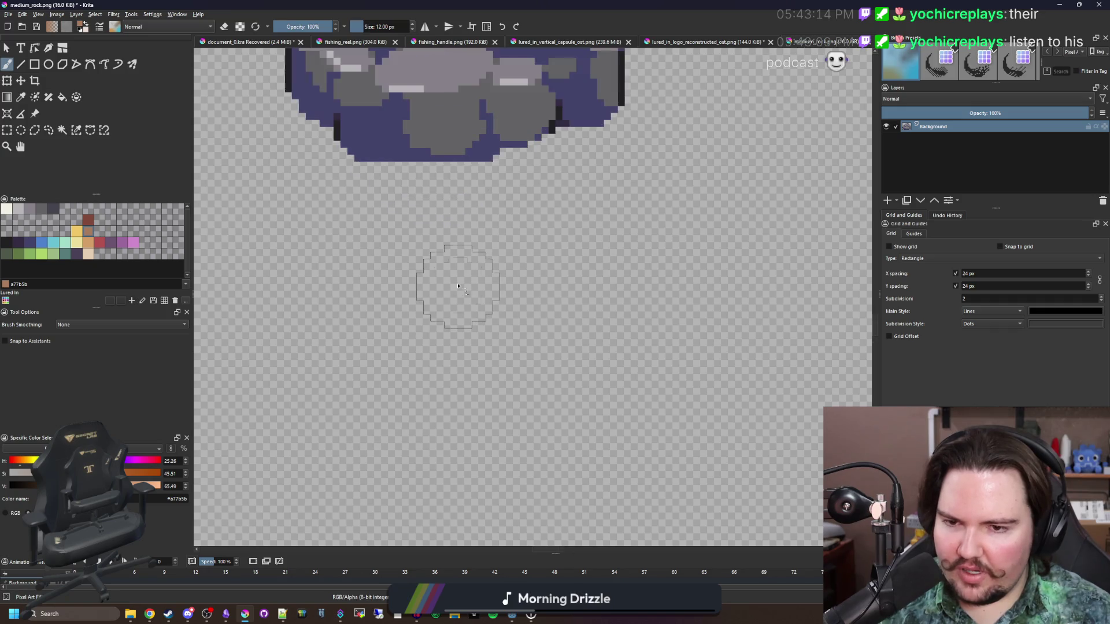
scroll(456, 288, down, 3)
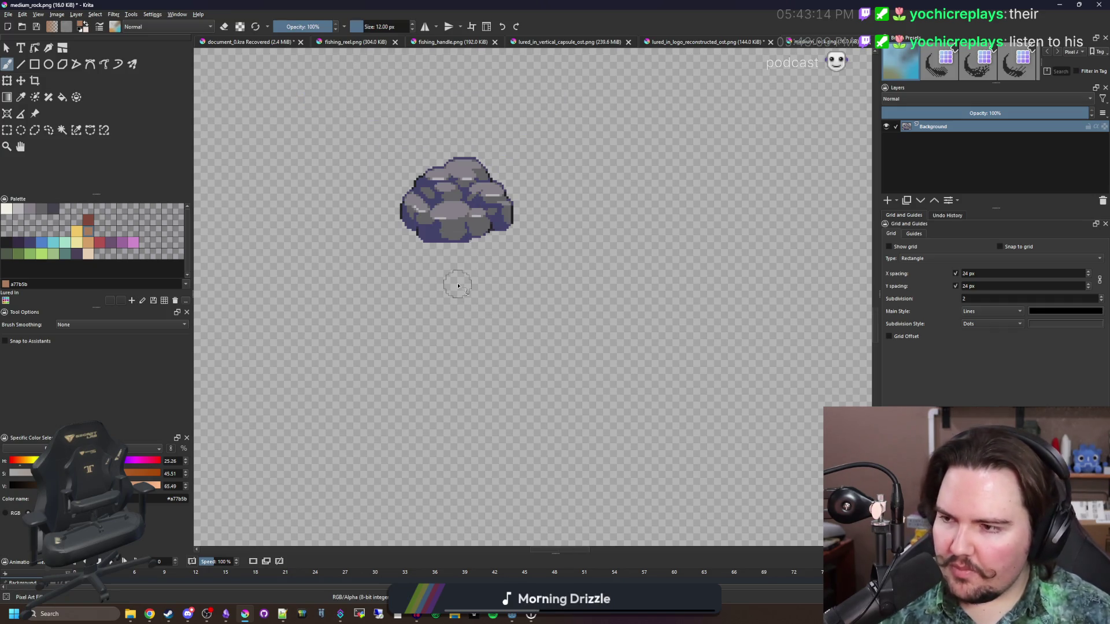
- Search Google for 'warhammer' in a new browser tab and show the image results
key(super+2)
text(warhammer)
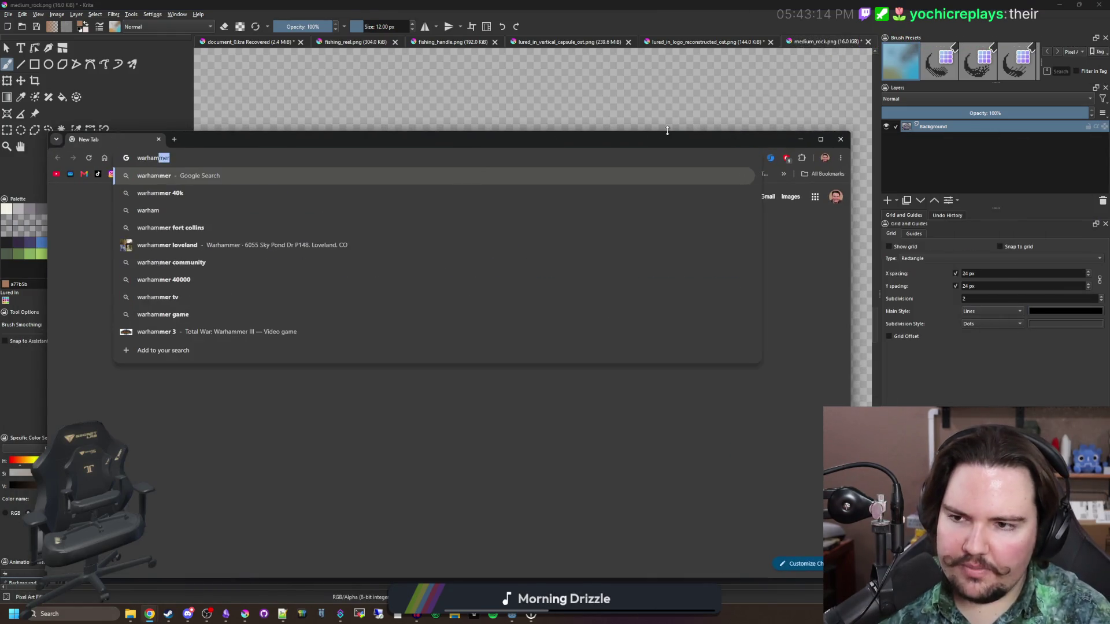
key(Return)
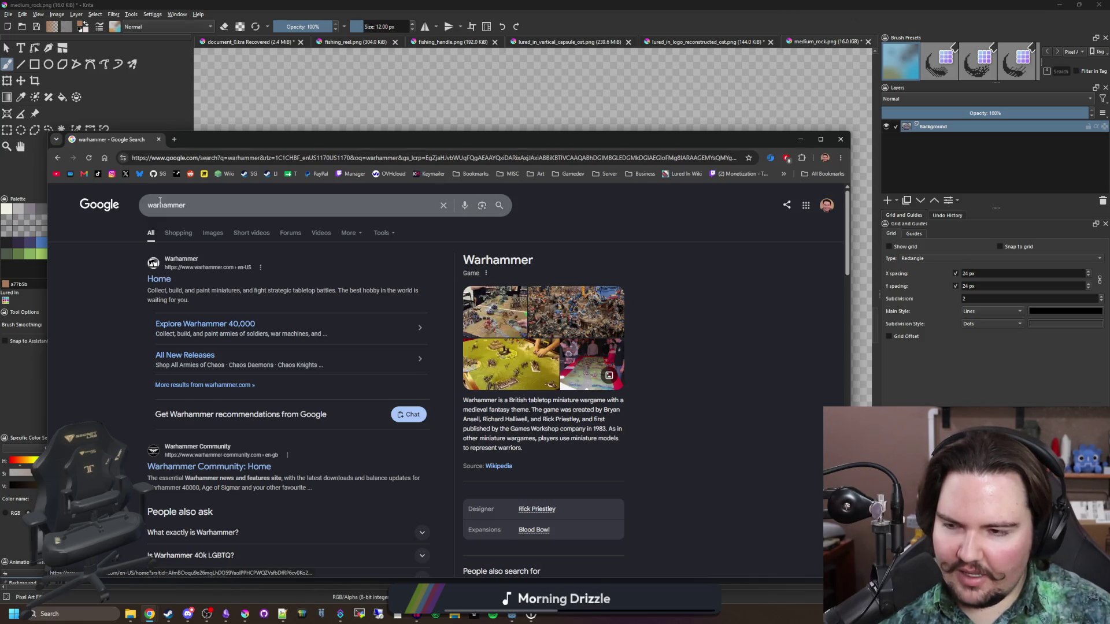
click(218, 237)
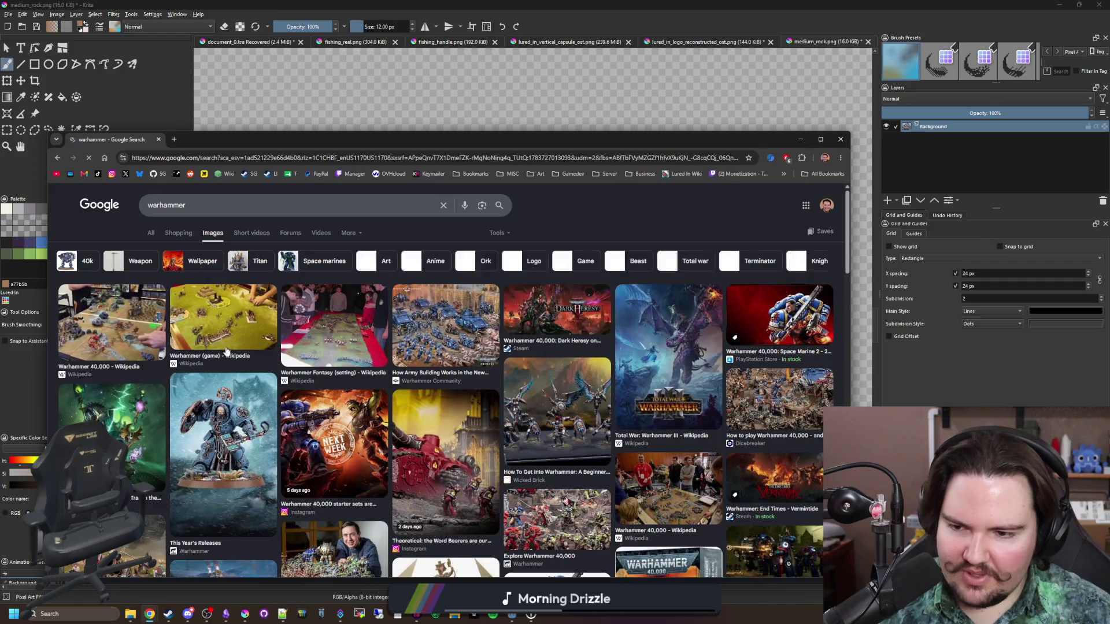
click(211, 416)
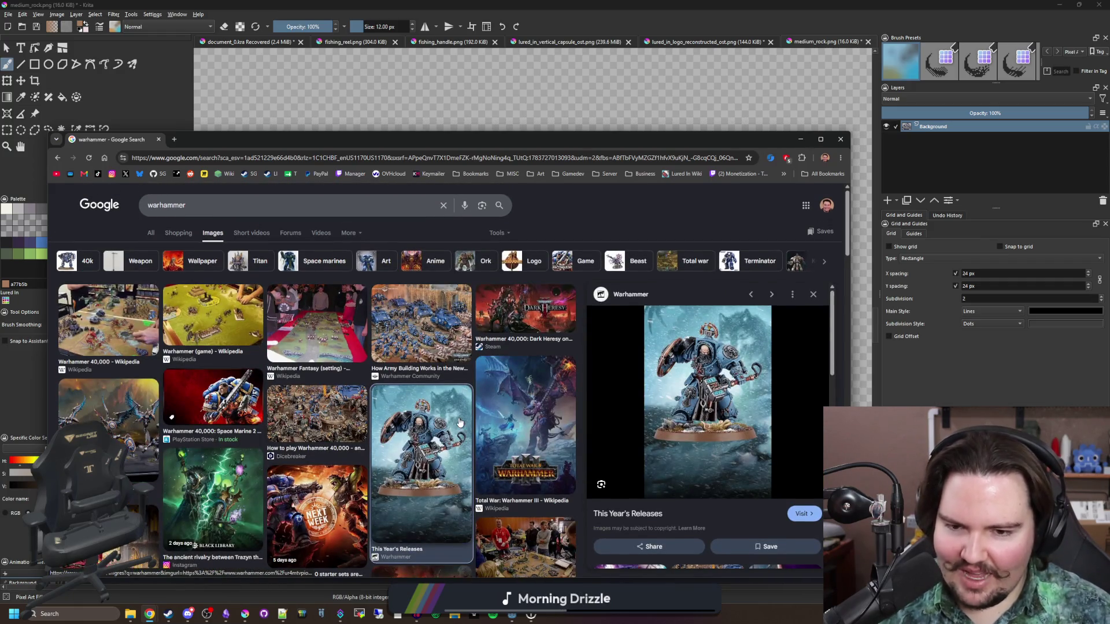
click(442, 315)
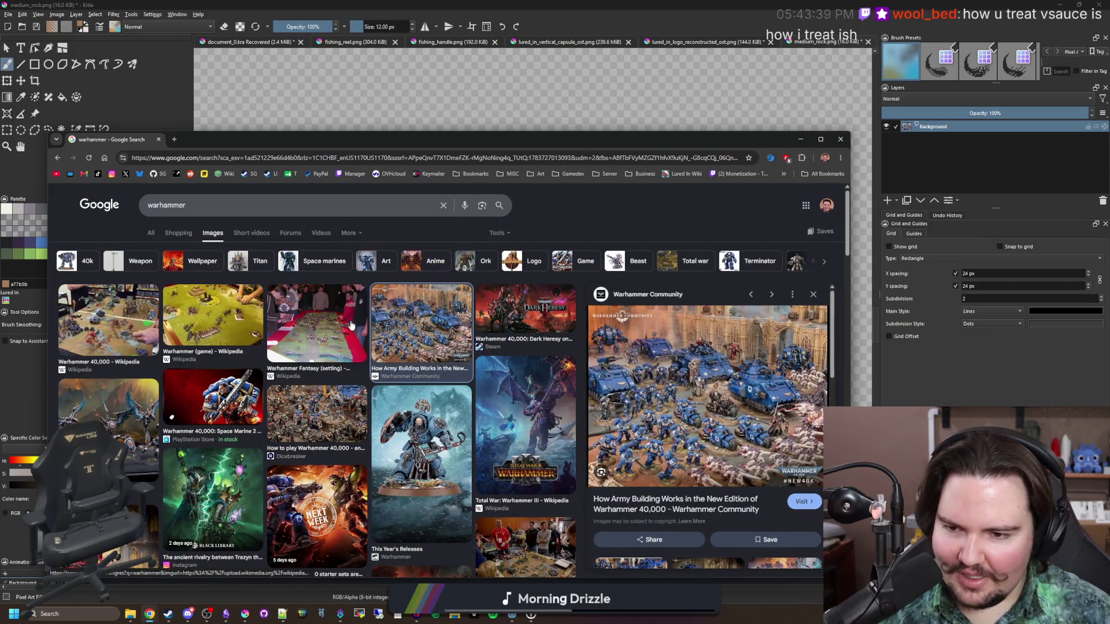
click(318, 324)
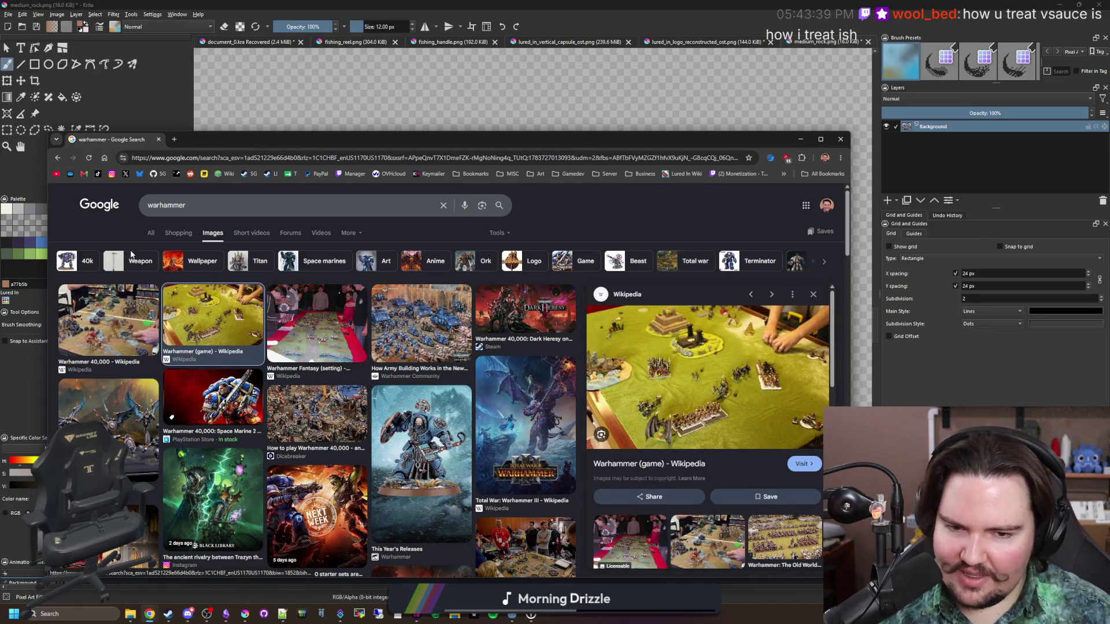
click(150, 232)
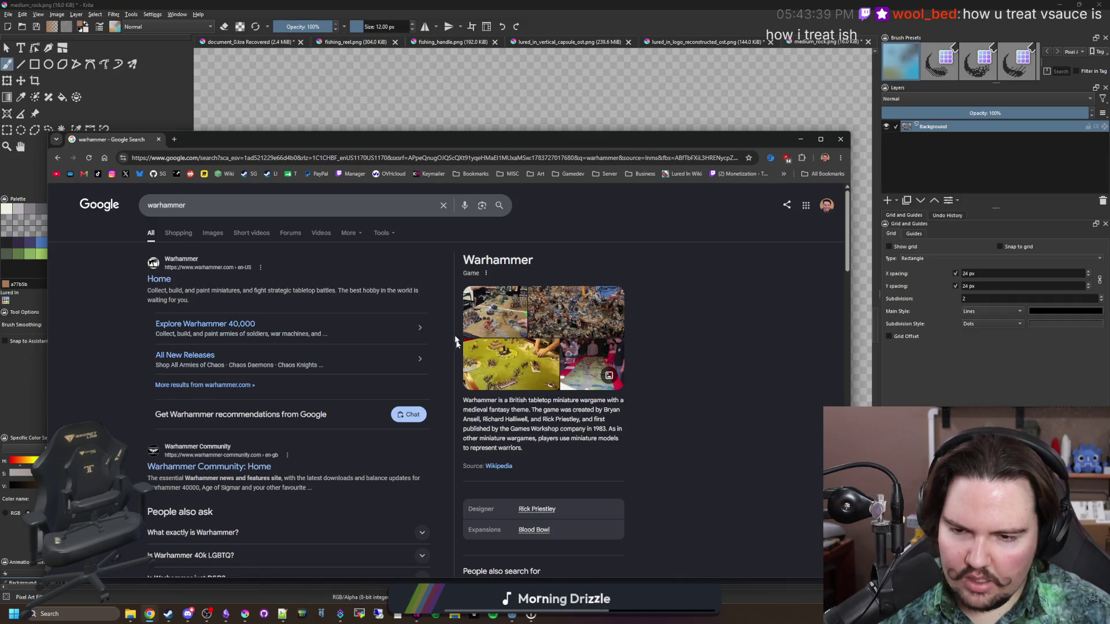
- Preview warhammer images and open the Space Marine 2 PlayStation Store result in a new tab
click(482, 301)
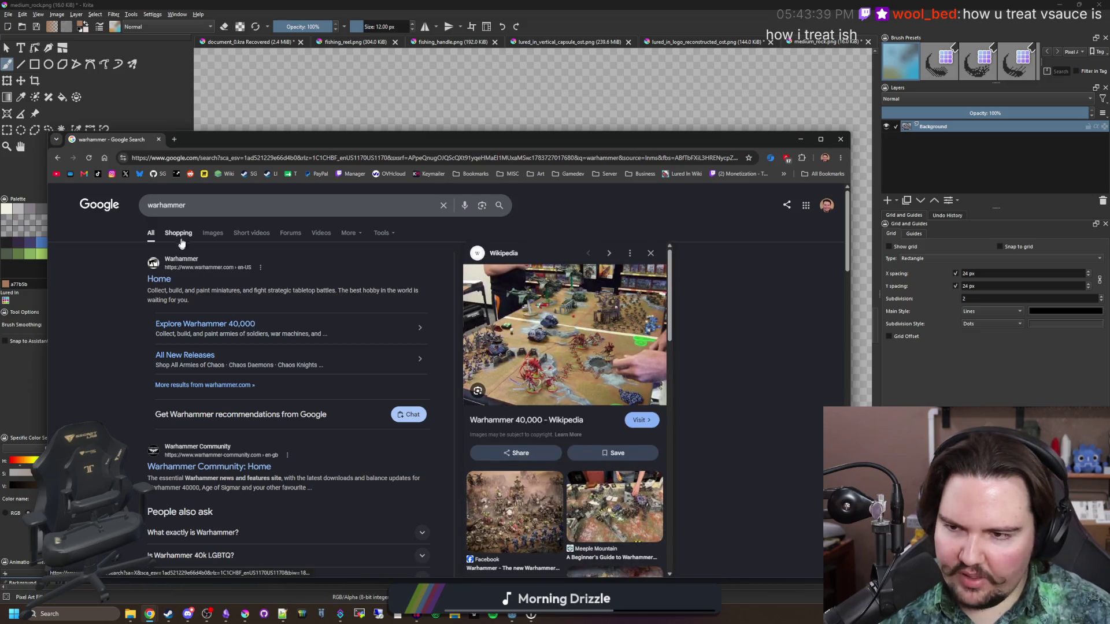
click(204, 233)
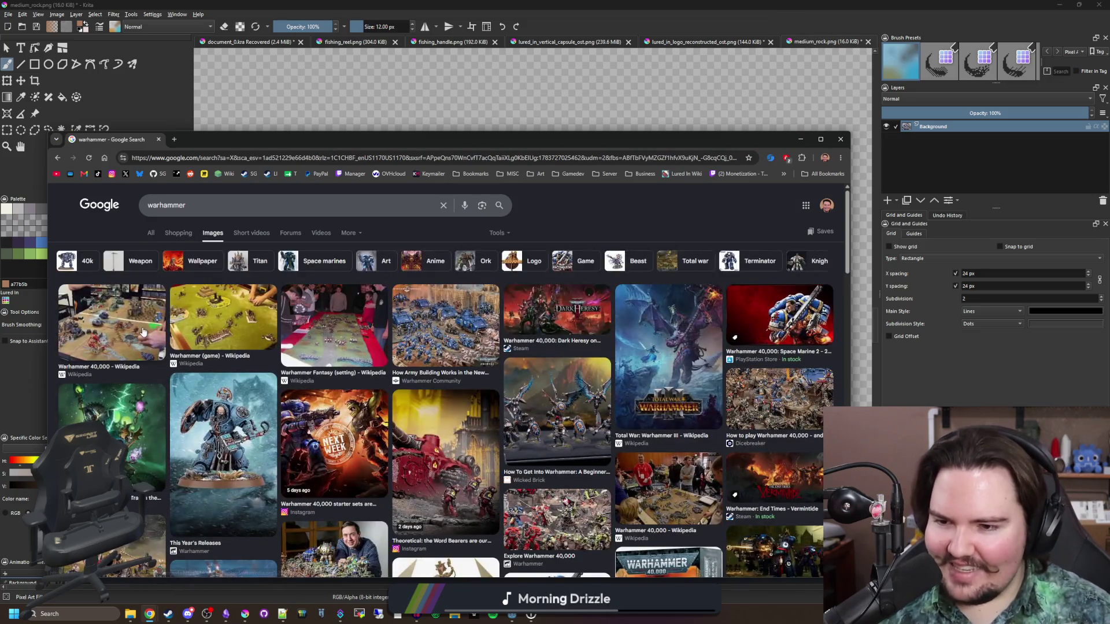
click(252, 319)
click(435, 442)
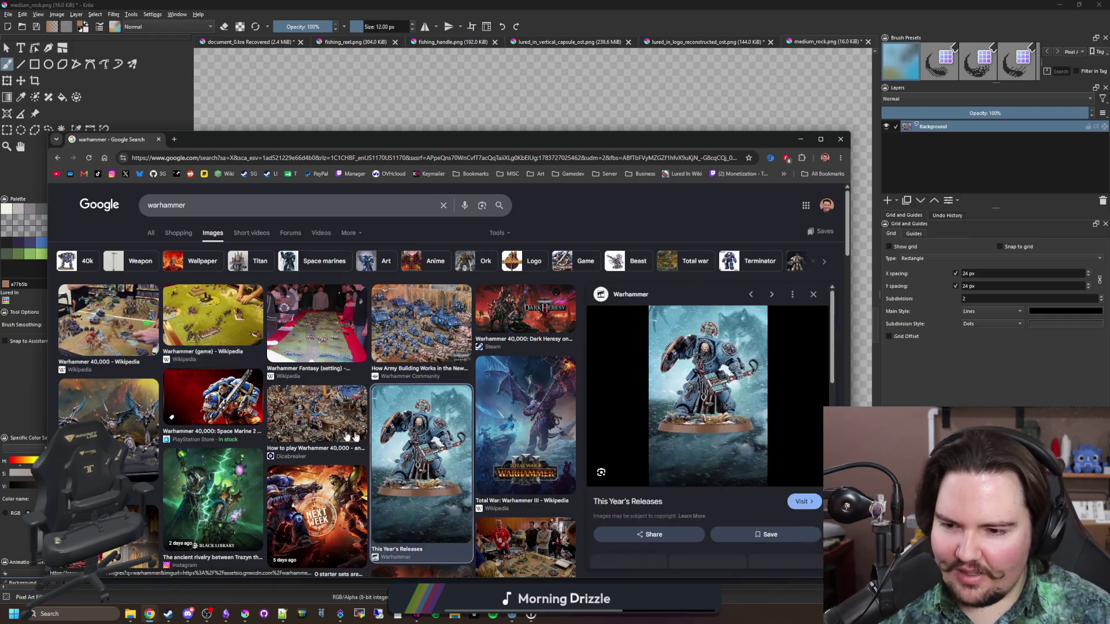
click(213, 399)
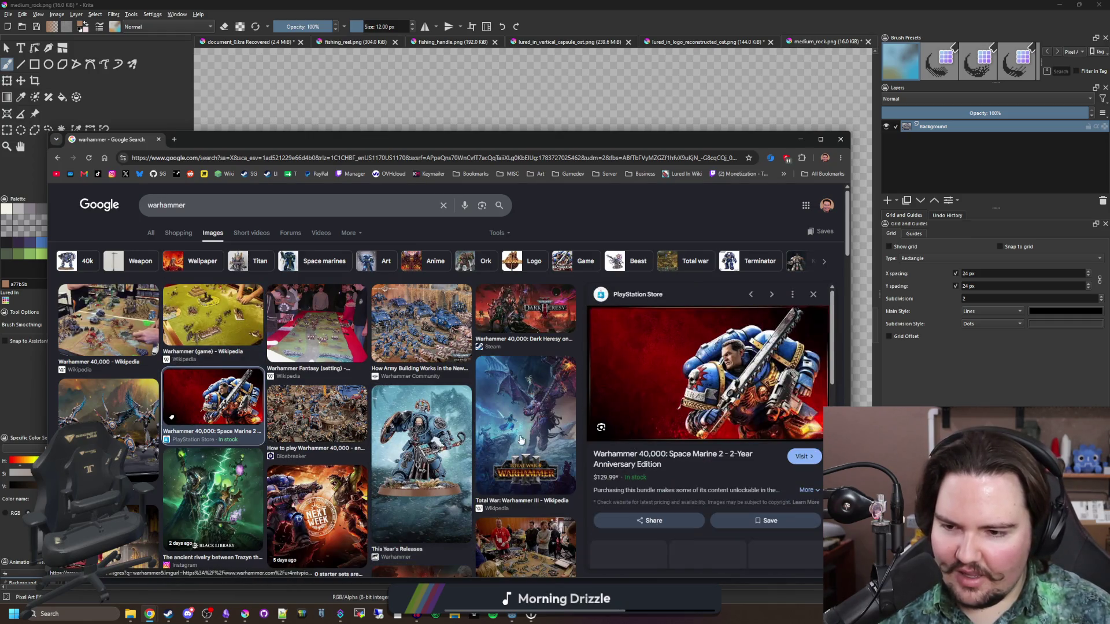
middle_click(709, 454)
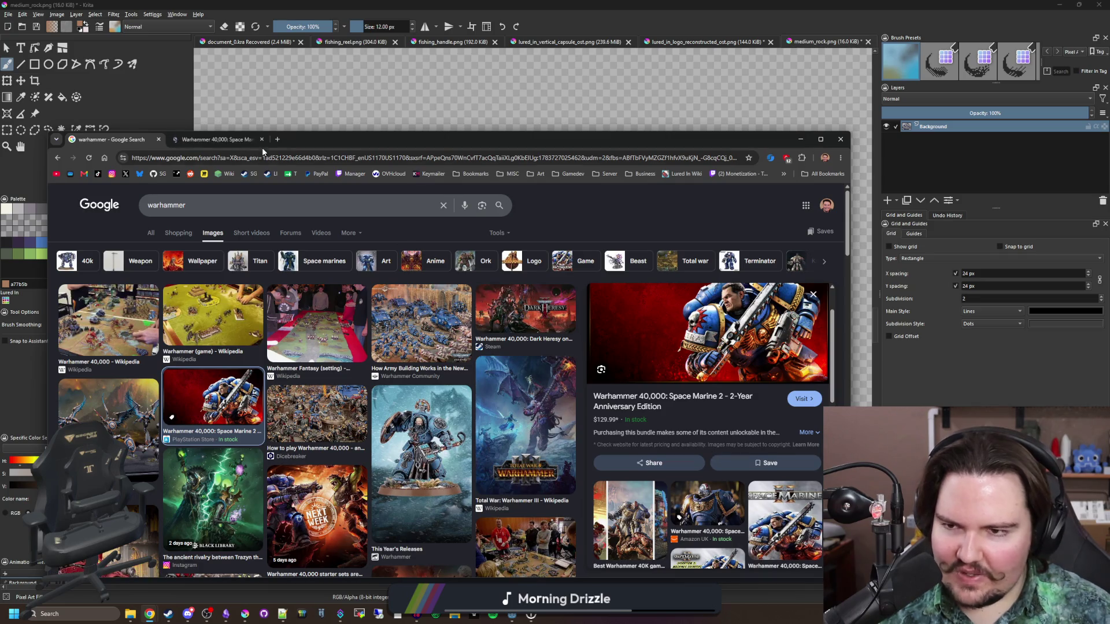
click(237, 141)
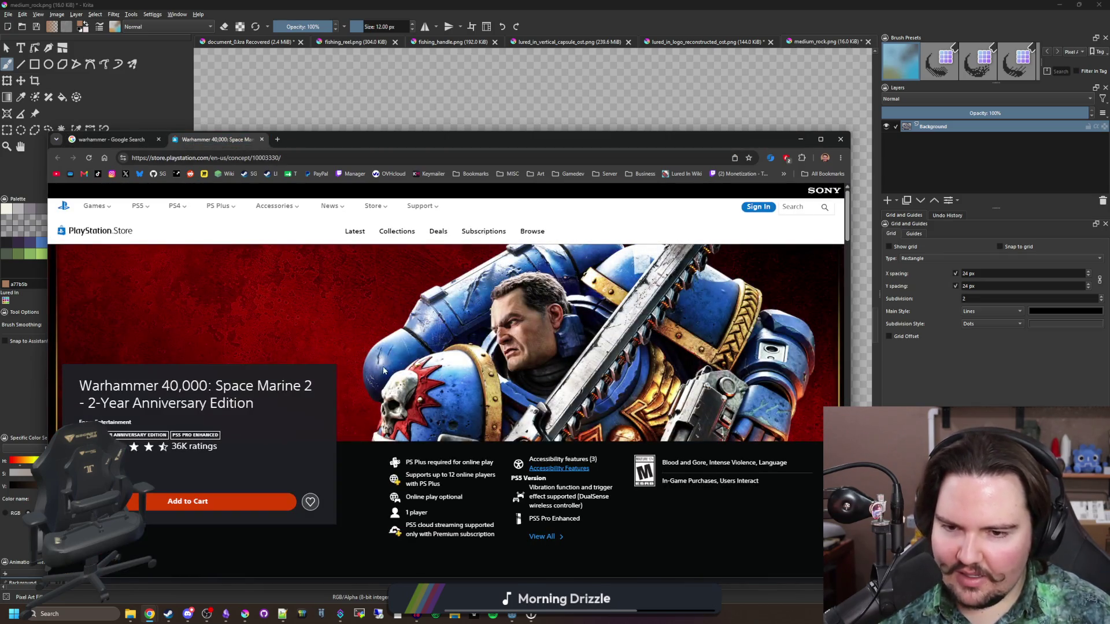
click(86, 141)
click(331, 316)
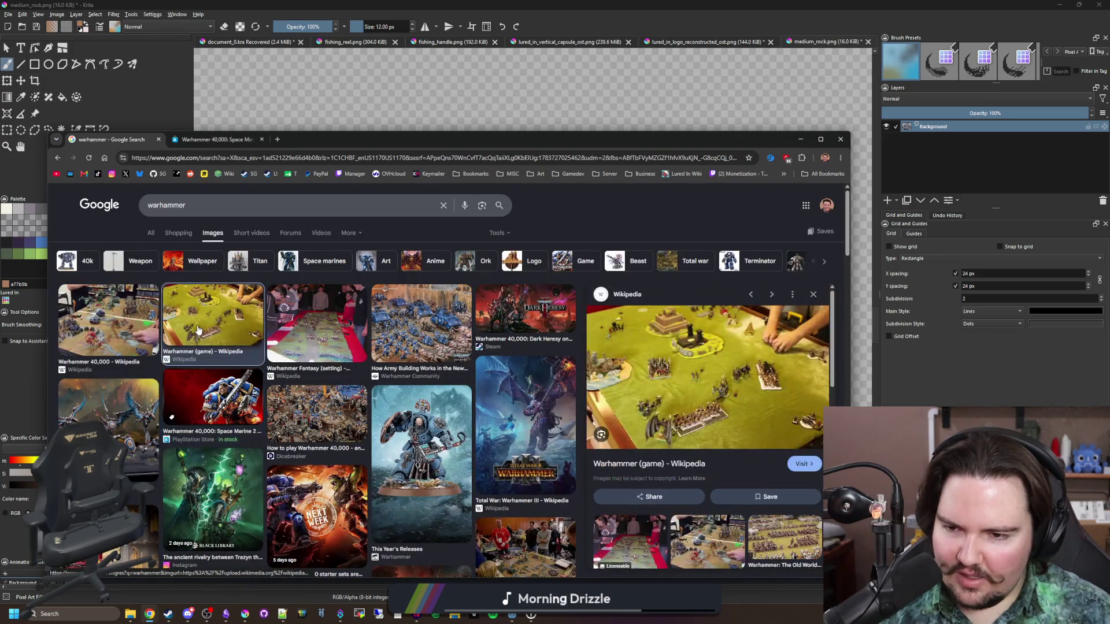
- Preview several warhammer images, including Combat Patrol, Space Marine 2 and Boltgun
click(230, 310)
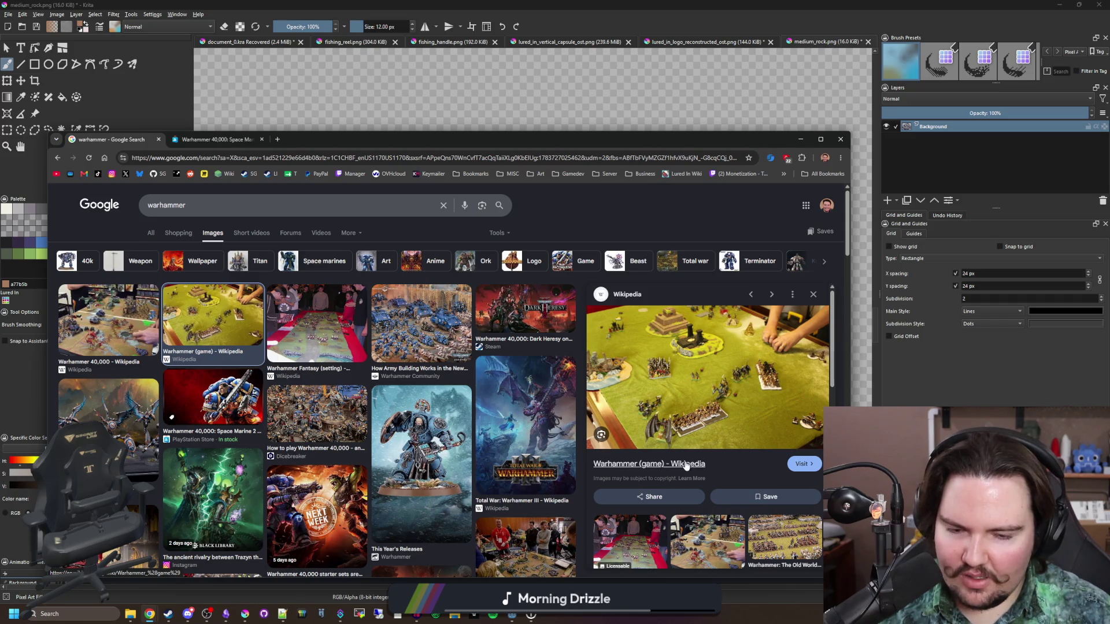
click(386, 319)
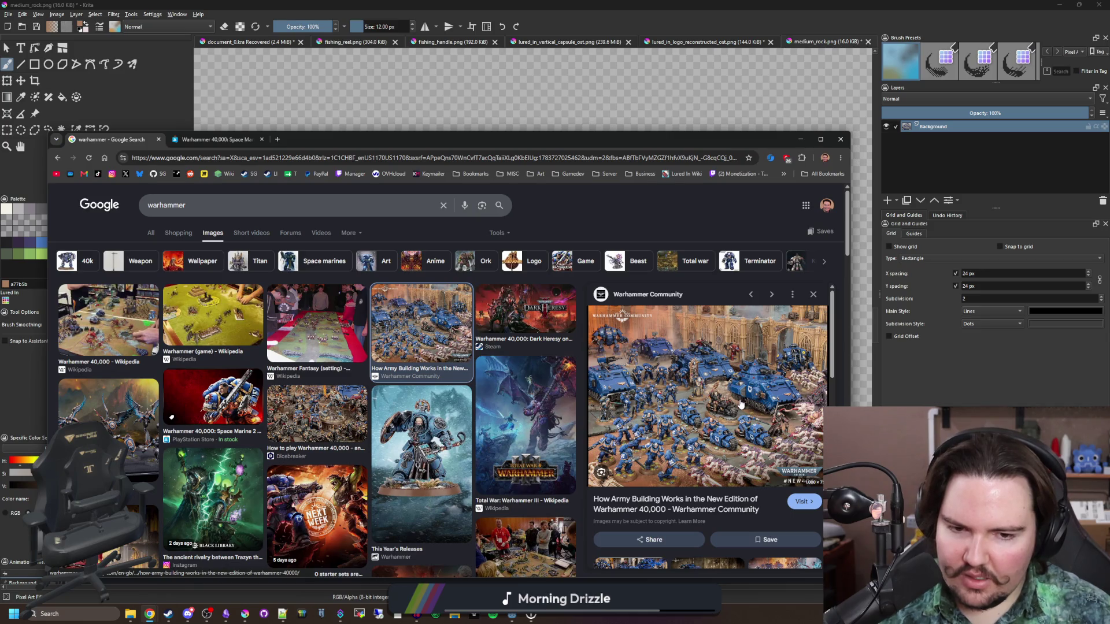
scroll(376, 416, down, 4)
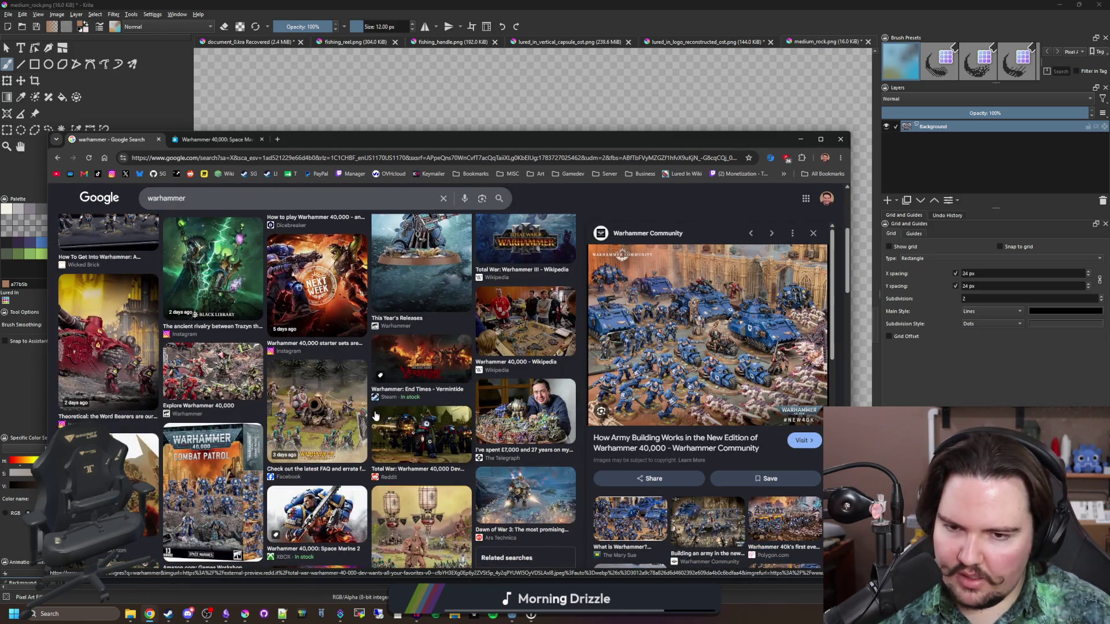
scroll(376, 416, down, 2)
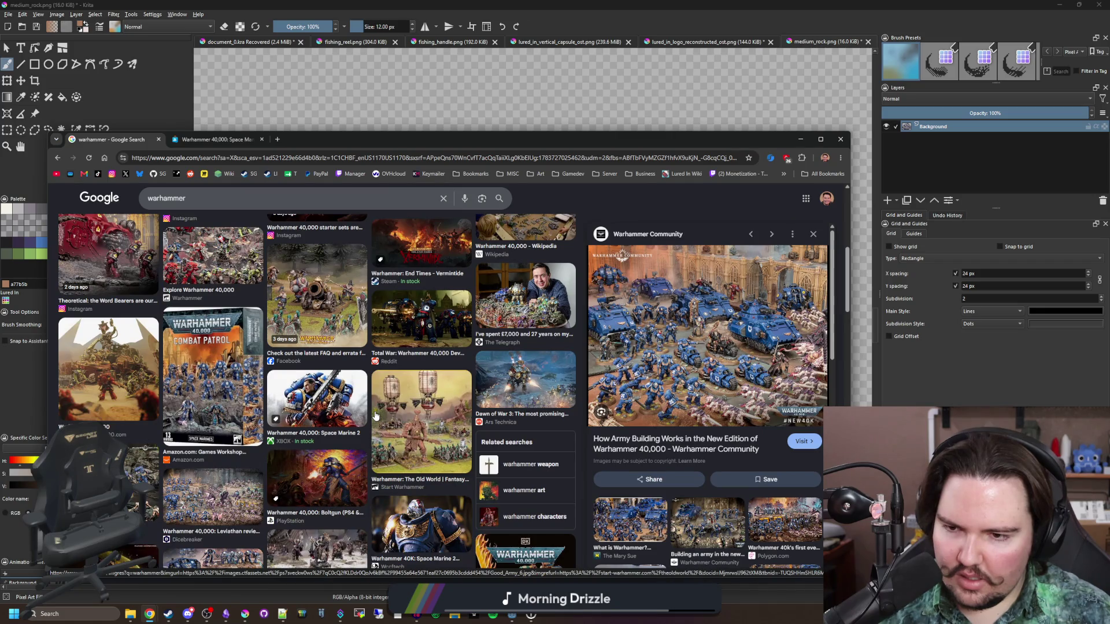
click(212, 376)
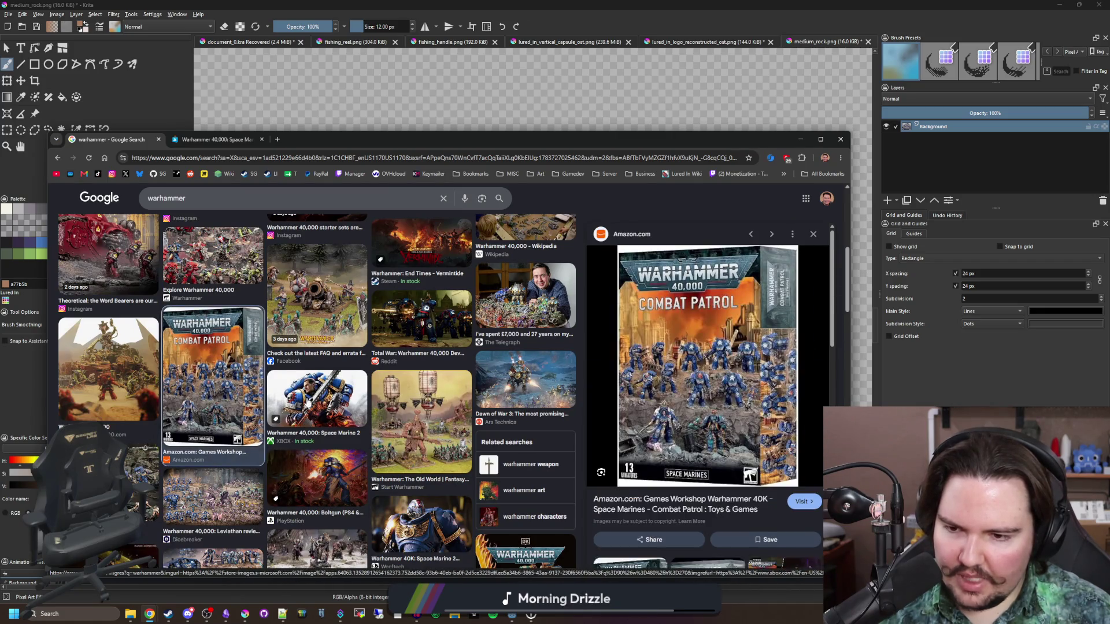
click(308, 400)
scroll(347, 440, down, 1)
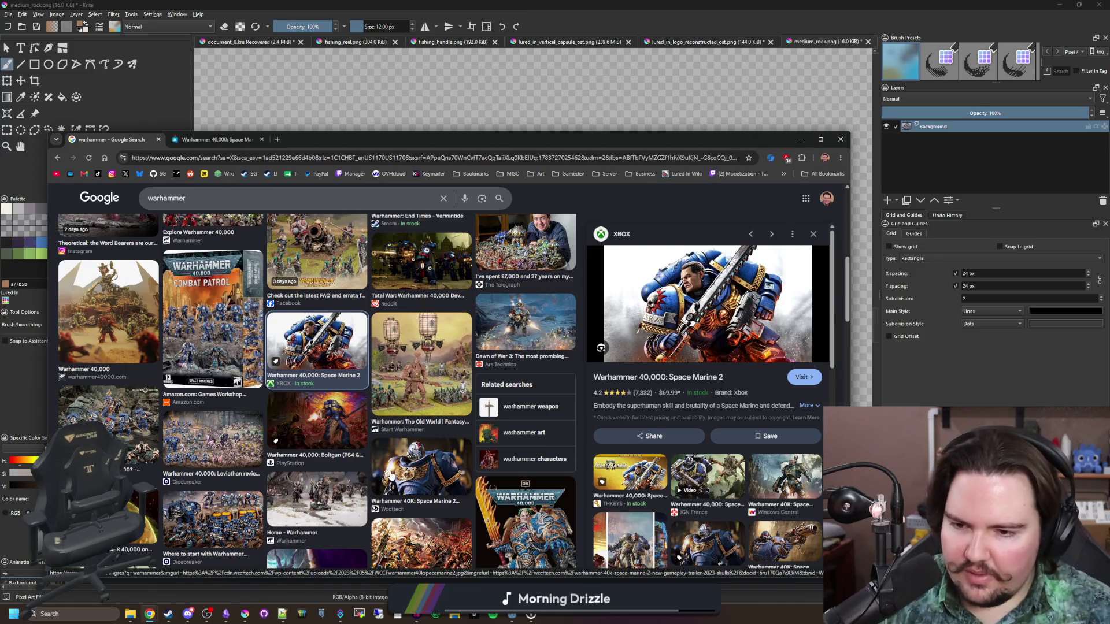
click(391, 475)
click(356, 412)
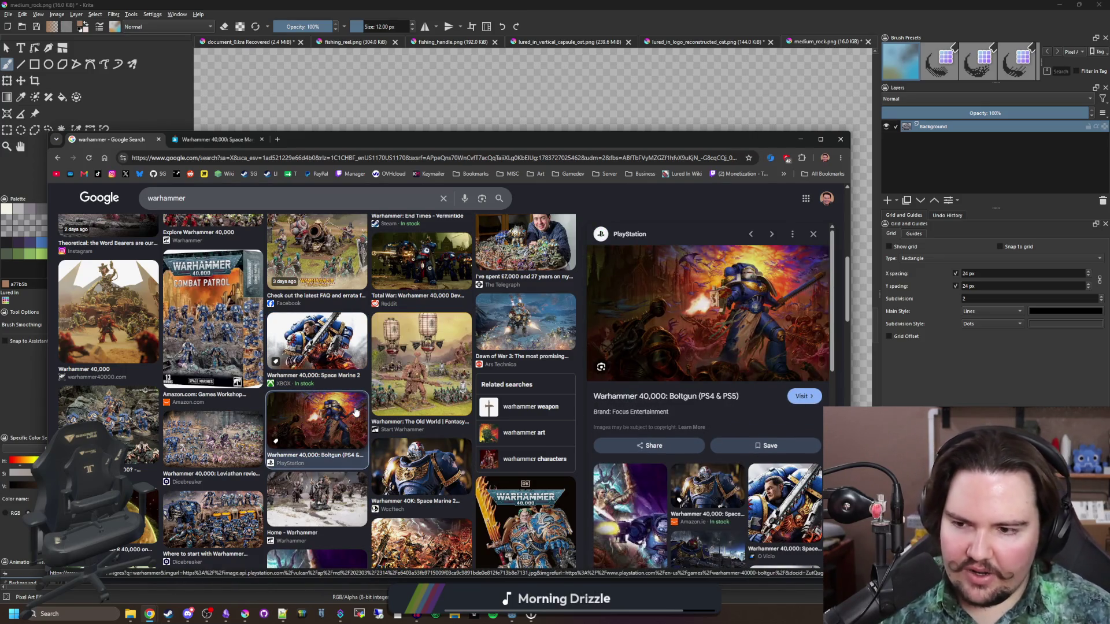
scroll(355, 411, down, 3)
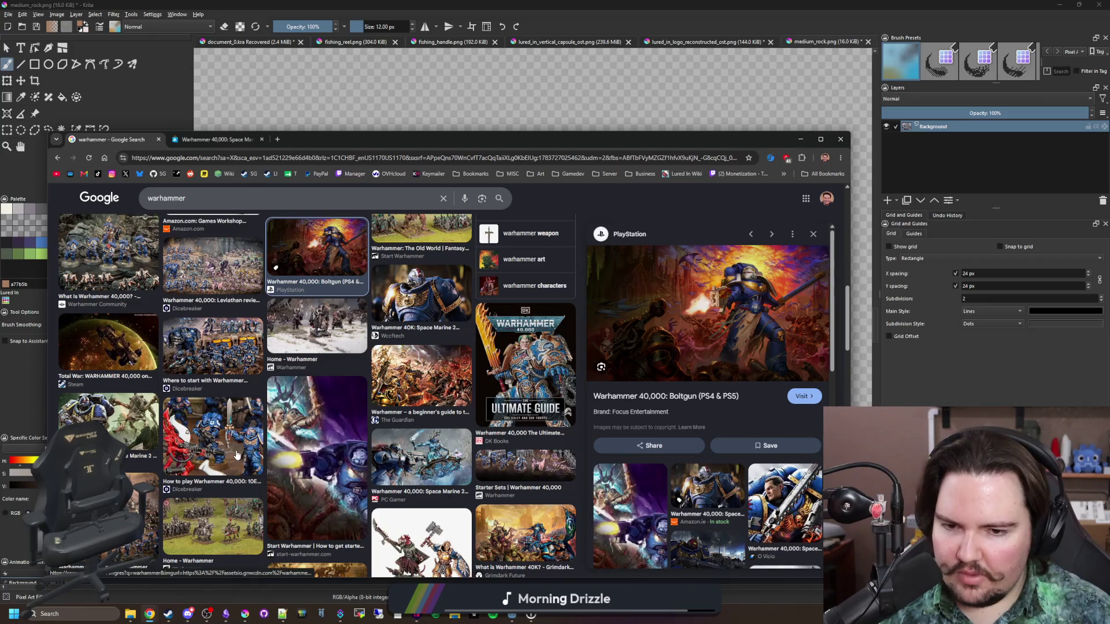
scroll(236, 455, down, 1)
scroll(236, 455, down, 3)
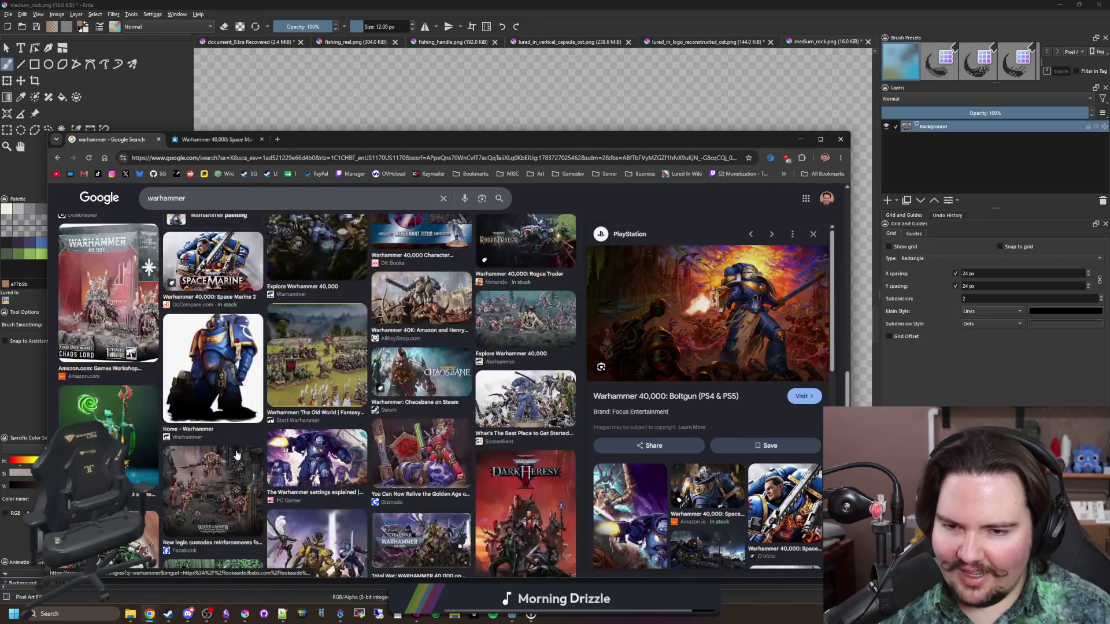
scroll(230, 384, up, 10)
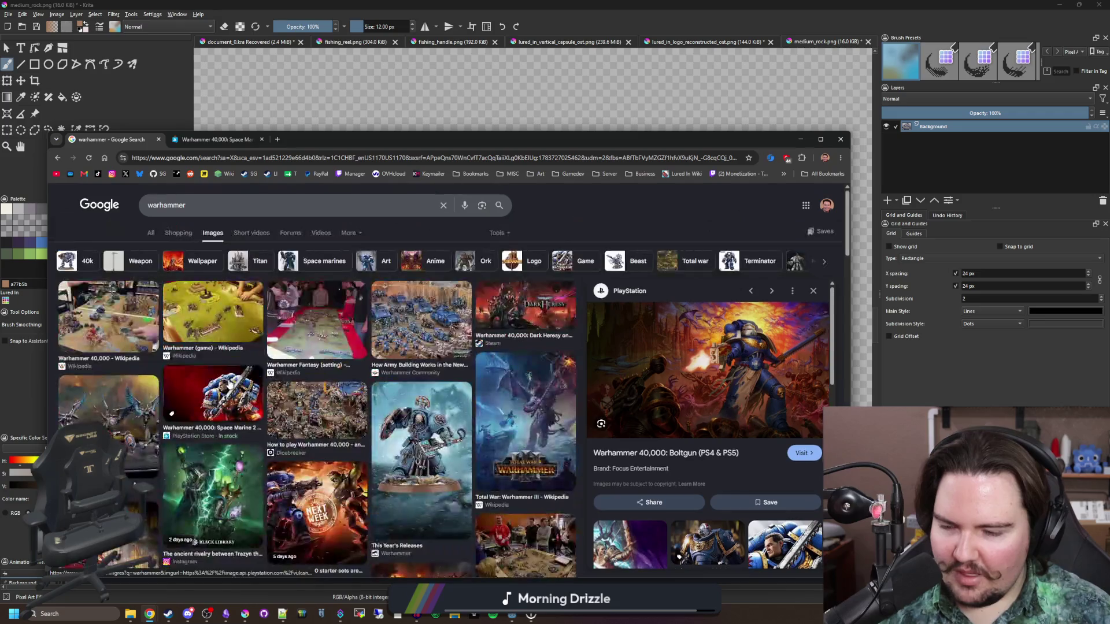
- Go to the Steam Starground page and search the Steam store for 'warhammer'
click(153, 227)
scroll(257, 341, down, 10)
scroll(257, 341, up, 10)
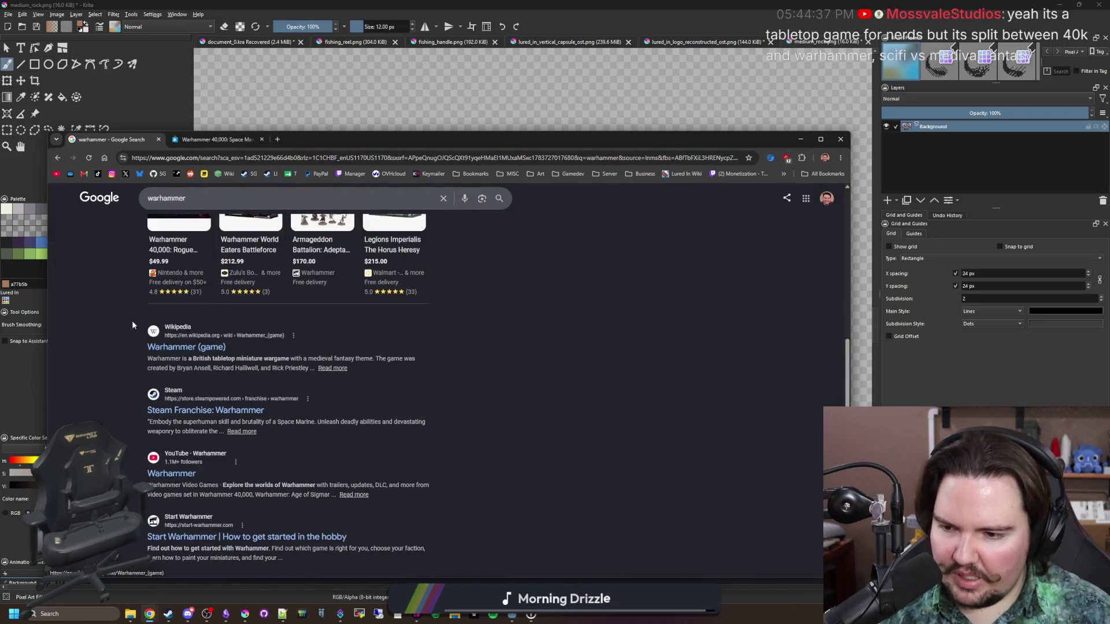
click(211, 157)
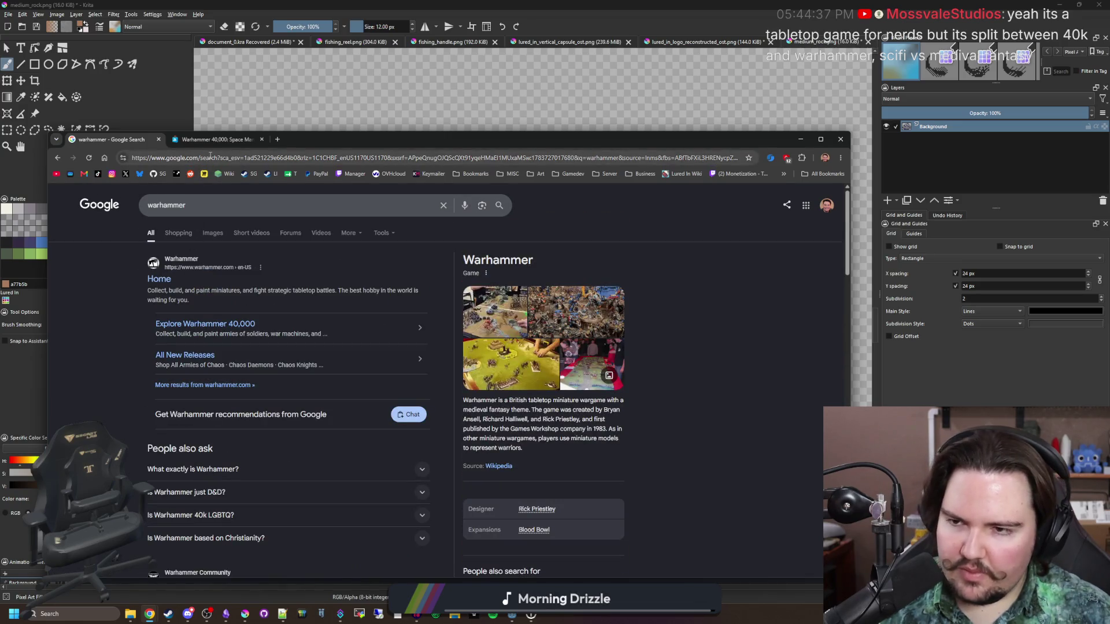
text(steamdb.info/app/4178020/info/)
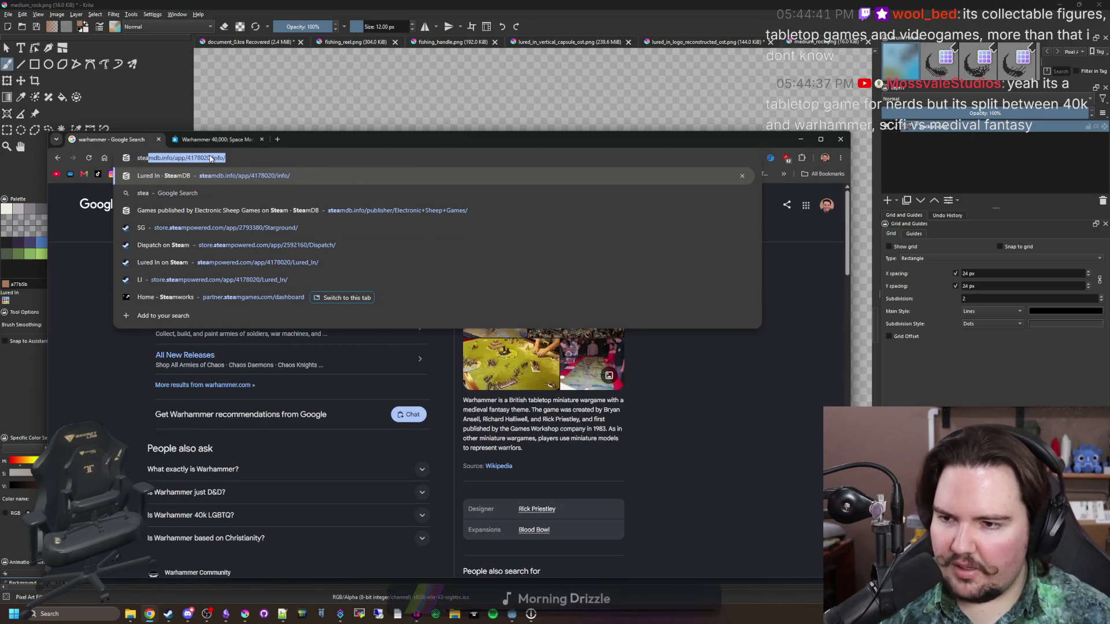
click(576, 227)
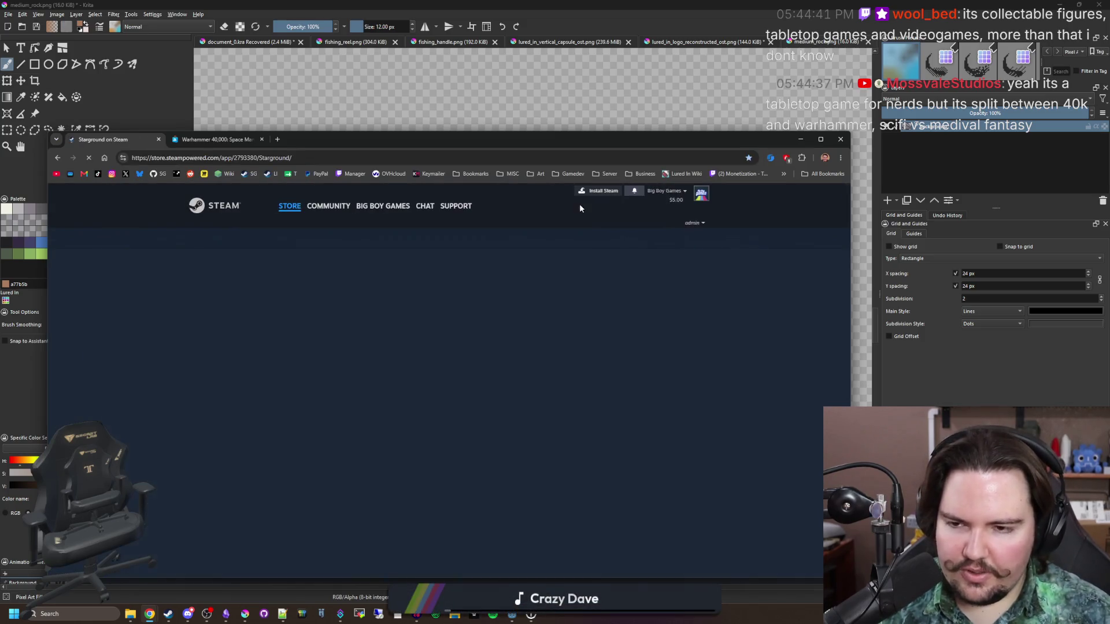
click(612, 239)
text(warhammer)
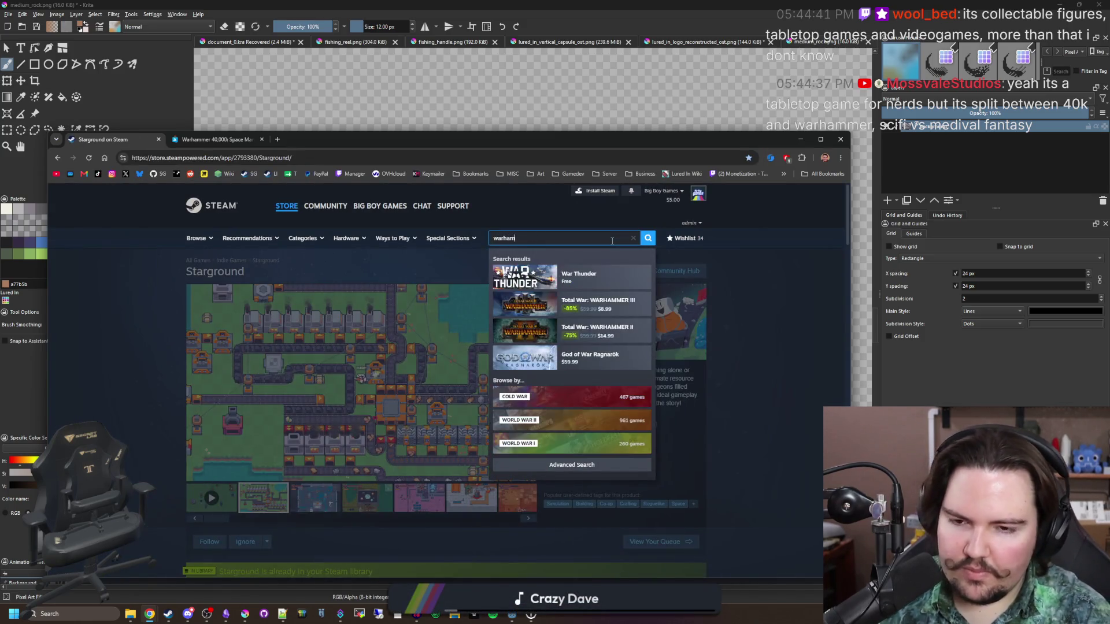
key(Return)
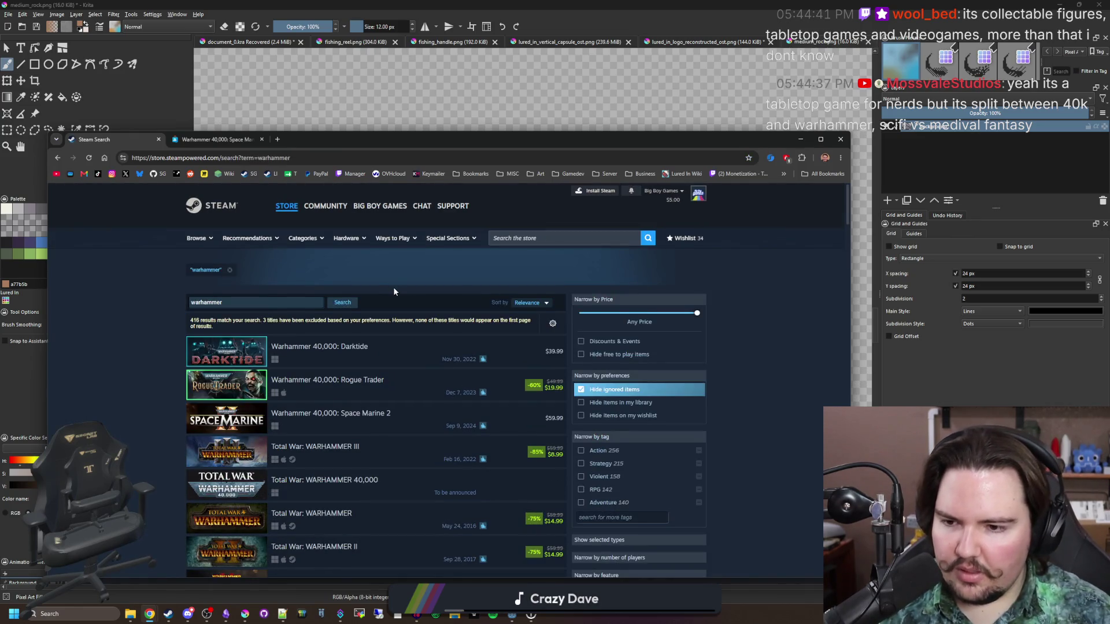
- Scroll down the Steam 'warhammer' results, loading more titles and DLC, then scroll back up
mouse_move(379, 389)
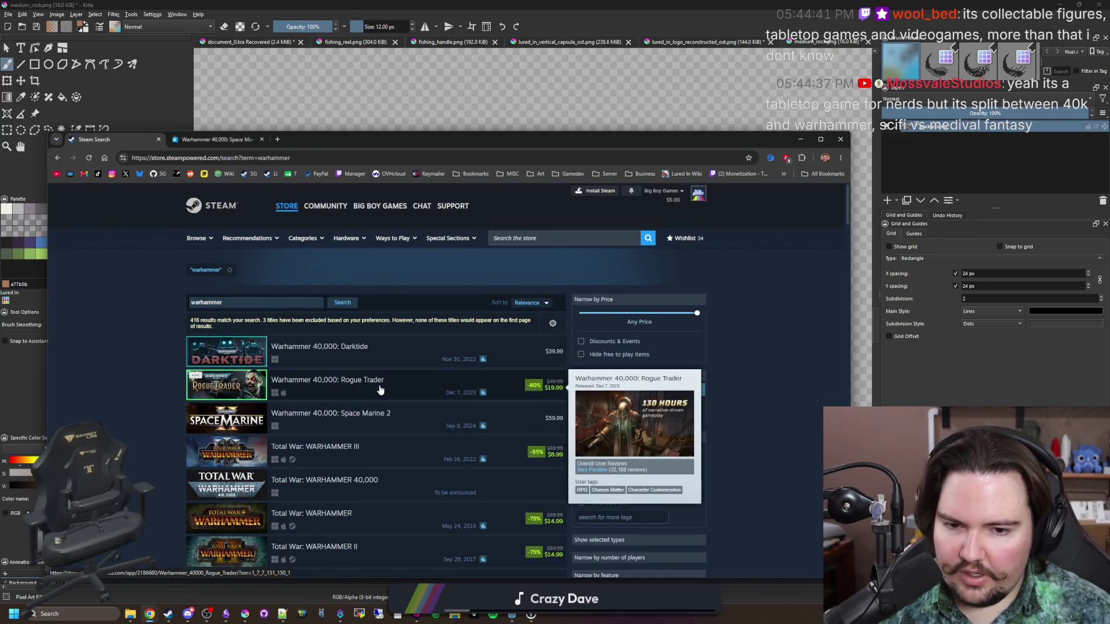
scroll(377, 339, down, 2)
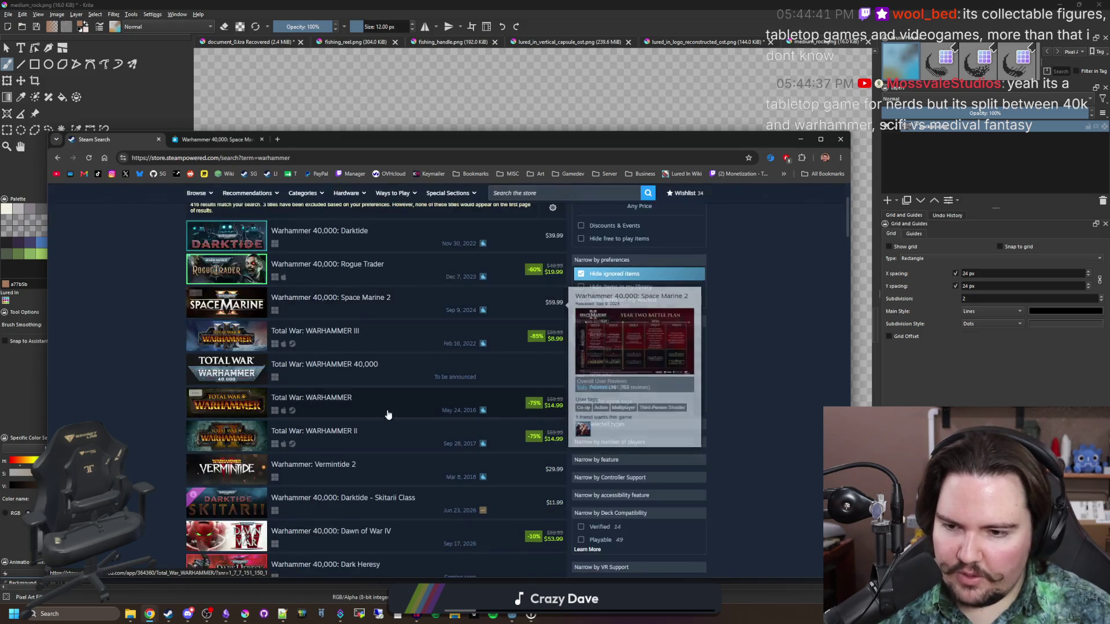
mouse_move(376, 338)
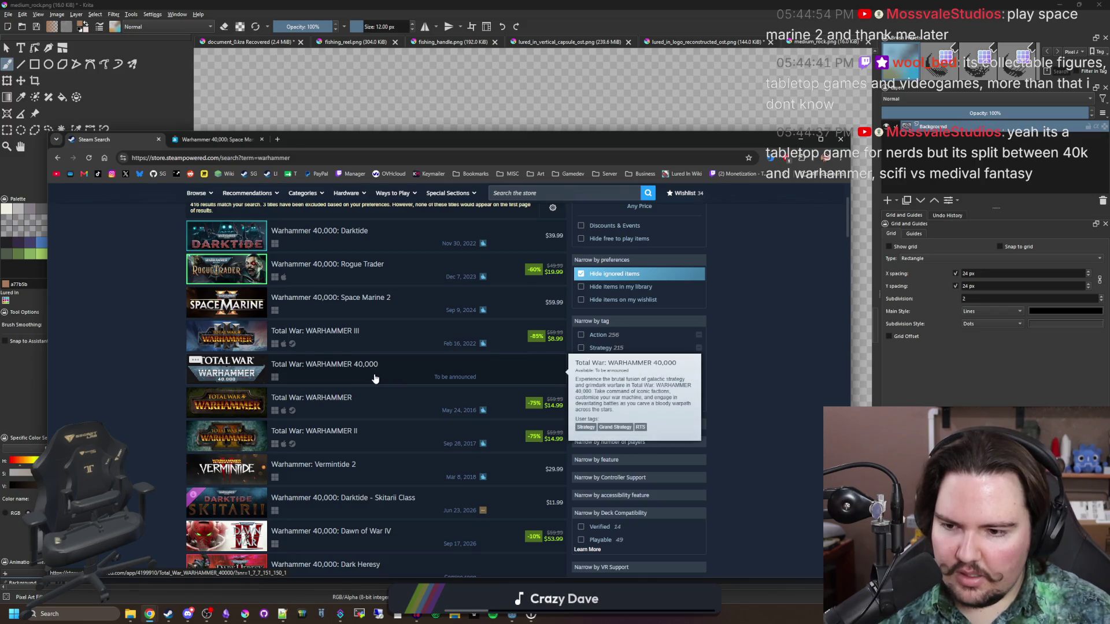
scroll(376, 464, down, 2)
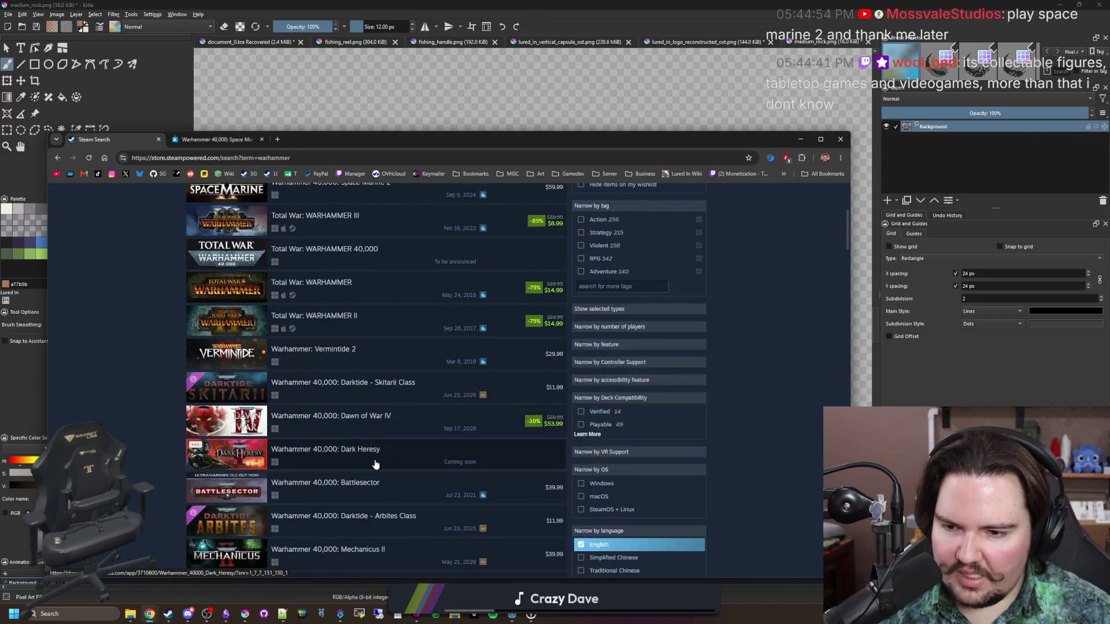
scroll(377, 457, down, 10)
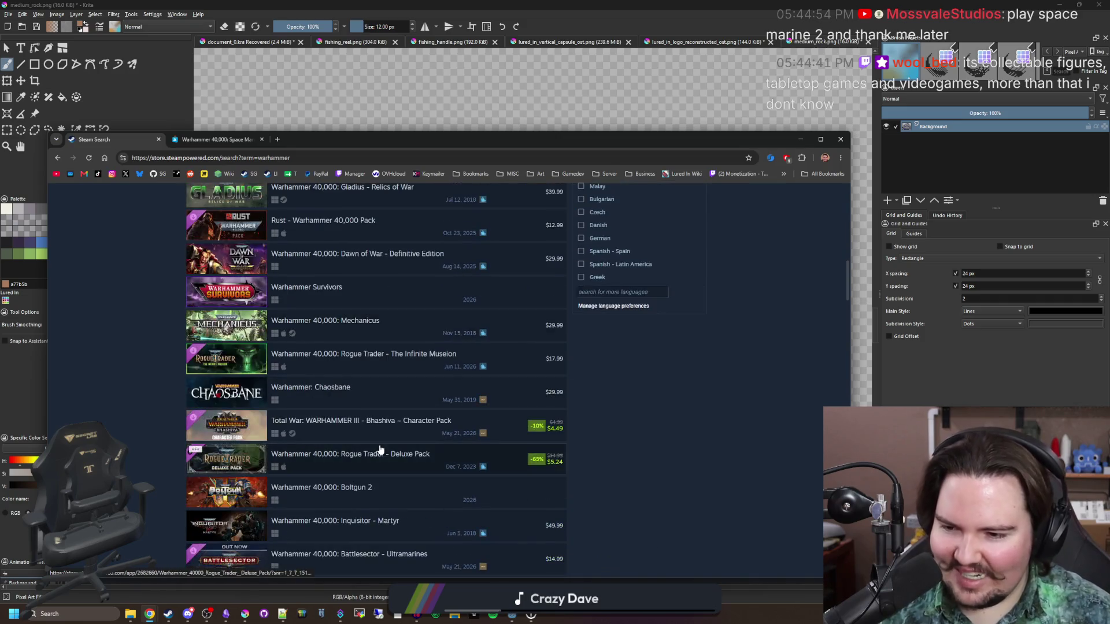
mouse_move(318, 341)
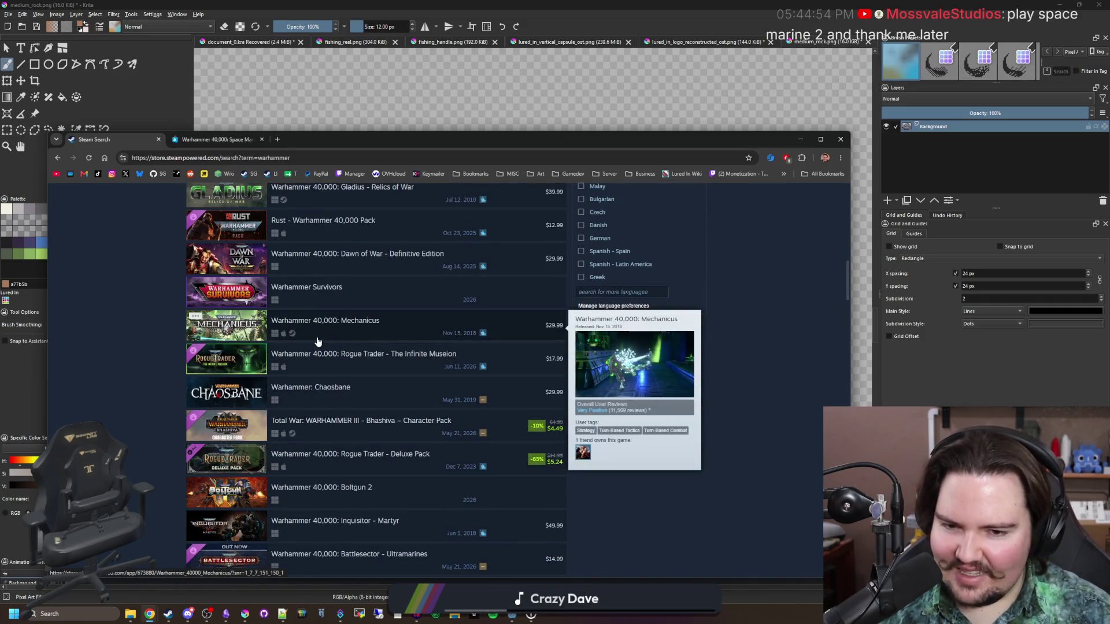
scroll(318, 342, down, 3)
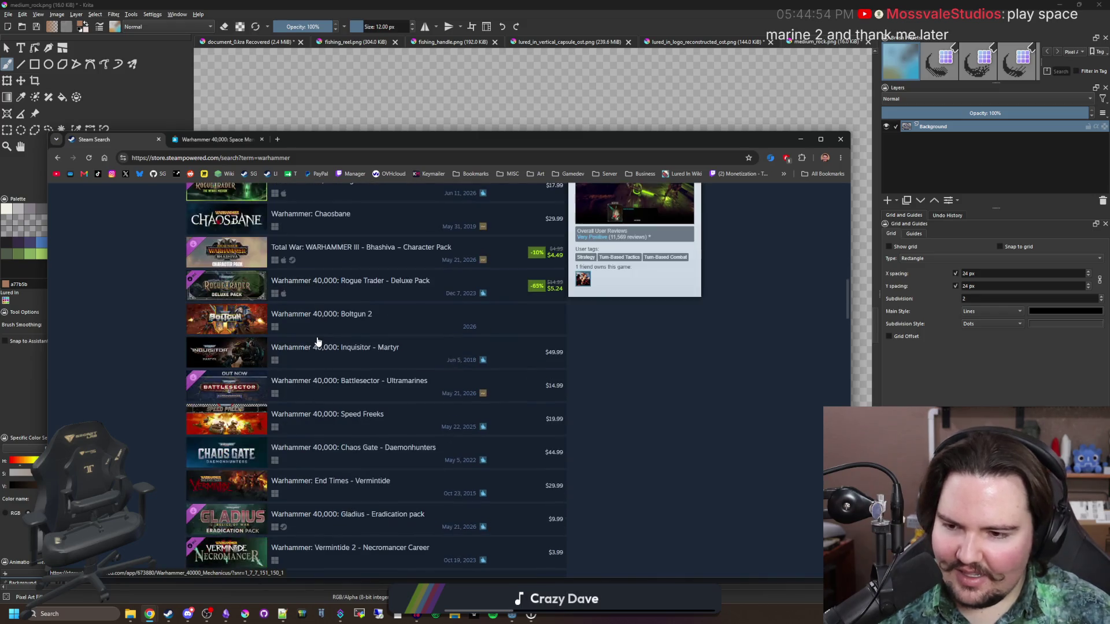
scroll(317, 342, down, 5)
scroll(316, 342, down, 8)
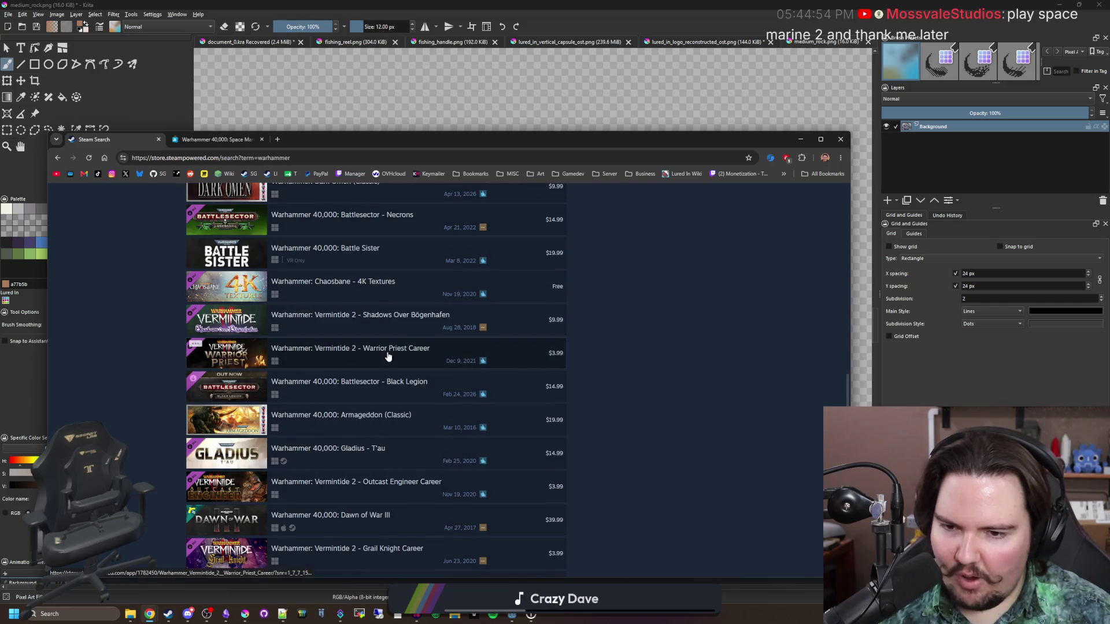
scroll(388, 356, down, 5)
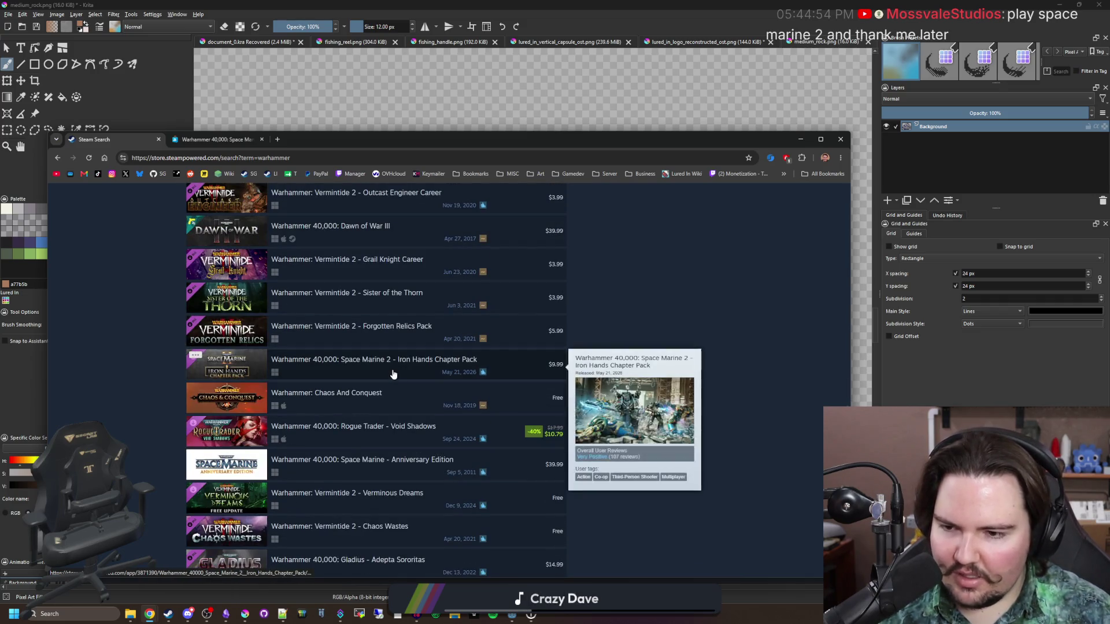
scroll(392, 374, down, 12)
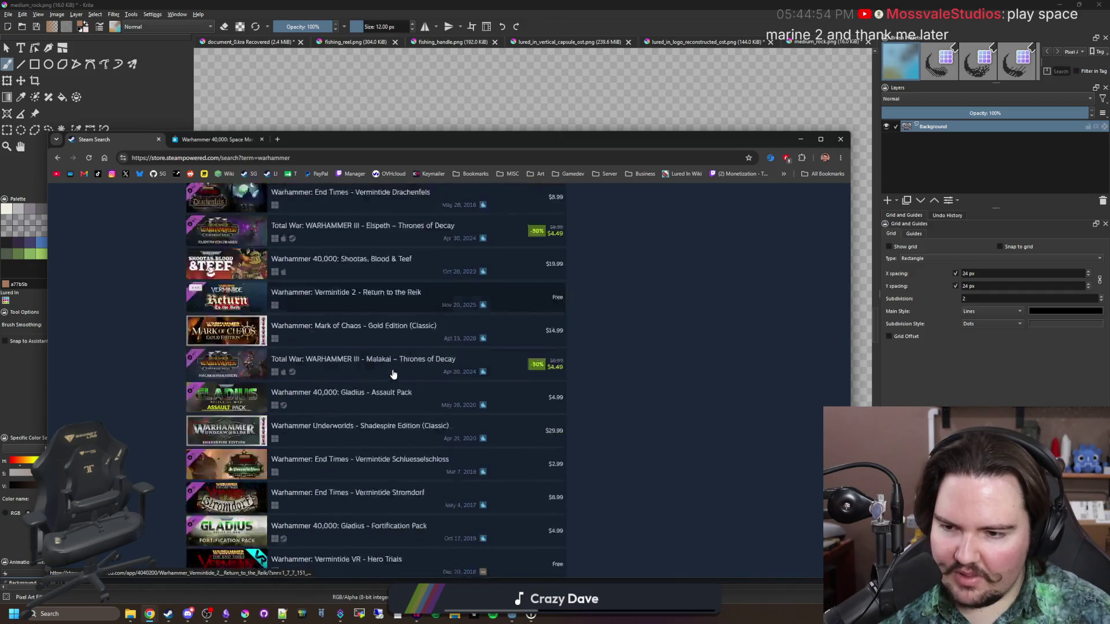
scroll(393, 375, down, 20)
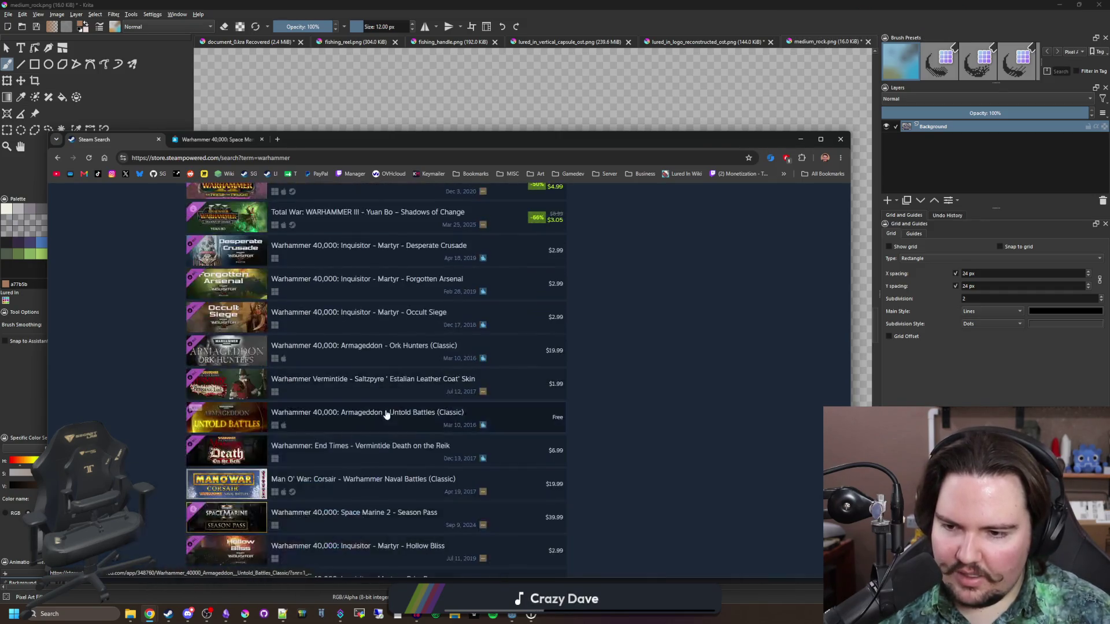
scroll(386, 413, down, 20)
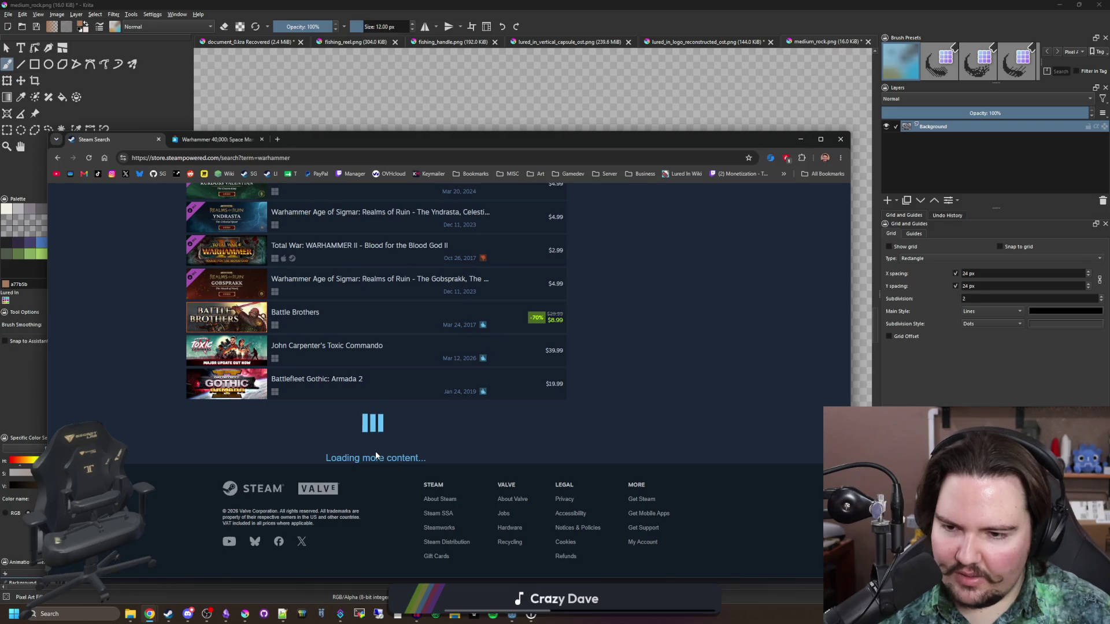
scroll(376, 456, down, 15)
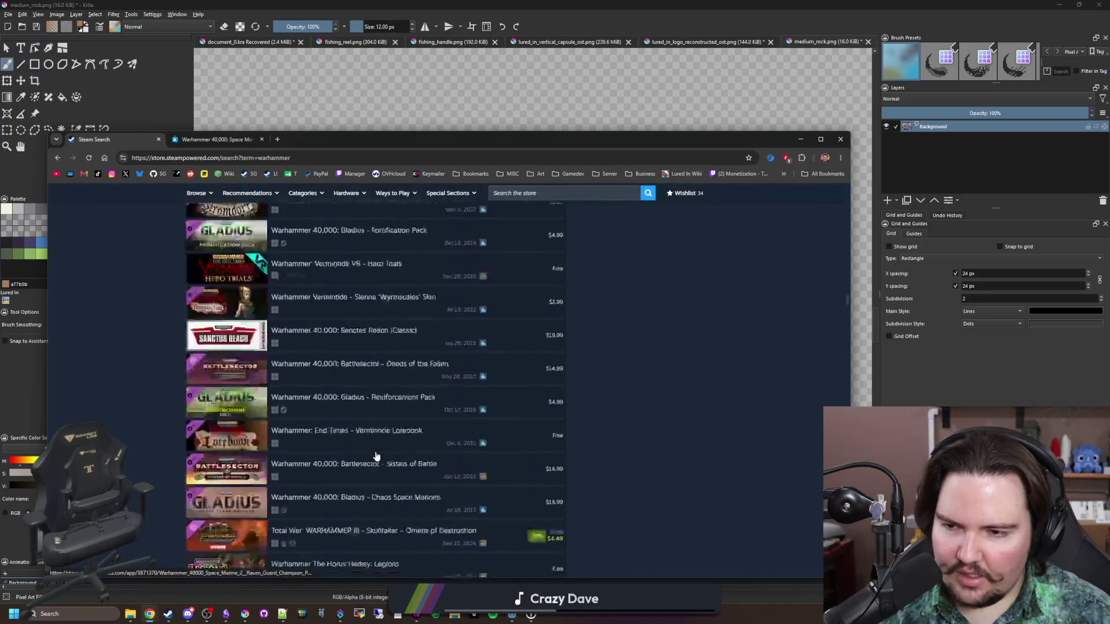
scroll(376, 456, up, 20)
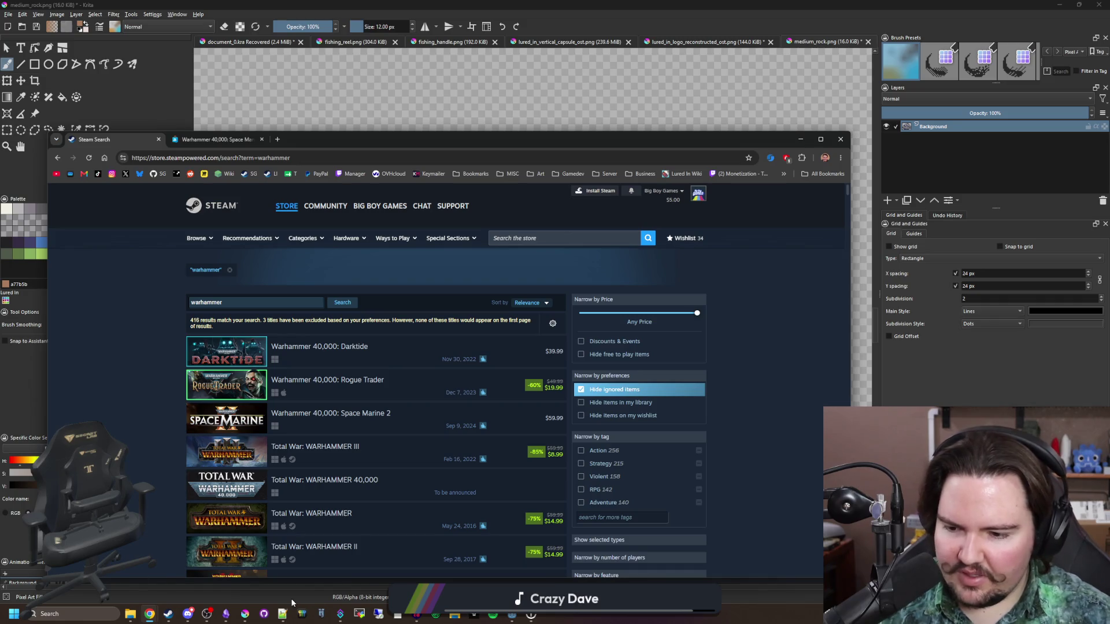
- Refocus the browser and open Total War: WARHAMMER's store page in a background tab
click(225, 613)
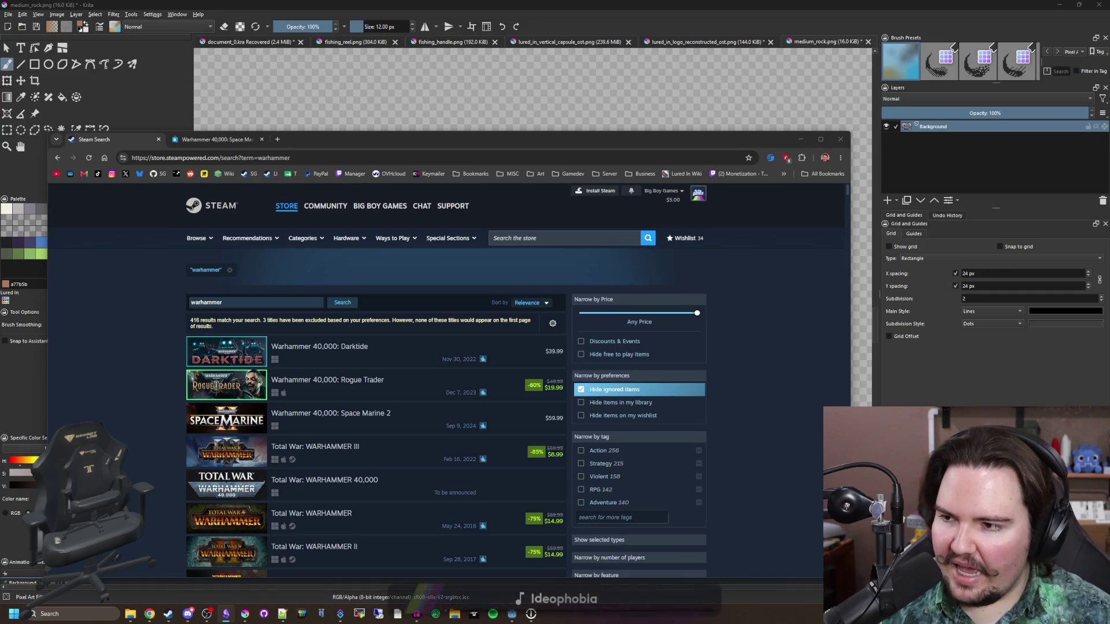
click(117, 426)
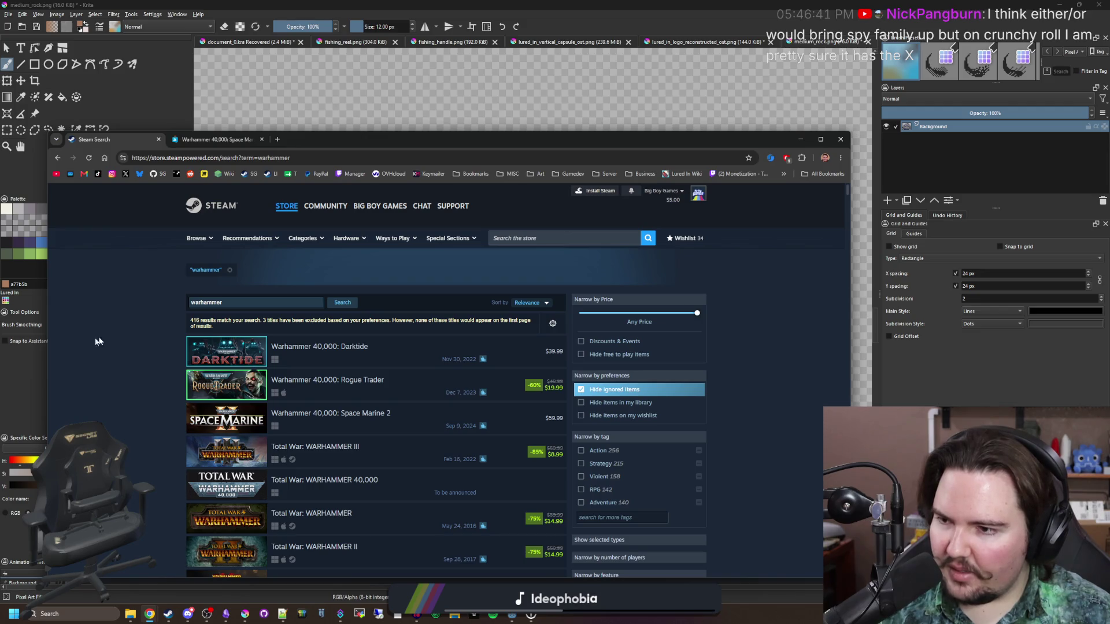
scroll(144, 336, down, 1)
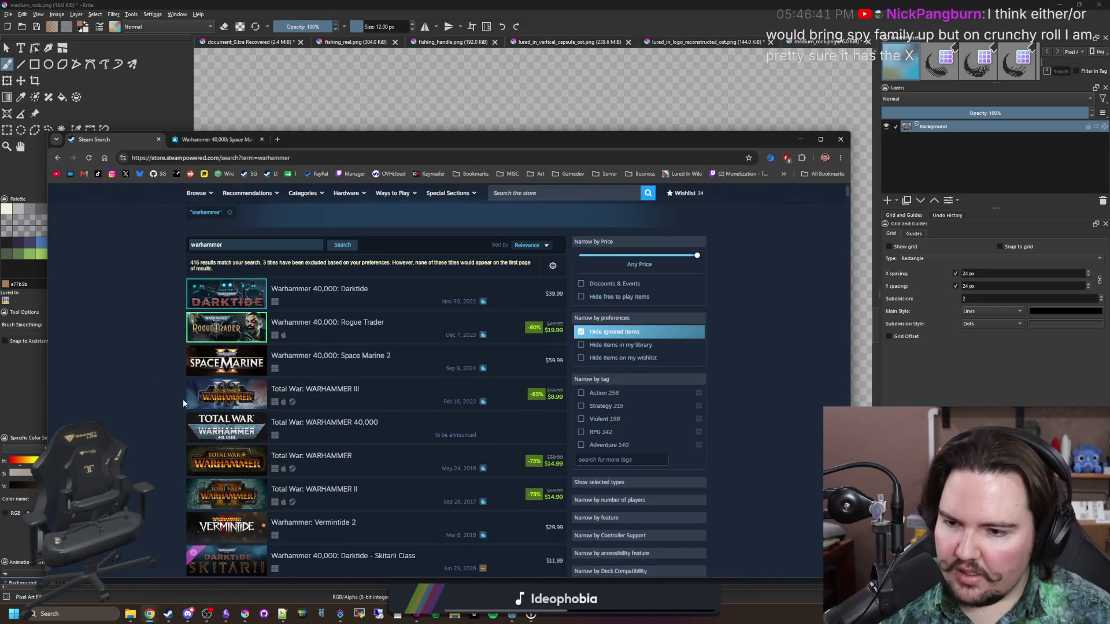
middle_click(244, 471)
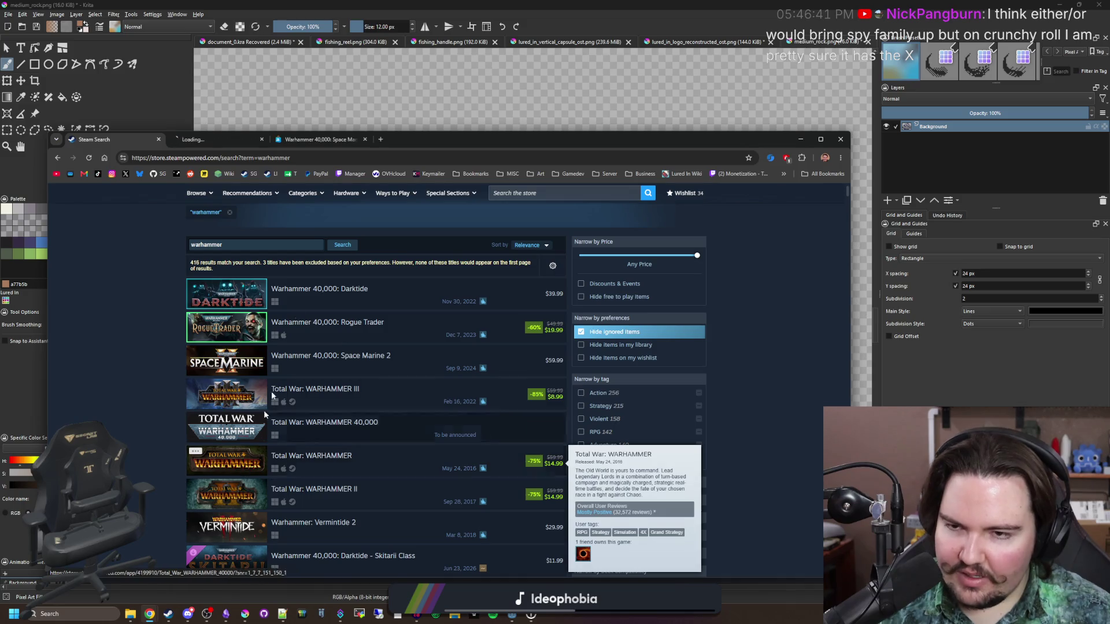
- Flip through Total War: WARHAMMER screenshots in the viewer, then close its store tab
click(208, 141)
scroll(264, 289, down, 3)
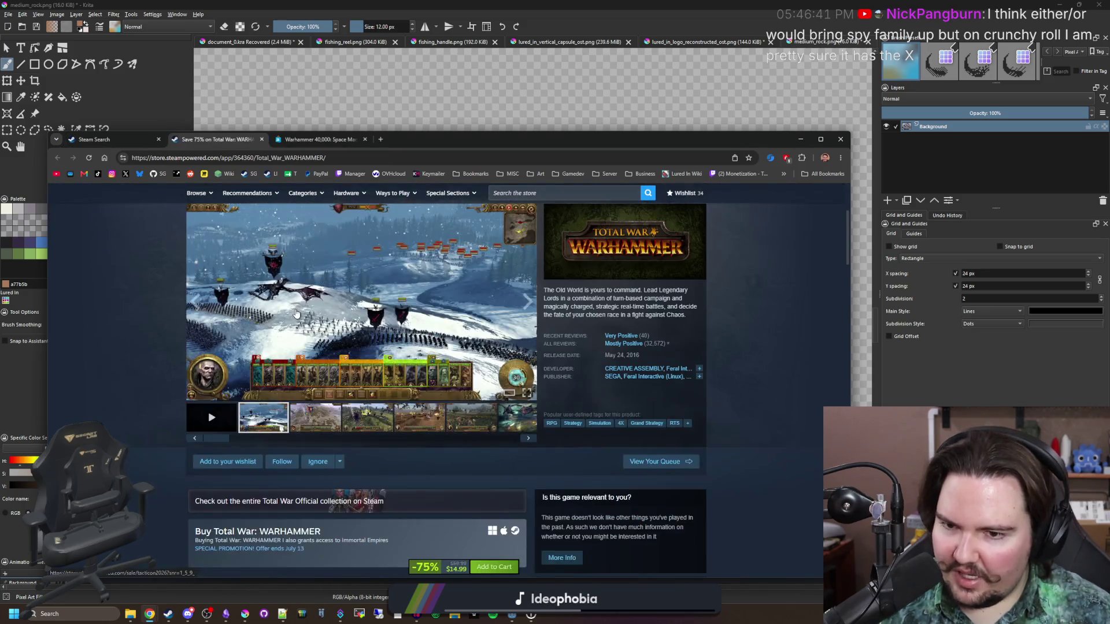
click(407, 327)
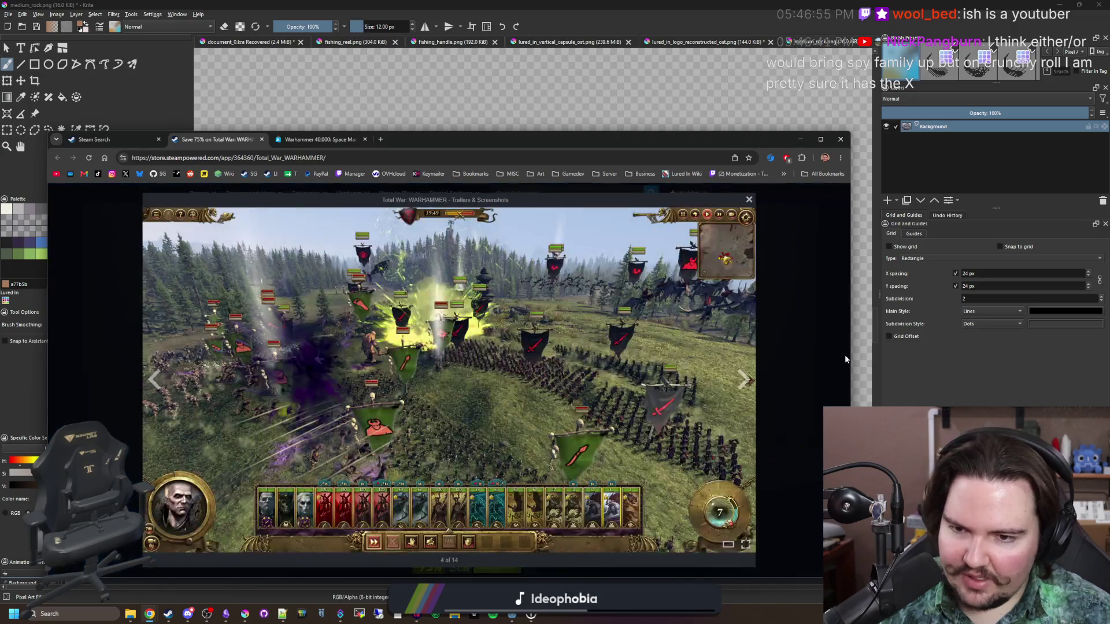
click(742, 380)
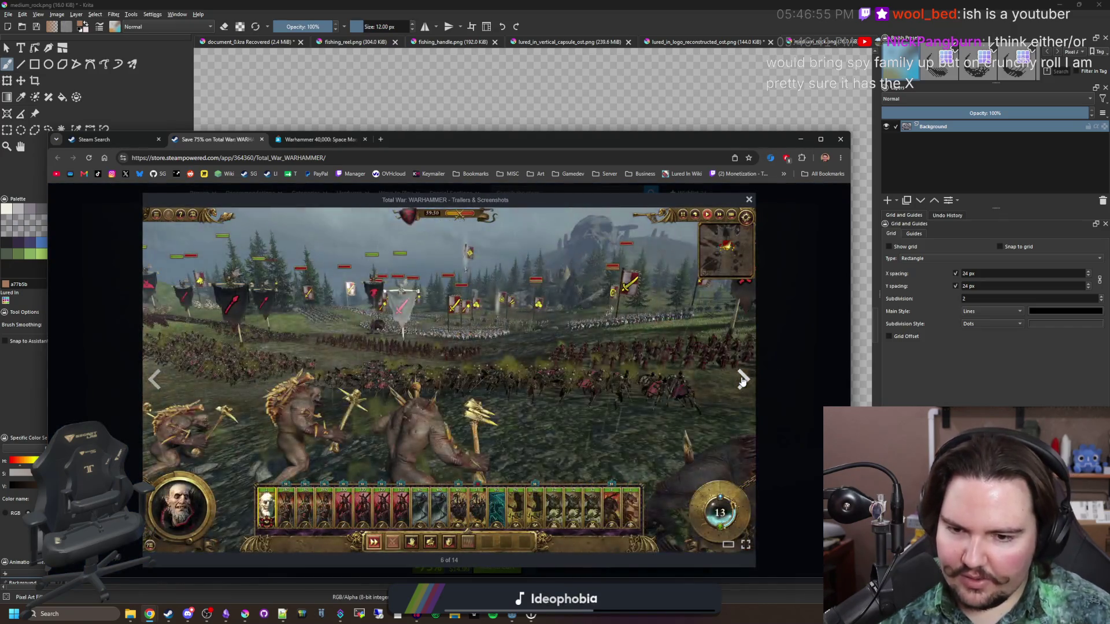
click(743, 380)
click(781, 351)
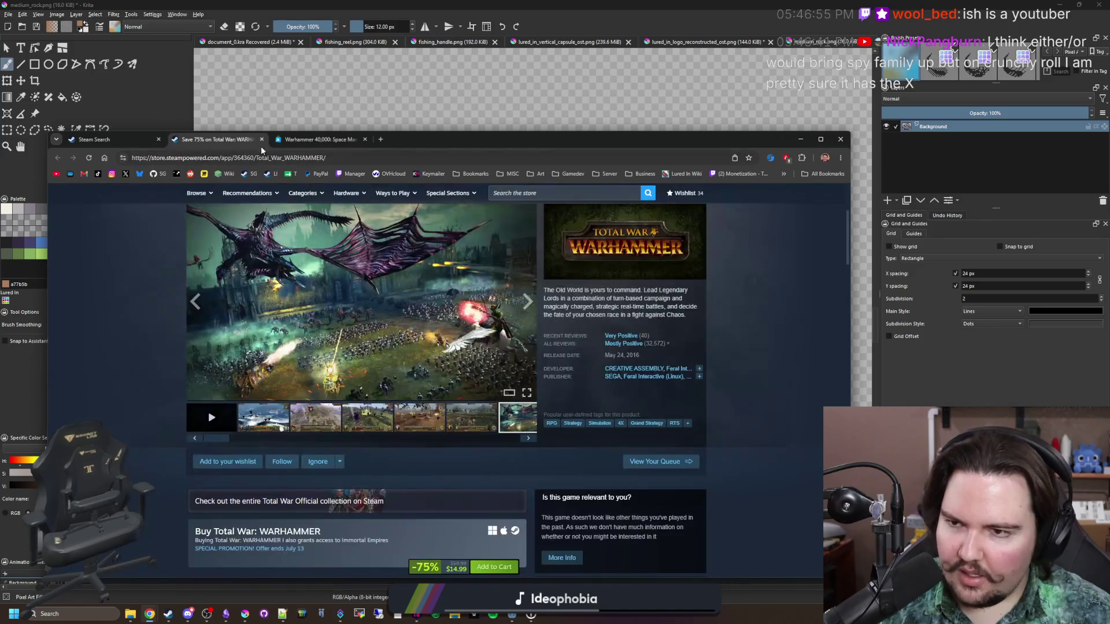
click(263, 140)
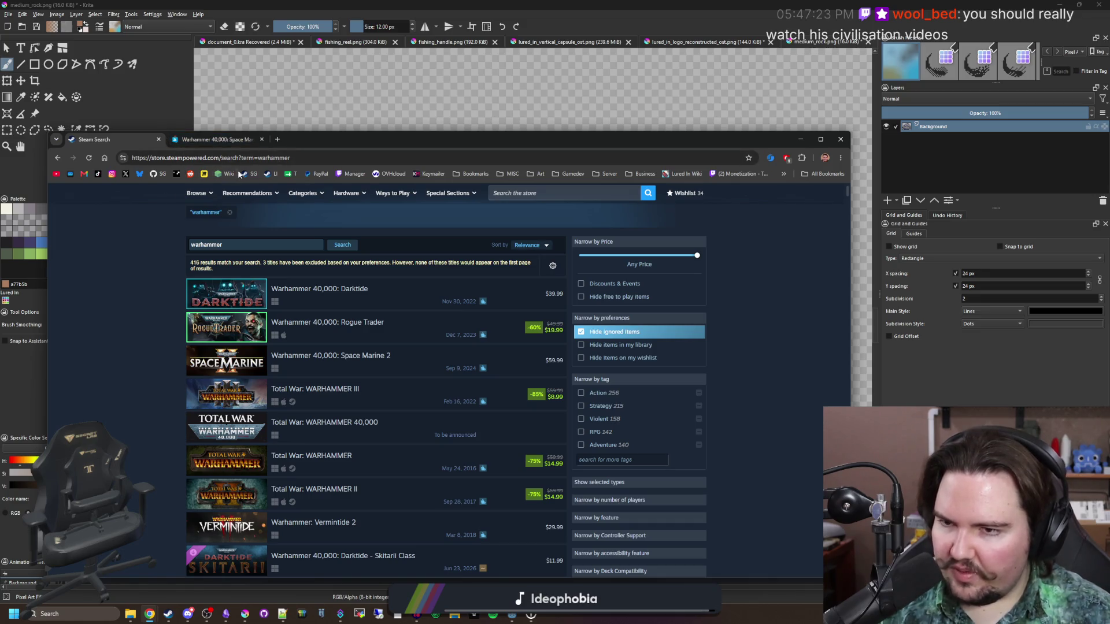
- Go to YouTube, search for 'ish' and open that creator's channel page
key(ctrl+l)
key(ctrl+v)
key(Return)
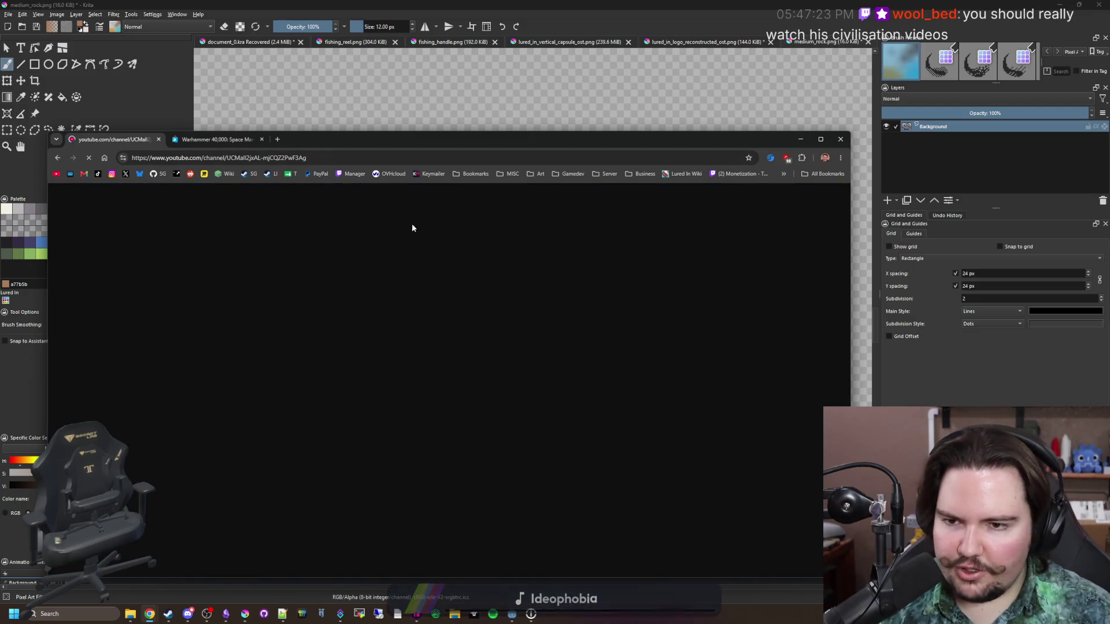
text(ish)
key(Return)
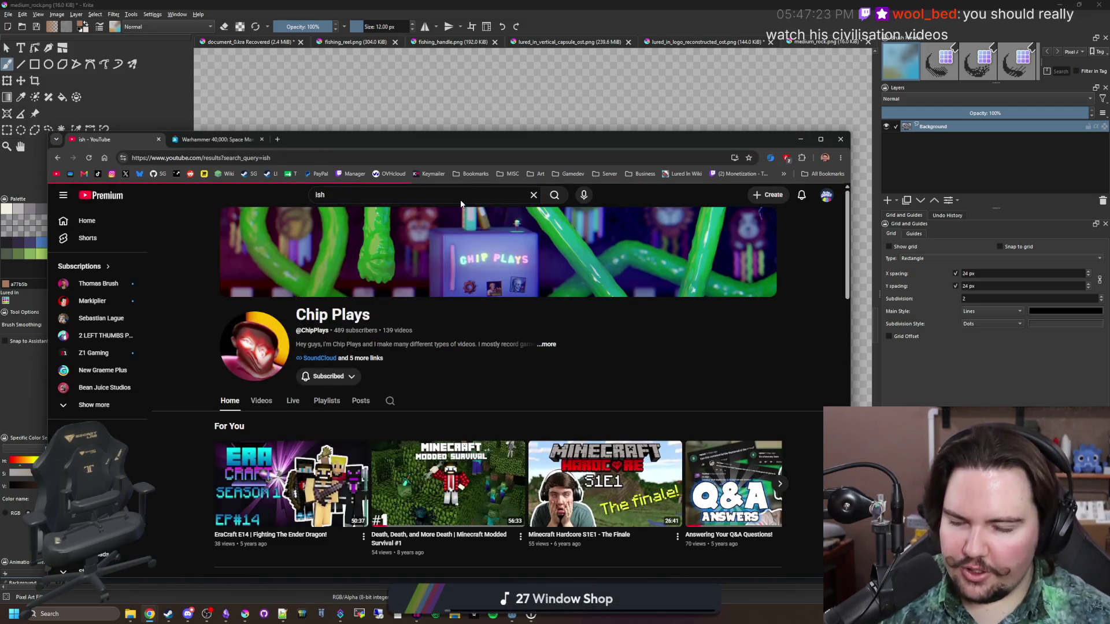
click(331, 260)
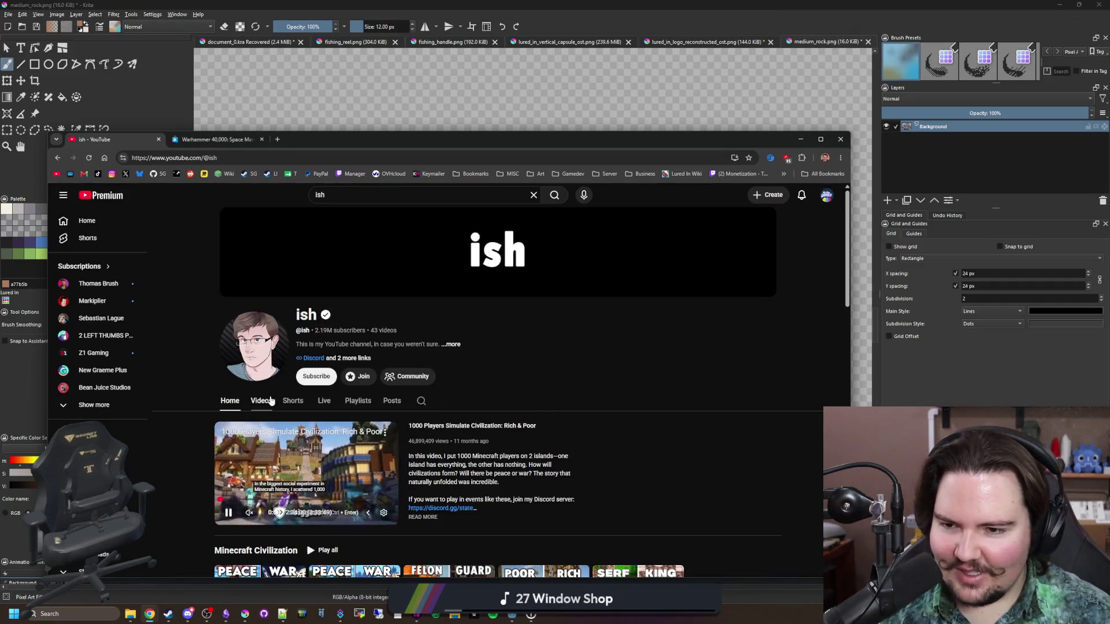
- Scroll through the ish channel's Videos grid, then switch back to Krita
click(261, 401)
scroll(687, 285, down, 2)
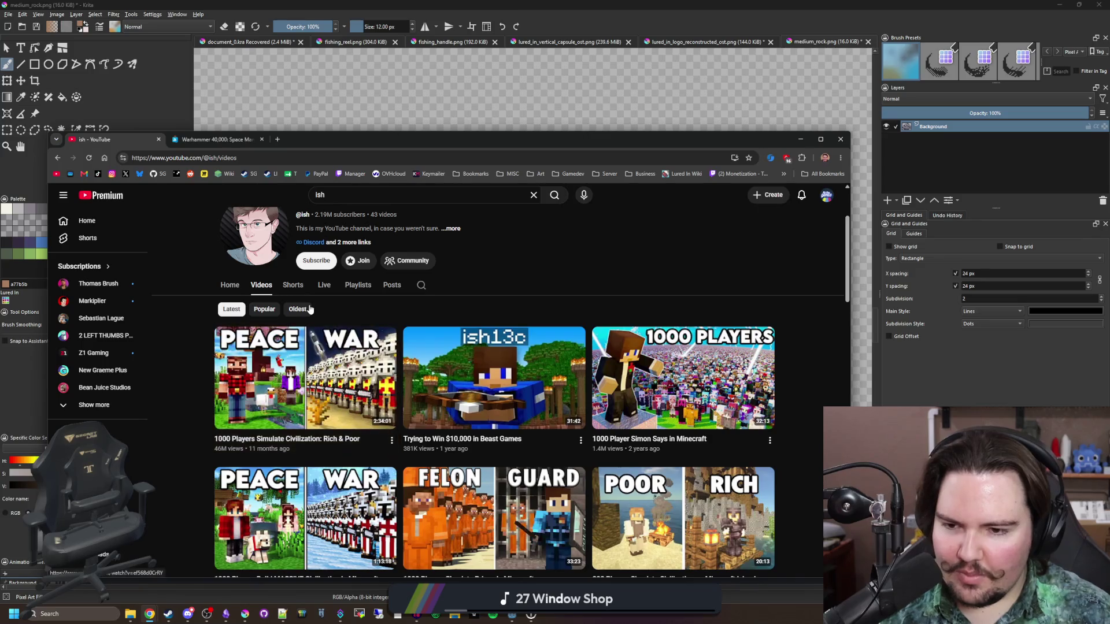
scroll(797, 291, down, 3)
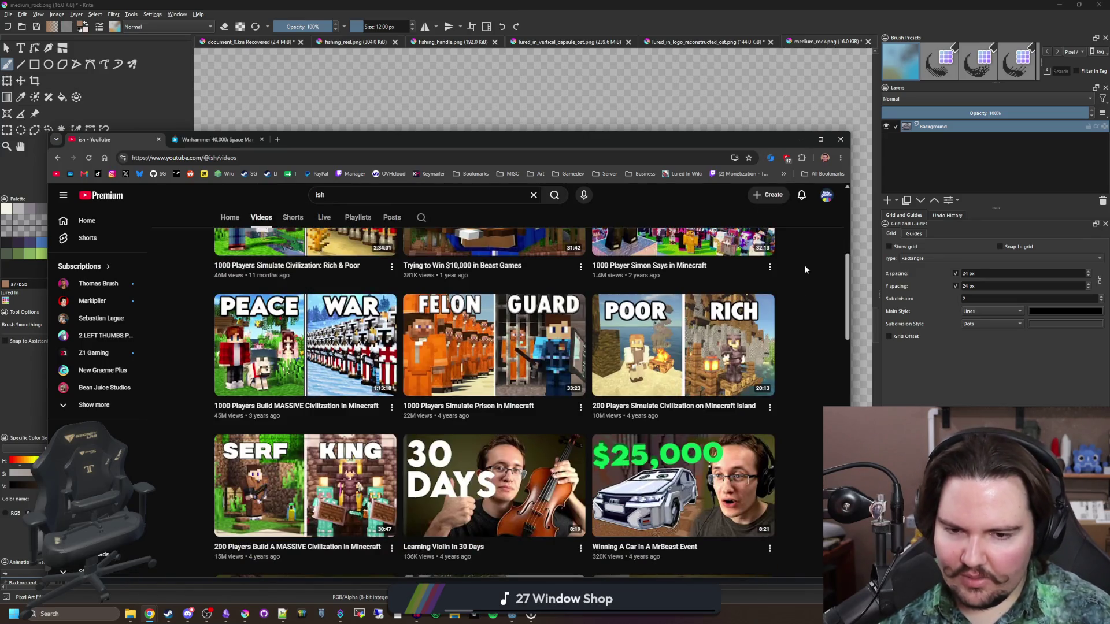
scroll(786, 415, down, 3)
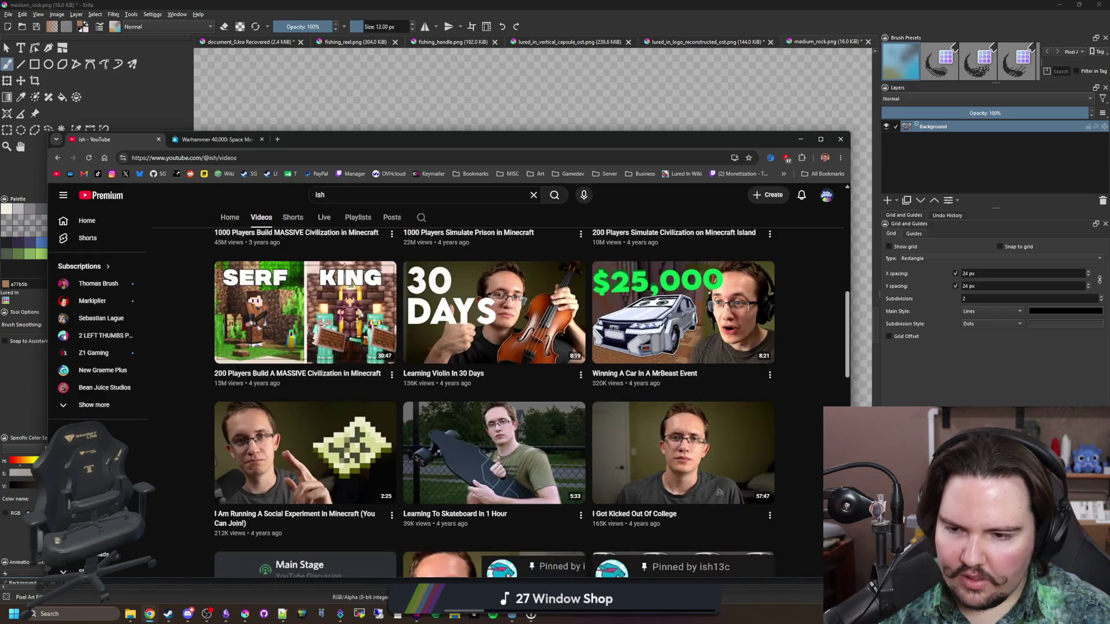
scroll(531, 403, down, 5)
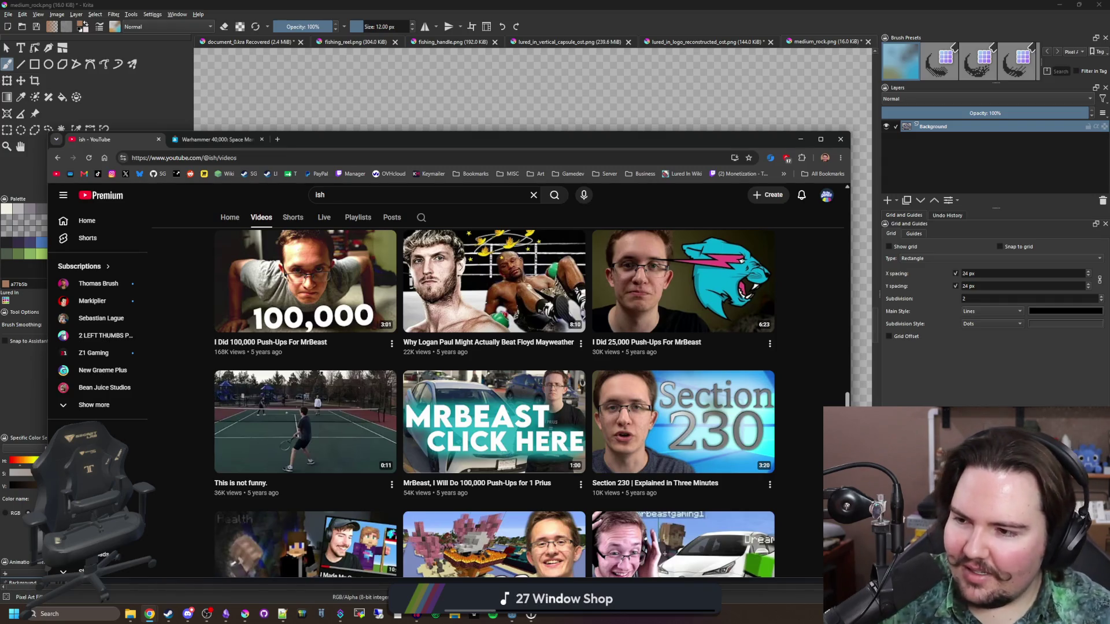
scroll(682, 422, down, 4)
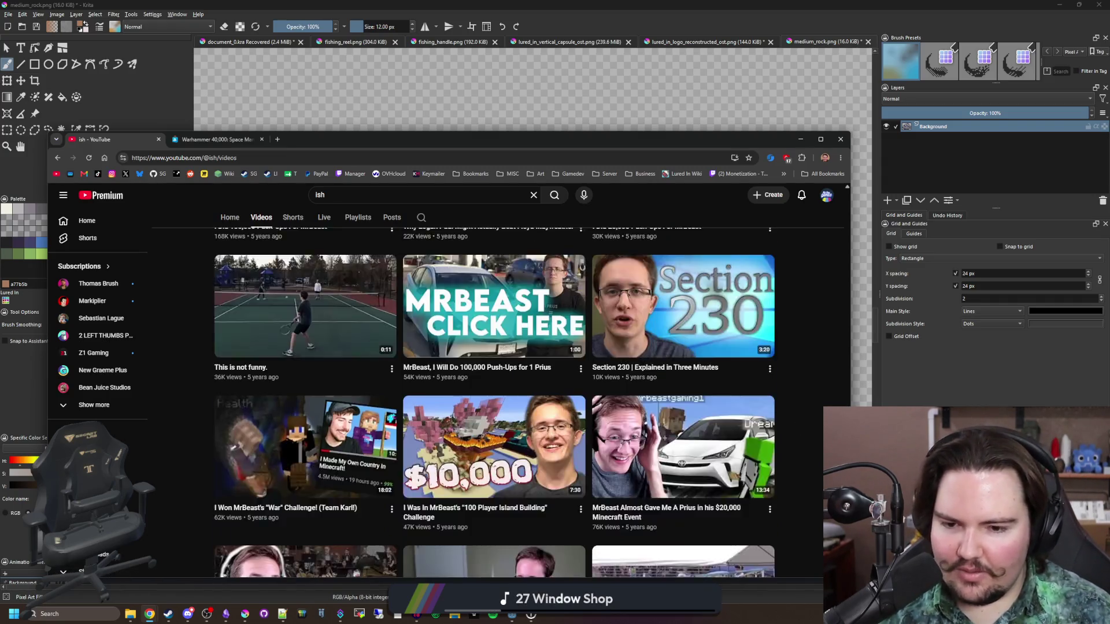
scroll(516, 354, down, 10)
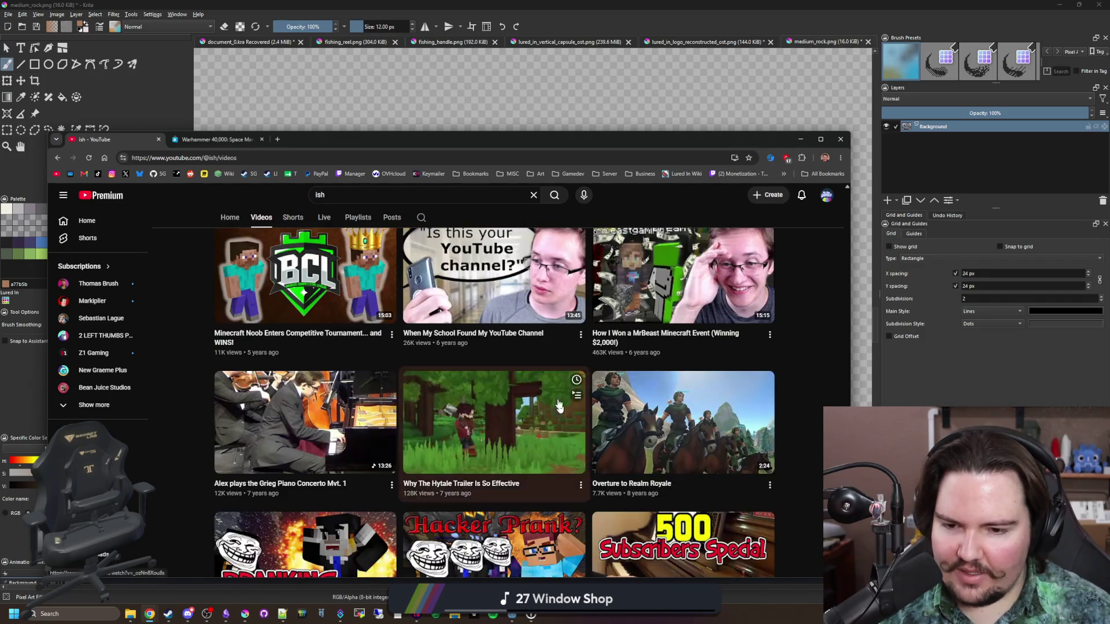
scroll(516, 354, down, 2)
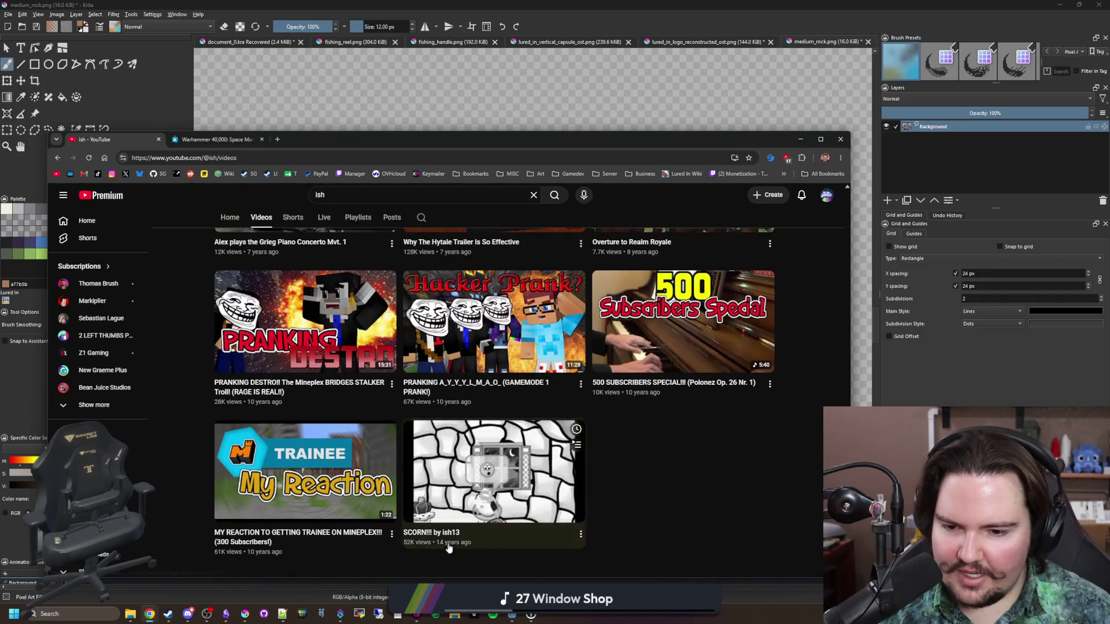
scroll(526, 463, up, 20)
scroll(547, 476, down, 20)
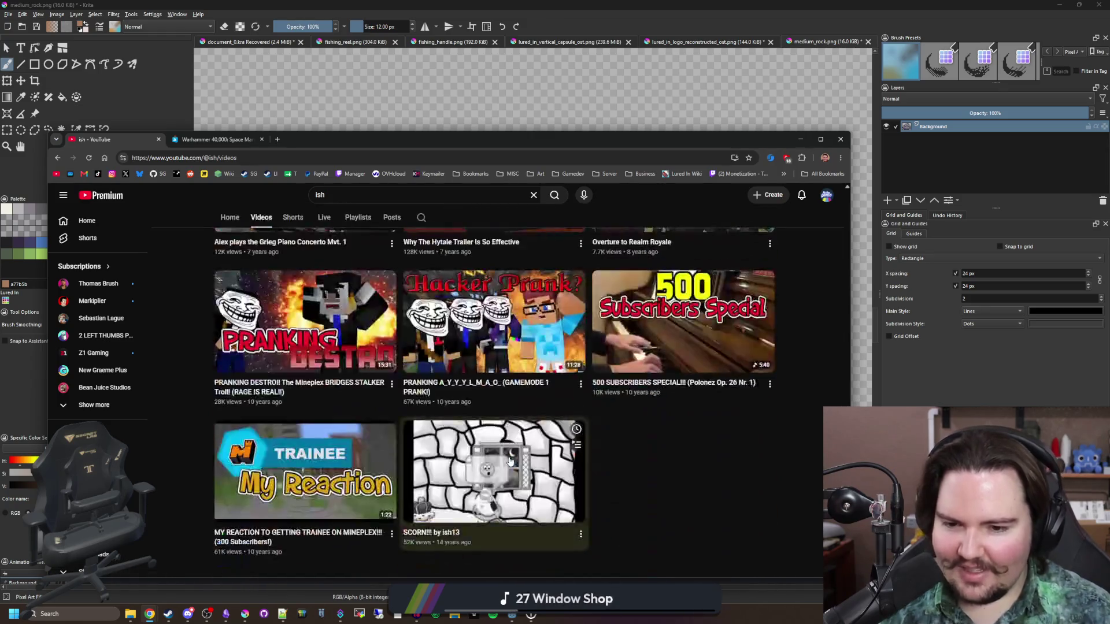
scroll(547, 476, up, 20)
scroll(419, 322, down, 3)
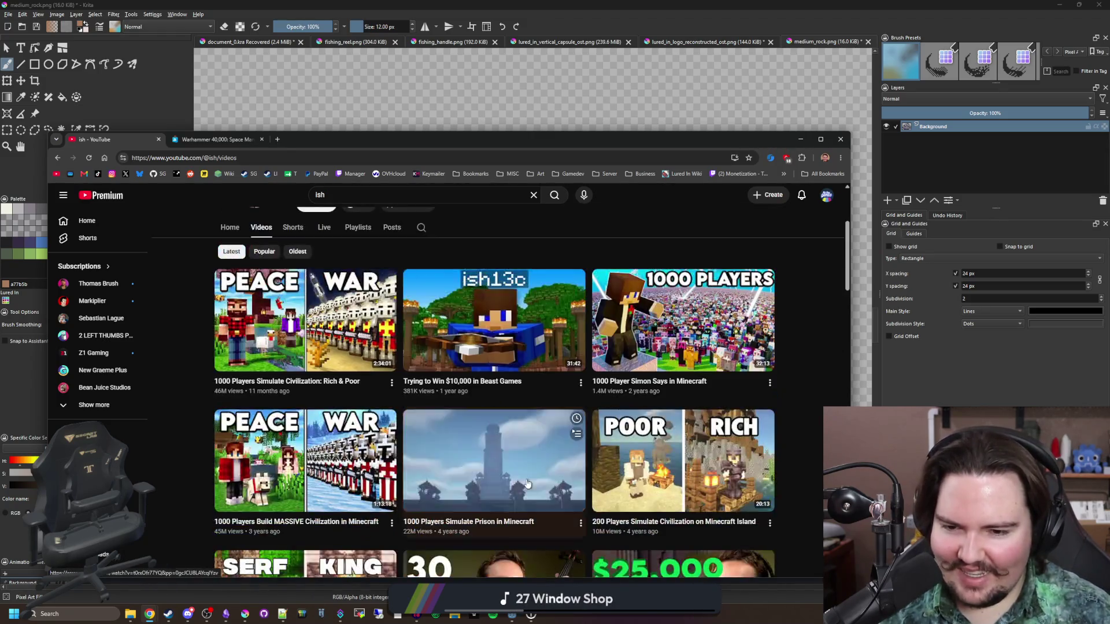
mouse_move(374, 353)
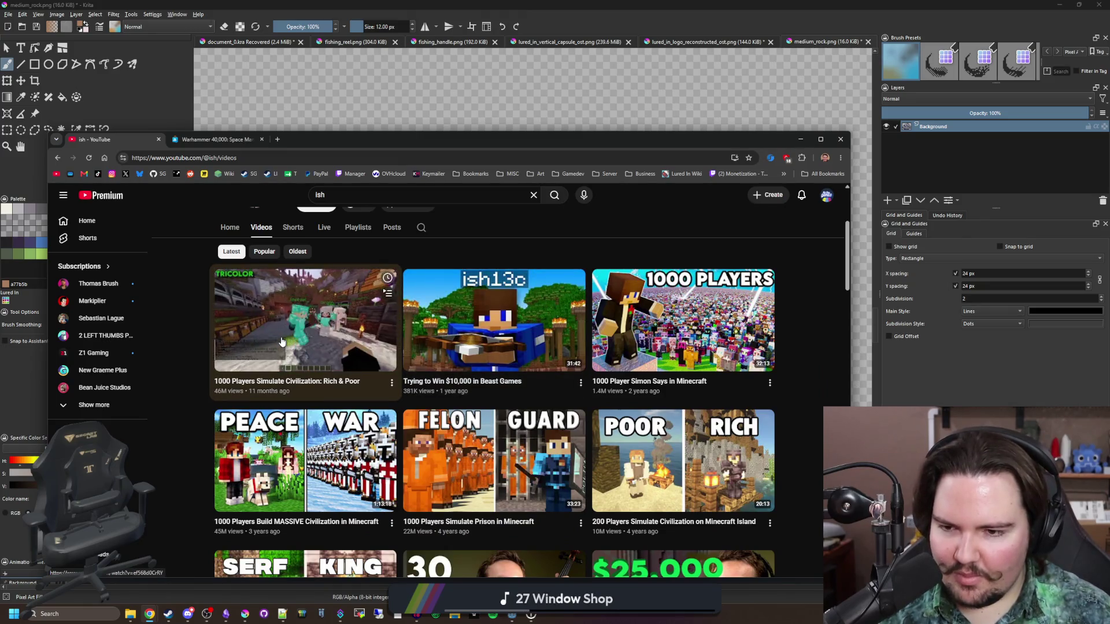
scroll(343, 415, down, 4)
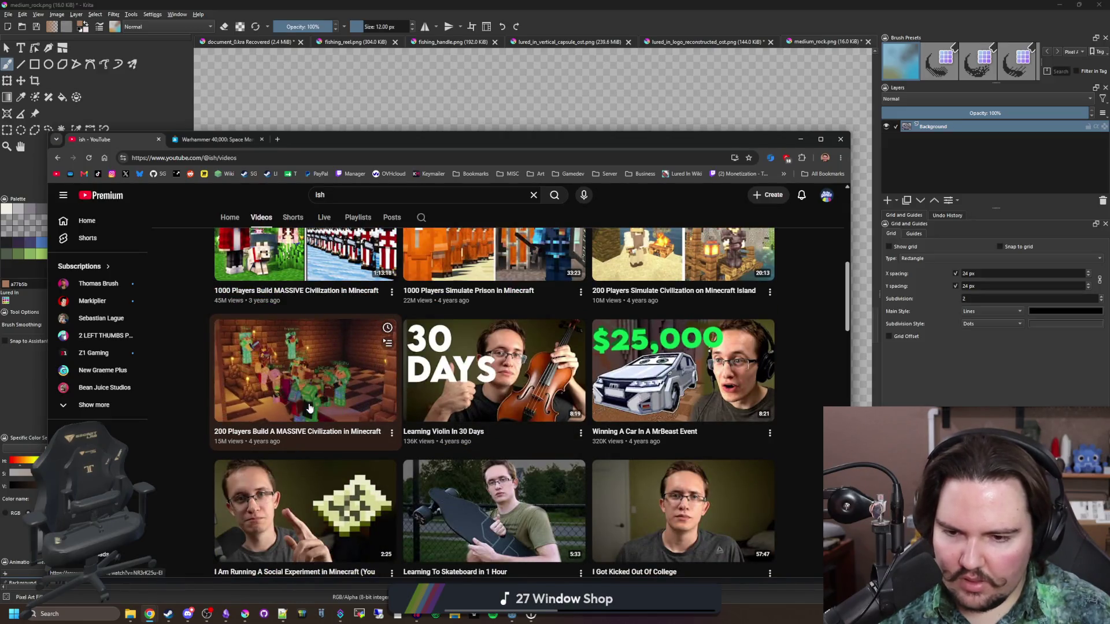
mouse_move(743, 425)
scroll(743, 424, up, 1)
scroll(717, 430, down, 3)
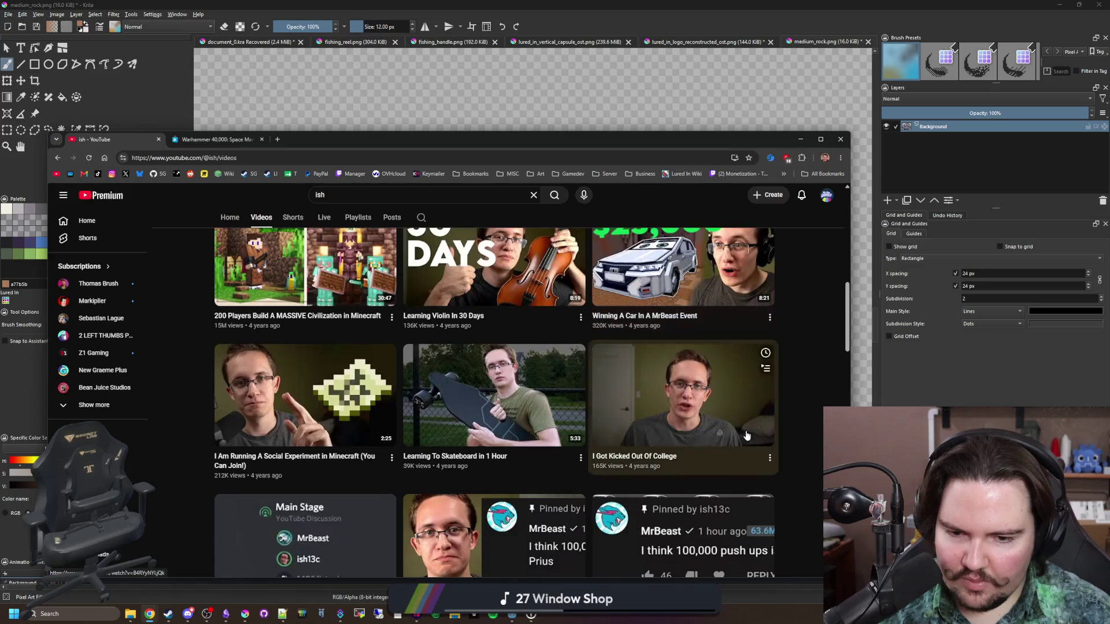
scroll(712, 434, down, 3)
scroll(712, 434, up, 10)
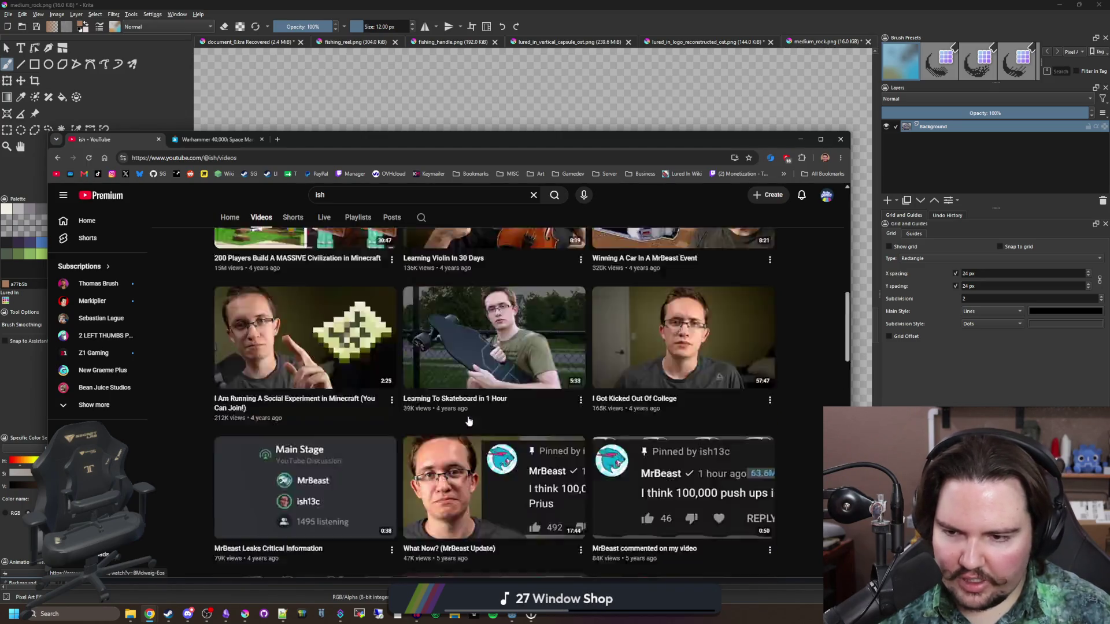
key(alt+Tab)
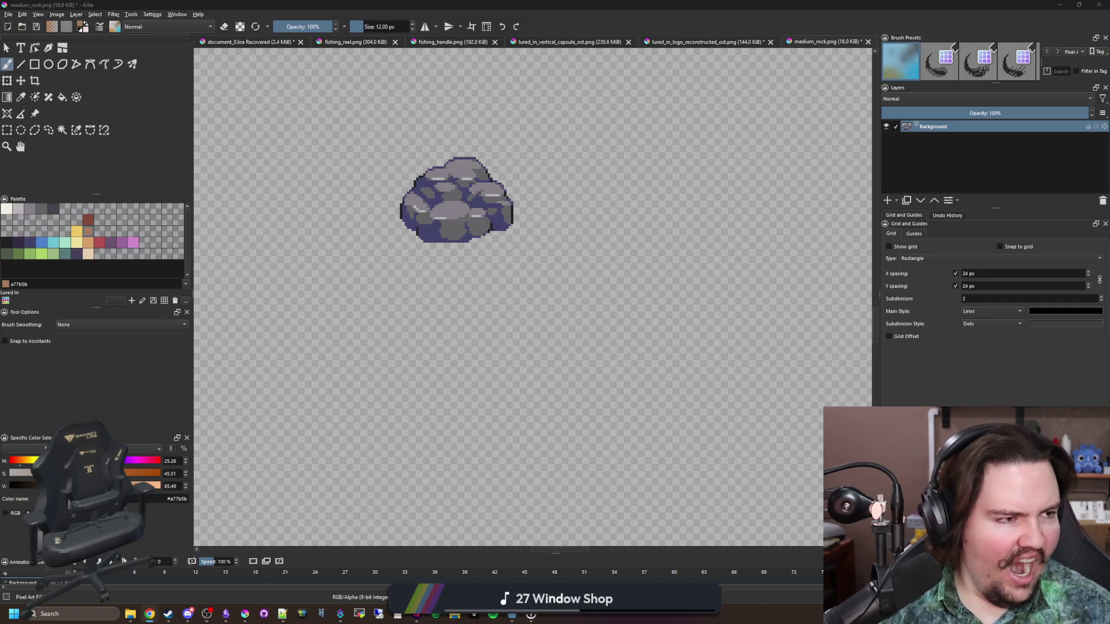
- Switch to the browser and move its new-tab window to the lower half, below Krita's canvas
scroll(540, 346, up, 2)
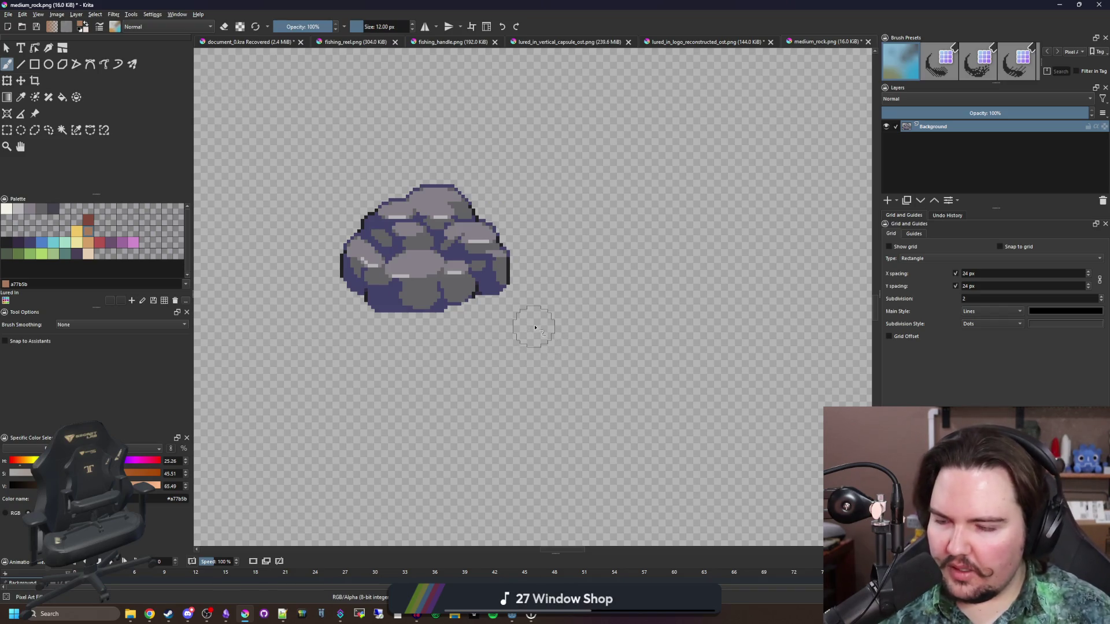
key(alt+Tab)
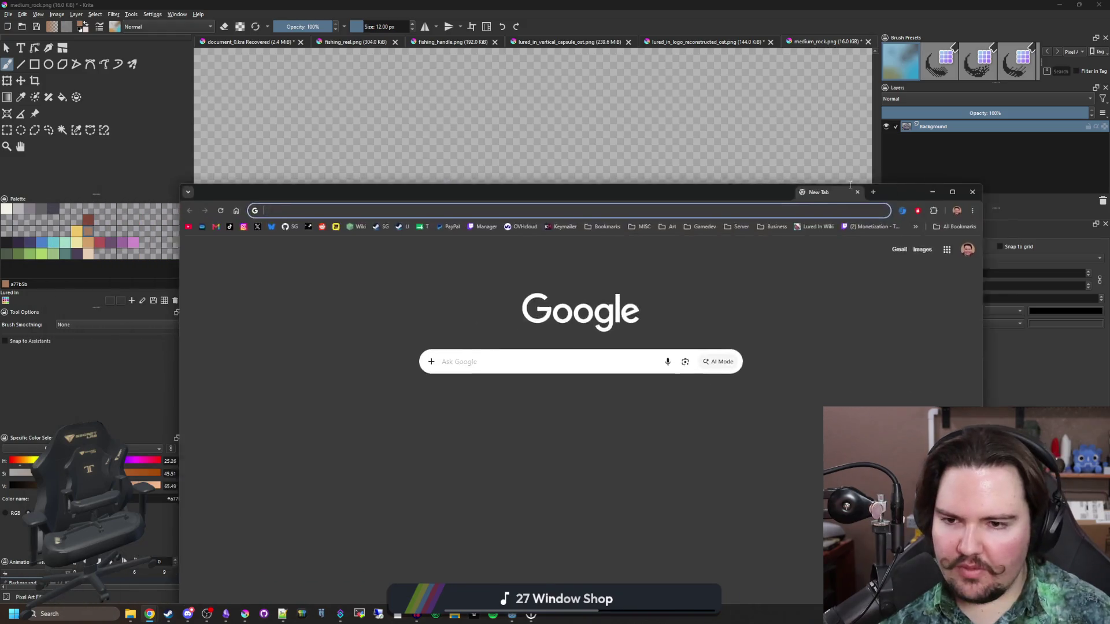
mouse_move(721, 208)
mouse_down()
mouse_move(812, 255)
mouse_move(634, 267)
mouse_move(634, 399)
mouse_move(617, 363)
mouse_up()
- Search Google Images for 'driftwood' and preview the pale 12-inch Amazon driftwood branch
text(driftwood)
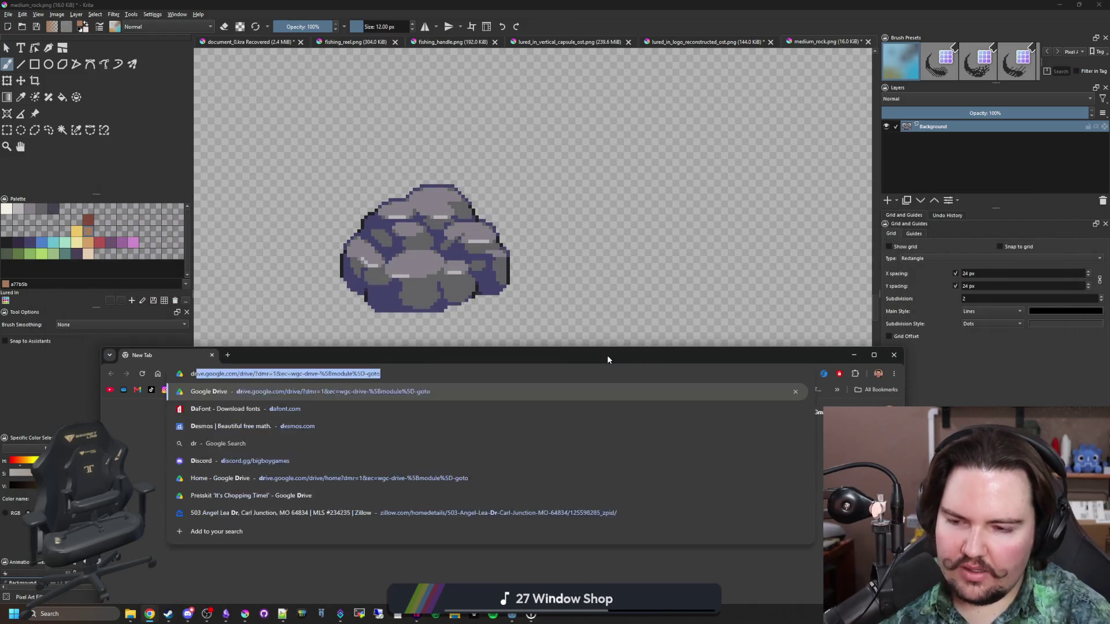
key(Return)
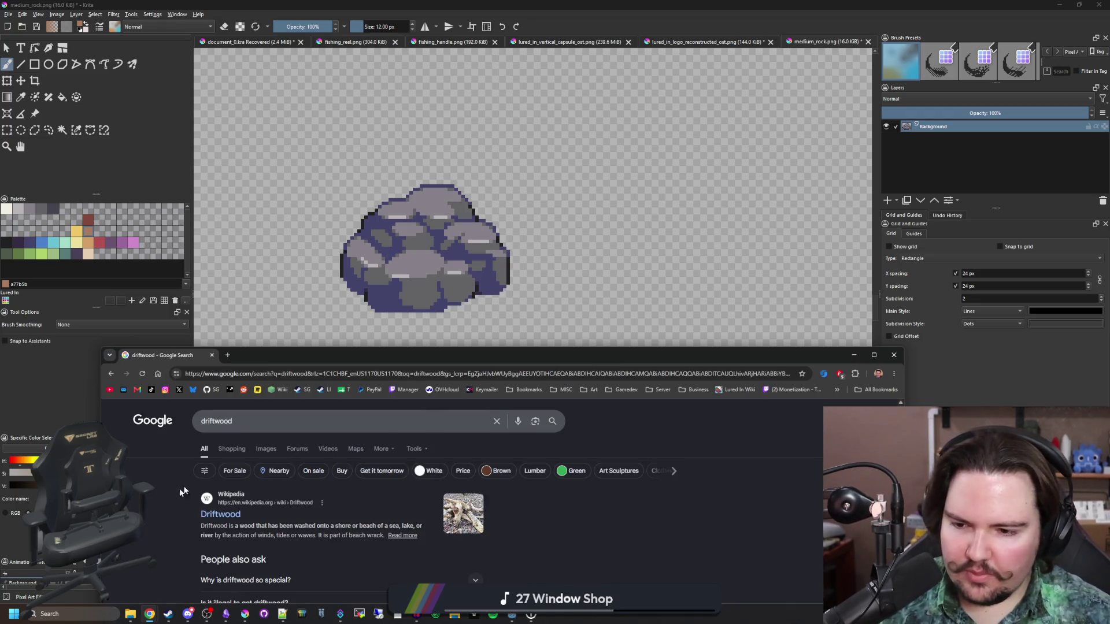
click(266, 449)
drag(406, 354, 422, 127)
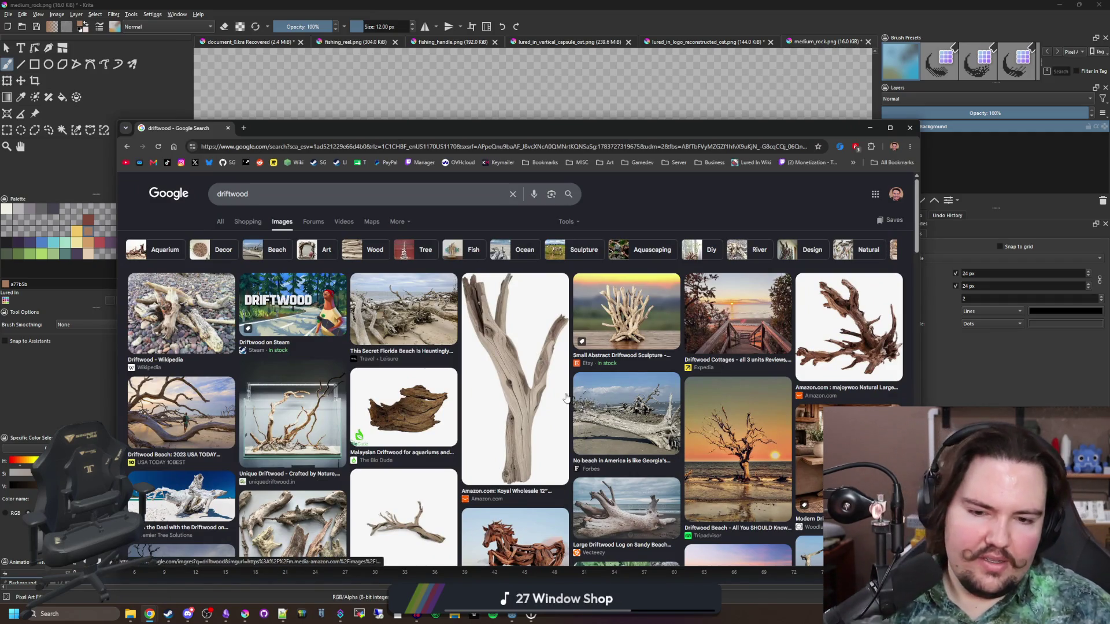
click(549, 401)
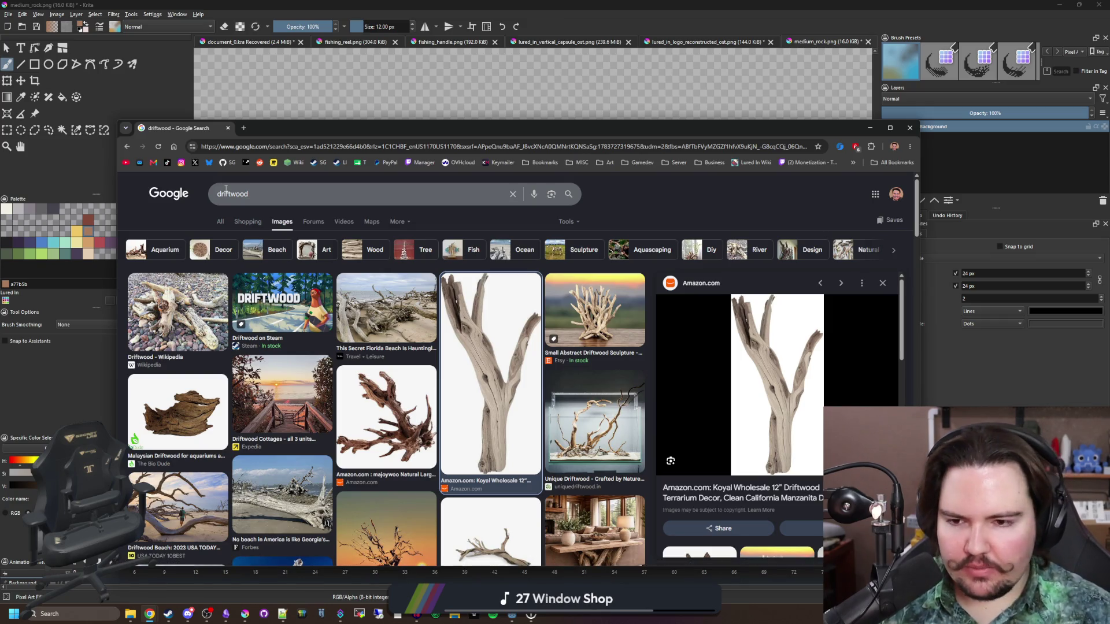
click(218, 197)
- Search images for 'aquarium driftwood' and preview the DIY tank, TFH, Bunnycart and Felix Smart results
text(aquarium)
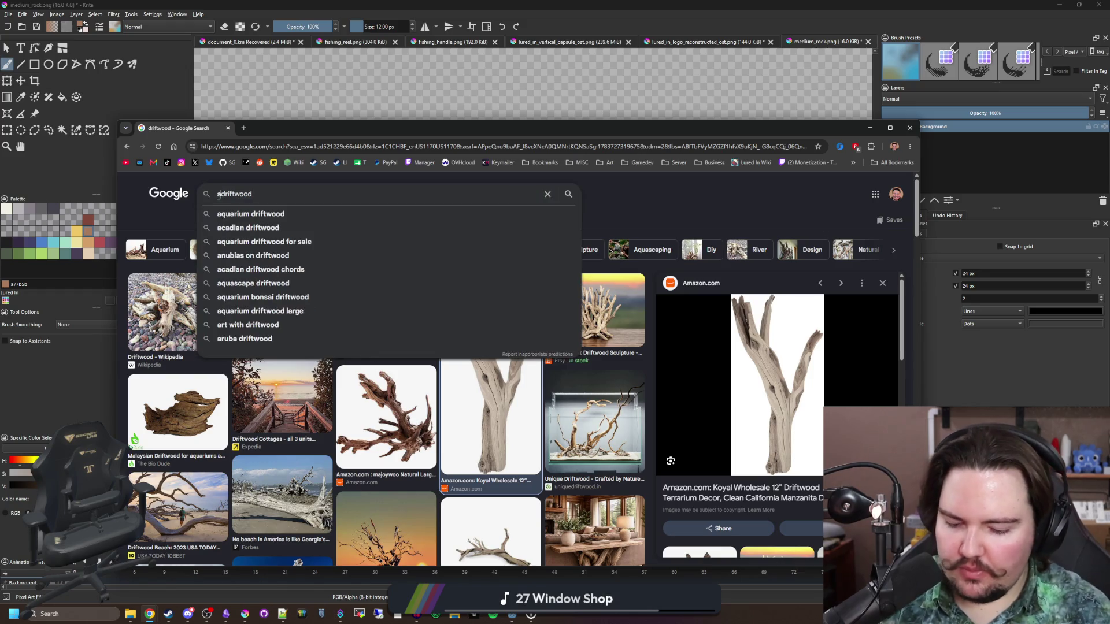
key(Return)
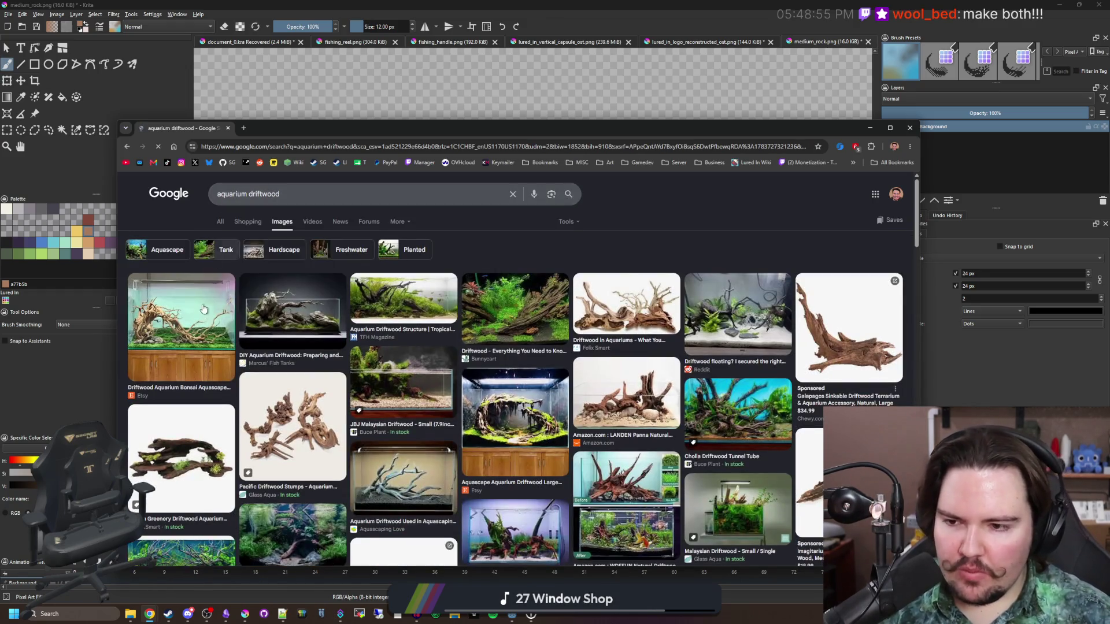
click(226, 305)
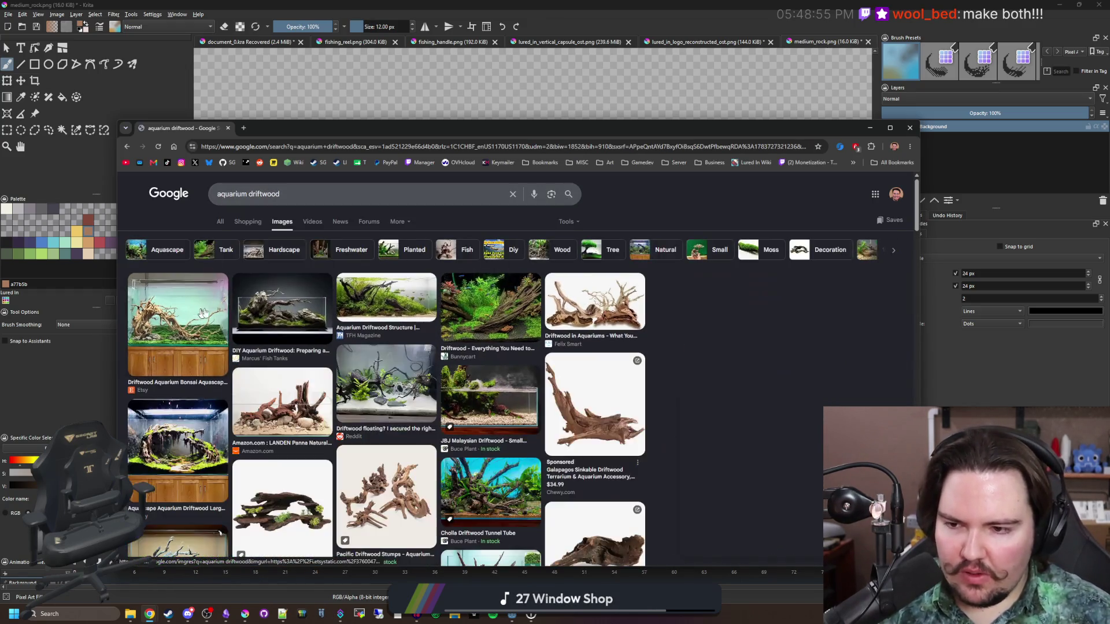
click(279, 309)
click(380, 300)
click(447, 295)
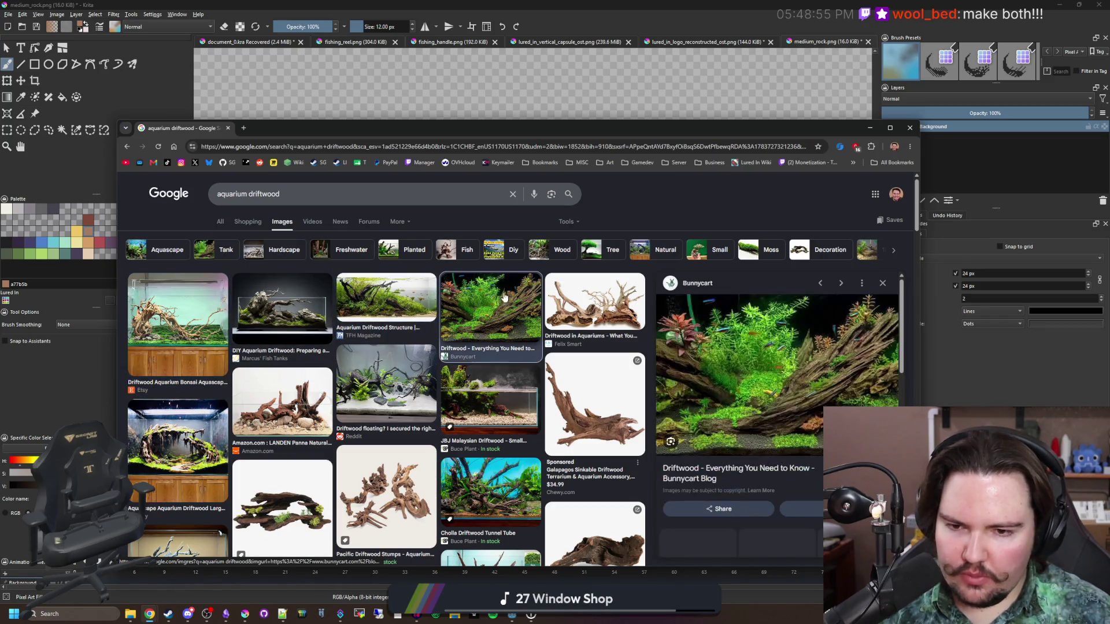
click(600, 305)
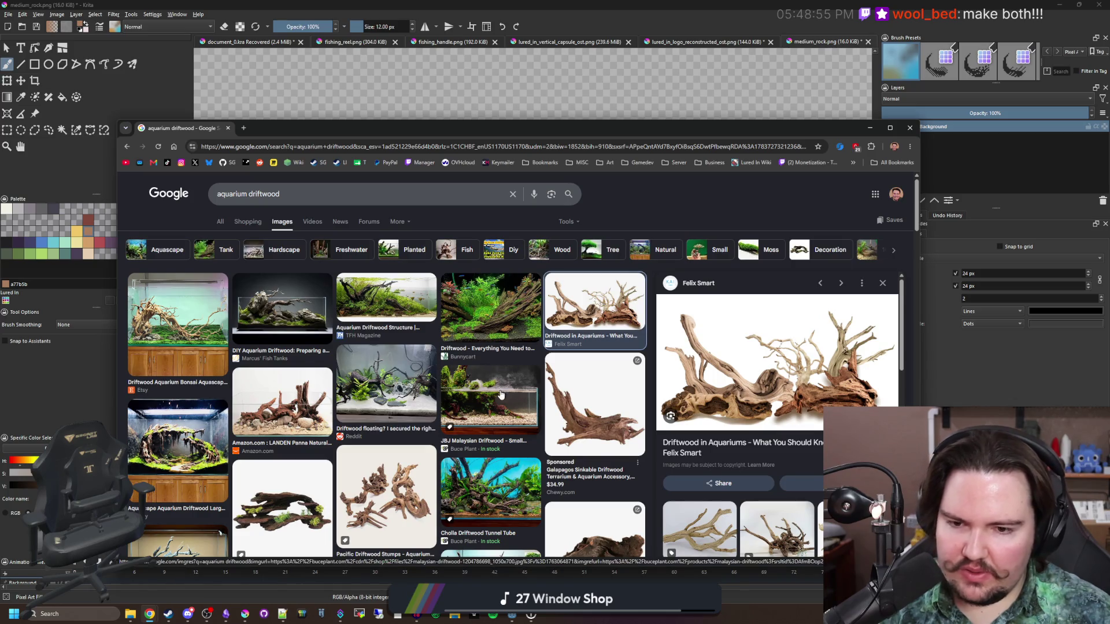
click(527, 287)
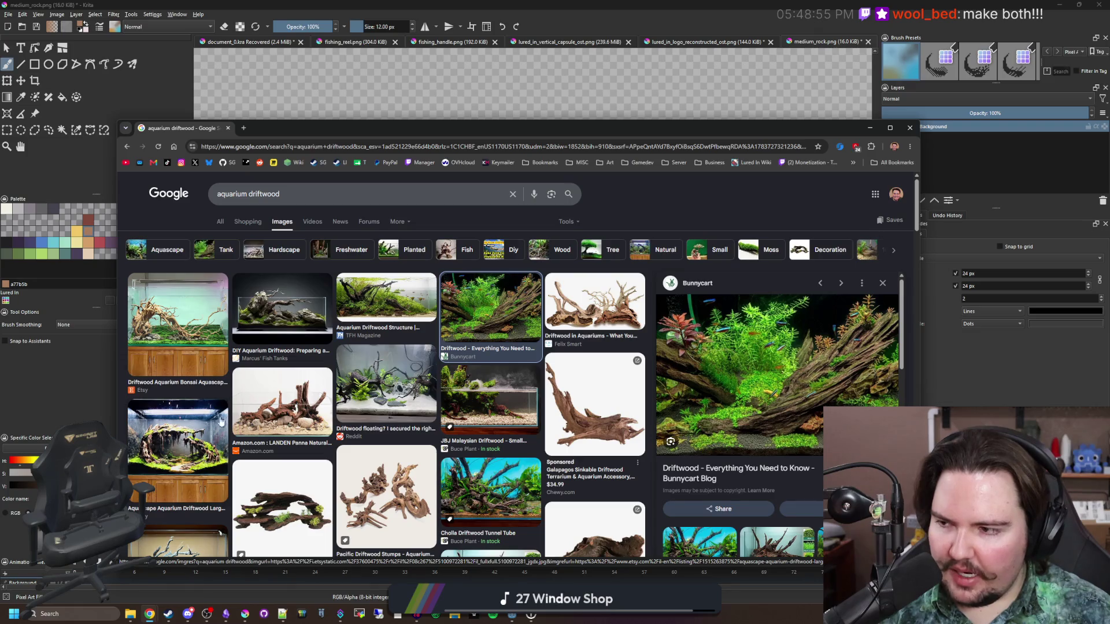
- Preview the LANDEN, floating tank and JBJ Malaysian driftwood images, closing the opened Galapagos shop tab
click(298, 396)
click(386, 383)
click(473, 398)
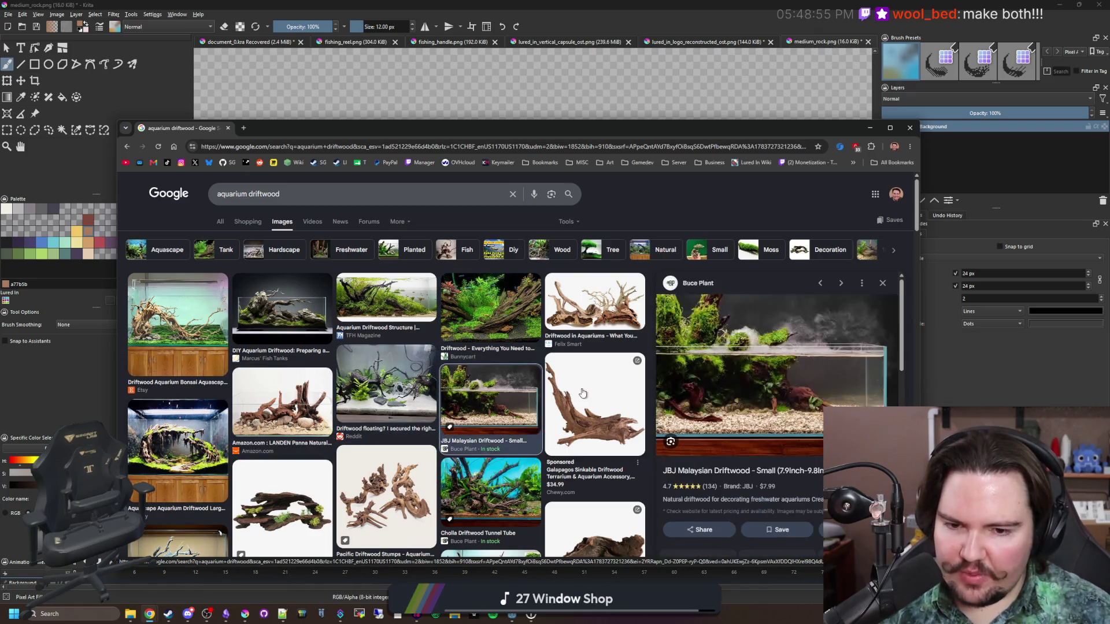
click(582, 389)
click(331, 128)
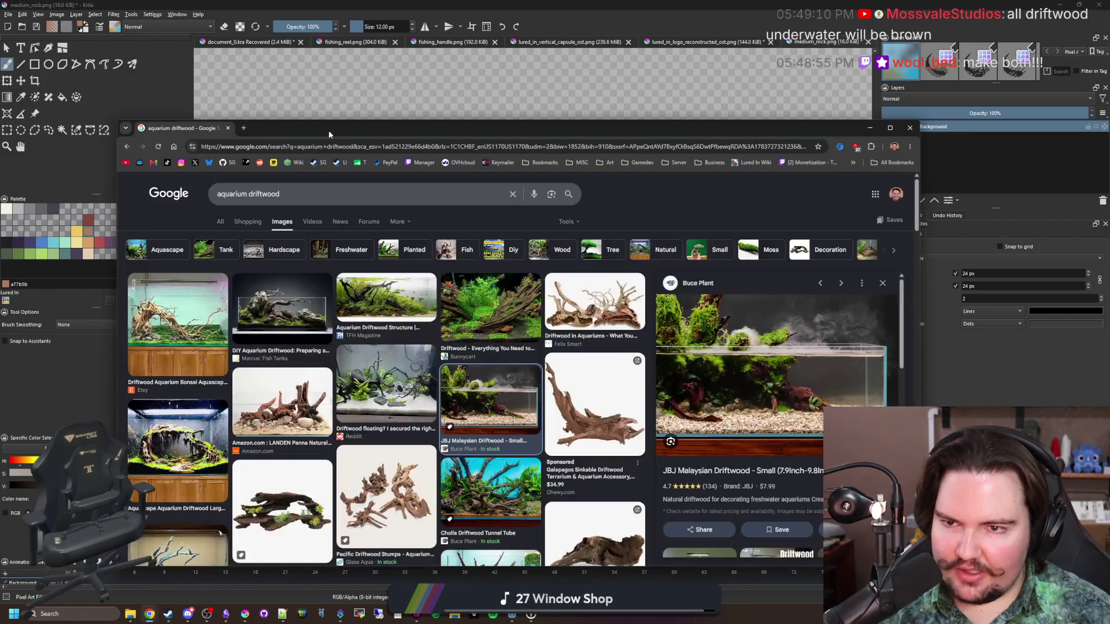
scroll(389, 361, down, 3)
- Preview Pacific Driftwood Stumps, Fitz's Fish Ponds and Spider Wood images, closing a stray Ghost Wood tab
click(389, 361)
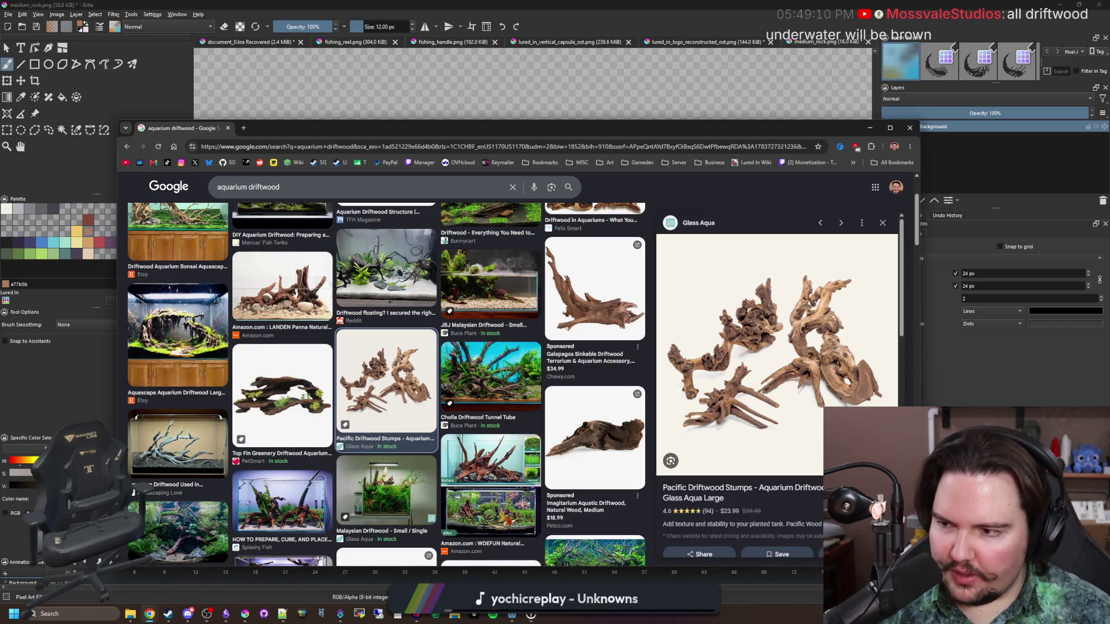
scroll(378, 399, down, 2)
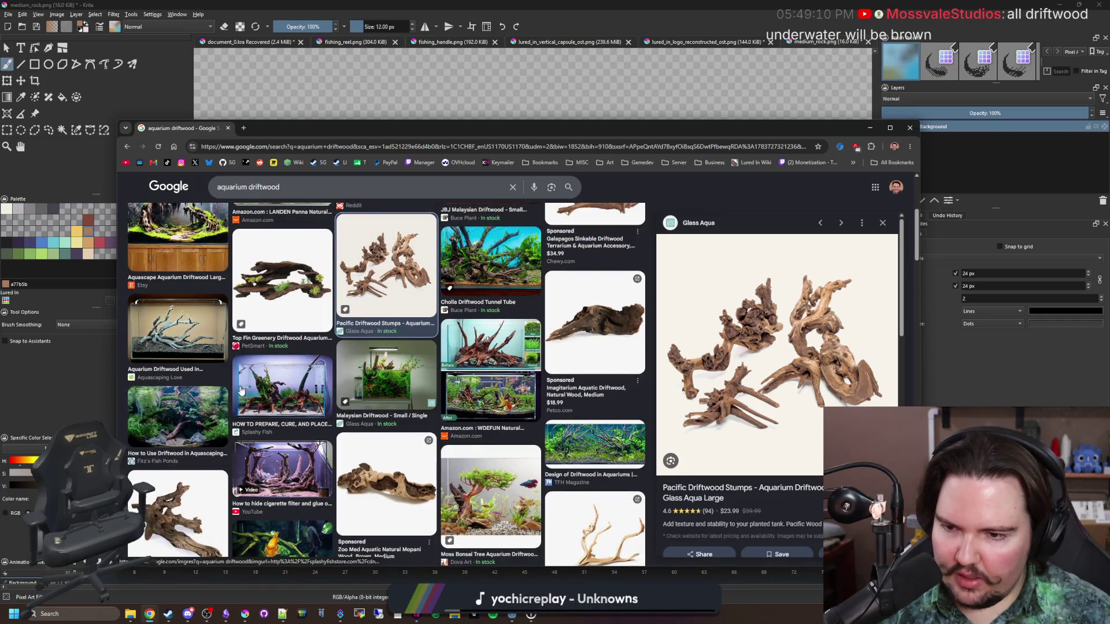
click(179, 413)
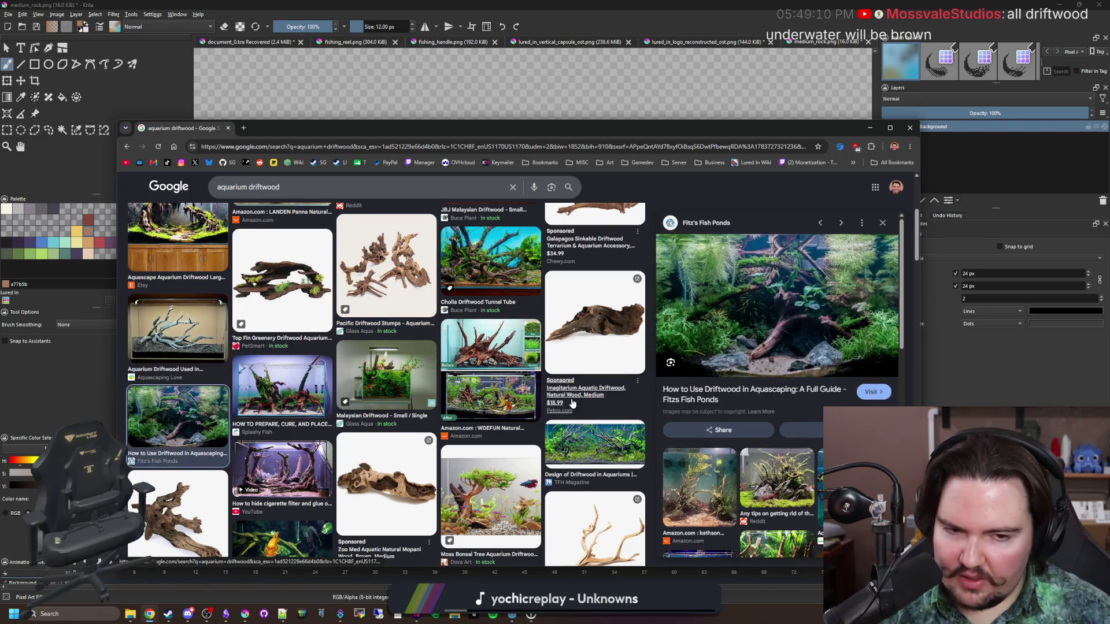
scroll(563, 400, down, 2)
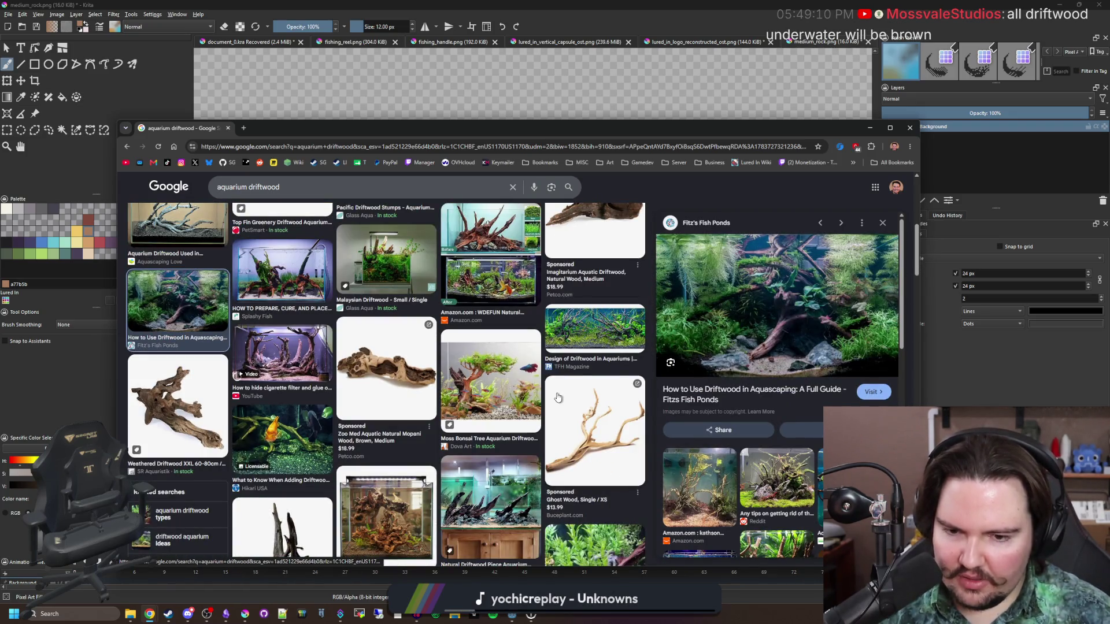
click(558, 397)
key(ctrl+w)
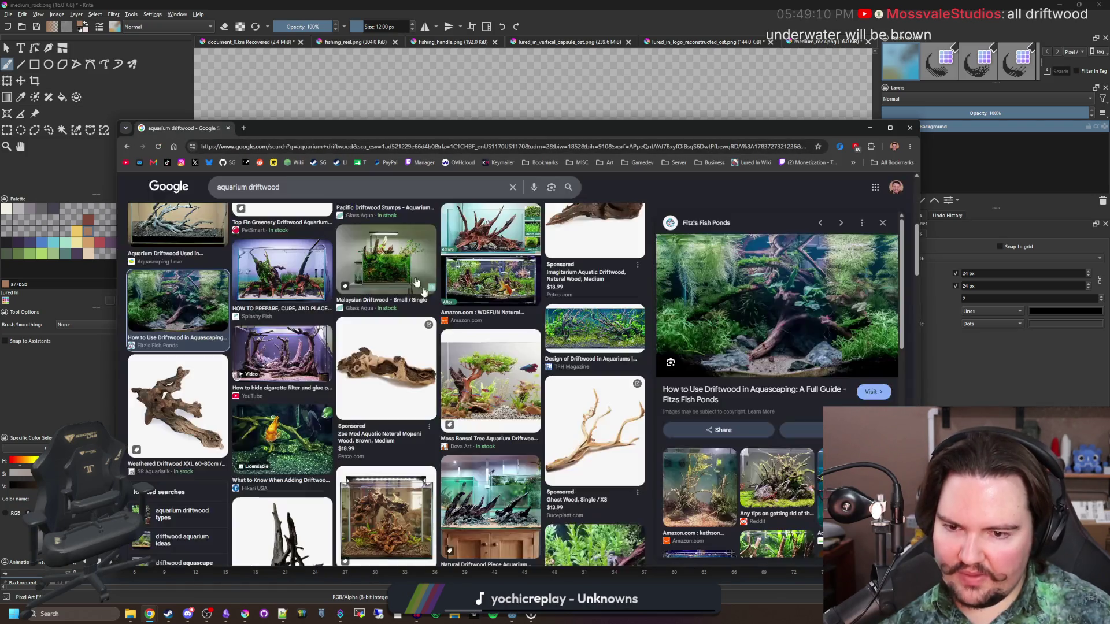
scroll(358, 399, down, 5)
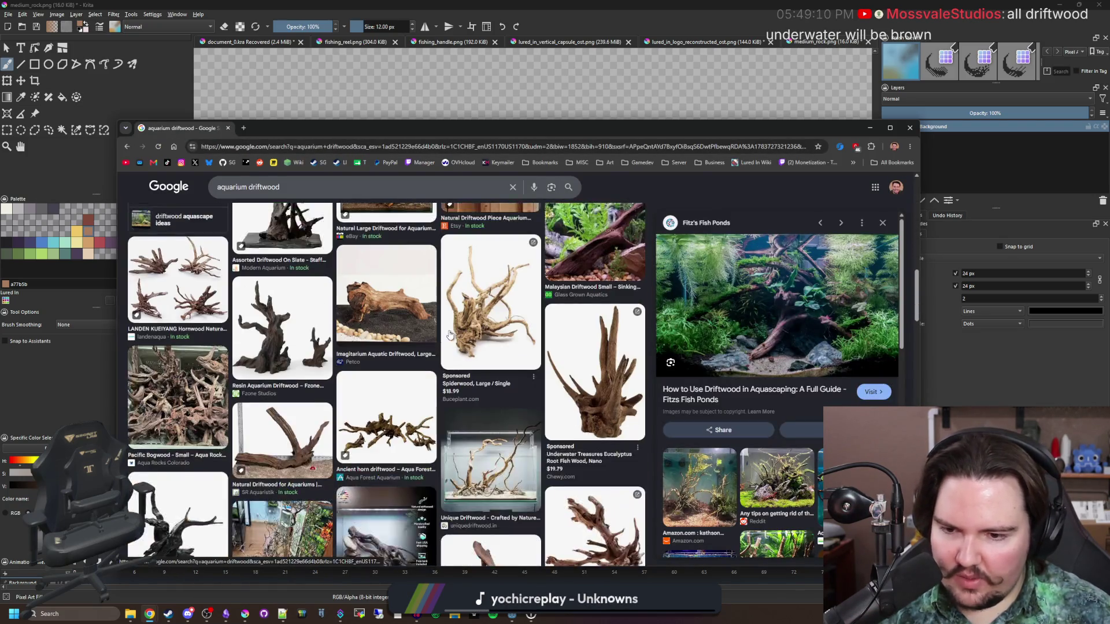
click(277, 452)
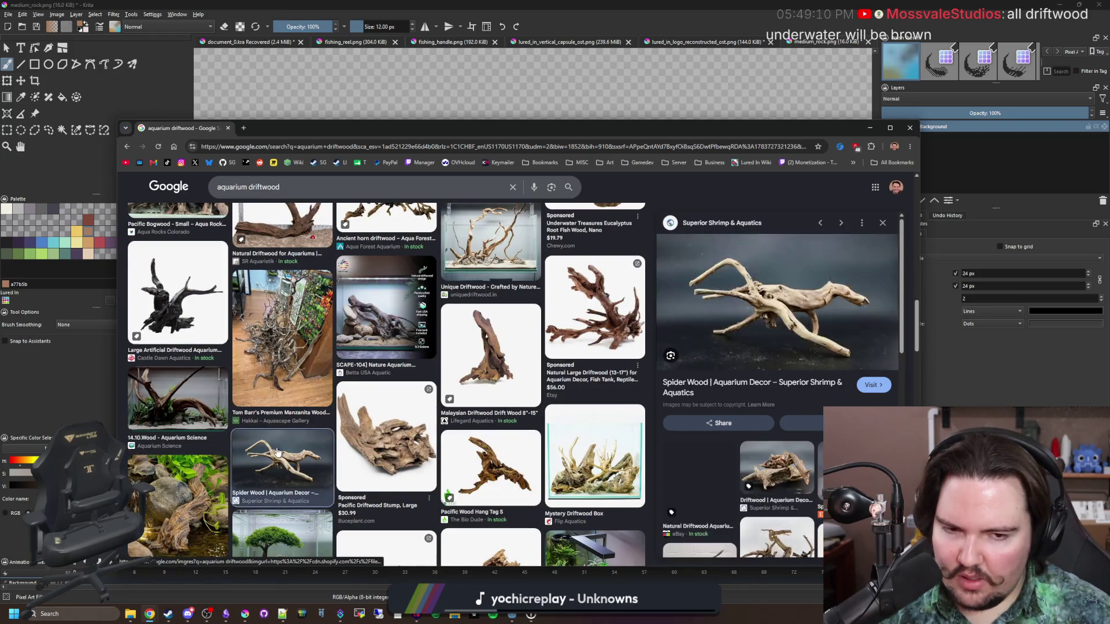
scroll(277, 452, down, 3)
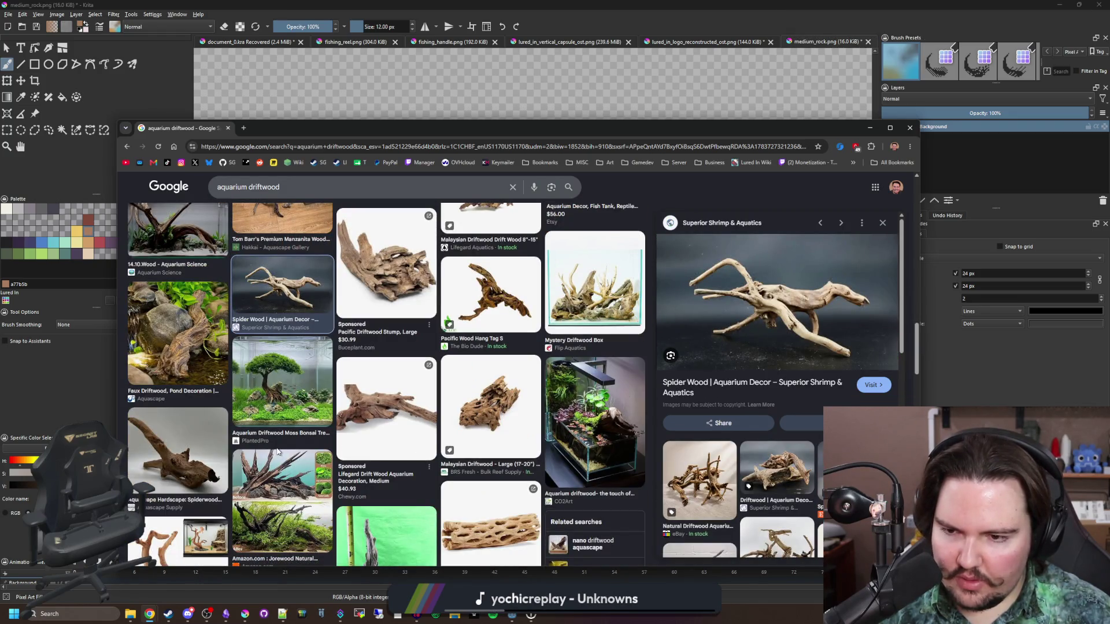
scroll(278, 404, up, 10)
triple_click(309, 188)
text(why is driftwoo)
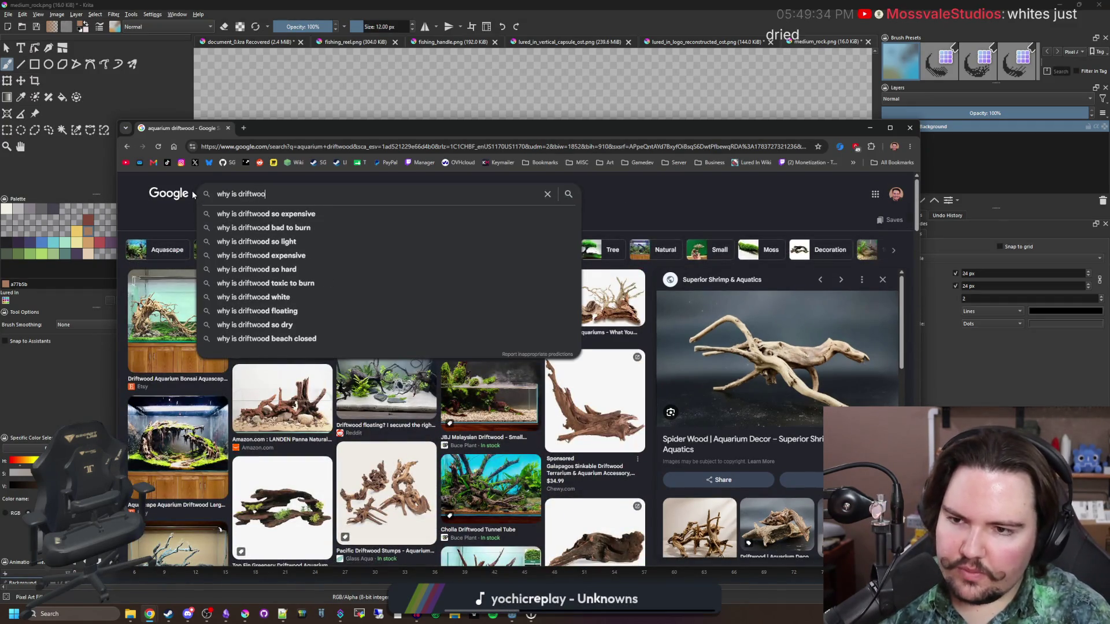
text(d white)
key(Return)
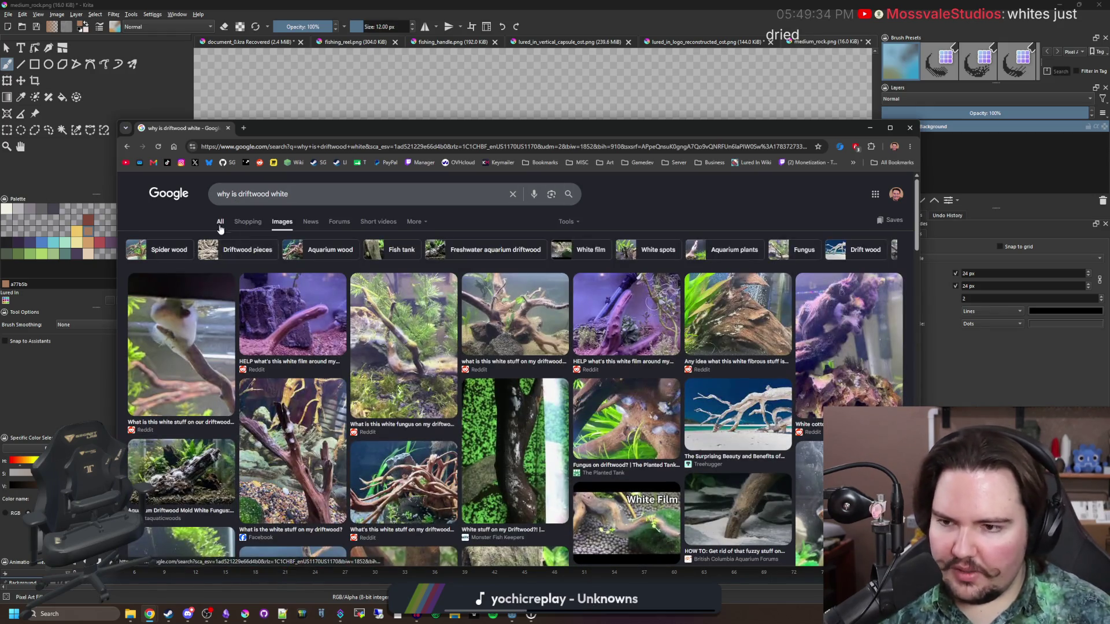
click(220, 223)
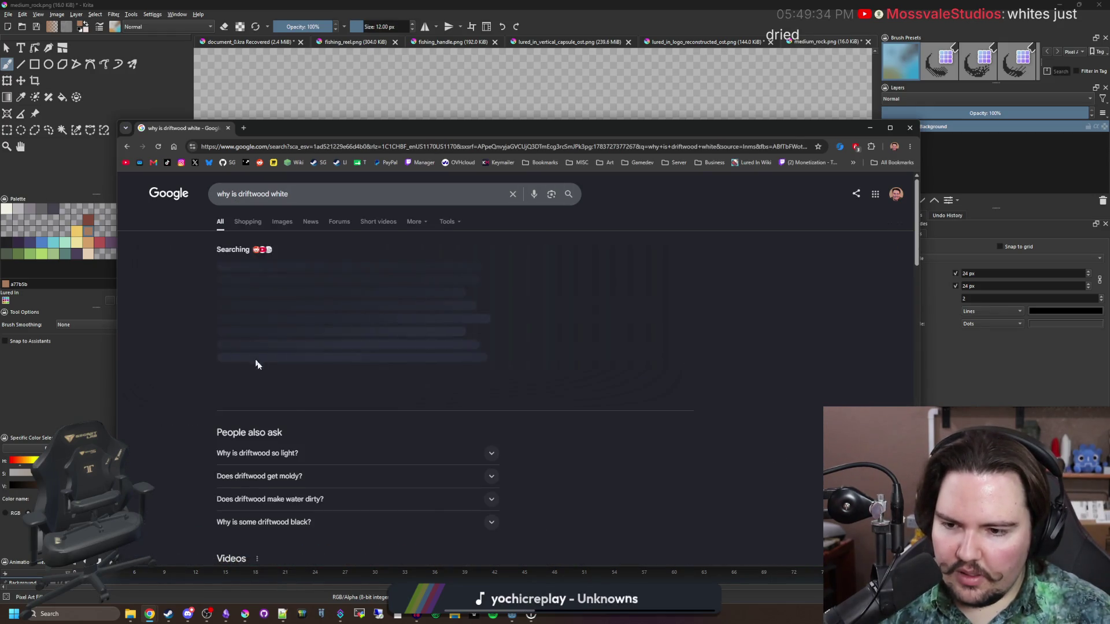
scroll(255, 364, down, 3)
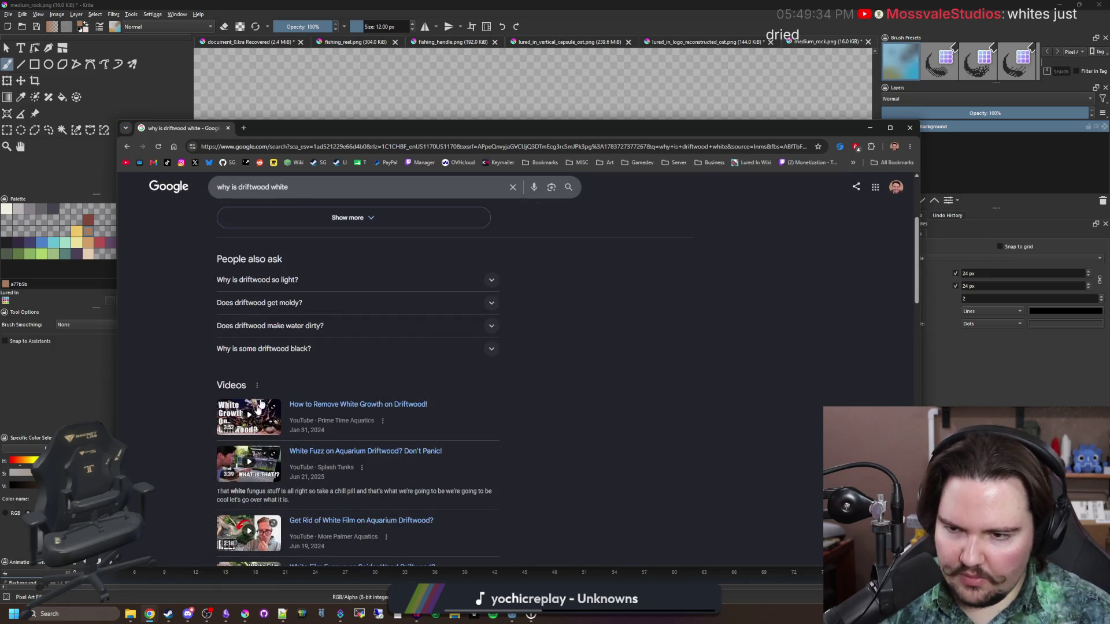
click(293, 281)
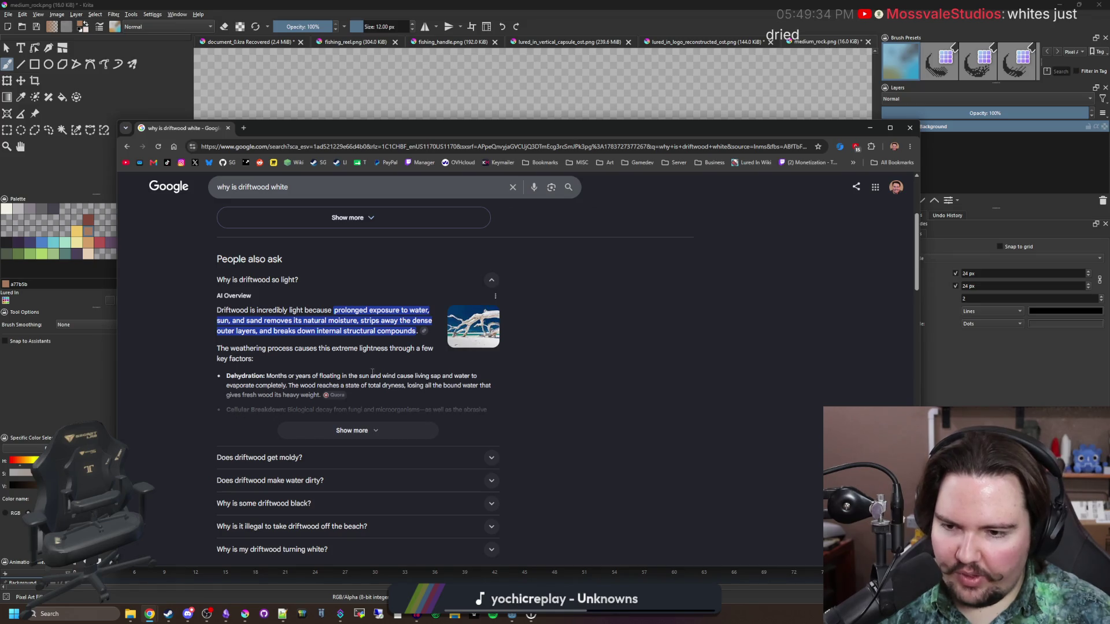
click(366, 430)
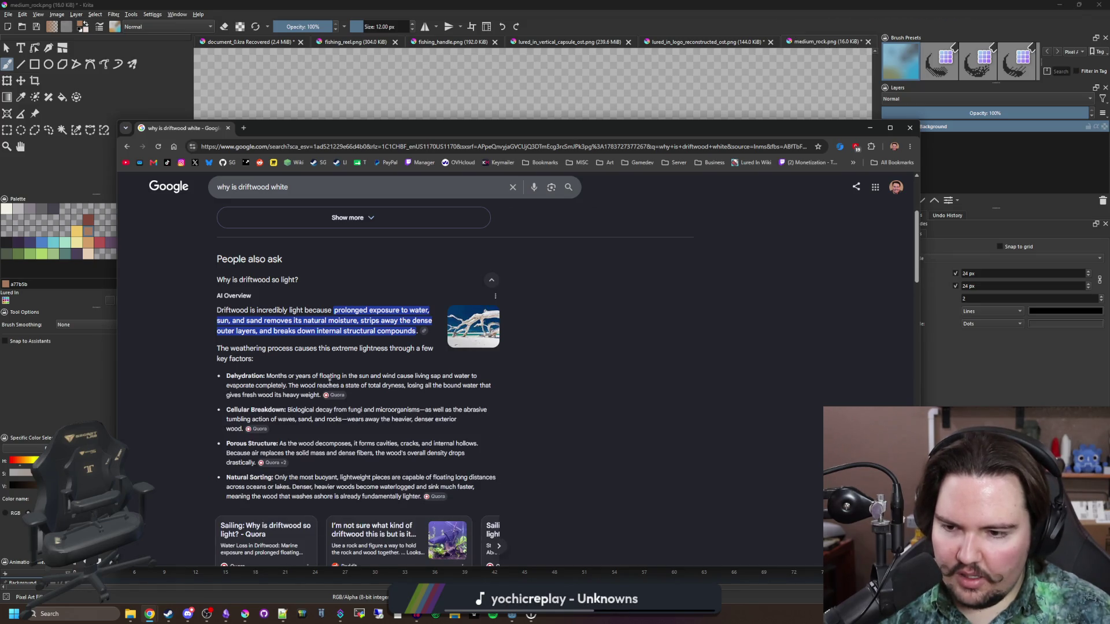
scroll(335, 375, down, 4)
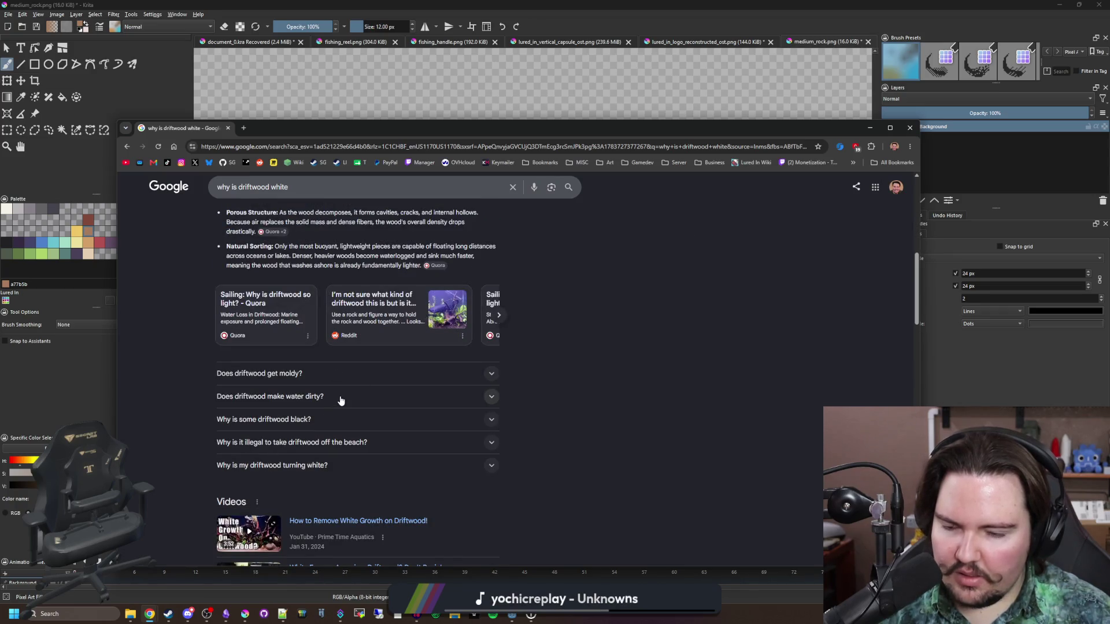
scroll(340, 406, down, 4)
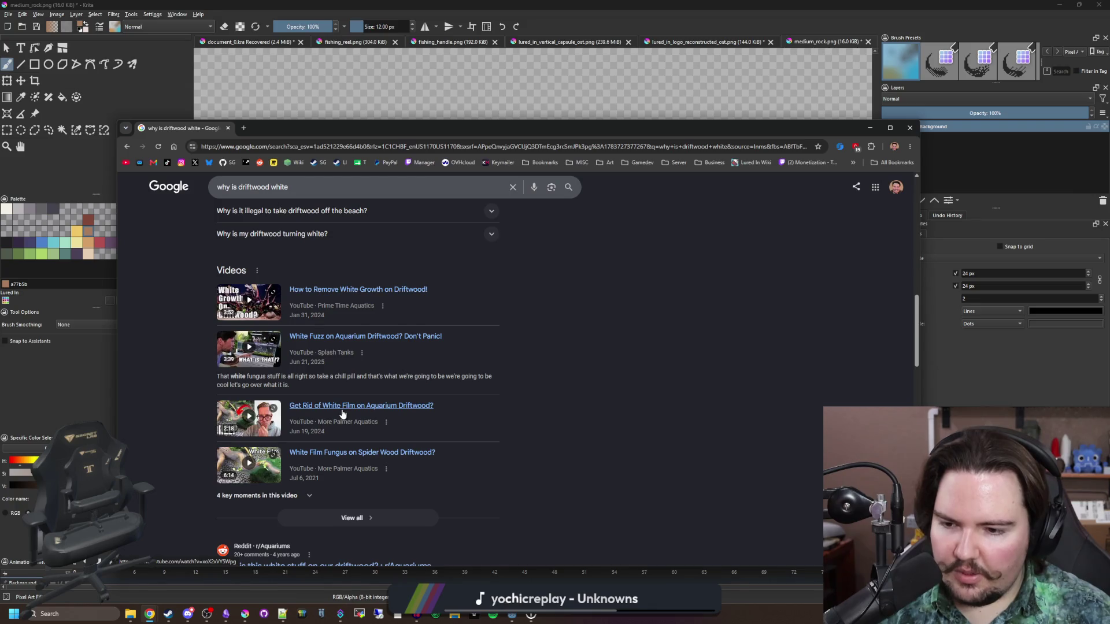
scroll(341, 411, down, 4)
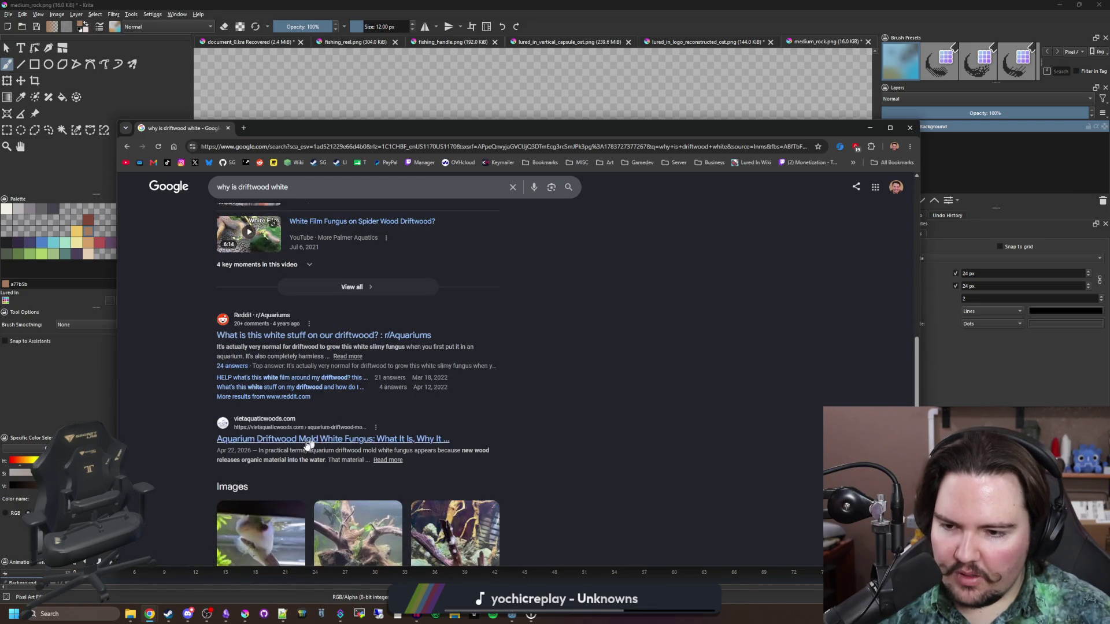
scroll(279, 460, down, 3)
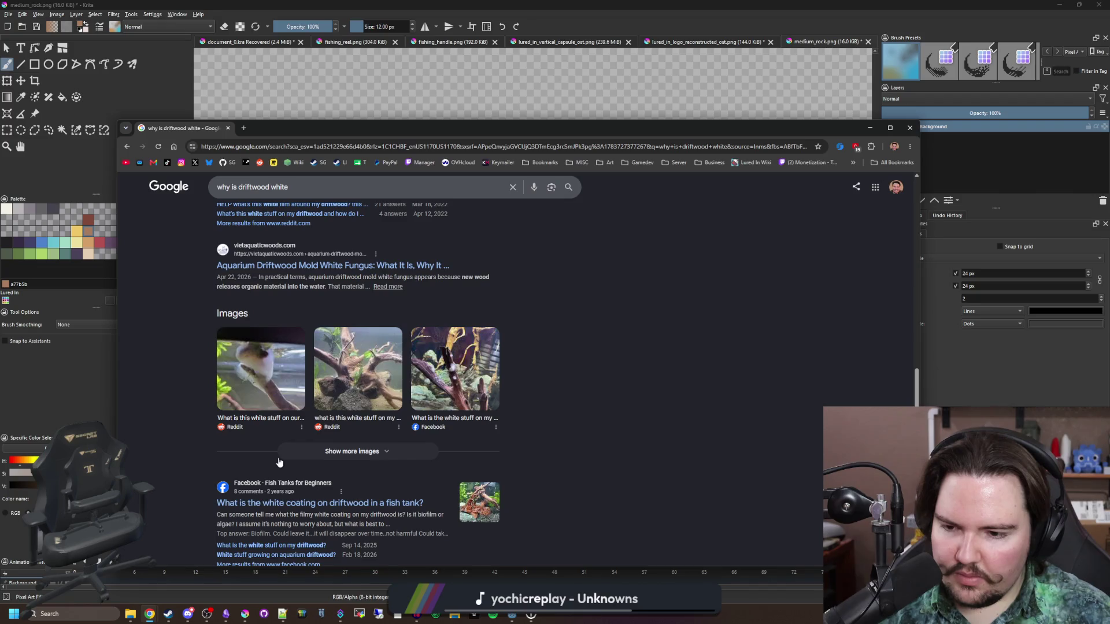
scroll(278, 461, down, 9)
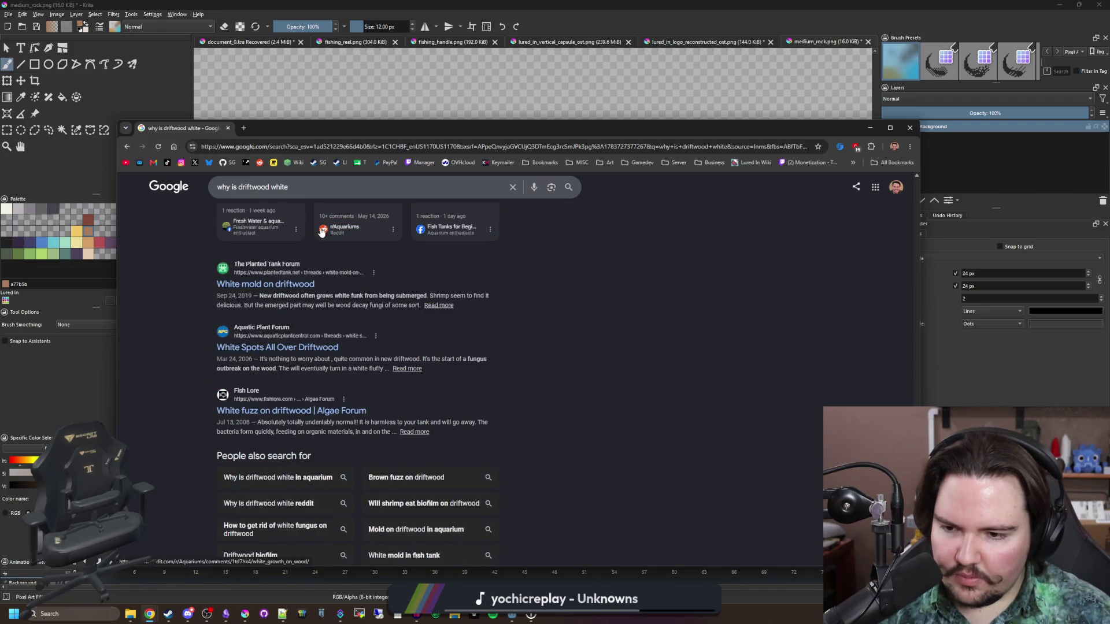
scroll(322, 231, down, 10)
scroll(231, 289, up, 20)
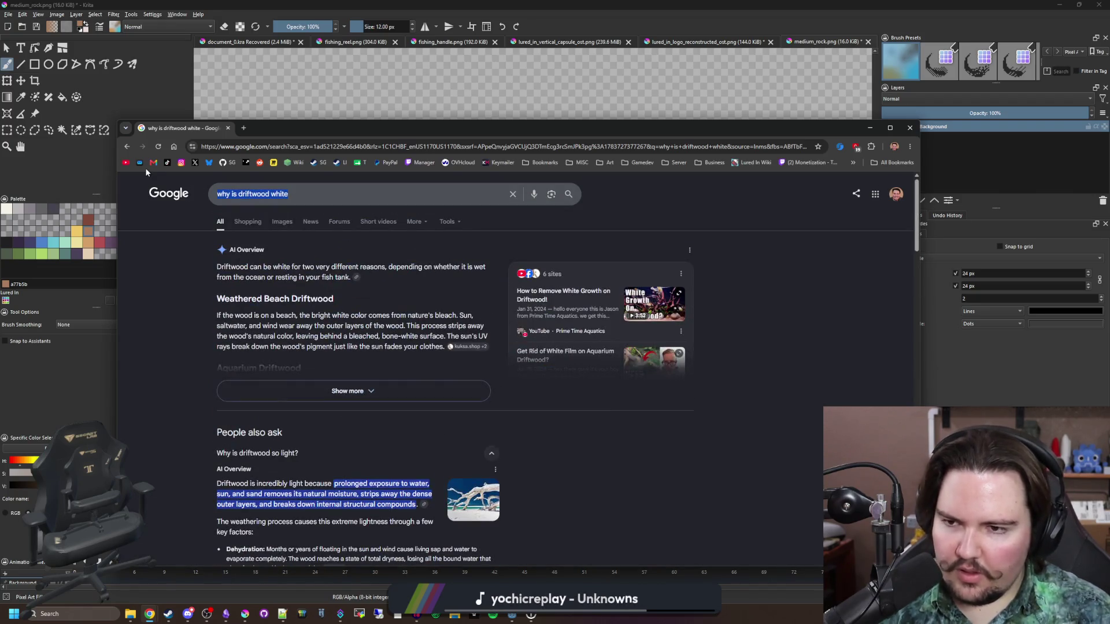
- Search 'if you put driftwood in water, does it turn brown' and check how long driftwood should soak
text(if you put driftwood)
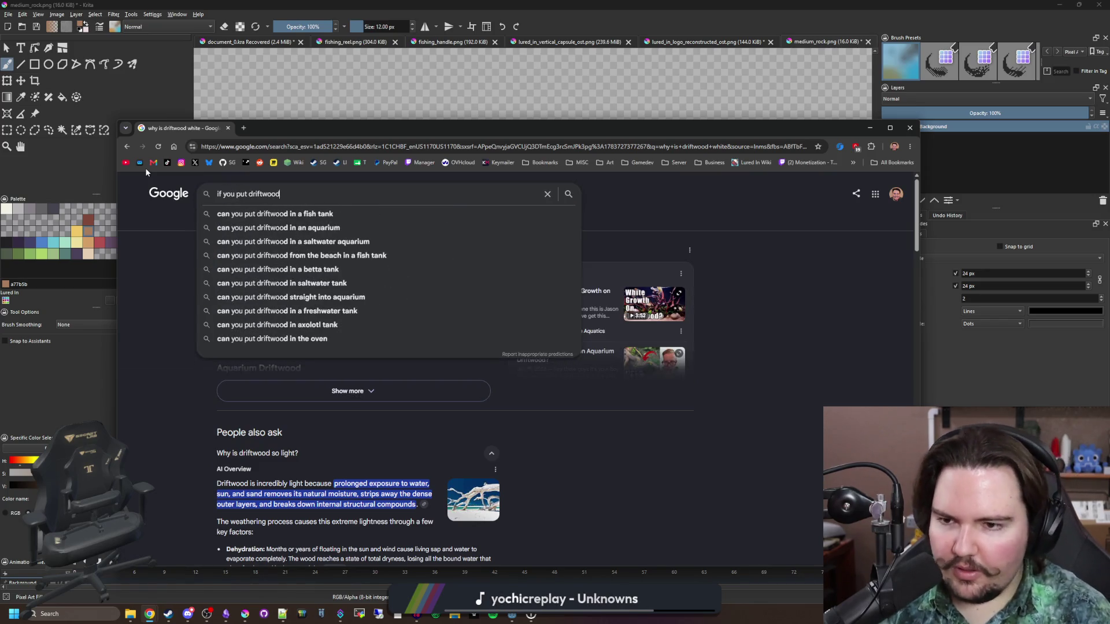
text( in water, does it turn brown)
key(Return)
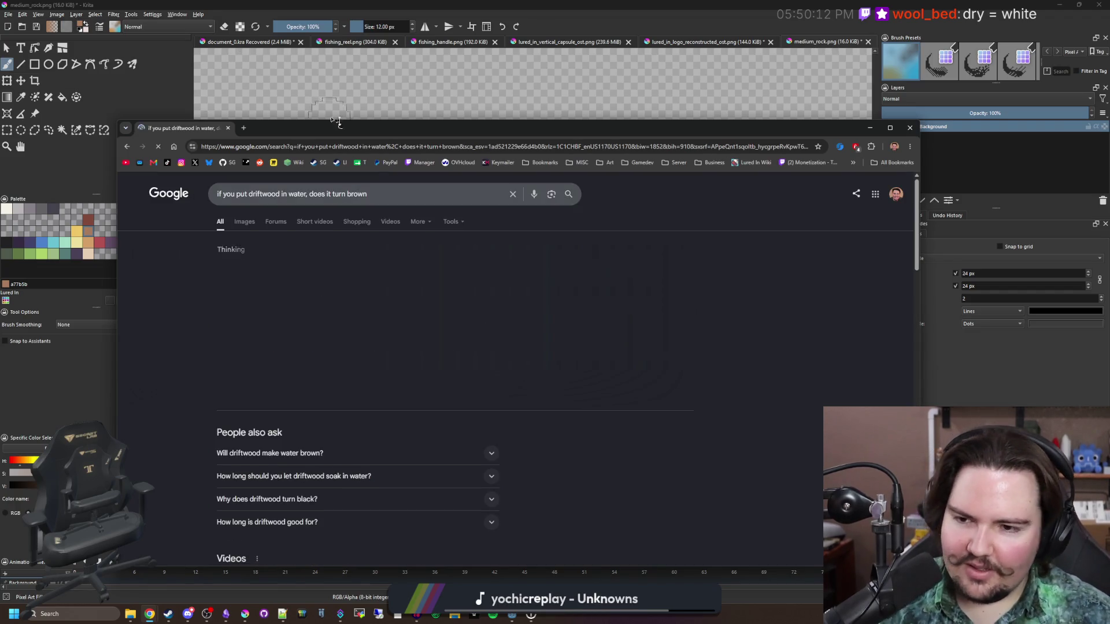
scroll(338, 373, down, 2)
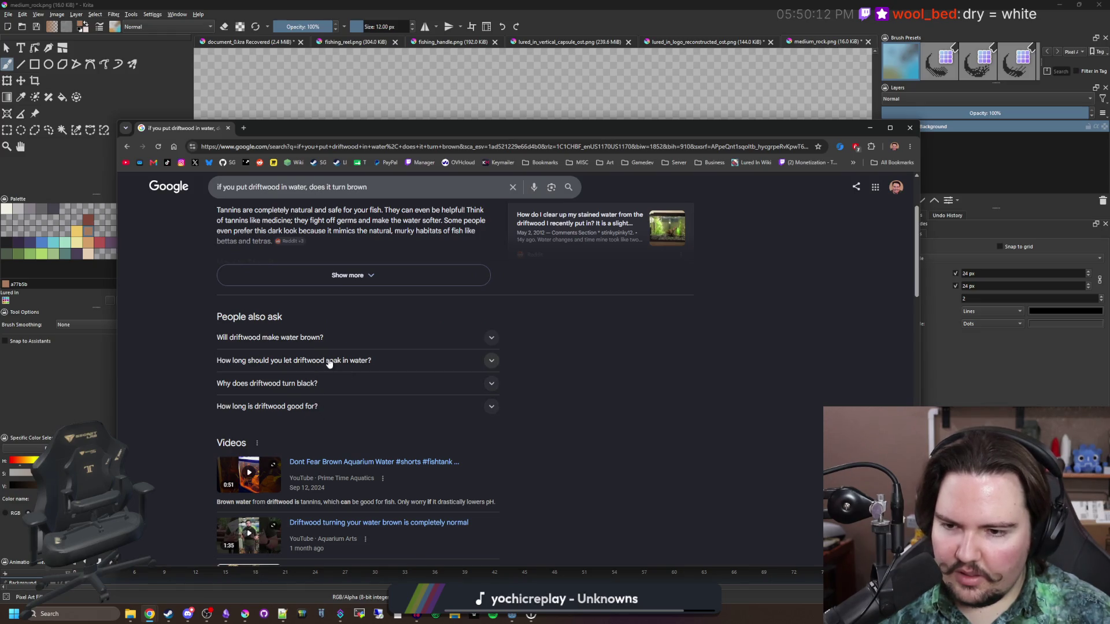
click(330, 362)
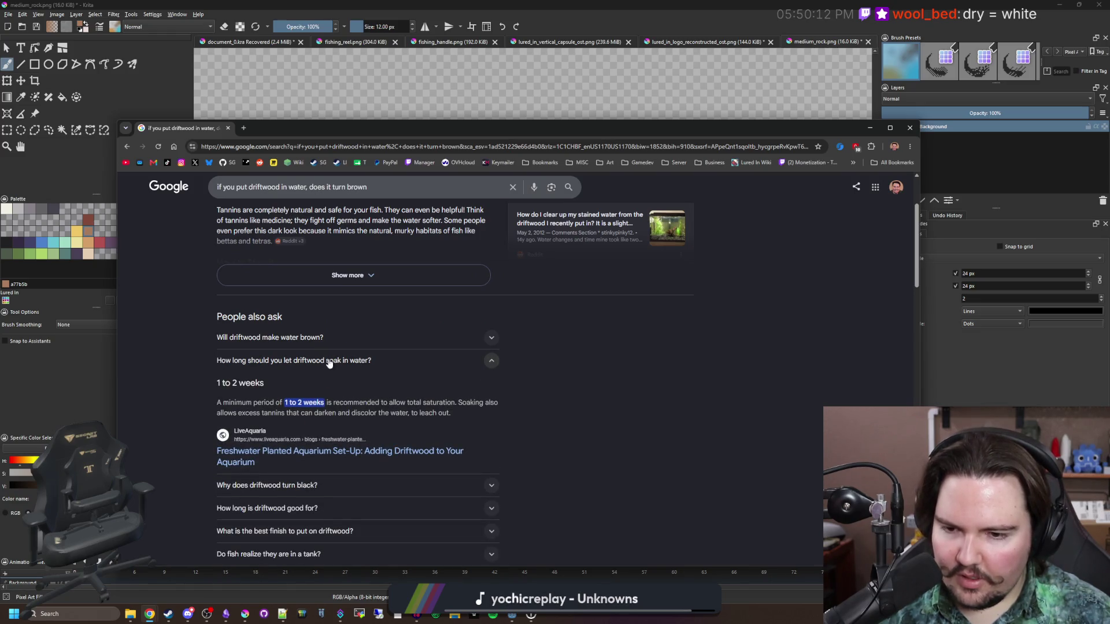
click(330, 362)
scroll(329, 362, down, 6)
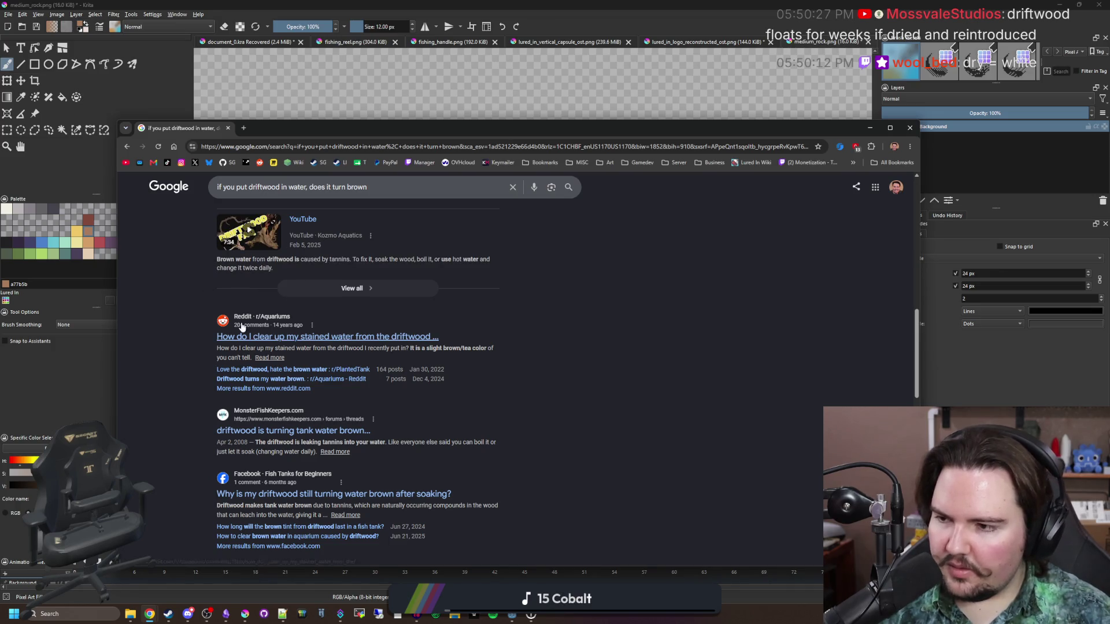
scroll(230, 336, up, 10)
scroll(230, 337, down, 7)
scroll(230, 336, up, 8)
click(286, 148)
- Search 'driftwood', switch to image results, and preview the Driftwood on Steam result
text(d)
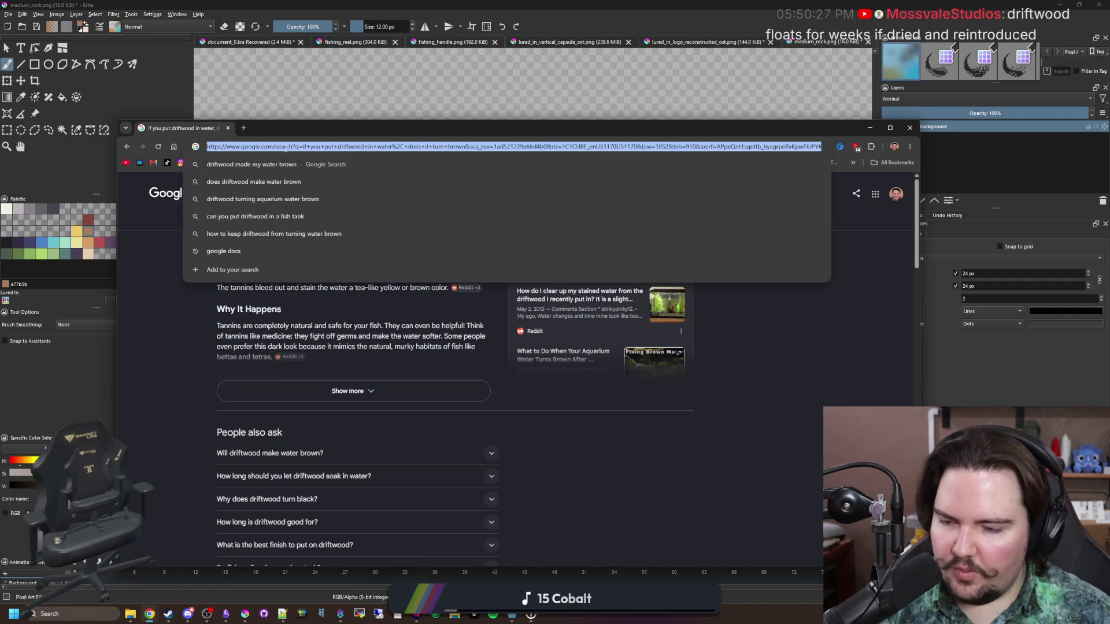
text(riftwood)
key(Return)
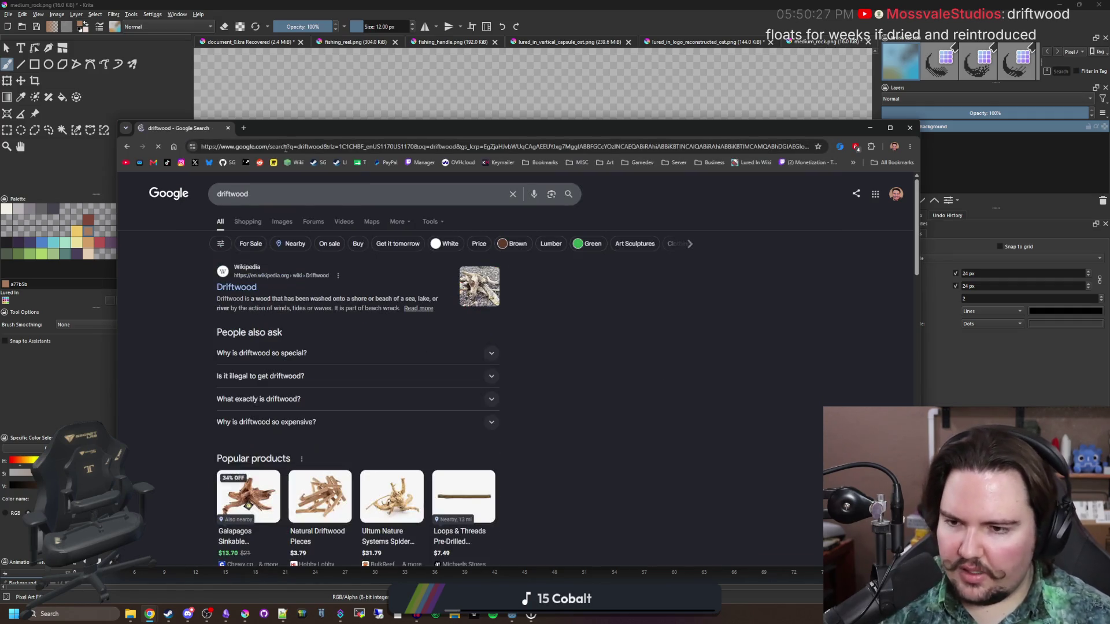
click(282, 222)
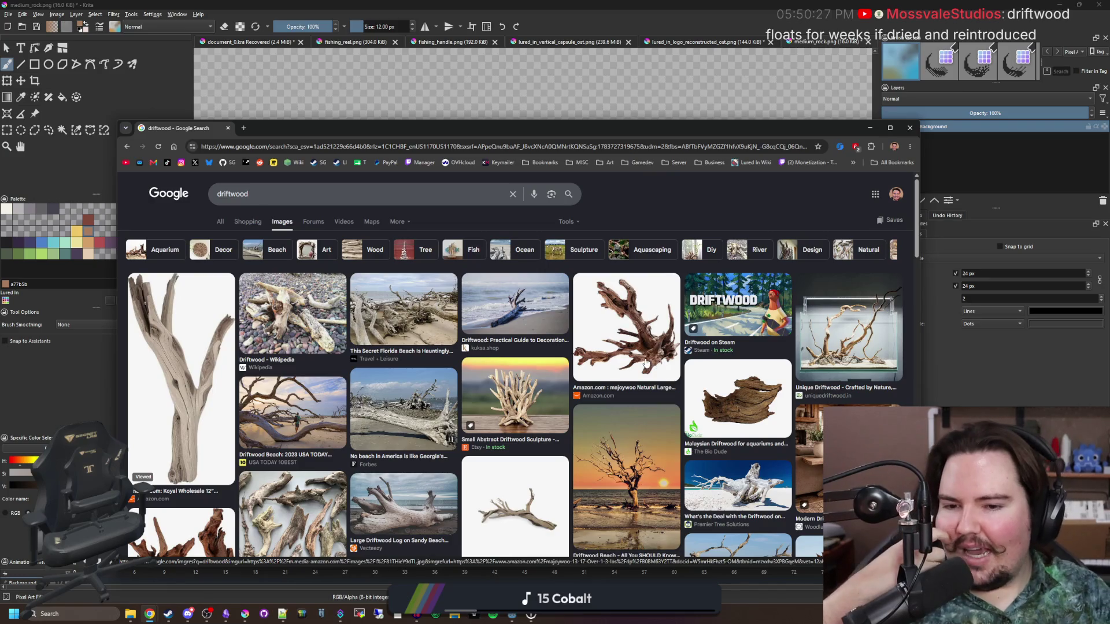
click(734, 306)
- Open the Driftwood Steam store page in a new tab and page through eight of its screenshots
middle_click(716, 387)
click(274, 128)
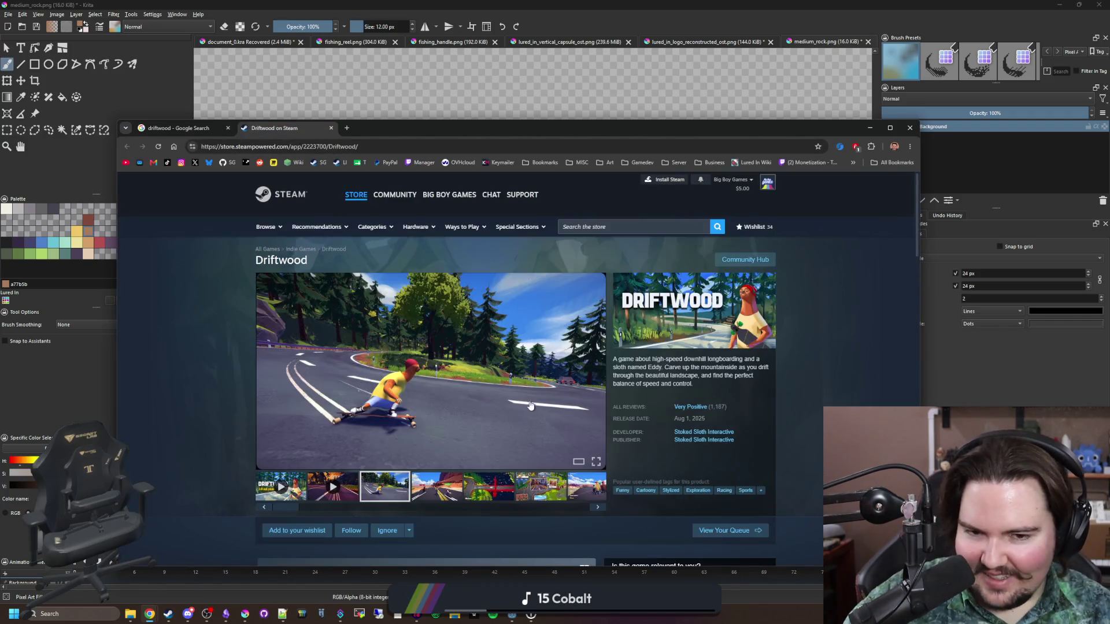
click(451, 400)
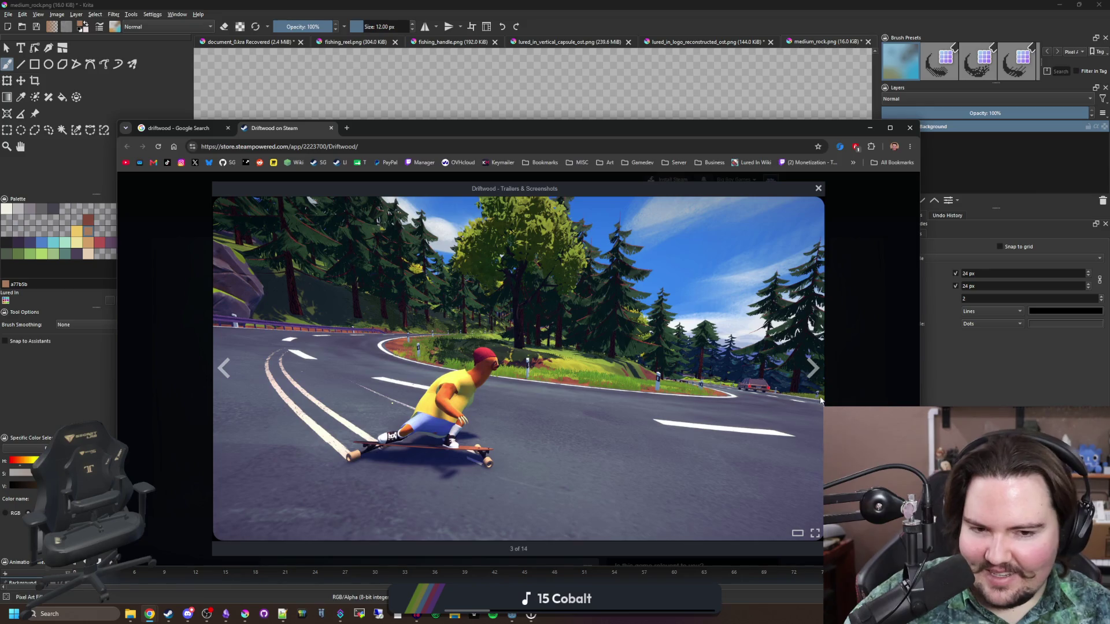
click(818, 380)
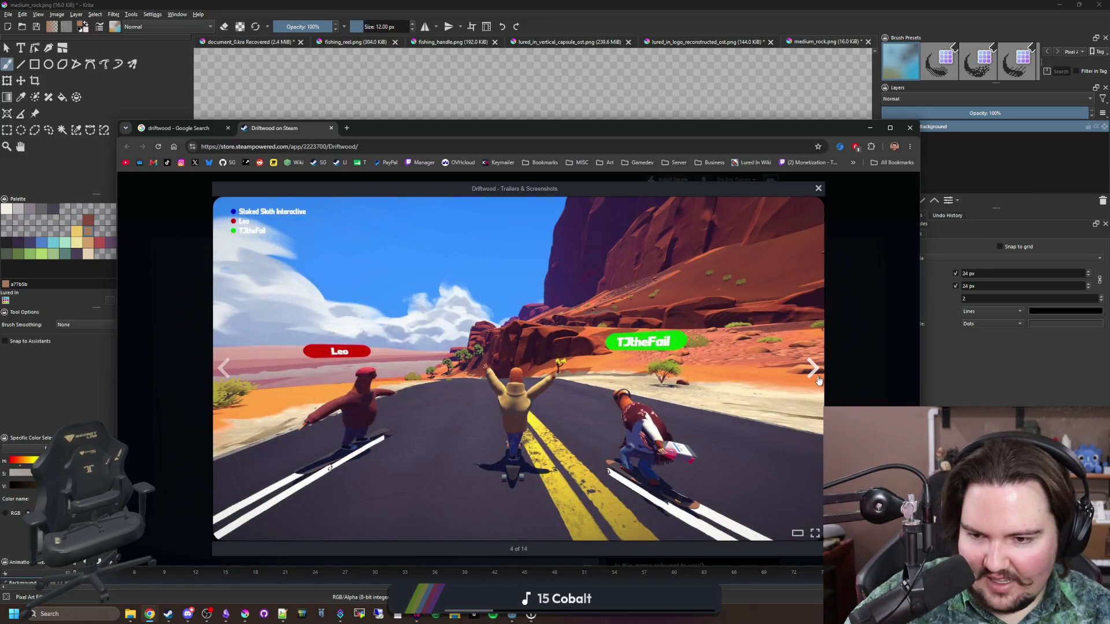
click(818, 380)
click(818, 380)
click(817, 380)
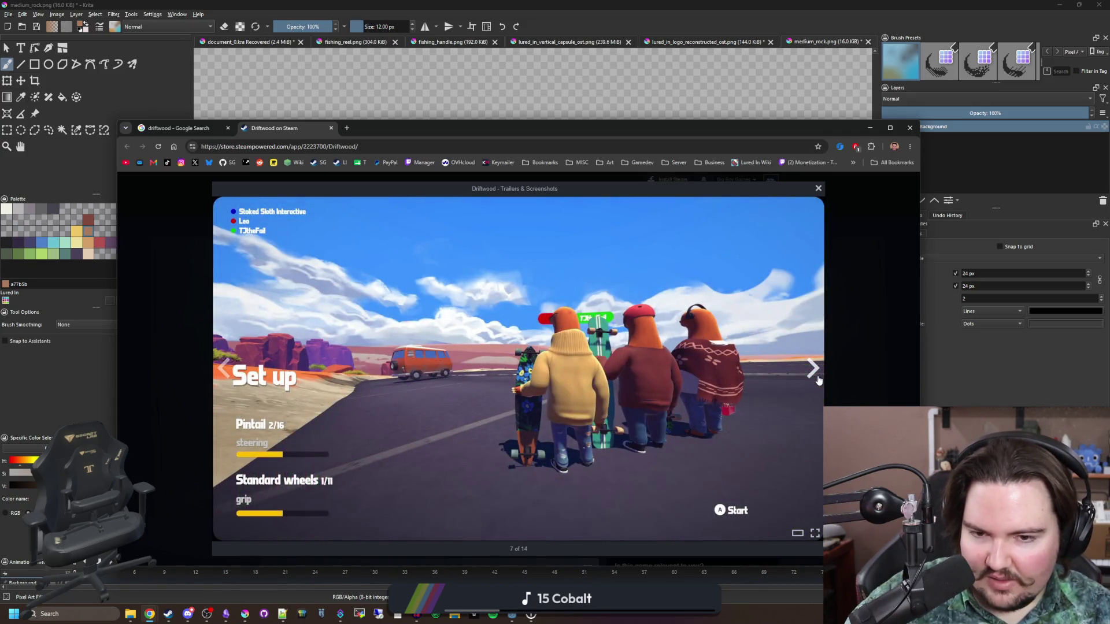
click(818, 380)
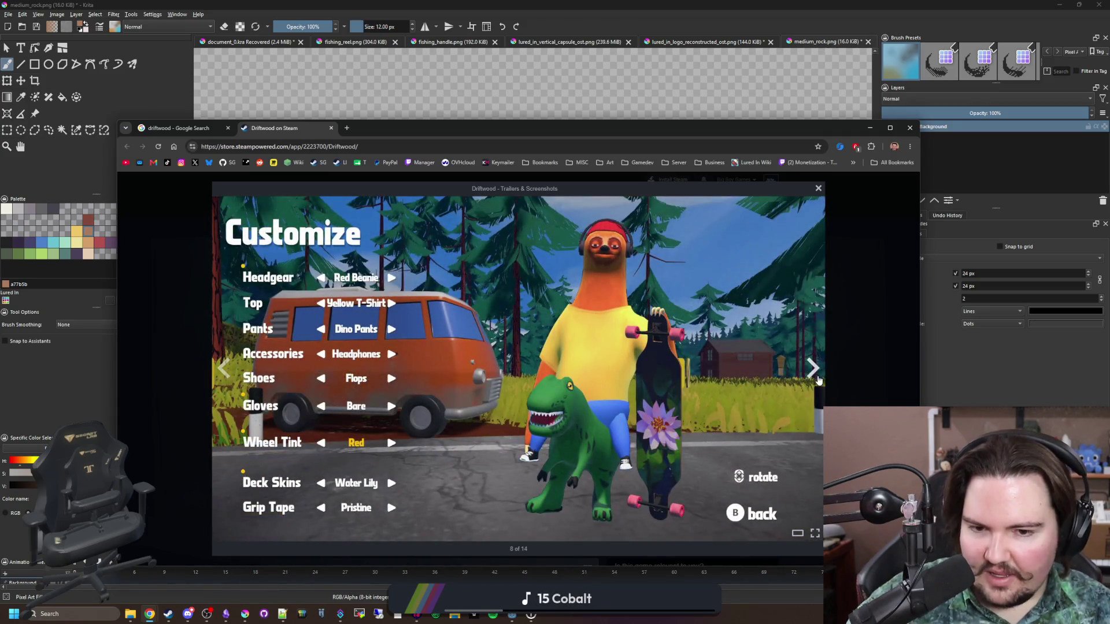
click(818, 380)
click(818, 381)
click(818, 380)
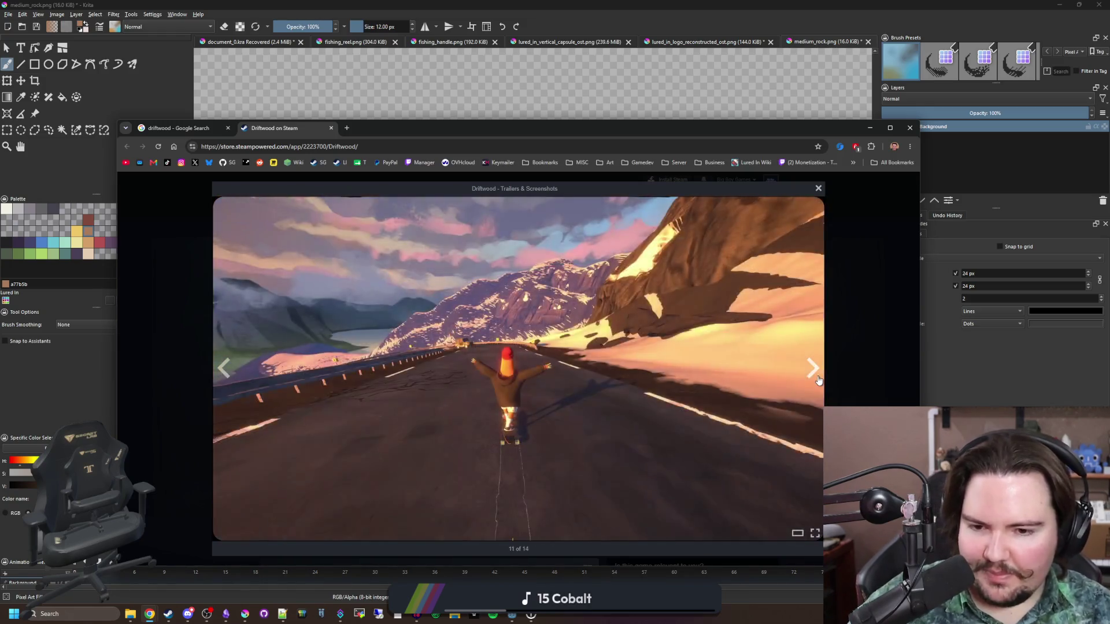
click(862, 367)
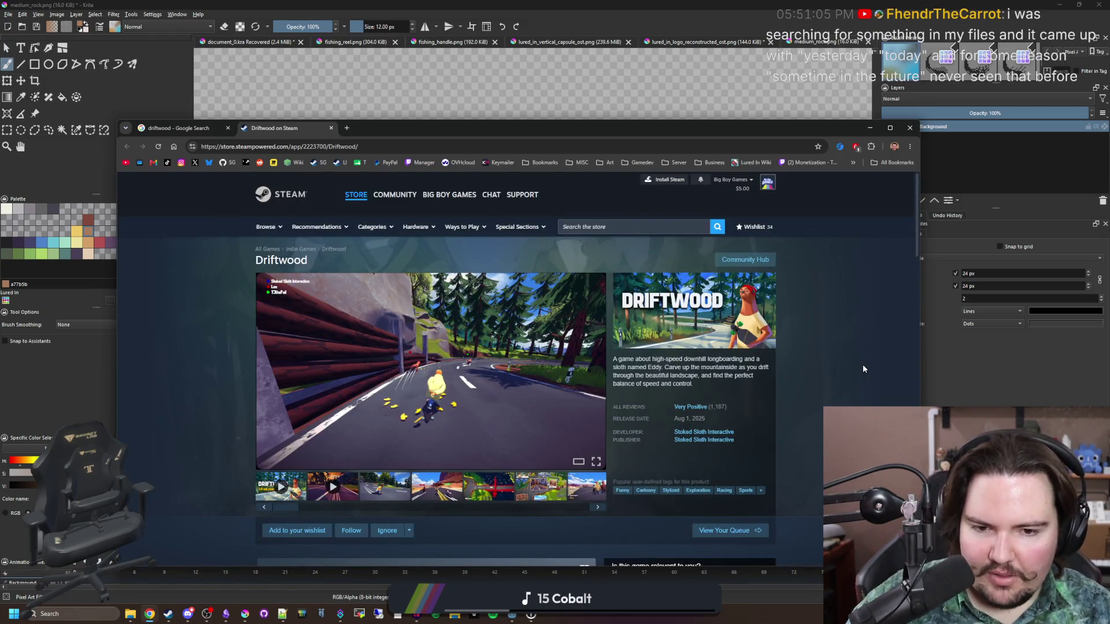
- Enlarge the main store screenshot, step through seven more, and close the full-size viewer
click(554, 378)
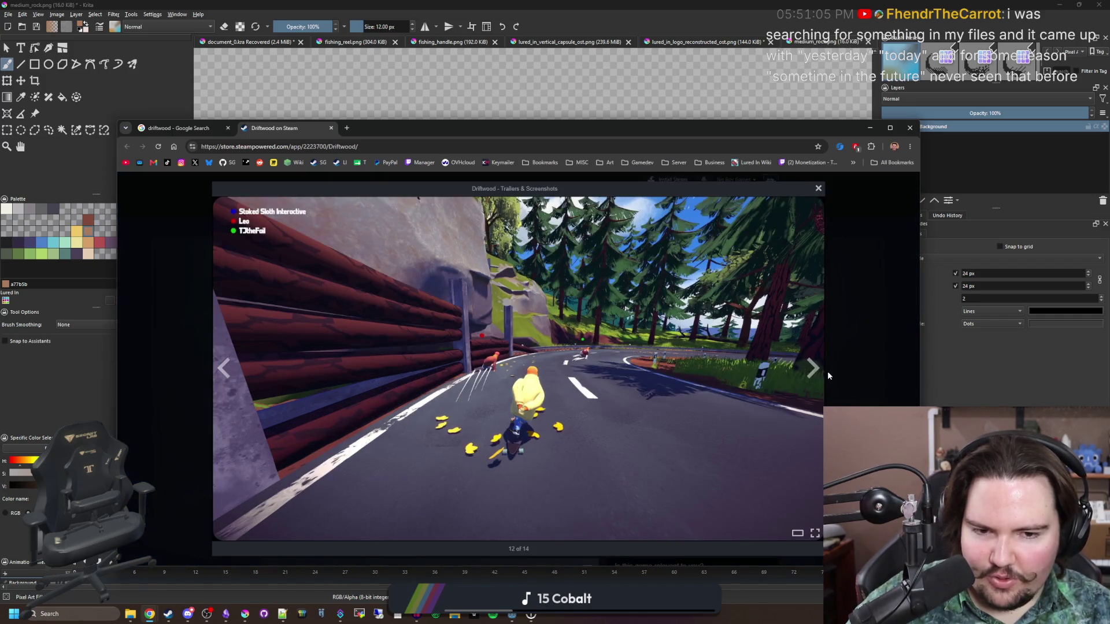
click(826, 376)
click(826, 376)
click(825, 376)
click(824, 376)
click(824, 377)
click(823, 377)
click(824, 376)
click(824, 376)
click(823, 376)
click(831, 369)
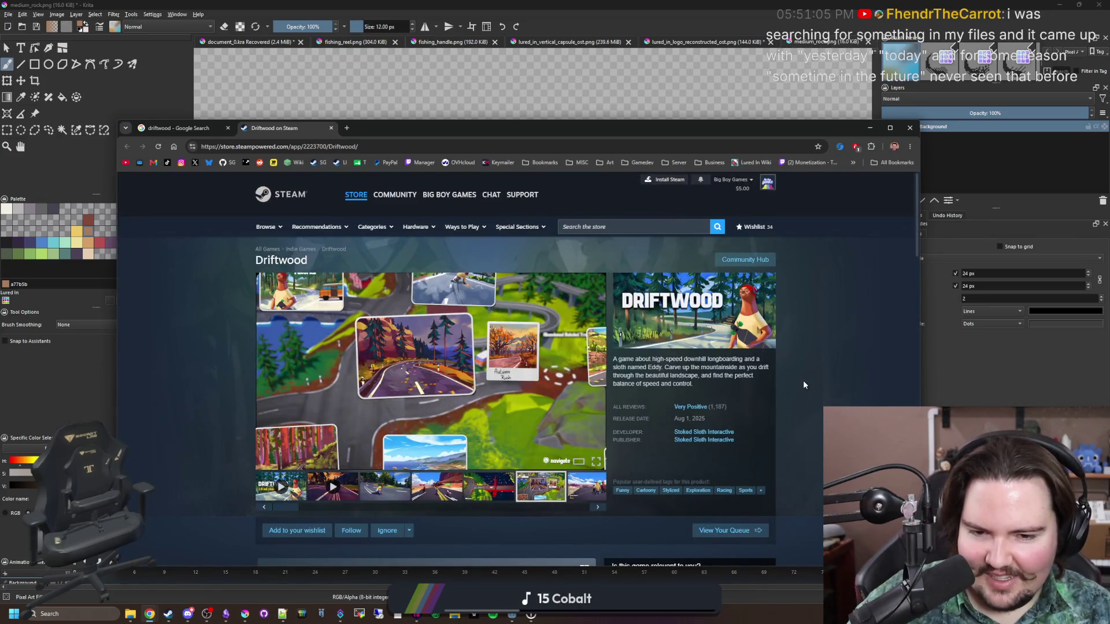
scroll(804, 385, down, 4)
scroll(419, 275, up, 4)
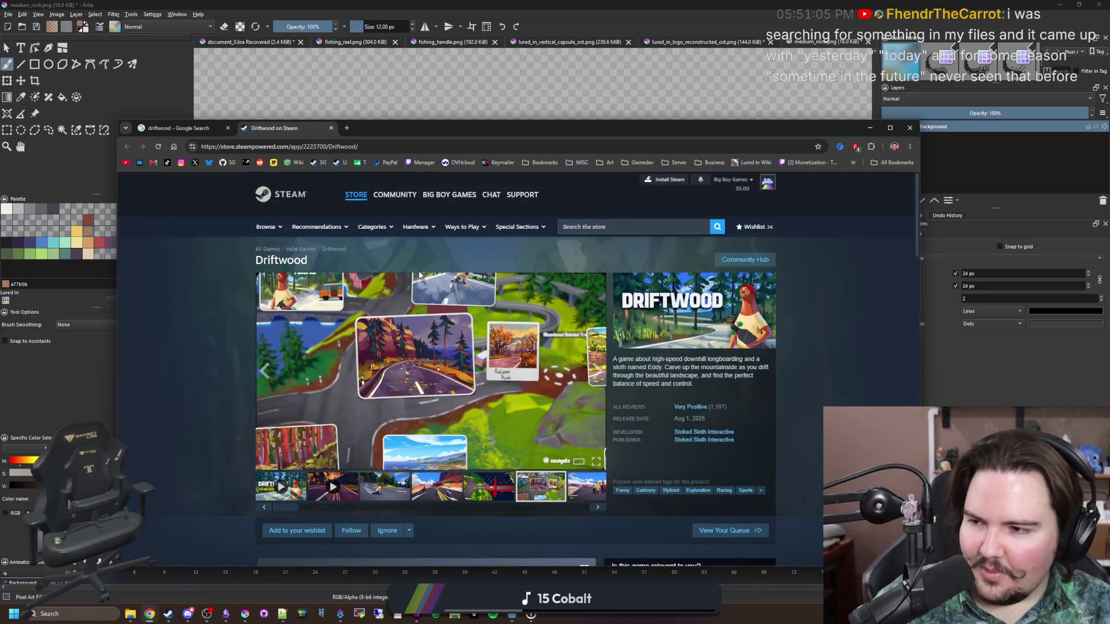
- Close the Steam tab and preview the driftwood beach, Malaysian driftwood and LYPHARD AQUARIUMS images
click(330, 128)
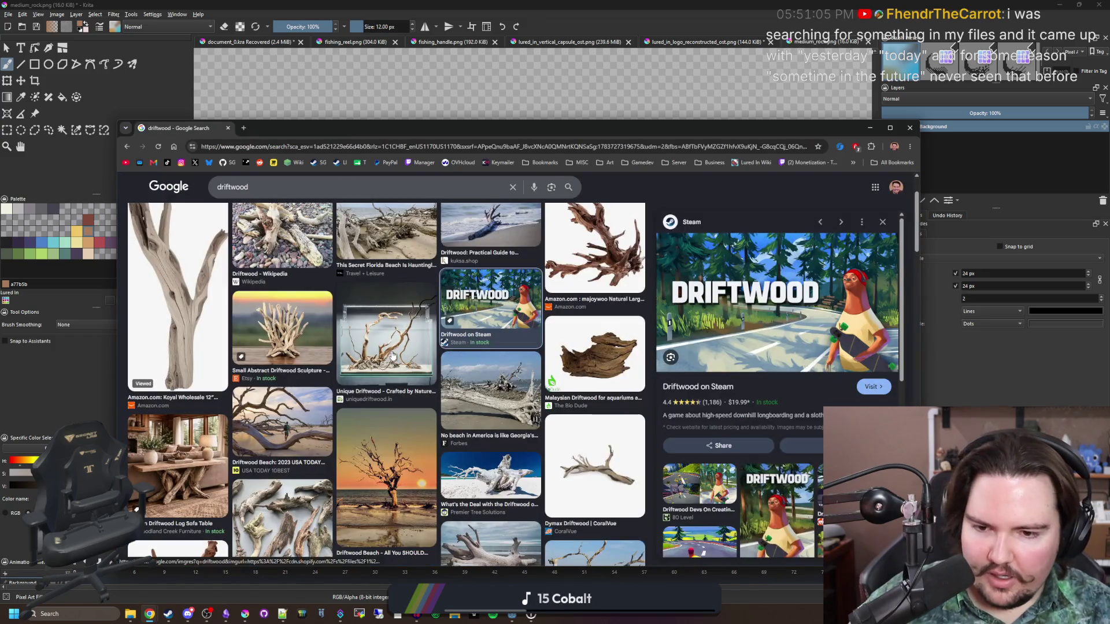
click(491, 381)
click(611, 359)
scroll(311, 375, up, 1)
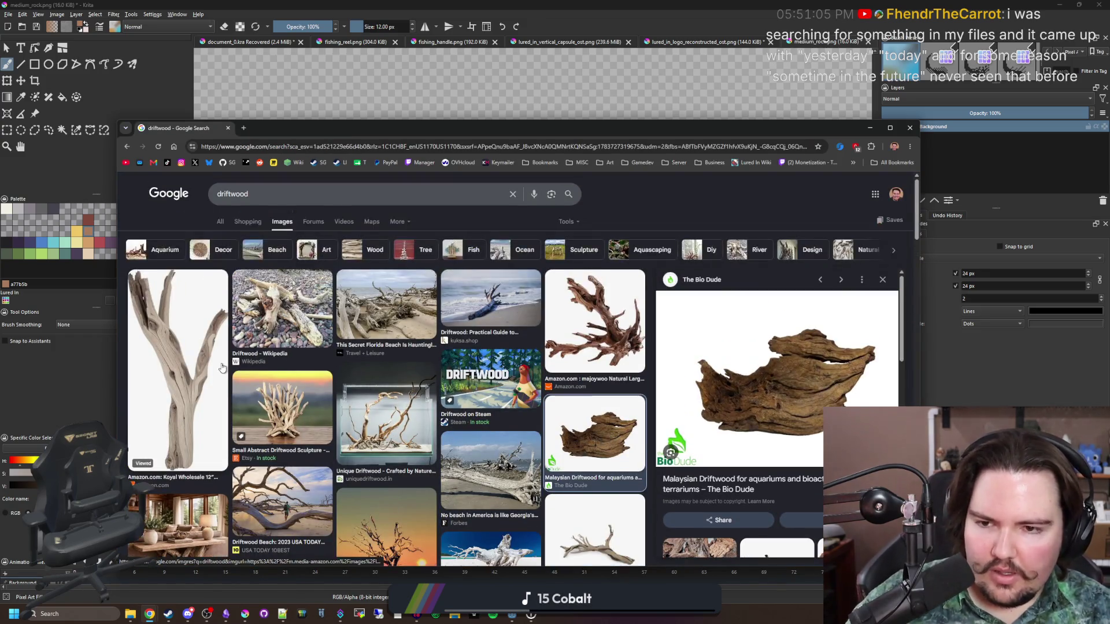
scroll(311, 374, down, 4)
click(178, 431)
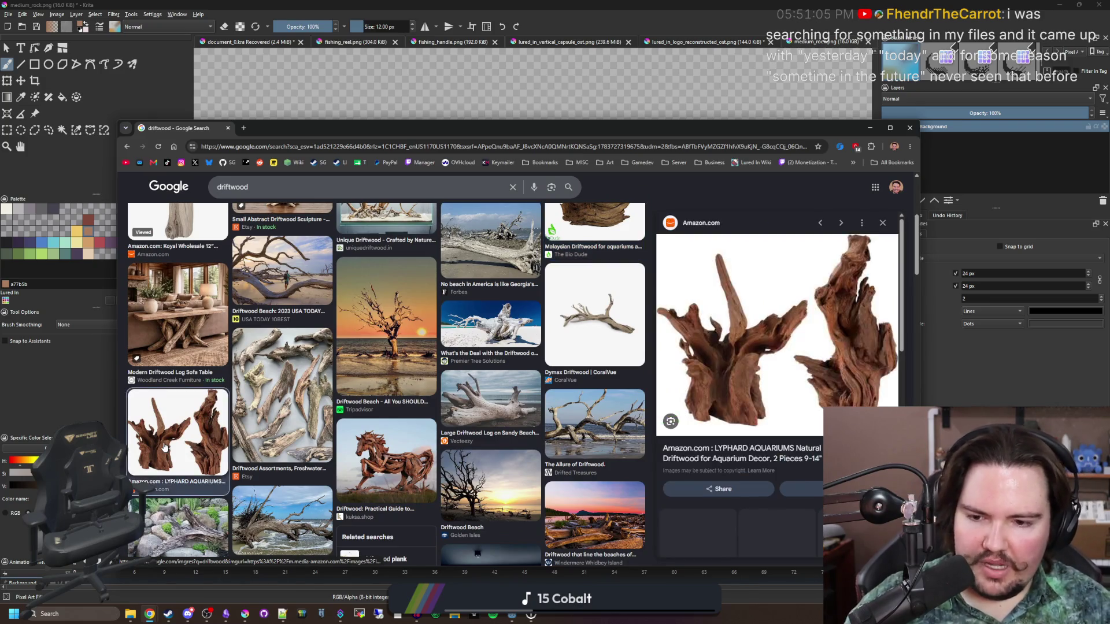
- Scroll through more driftwood results, then move the browser aside and bring Krita's medium rock canvas forward
scroll(396, 481, down, 4)
scroll(396, 481, down, 4)
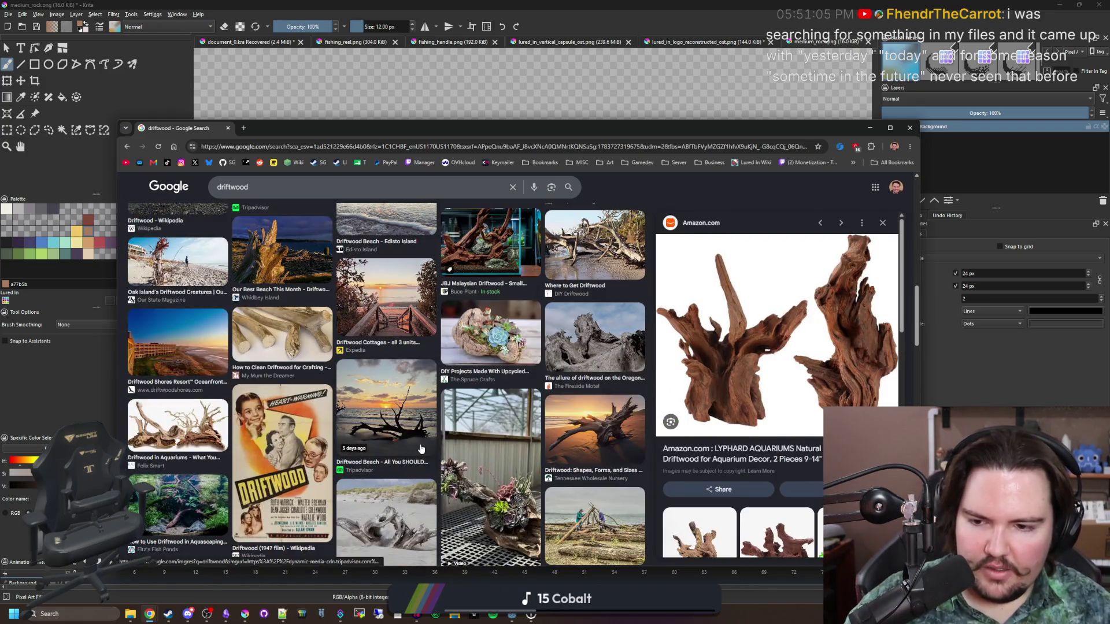
scroll(421, 449, down, 3)
scroll(780, 459, down, 4)
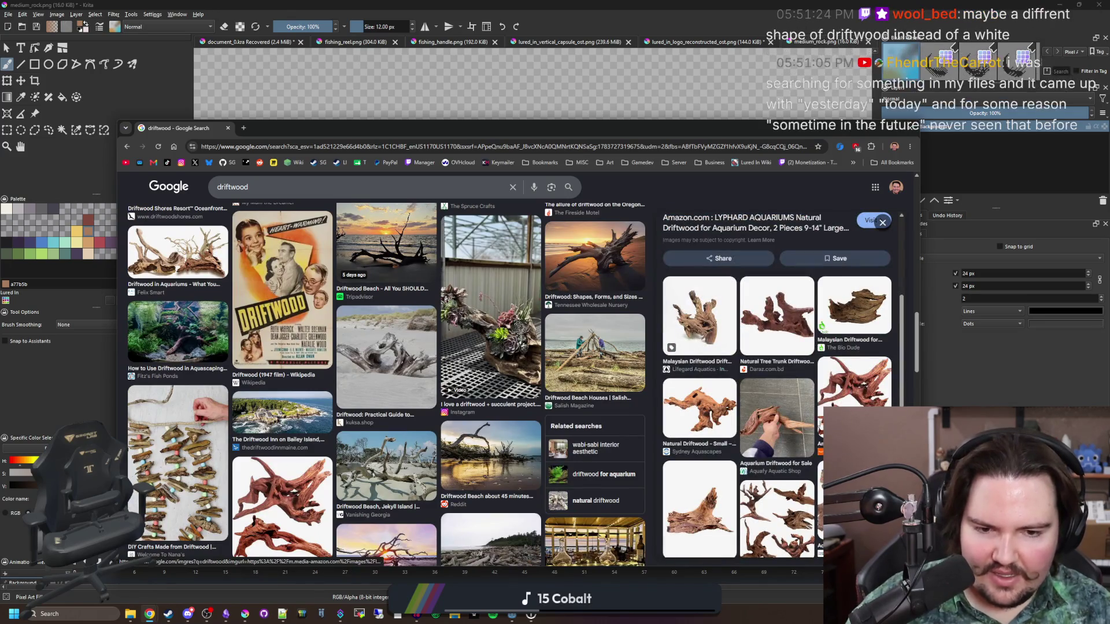
scroll(795, 387, up, 4)
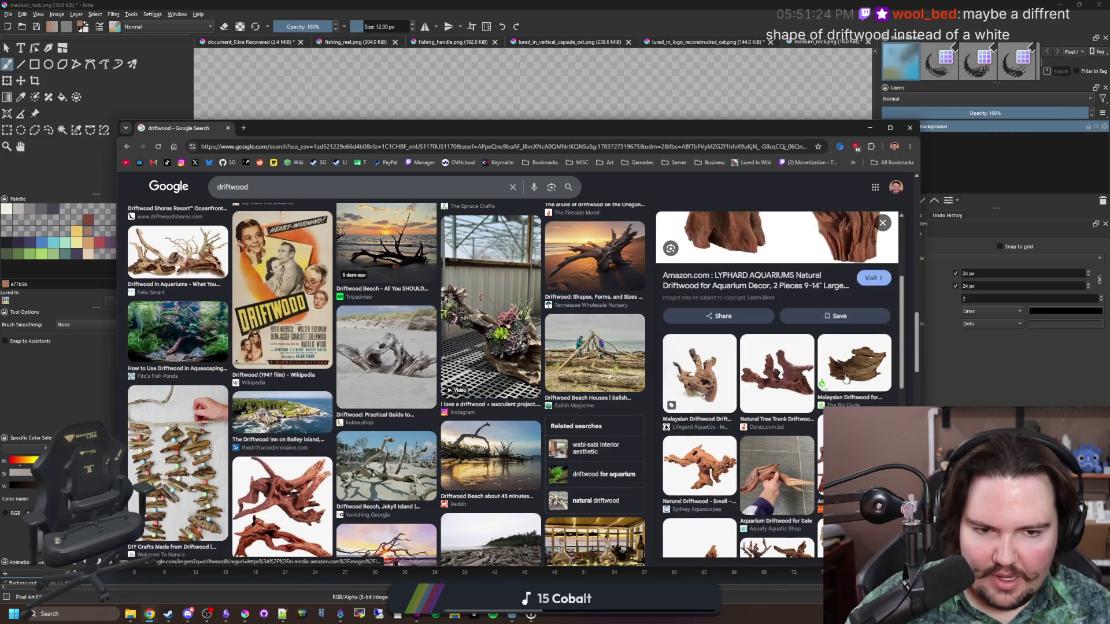
scroll(803, 375, down, 4)
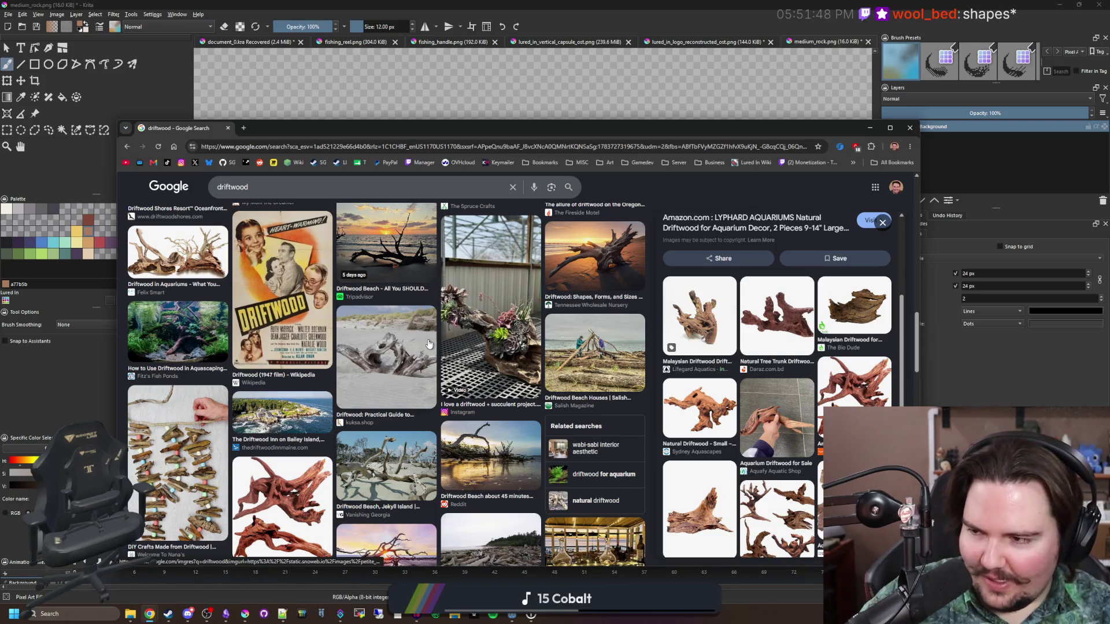
scroll(429, 344, down, 2)
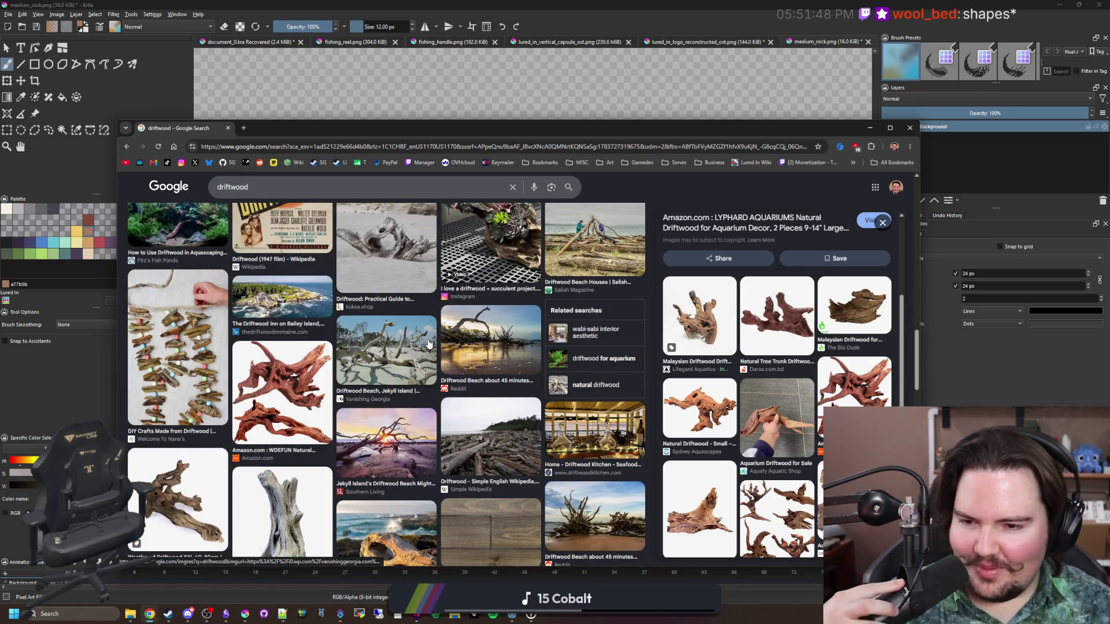
scroll(429, 344, down, 3)
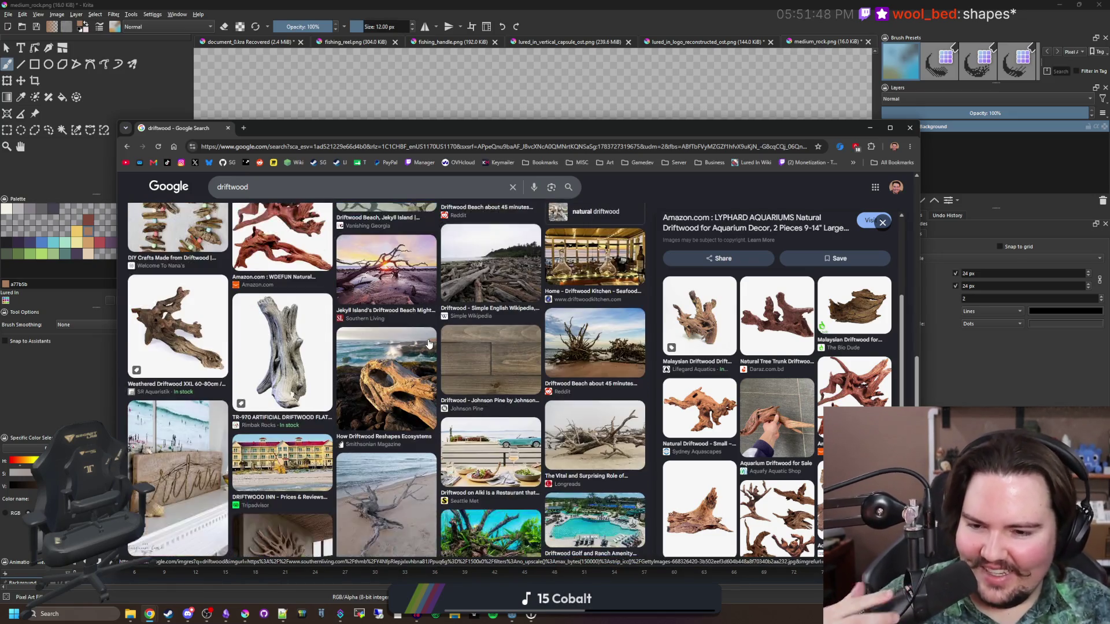
scroll(429, 344, down, 2)
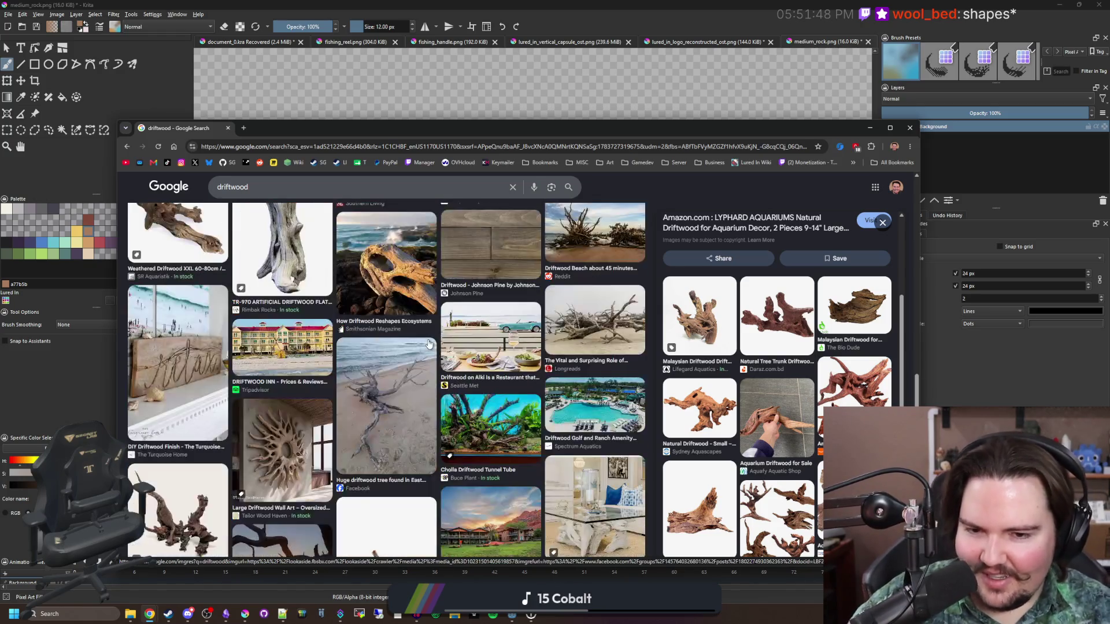
scroll(430, 251, down, 2)
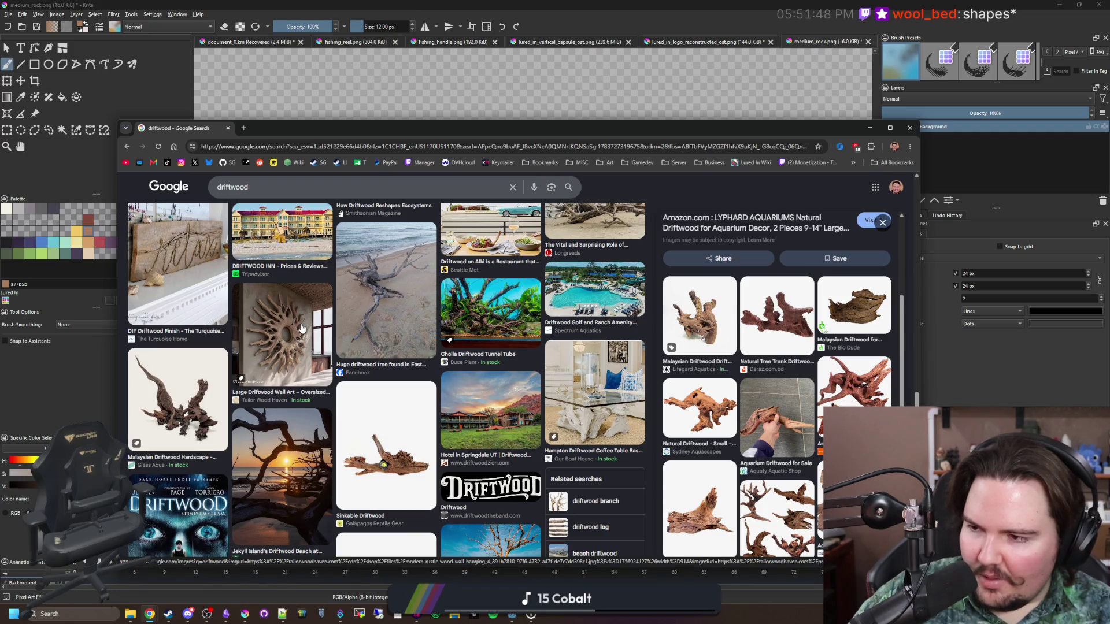
scroll(301, 328, up, 10)
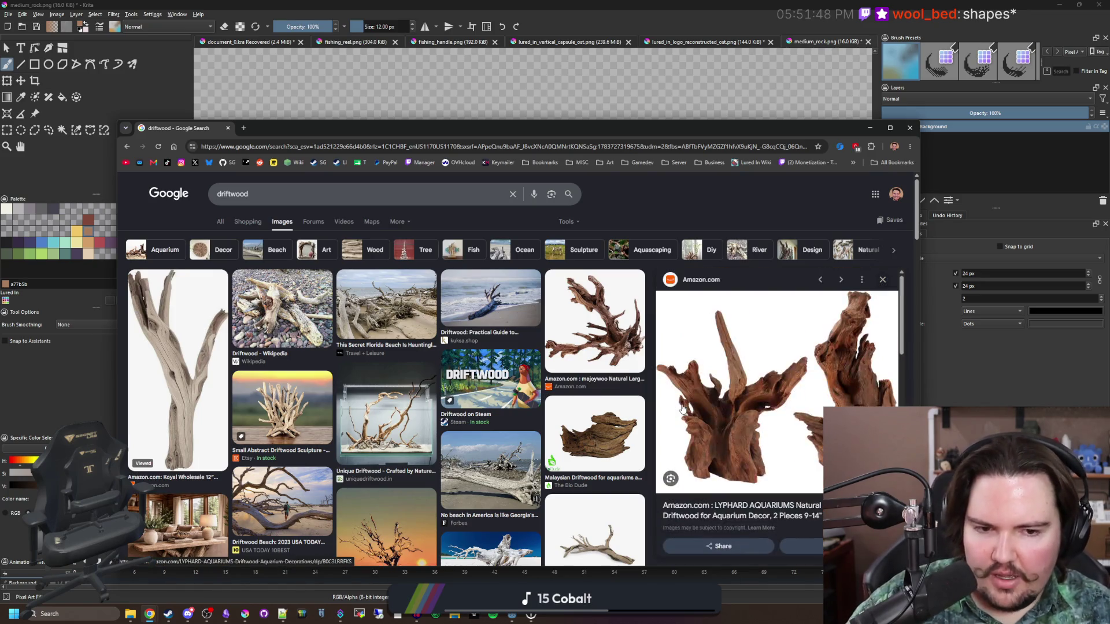
mouse_move(743, 134)
mouse_down()
mouse_move(661, 314)
mouse_move(682, 352)
mouse_move(738, 202)
mouse_move(740, 60)
mouse_up()
key(alt+Tab)
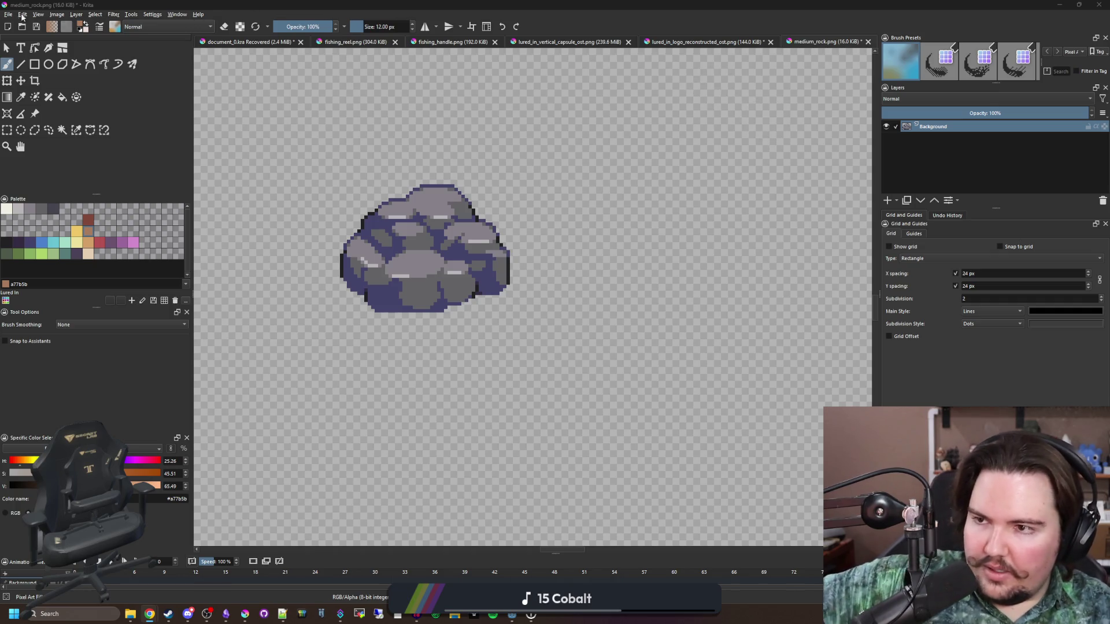
- Open large_rock.png and rock_small.png in Krita alongside the medium rock image
click(8, 14)
click(29, 33)
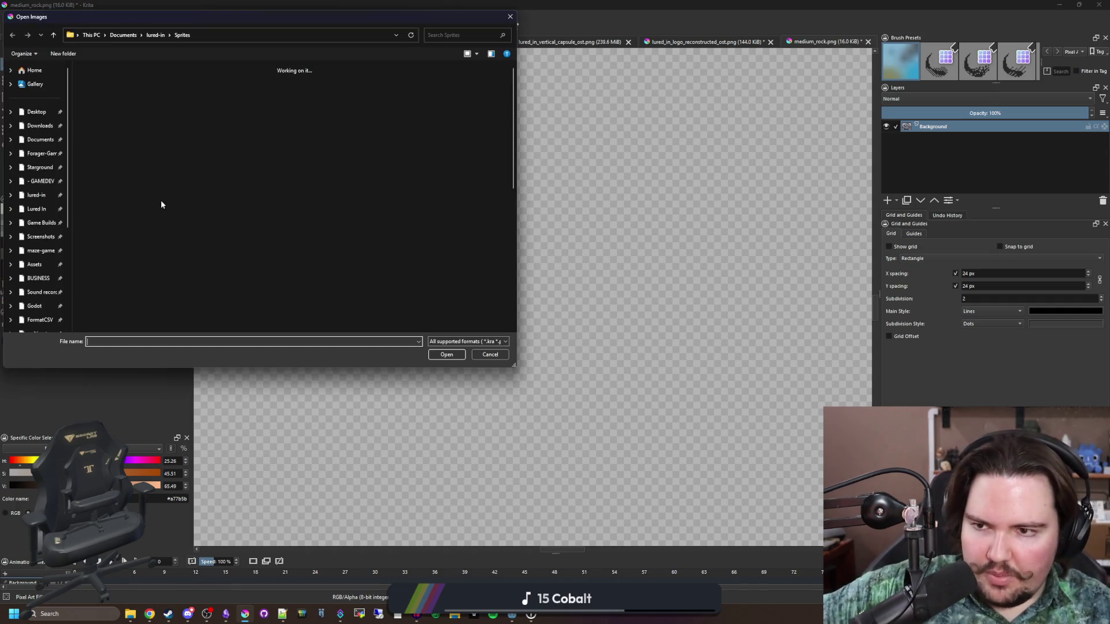
scroll(251, 178, down, 10)
click(398, 200)
click(293, 190)
ctrl+click(101, 242)
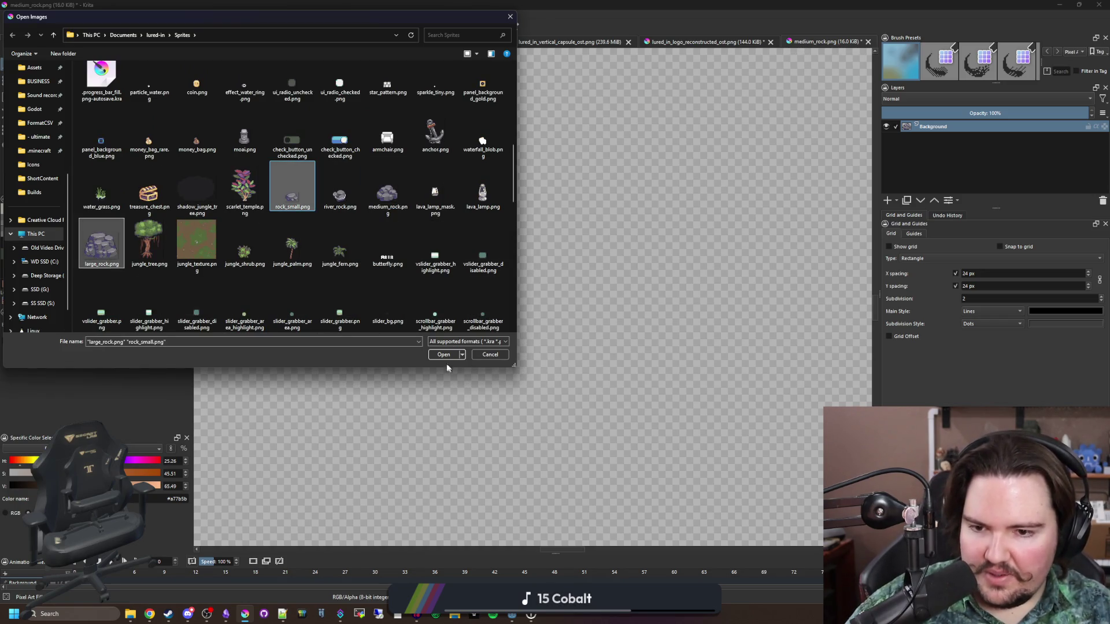
click(443, 354)
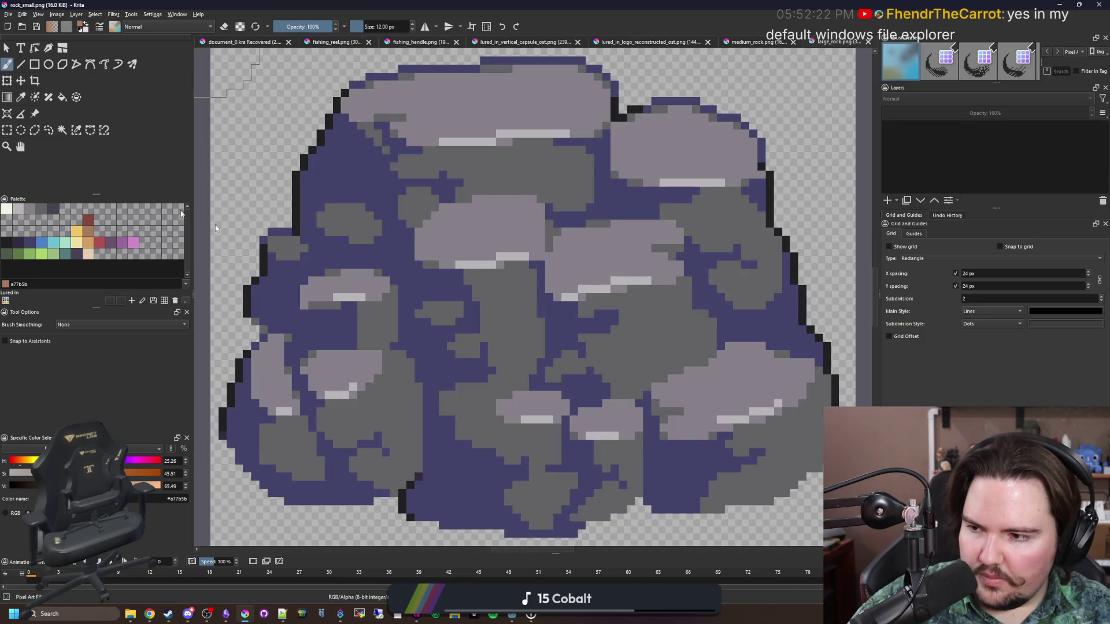
- Copy the small rock into medium_rock.png and transform it into place just below the medium rock
key(ctrl+r)
drag(644, 417, 318, 165)
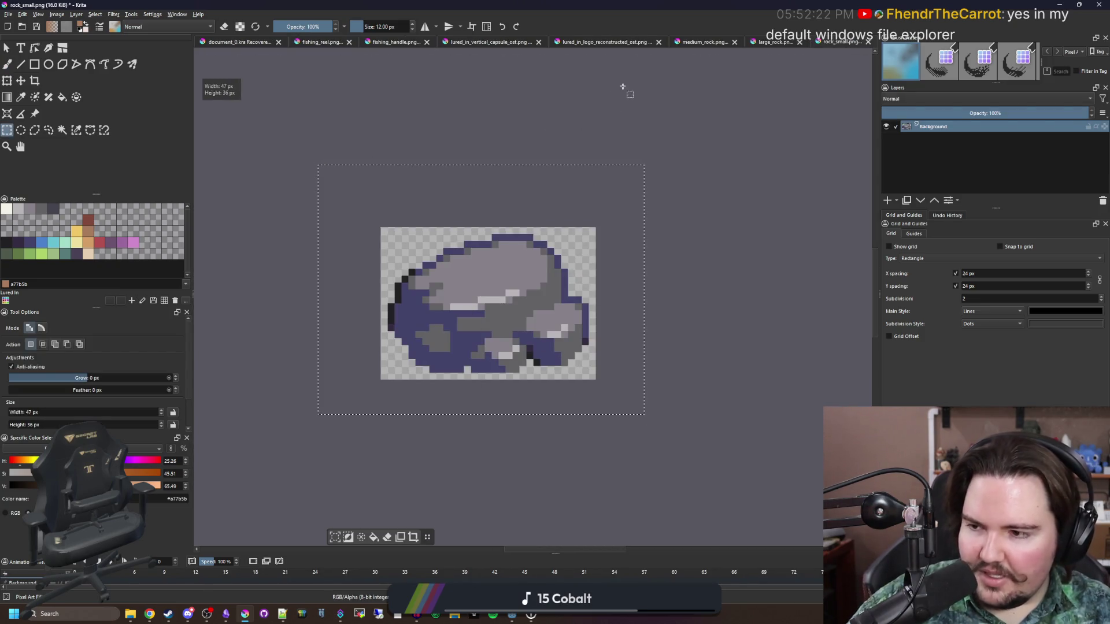
click(706, 41)
click(621, 42)
click(671, 42)
key(ctrl+t)
scroll(356, 97, down, 8)
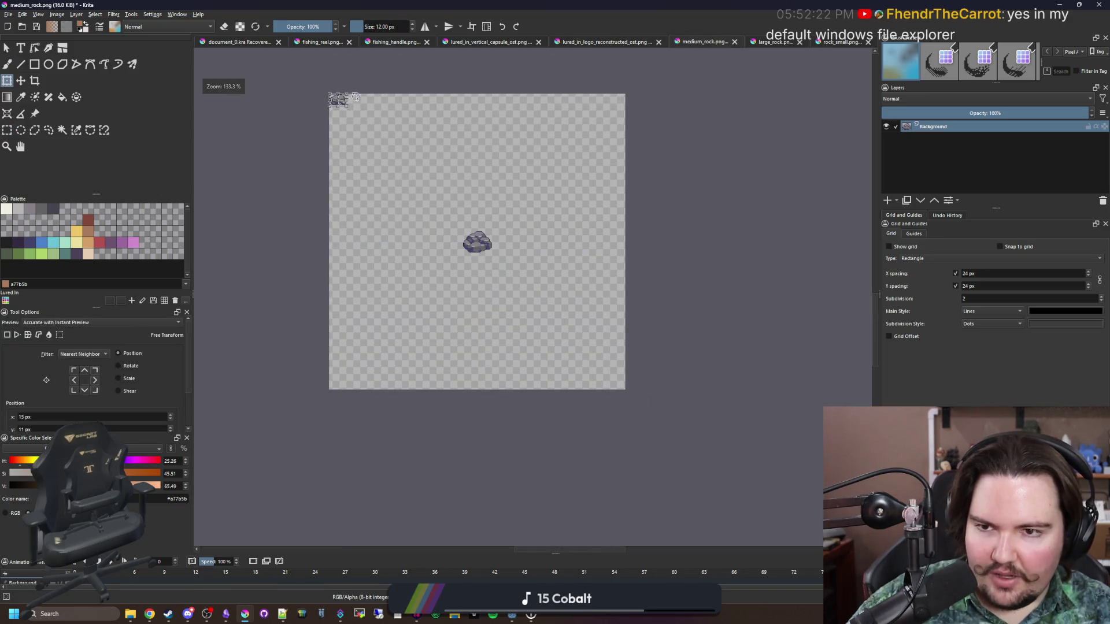
scroll(342, 101, up, 3)
mouse_move(347, 105)
mouse_down()
mouse_move(609, 414)
mouse_move(560, 414)
mouse_up()
scroll(673, 427, up, 3)
- Copy the large rock into medium_rock.png, position it beside the other two rocks, and apply
click(806, 44)
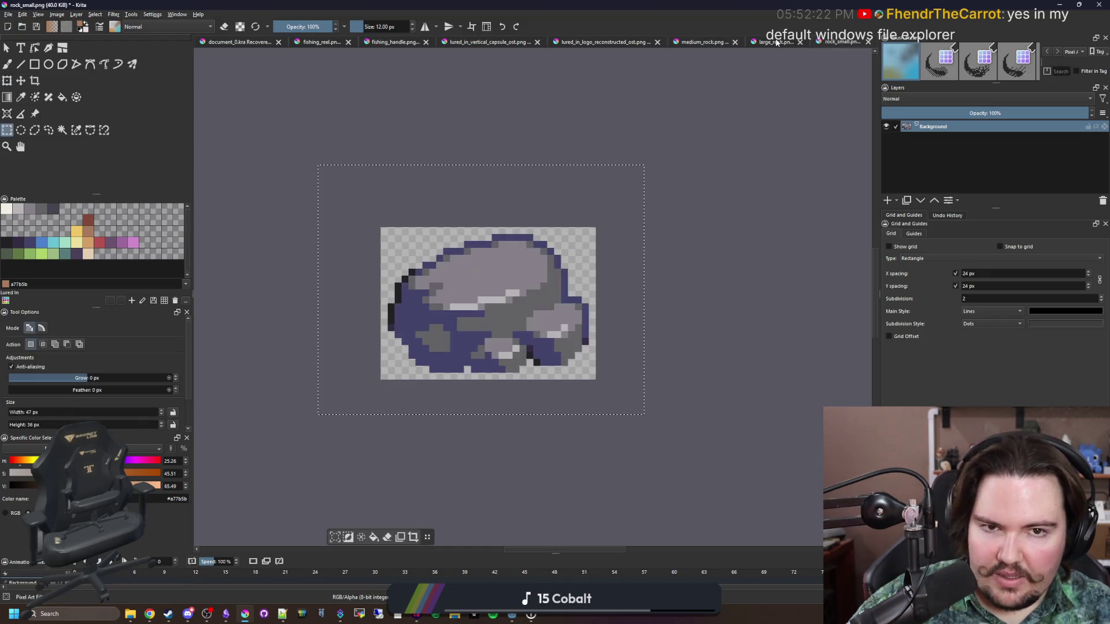
click(7, 130)
key(ctrl+a)
click(554, 42)
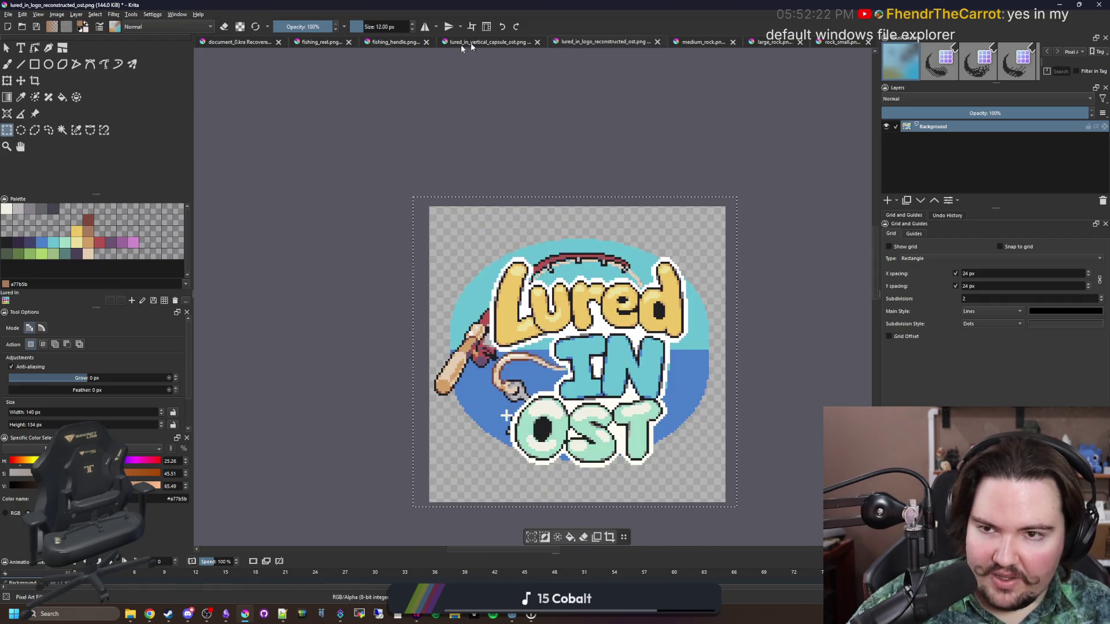
click(700, 42)
scroll(316, 139, down, 1)
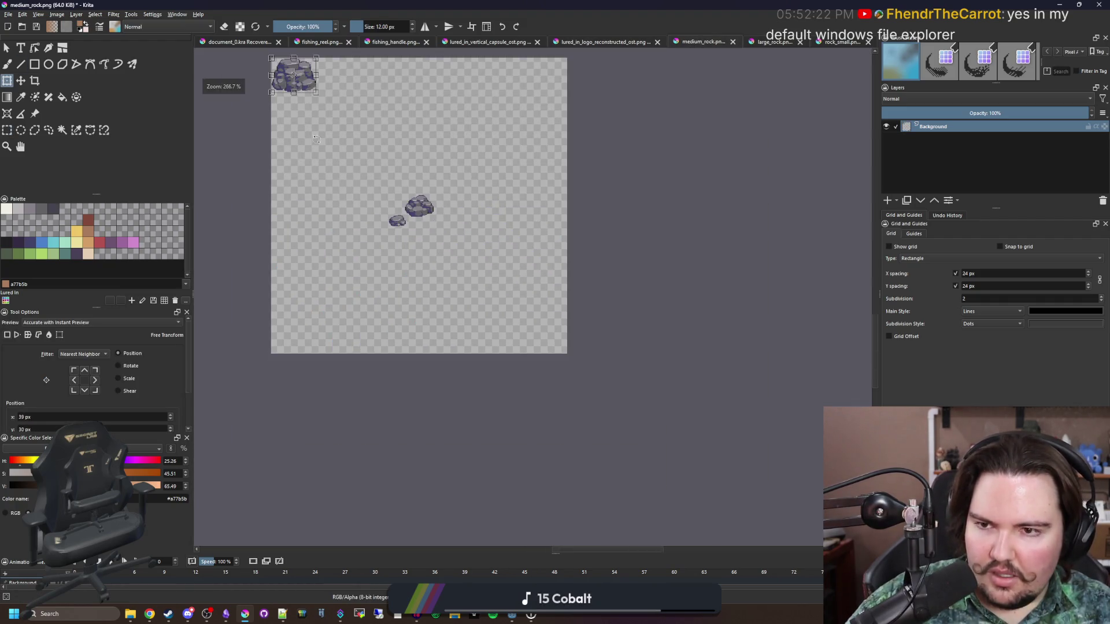
mouse_move(312, 73)
mouse_down()
mouse_move(474, 168)
mouse_move(472, 179)
mouse_up()
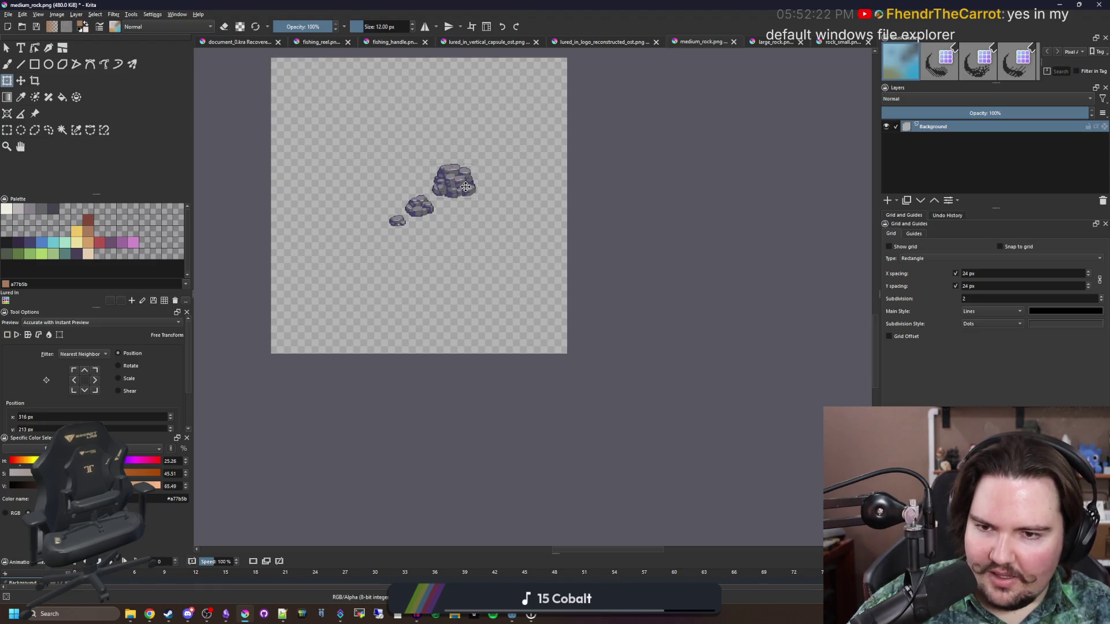
scroll(419, 185, up, 2)
key(Return)
scroll(401, 180, up, 3)
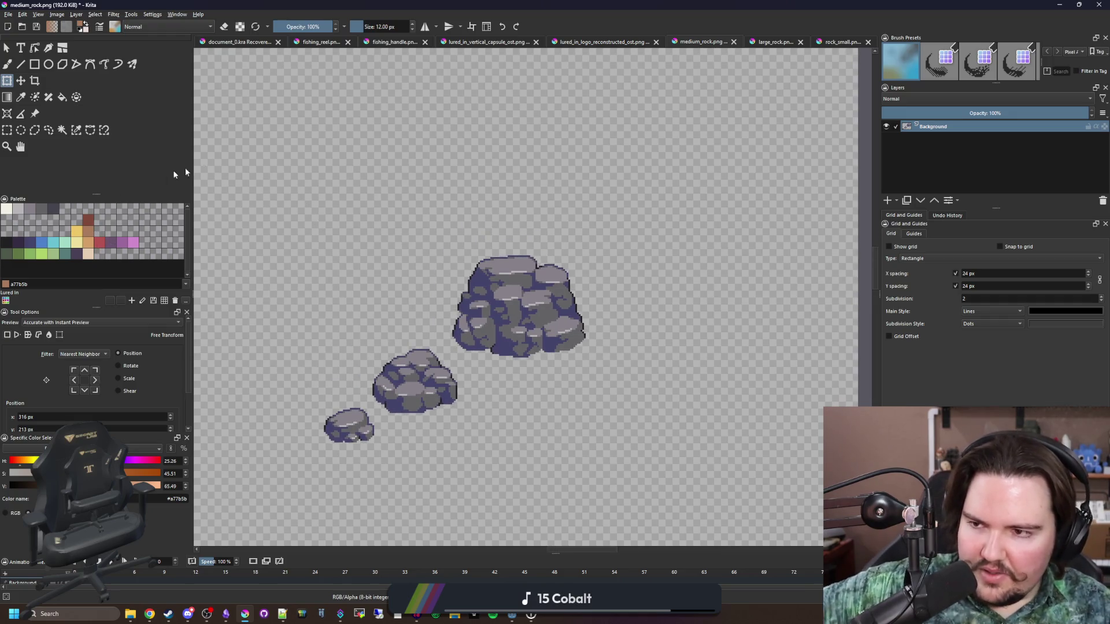
- Switch back to the brush tool and return to the driftwood image results in the browser
key(b)
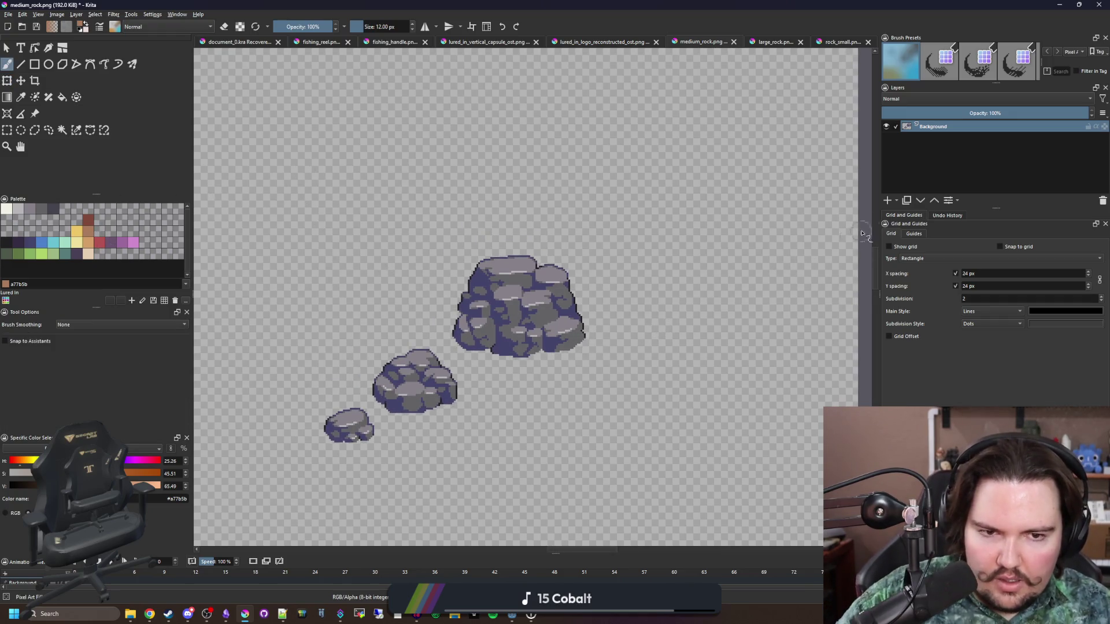
scroll(549, 298, up, 1)
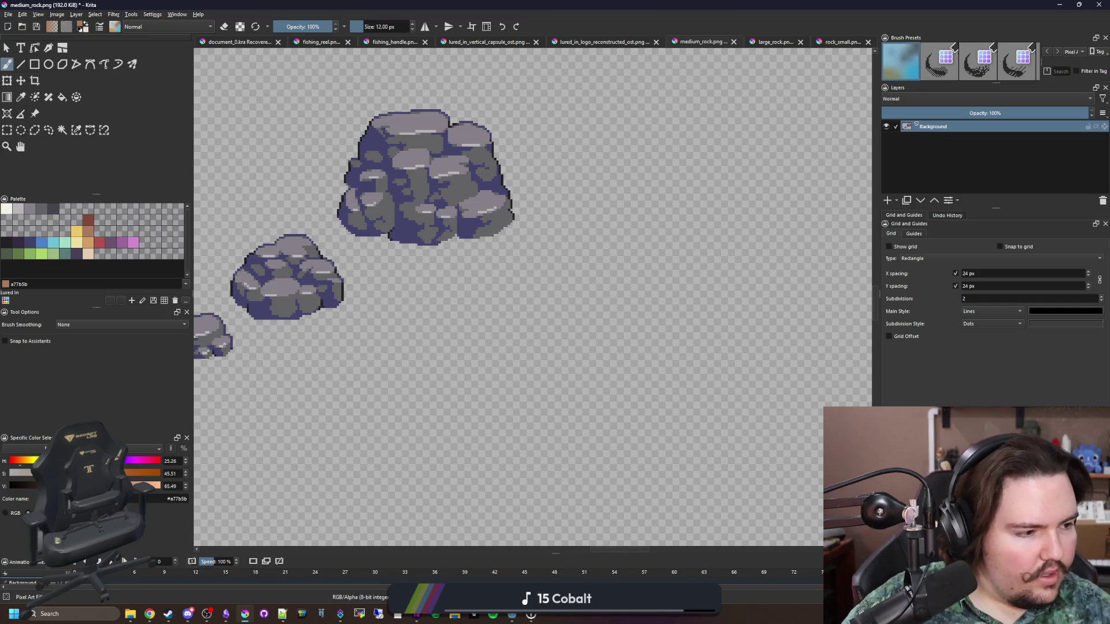
key(alt+Tab)
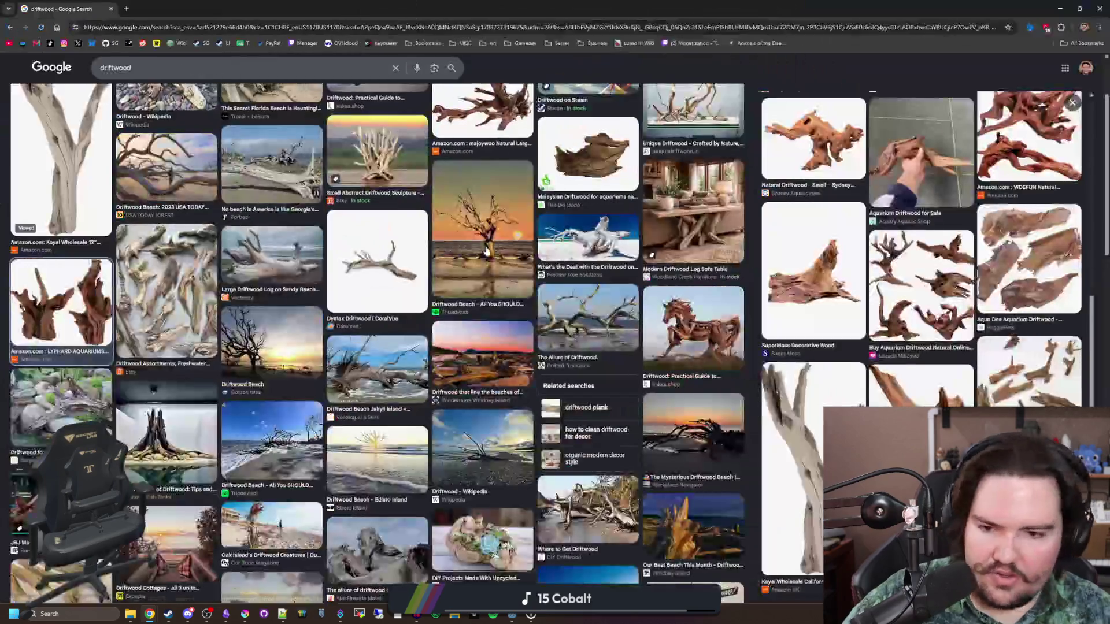
- Preview the Aquarium Driftwood for Sale image, then Sydney Aquascapes' small driftwood beside a ruler
click(912, 278)
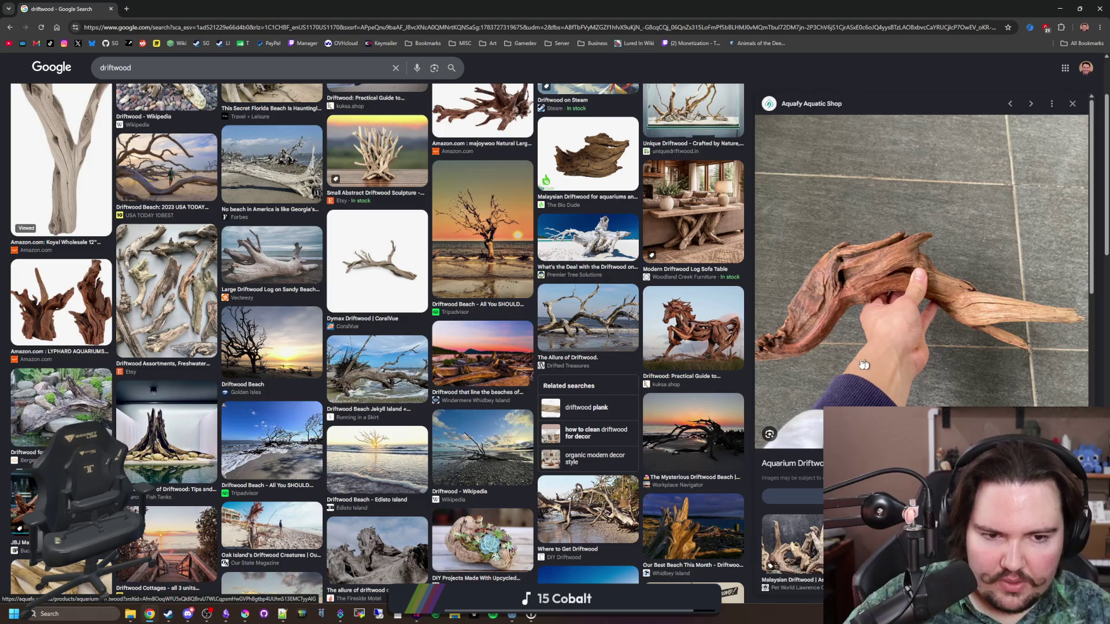
scroll(867, 364, down, 5)
scroll(856, 364, down, 4)
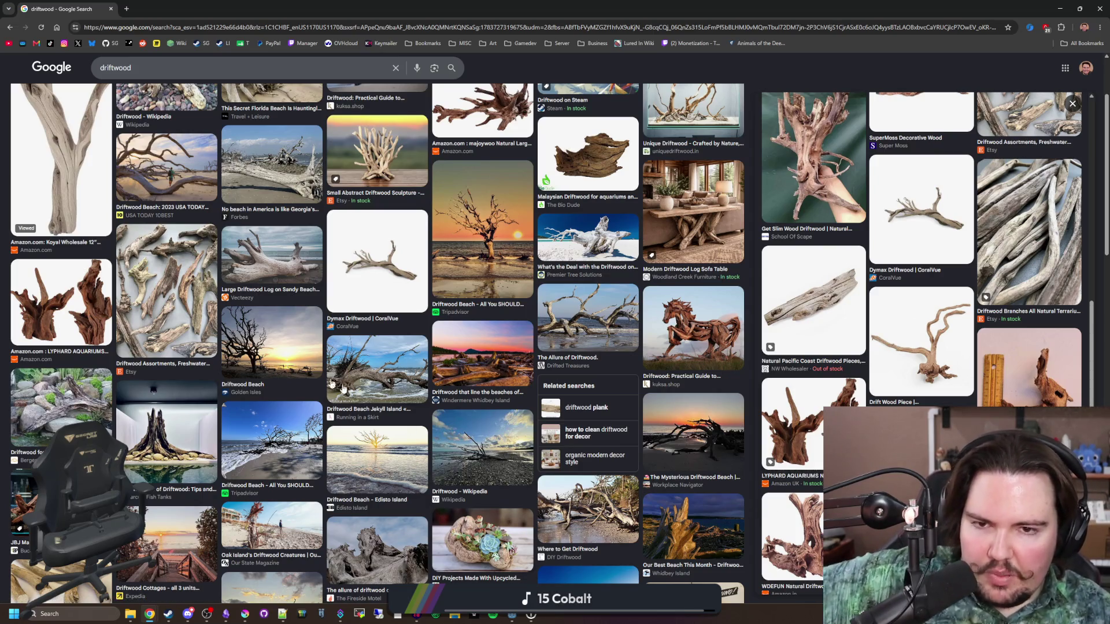
scroll(589, 378, down, 5)
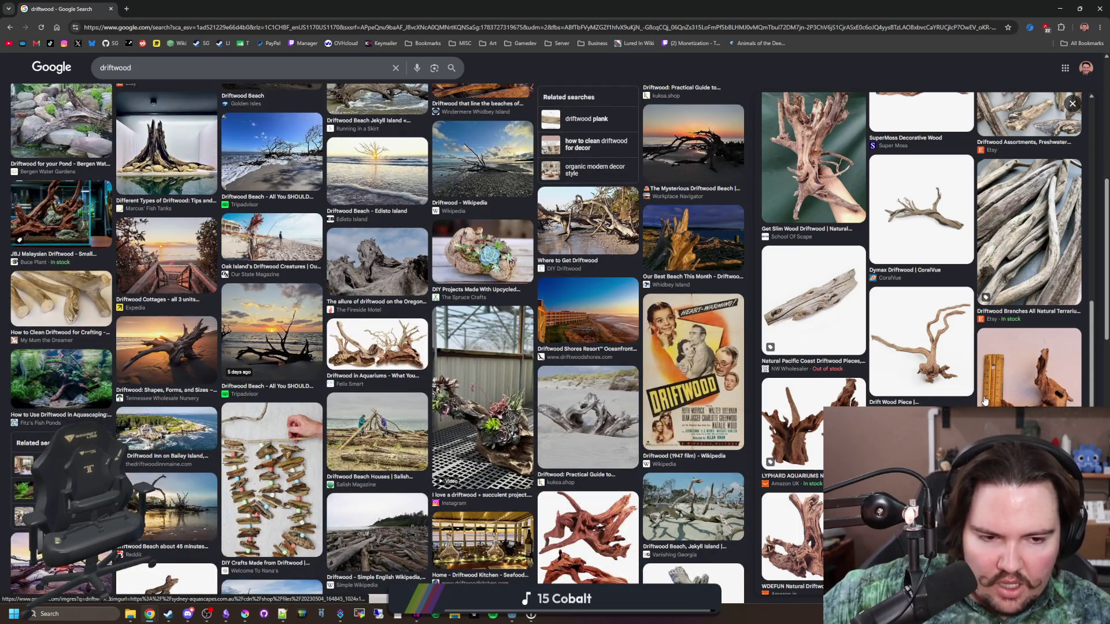
click(1034, 405)
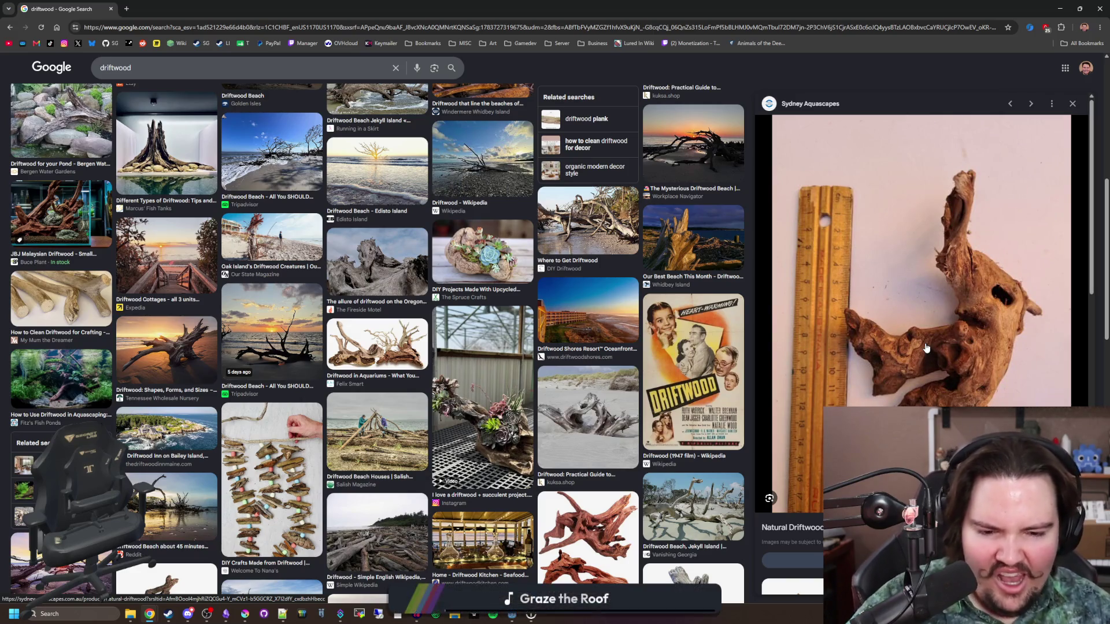
scroll(925, 347, down, 4)
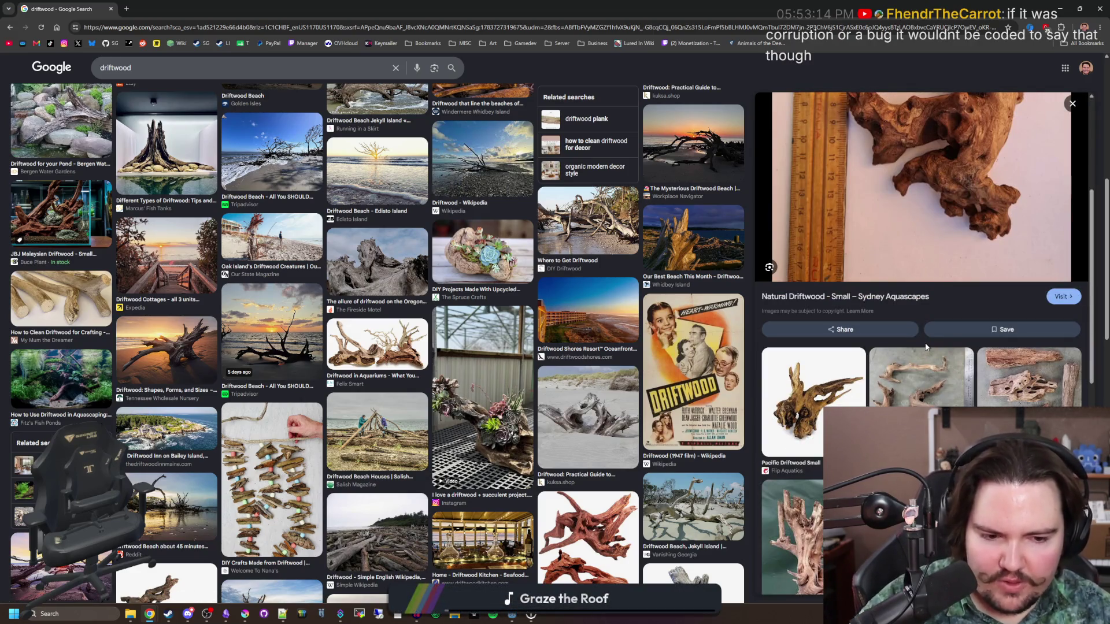
scroll(925, 347, down, 3)
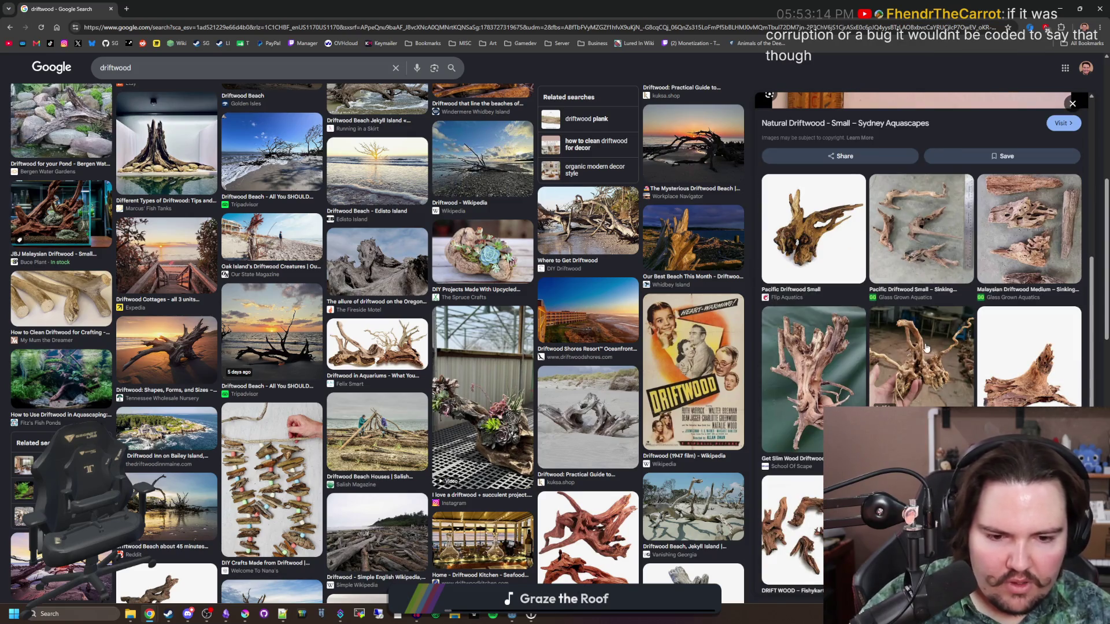
scroll(925, 347, down, 3)
scroll(919, 335, up, 10)
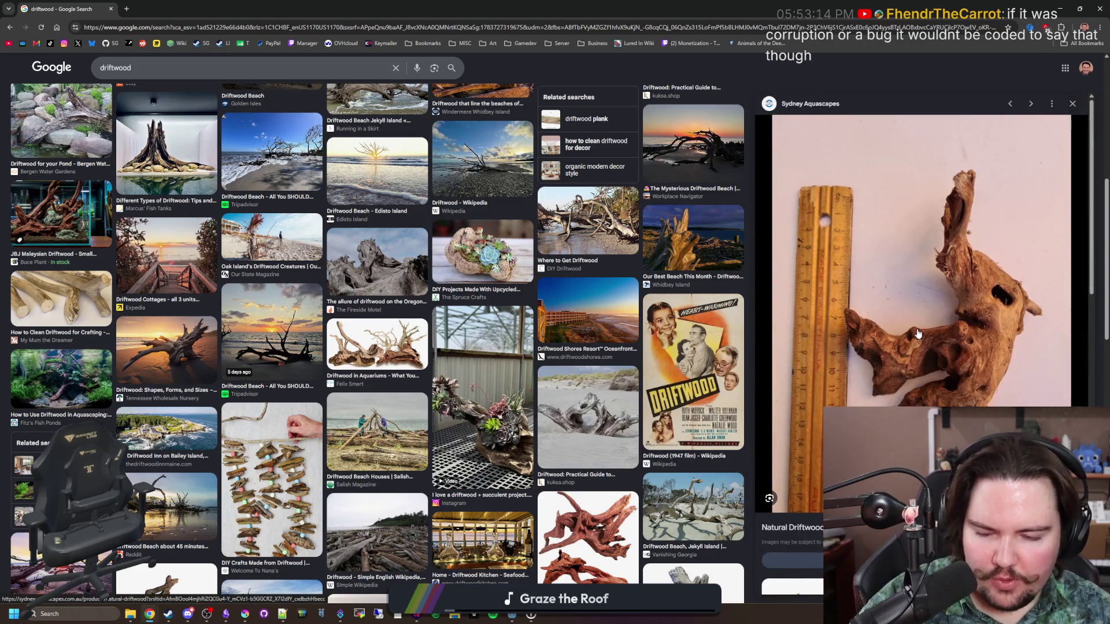
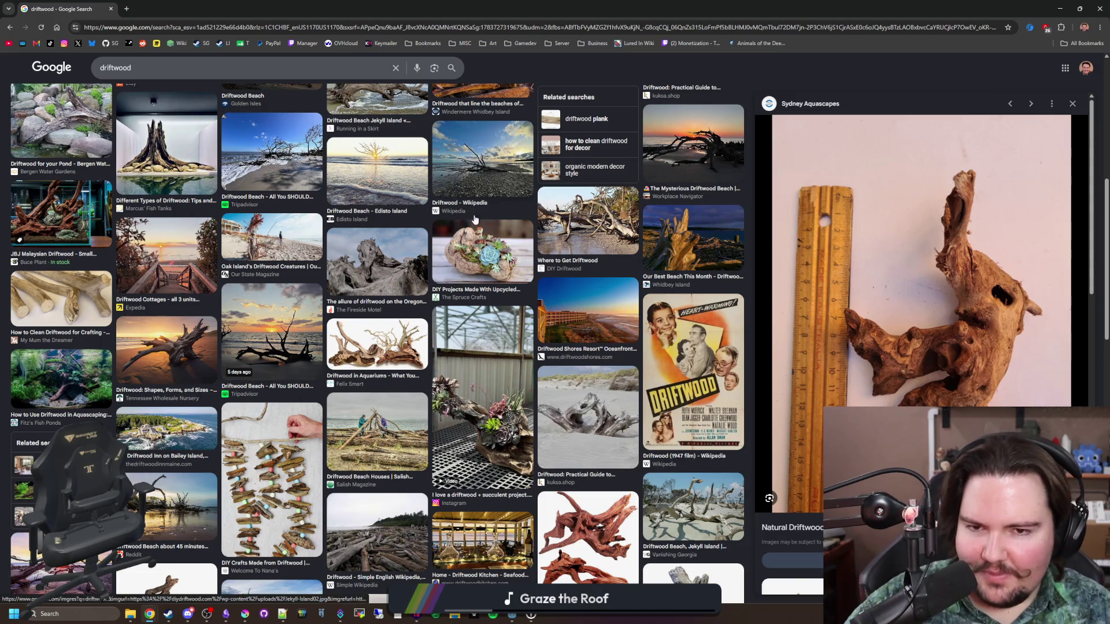
- Scroll back to the top of the driftwood image results and return to the Krita rock canvas
scroll(730, 242, up, 7)
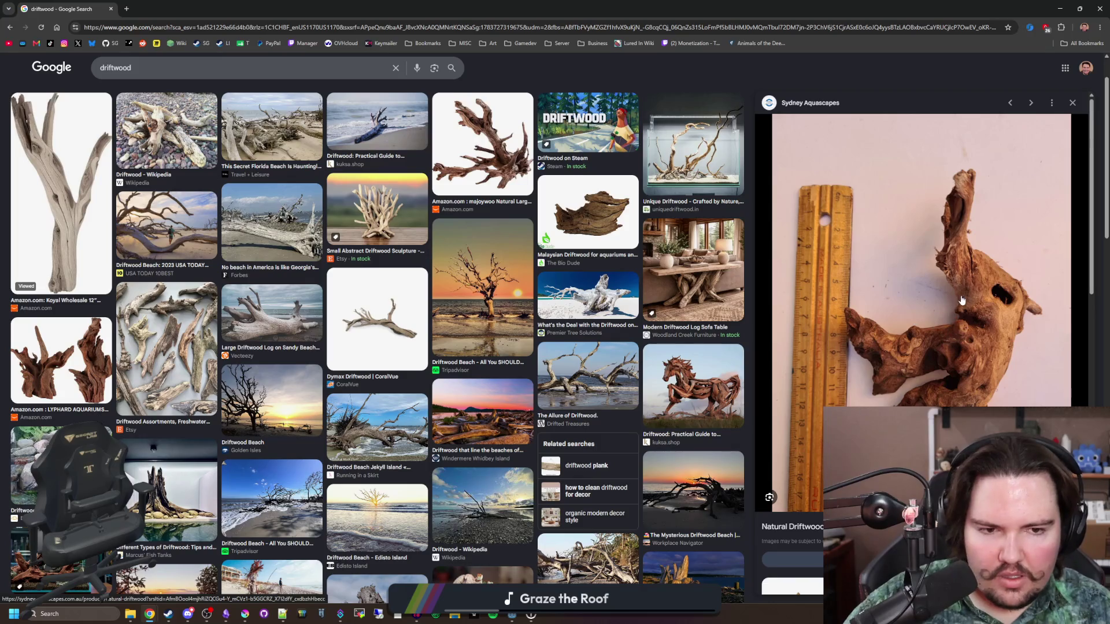
key(alt+Tab)
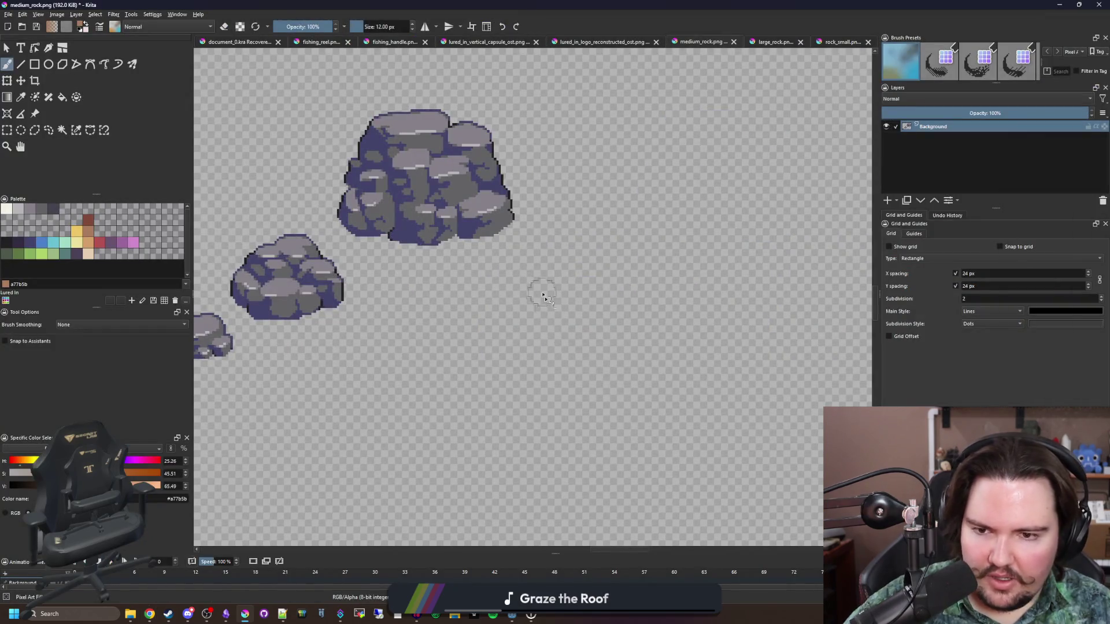
- Paint a tan branching driftwood blob below the rock sprites and fill out its right bump
scroll(545, 289, up, 2)
mouse_move(357, 313)
mouse_down()
mouse_move(292, 237)
mouse_move(330, 376)
mouse_move(307, 399)
mouse_move(382, 354)
mouse_move(503, 330)
mouse_move(604, 396)
mouse_move(759, 360)
mouse_move(627, 365)
mouse_move(509, 267)
mouse_move(347, 266)
mouse_move(507, 309)
mouse_move(624, 381)
mouse_up()
scroll(509, 336, down, 5)
scroll(571, 295, up, 3)
mouse_move(571, 295)
mouse_down()
mouse_move(583, 298)
mouse_move(488, 305)
mouse_up()
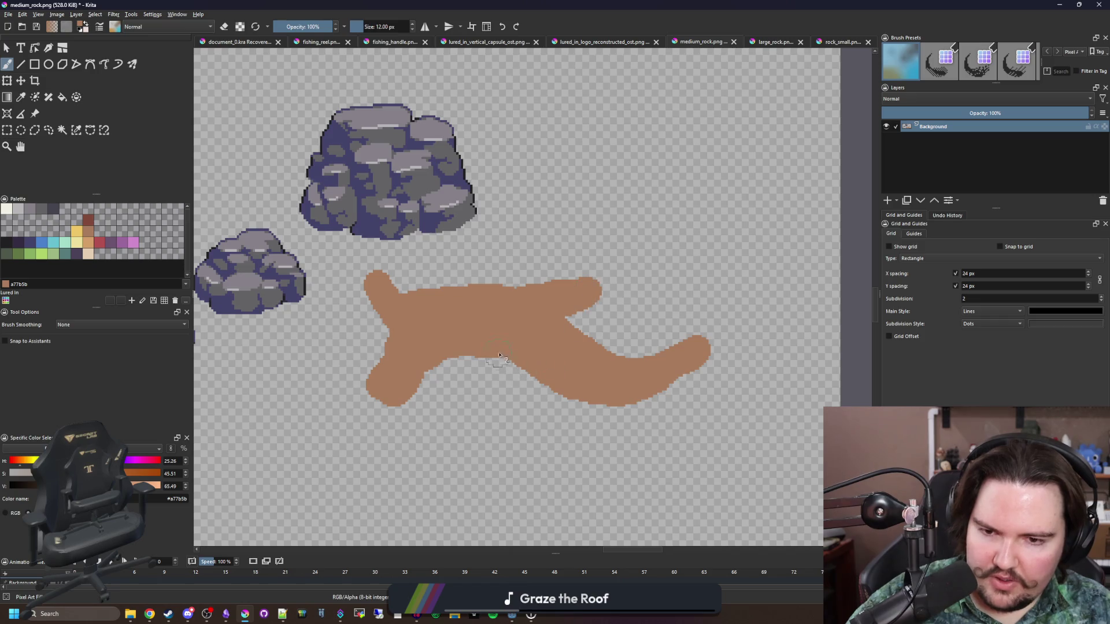
scroll(384, 357, up, 2)
scroll(403, 337, down, 4)
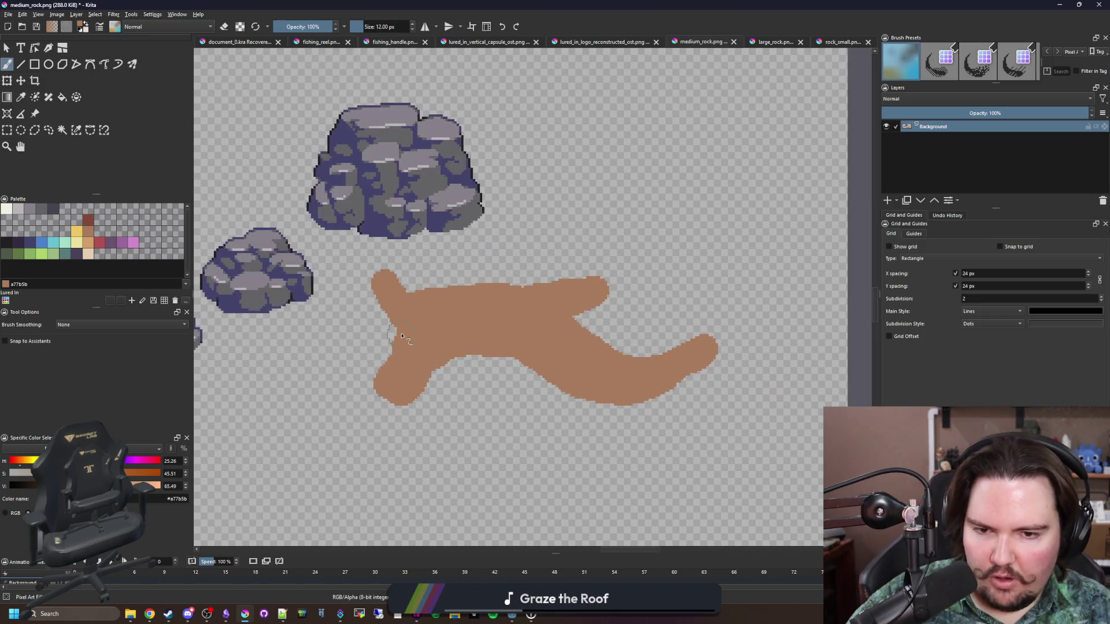
scroll(594, 395, up, 4)
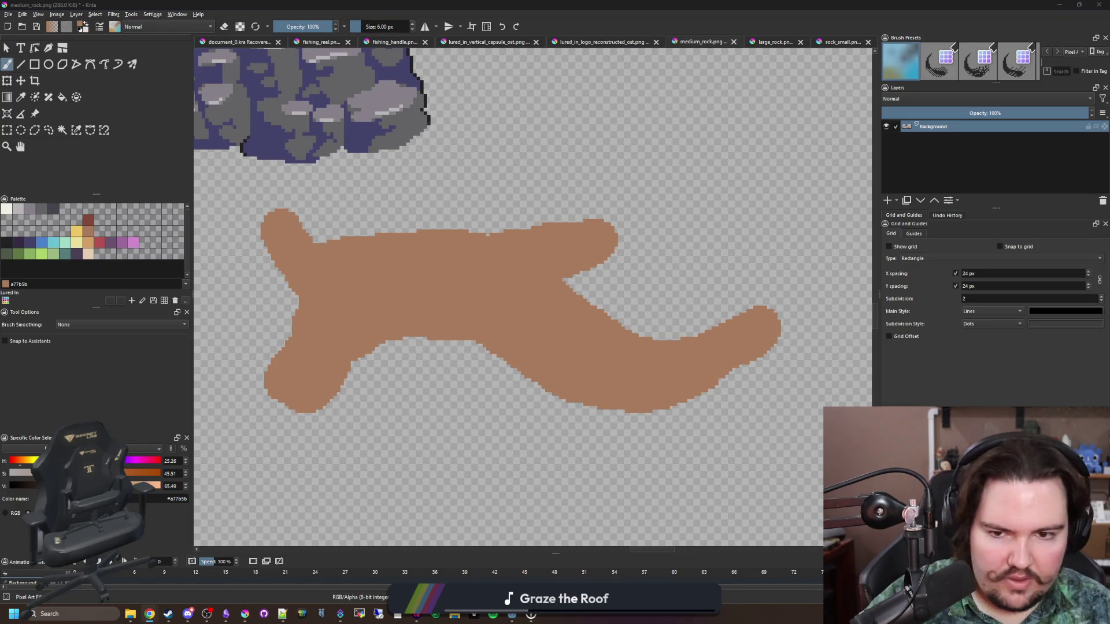
scroll(619, 309, down, 3)
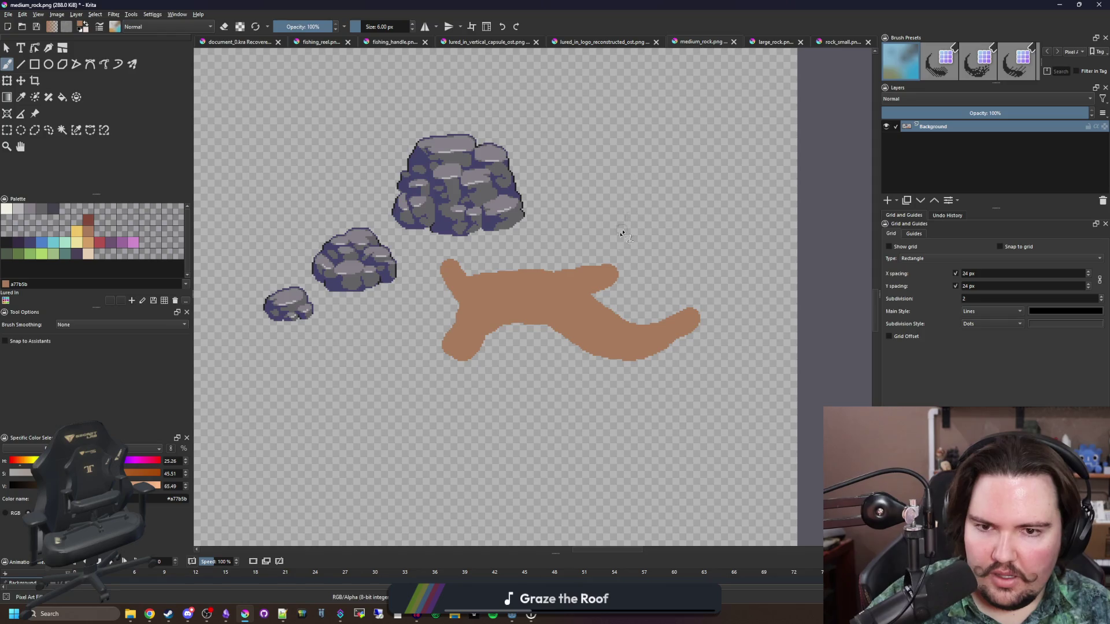
scroll(570, 243, up, 1)
scroll(491, 274, down, 2)
scroll(488, 278, up, 1)
click(7, 129)
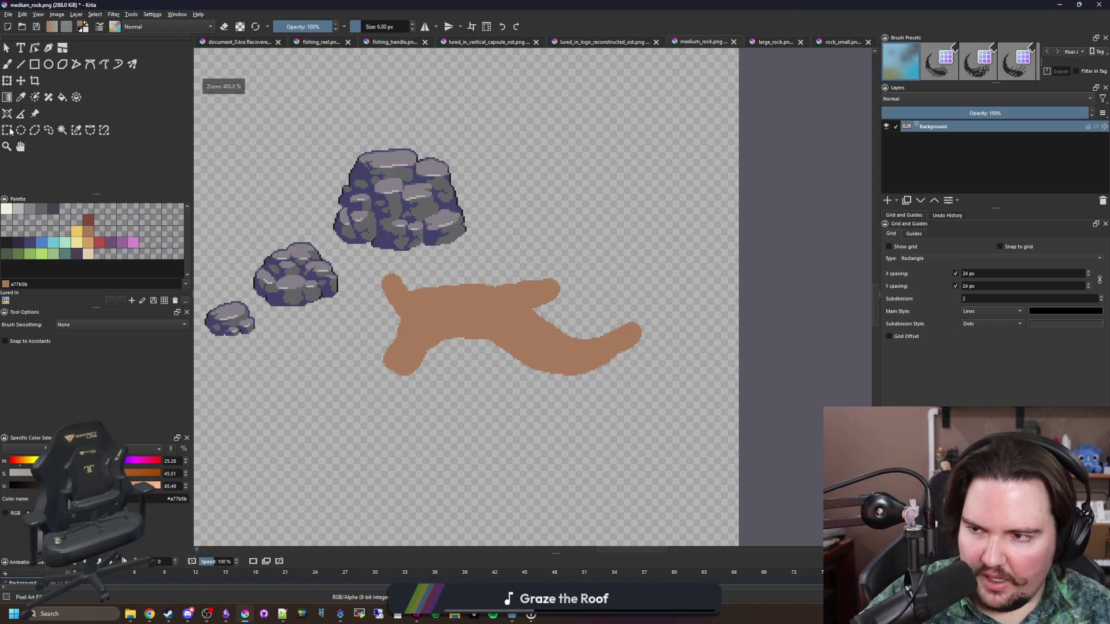
- Select the right half of the tan shape, shift it left, and deselect to commit it
scroll(625, 338, up, 1)
drag(802, 460, 578, 282)
click(21, 80)
scroll(476, 299, down, 2)
scroll(566, 334, up, 3)
drag(528, 320, 487, 315)
key(ctrl+shift+a)
- With a smaller brush, fill the notch in the shape's left edge
scroll(379, 322, up, 2)
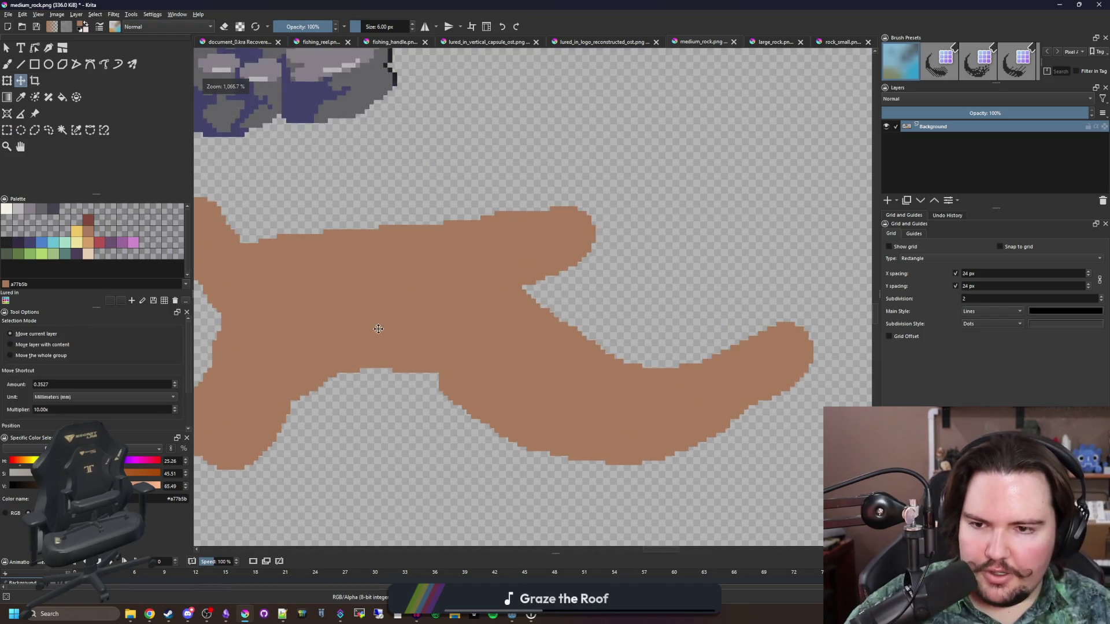
key(b)
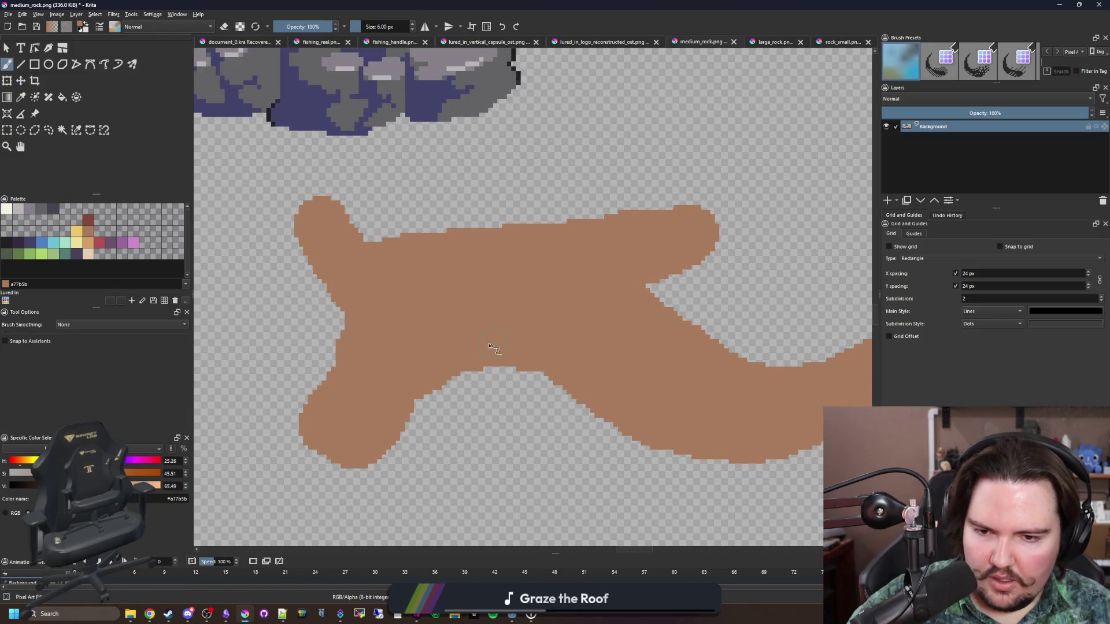
scroll(488, 346, down, 3)
scroll(353, 303, up, 3)
scroll(353, 299, down, 2)
scroll(408, 332, up, 2)
key(bracketleft)
scroll(398, 296, up, 2)
mouse_move(381, 361)
mouse_down()
mouse_move(344, 304)
mouse_move(292, 295)
mouse_move(246, 314)
mouse_move(376, 347)
mouse_up()
- Paint a new branch sticking out leftward with a 3 px brush
key(bracketright)
key(bracketright)
scroll(412, 352, down, 3)
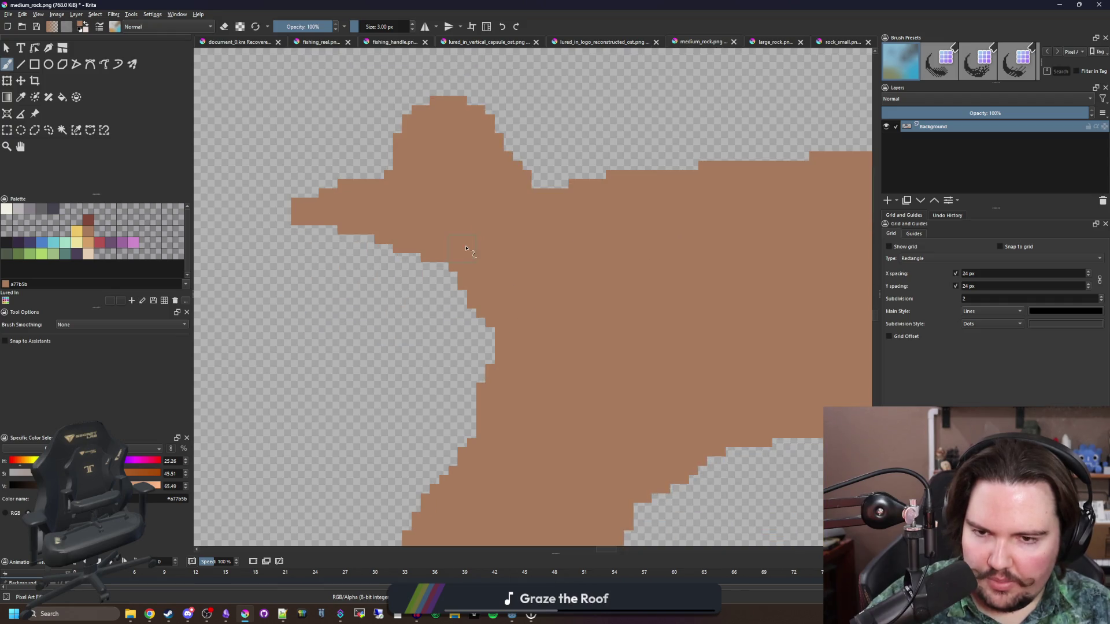
scroll(489, 305, down, 3)
mouse_move(490, 326)
mouse_down()
mouse_move(408, 352)
mouse_move(390, 401)
mouse_move(478, 330)
mouse_up()
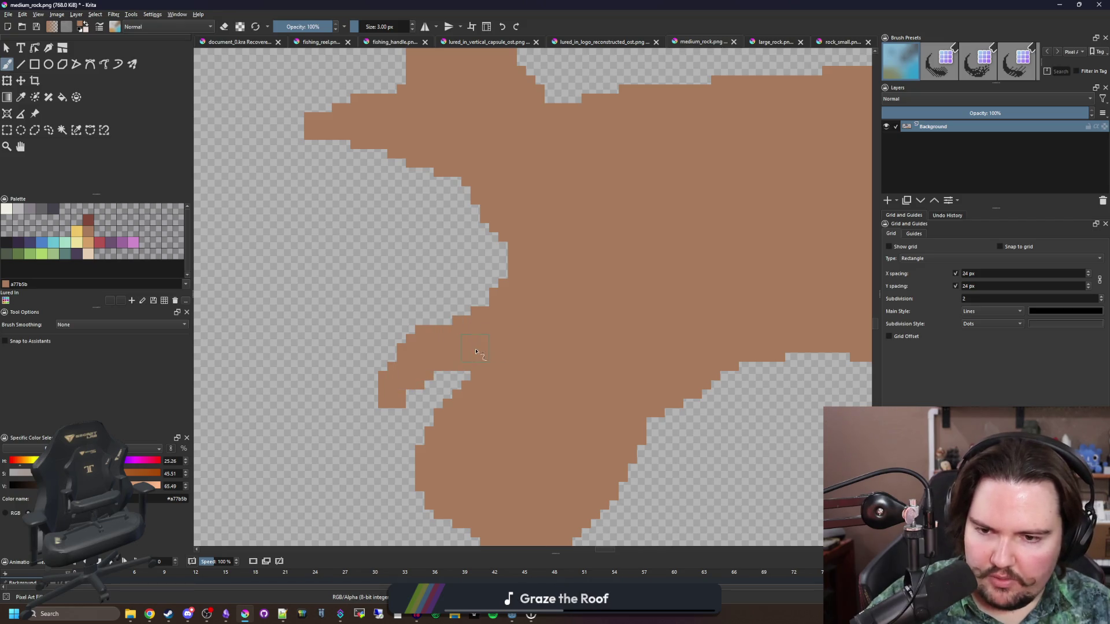
- Erase pixels with a 1 px eraser to roughen the lower-left and bottom edges
key(bracketleft)
key(bracketleft)
scroll(416, 267, down, 3)
scroll(416, 267, right, 2)
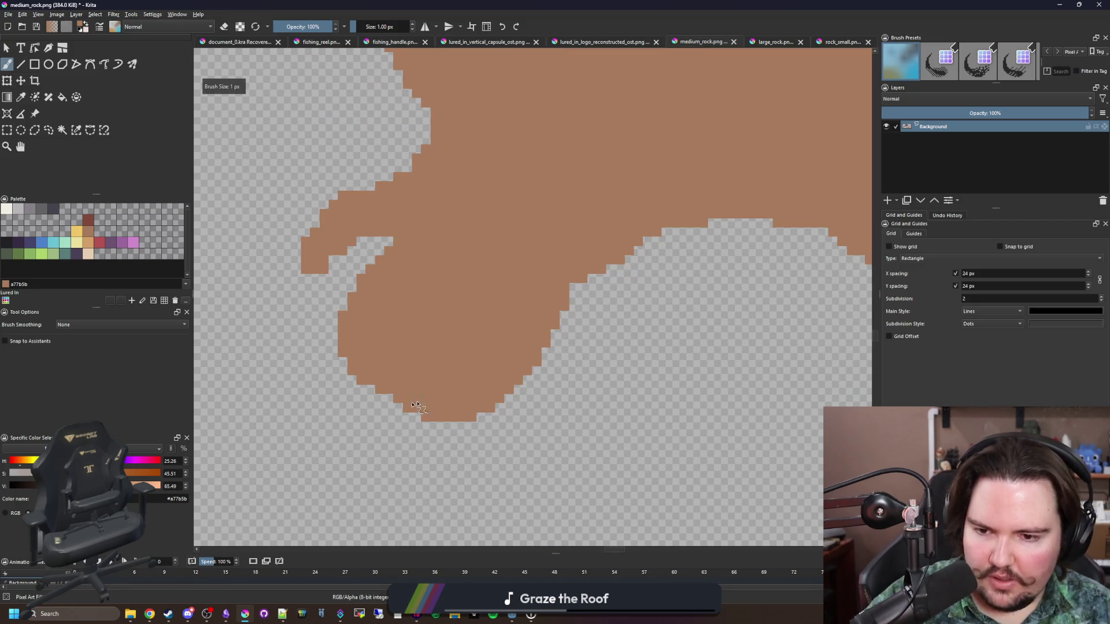
scroll(416, 405, up, 1)
key(e)
mouse_move(308, 366)
mouse_down()
mouse_move(343, 341)
mouse_move(370, 364)
mouse_move(373, 408)
mouse_up()
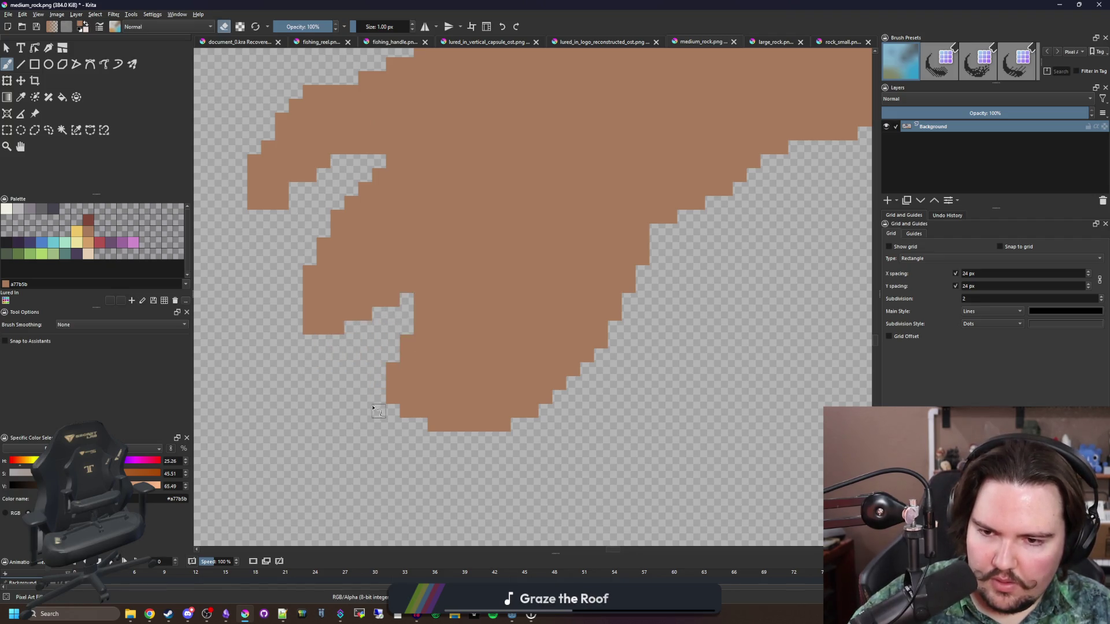
drag(470, 426, 494, 421)
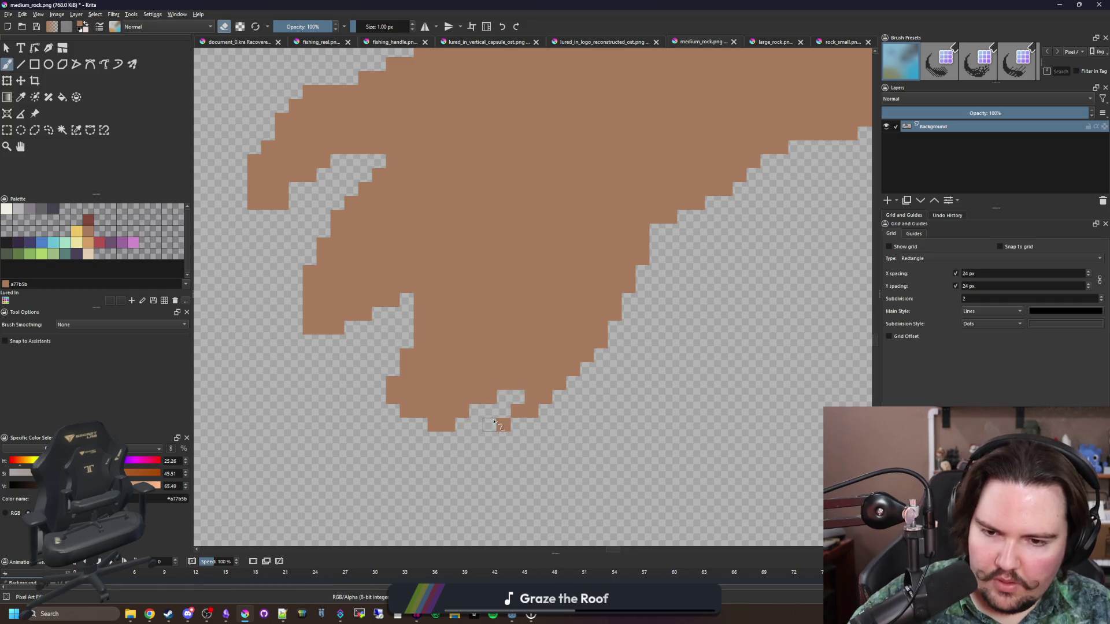
- Sample colours from the canvas and remove a stray pixel on the shape's edge
scroll(457, 404, down, 5)
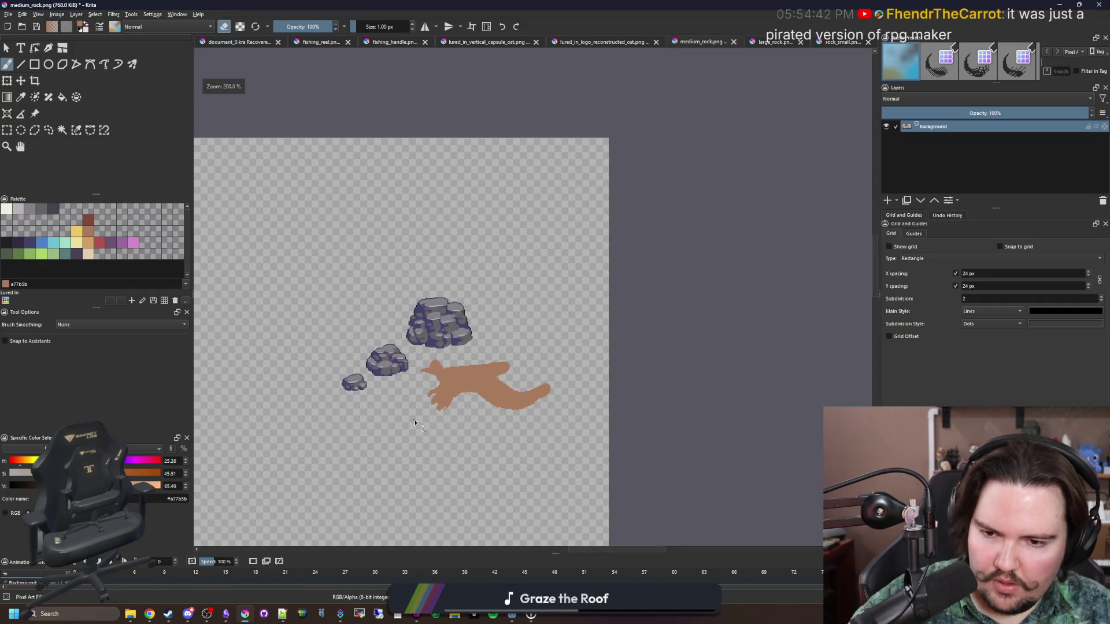
scroll(440, 413, up, 5)
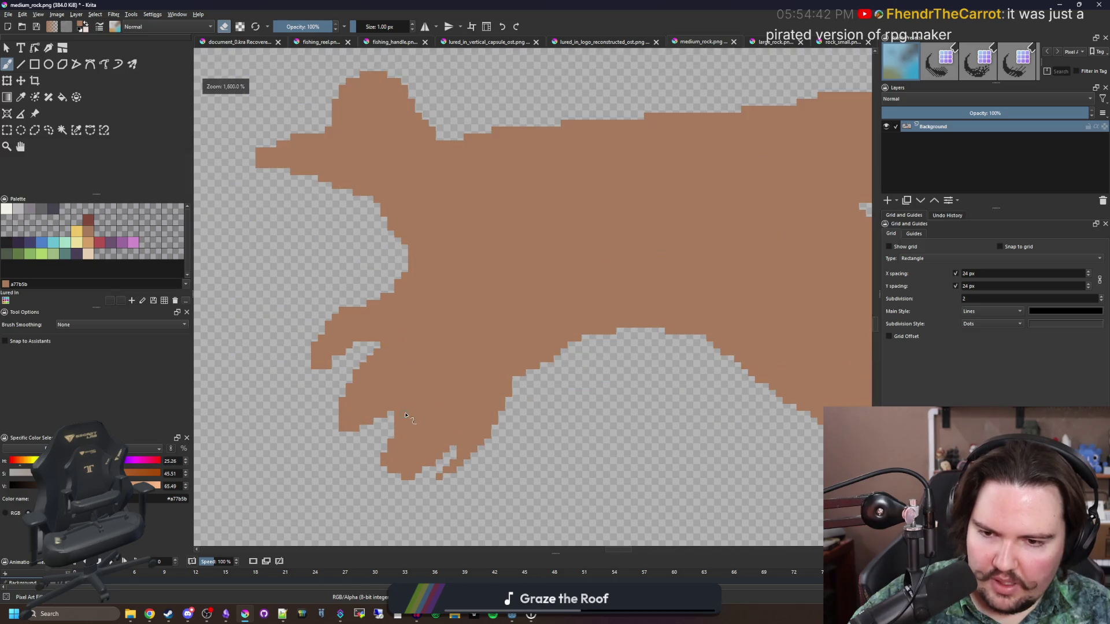
key(p)
key(b)
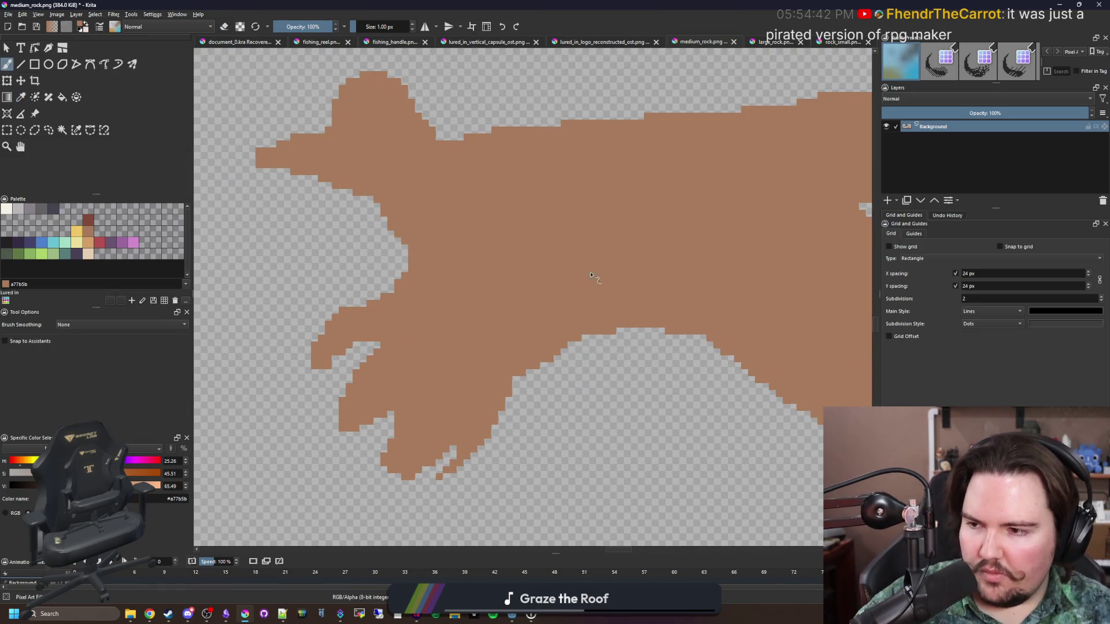
scroll(448, 370, down, 3)
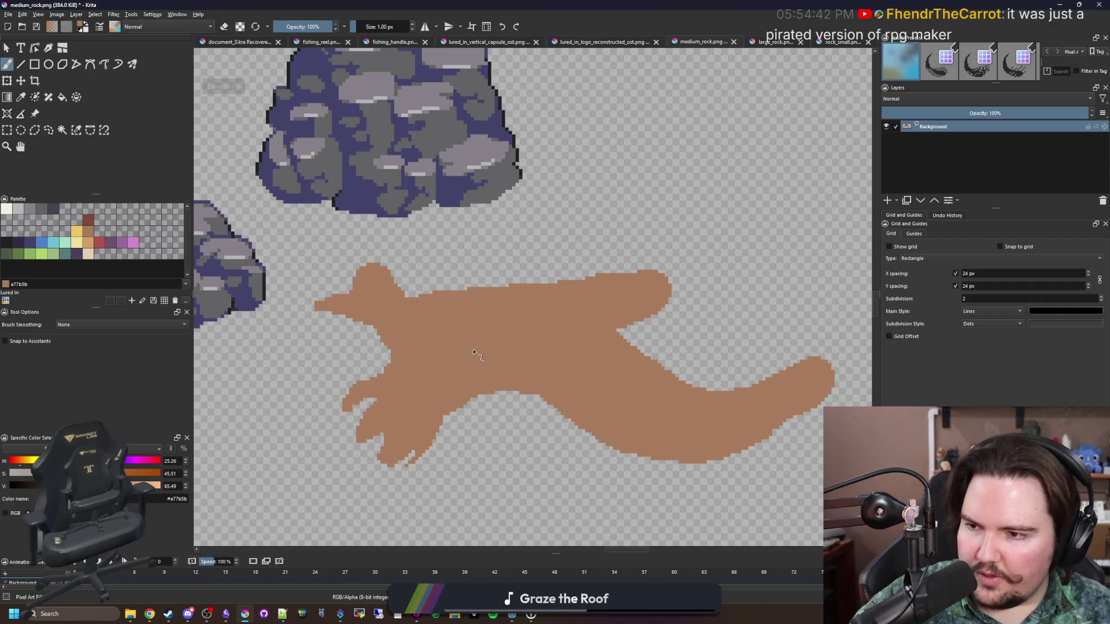
scroll(478, 303, up, 1)
key(p)
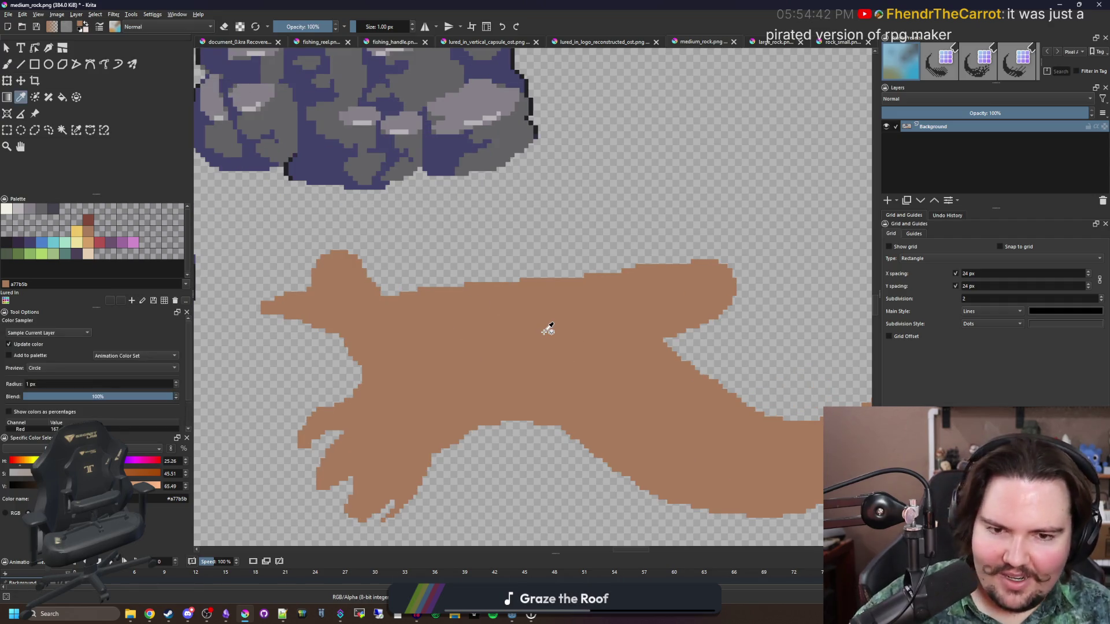
scroll(649, 297, down, 1)
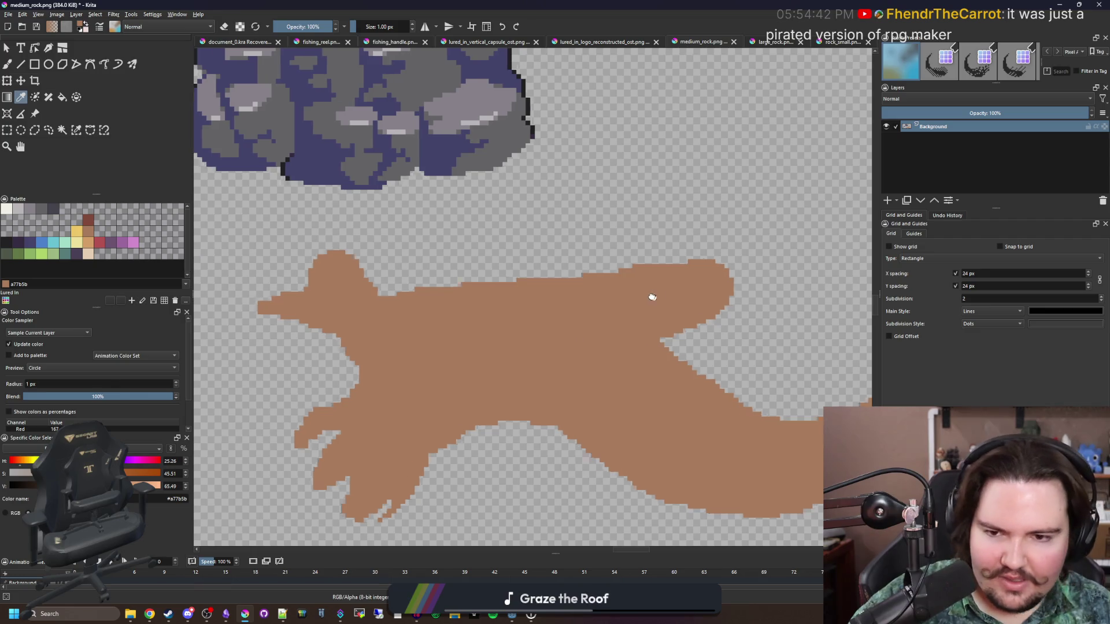
scroll(540, 303, up, 2)
scroll(474, 284, down, 3)
scroll(475, 283, up, 6)
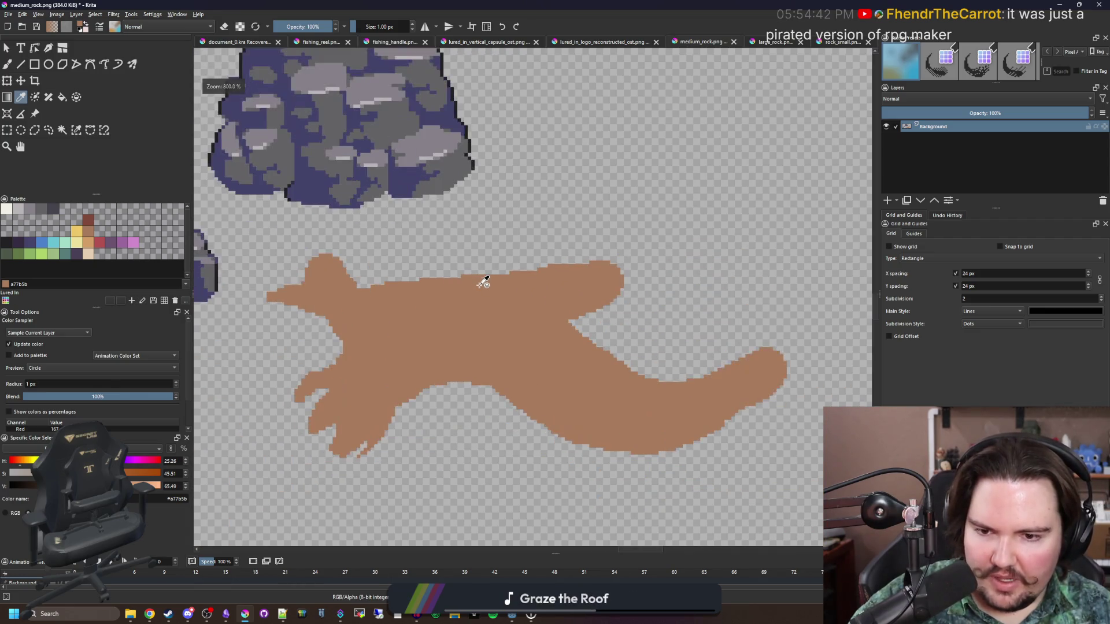
key(b)
click(322, 371)
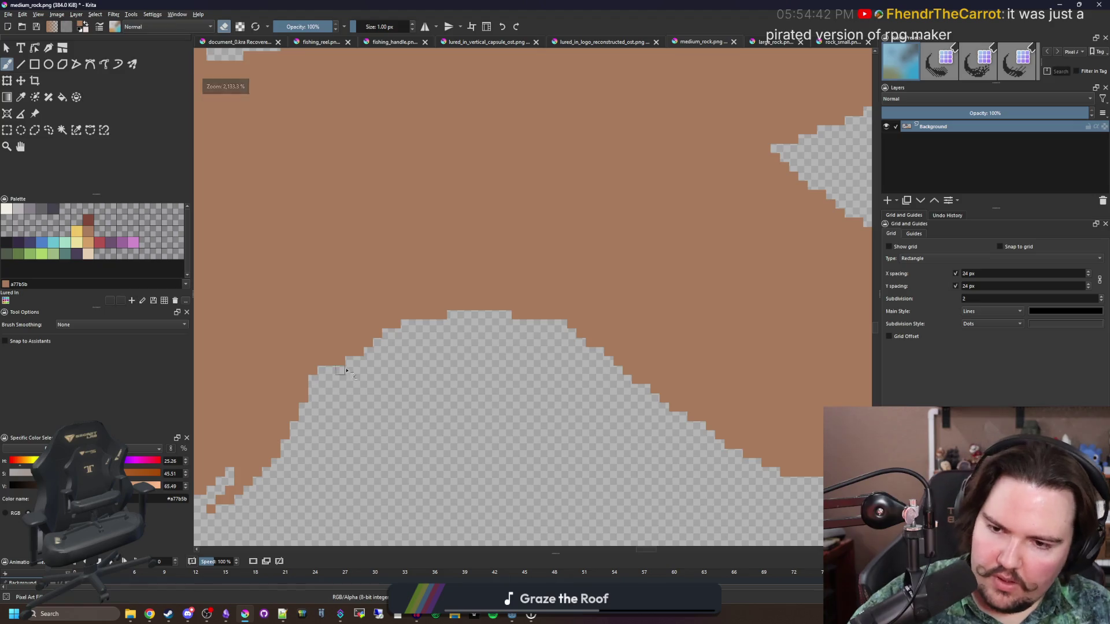
- Sample the brown and add a few pixels to smooth the shape's edge steps
scroll(485, 347, down, 1)
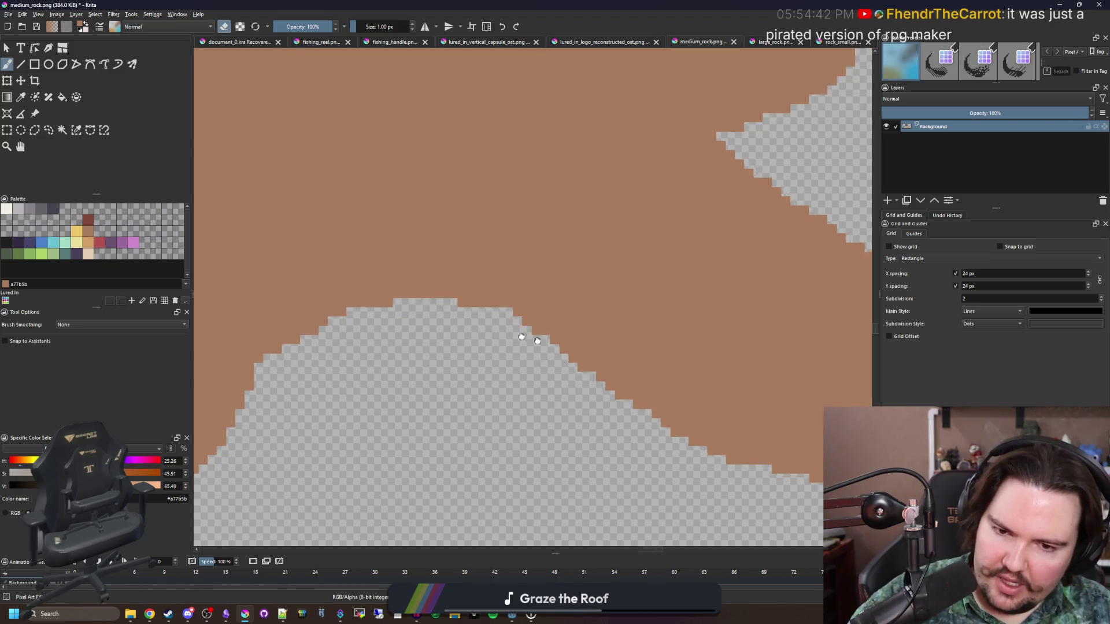
scroll(484, 312, down, 3)
key(p)
scroll(482, 292, up, 3)
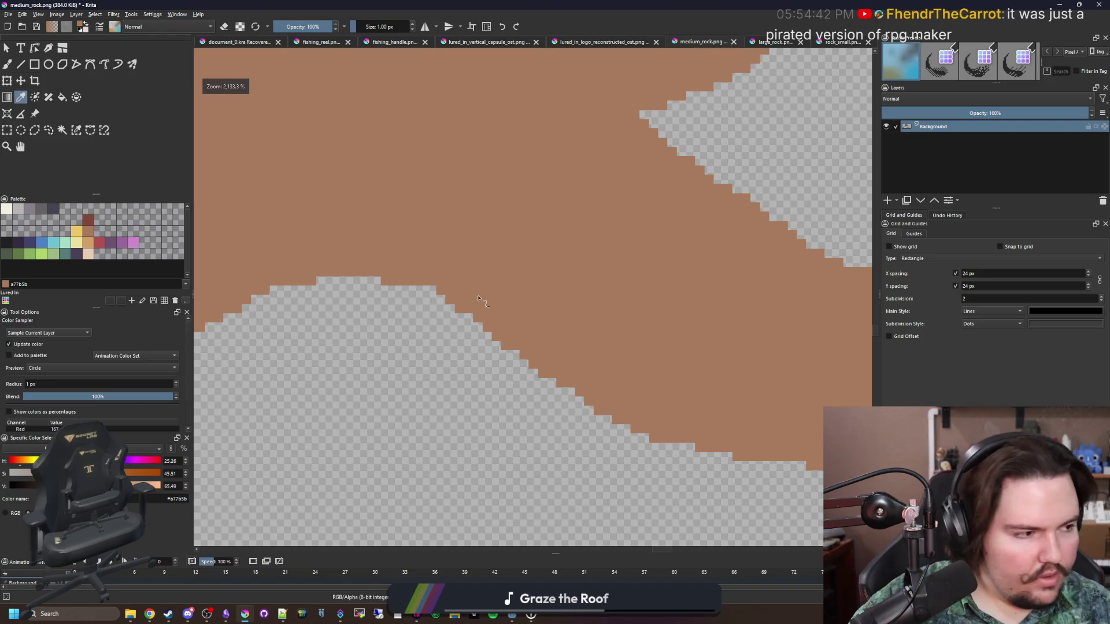
key(b)
scroll(462, 312, down, 1)
scroll(450, 332, up, 2)
click(445, 266)
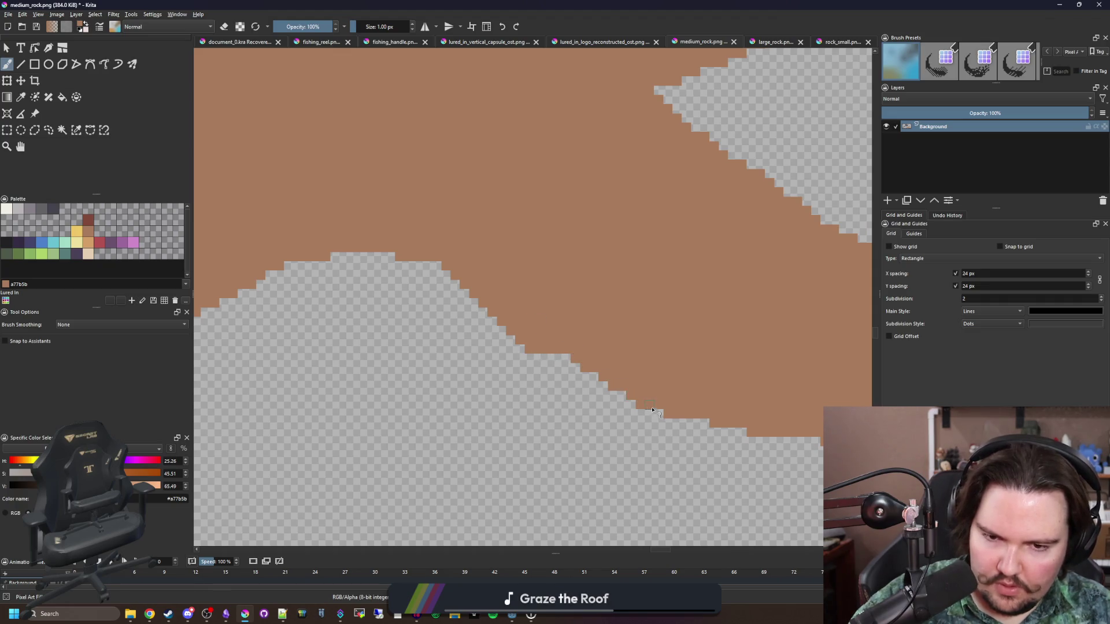
drag(652, 410, 648, 412)
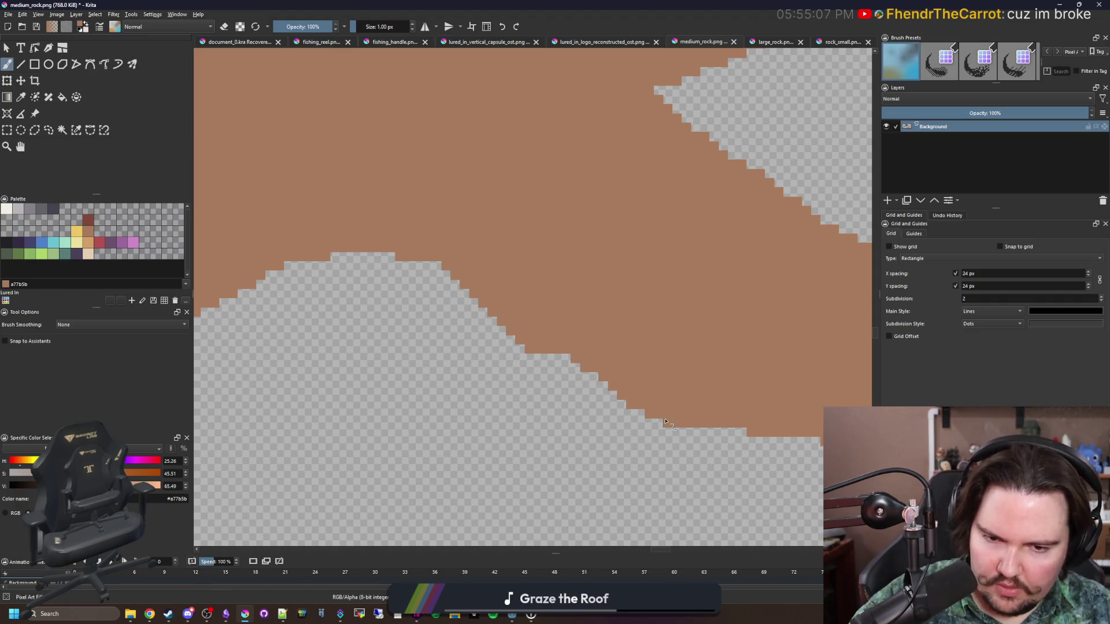
- Extend brown pixels along the bottom edge of the driftwood blob
scroll(662, 423, down, 6)
scroll(495, 357, up, 4)
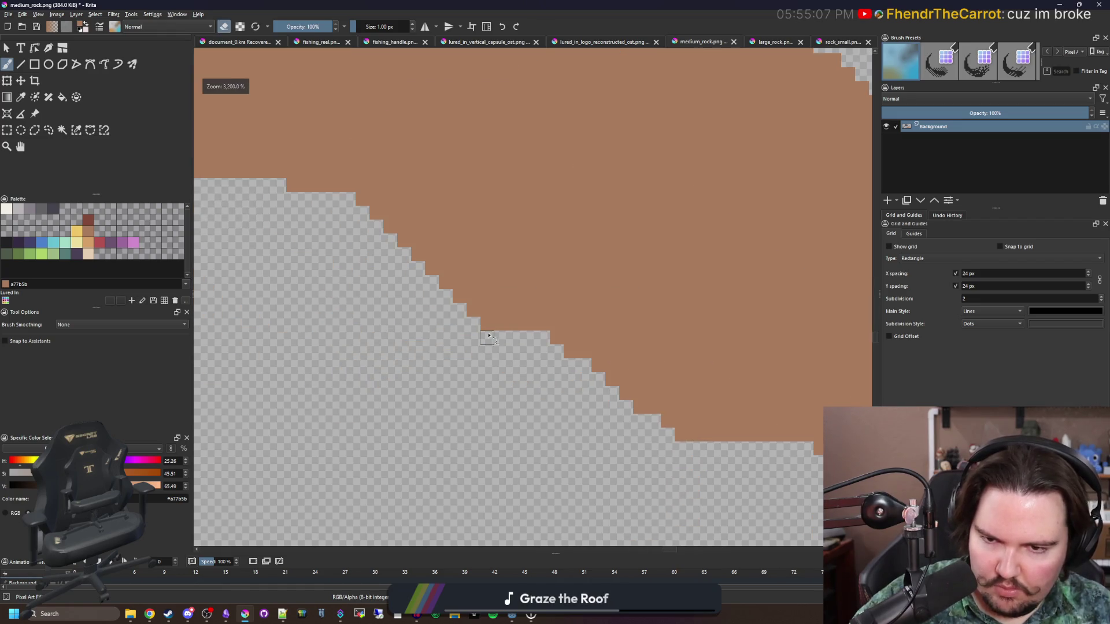
scroll(488, 336, down, 5)
scroll(623, 426, up, 3)
key(p)
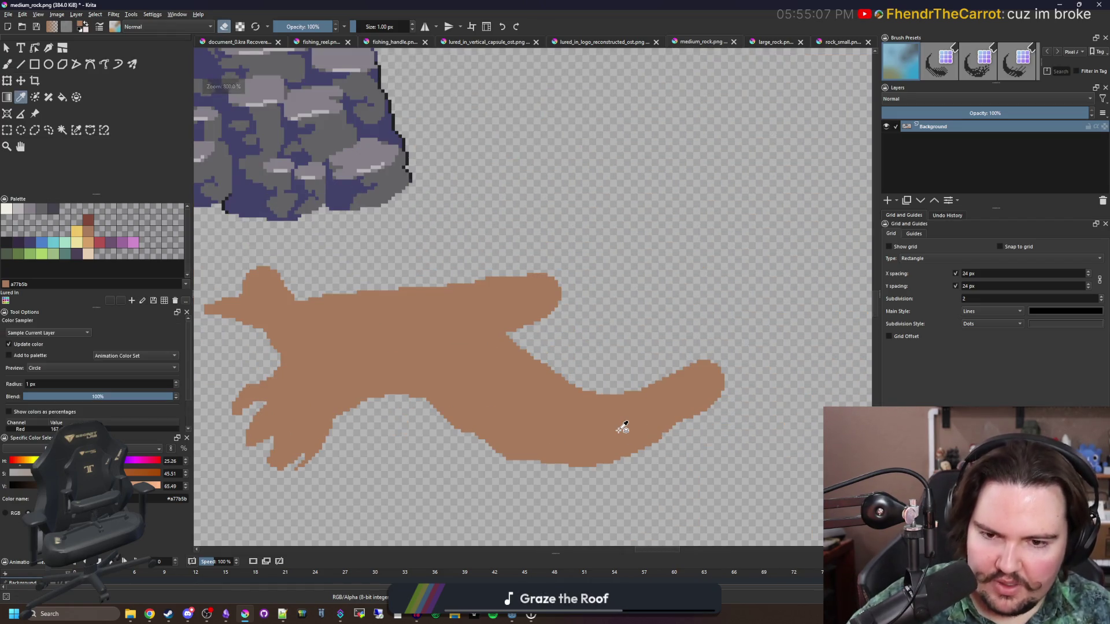
key(b)
scroll(534, 459, up, 5)
key(e)
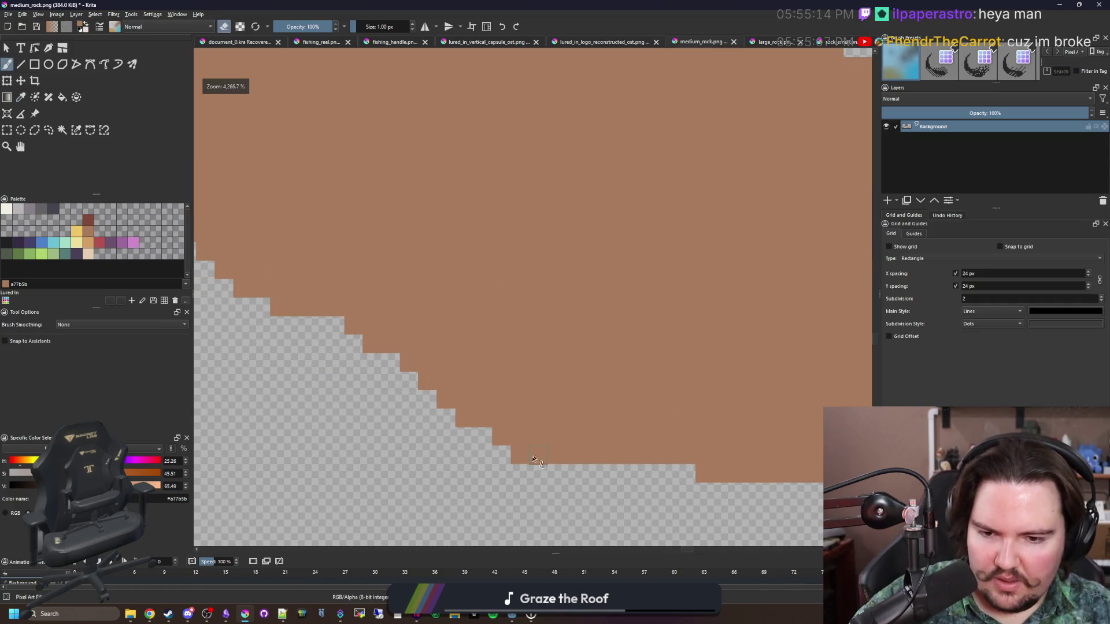
scroll(454, 476, down, 1)
scroll(483, 455, up, 4)
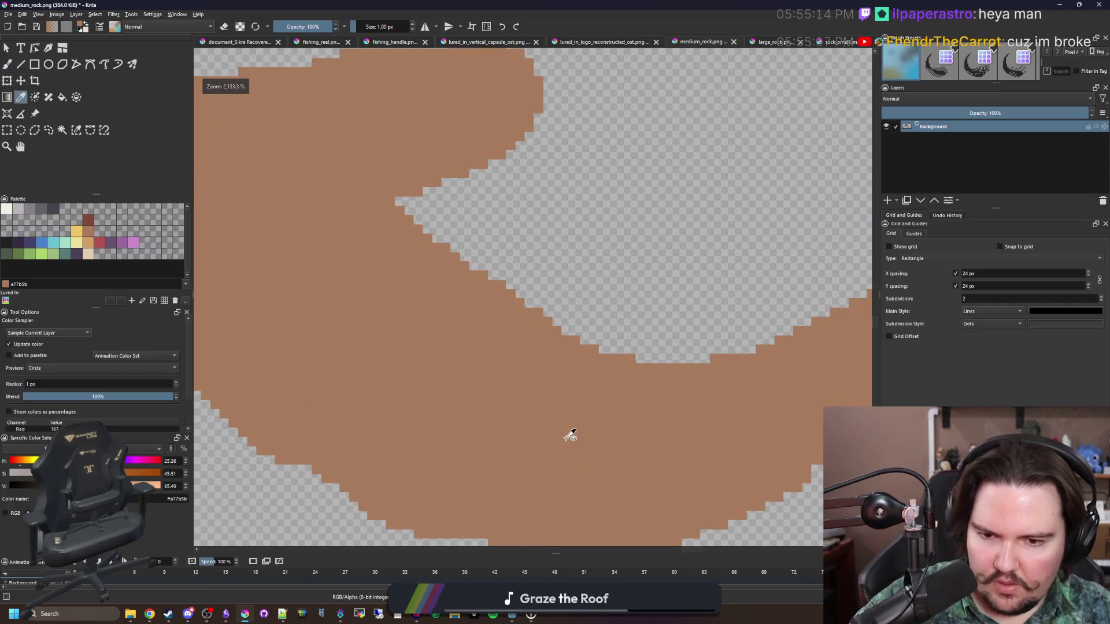
scroll(569, 434, down, 2)
scroll(396, 314, up, 1)
key(e)
drag(444, 396, 365, 393)
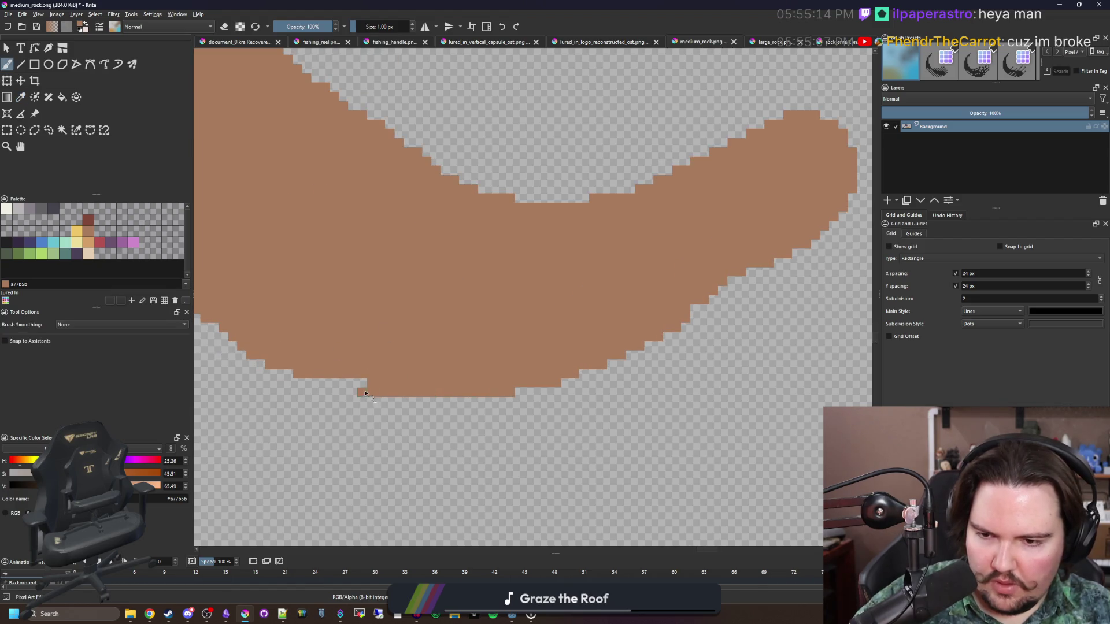
- Paint a stepped line of brown pixels and fill the middle gaps with a 3 px brush
scroll(463, 393, down, 1)
scroll(626, 404, up, 2)
key(e)
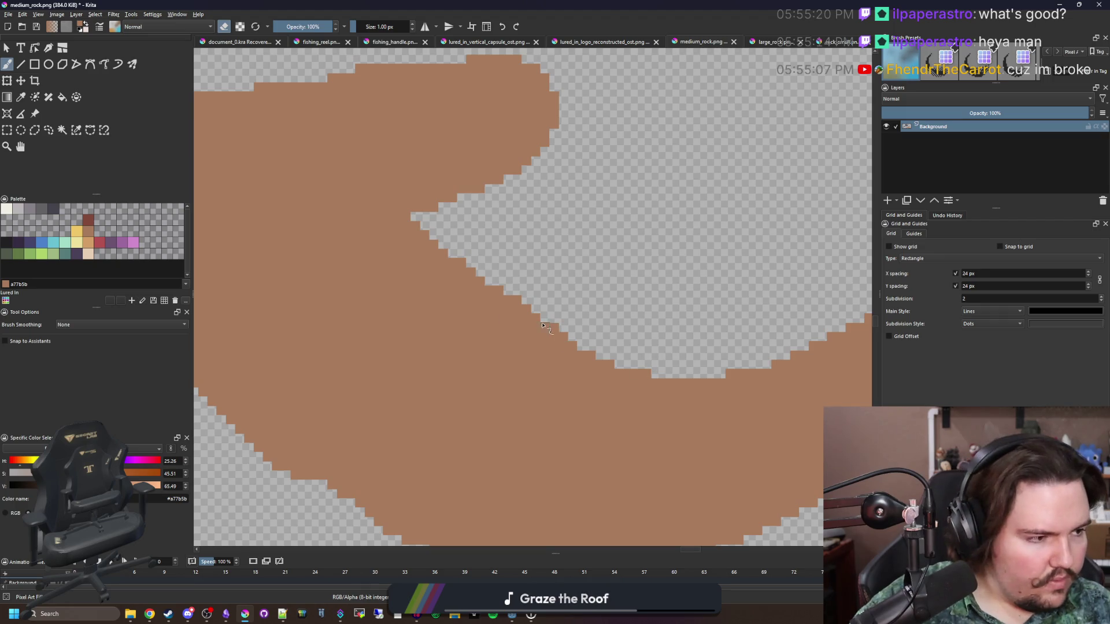
scroll(542, 325, down, 1)
scroll(347, 289, up, 1)
key(e)
drag(361, 263, 561, 339)
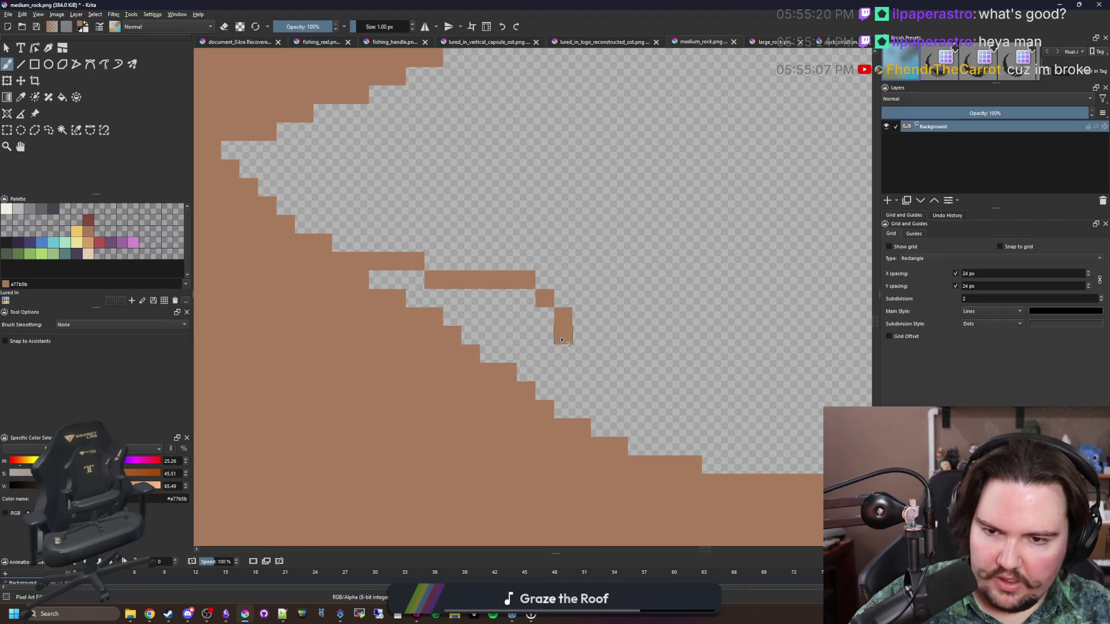
drag(433, 297, 399, 280)
key(bracketright)
mouse_move(509, 335)
mouse_down()
mouse_move(491, 335)
mouse_move(534, 317)
mouse_move(378, 280)
mouse_up()
- Start erasing the curving right tail, stepping its lower edge, then enlarge the eraser to 16 px
scroll(577, 334, down, 3)
scroll(566, 337, up, 3)
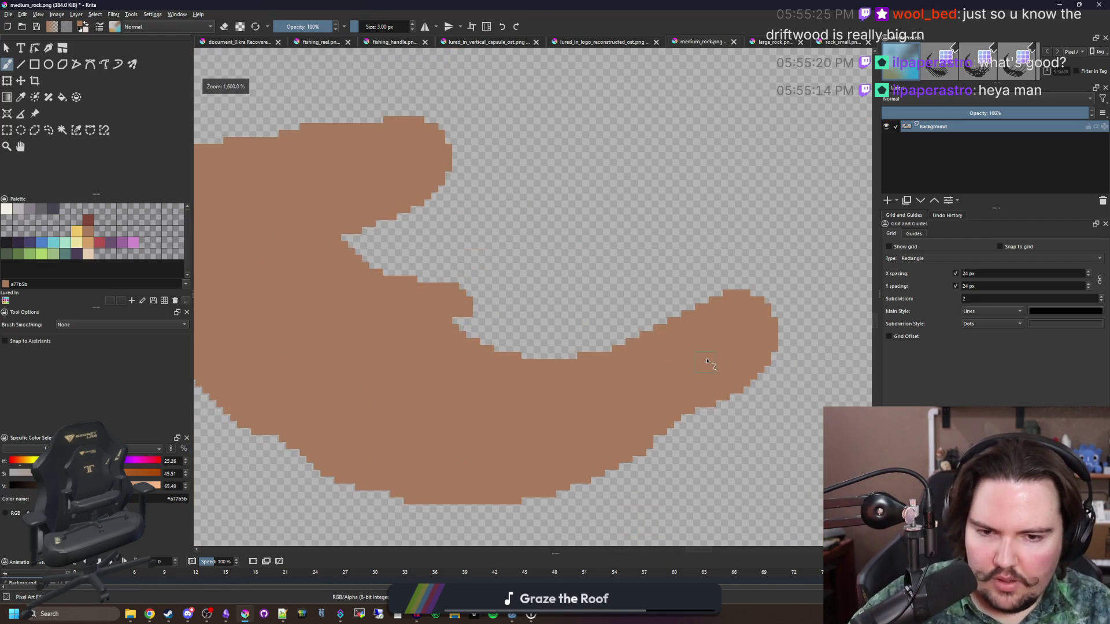
drag(632, 381, 532, 345)
key(e)
mouse_move(532, 404)
mouse_down()
mouse_move(716, 231)
mouse_move(714, 219)
mouse_move(558, 362)
mouse_move(544, 442)
mouse_up()
key(bracketright)
key(bracketright)
key(bracketright)
- Replace the blunt right end with a 4 px brush: arms rising up-right and reaching right
key(bracketleft)
key(bracketleft)
key(bracketleft)
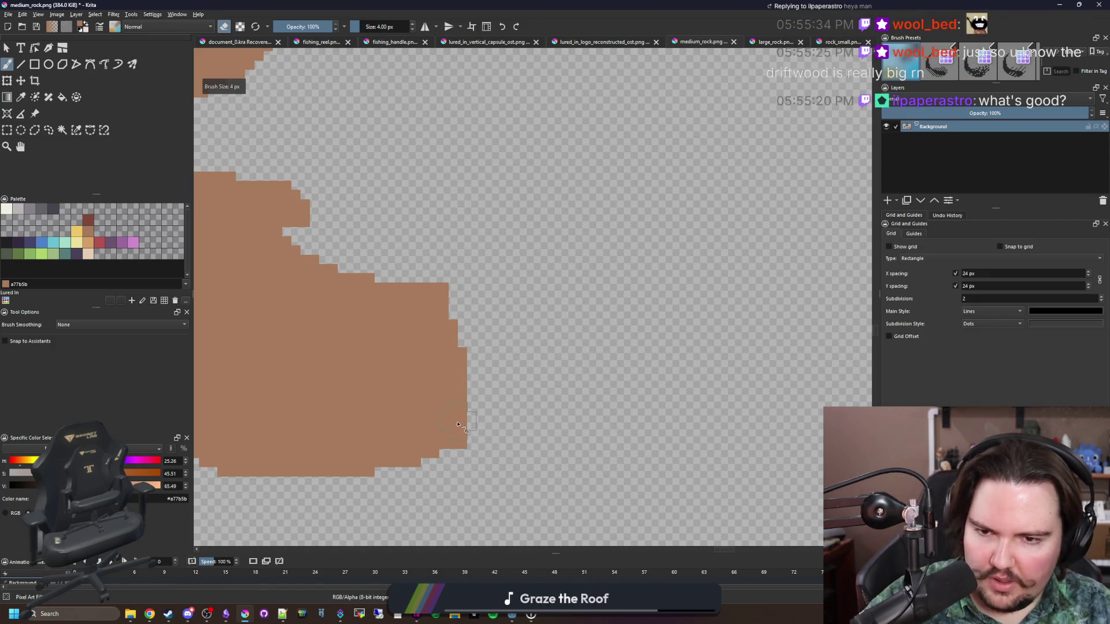
drag(452, 431, 491, 372)
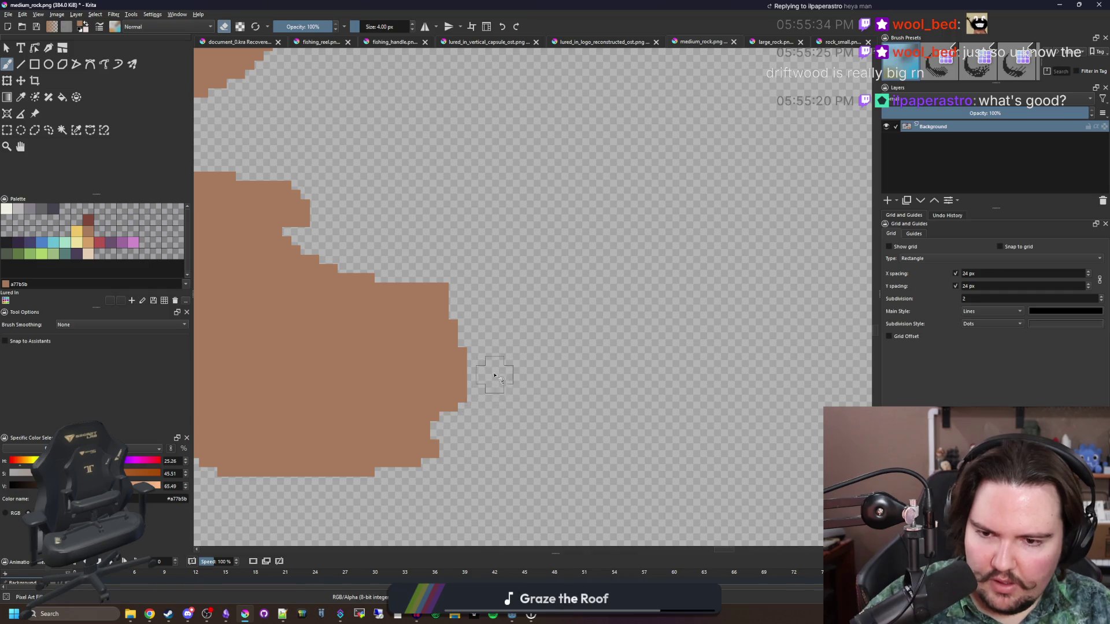
mouse_move(440, 428)
mouse_down()
mouse_move(491, 361)
mouse_move(495, 268)
mouse_move(622, 165)
mouse_up()
mouse_move(474, 361)
mouse_down()
mouse_move(458, 278)
mouse_move(572, 168)
mouse_move(575, 195)
mouse_up()
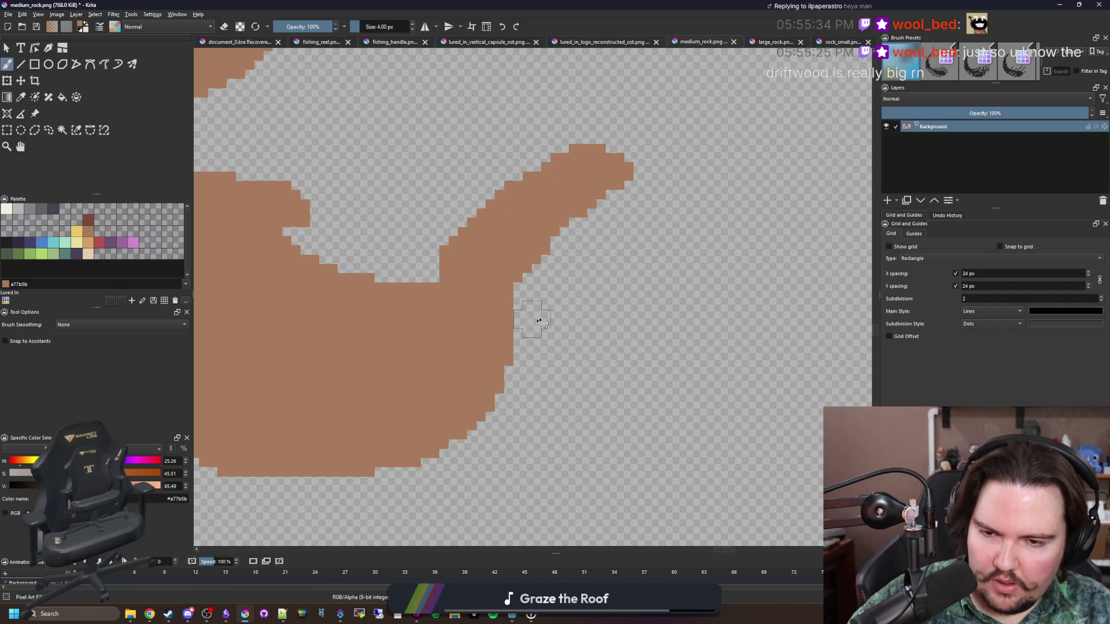
mouse_move(538, 321)
mouse_down()
mouse_move(648, 346)
mouse_move(636, 376)
mouse_move(646, 393)
mouse_move(540, 358)
mouse_up()
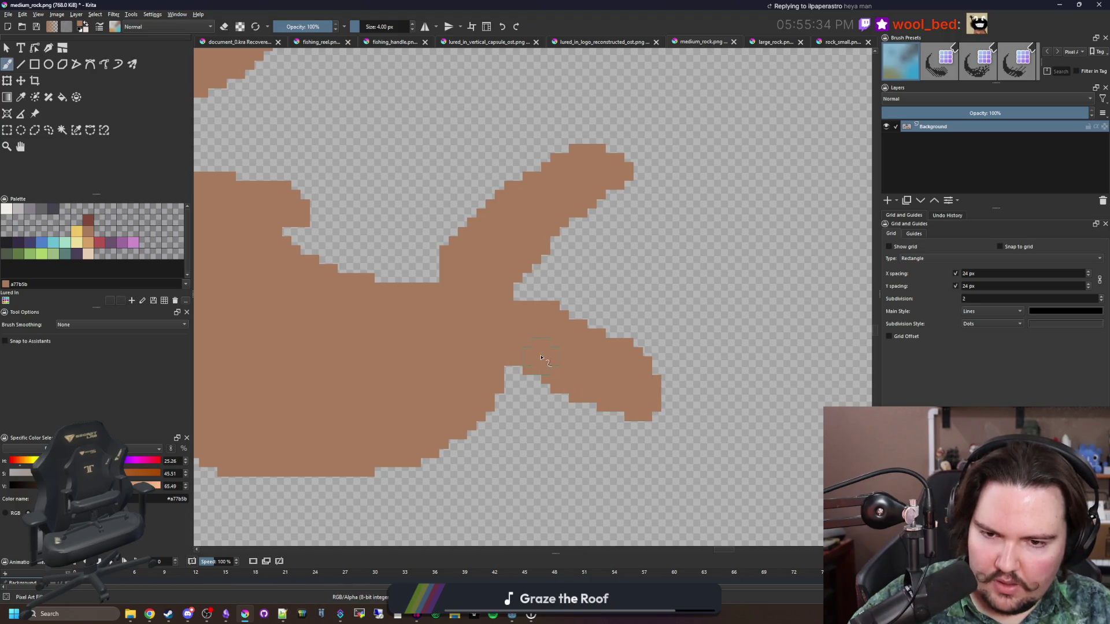
mouse_move(494, 301)
mouse_down()
mouse_move(322, 300)
mouse_move(478, 345)
mouse_up()
scroll(538, 387, down, 4)
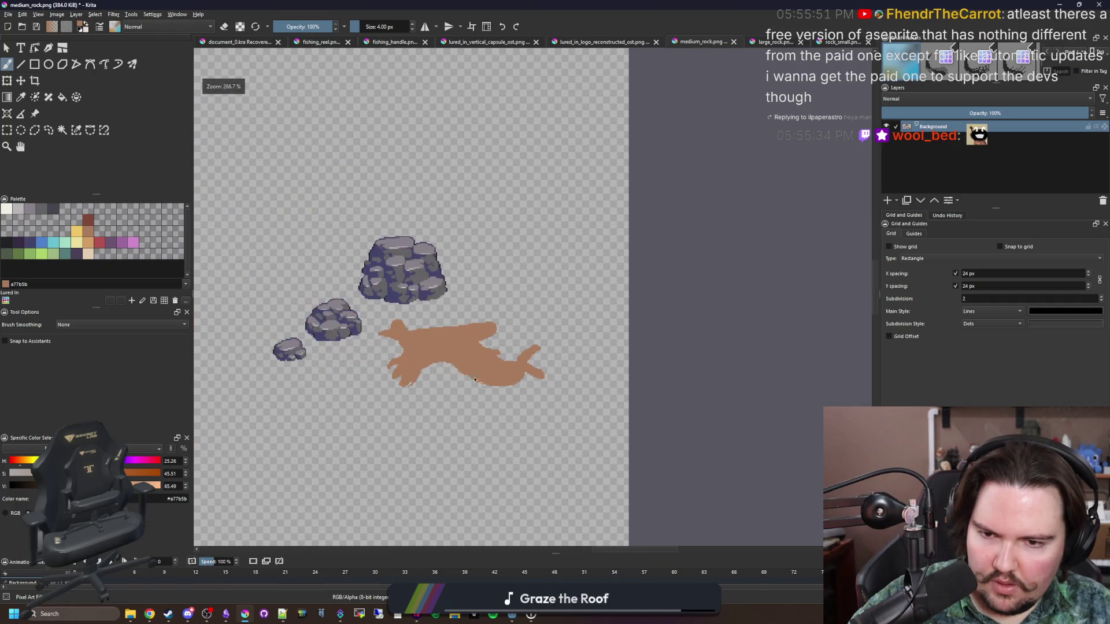
scroll(484, 332, up, 4)
scroll(484, 333, down, 4)
scroll(595, 329, up, 5)
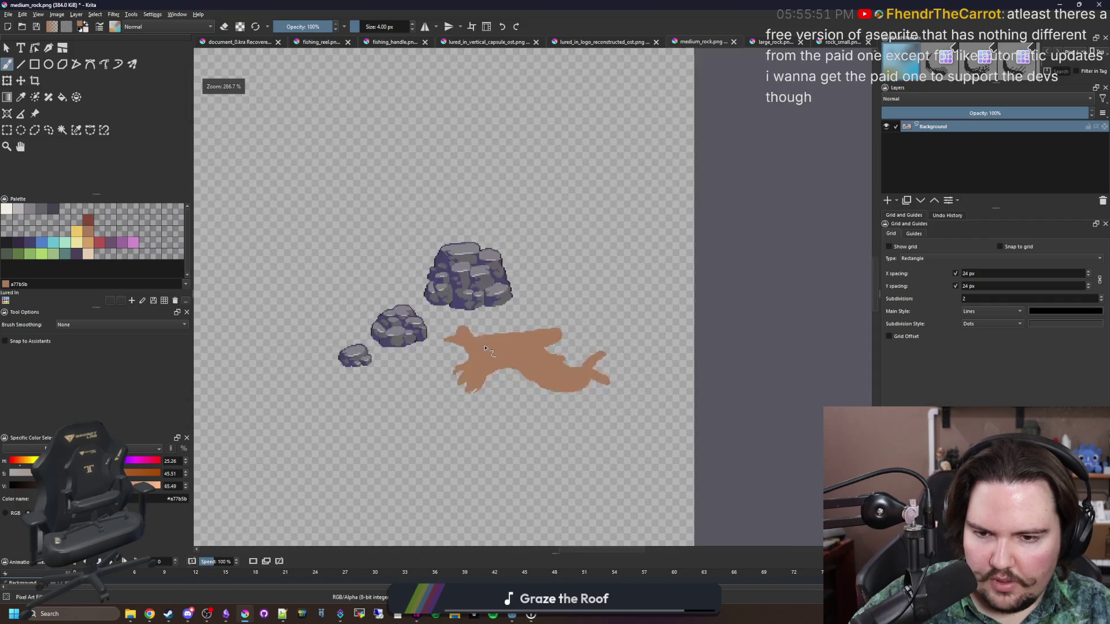
drag(595, 328, 434, 347)
- Add a thin 3 px branch reaching up-right and thicken its base
key(bracketleft)
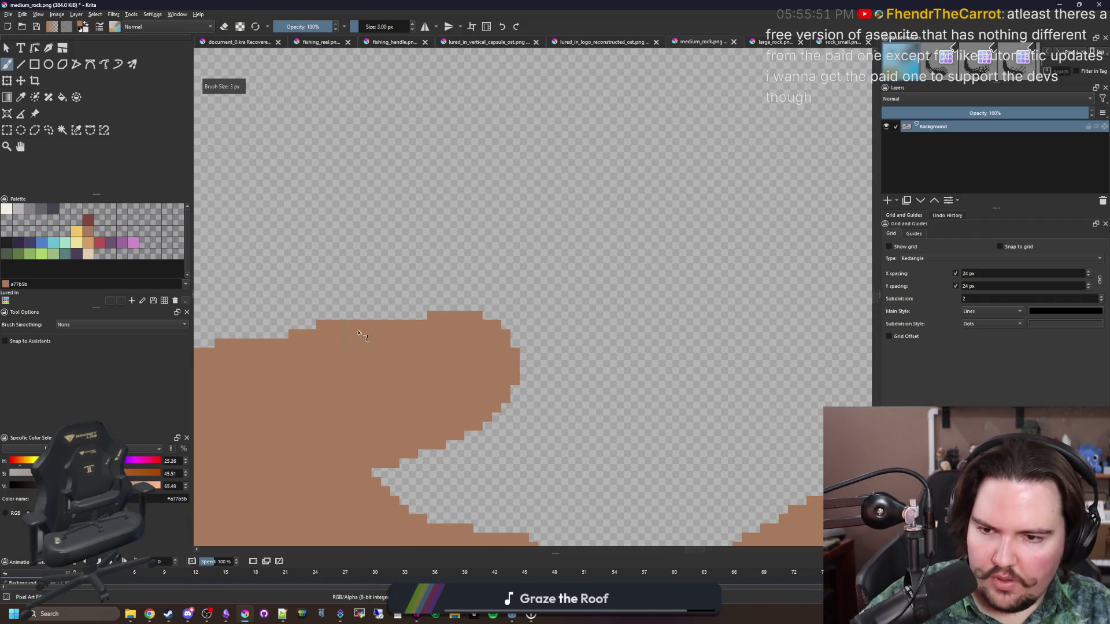
drag(325, 331, 480, 250)
key(bracketright)
key(bracketright)
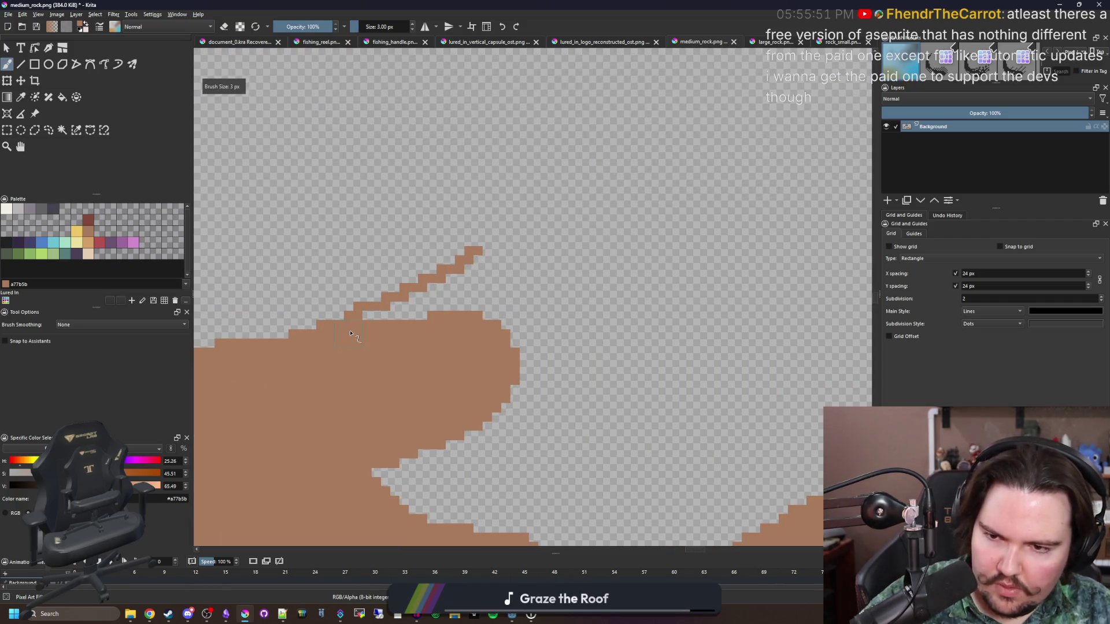
drag(373, 331, 439, 285)
key(bracketleft)
key(bracketleft)
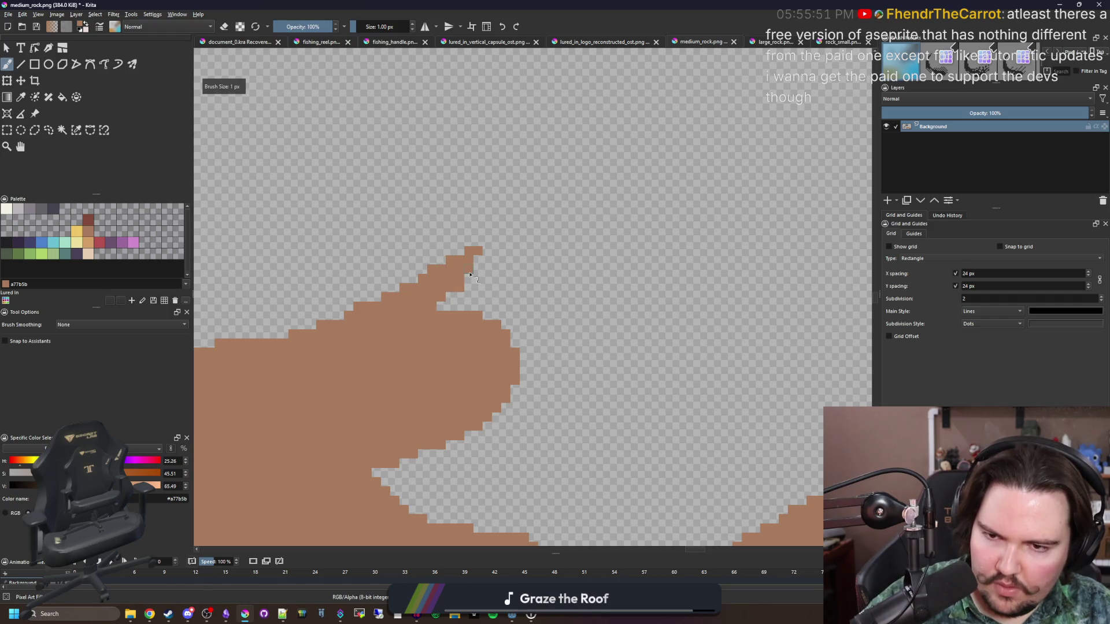
scroll(558, 335, down, 2)
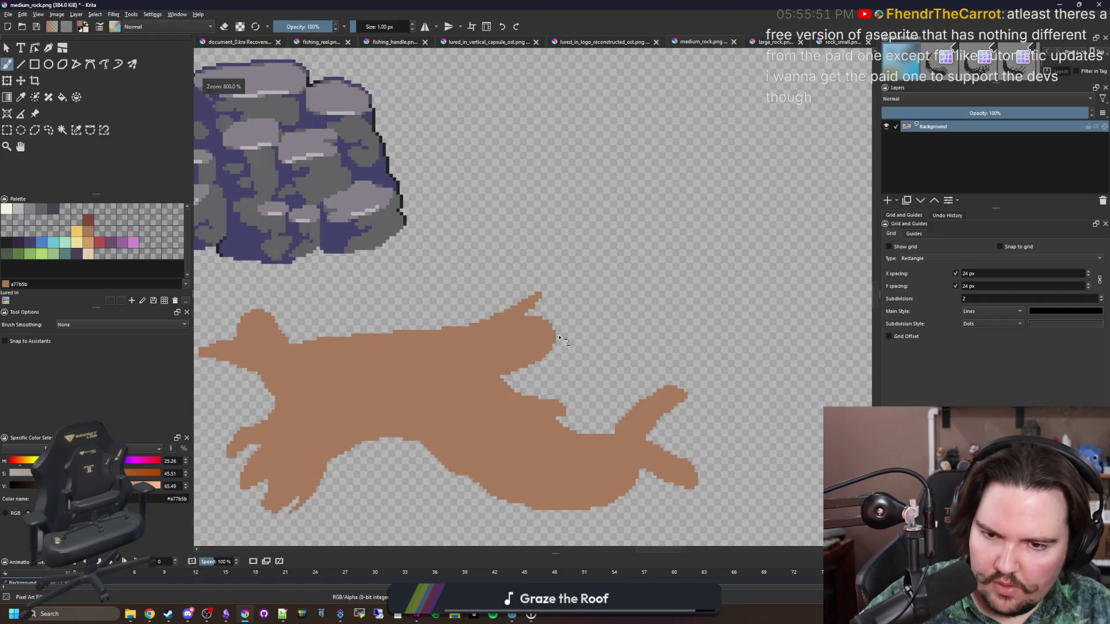
scroll(558, 337, up, 3)
- Erase a notch into the right tip and remove two stray brown pixel blocks
key(e)
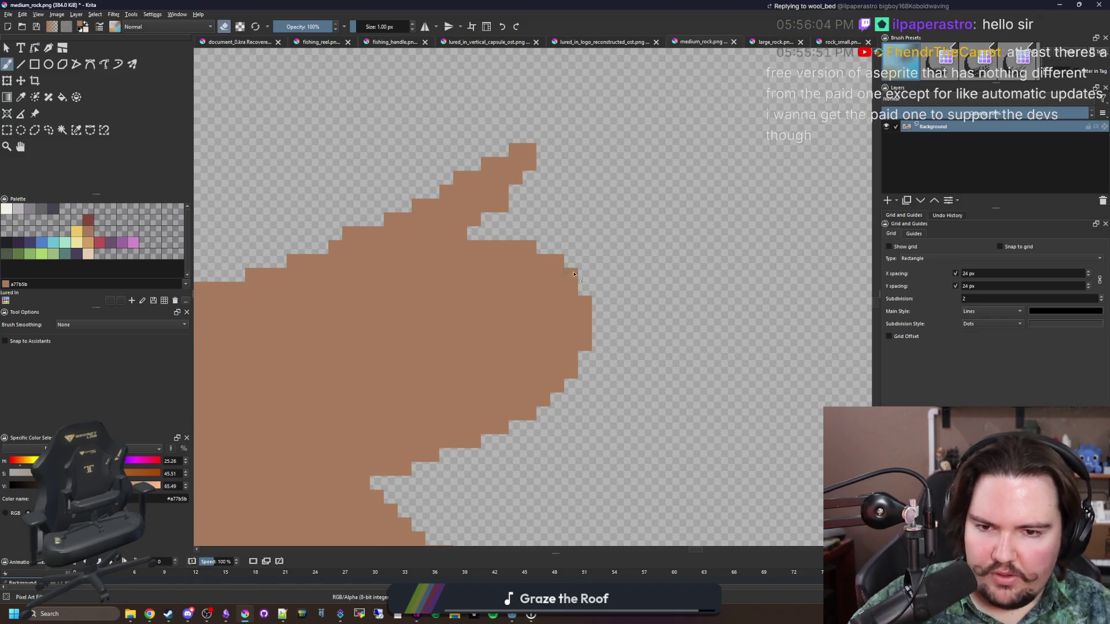
mouse_move(558, 289)
mouse_down()
mouse_move(445, 358)
mouse_move(578, 318)
mouse_move(555, 341)
mouse_move(501, 358)
mouse_up()
mouse_move(578, 285)
mouse_down()
mouse_move(567, 259)
mouse_move(465, 244)
mouse_up()
scroll(494, 301, down, 10)
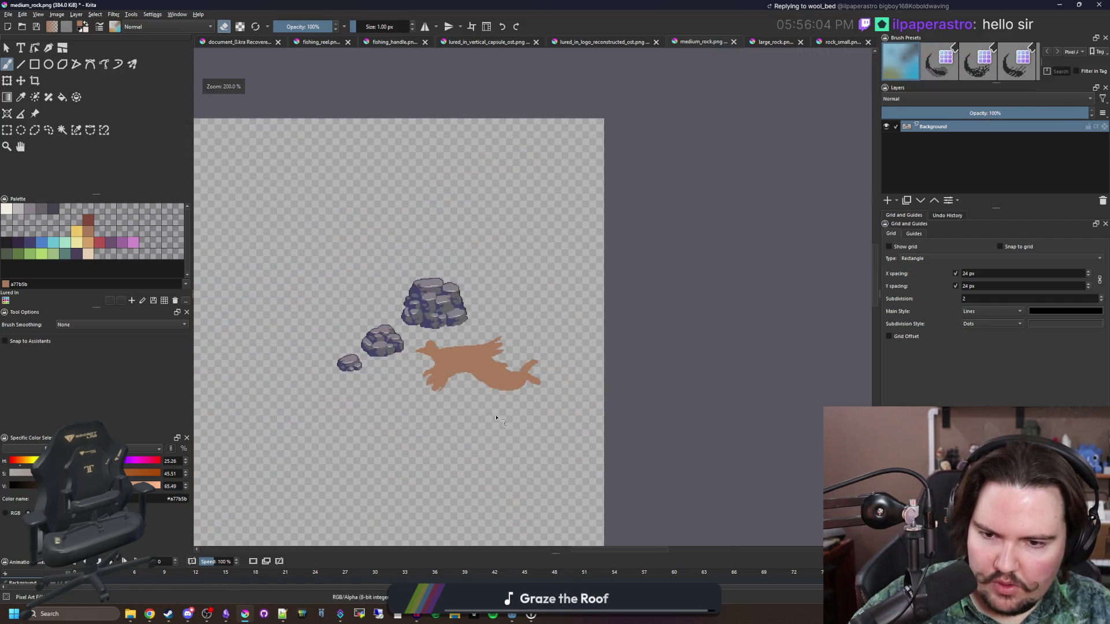
scroll(490, 398, up, 5)
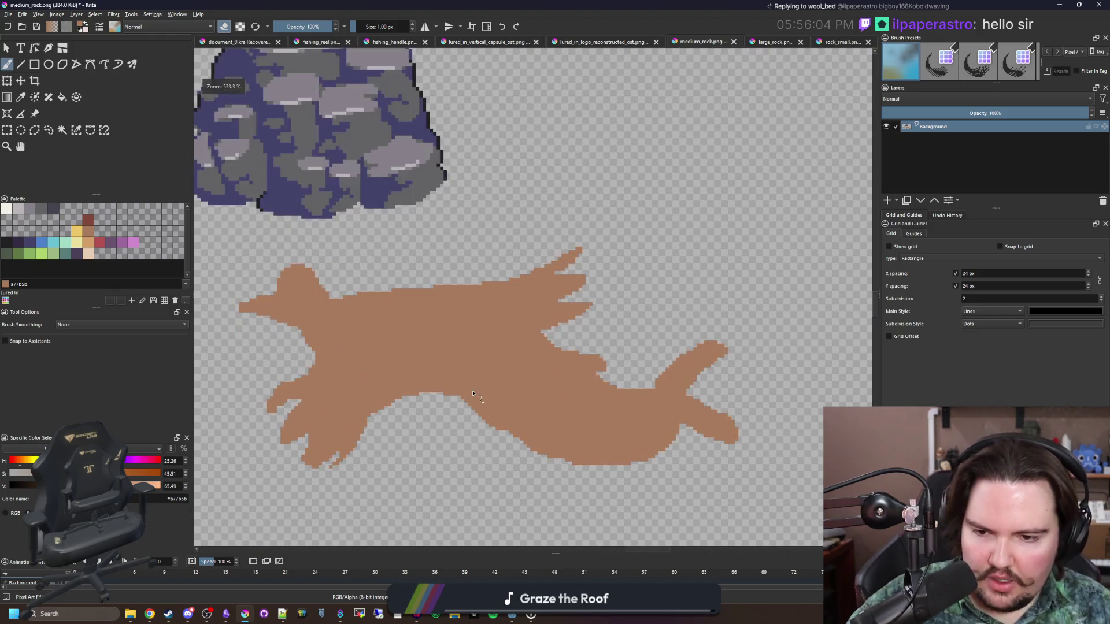
scroll(575, 289, up, 7)
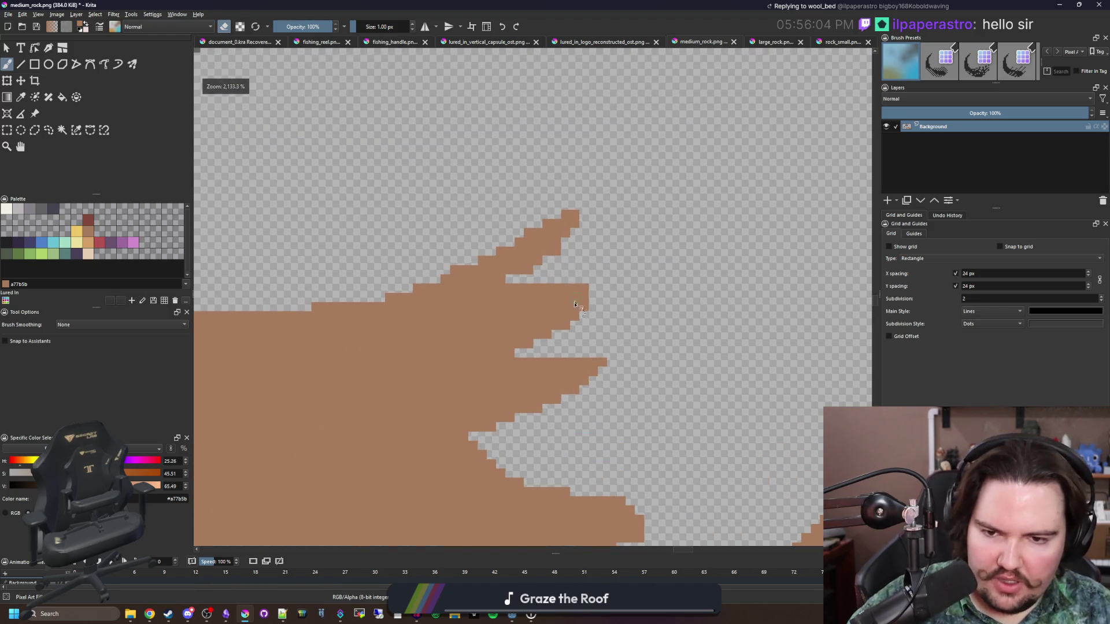
- Paint a brown pixel staircase along the edge to form the curling tail
key(b)
mouse_move(488, 277)
mouse_down()
mouse_move(601, 387)
mouse_move(653, 471)
mouse_move(445, 485)
mouse_move(599, 390)
mouse_move(654, 500)
mouse_move(399, 500)
mouse_move(370, 337)
mouse_move(453, 338)
mouse_up()
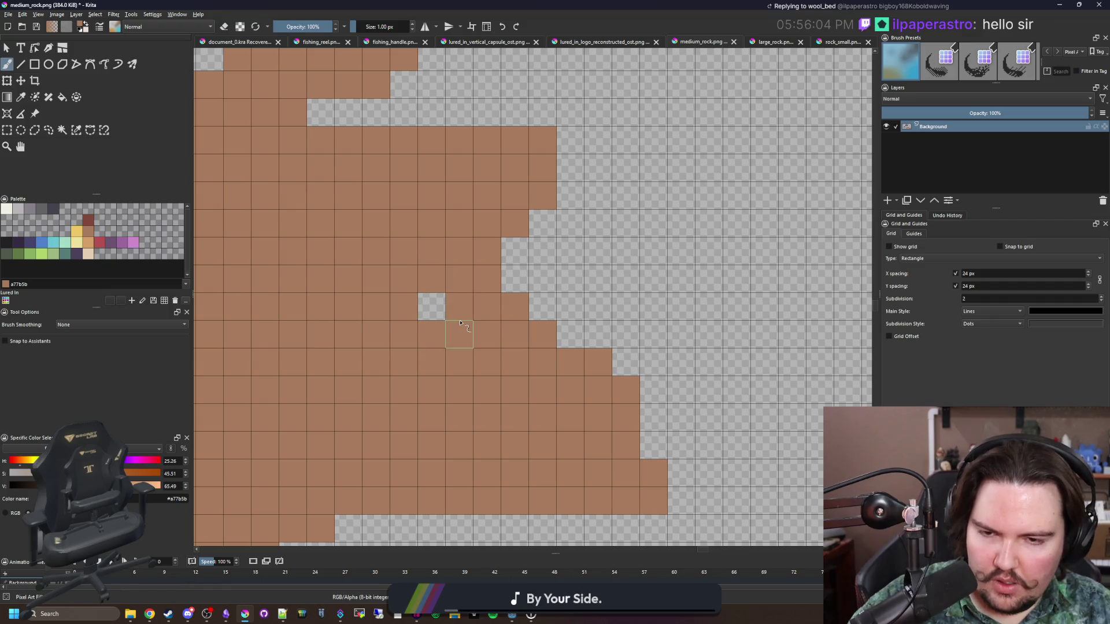
scroll(463, 335, down, 10)
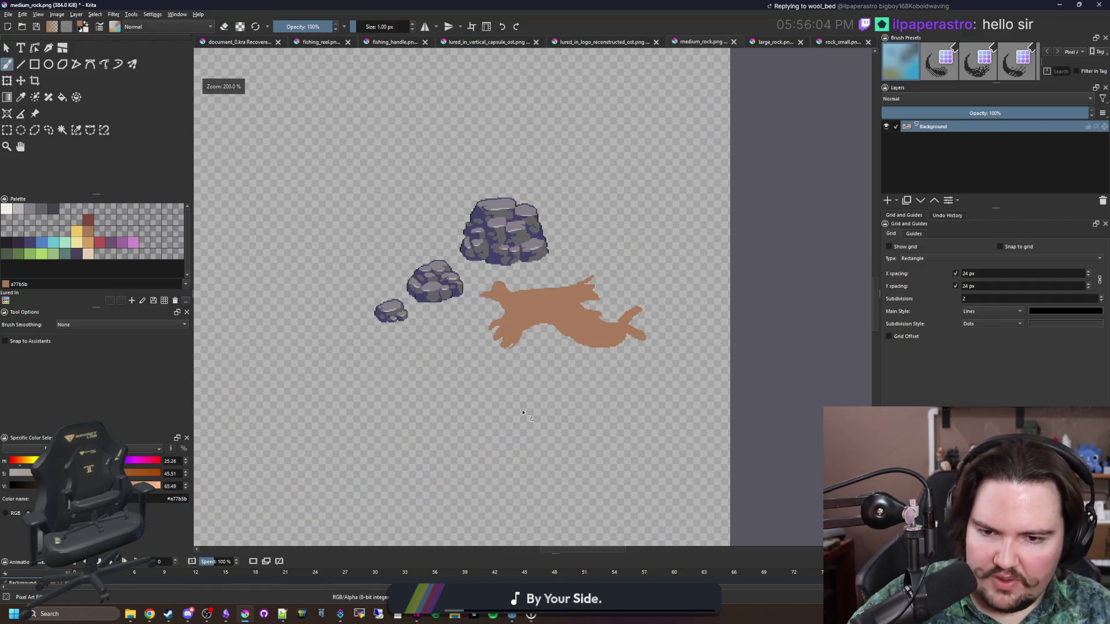
scroll(544, 313, up, 5)
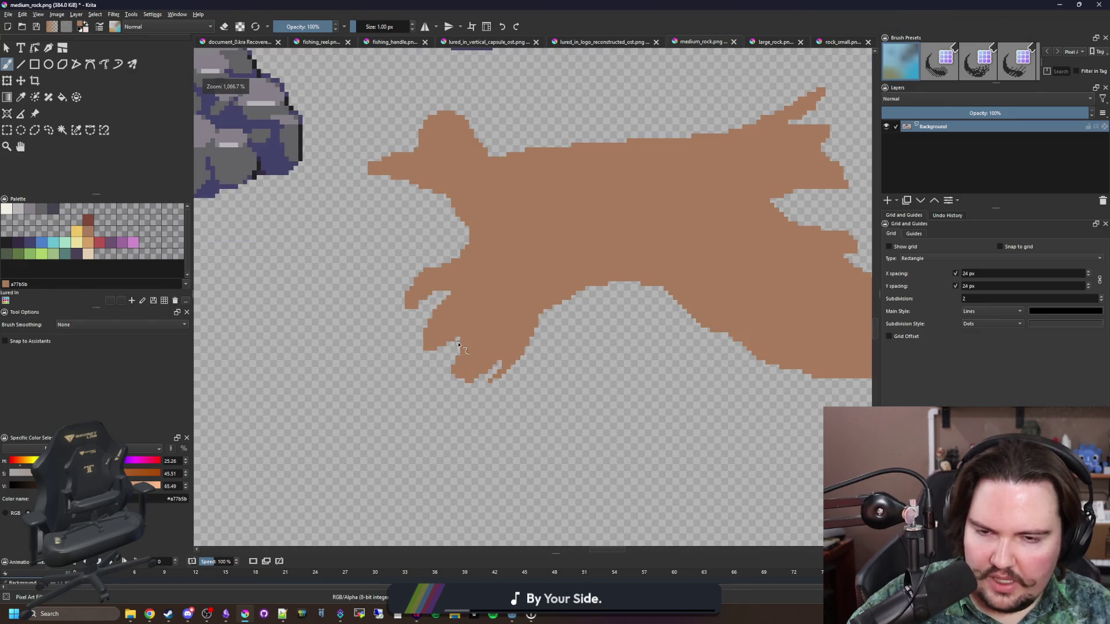
scroll(458, 346, down, 5)
scroll(565, 281, up, 4)
scroll(485, 318, up, 1)
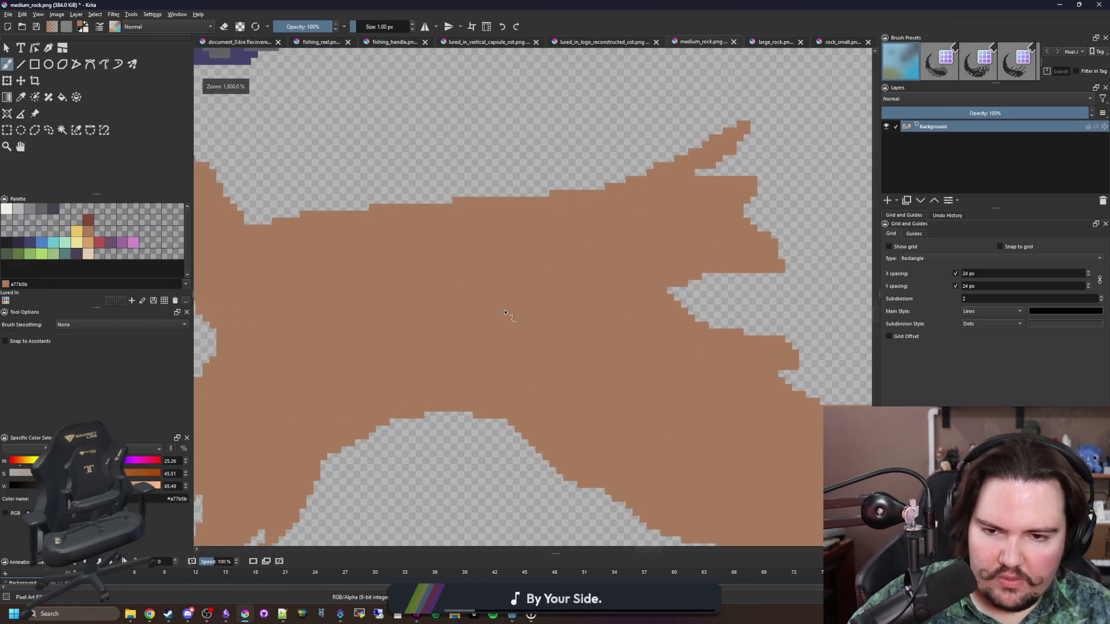
scroll(497, 316, down, 3)
scroll(526, 317, up, 1)
scroll(530, 315, down, 2)
scroll(530, 316, down, 1)
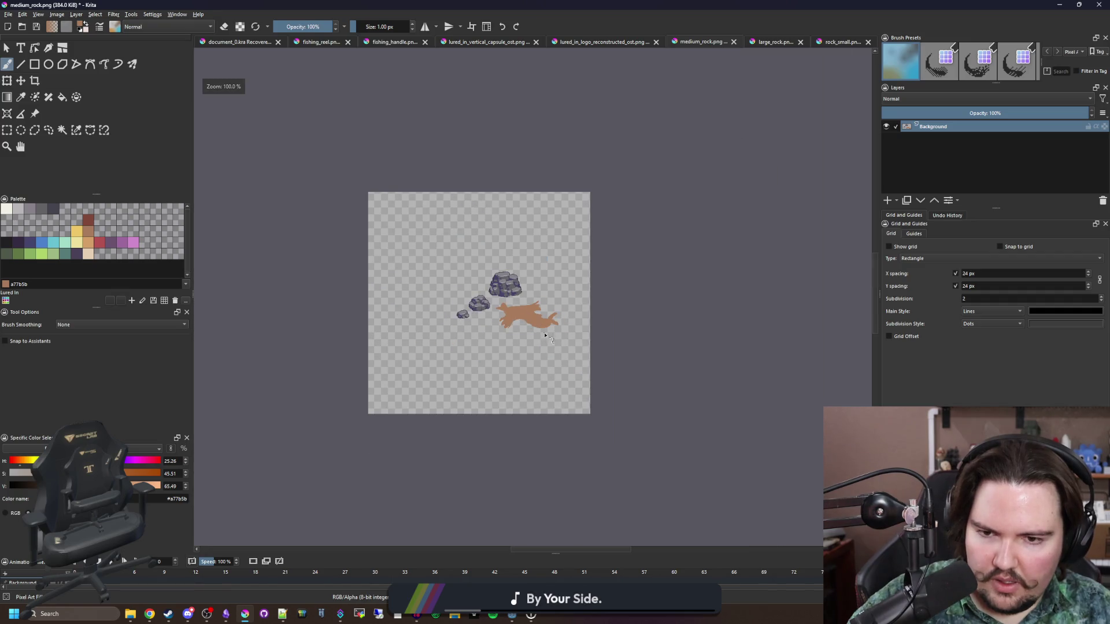
scroll(527, 316, up, 5)
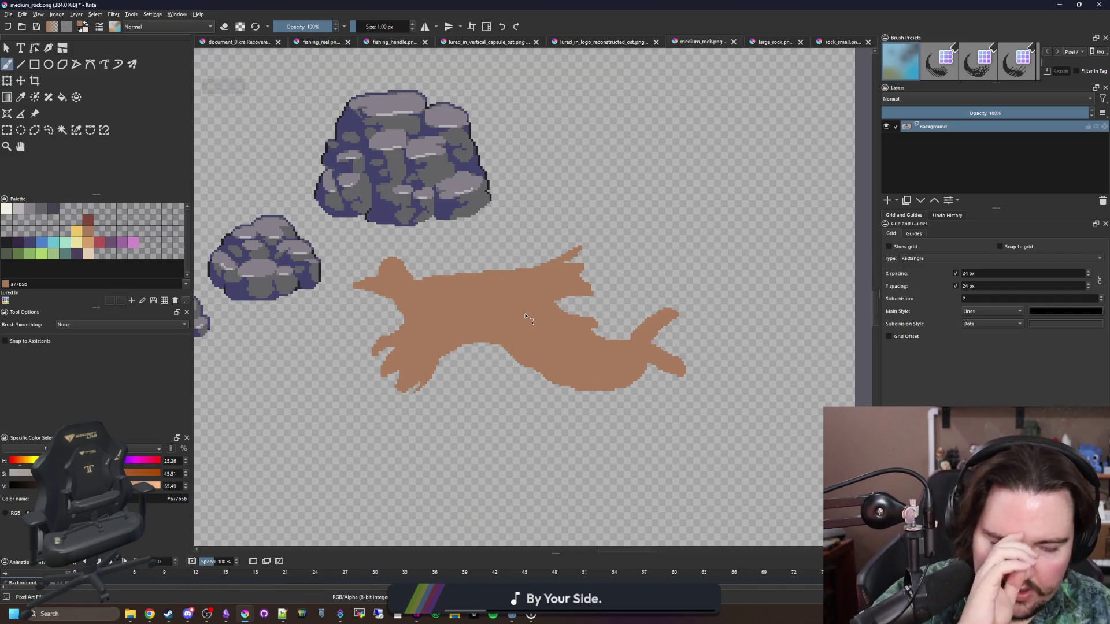
scroll(481, 324, up, 1)
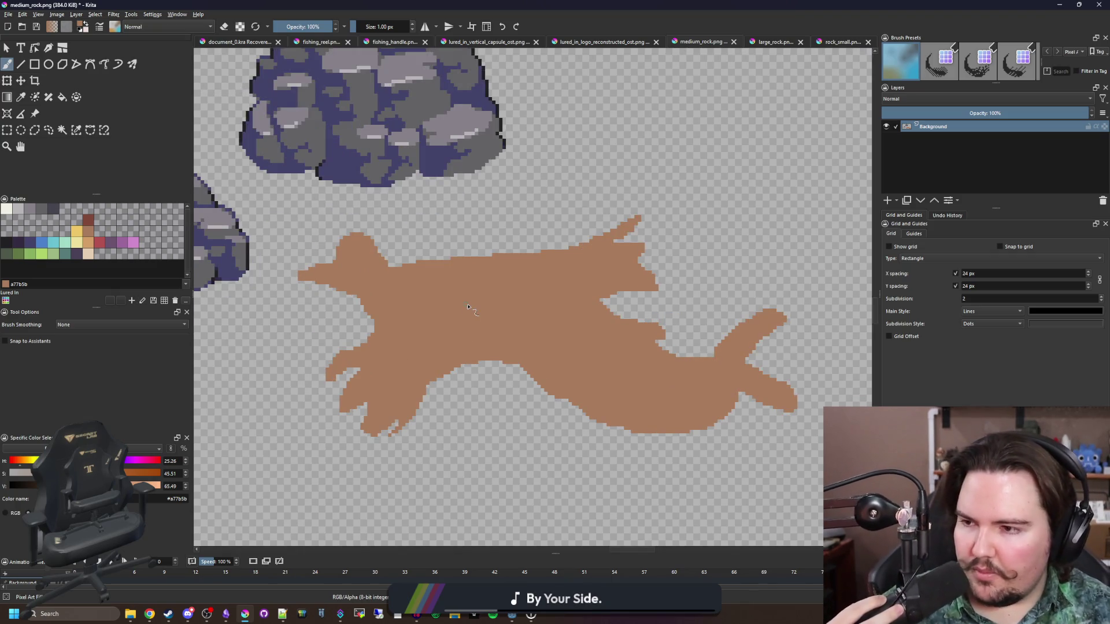
scroll(589, 366, down, 1)
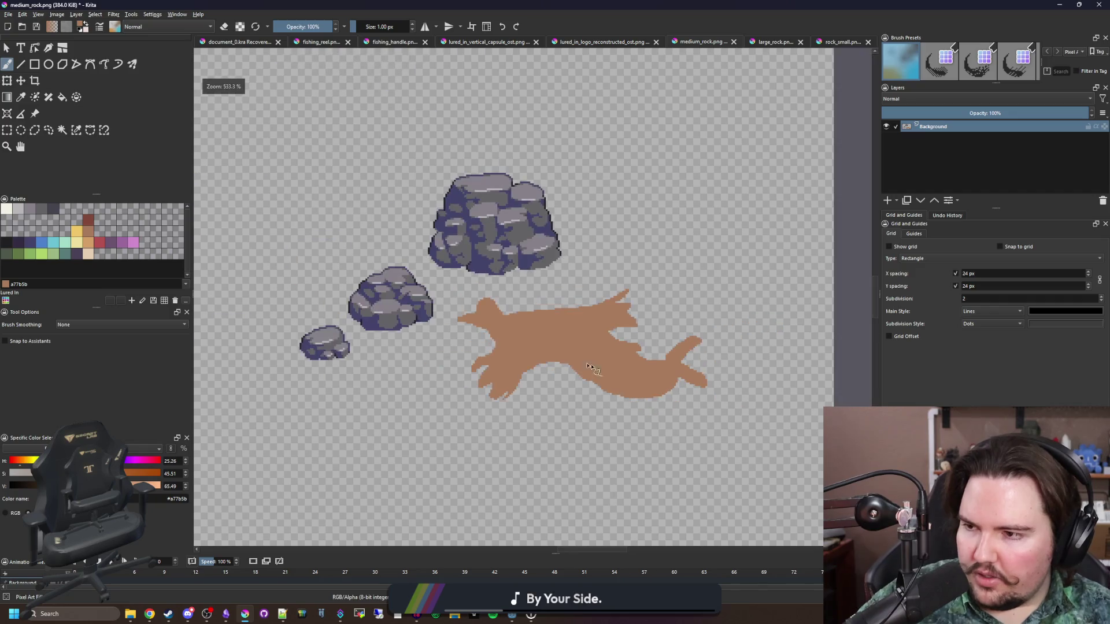
scroll(628, 346, up, 1)
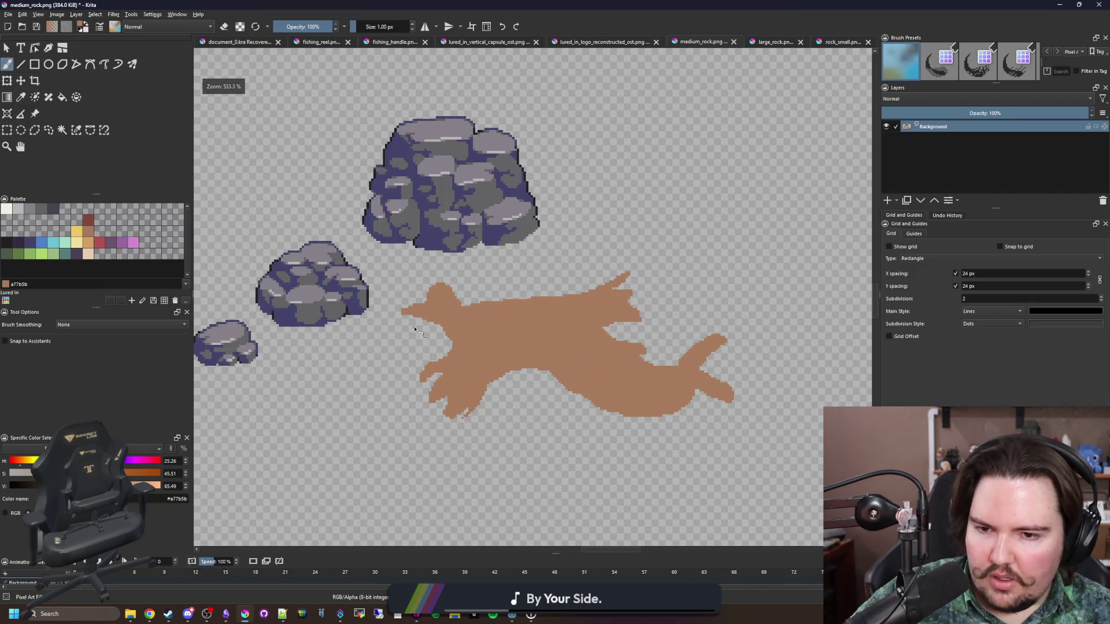
click(7, 129)
scroll(539, 295, down, 2)
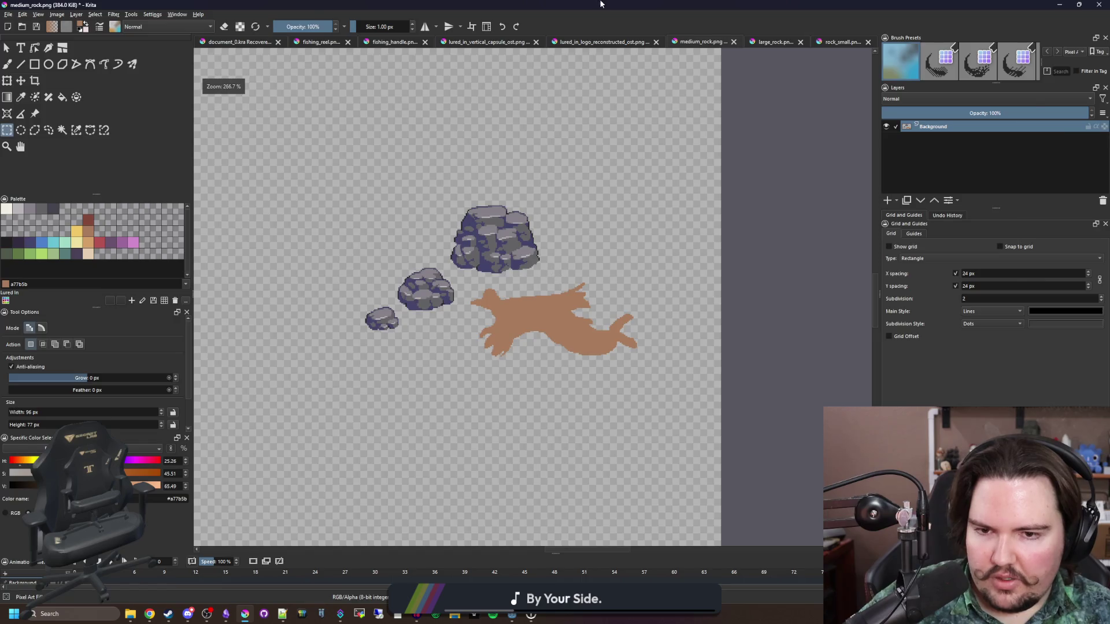
scroll(521, 350, up, 2)
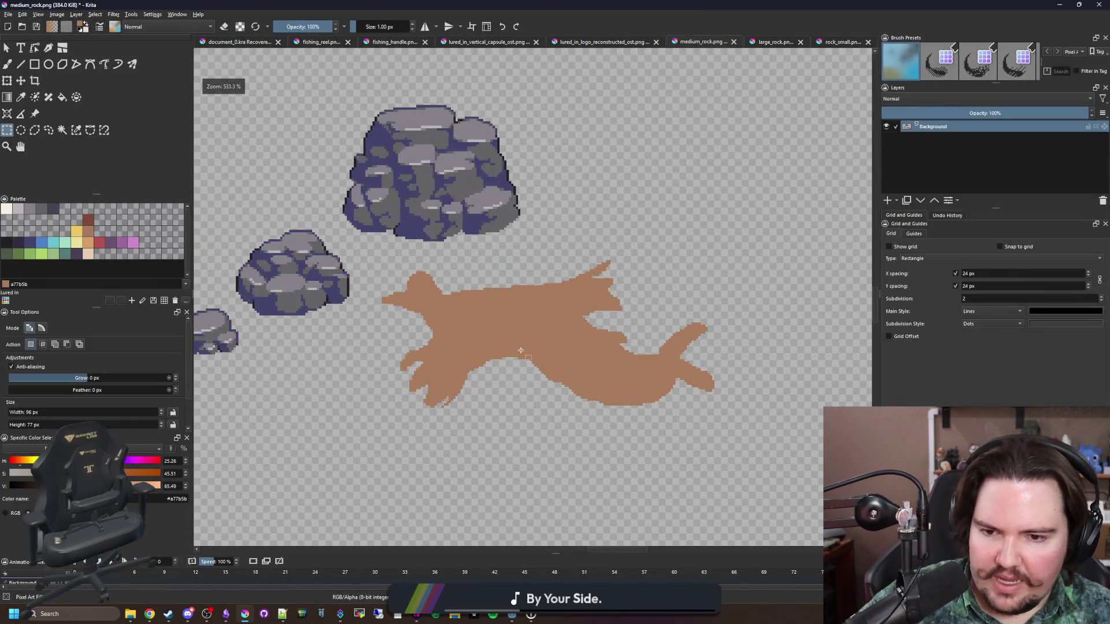
scroll(521, 350, up, 1)
scroll(520, 347, down, 2)
- Run the game project from Godot's game view to preview, then return to Krita
key(alt+Tab)
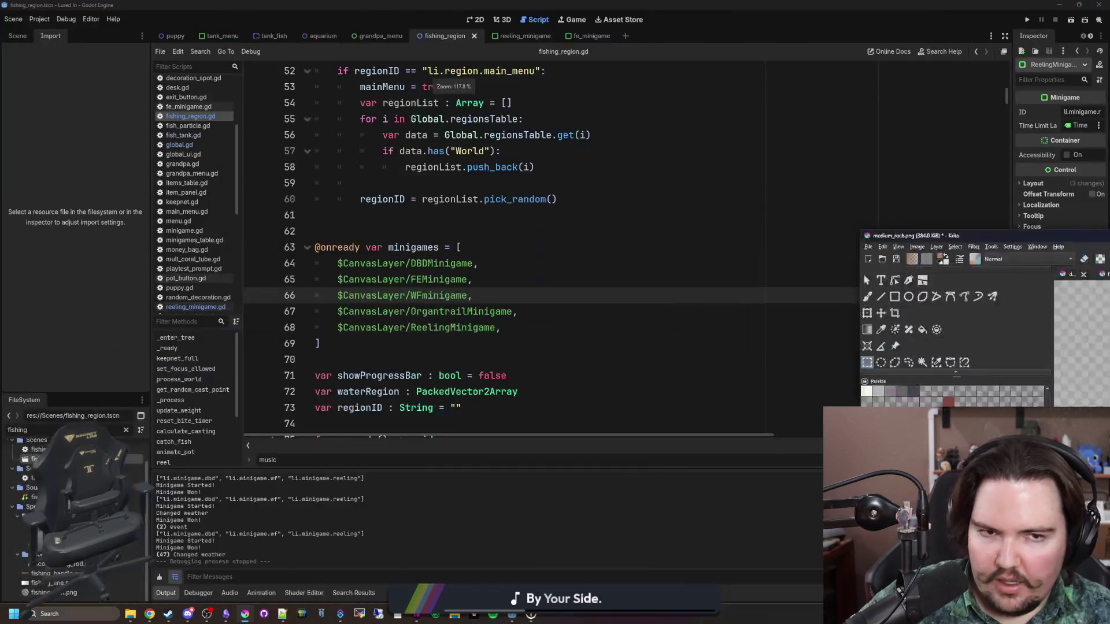
click(570, 20)
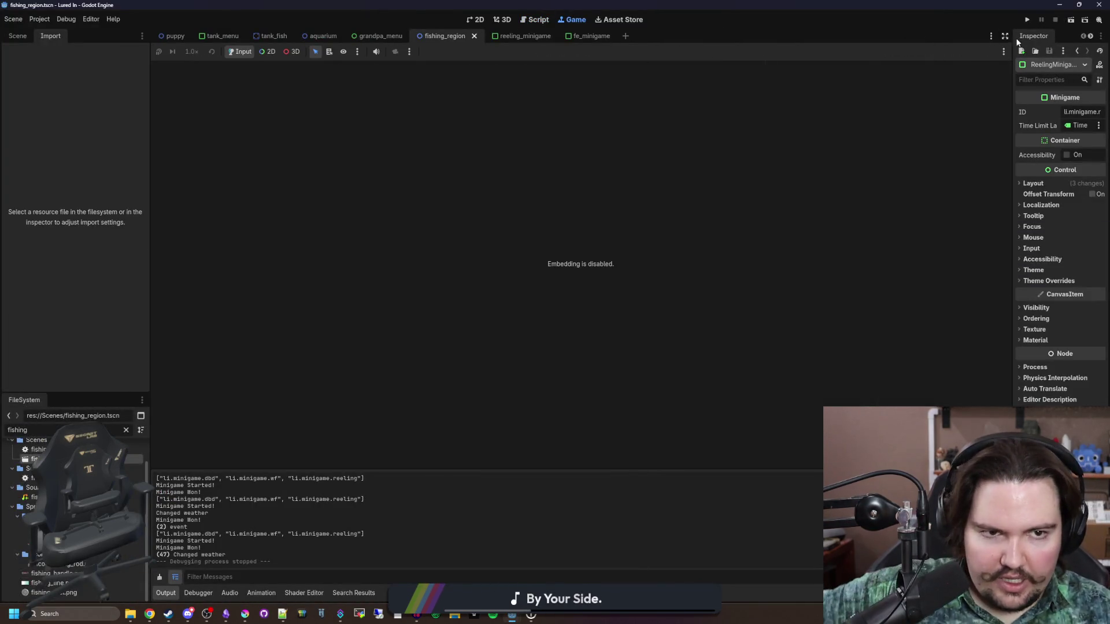
click(1032, 20)
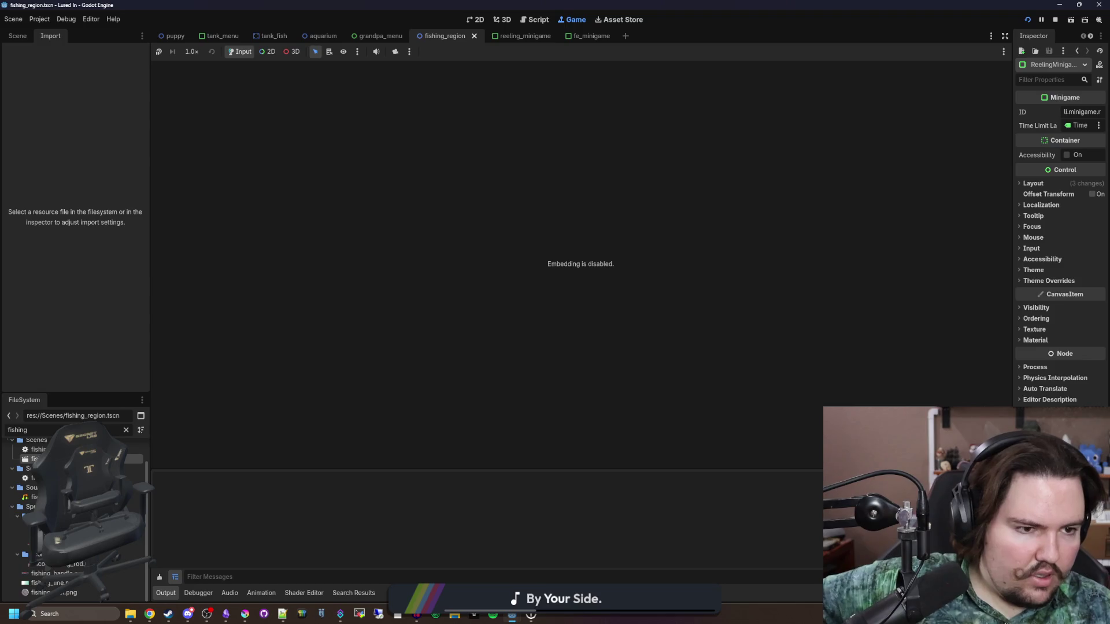
key(alt+Tab)
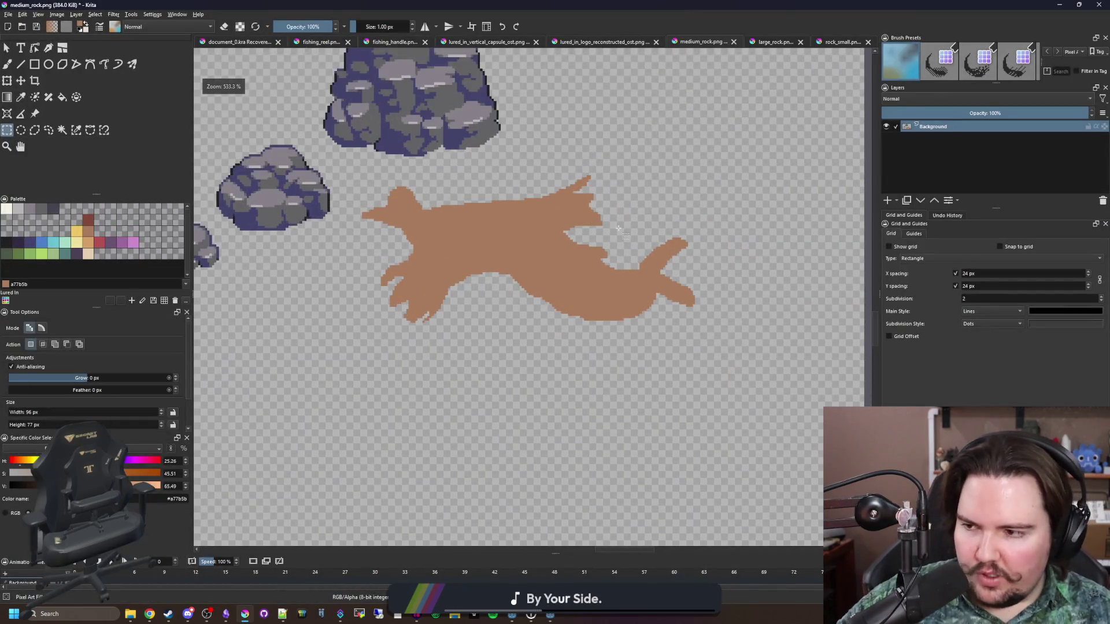
- Erase stray pixels along the shape's edge and fill the edge gap with brown
scroll(411, 319, up, 15)
key(b)
key(e)
mouse_move(411, 319)
mouse_down()
mouse_move(463, 272)
mouse_move(470, 280)
mouse_up()
key(e)
mouse_move(497, 209)
mouse_down()
mouse_move(501, 256)
mouse_move(532, 235)
mouse_move(578, 255)
mouse_move(597, 173)
mouse_up()
scroll(403, 323, down, 5)
scroll(403, 322, down, 5)
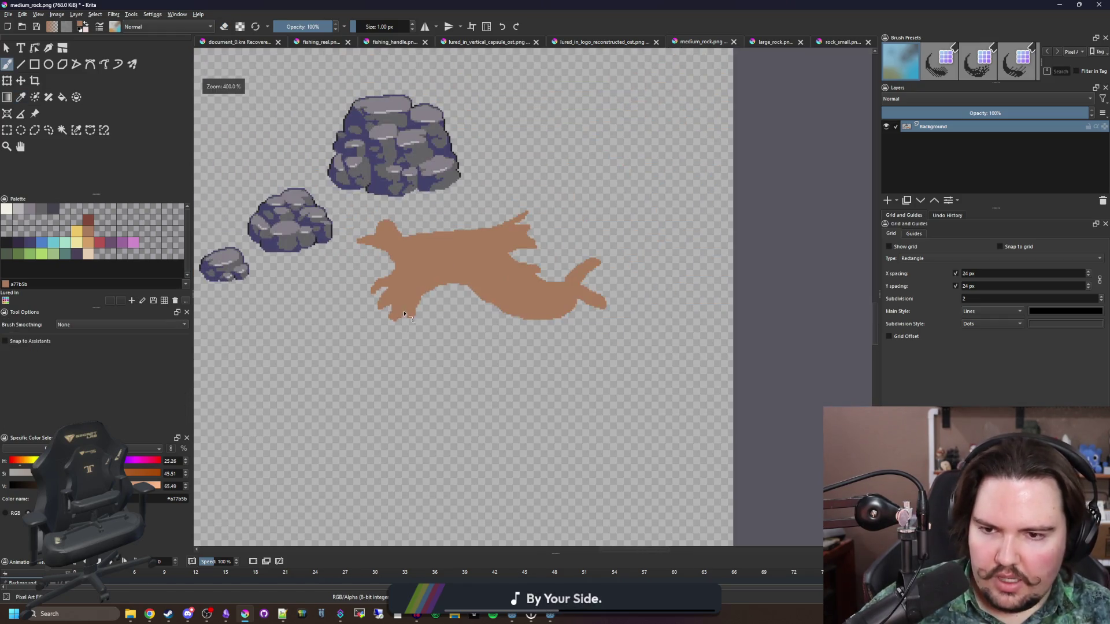
scroll(421, 276, up, 3)
scroll(367, 338, down, 3)
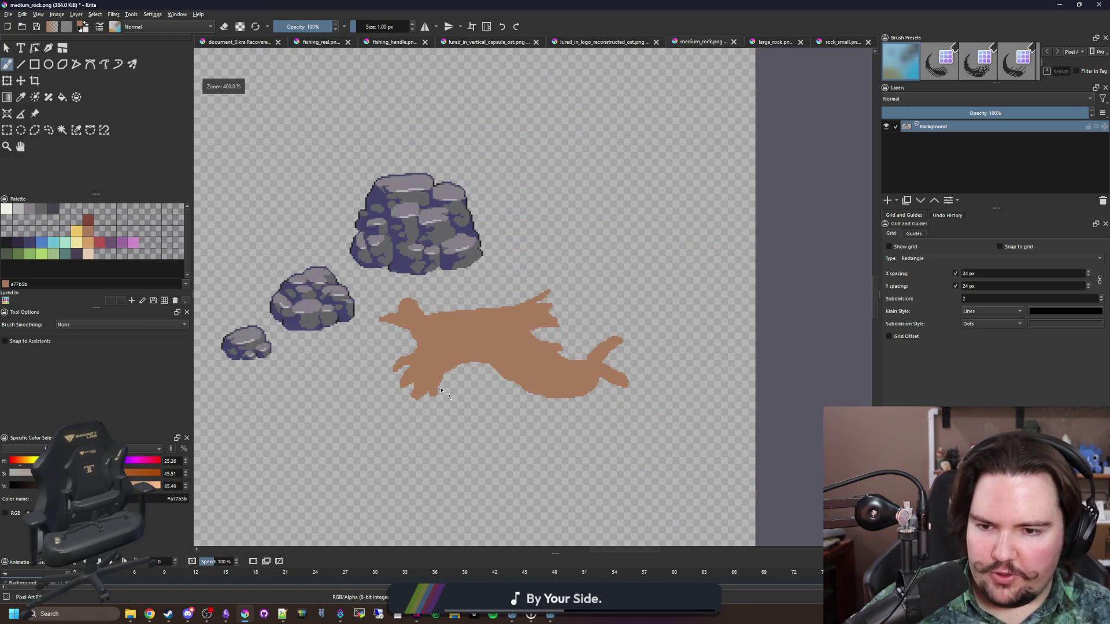
scroll(441, 391, up, 2)
- Test the game in Godot with F5, then draw a rectangular selection around the driftwood
key(alt+Tab)
key(F5)
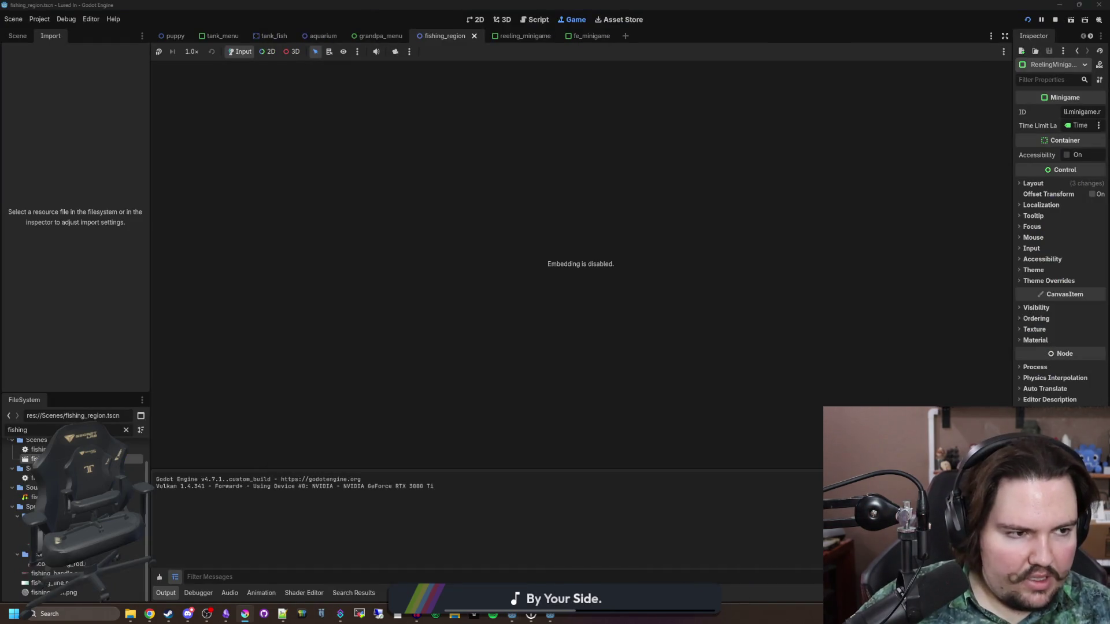
key(alt+Tab)
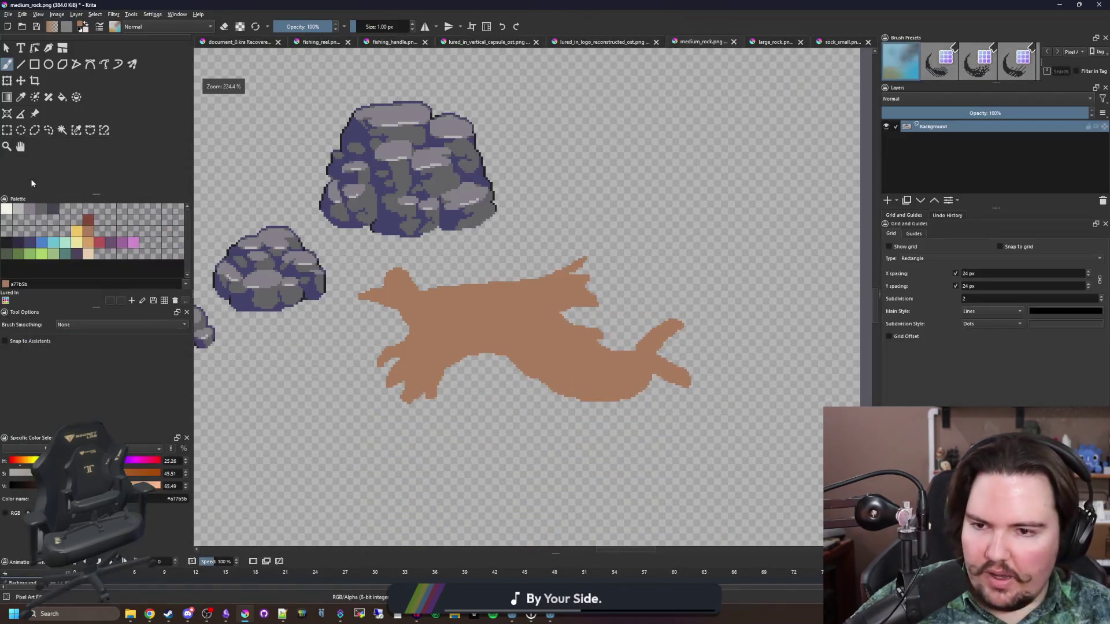
mouse_move(358, 450)
mouse_down()
mouse_move(649, 302)
mouse_move(719, 252)
mouse_up()
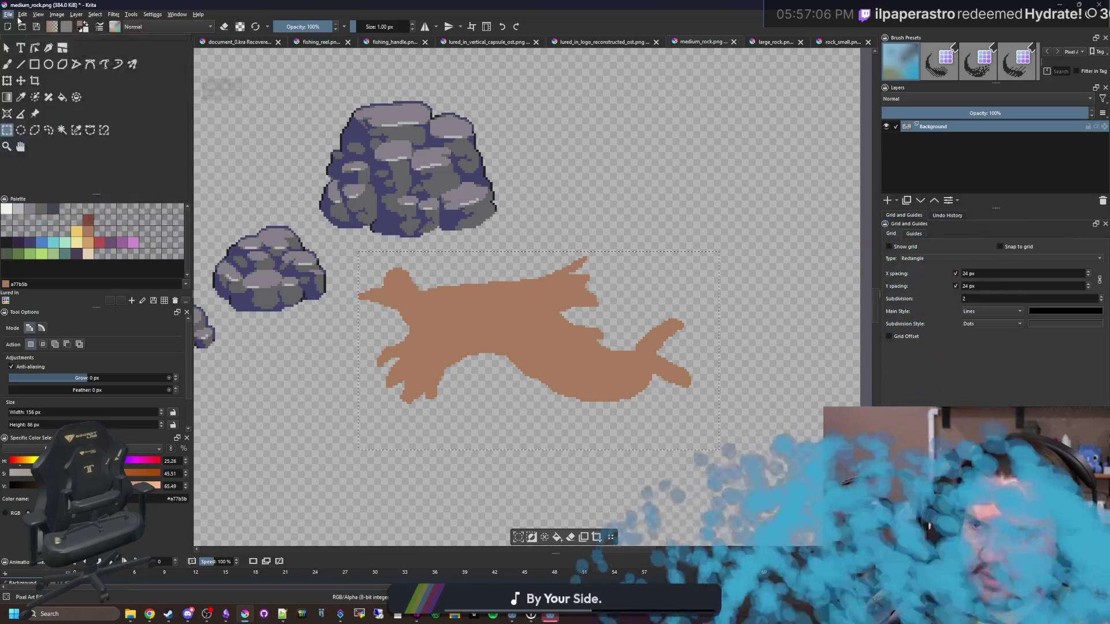
- Copy the selected driftwood and create a new image from the clipboard
click(8, 14)
click(34, 60)
key(ctrl+n)
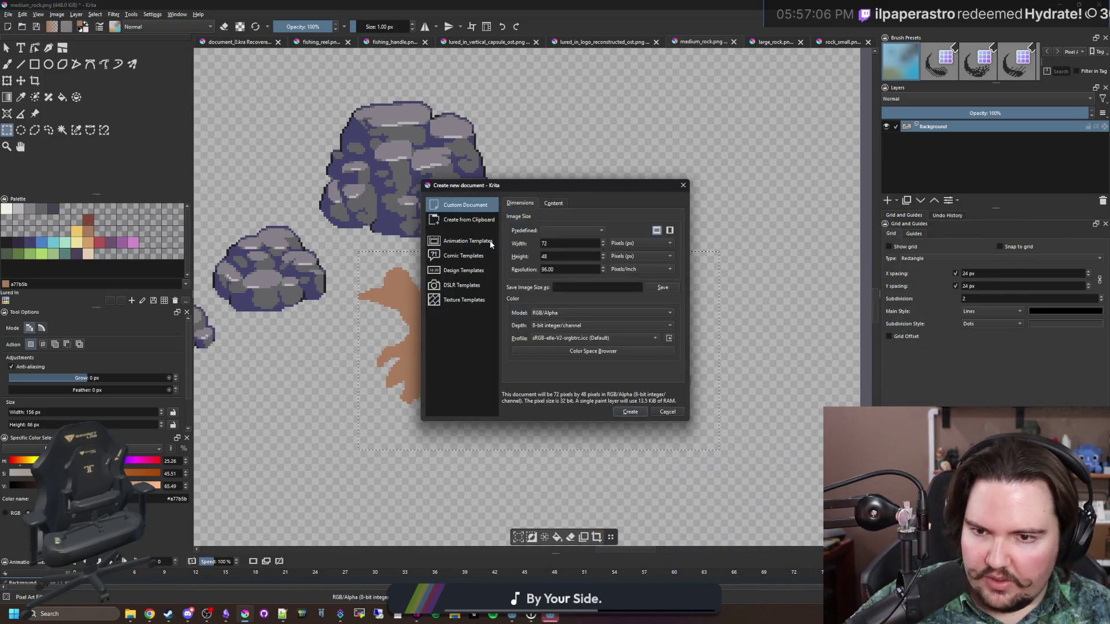
click(639, 411)
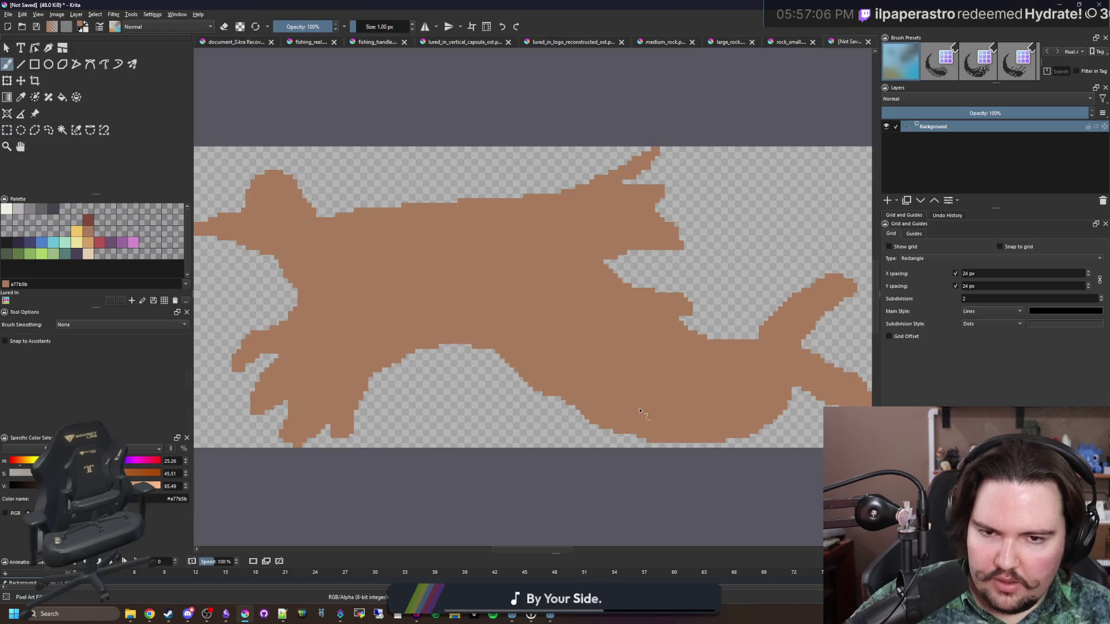
- Save the new image as PNG driftwood_large.png in the lured-in/Sprites folder
click(8, 15)
click(34, 71)
text(driftwood_la)
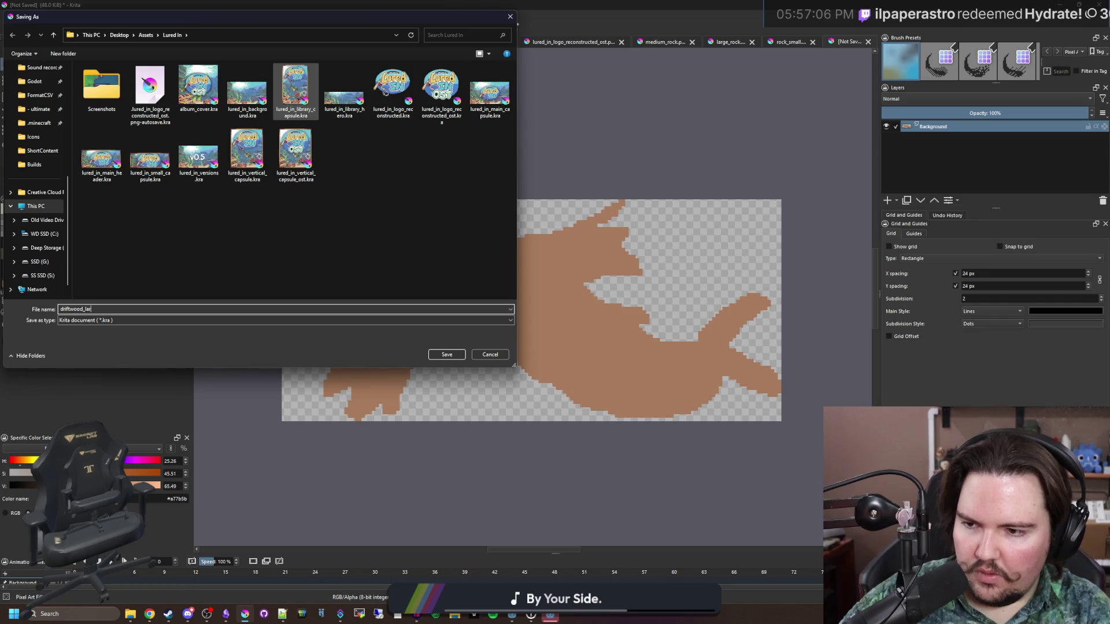
text(ge)
scroll(49, 244, up, 5)
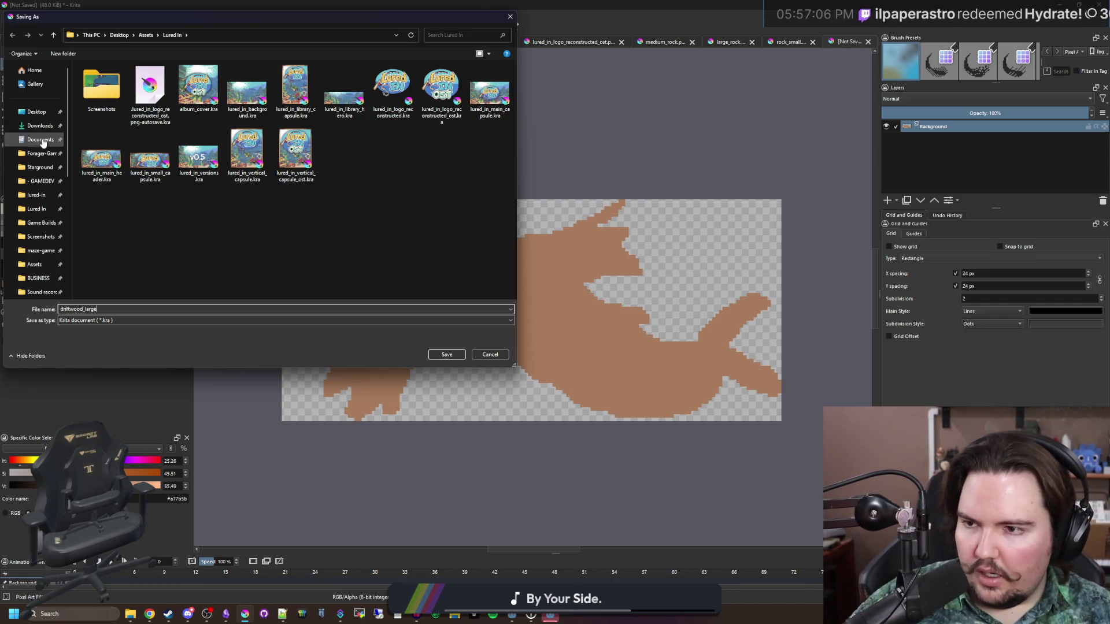
click(40, 197)
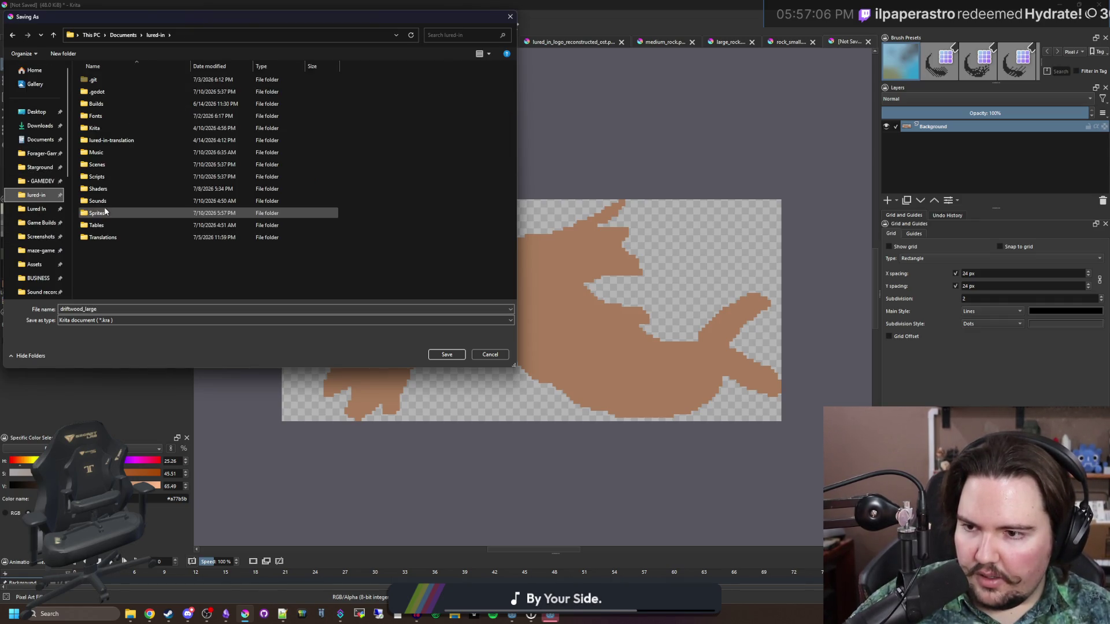
double_click(99, 213)
click(120, 320)
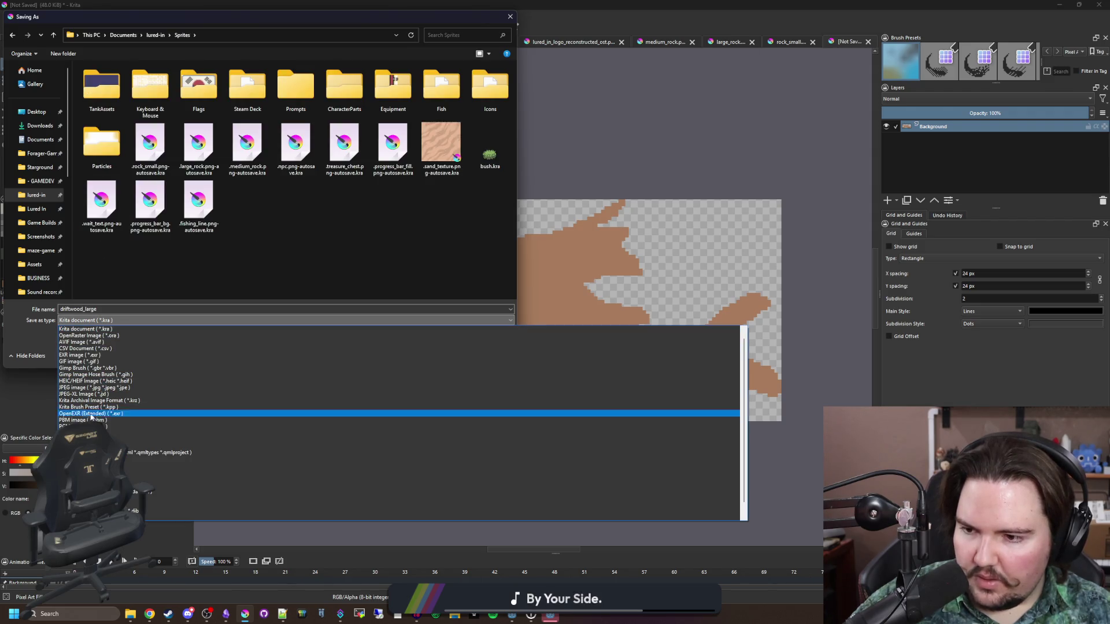
click(104, 432)
click(448, 355)
click(603, 389)
key(alt+Tab)
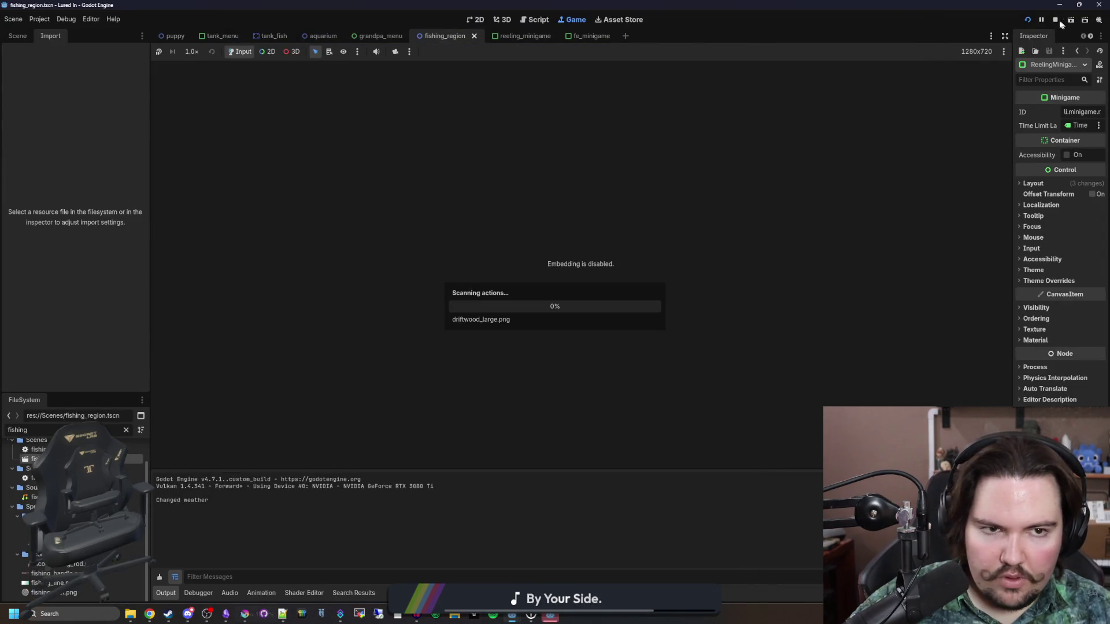
- Stop the running game and open decorations_table.gd via the FileSystem filter 'decorations'
click(1056, 20)
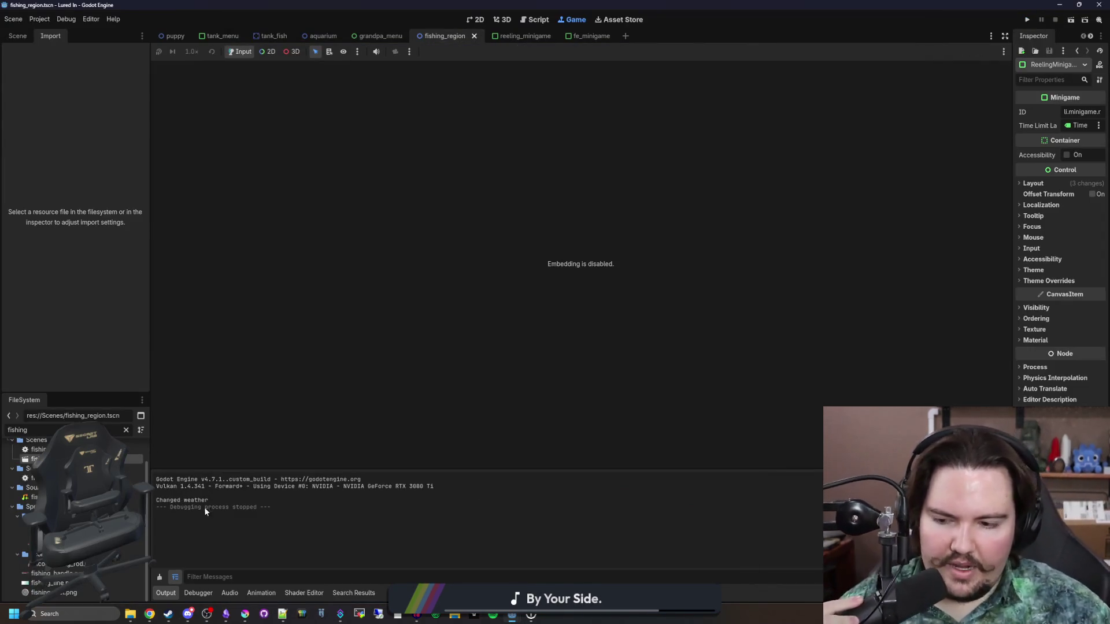
click(126, 430)
text(decorations)
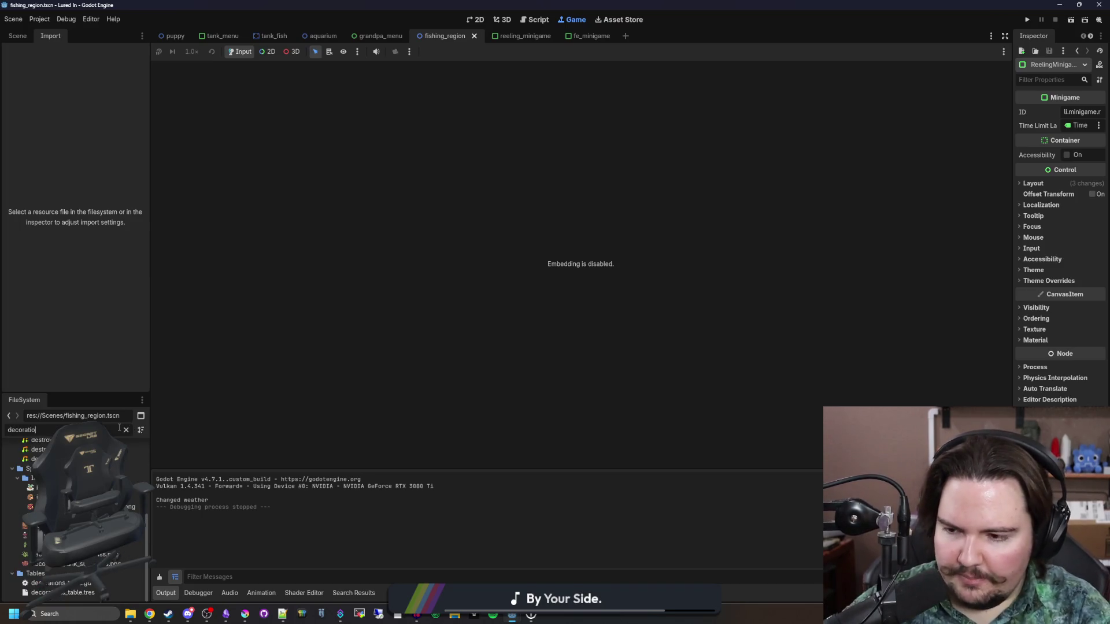
double_click(23, 517)
- Find the large_rock entry, paste a copy below it, and rename its key to large_driftwood
key(ctrl+f)
text(large_rock)
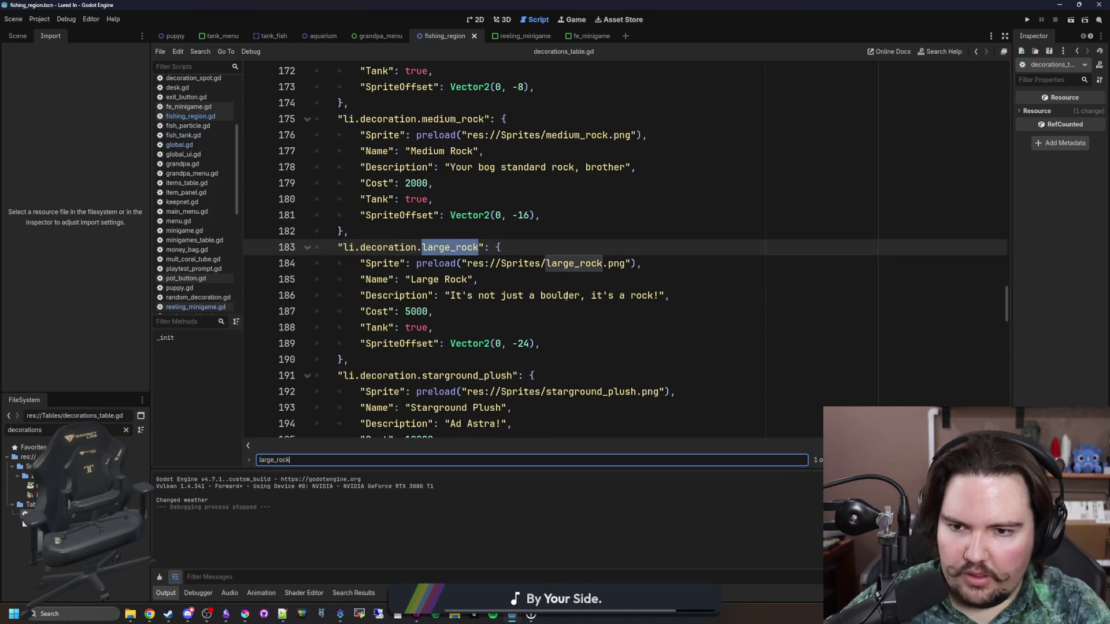
drag(405, 361, 262, 247)
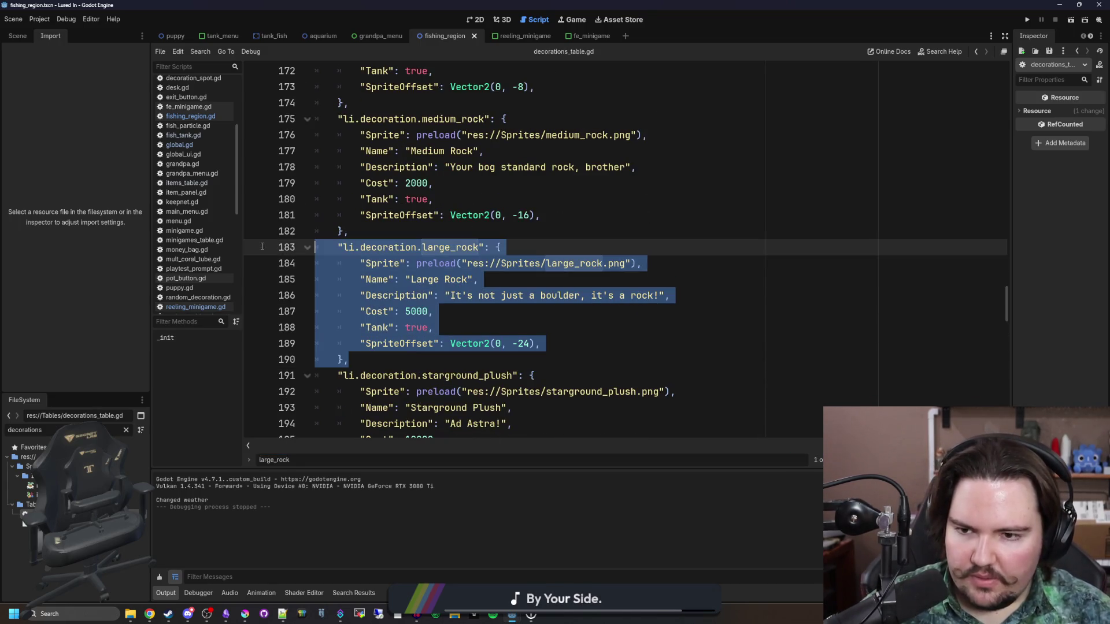
click(416, 363)
scroll(385, 352, down, 2)
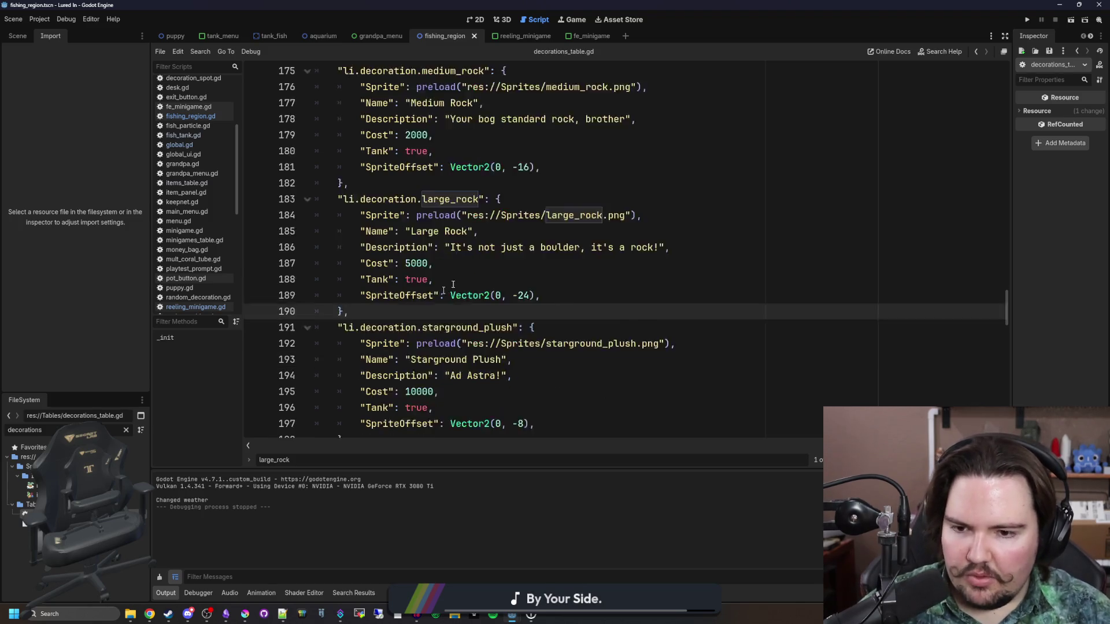
key(Return)
key(Return)
key(Up)
text("li.decoration.large_rock": { 		"Sprite": preload("res://Sprites/large_rock.png"), 		"Name": "Large Rock", 		"Description": "It's not just a boulder, it's a rock!", 		"Cost": 5000, 		"Tank": true, 		"SpriteOffset": Vector2(0, -24), 	},)
double_click(430, 279)
text(la)
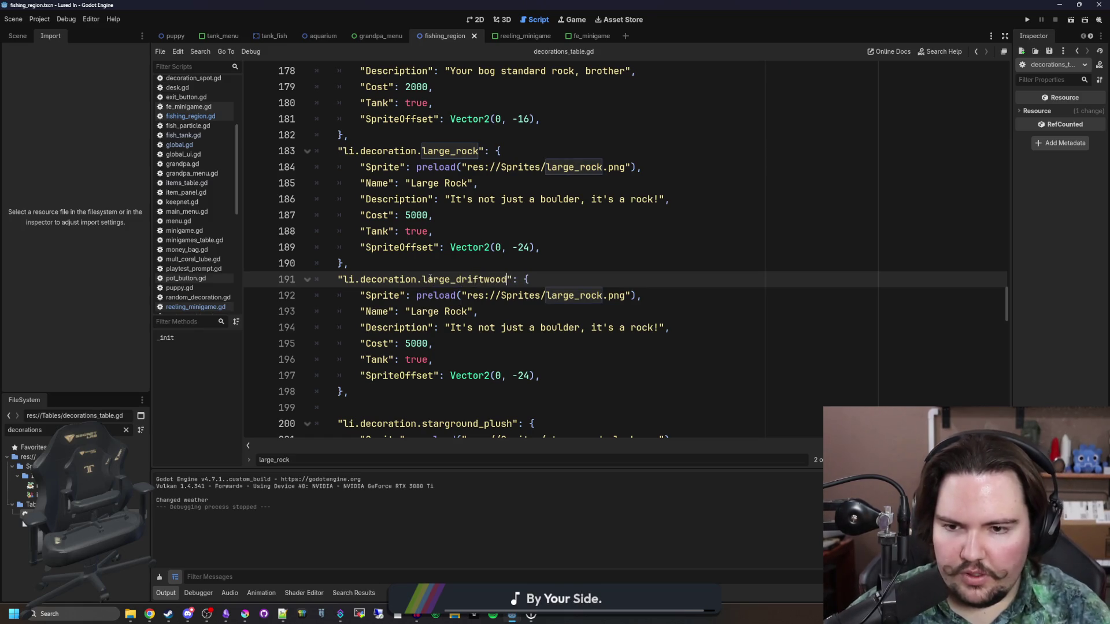
- Rename the copied entry to 'Large Driftwood' and point its sprite to driftwood_large.png
double_click(446, 312)
text(Driftwood)
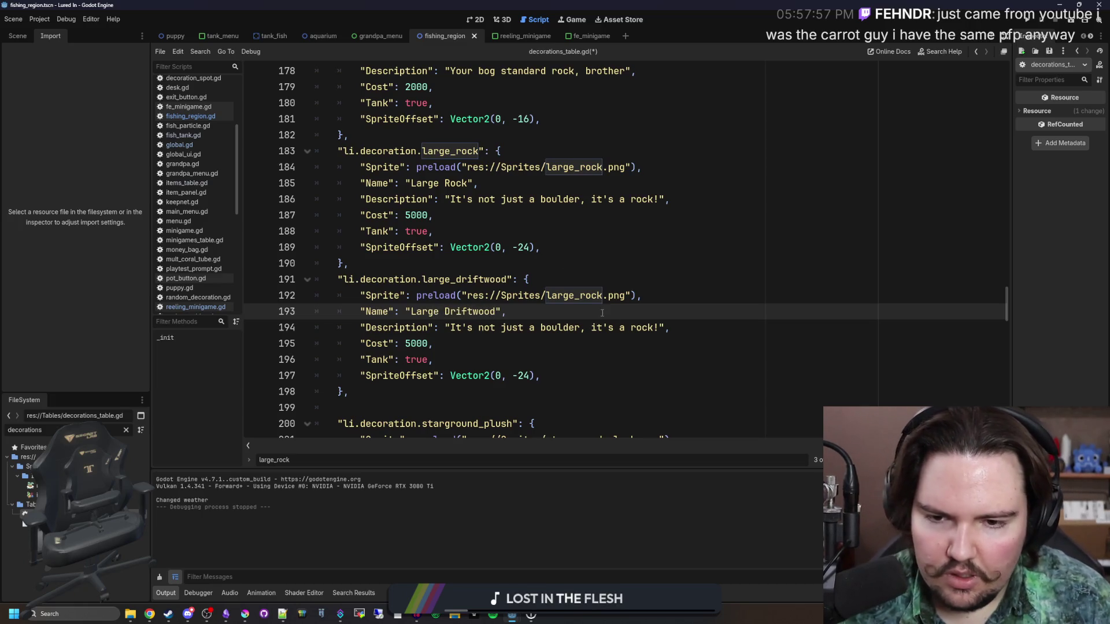
double_click(580, 298)
text(dri)
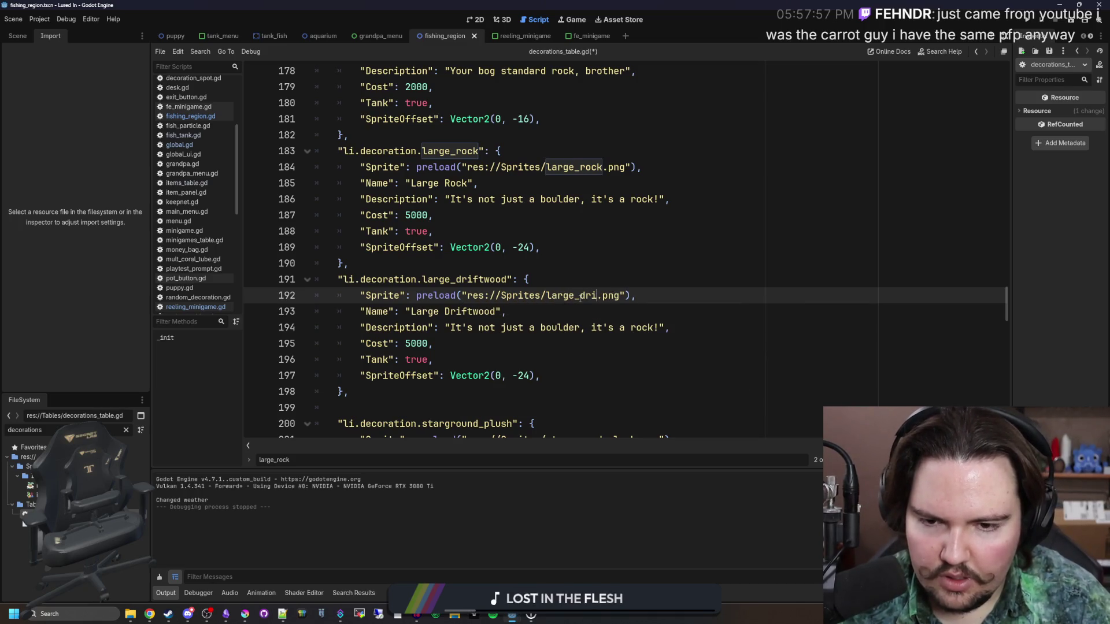
text(rift)
key(Return)
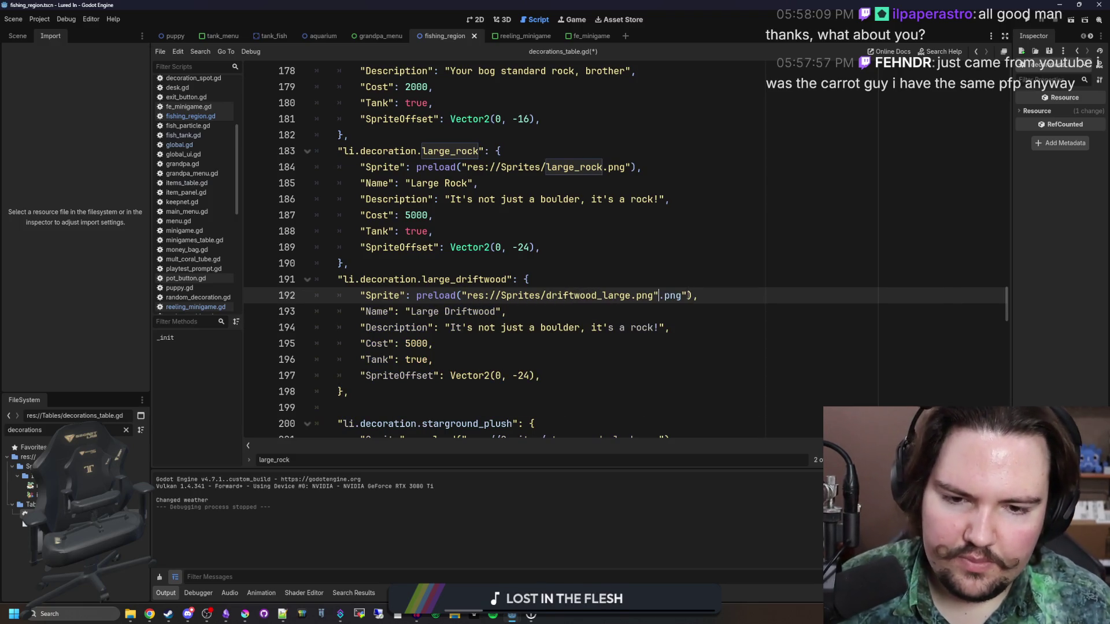
key(Down)
key(Up)
key(Up)
key(Up)
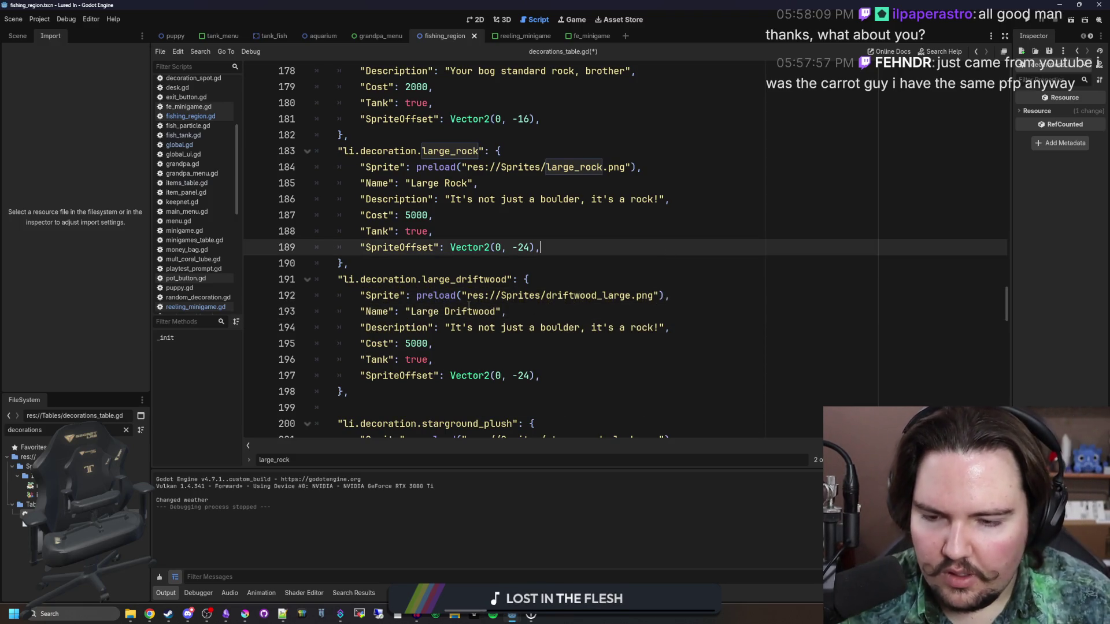
click(507, 344)
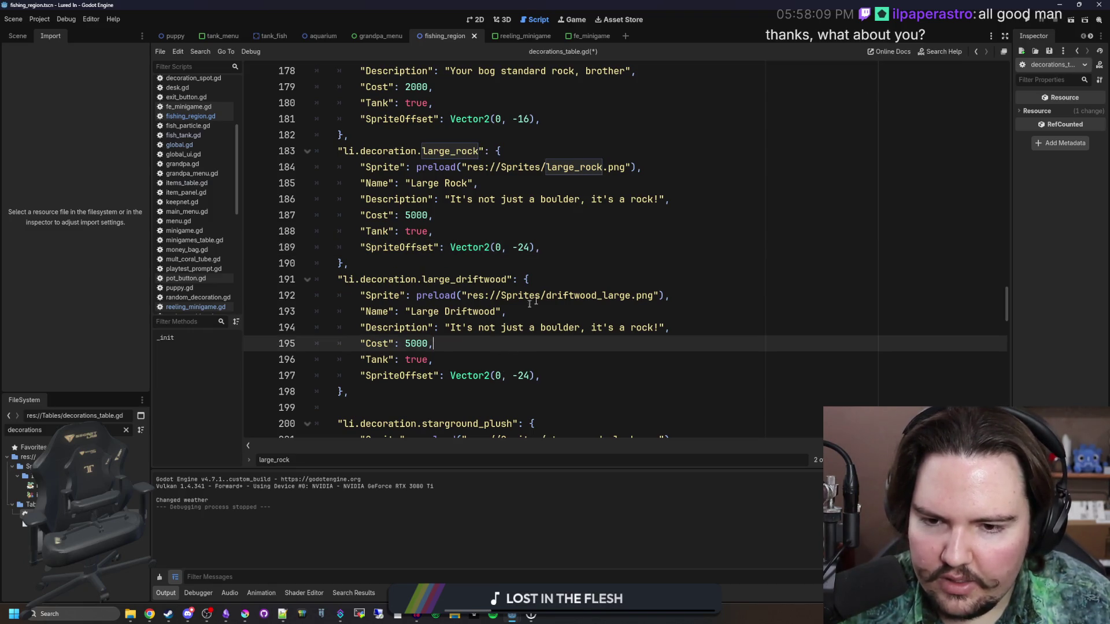
ctrl+click(585, 296)
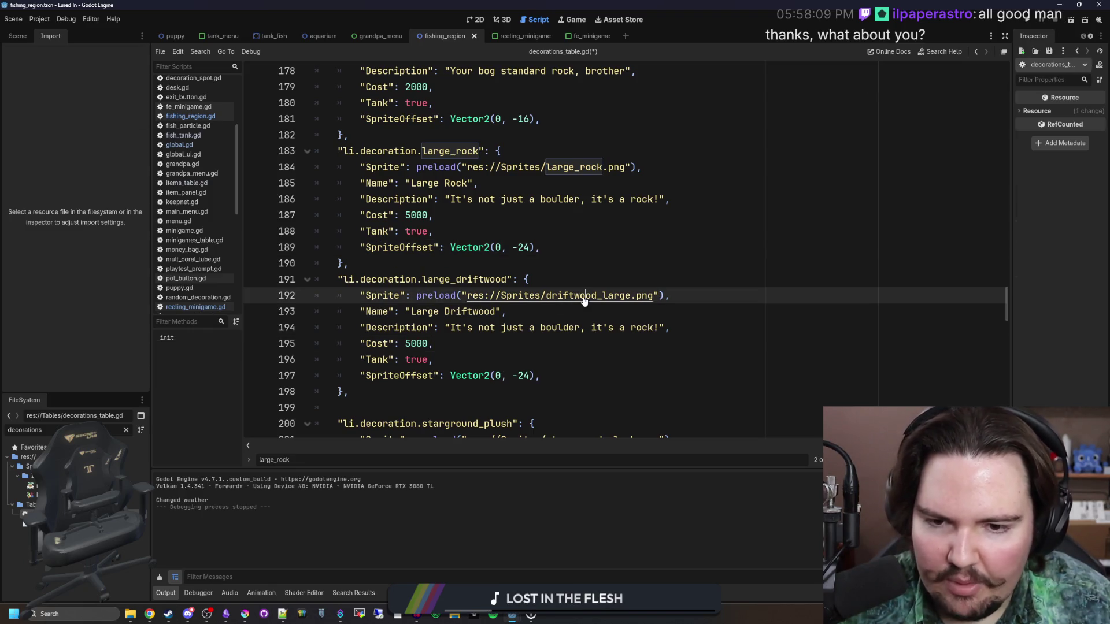
click(531, 375)
- Save the script and run the game with F5
key(Up)
key(ctrl+s)
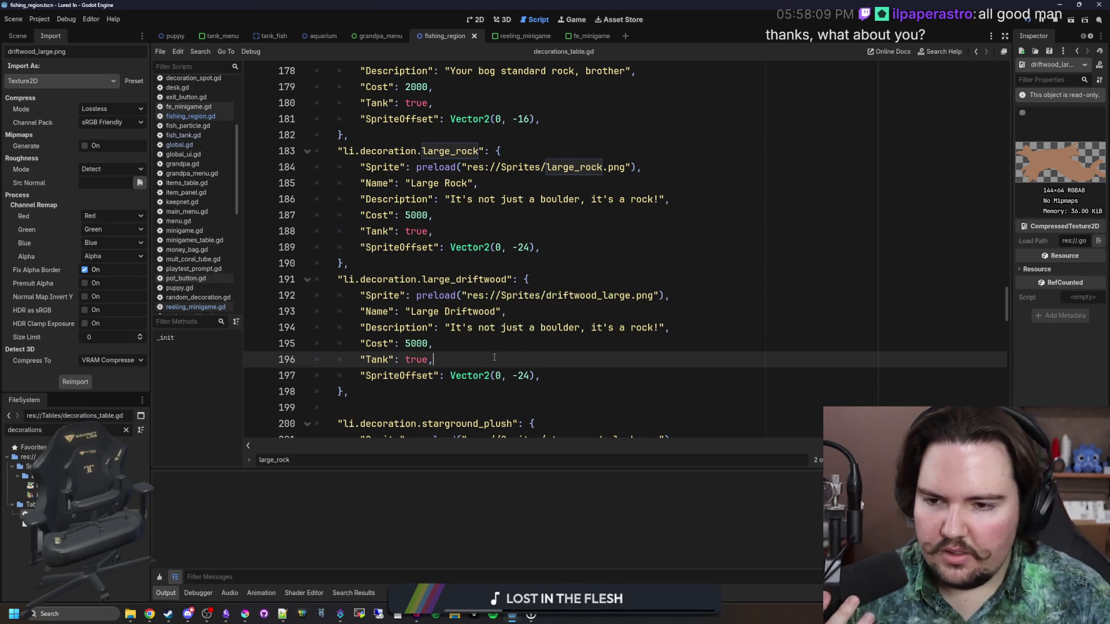
key(F5)
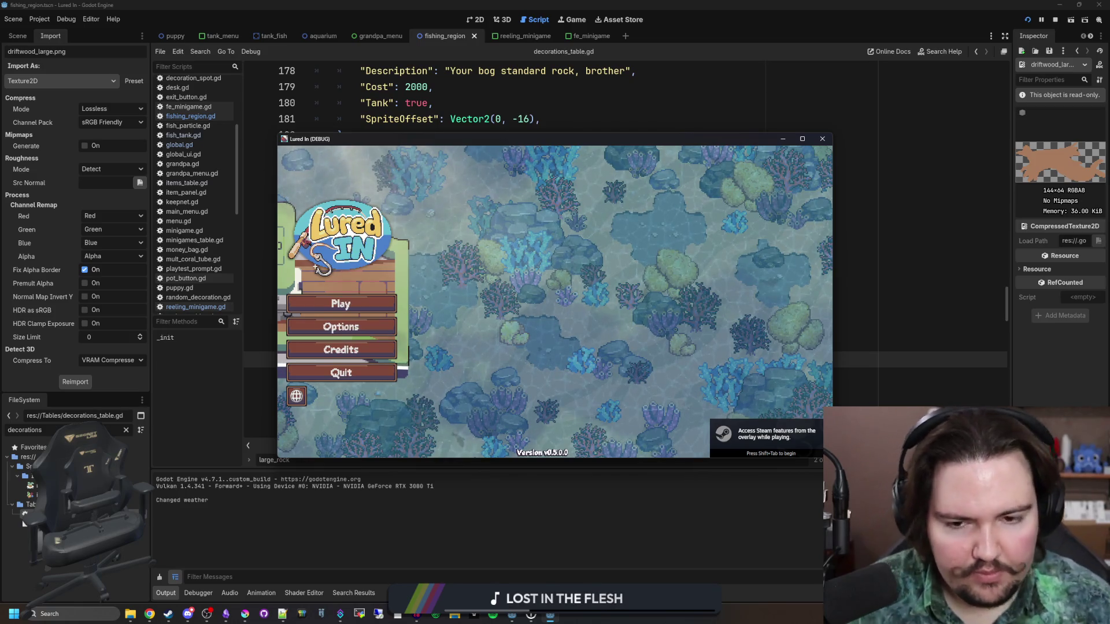
- Start playing from the main menu, open the fish tank and clean its murky water
click(383, 305)
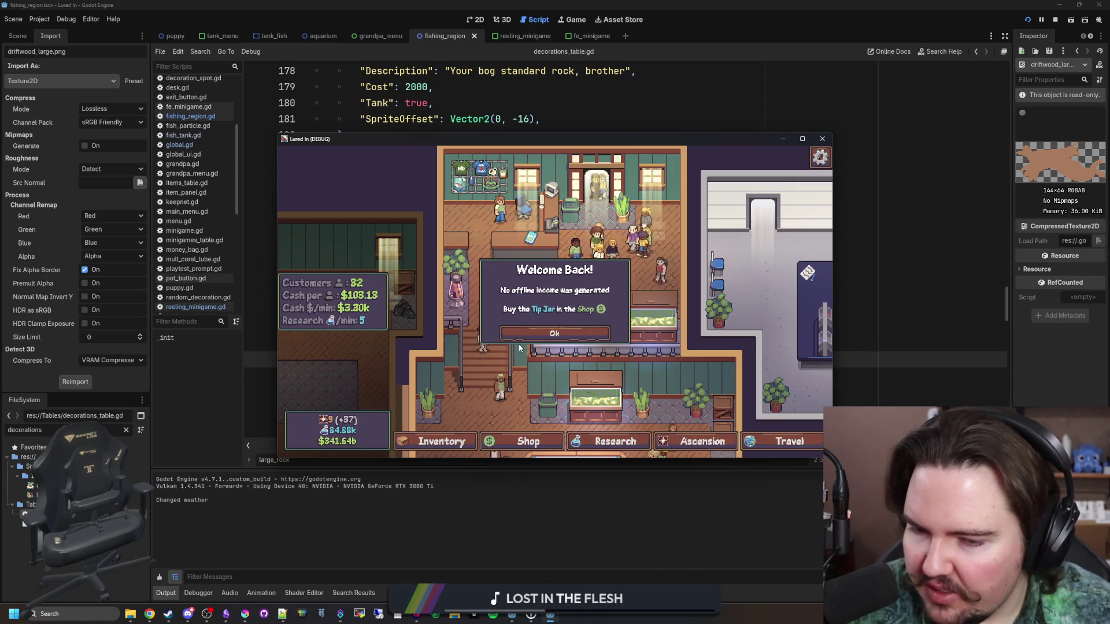
click(553, 330)
click(787, 441)
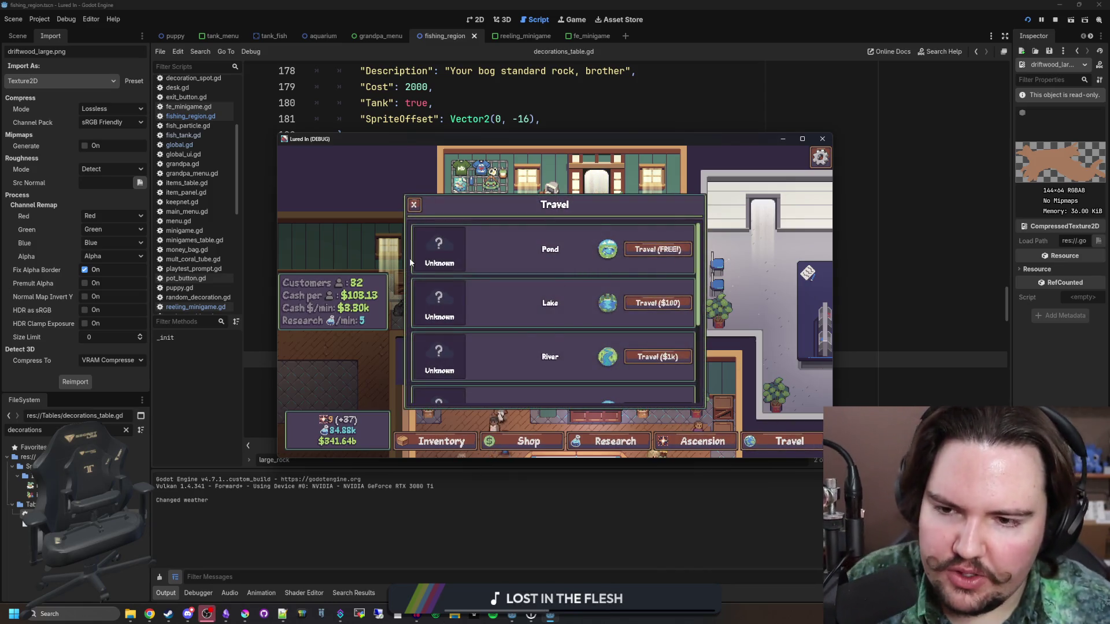
click(414, 204)
scroll(572, 243, down, 2)
click(577, 222)
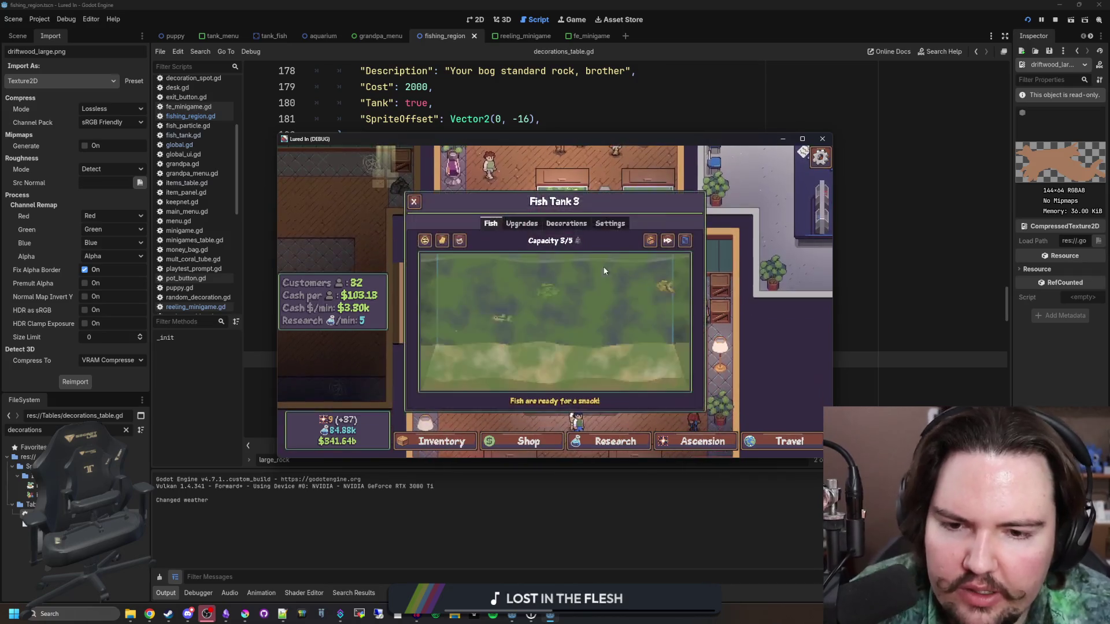
click(442, 241)
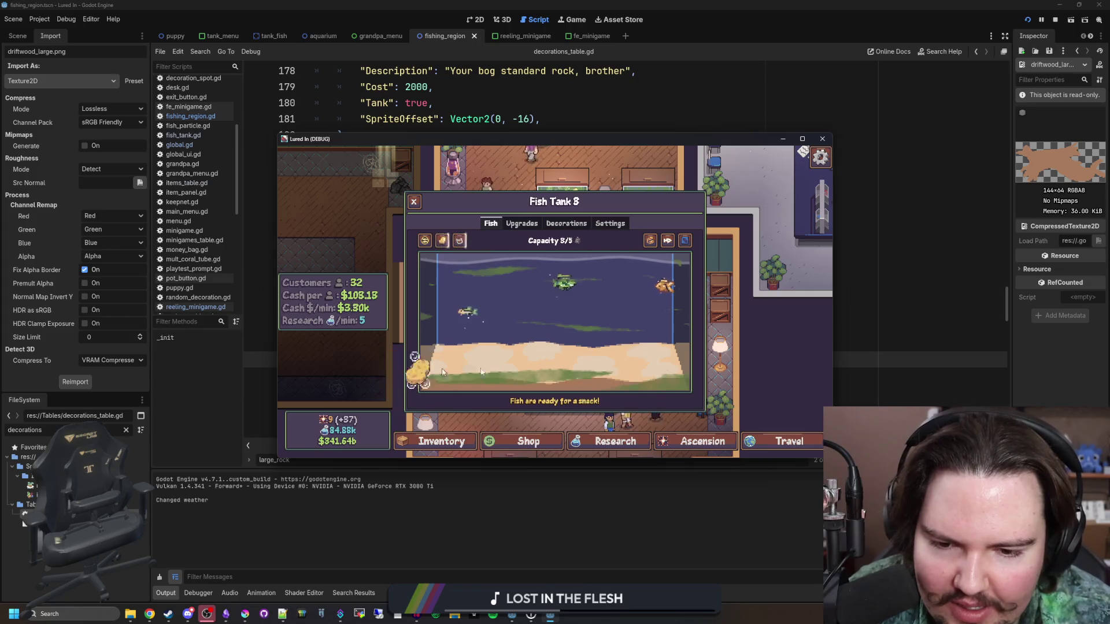
- Buy the Large Driftwood decoration for the tank and check its edit options
click(559, 225)
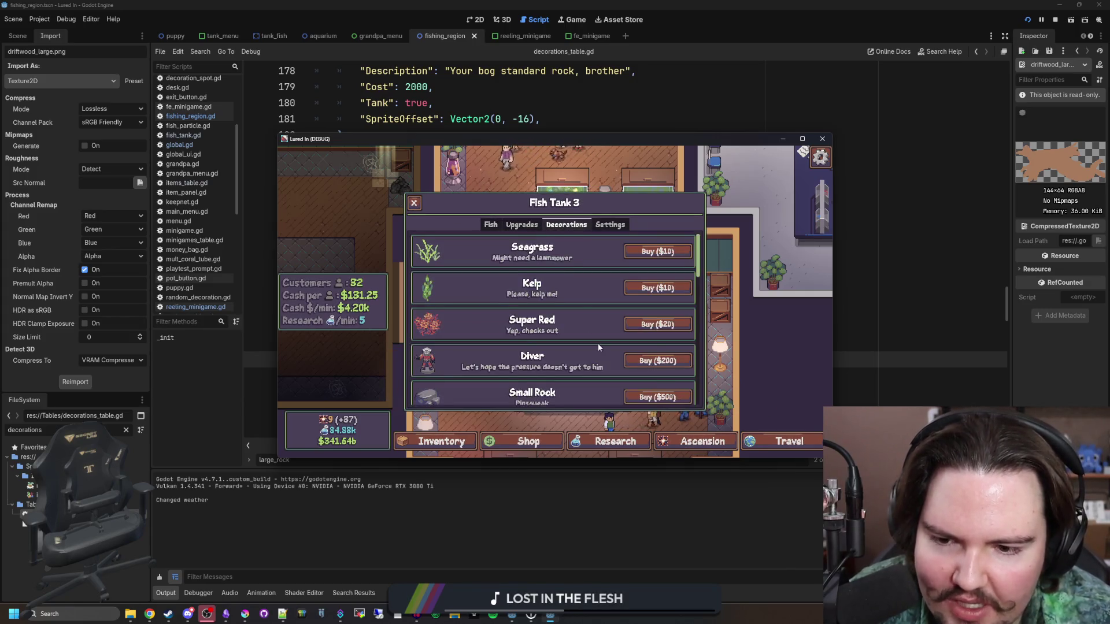
scroll(598, 347, down, 5)
click(598, 284)
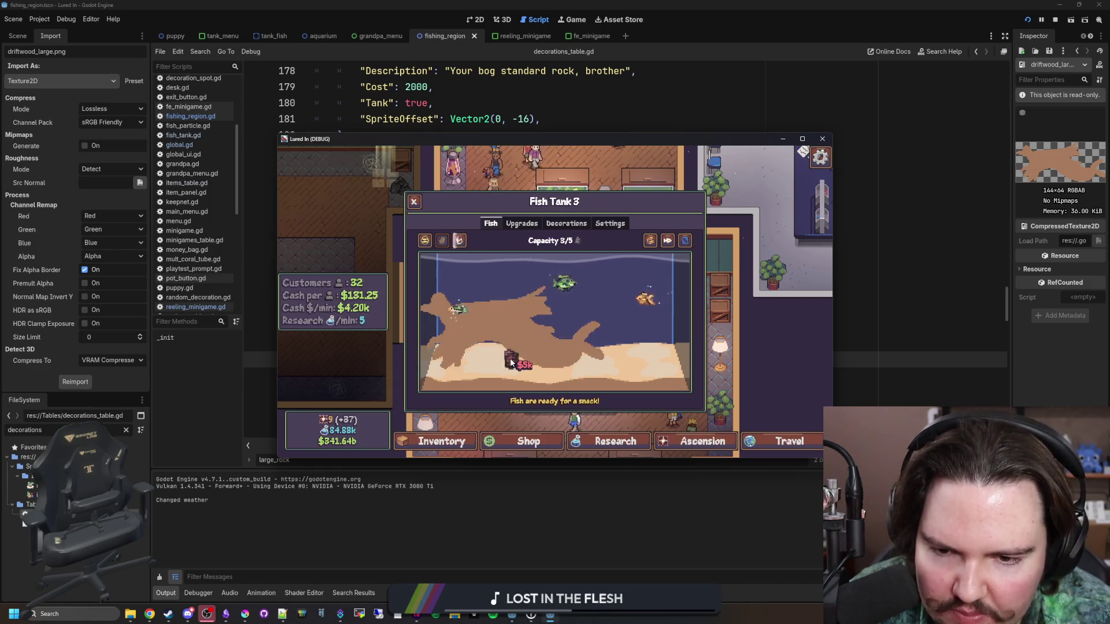
click(528, 331)
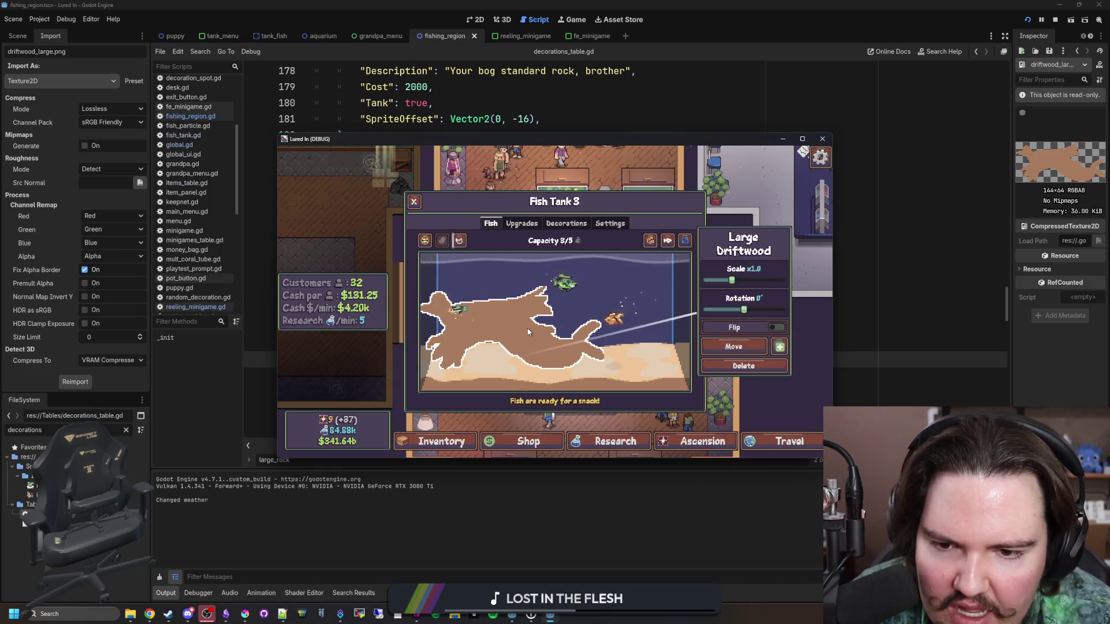
click(636, 300)
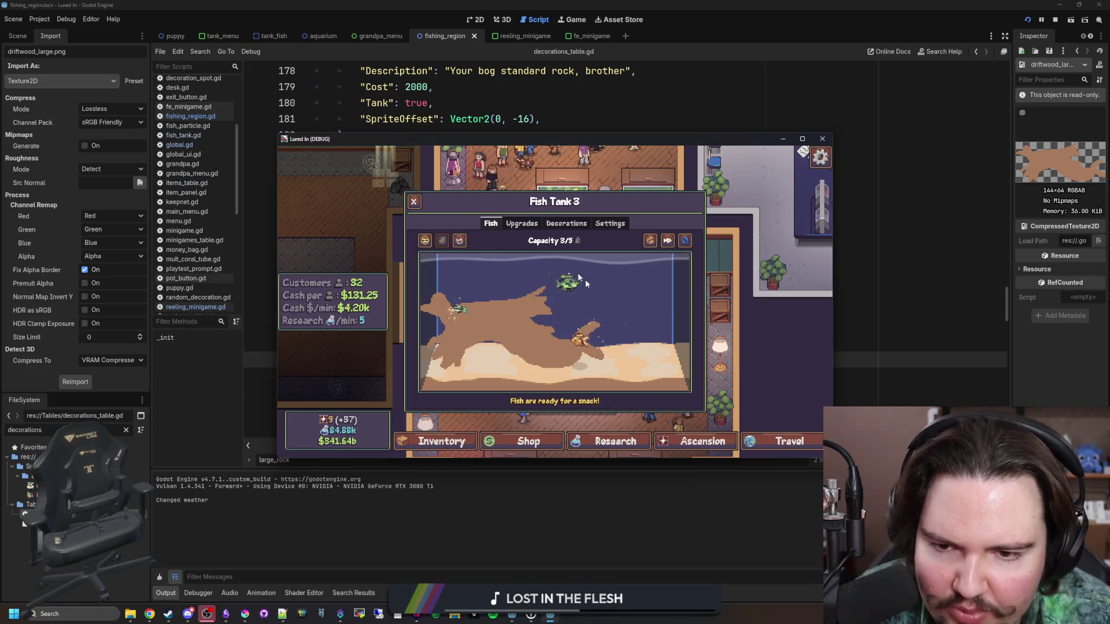
- Buy the Large Rock and move it to sit just right of the driftwood
click(551, 224)
scroll(574, 287, up, 1)
click(658, 280)
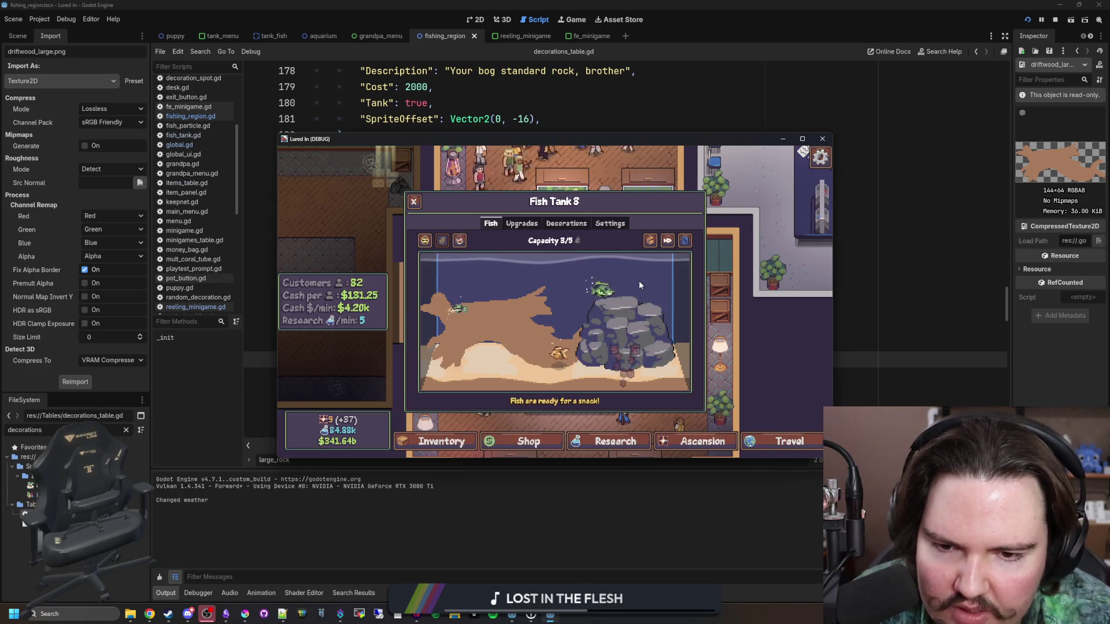
click(665, 341)
click(708, 340)
click(601, 306)
click(624, 296)
click(624, 297)
click(735, 338)
click(650, 290)
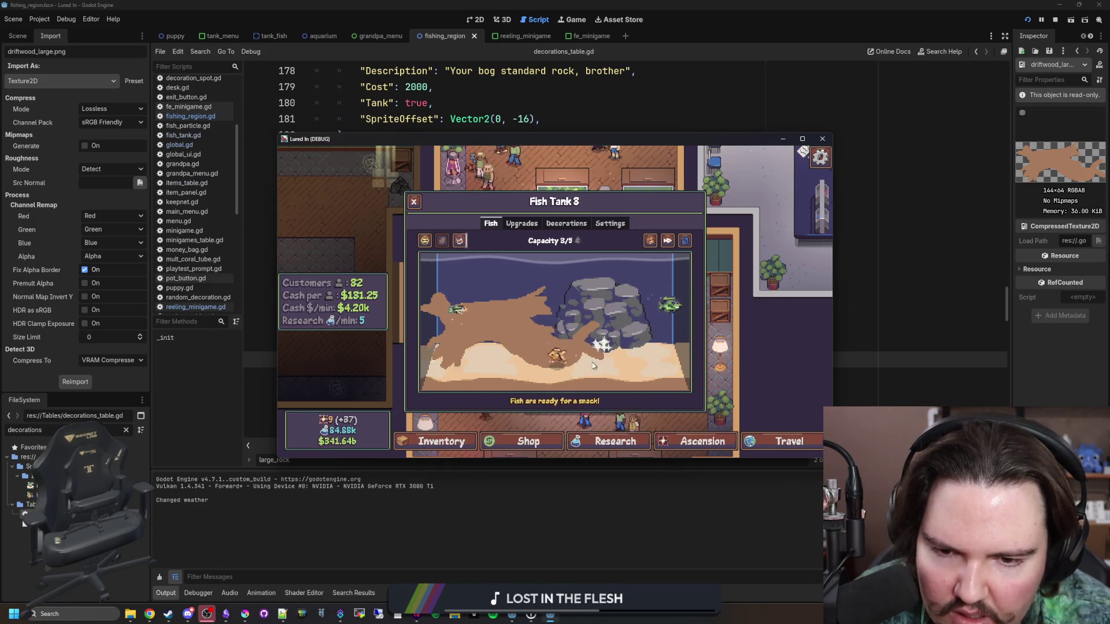
- Scale the driftwood image to 128 × 57 px and re-save it as PNG
mouse_move(245, 613)
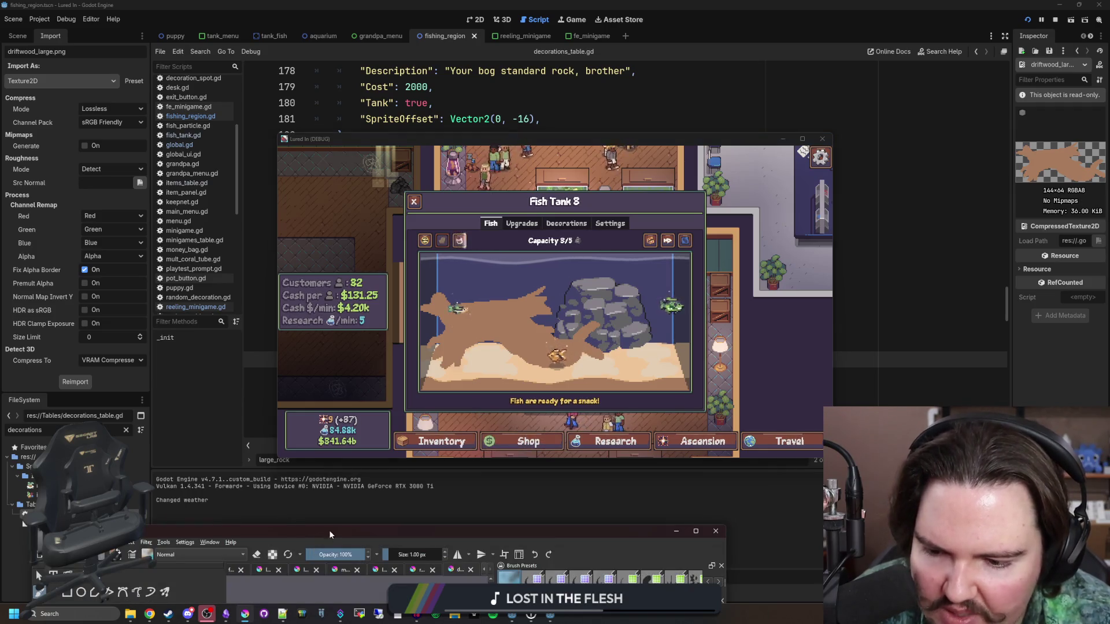
click(324, 563)
click(56, 17)
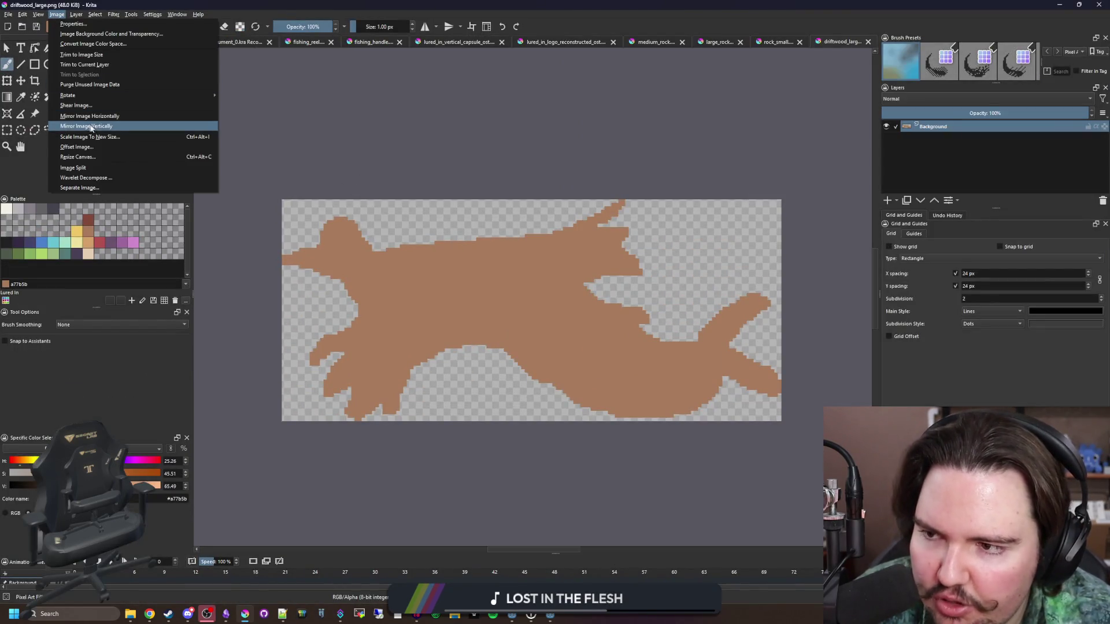
click(86, 139)
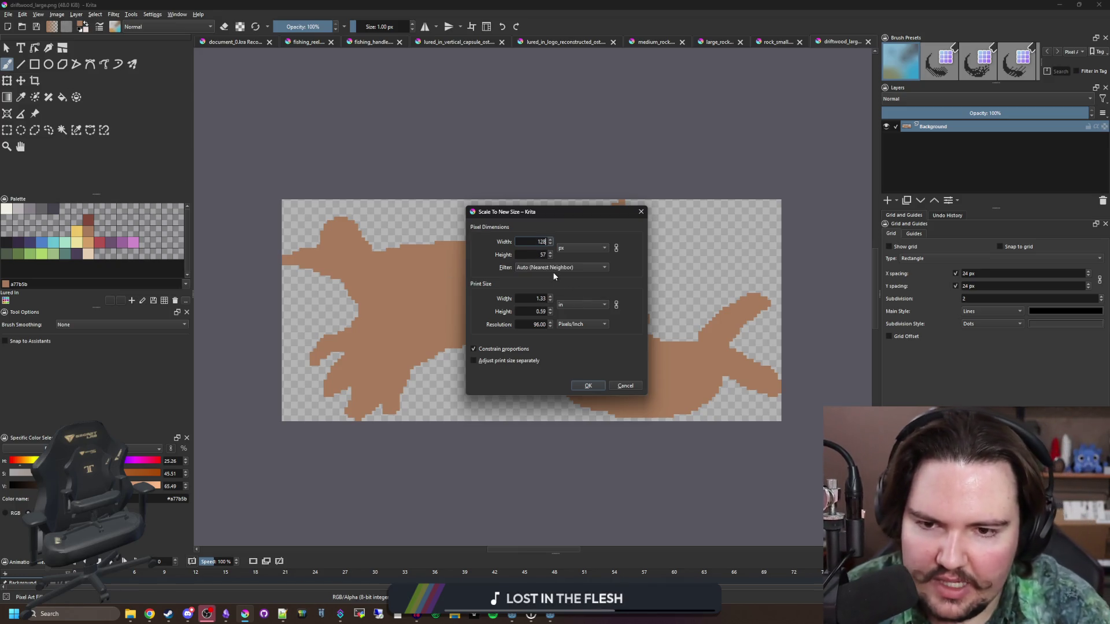
click(587, 386)
key(ctrl+s)
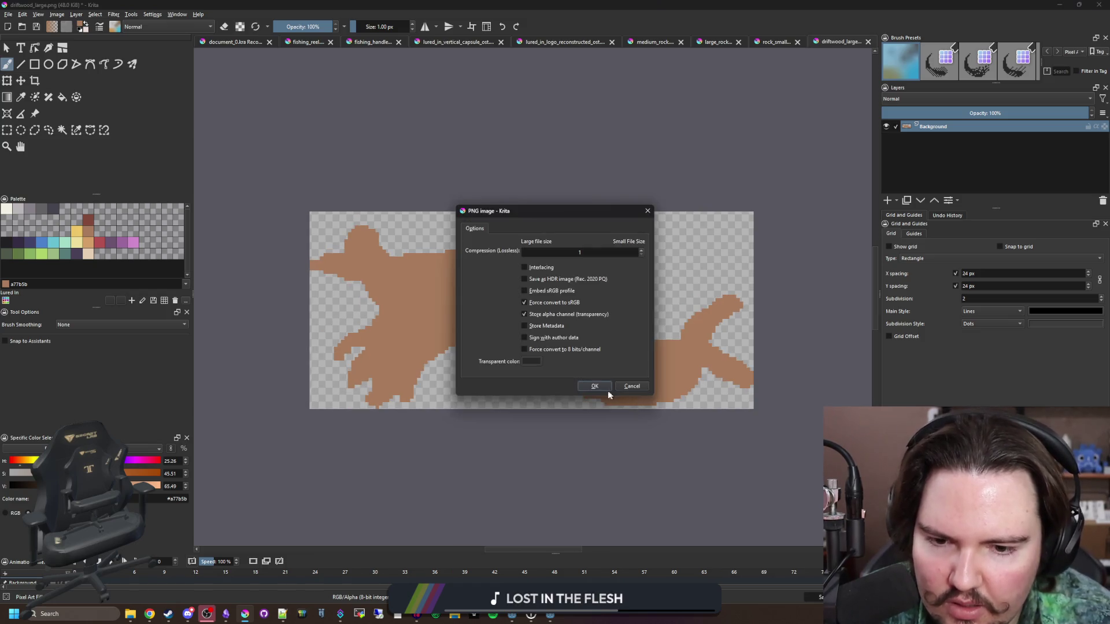
click(603, 388)
key(alt+Tab)
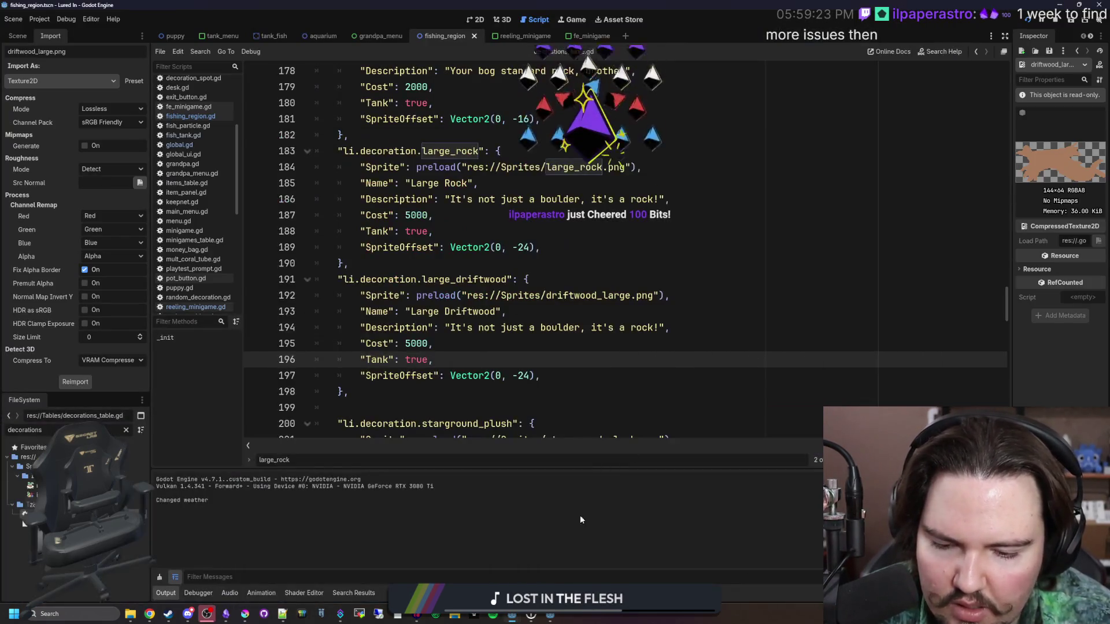
- Relaunch the game from Godot to view the resized 128 × 57 driftwood in the tank
key(alt+Tab)
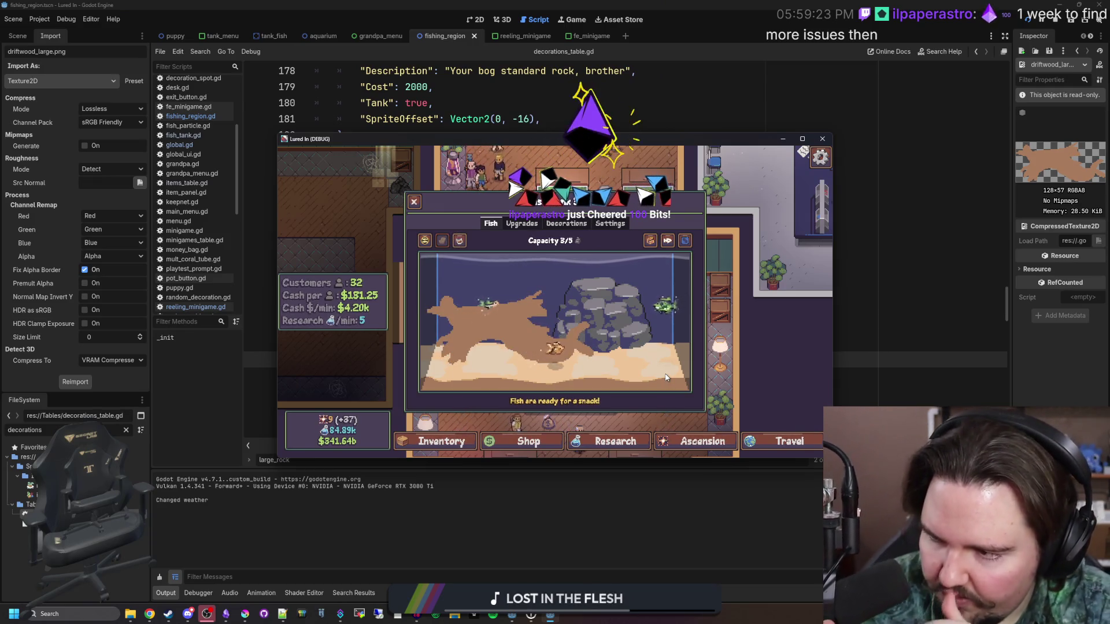
click(586, 510)
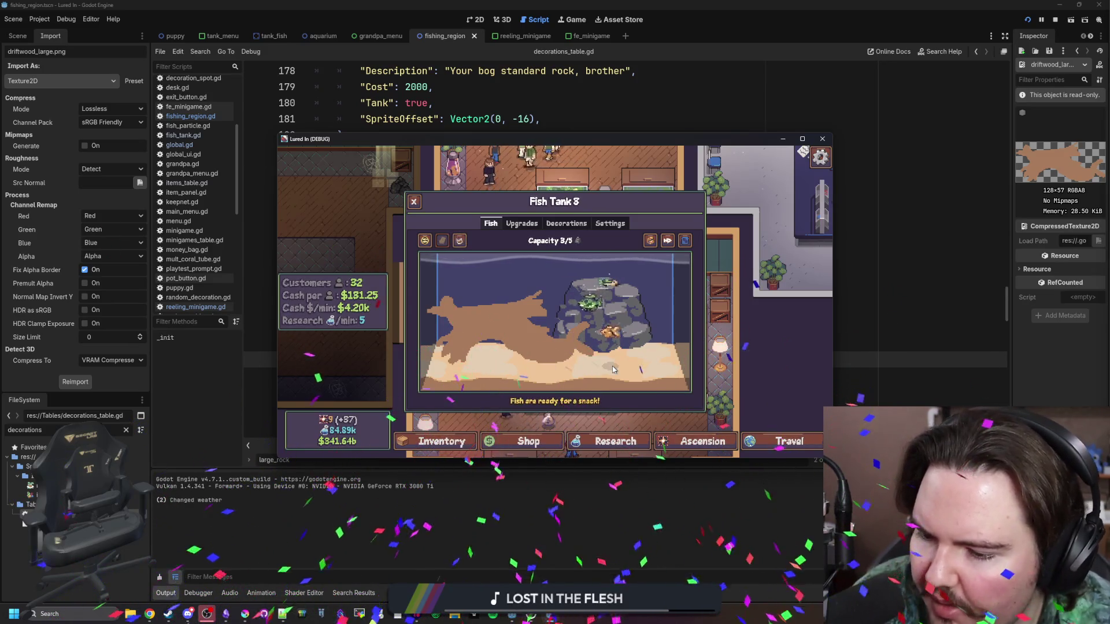
mouse_move(188, 612)
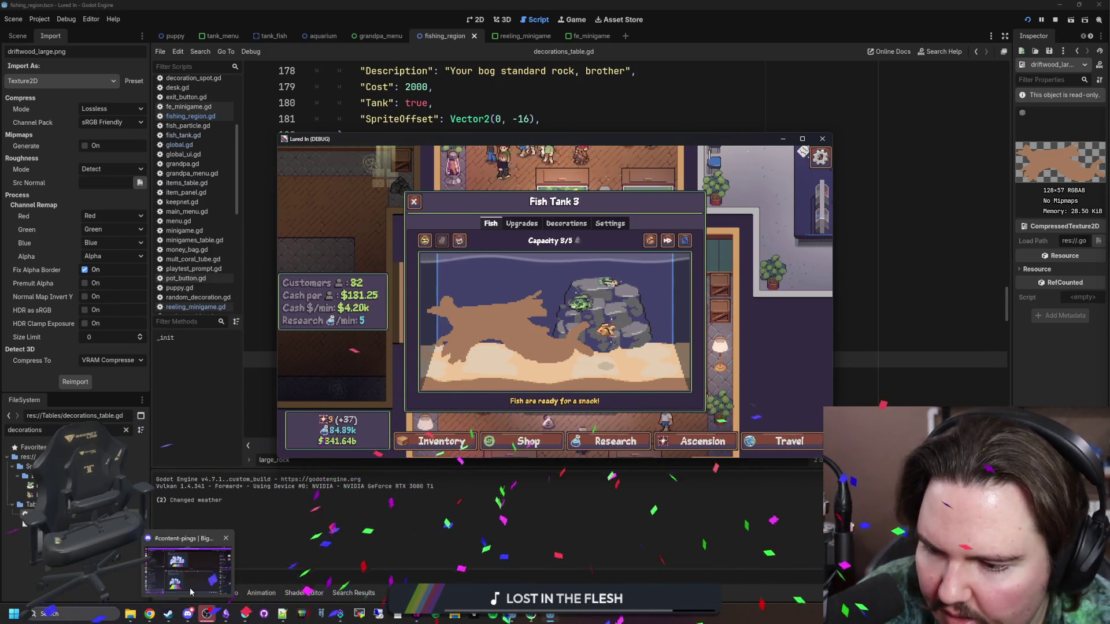
click(190, 591)
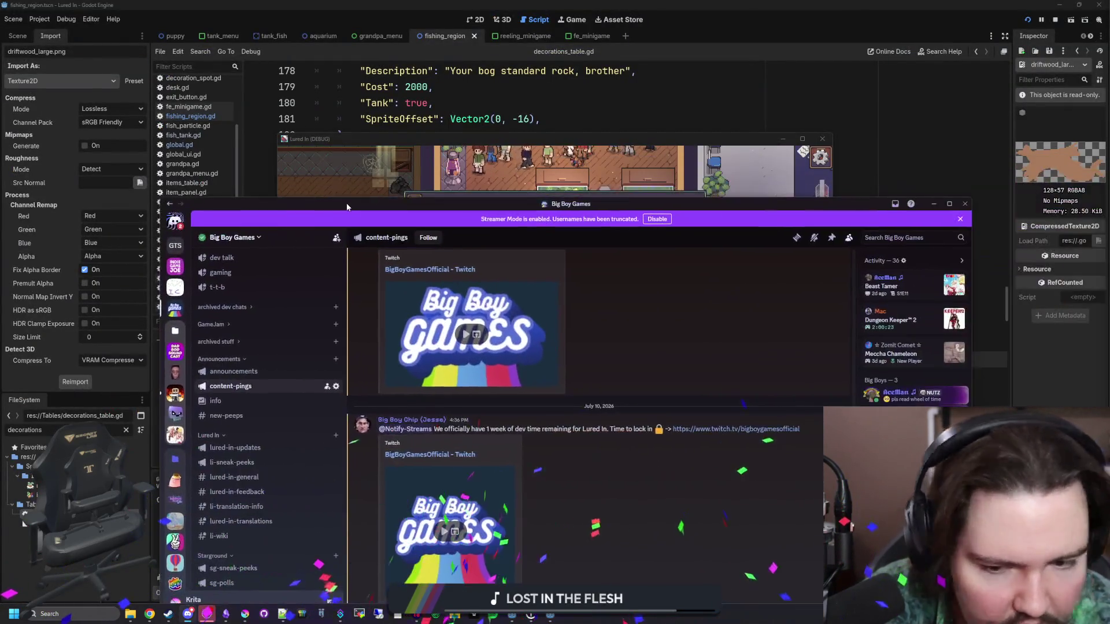
click(263, 476)
drag(436, 204, 430, 172)
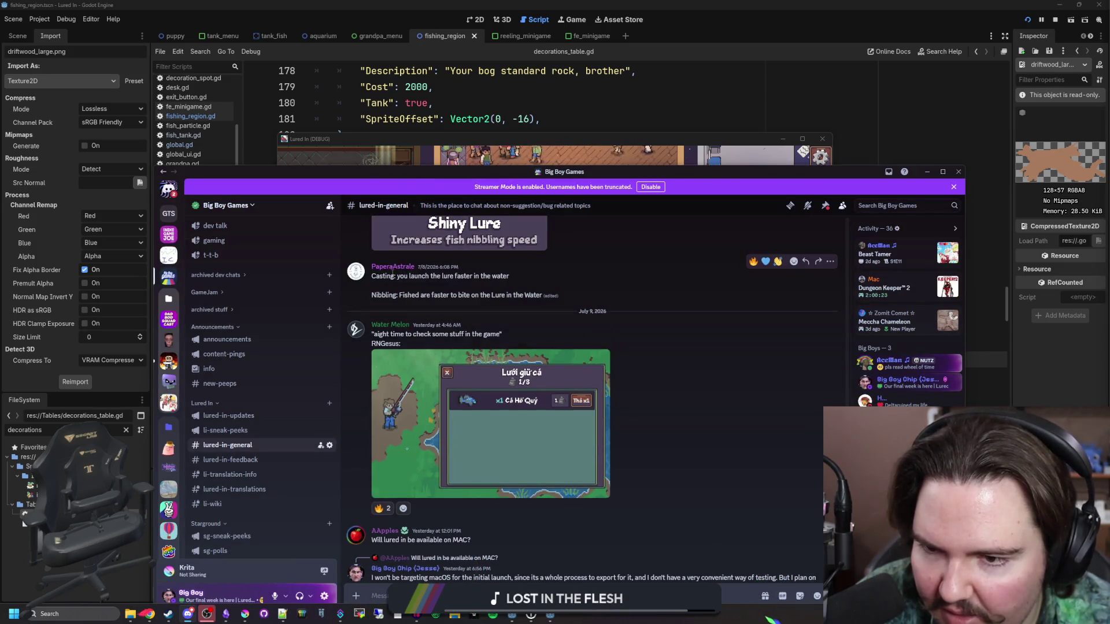
scroll(400, 346, up, 3)
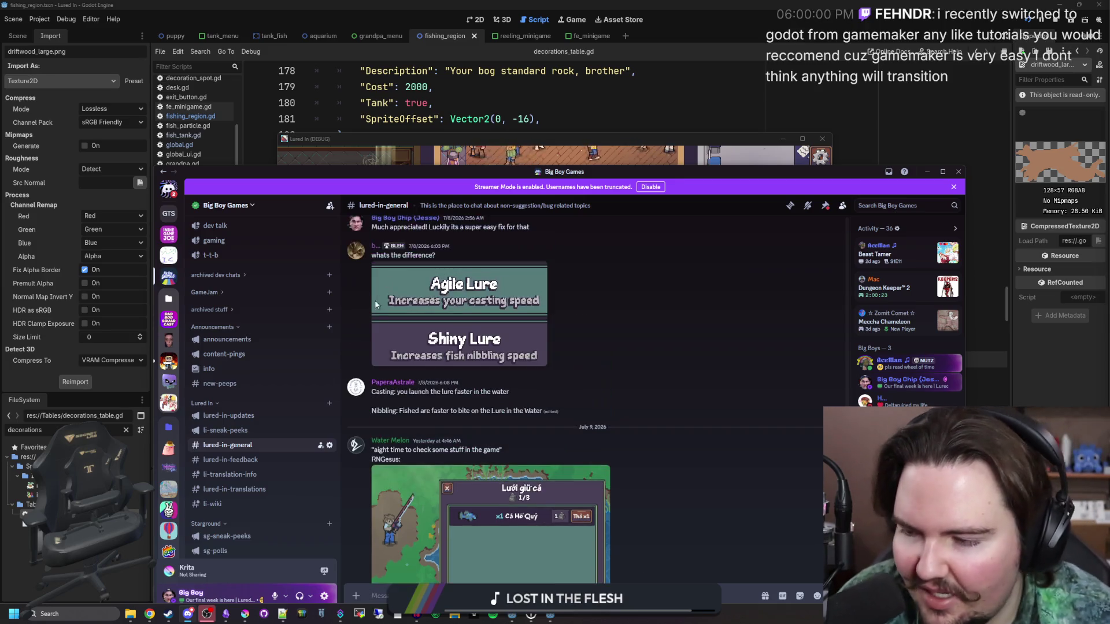
click(395, 386)
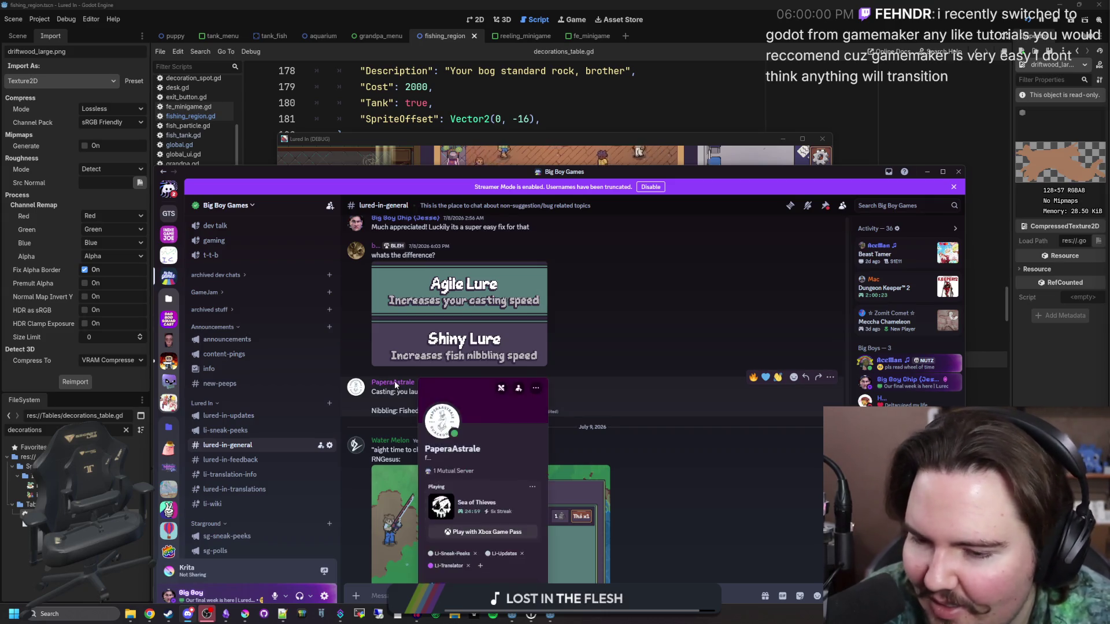
click(672, 361)
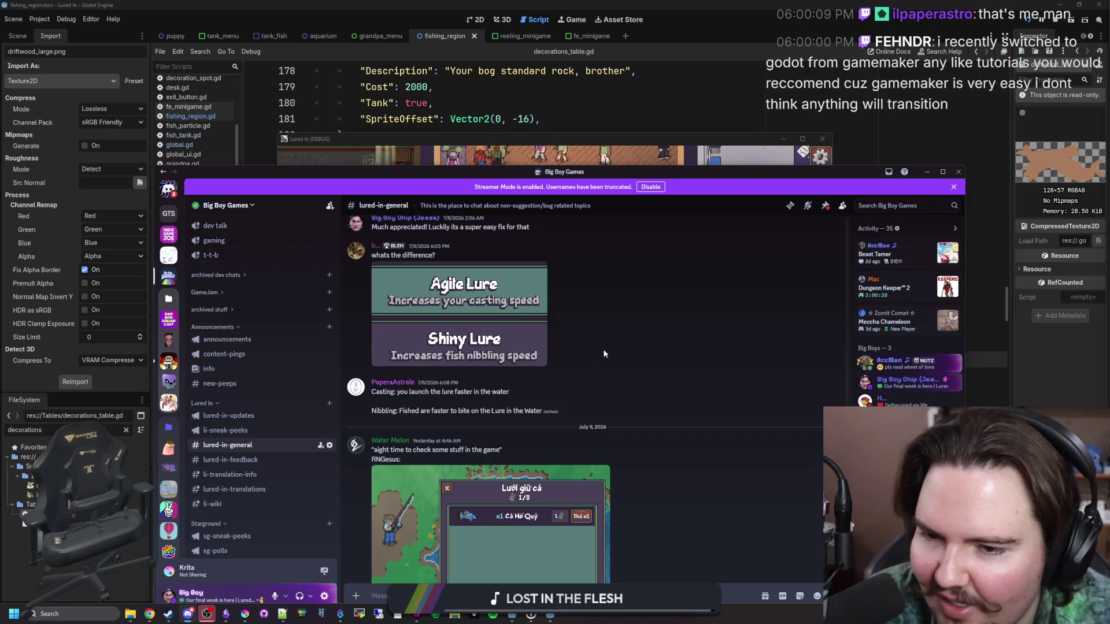
drag(615, 173, 1109, 88)
click(804, 267)
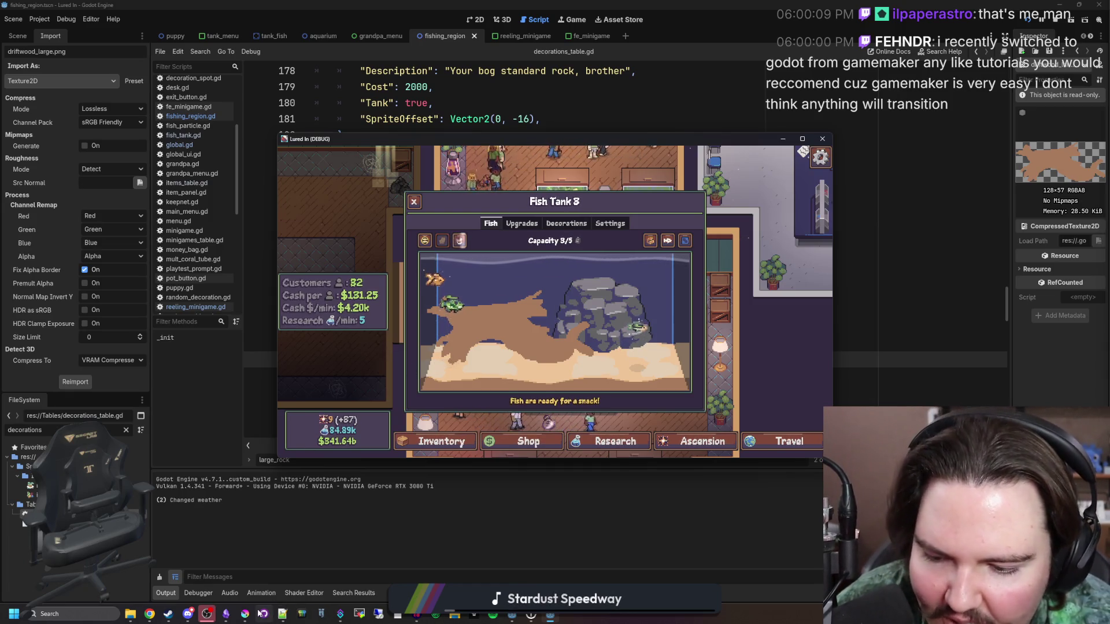
mouse_move(248, 613)
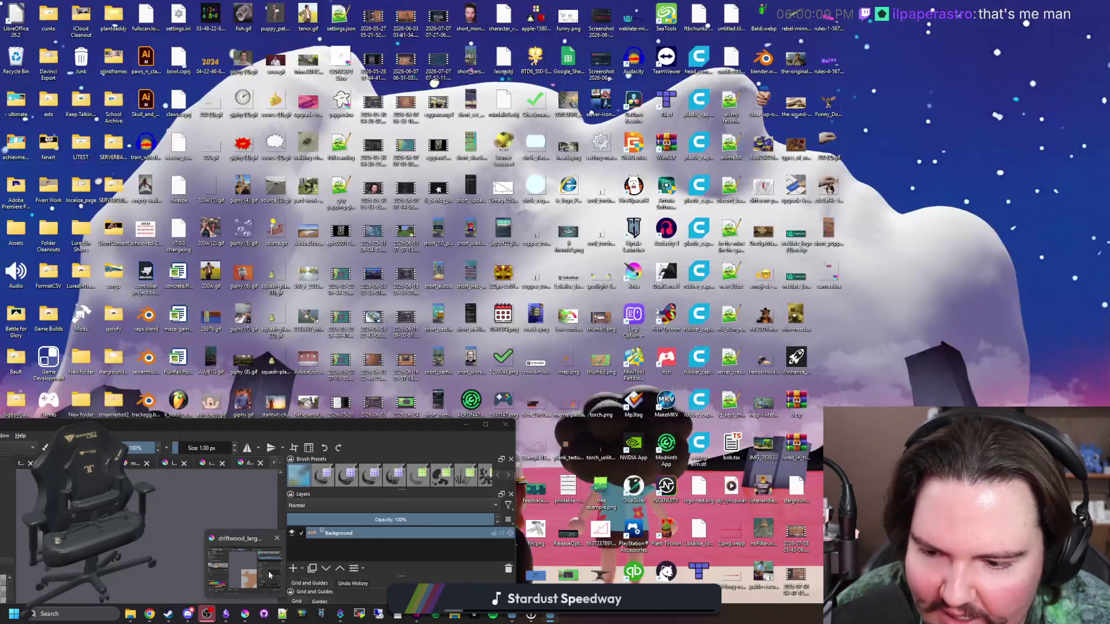
click(268, 570)
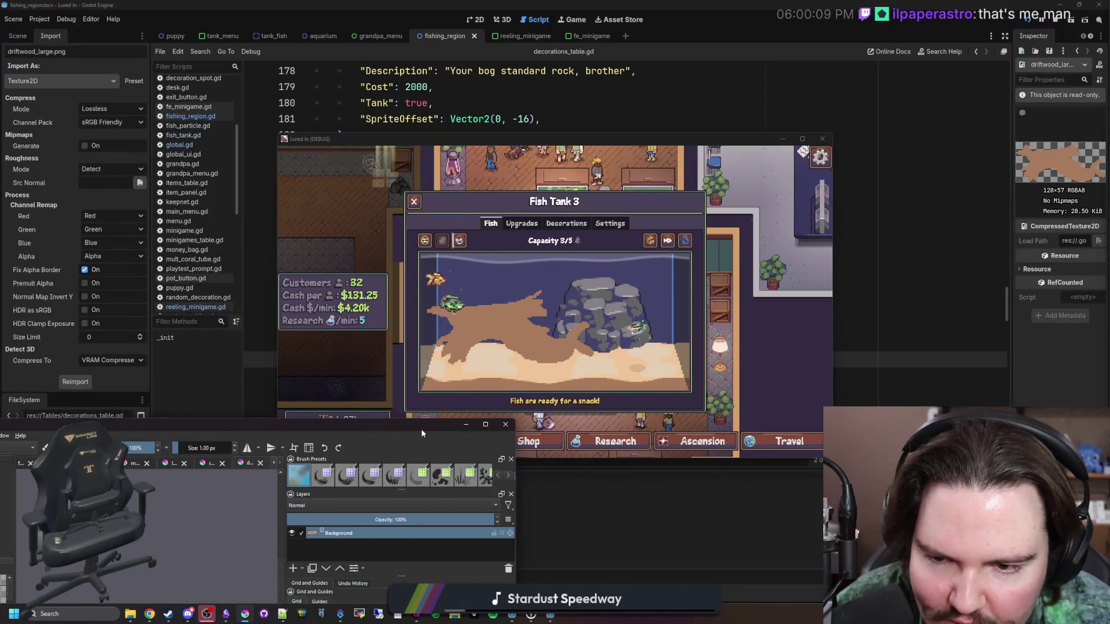
- Shift the driftwood's right-hand part slightly left and one pixel down, then deselect
double_click(683, 415)
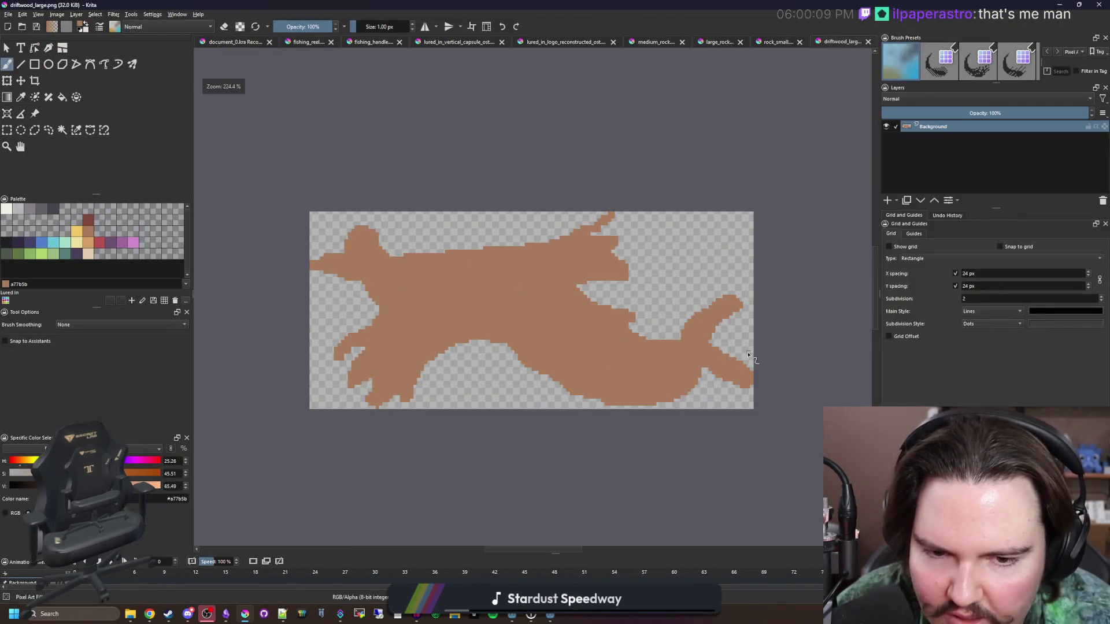
click(7, 130)
scroll(711, 427, up, 5)
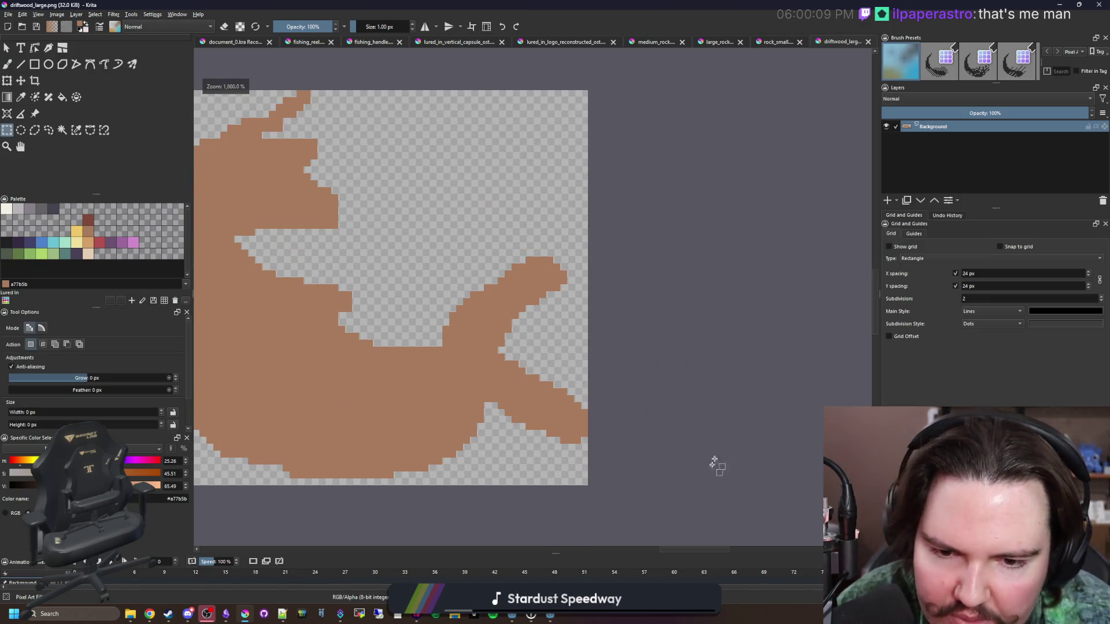
drag(685, 485, 512, 201)
click(21, 80)
scroll(527, 382, up, 1)
drag(574, 401, 555, 395)
key(Down)
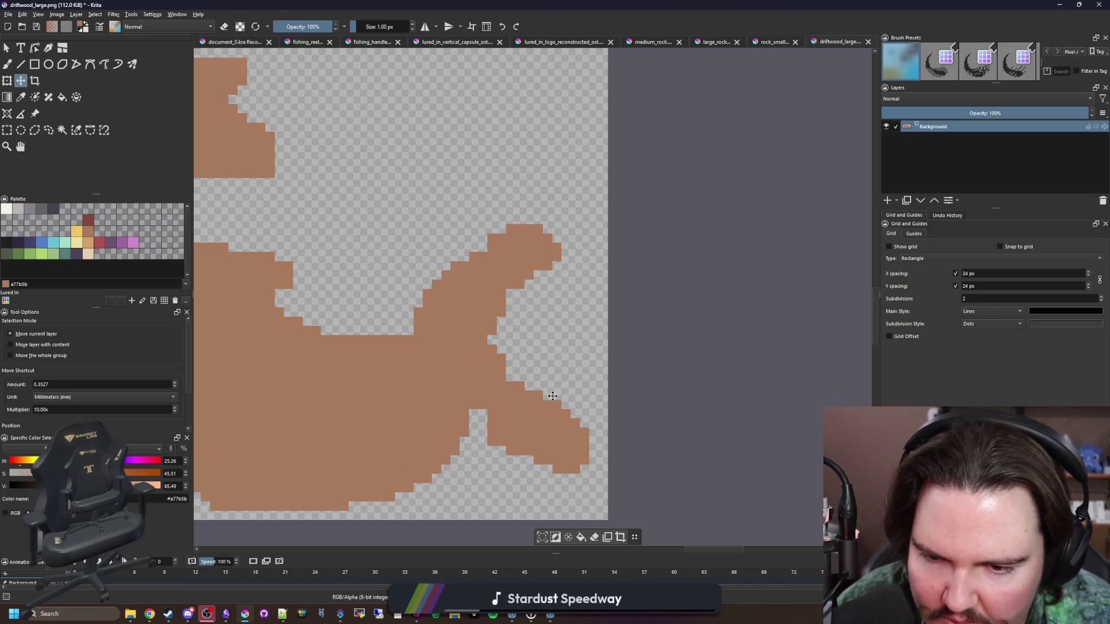
key(ctrl+shift+a)
- Erase stray pixels from the driftwood's upper bump with the pixel brush in erase mode
scroll(512, 428, up, 2)
key(b)
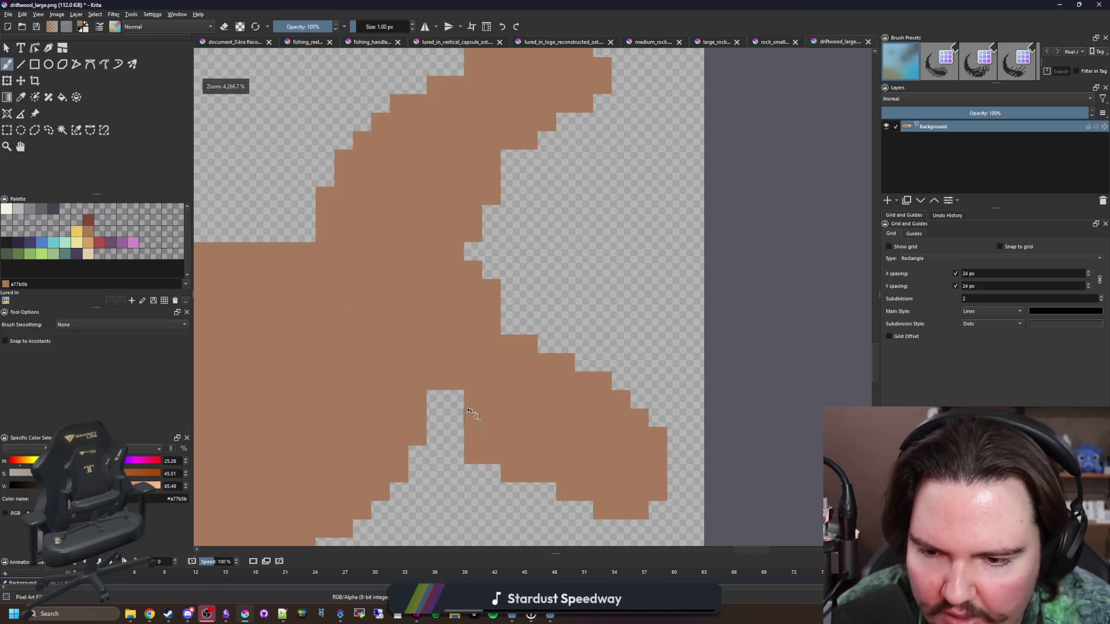
scroll(547, 353, down, 2)
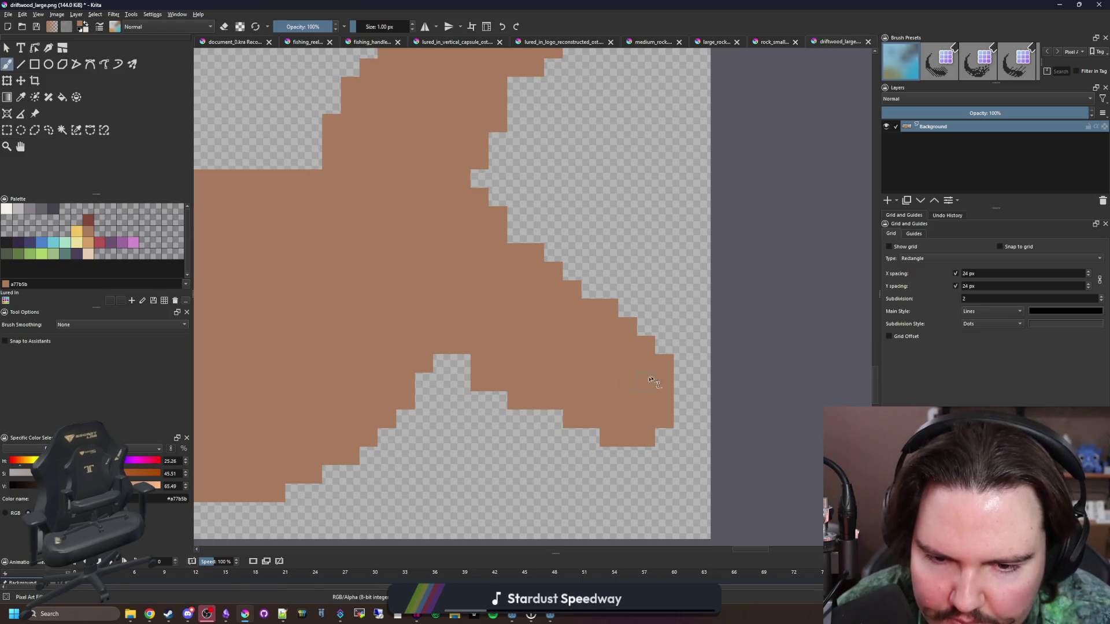
key(e)
drag(664, 347, 614, 418)
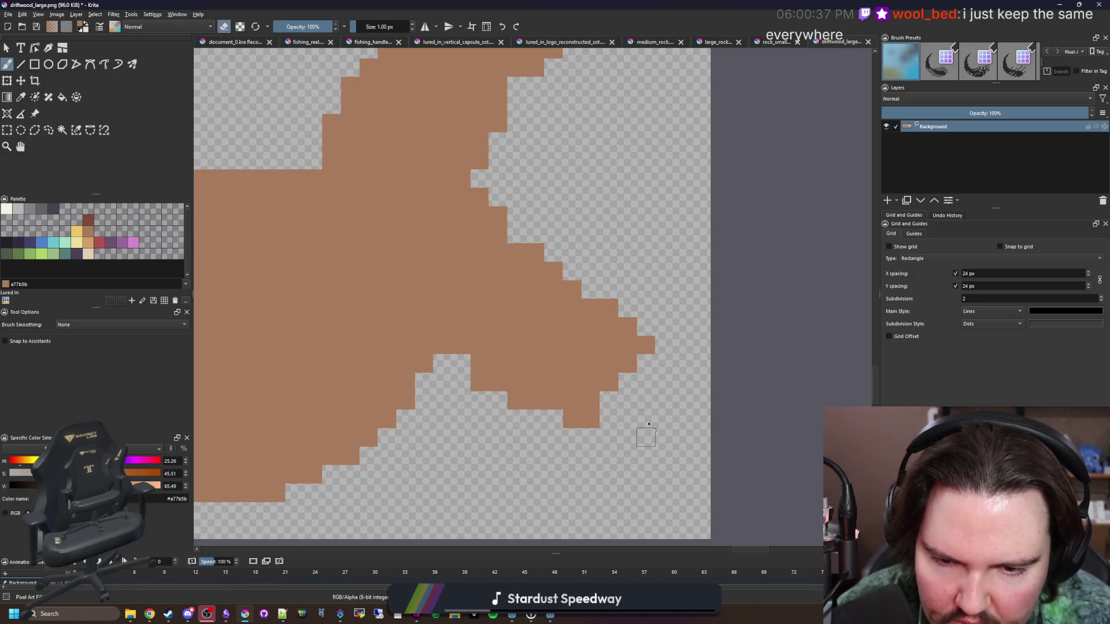
key(e)
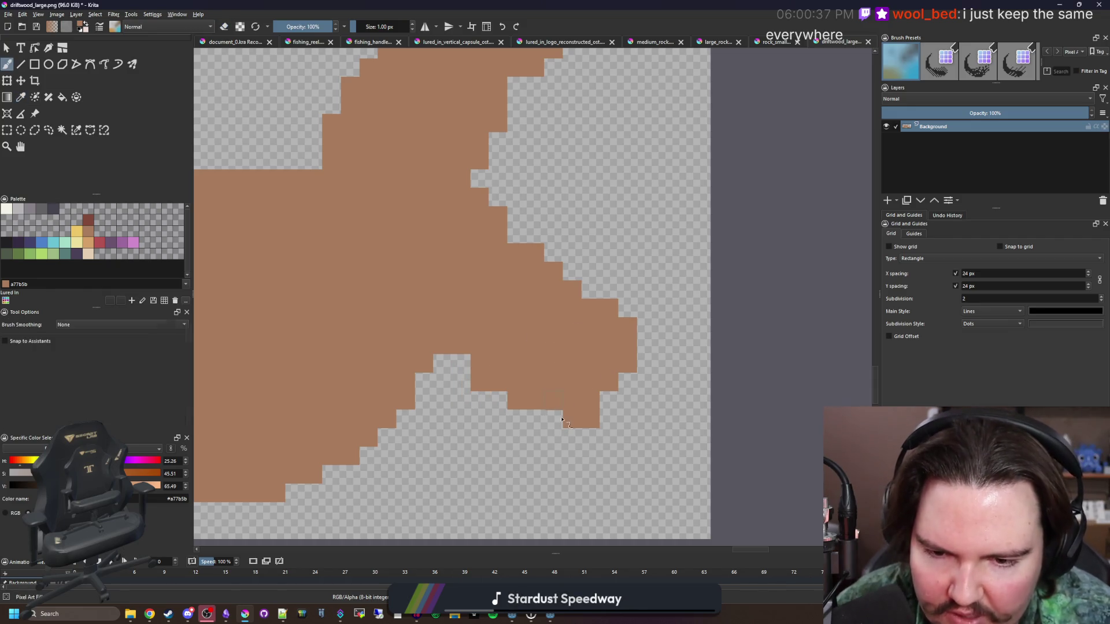
click(554, 419)
scroll(551, 278, down, 2)
scroll(551, 279, up, 1)
key(e)
mouse_move(578, 296)
mouse_down()
mouse_move(510, 198)
mouse_move(587, 279)
mouse_up()
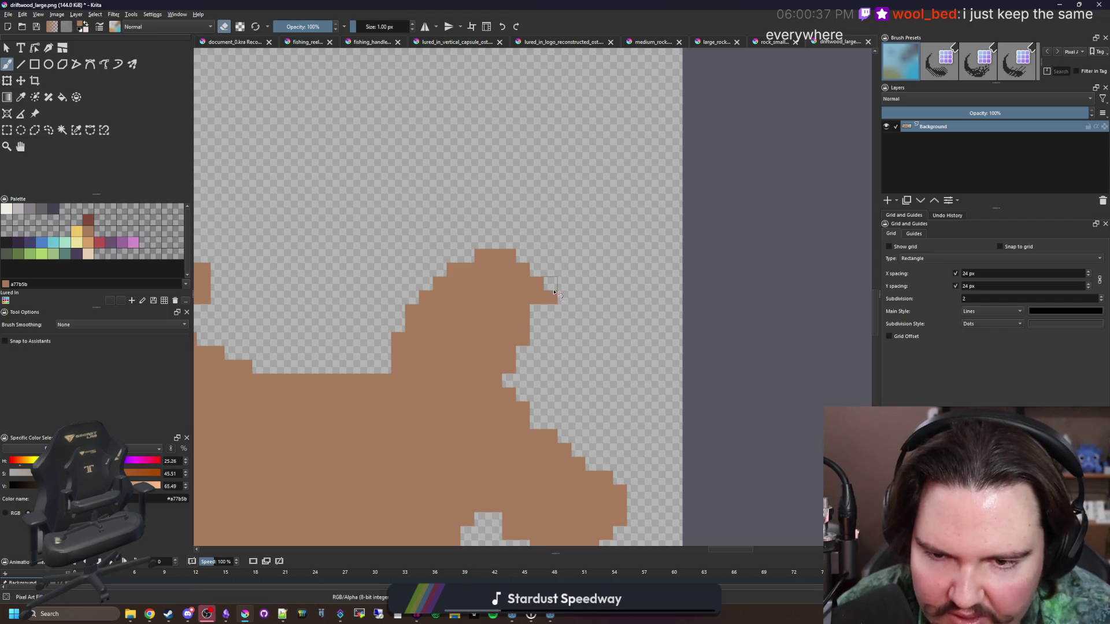
- Zoom in and out to inspect the brown silhouette's edges up close
scroll(529, 289, up, 1)
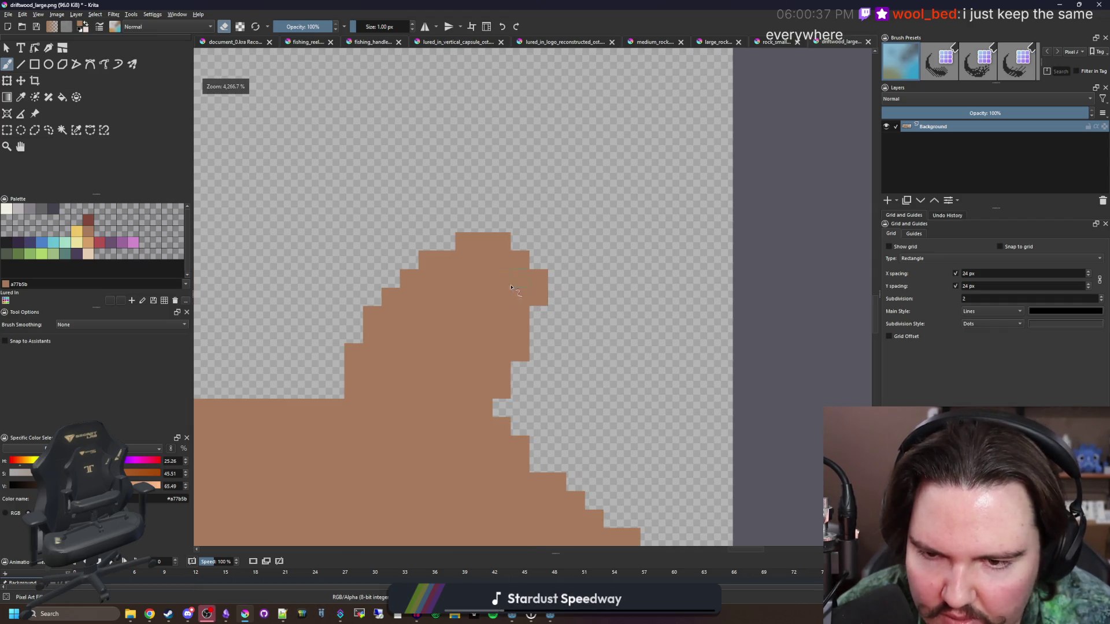
scroll(500, 281, down, 8)
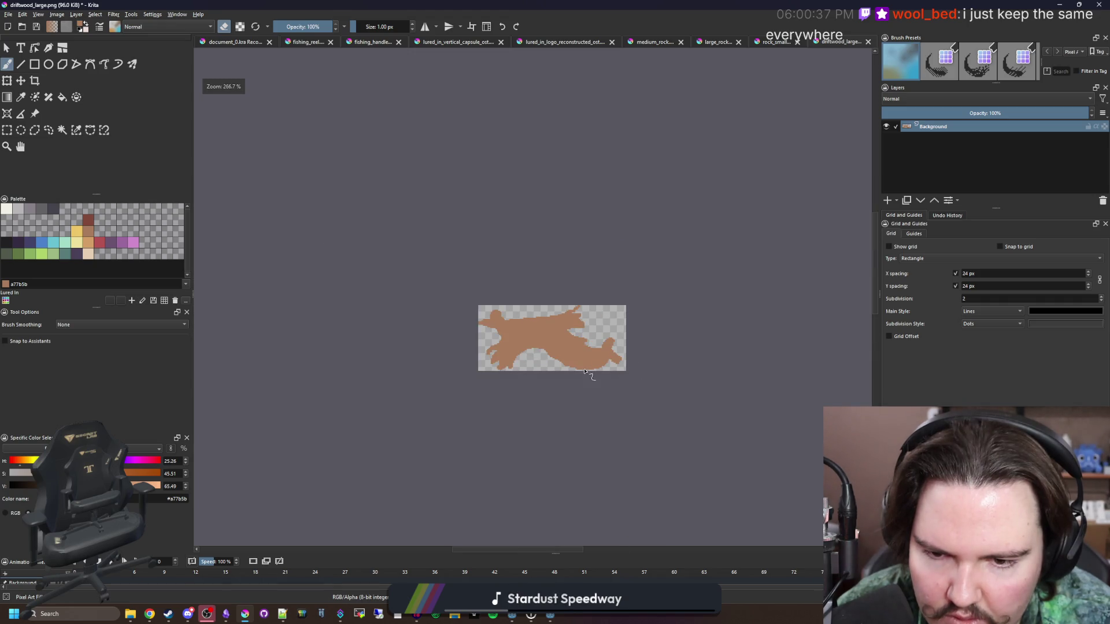
scroll(324, 275, up, 4)
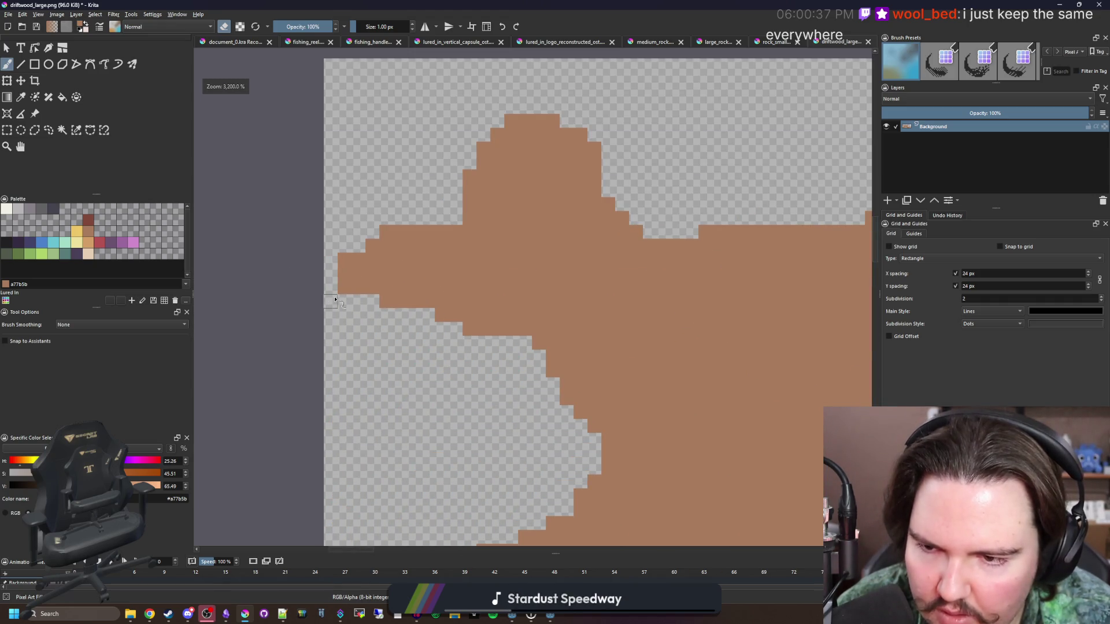
scroll(335, 298, down, 4)
scroll(713, 218, up, 3)
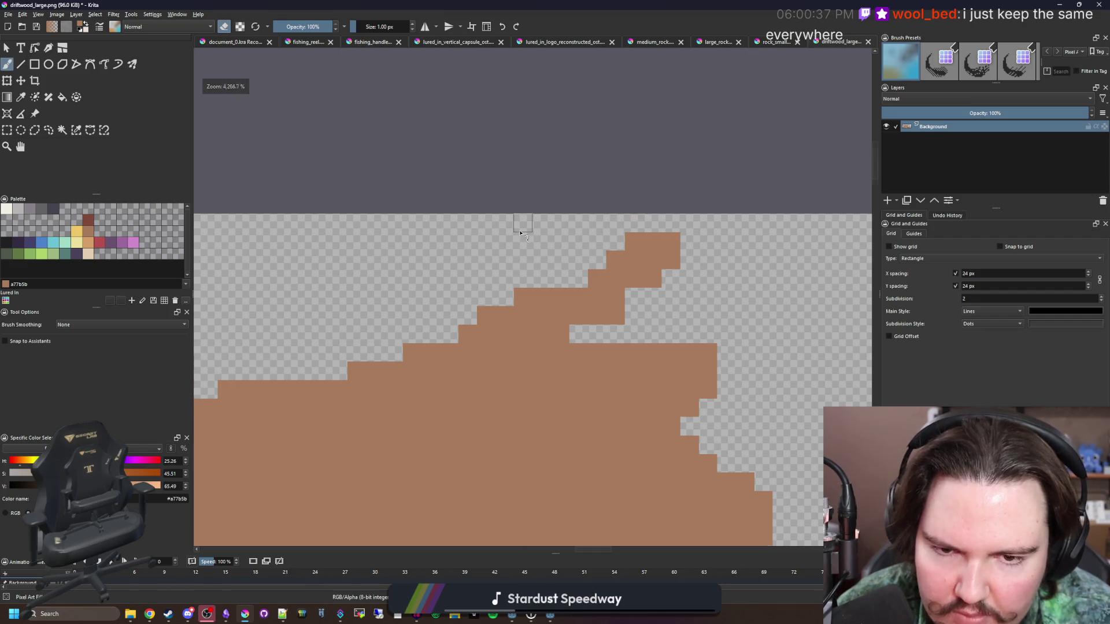
scroll(520, 233, down, 1)
scroll(517, 270, down, 3)
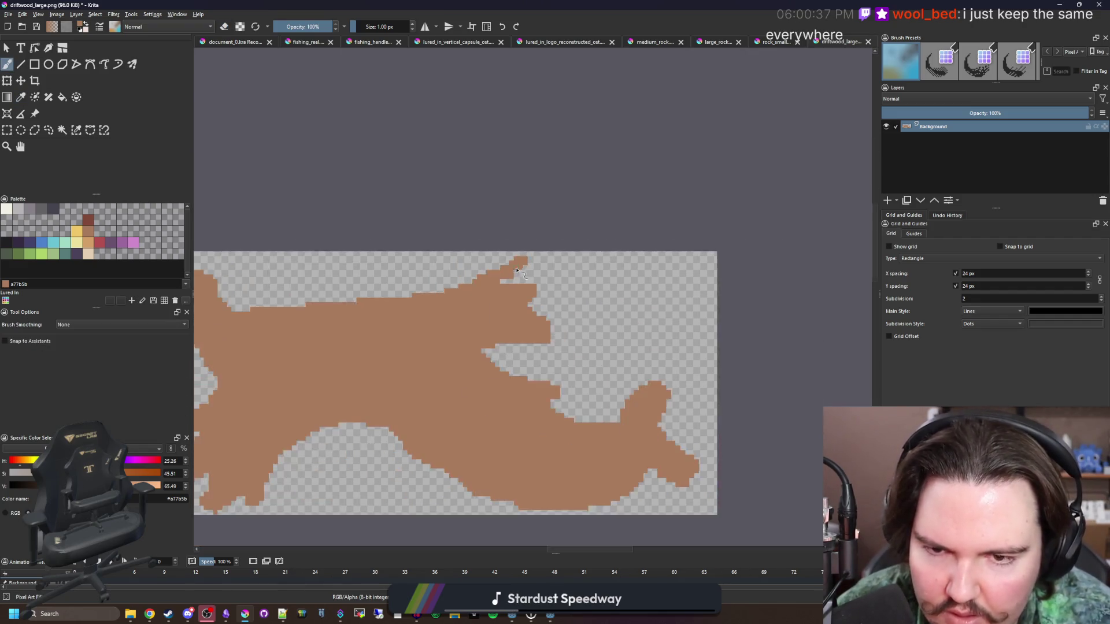
scroll(518, 271, down, 2)
scroll(445, 376, up, 4)
scroll(441, 389, down, 2)
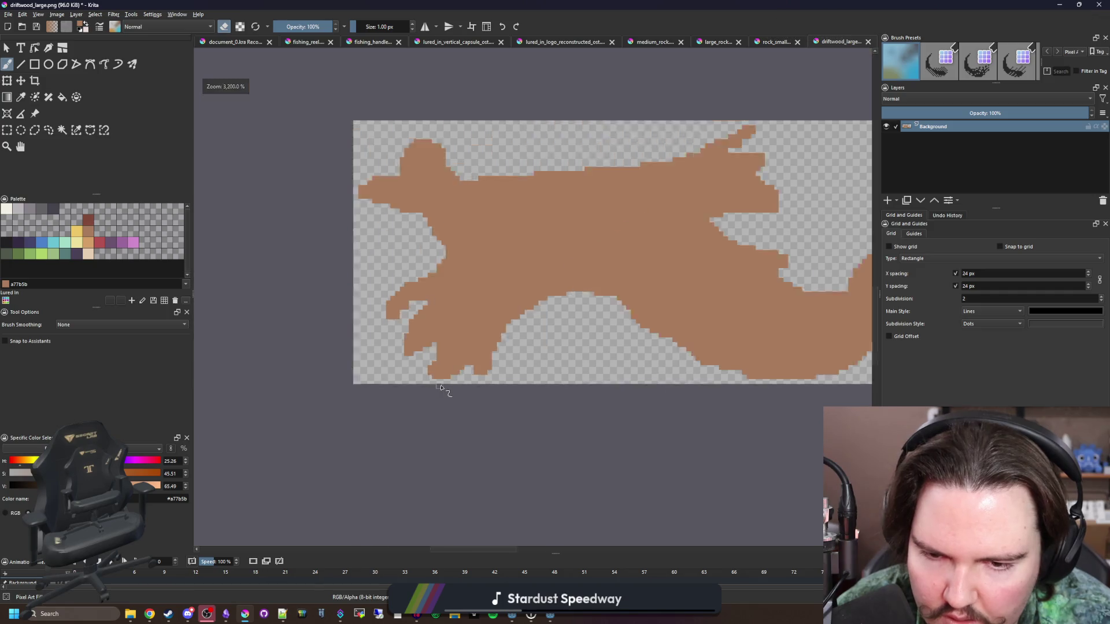
scroll(446, 384, down, 2)
scroll(517, 341, up, 4)
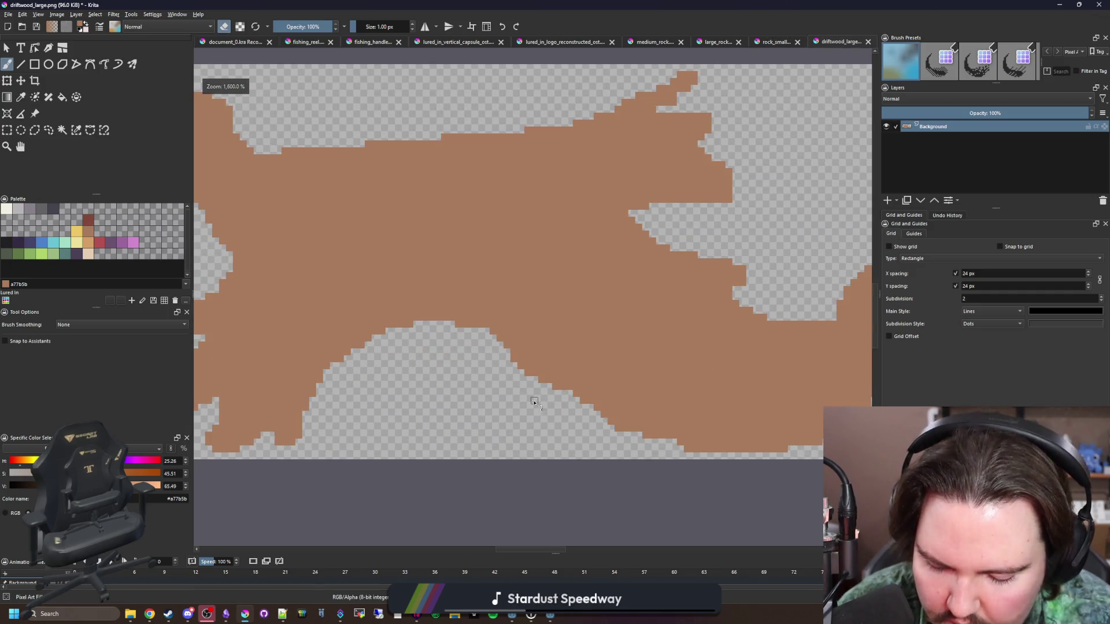
- Select the entire brown driftwood shape with the Contiguous Selection tool
key(p)
scroll(527, 353, up, 2)
scroll(528, 359, down, 4)
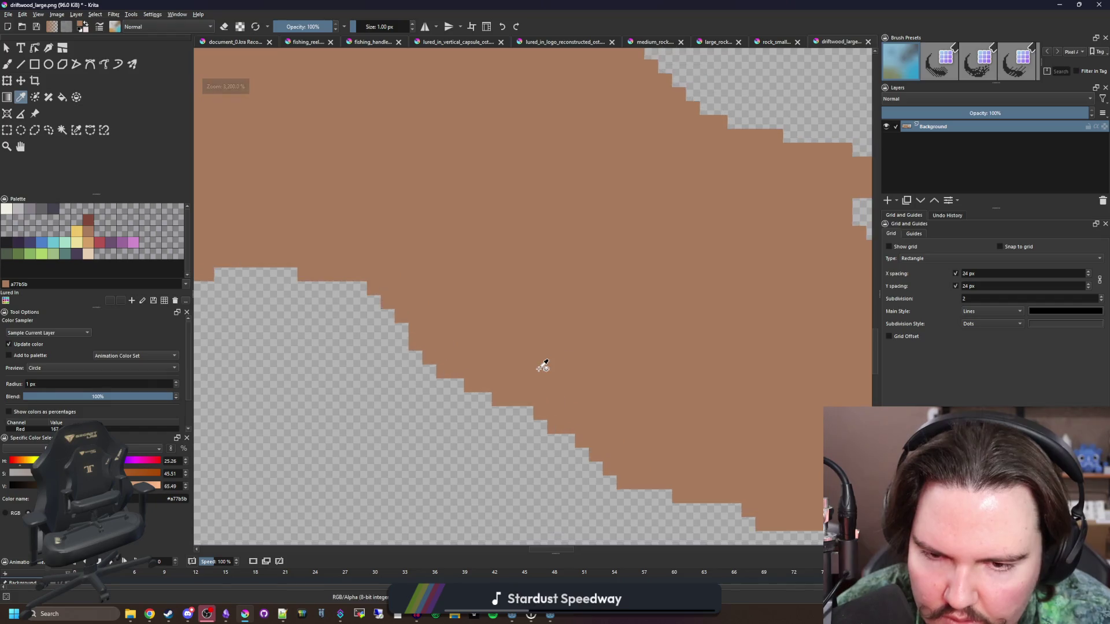
scroll(382, 347, up, 1)
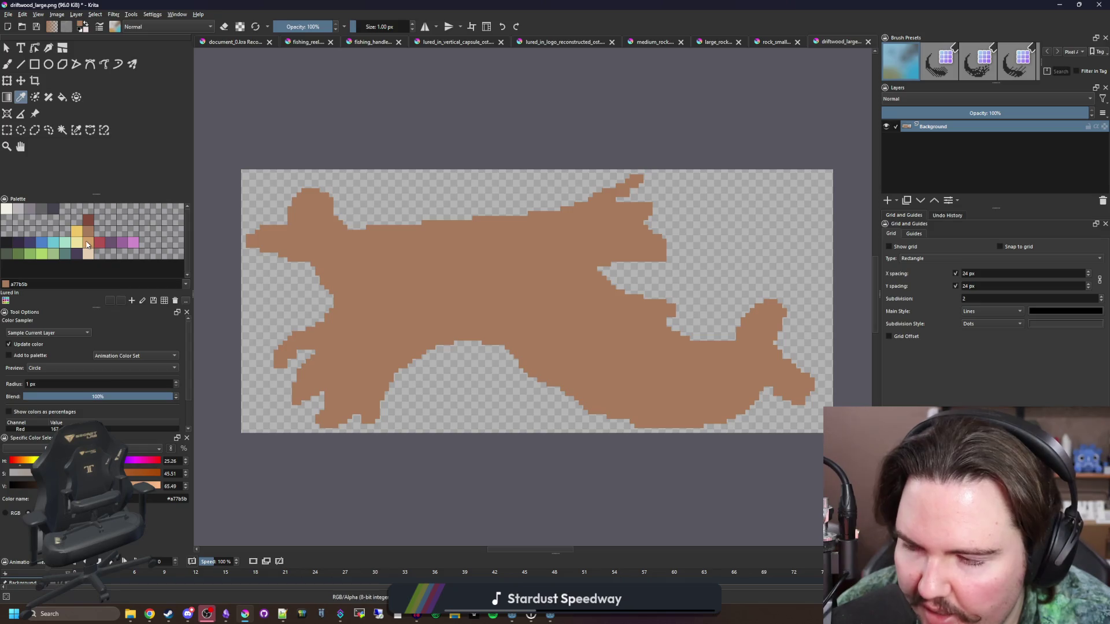
click(61, 131)
click(426, 267)
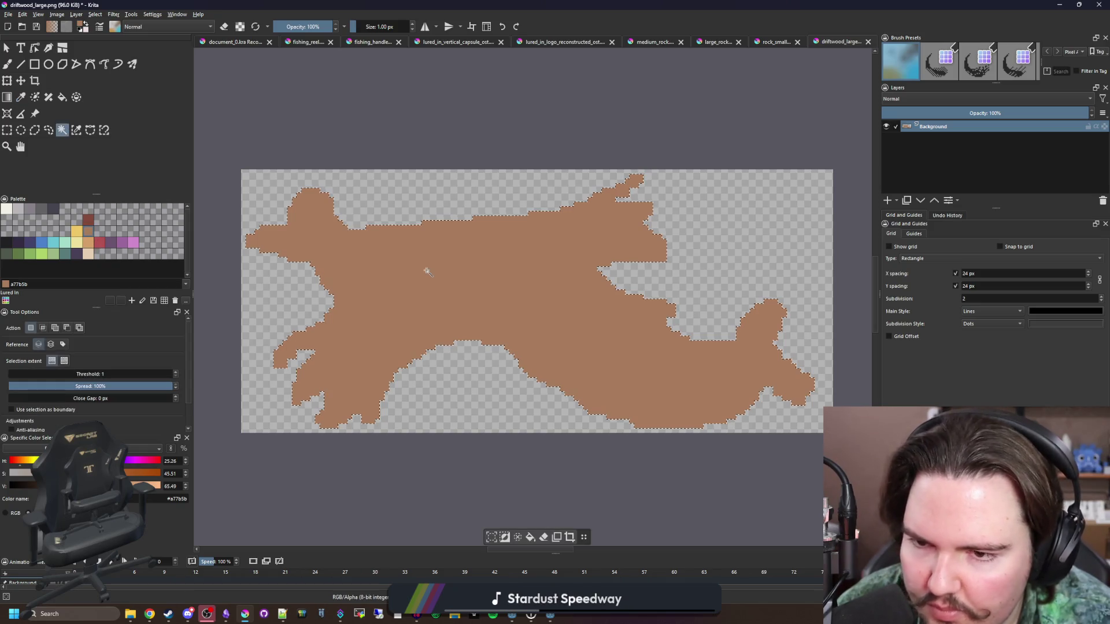
- Fill the selected driftwood with light tan d3a068, then reselect brown a77b5b
key(b)
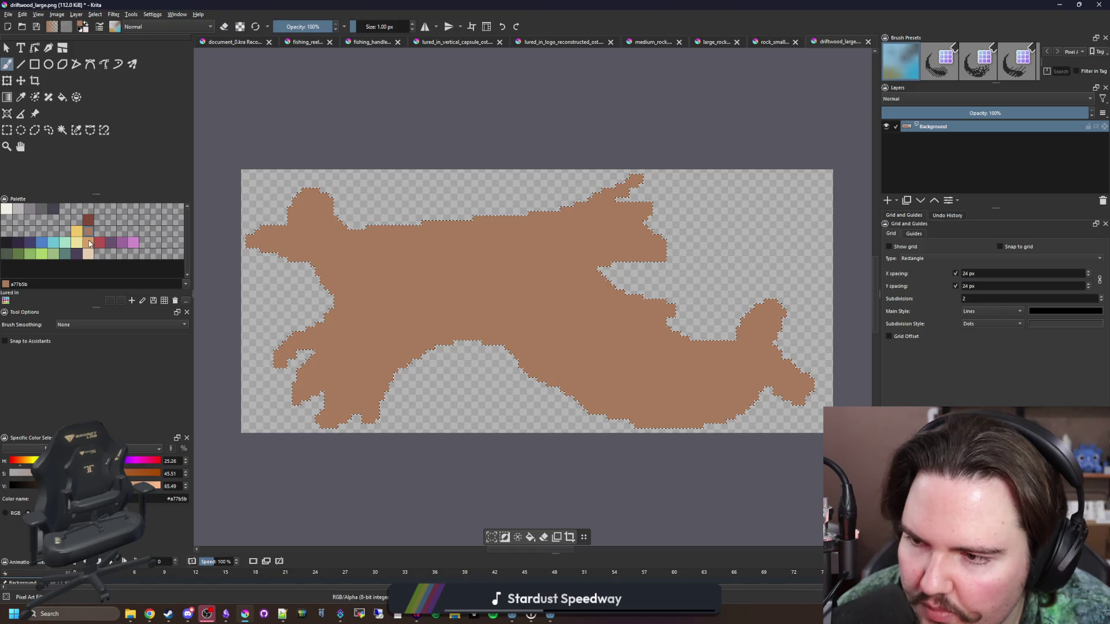
click(88, 242)
key(f)
click(353, 288)
click(93, 231)
key(b)
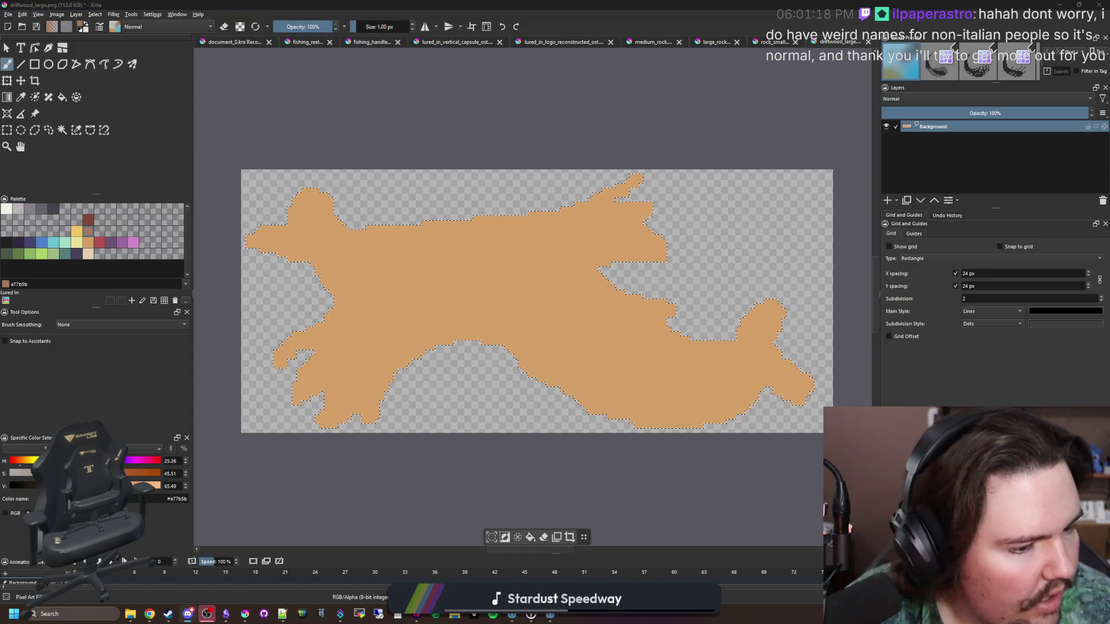
- Switch to Chrome's new tab and type a search for 'godot documentation'
key(alt+Tab)
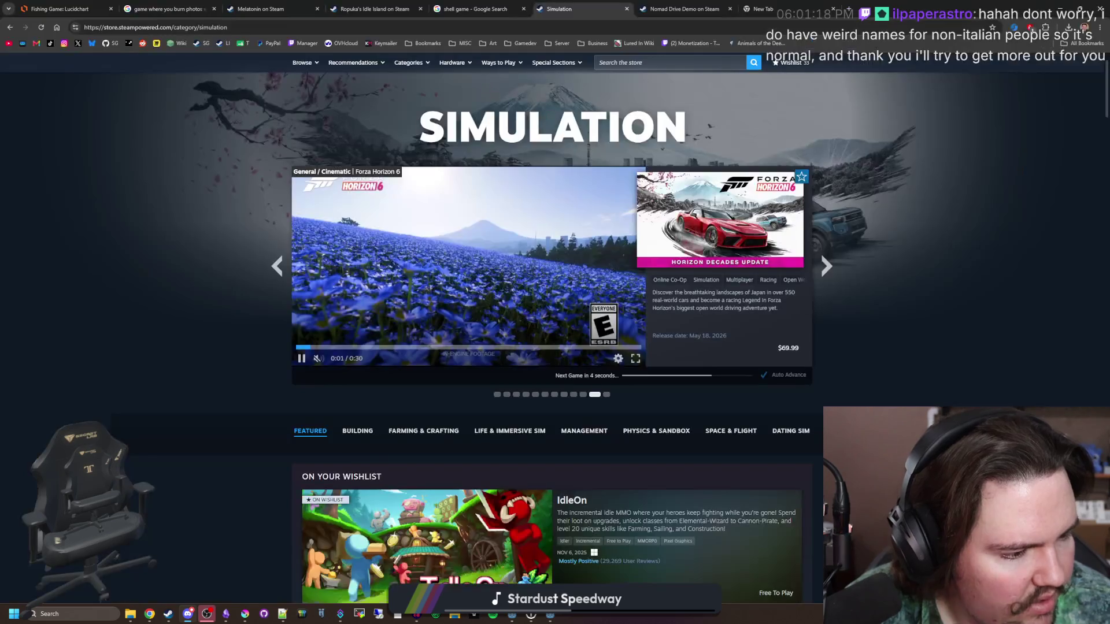
key(ctrl+Tab)
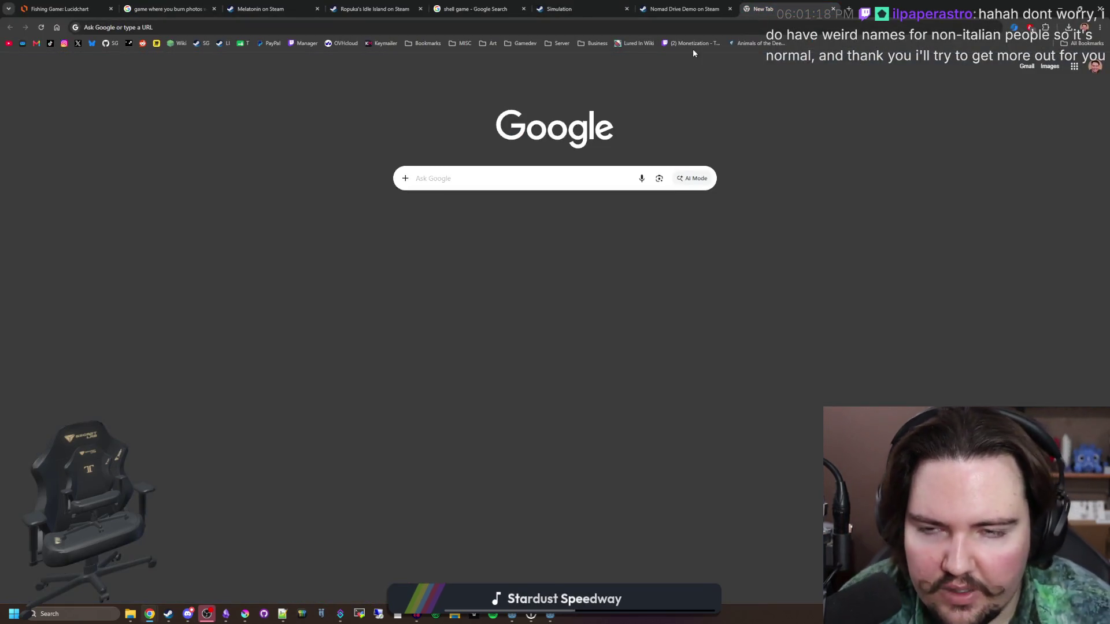
click(702, 24)
text(god)
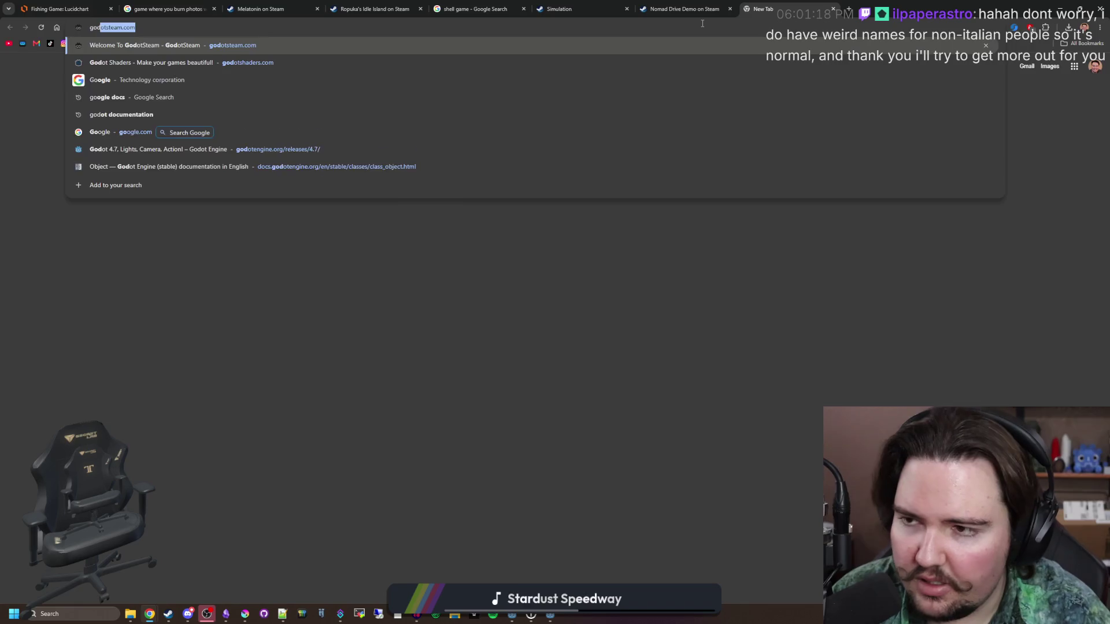
text(ot documentatio9n)
- Search for 'godot documentation' and look over the results
key(Return)
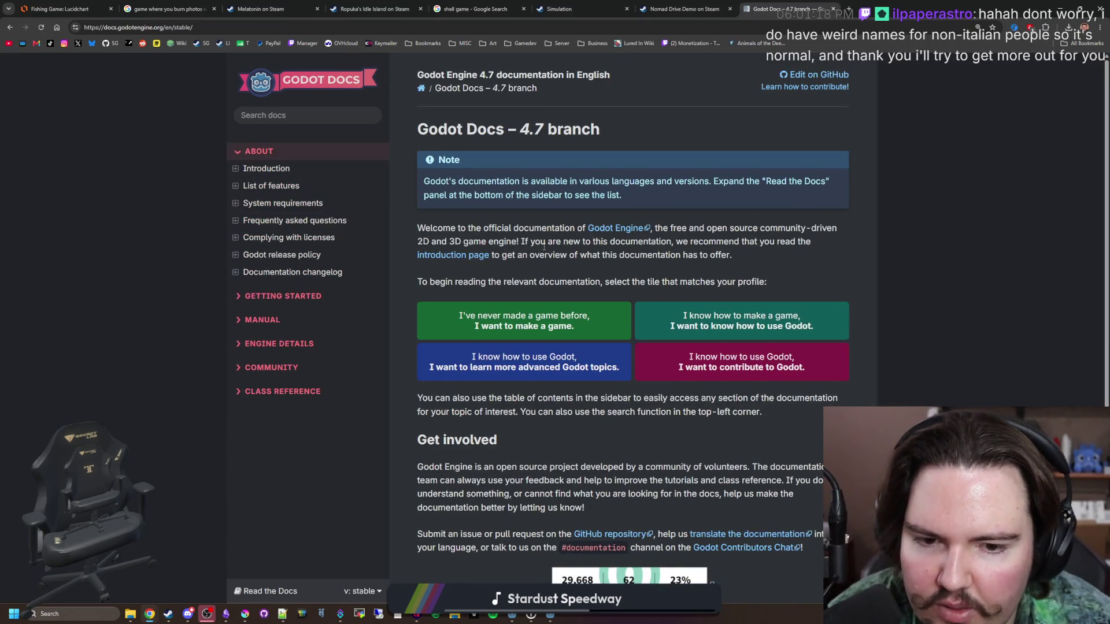
scroll(578, 232, down, 2)
scroll(636, 258, up, 2)
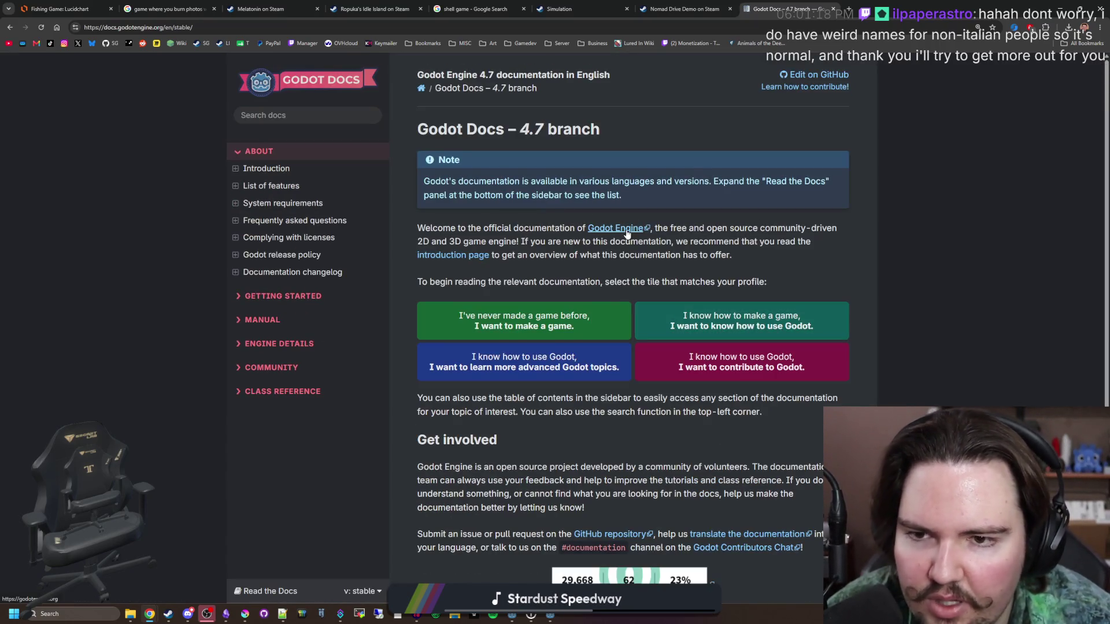
drag(480, 281, 772, 289)
click(804, 275)
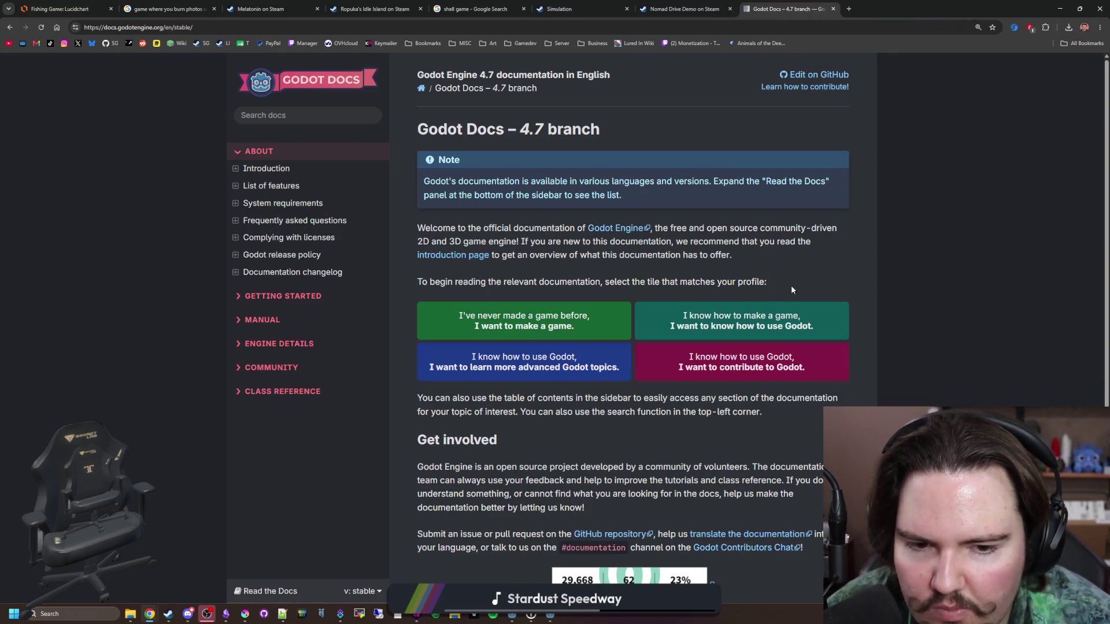
scroll(792, 289, down, 1)
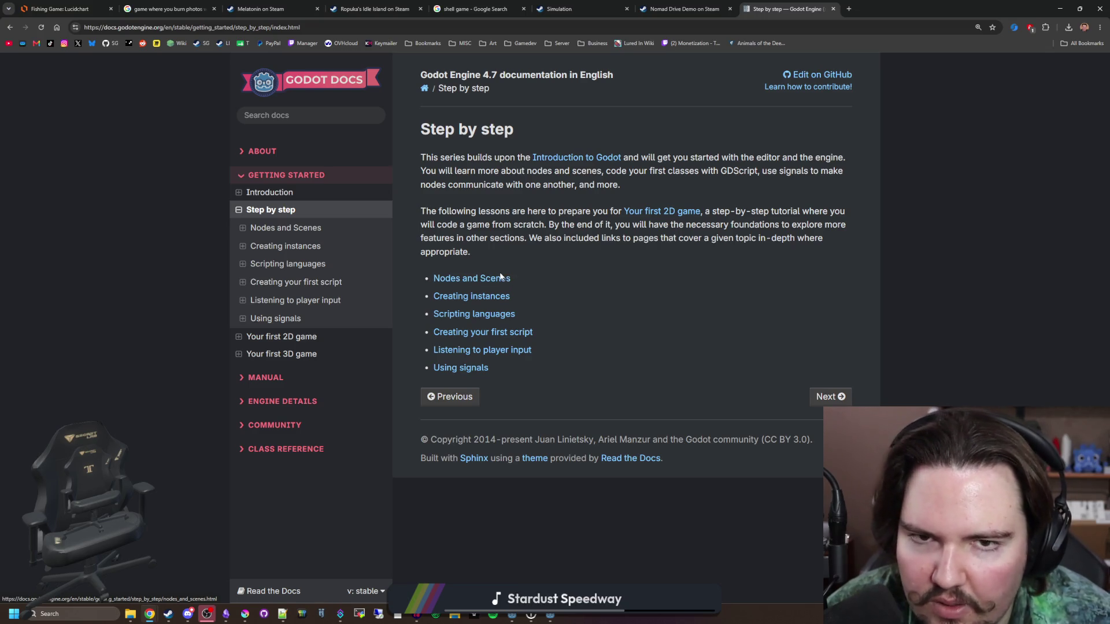
- Open and read the Nodes and Scenes lesson
click(915, 4)
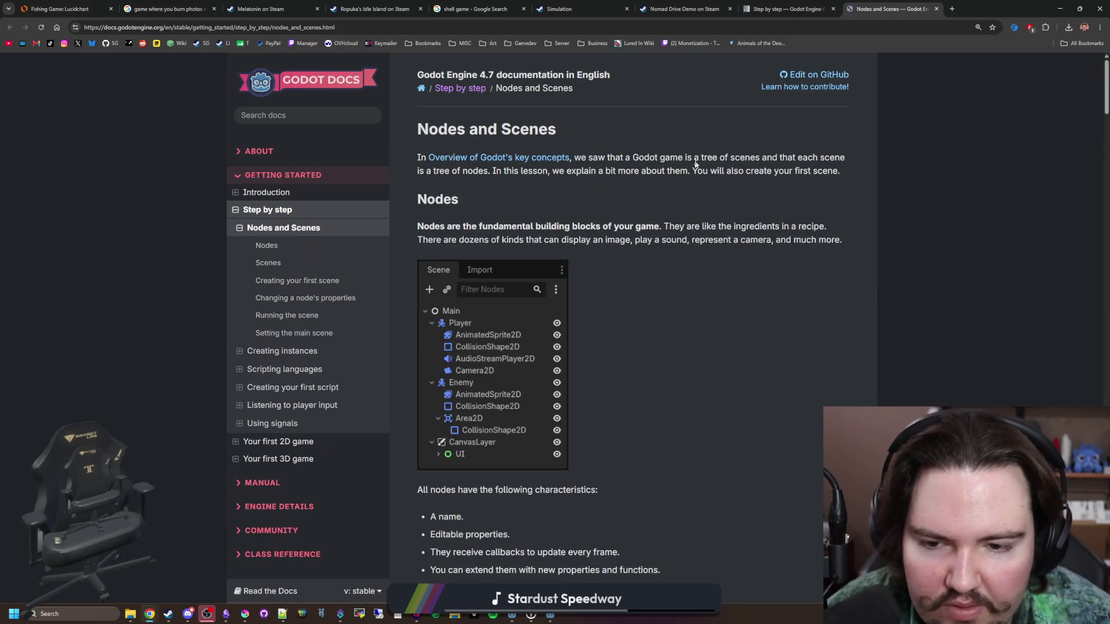
scroll(612, 273, down, 10)
scroll(619, 244, down, 15)
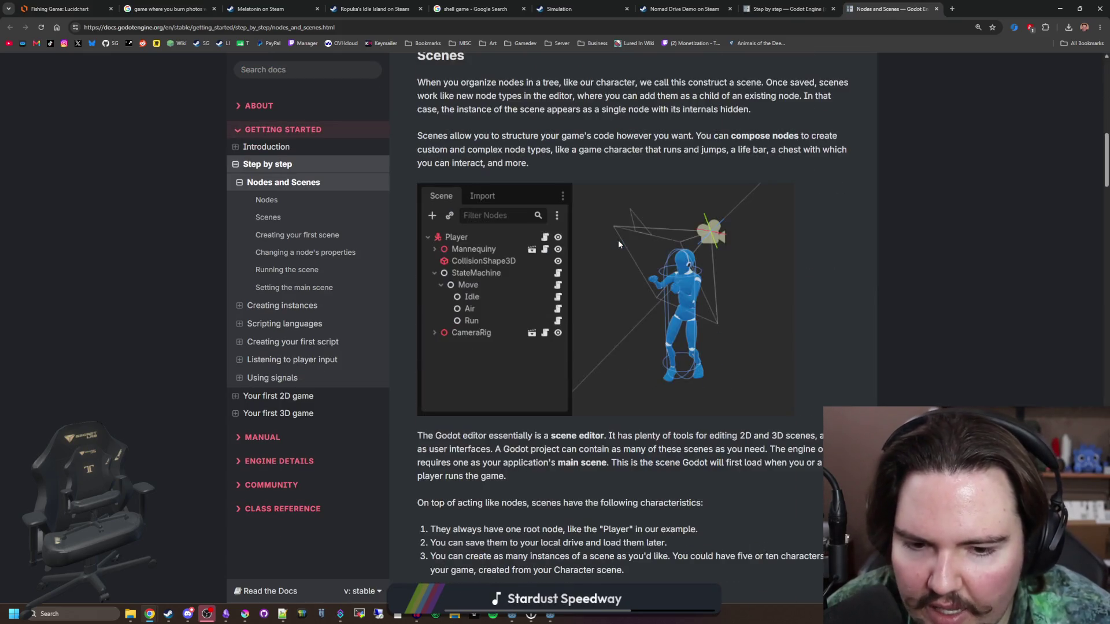
scroll(619, 241, down, 20)
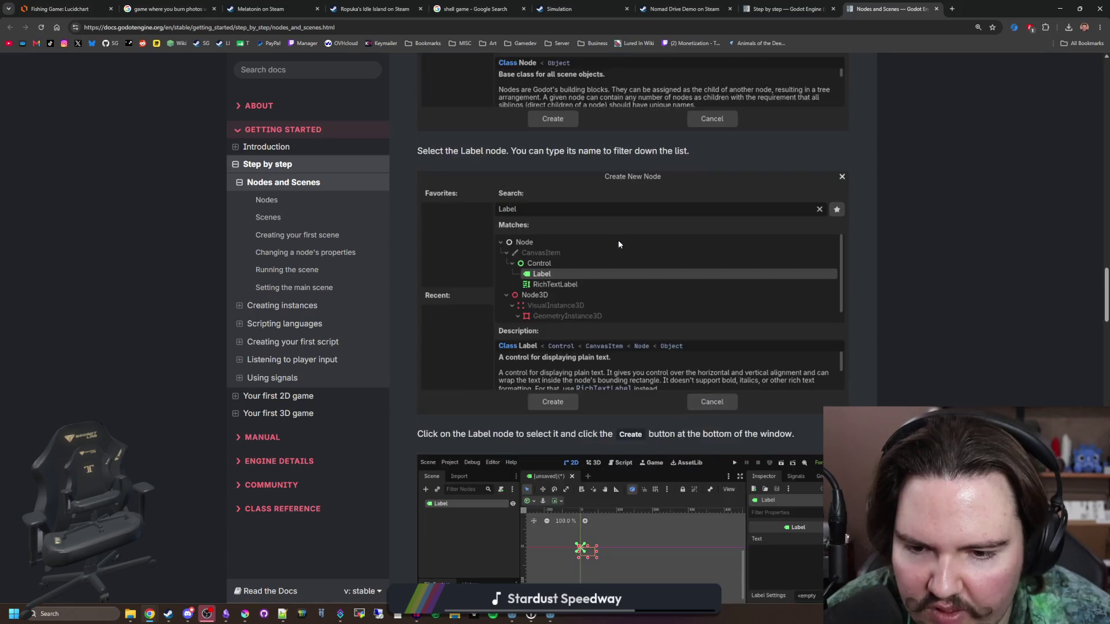
scroll(606, 375, up, 5)
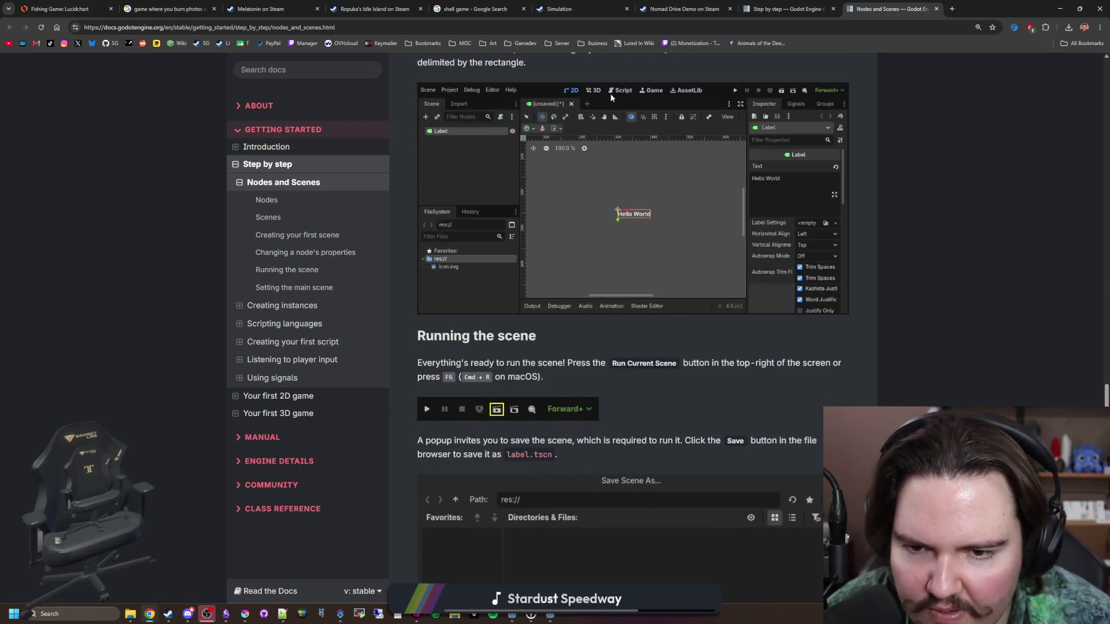
scroll(570, 380, down, 20)
scroll(650, 329, up, 10)
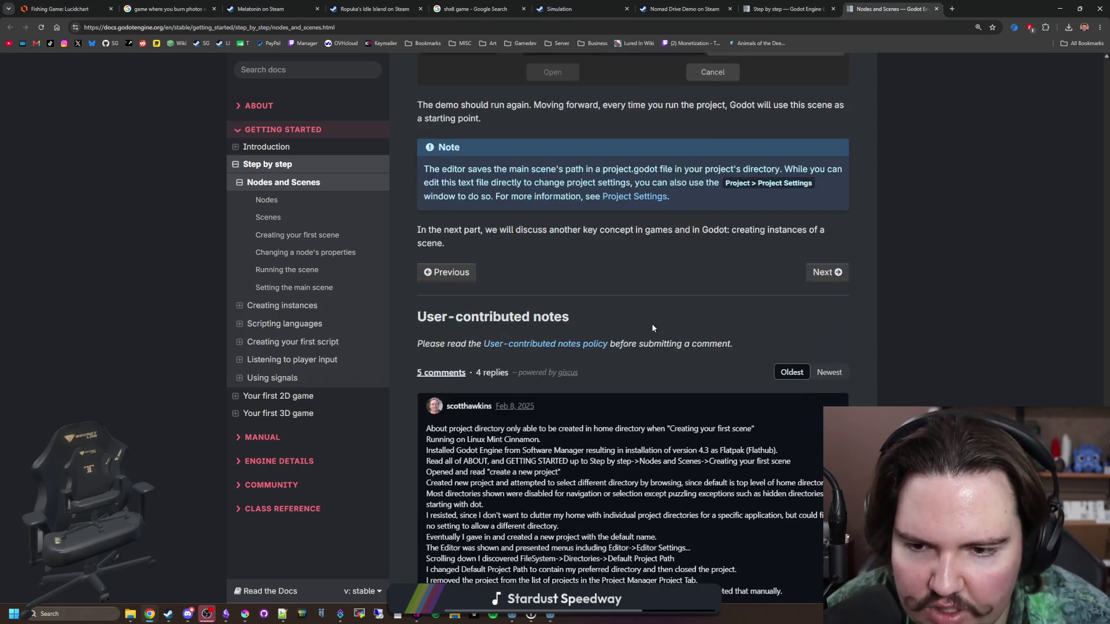
- Read the Creating instances lesson, then return to the Step by step tab
click(817, 448)
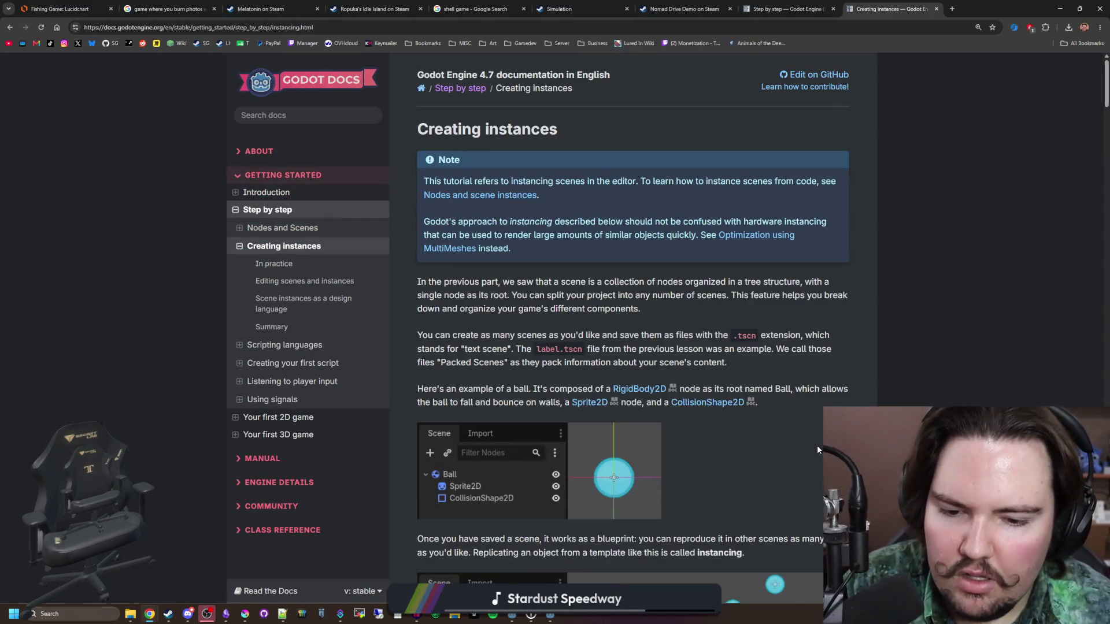
scroll(752, 401, down, 6)
scroll(678, 243, down, 3)
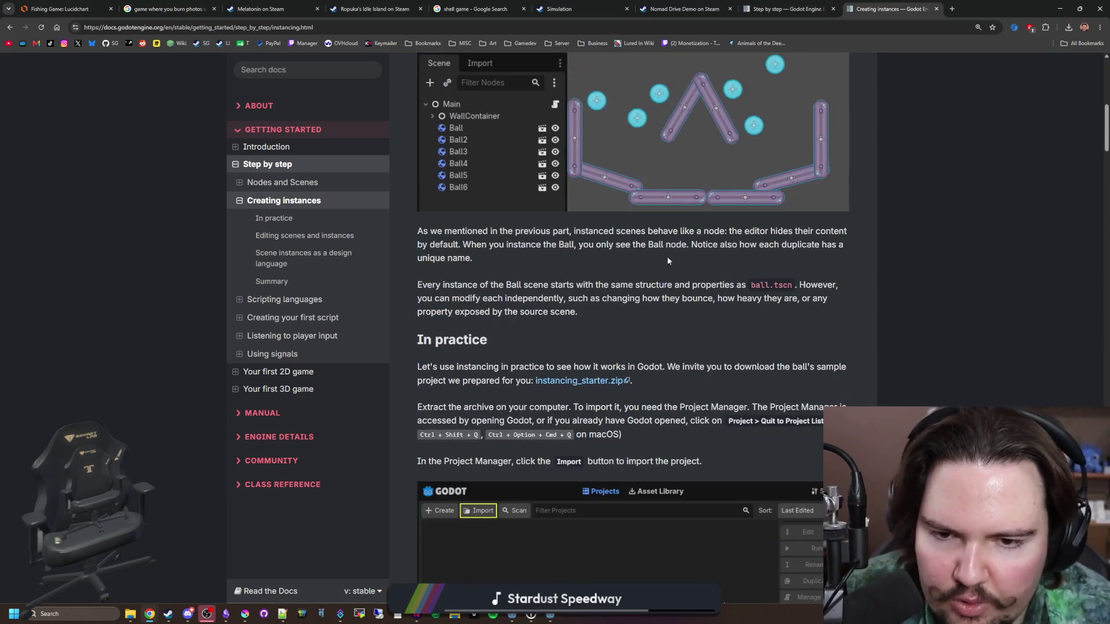
scroll(674, 265, down, 14)
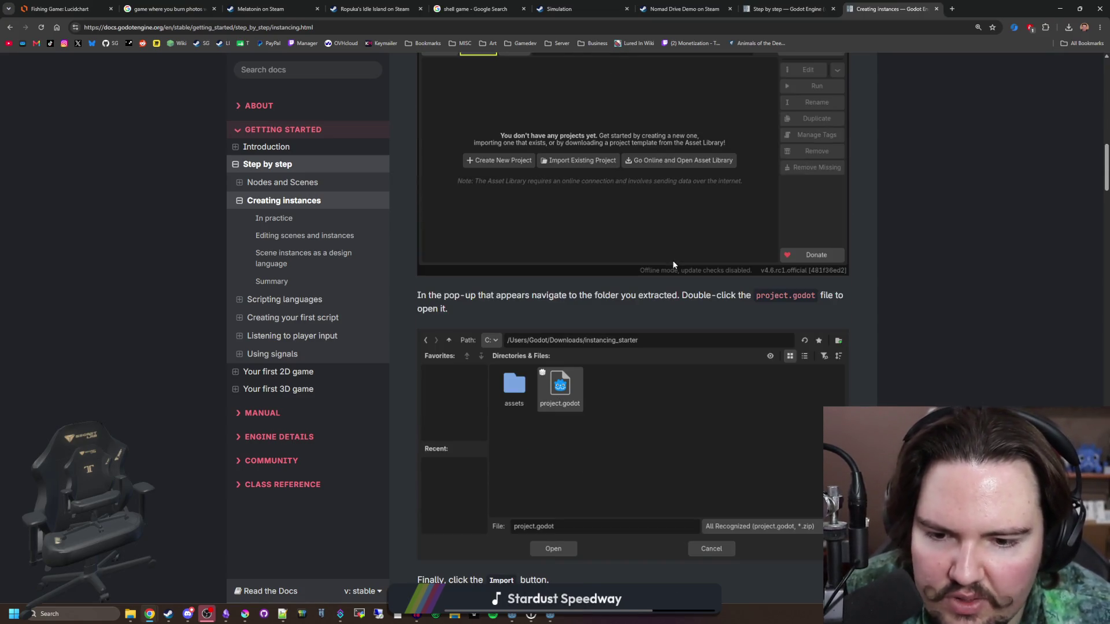
scroll(673, 265, down, 15)
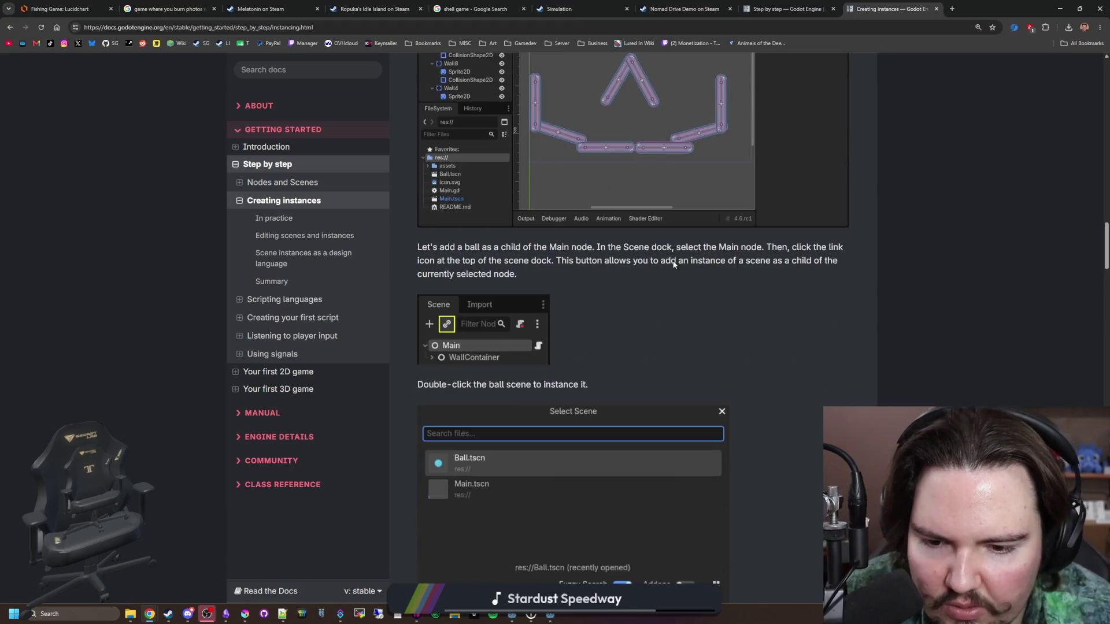
scroll(674, 265, down, 4)
scroll(673, 264, down, 20)
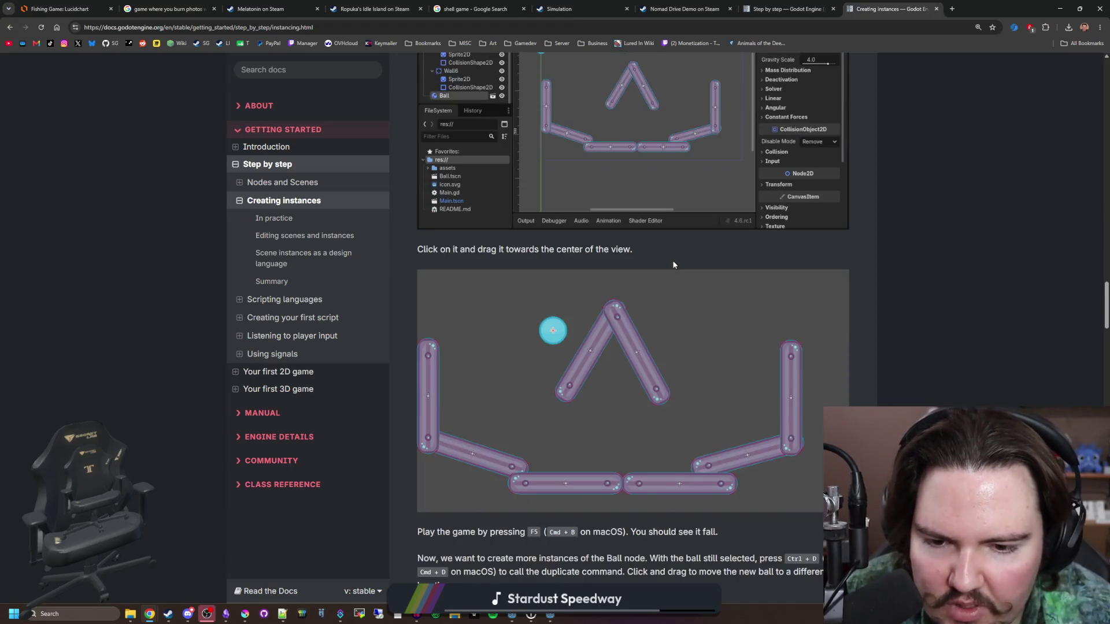
scroll(712, 255, up, 20)
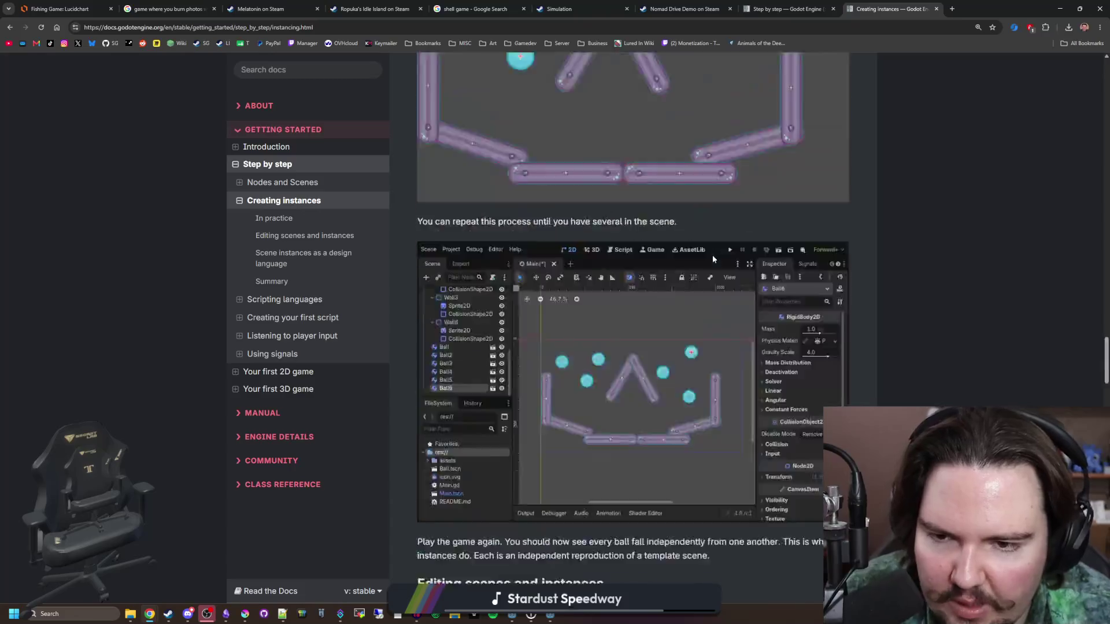
key(ctrl+shift+Tab)
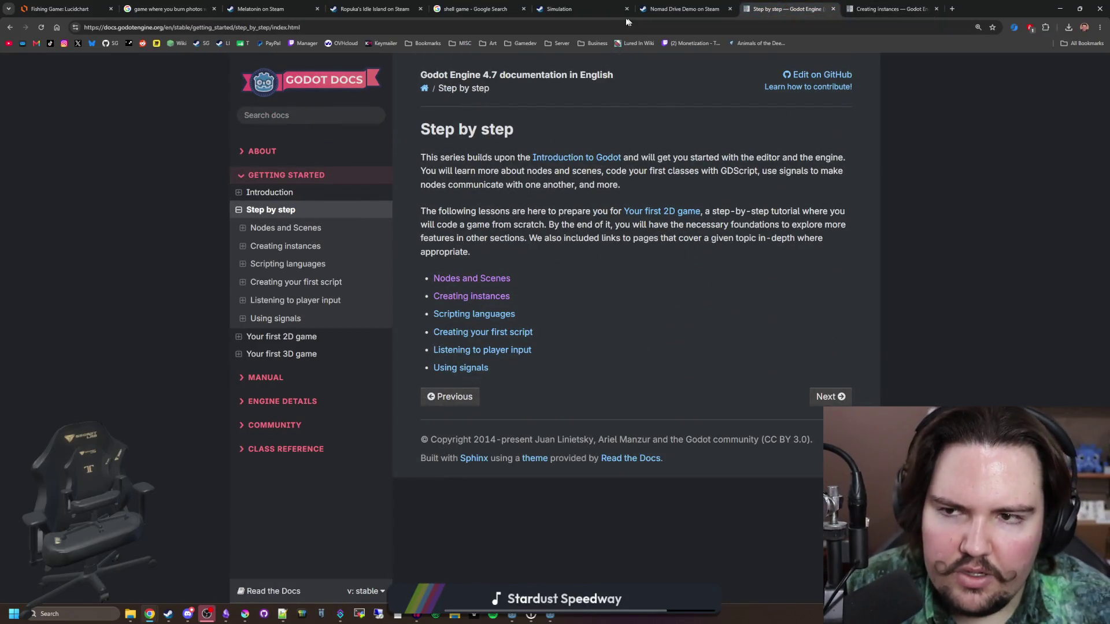
click(615, 23)
- Search 'brackeys', open the Brackeys YouTube channel's Videos tab, then return to Krita
text(brackeys)
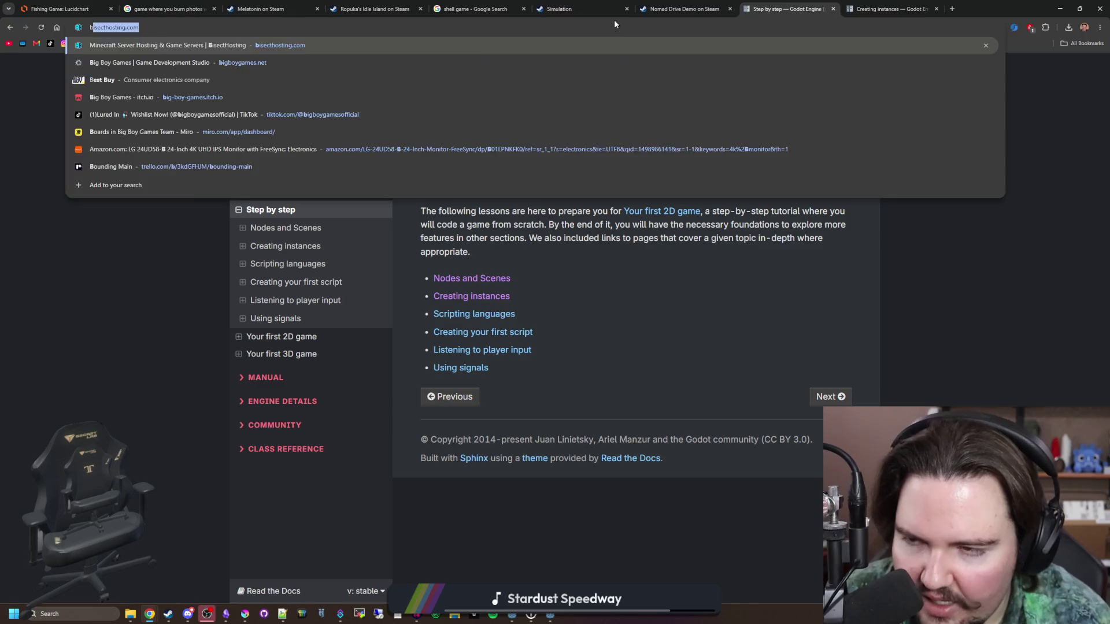
key(Return)
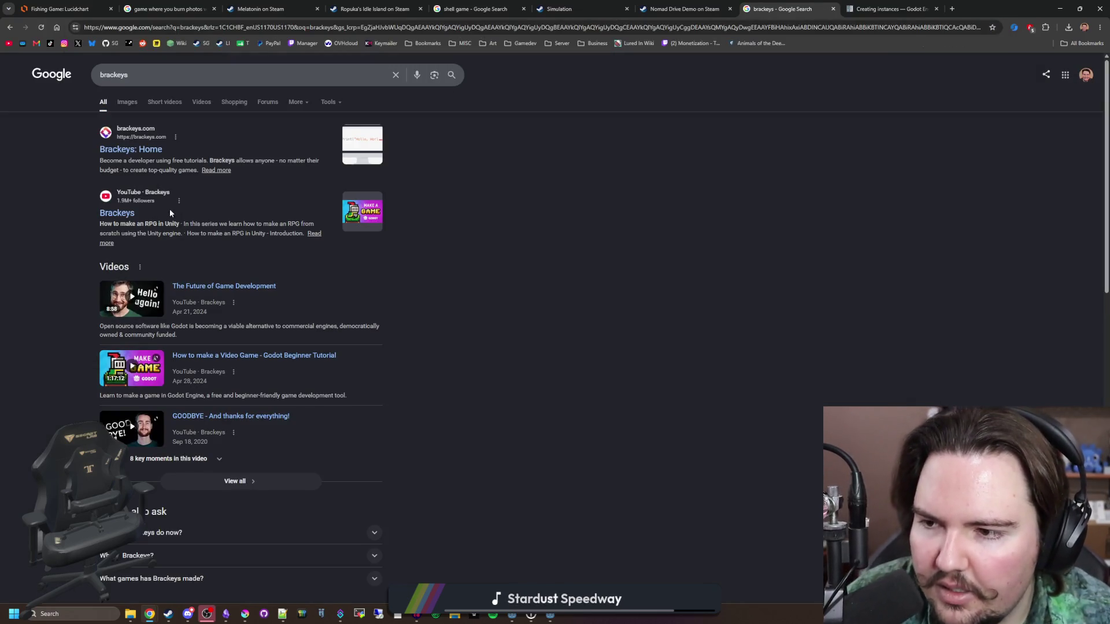
click(127, 209)
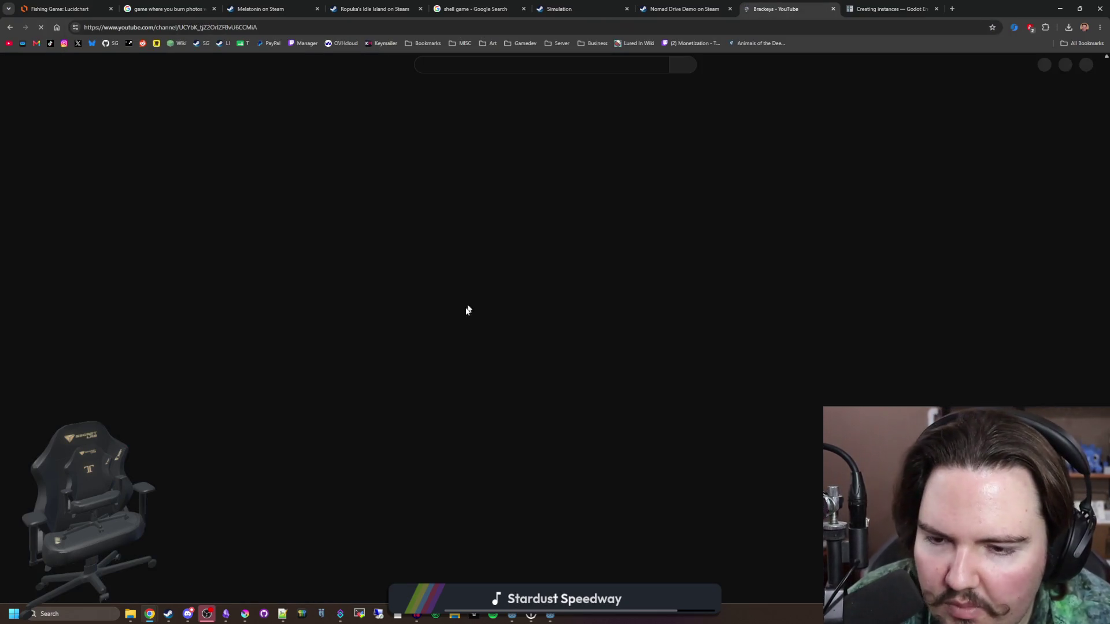
click(365, 274)
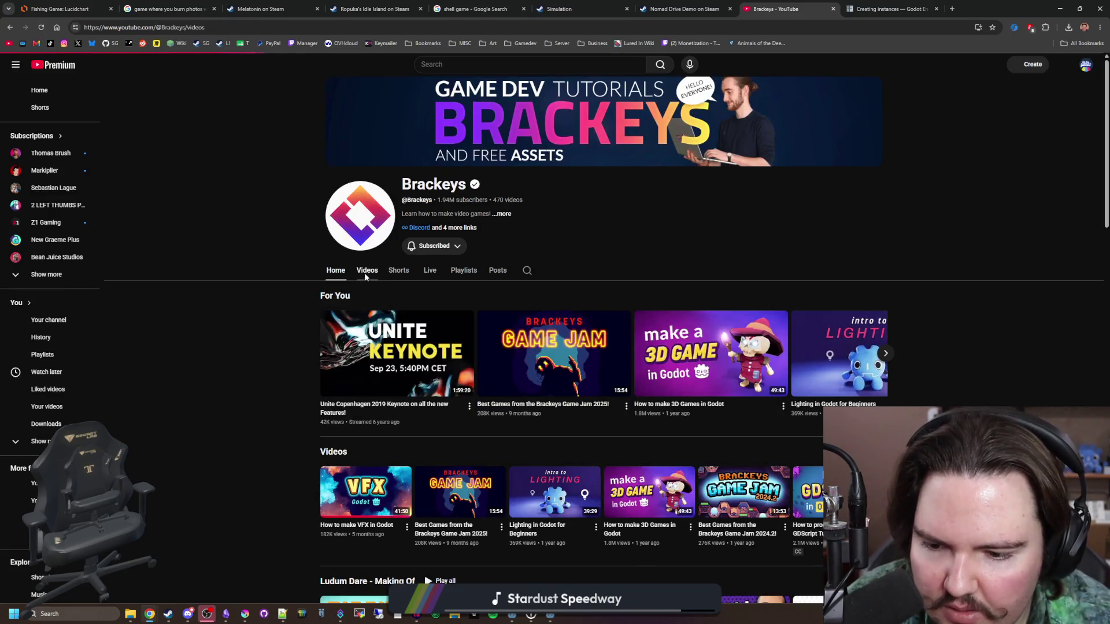
scroll(599, 365, down, 4)
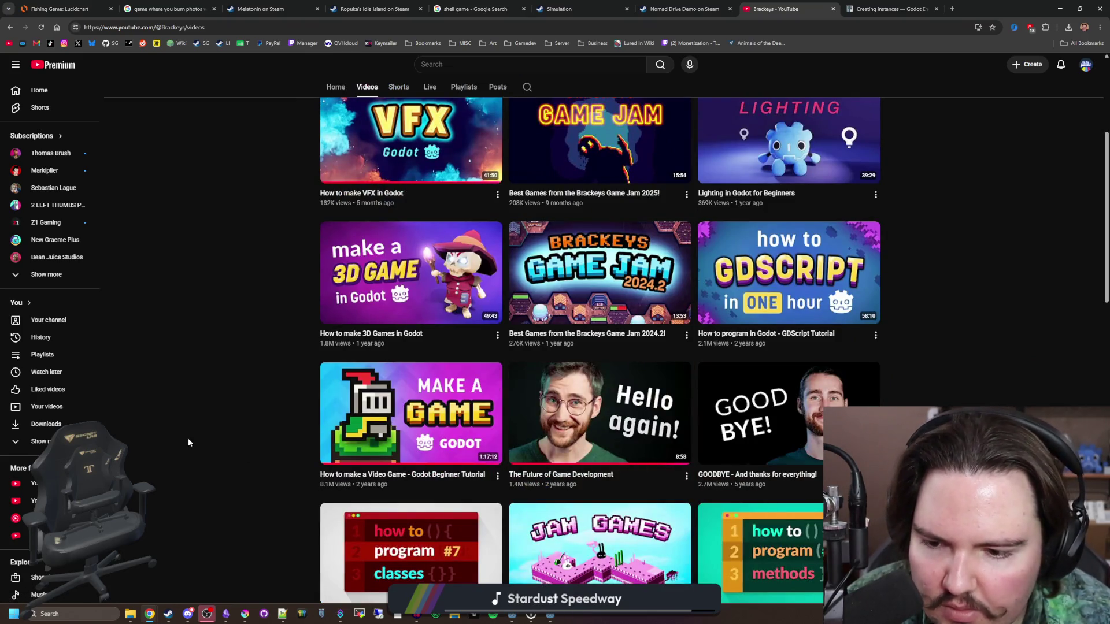
mouse_move(374, 477)
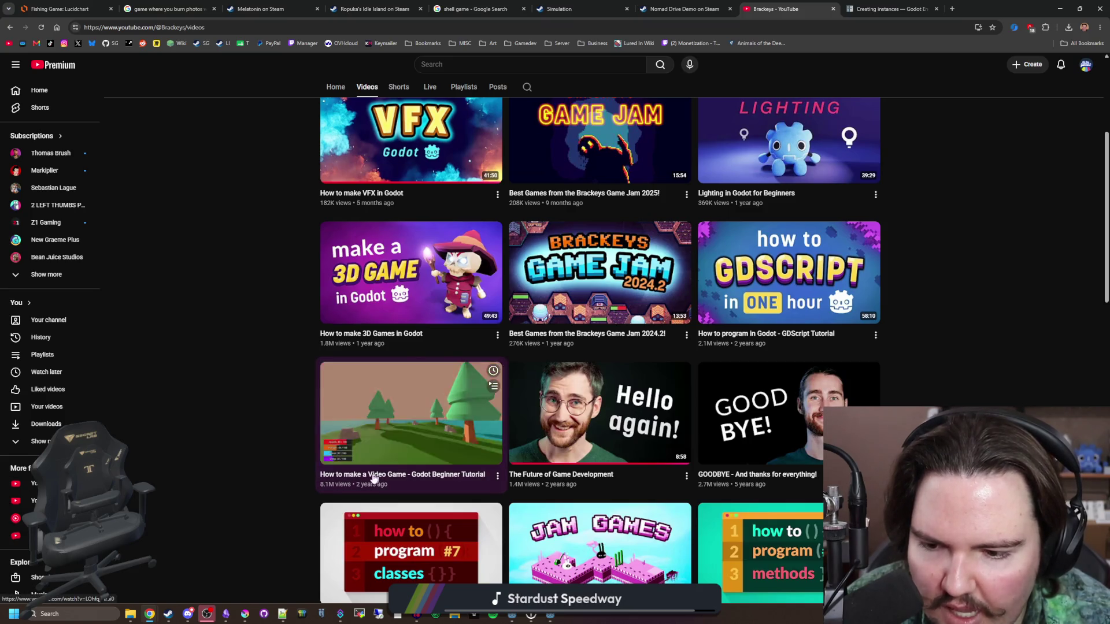
scroll(377, 456, up, 2)
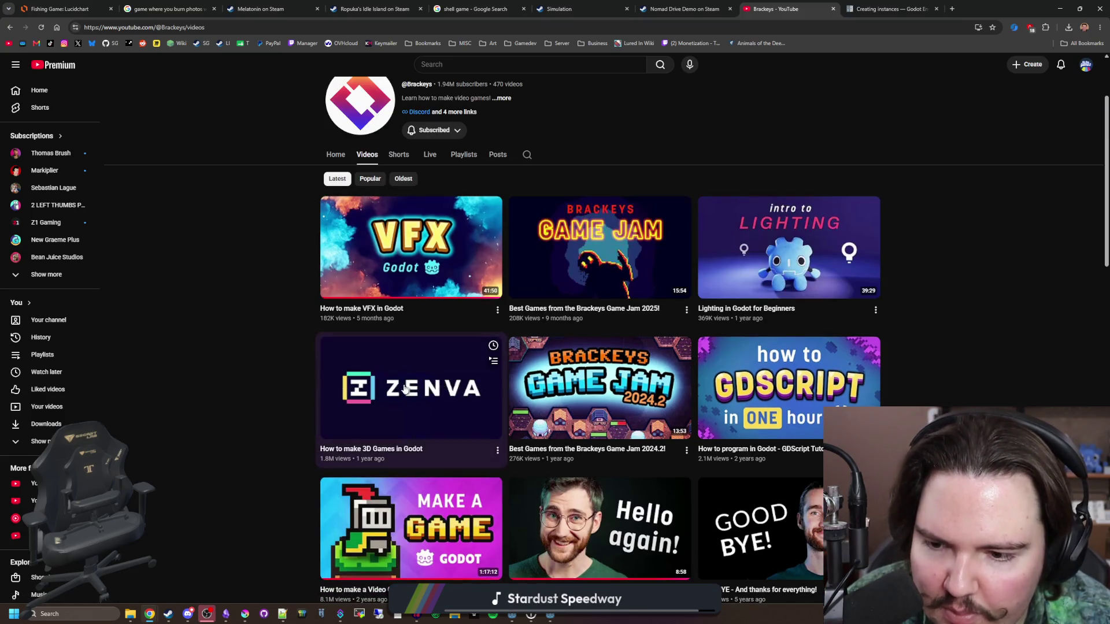
mouse_move(425, 289)
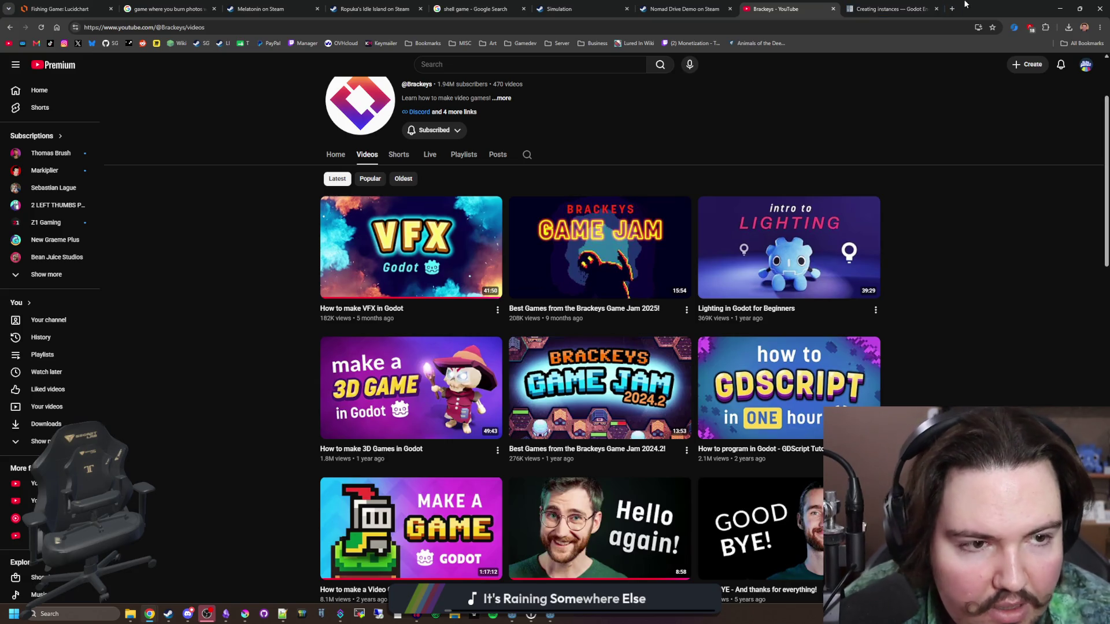
key(alt+Tab)
- Paint a 5 px dark brown shadow leftward from the driftwood's upper-right notch
scroll(602, 337, up, 4)
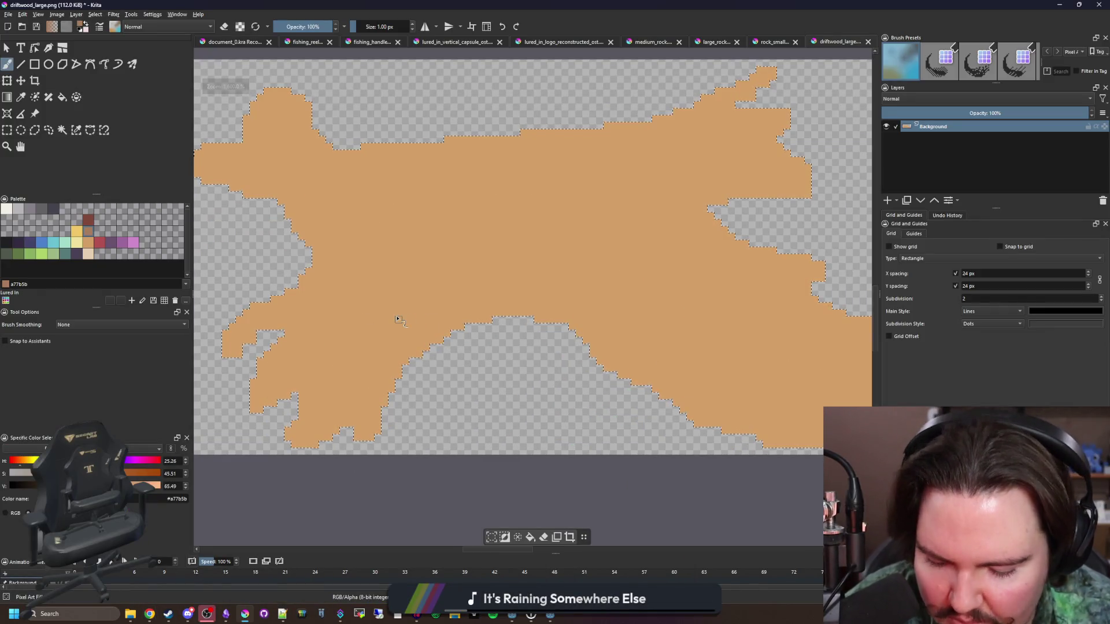
key(bracketright)
key(bracketright)
key(bracketright)
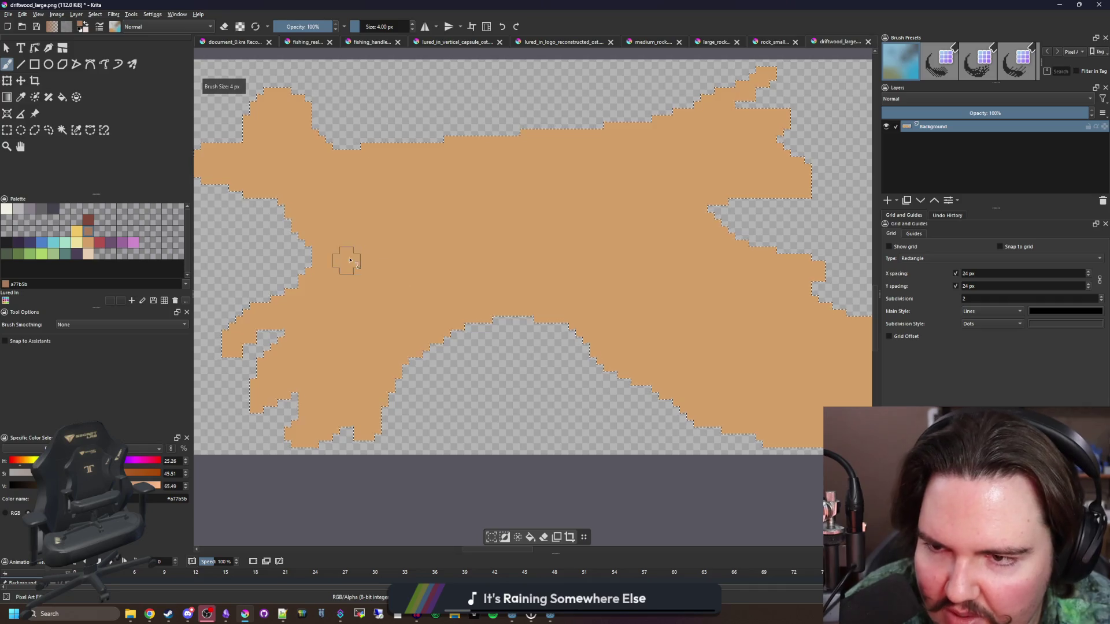
scroll(743, 327, up, 2)
key(bracketright)
mouse_move(670, 208)
mouse_down()
mouse_move(492, 227)
mouse_move(543, 243)
mouse_up()
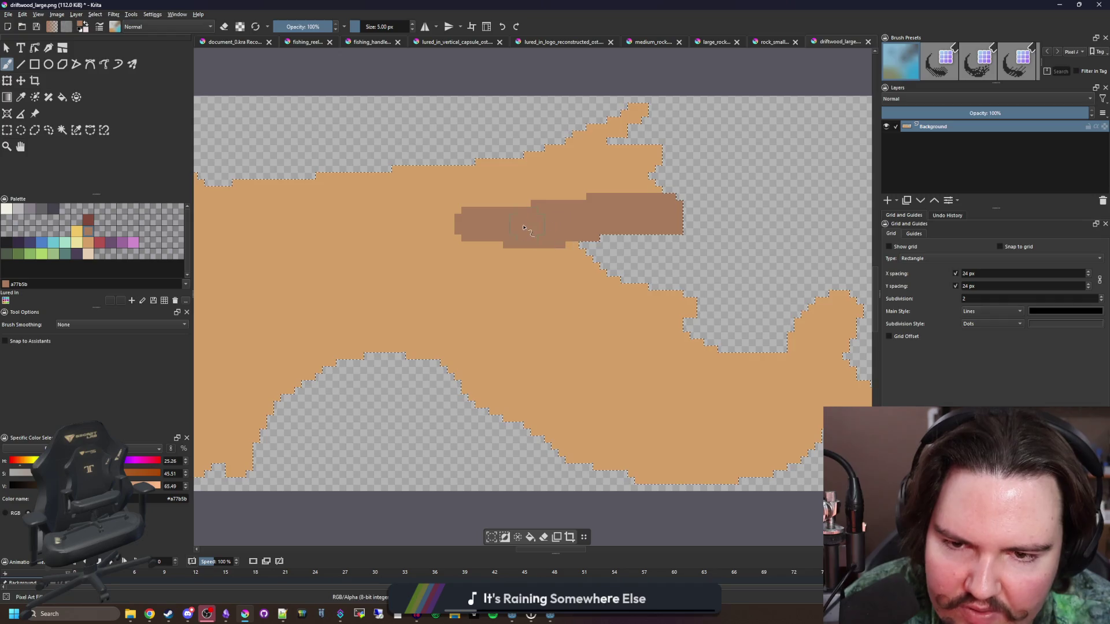
- With a 2 px brush, add dark brown pixels beneath the shadow band and near the tail tip
key(bracketleft)
key(bracketleft)
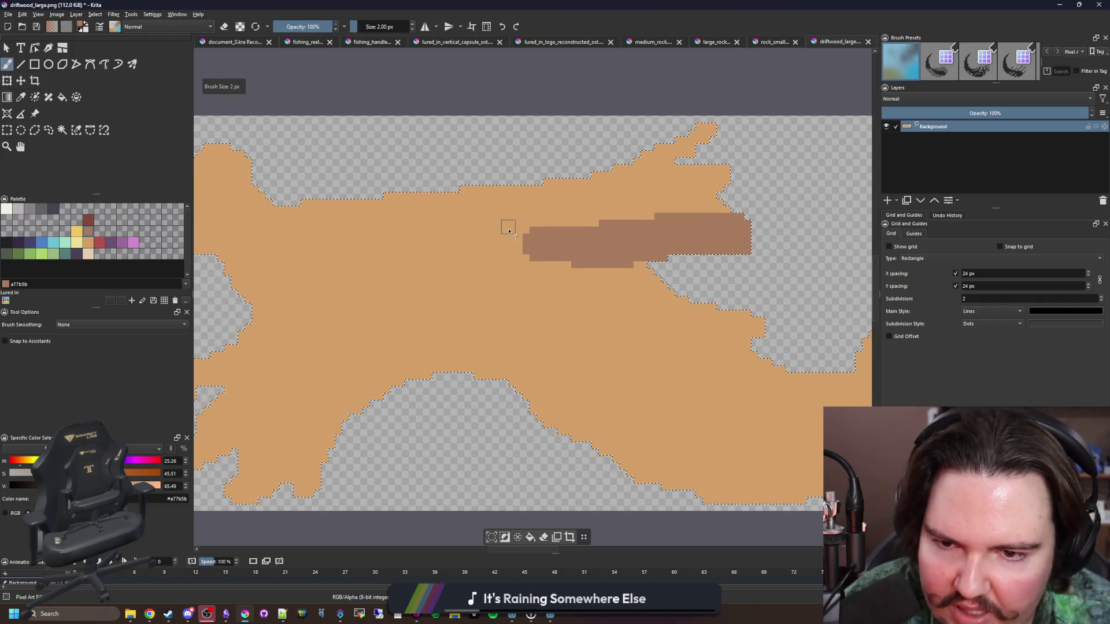
scroll(565, 240, up, 3)
key(bracketleft)
key(bracketleft)
scroll(539, 263, down, 3)
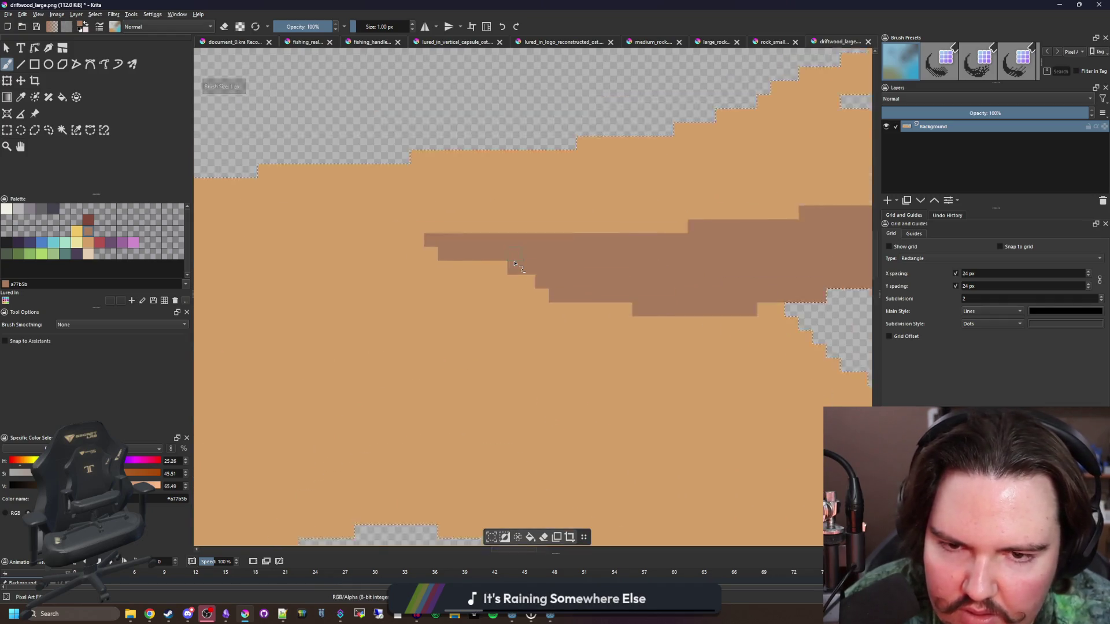
scroll(523, 312, up, 3)
key(bracketright)
drag(541, 308, 474, 304)
drag(557, 286, 523, 286)
scroll(540, 306, down, 2)
scroll(635, 346, up, 2)
click(633, 414)
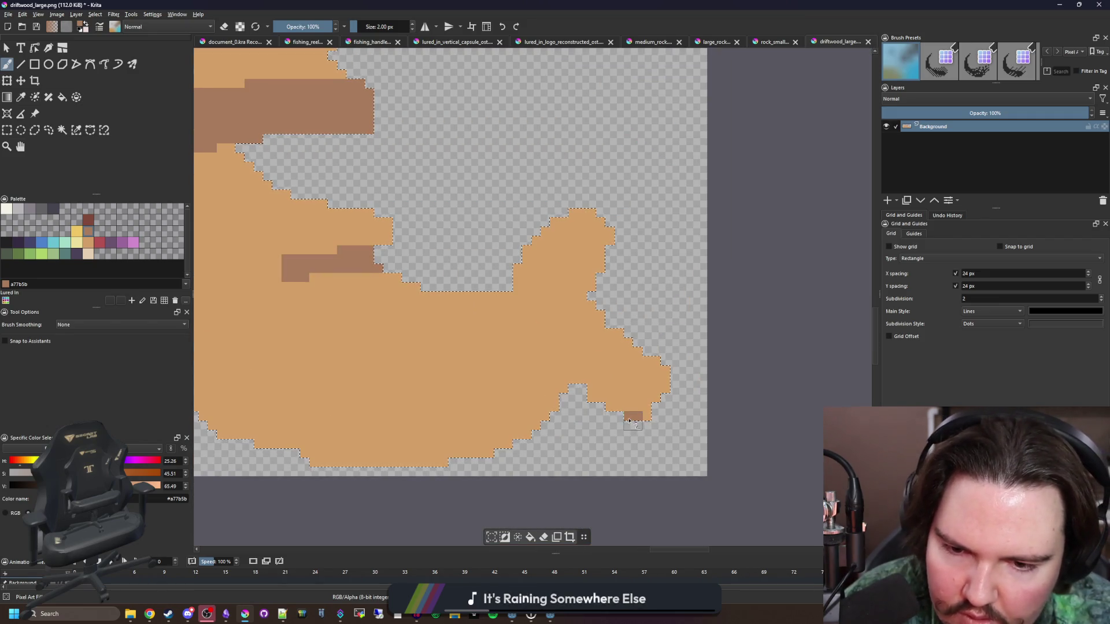
mouse_move(518, 278)
mouse_down()
mouse_move(469, 347)
mouse_move(385, 278)
mouse_move(439, 323)
mouse_move(511, 292)
mouse_up()
- Shade the lower-right tail and a band along the lower edge in dark brown
mouse_move(585, 379)
mouse_down()
mouse_move(584, 289)
mouse_move(646, 409)
mouse_move(628, 374)
mouse_up()
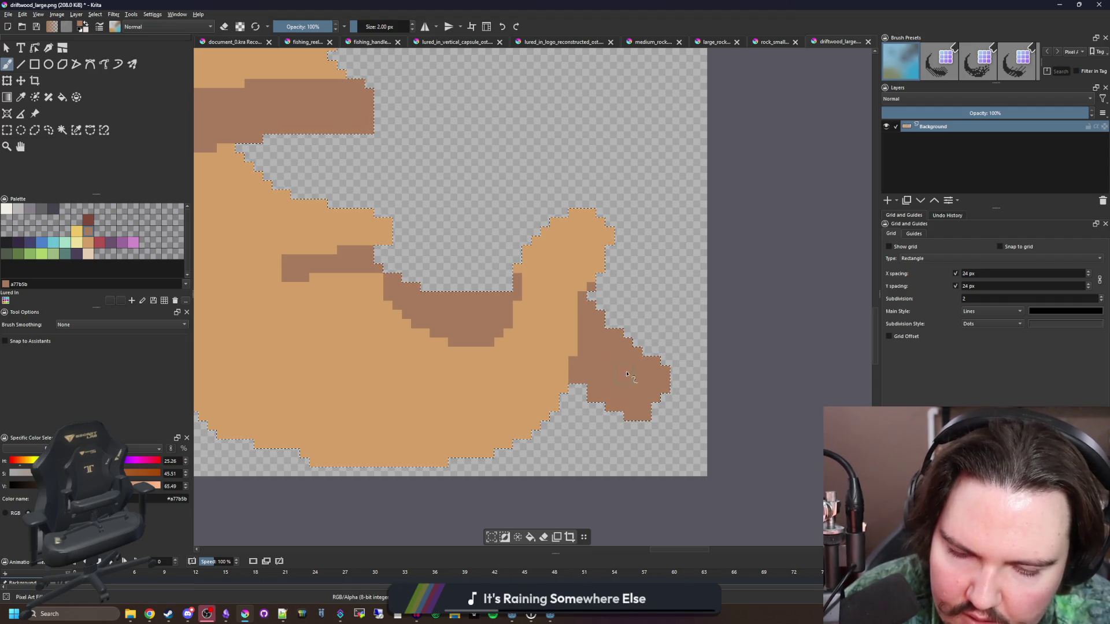
scroll(560, 315, down, 4)
scroll(389, 322, up, 4)
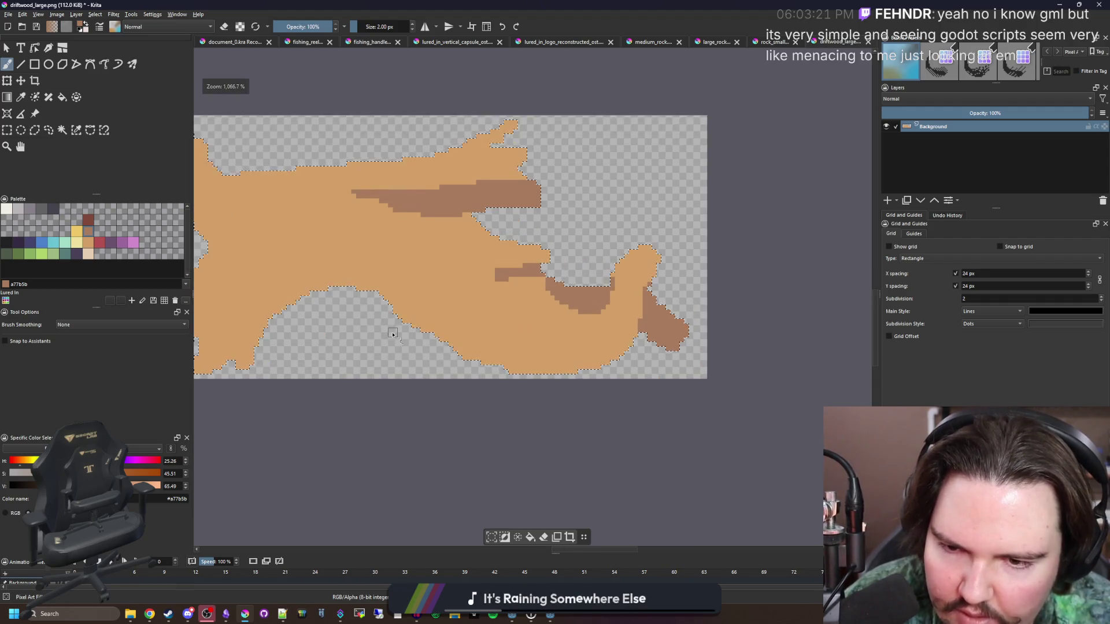
mouse_move(635, 405)
mouse_down()
mouse_move(520, 312)
mouse_move(560, 332)
mouse_up()
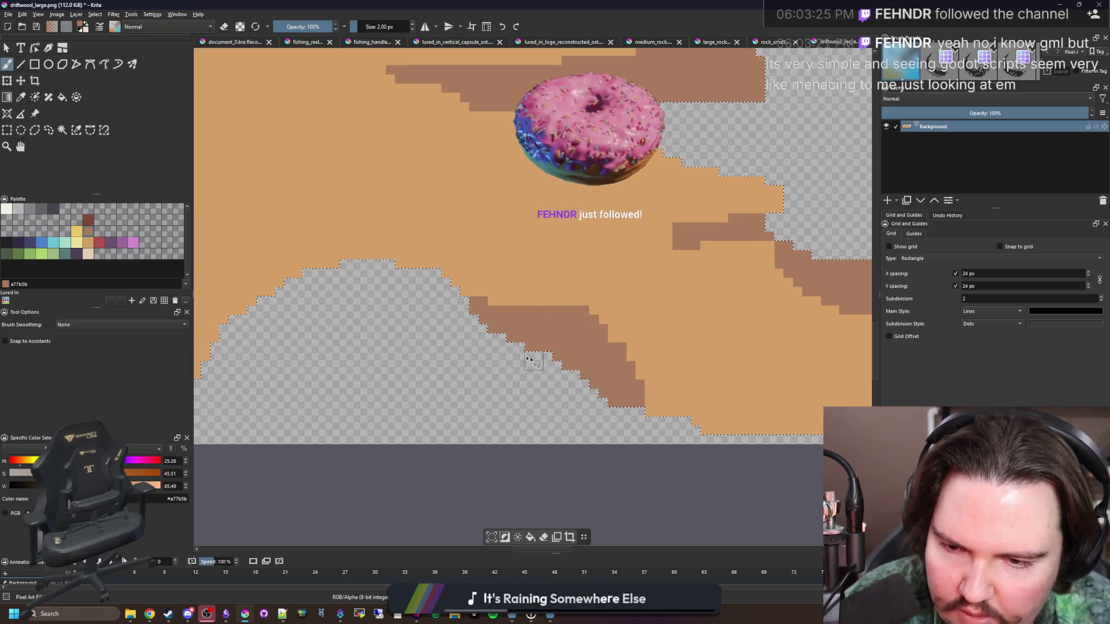
scroll(523, 315, down, 3)
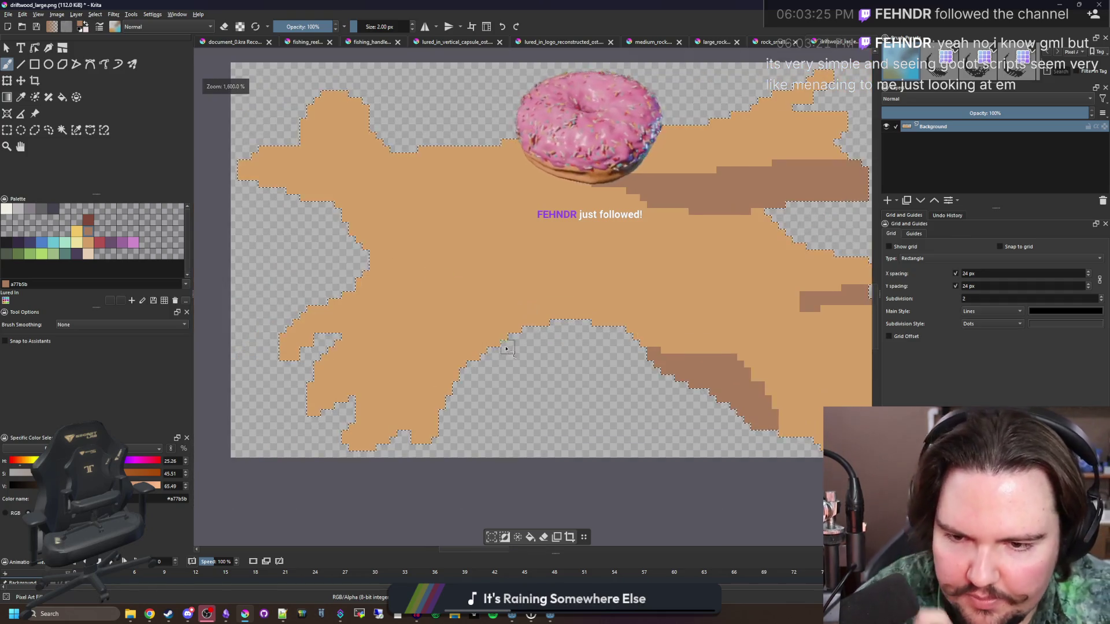
scroll(520, 314, up, 4)
mouse_move(581, 307)
mouse_down()
mouse_move(517, 306)
mouse_move(431, 332)
mouse_move(405, 413)
mouse_move(462, 329)
mouse_move(515, 321)
mouse_up()
- Shade the lower-left driftwood dark brown, filling the left notch and a diagonal shadow to the left edge
scroll(367, 470, up, 1)
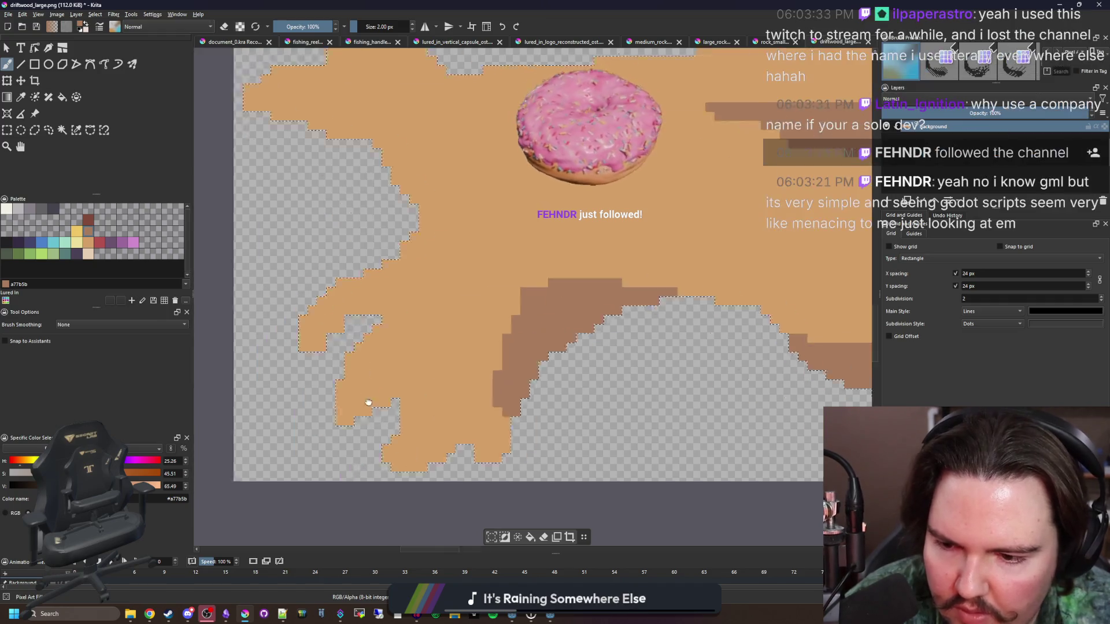
mouse_move(456, 451)
mouse_down()
mouse_move(509, 400)
mouse_move(598, 434)
mouse_move(477, 421)
mouse_up()
mouse_move(352, 347)
mouse_down()
mouse_move(457, 315)
mouse_move(376, 370)
mouse_move(344, 342)
mouse_move(515, 329)
mouse_move(510, 298)
mouse_up()
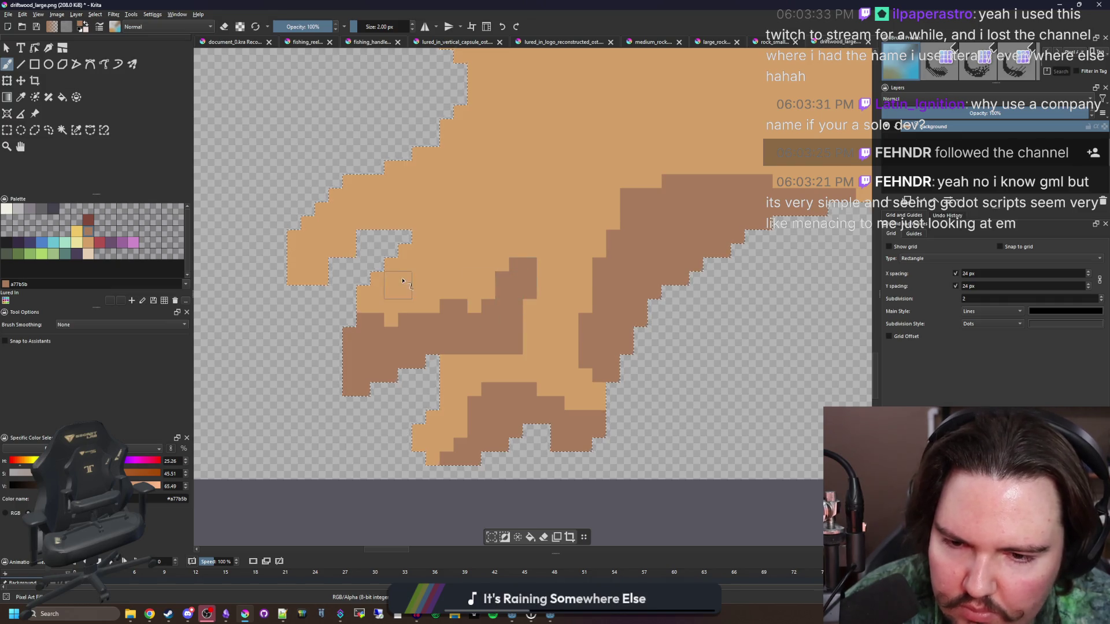
scroll(403, 281, up, 3)
mouse_move(333, 347)
mouse_down()
mouse_move(313, 370)
mouse_move(388, 313)
mouse_up()
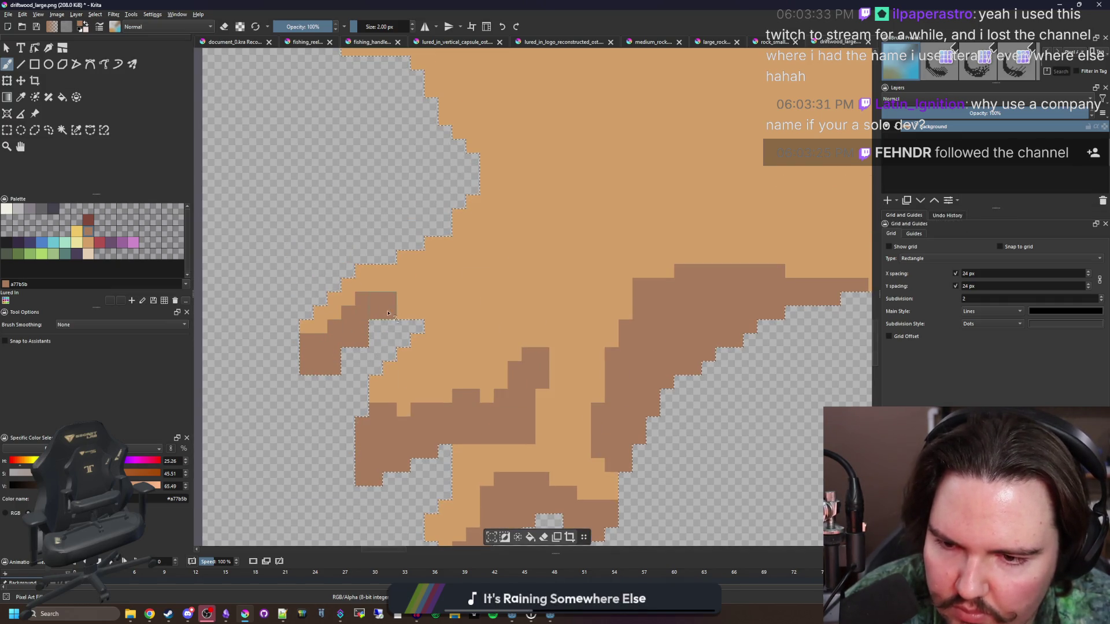
scroll(420, 263, down, 5)
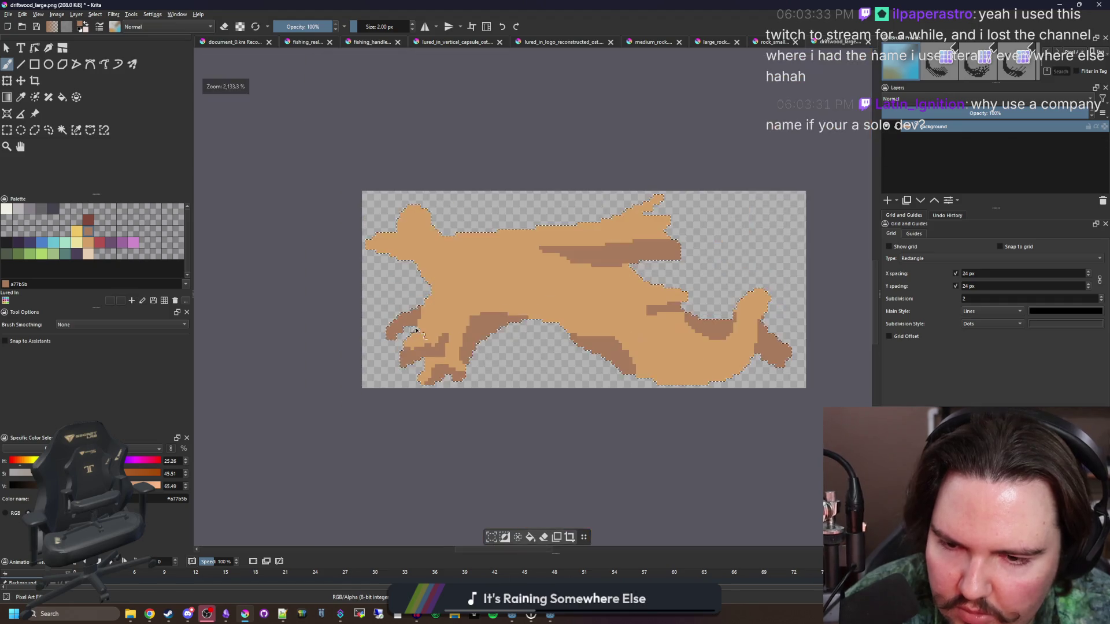
scroll(515, 370, up, 8)
mouse_move(515, 370)
mouse_down()
mouse_move(396, 237)
mouse_move(246, 204)
mouse_up()
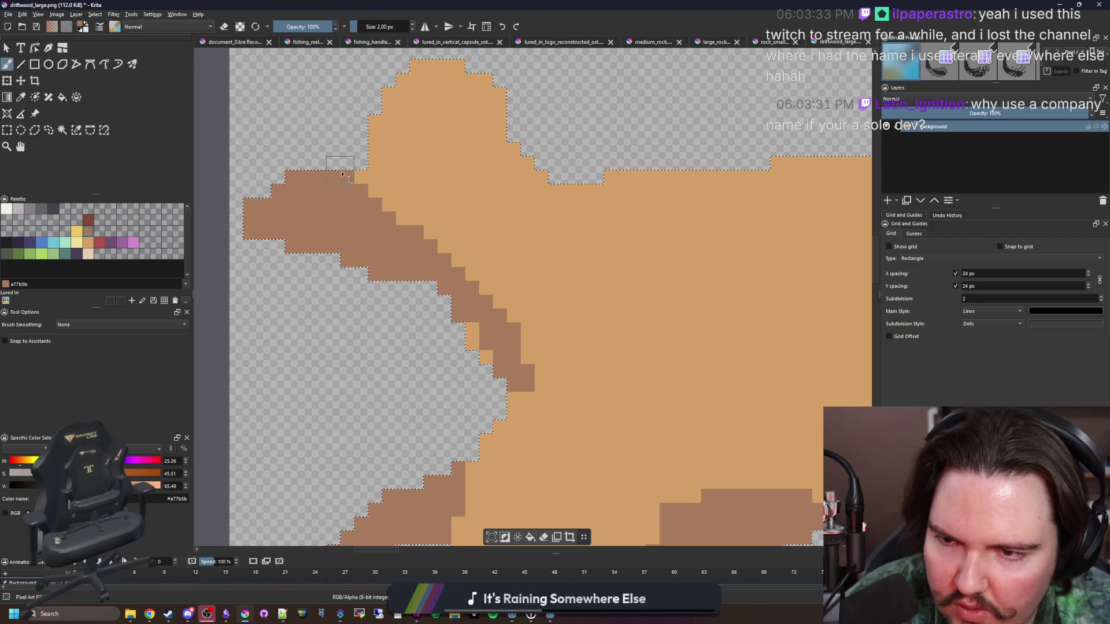
scroll(387, 311, down, 2)
scroll(386, 311, down, 3)
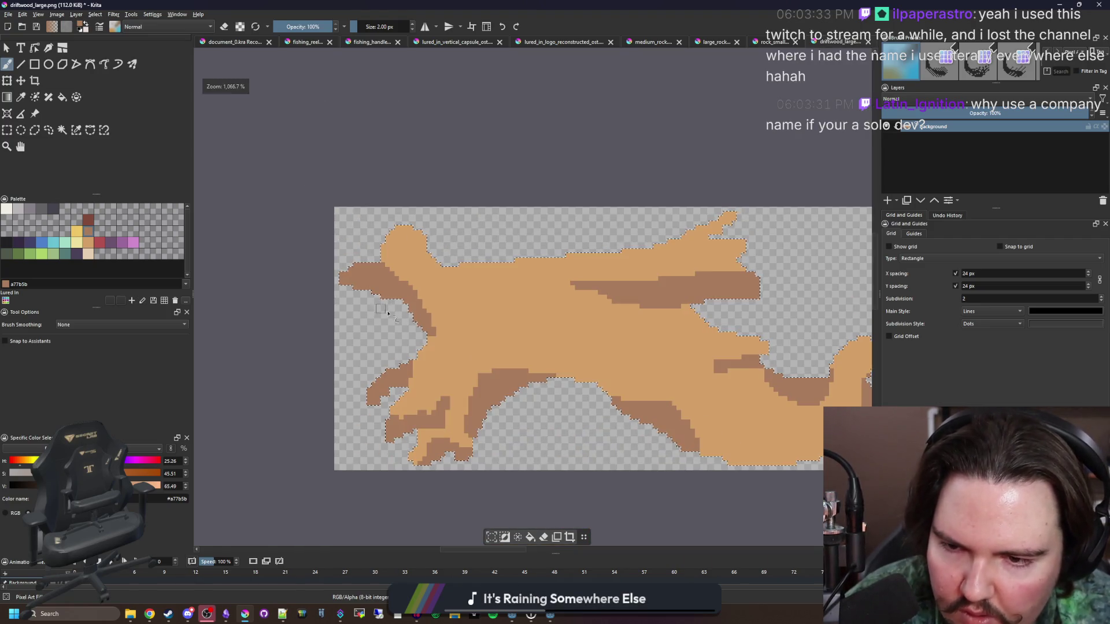
scroll(388, 267, up, 6)
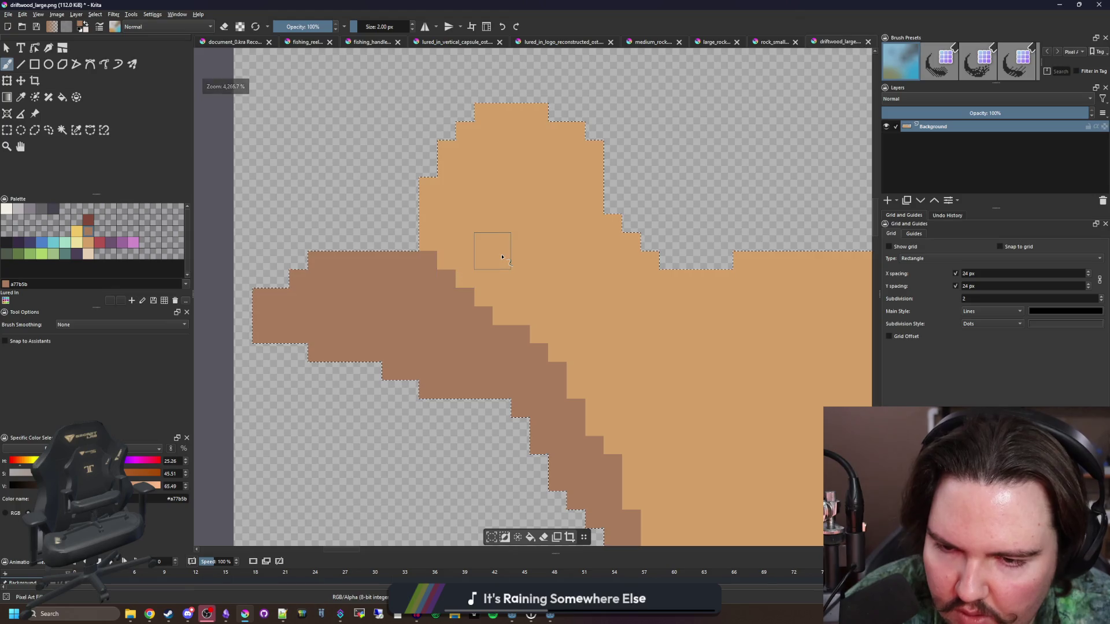
- Sample the dark brown shading colour from the canvas with the colour picker
key(p)
click(471, 292)
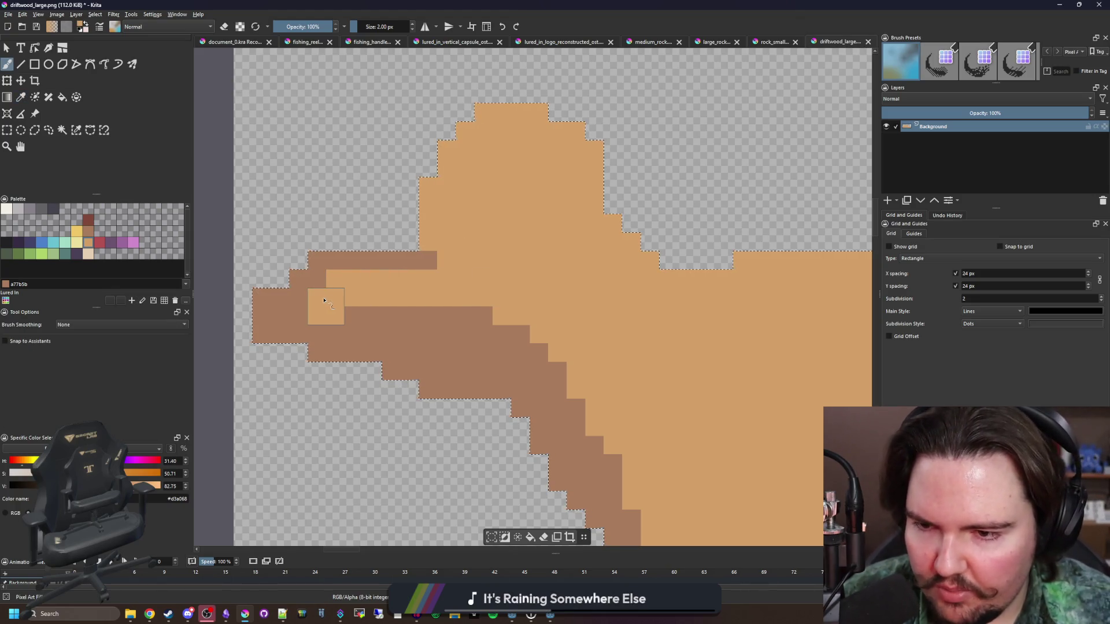
scroll(479, 340, down, 5)
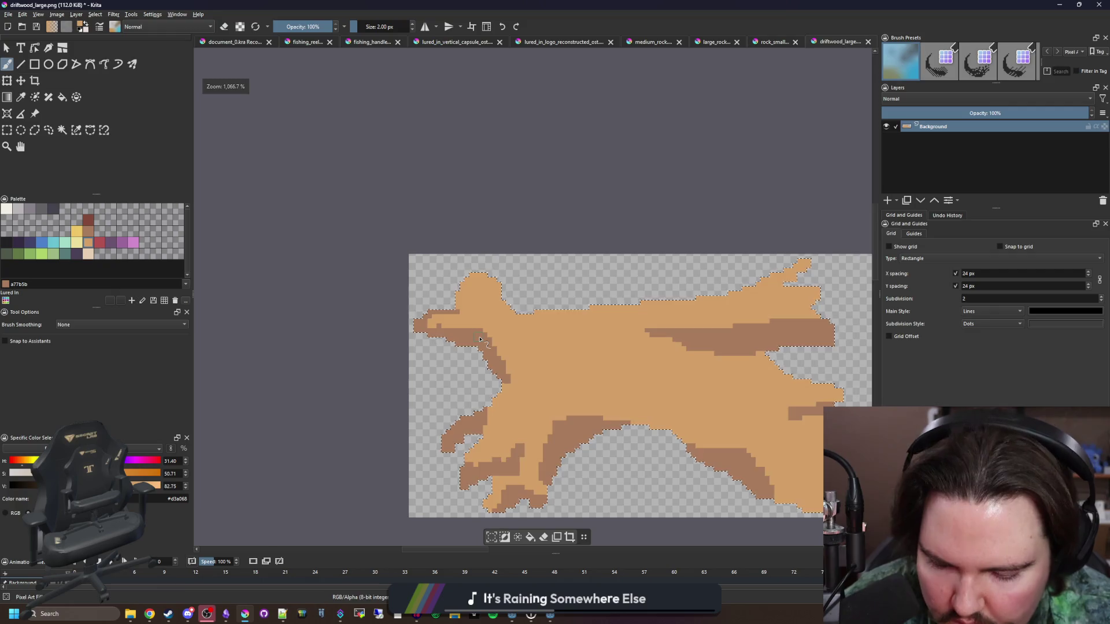
scroll(427, 325, up, 2)
ctrl+click(426, 325)
scroll(460, 326, down, 3)
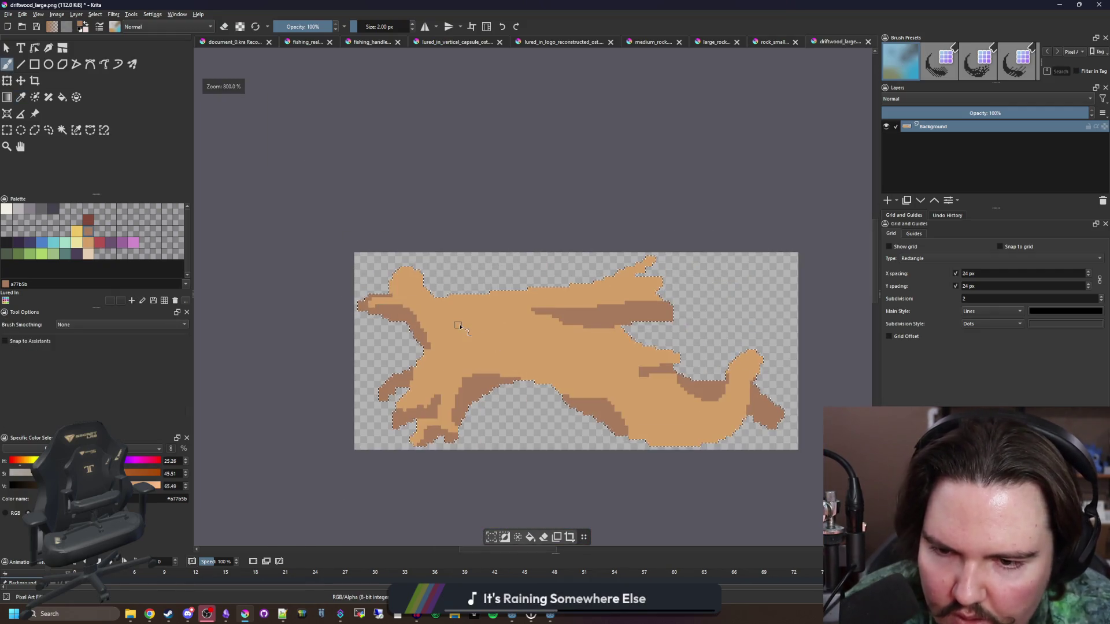
scroll(460, 327, up, 3)
scroll(475, 358, down, 3)
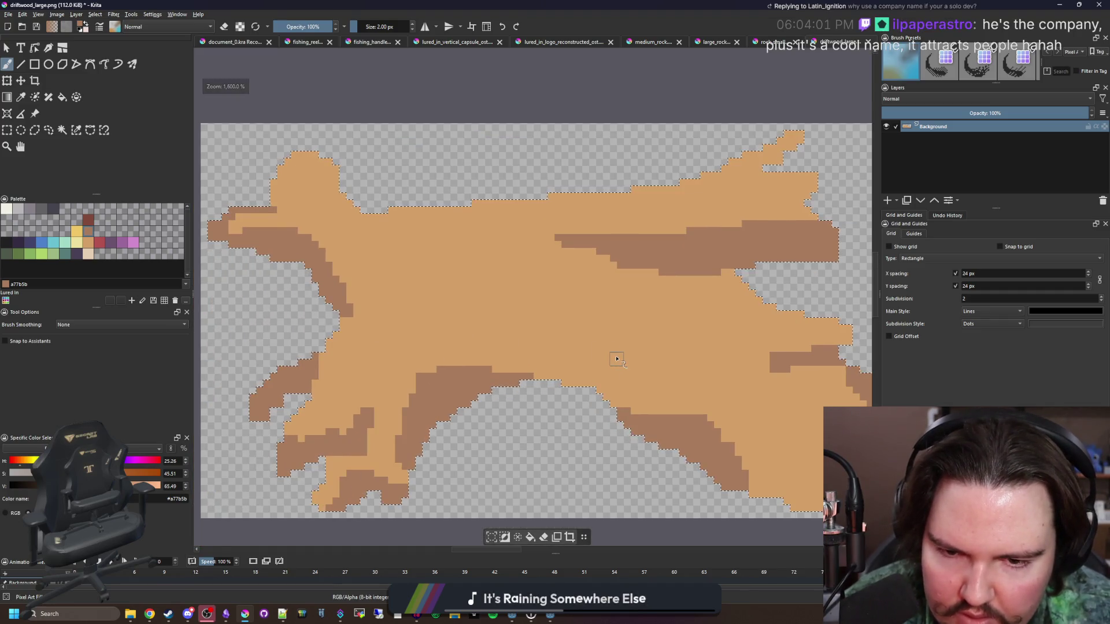
- Paint a large dark brown patch with a 7 px brush, then touch up at 1 px
key(bracketright)
key(bracketright)
key(bracketright)
mouse_move(552, 320)
mouse_down()
mouse_move(607, 344)
mouse_move(456, 312)
mouse_move(474, 338)
mouse_move(446, 334)
mouse_up()
key(bracketleft)
key(bracketleft)
key(bracketleft)
scroll(445, 334, up, 2)
mouse_move(405, 405)
mouse_down()
mouse_move(416, 370)
mouse_move(408, 445)
mouse_up()
mouse_move(505, 241)
mouse_down()
mouse_move(597, 164)
mouse_move(404, 313)
mouse_move(370, 376)
mouse_up()
- Paint a stair-stepped brown shading line and fill its gaps
scroll(399, 339, down, 2)
scroll(399, 338, up, 2)
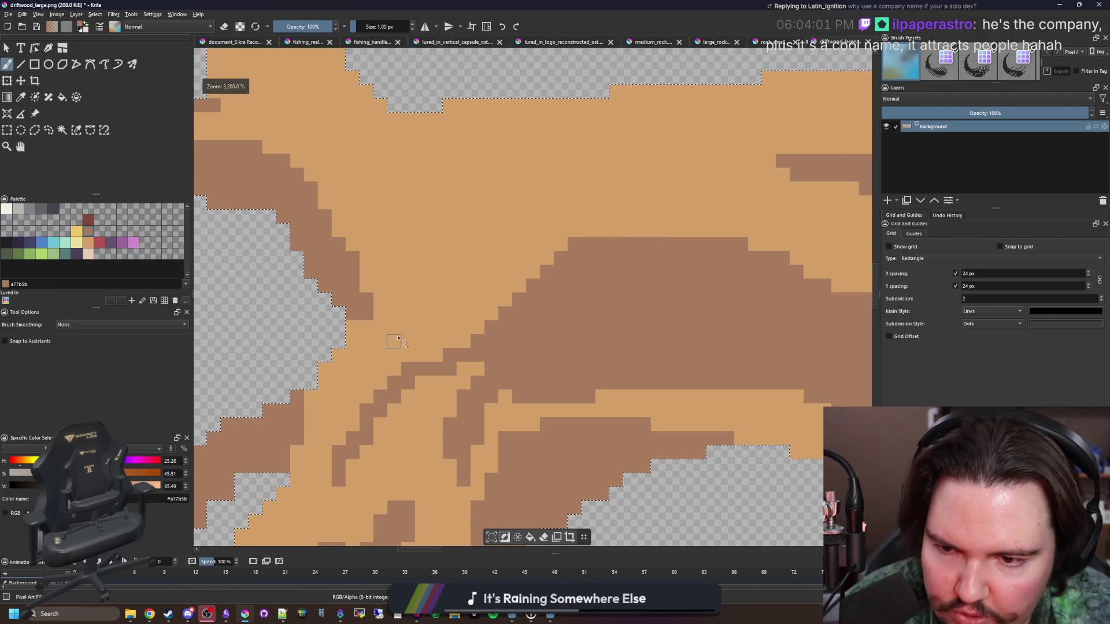
scroll(398, 338, down, 8)
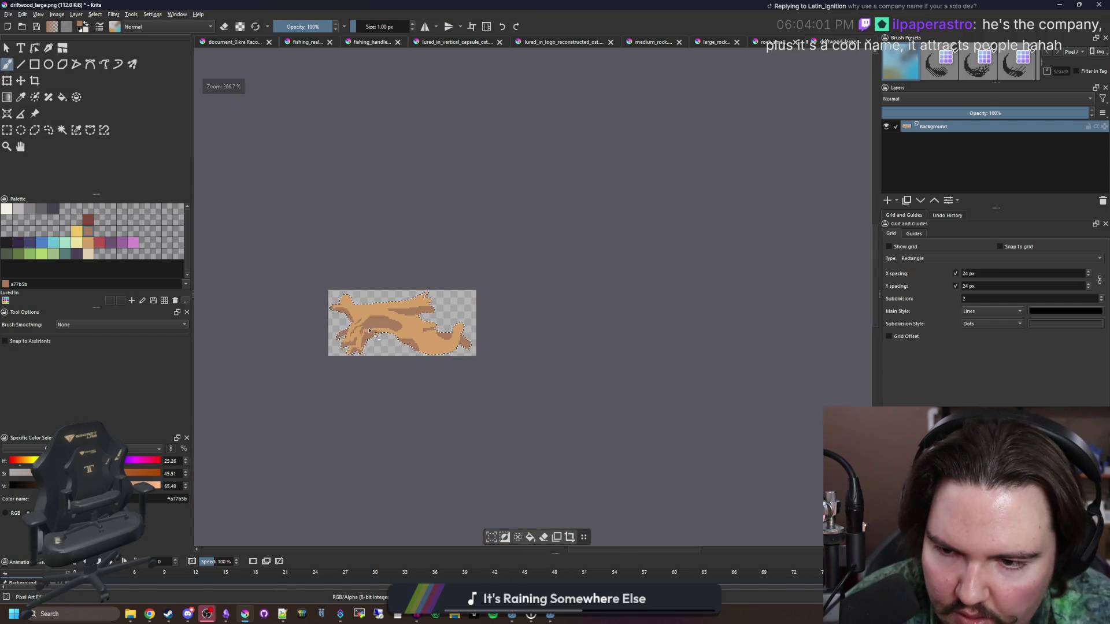
scroll(370, 331, up, 6)
scroll(349, 363, down, 3)
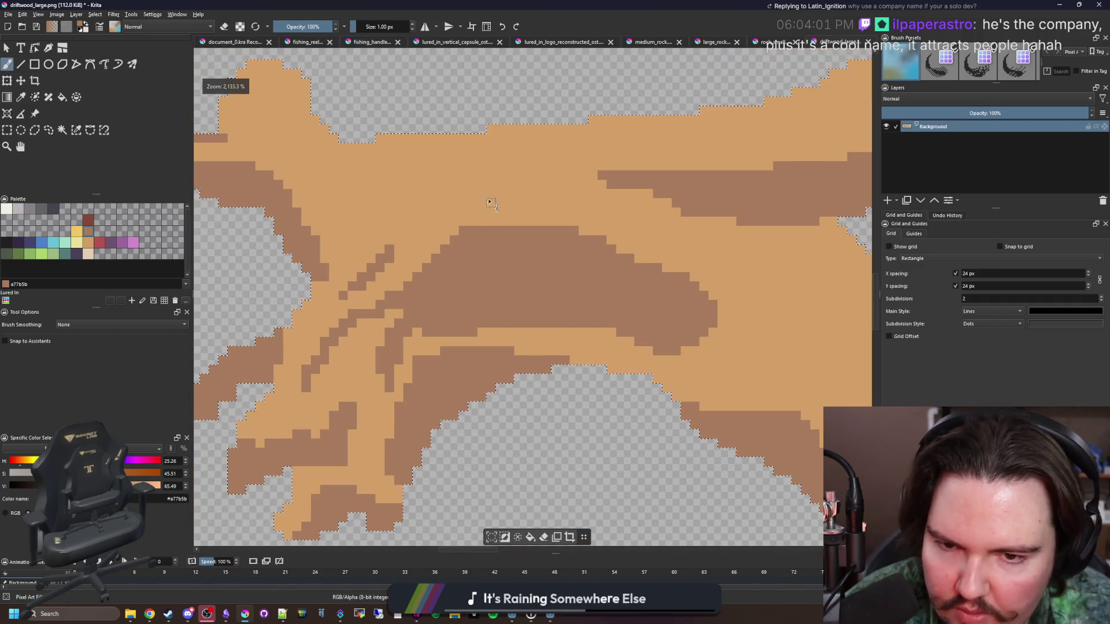
scroll(396, 276, up, 1)
drag(382, 297, 540, 359)
mouse_move(416, 286)
mouse_down()
mouse_move(443, 296)
mouse_move(425, 300)
mouse_up()
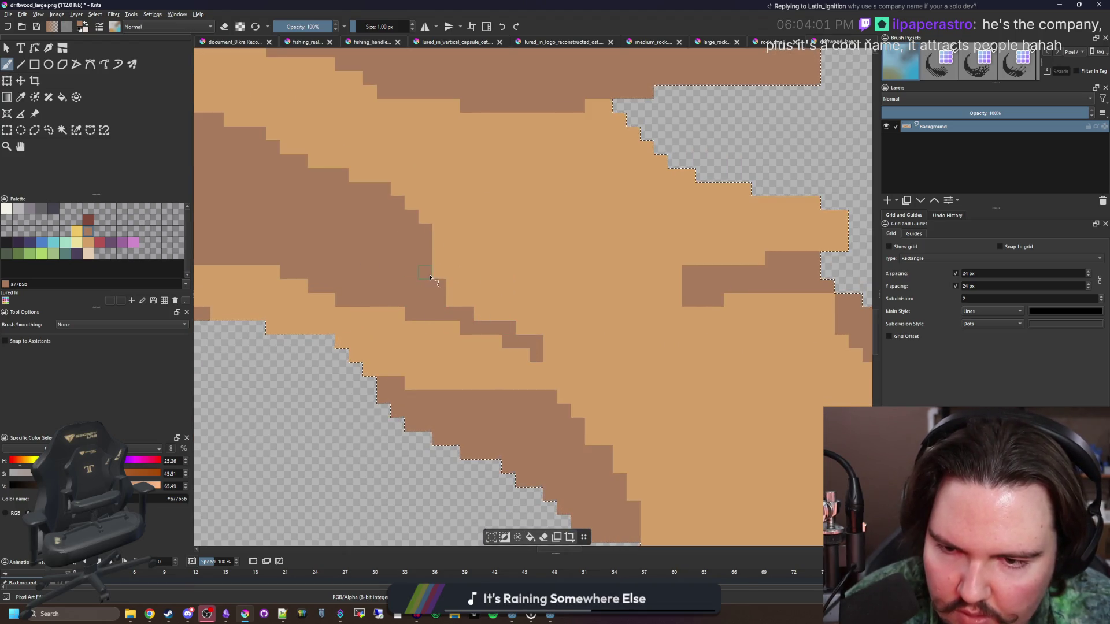
click(453, 300)
scroll(470, 339, down, 2)
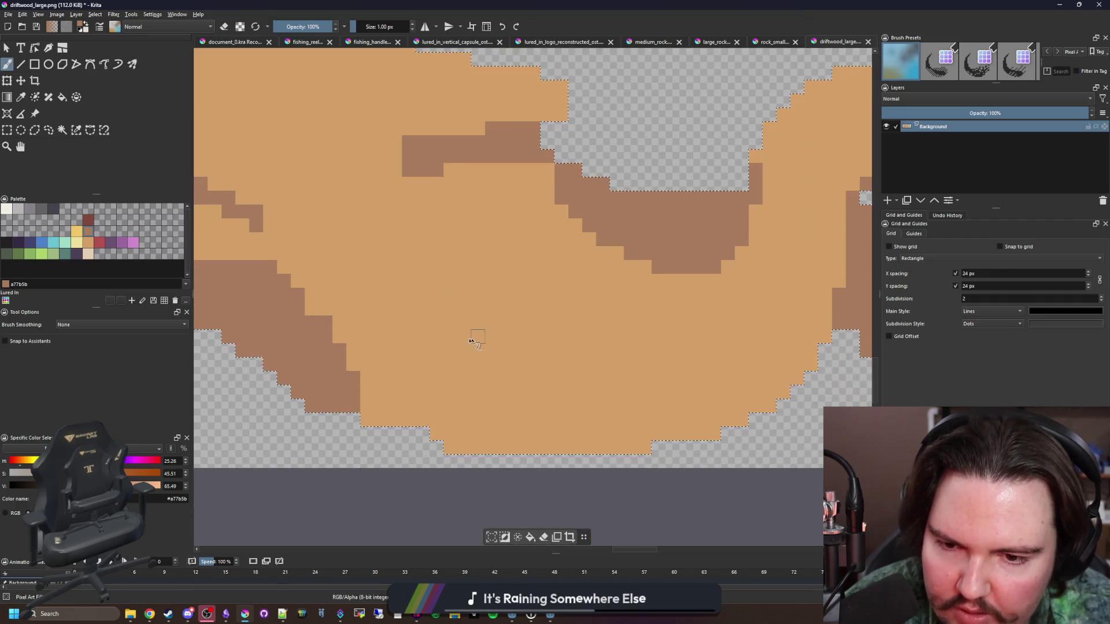
scroll(519, 351, up, 2)
scroll(519, 350, down, 1)
scroll(436, 426, up, 1)
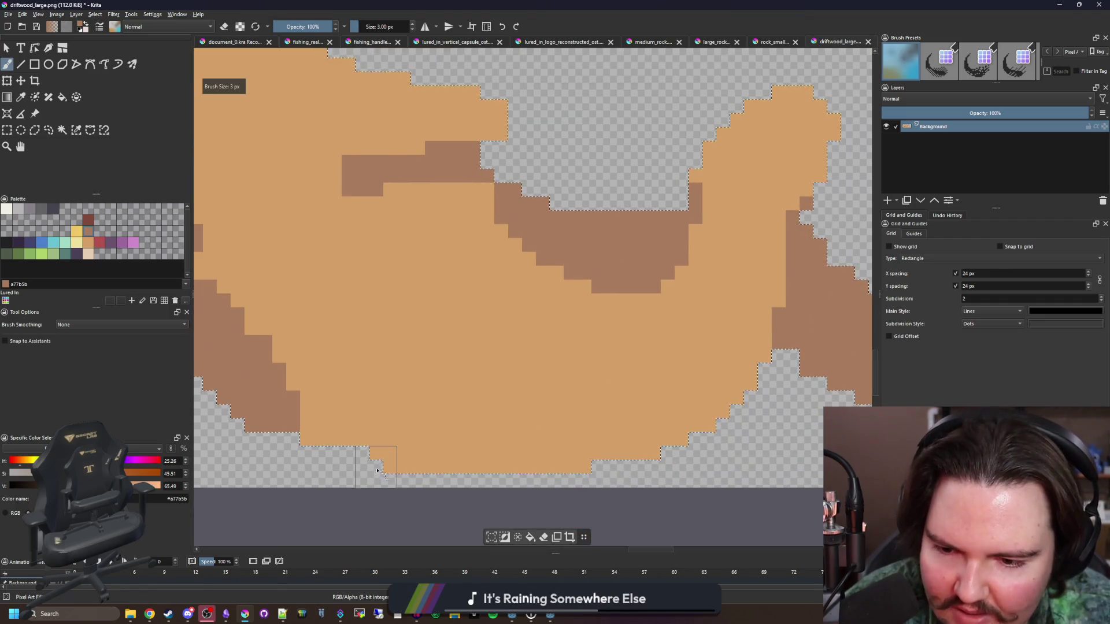
- Add a brown band and diagonal staircase of shading along the lower curve
mouse_move(410, 429)
mouse_down()
mouse_move(556, 425)
mouse_move(640, 384)
mouse_move(453, 474)
mouse_up()
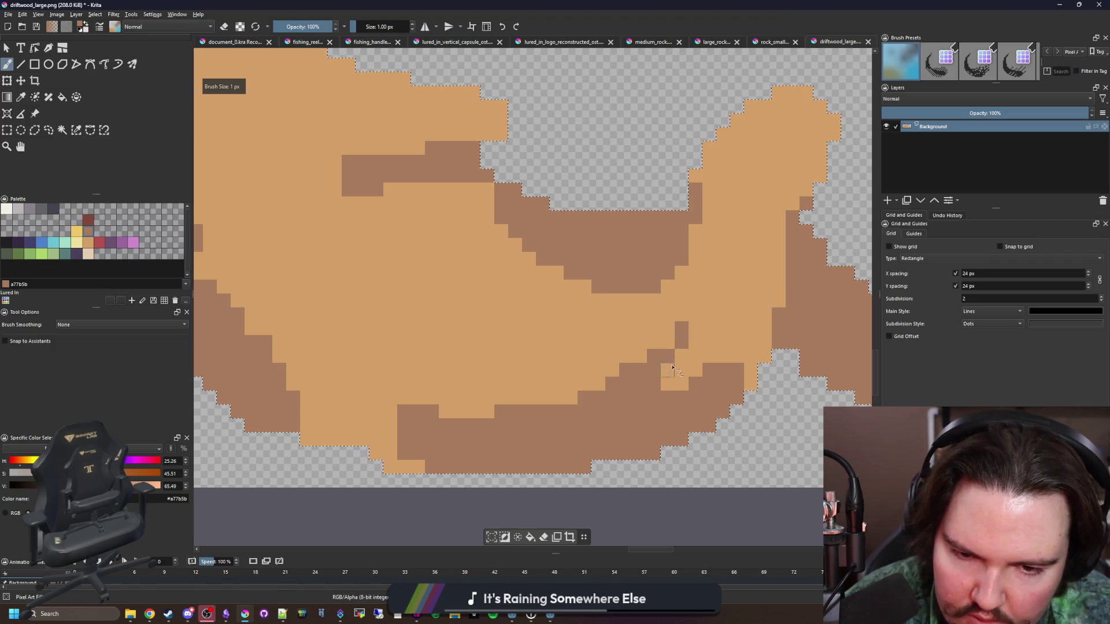
drag(682, 354, 660, 375)
drag(560, 399, 438, 371)
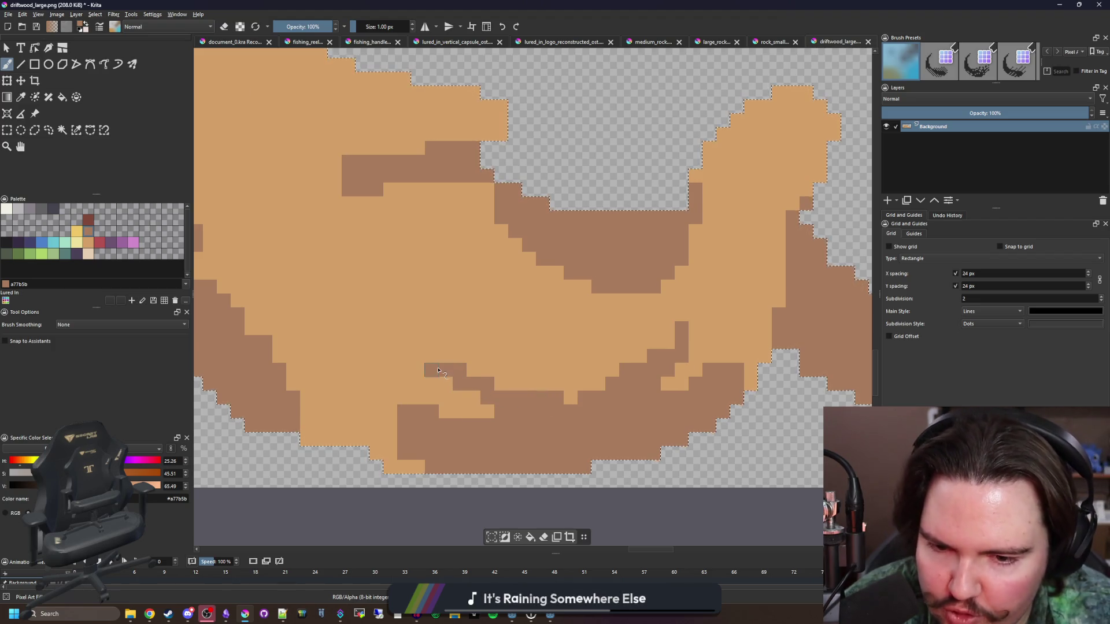
drag(399, 428, 344, 390)
scroll(418, 425, down, 3)
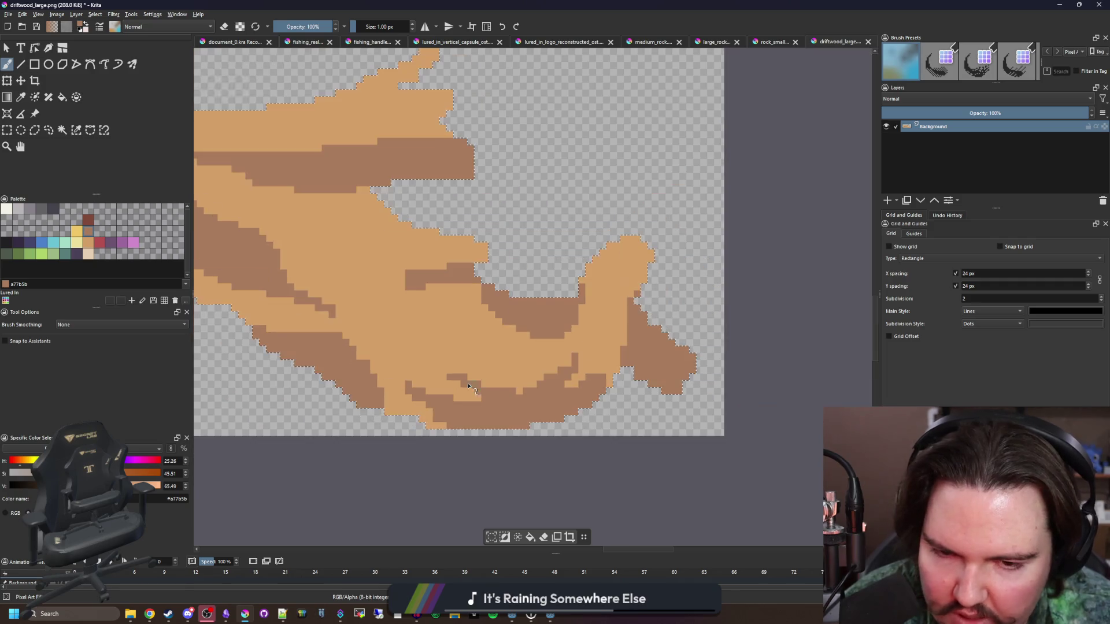
scroll(390, 367, up, 5)
drag(389, 366, 420, 369)
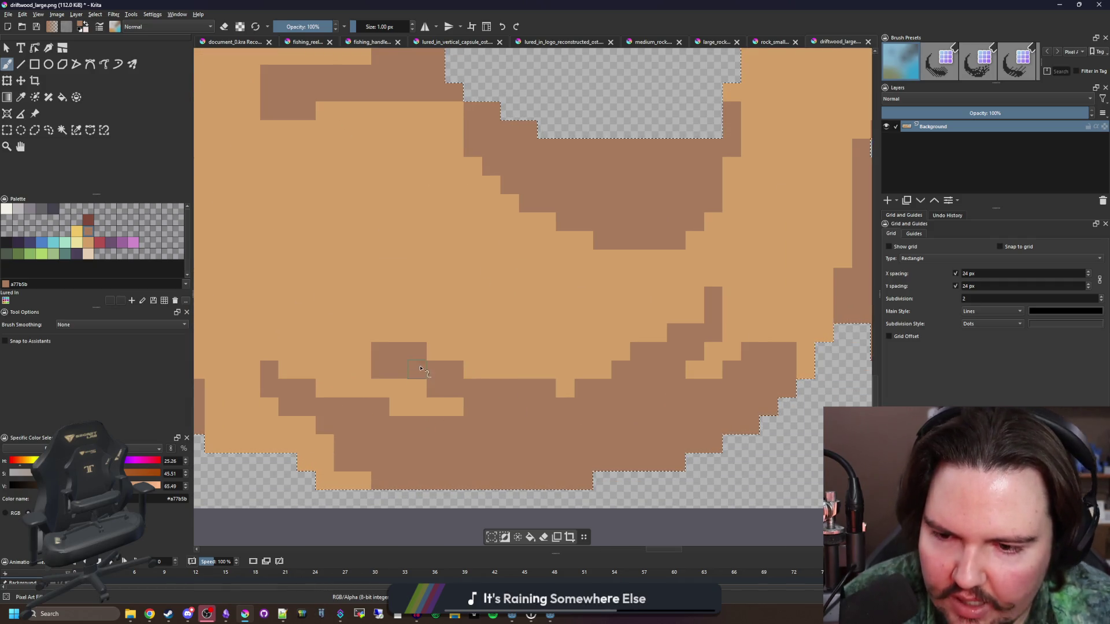
- Paint a diagonal dark brown band across the lower right section
scroll(562, 392, down, 3)
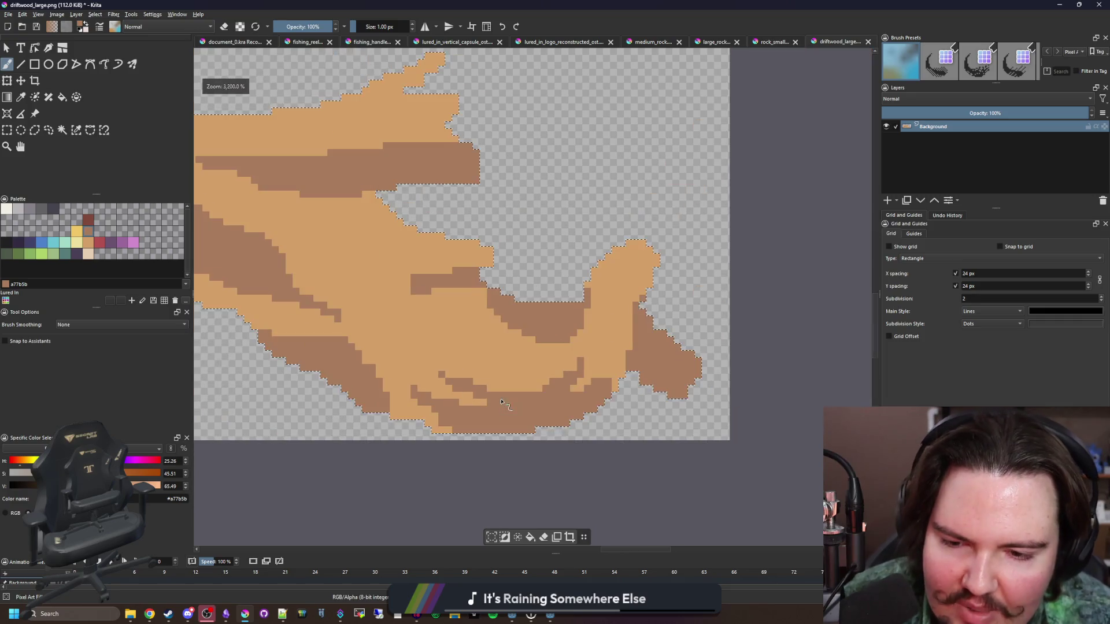
scroll(617, 305, up, 5)
mouse_move(617, 304)
mouse_down()
mouse_move(578, 353)
mouse_move(665, 324)
mouse_move(607, 404)
mouse_move(552, 396)
mouse_up()
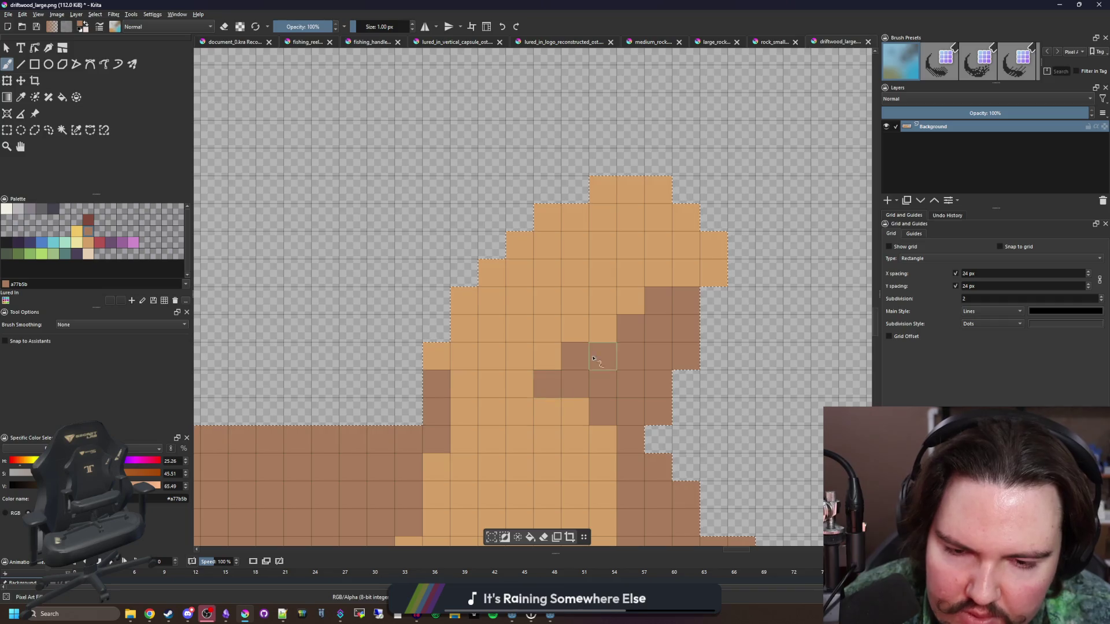
scroll(512, 330, down, 10)
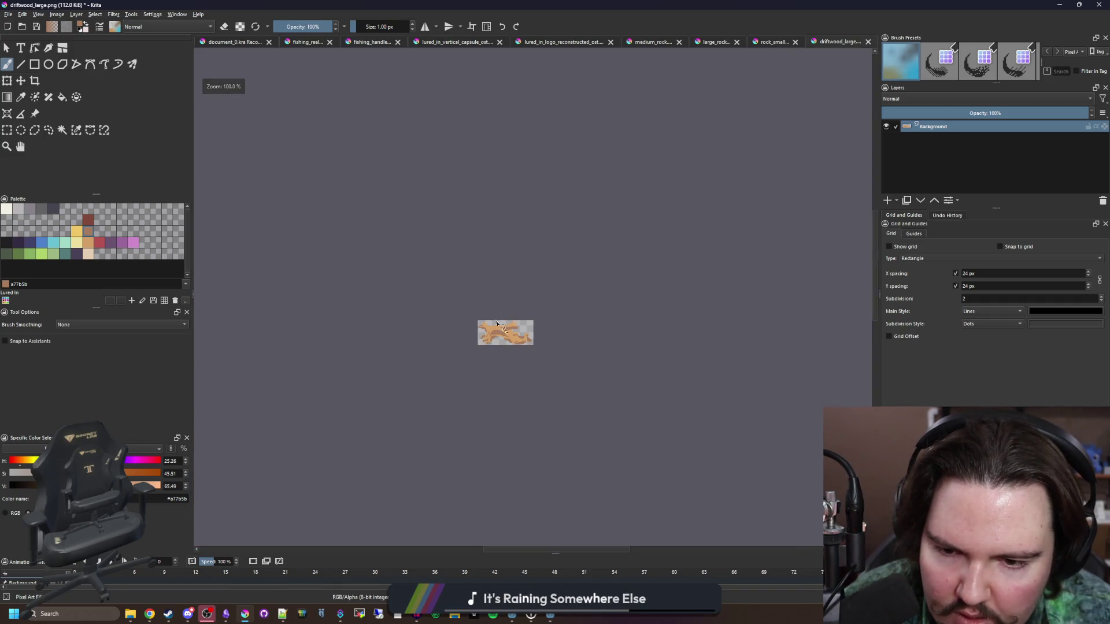
scroll(497, 323, up, 10)
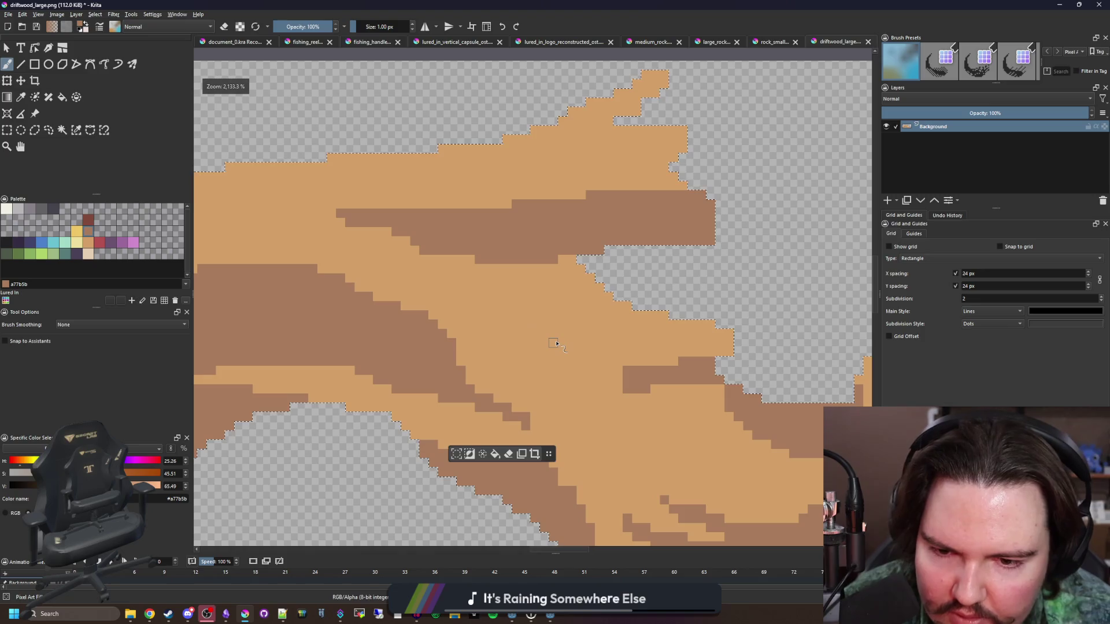
scroll(556, 343, down, 2)
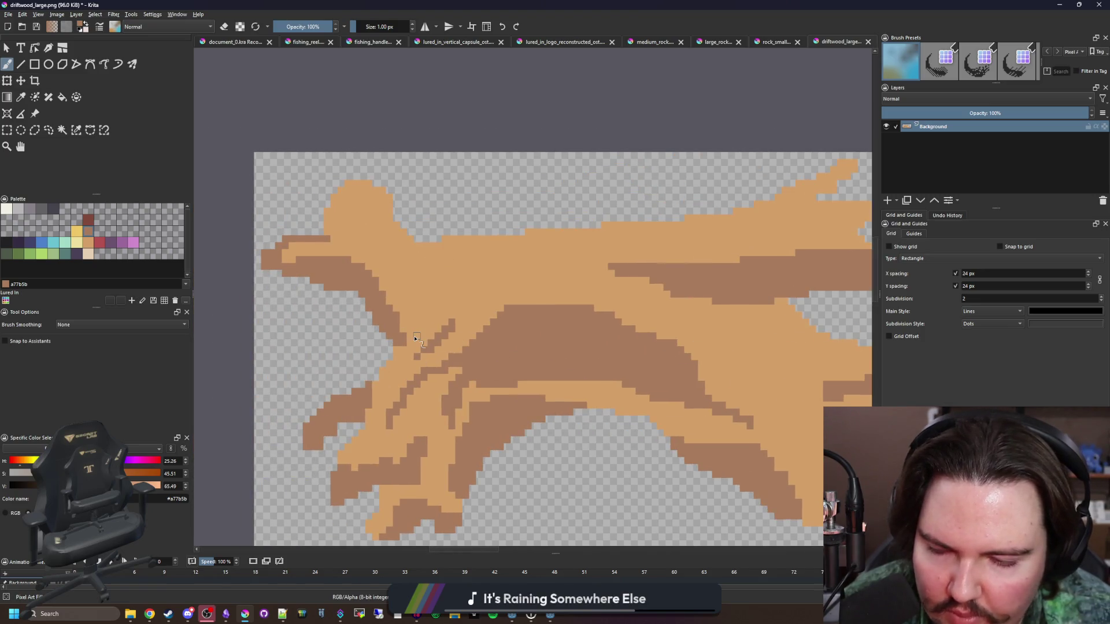
scroll(416, 339, up, 2)
scroll(416, 347, down, 3)
scroll(417, 357, up, 1)
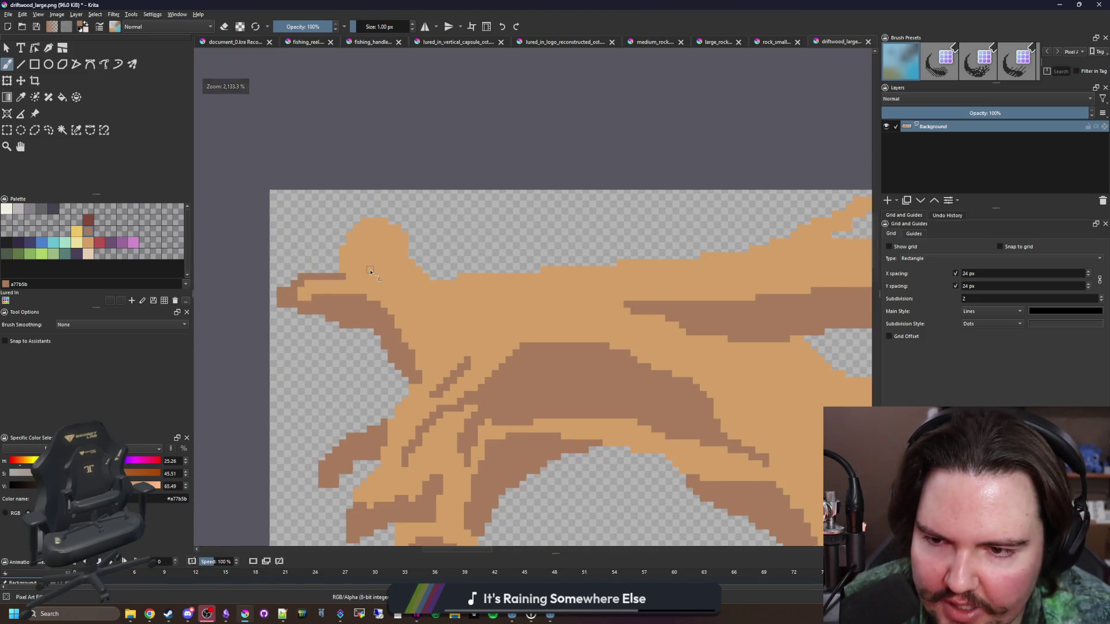
scroll(370, 271, up, 2)
scroll(397, 293, down, 2)
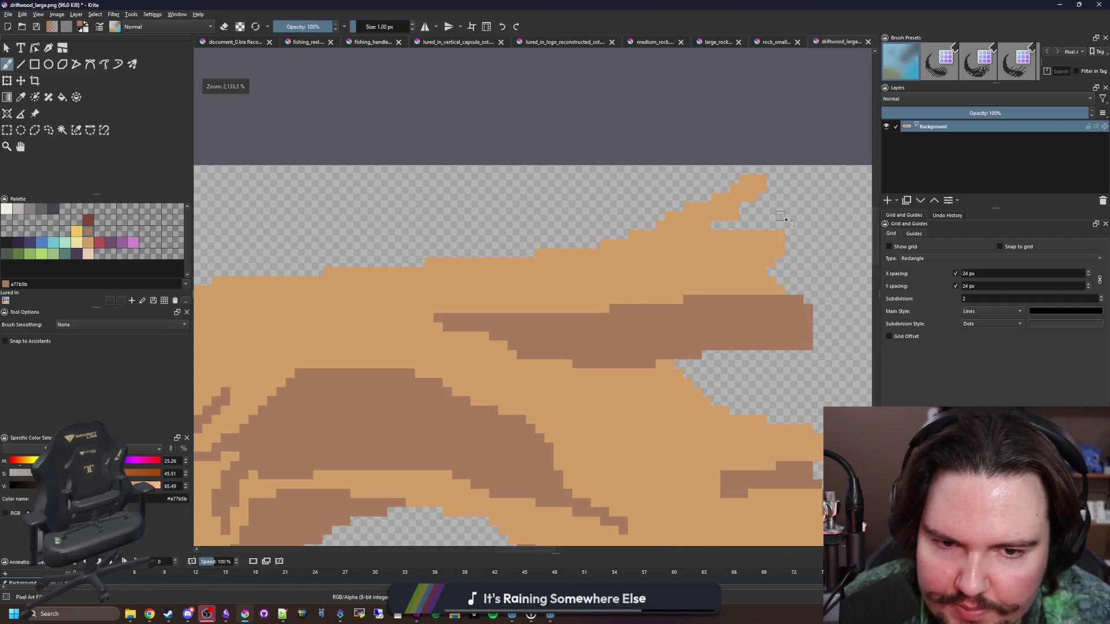
scroll(595, 237, up, 4)
- Paint rows of brown shading pixels and a diagonal band along the top edge
click(62, 130)
click(389, 339)
key(b)
mouse_move(726, 345)
mouse_down()
mouse_move(564, 403)
mouse_move(555, 396)
mouse_up()
mouse_move(497, 283)
mouse_down()
mouse_move(607, 231)
mouse_move(693, 156)
mouse_up()
scroll(572, 251, up, 2)
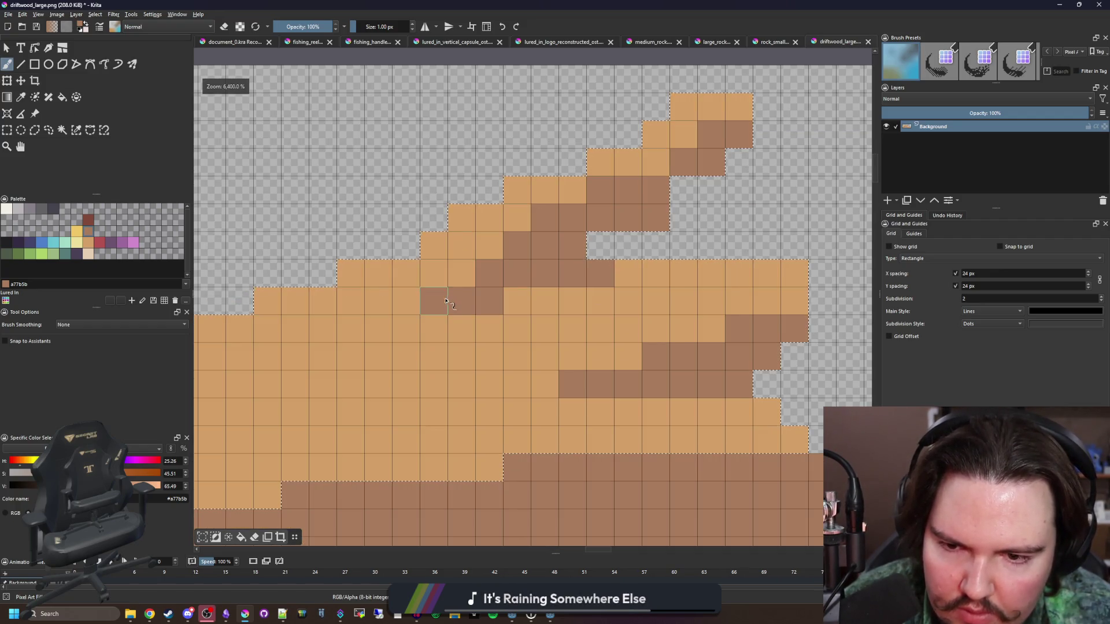
scroll(632, 359, down, 3)
click(659, 328)
drag(659, 327, 549, 327)
drag(630, 296, 722, 295)
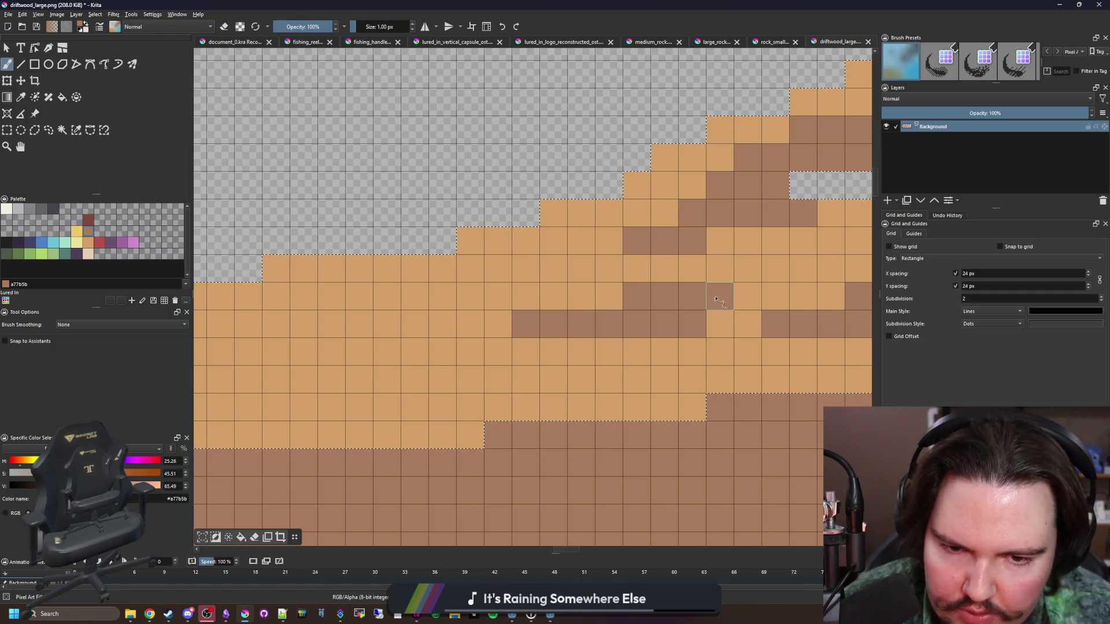
- Draw two diagonal brown grain lines running up-left across the trunk
scroll(525, 329, down, 5)
scroll(486, 296, up, 5)
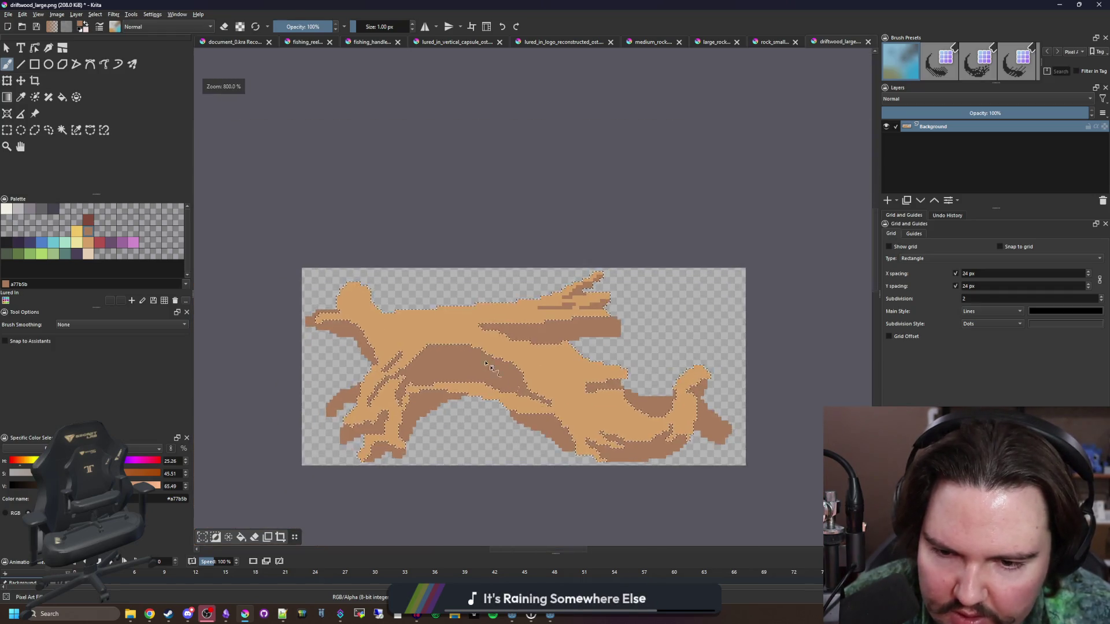
click(586, 310)
mouse_move(586, 309)
mouse_down()
mouse_move(528, 283)
mouse_move(452, 186)
mouse_up()
scroll(457, 286, down, 3)
scroll(457, 286, up, 2)
scroll(437, 247, down, 4)
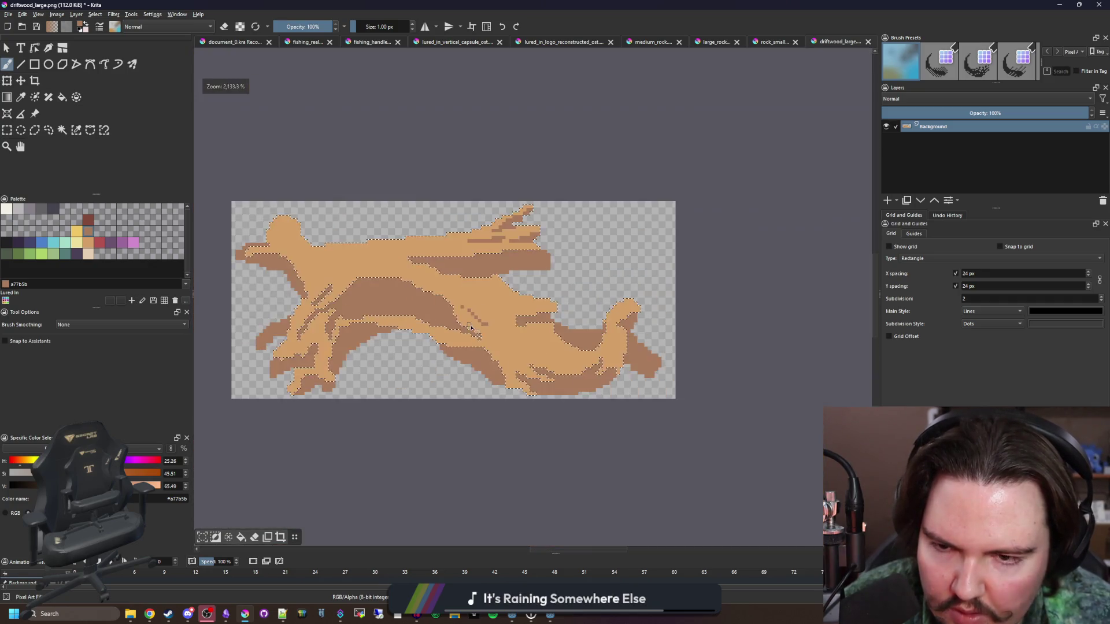
scroll(463, 292, up, 4)
scroll(470, 292, down, 12)
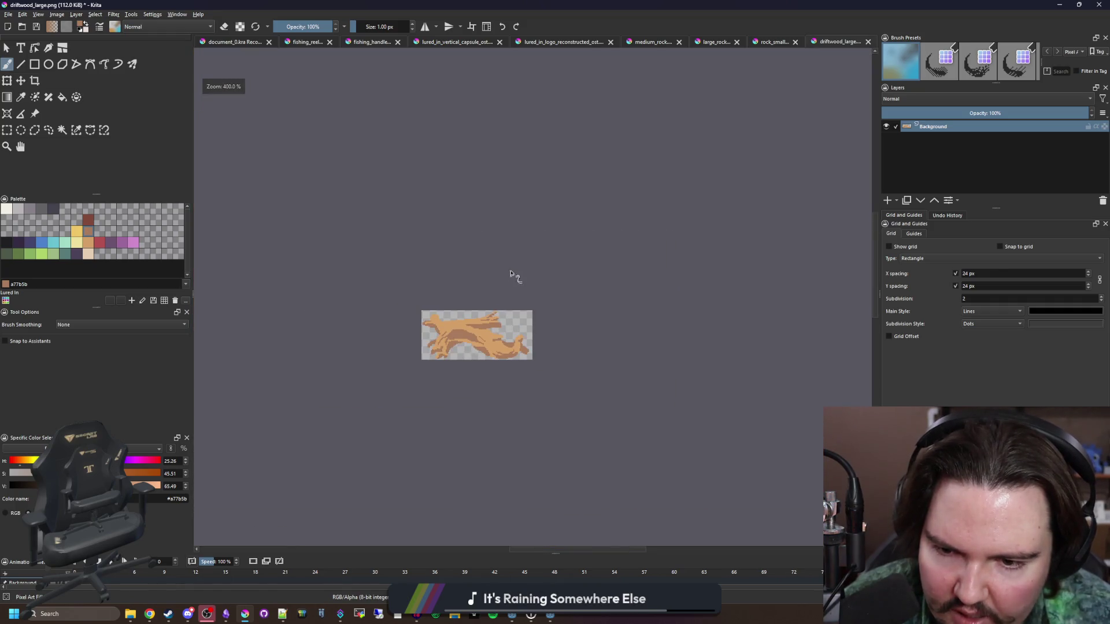
scroll(518, 321, up, 3)
scroll(518, 321, up, 10)
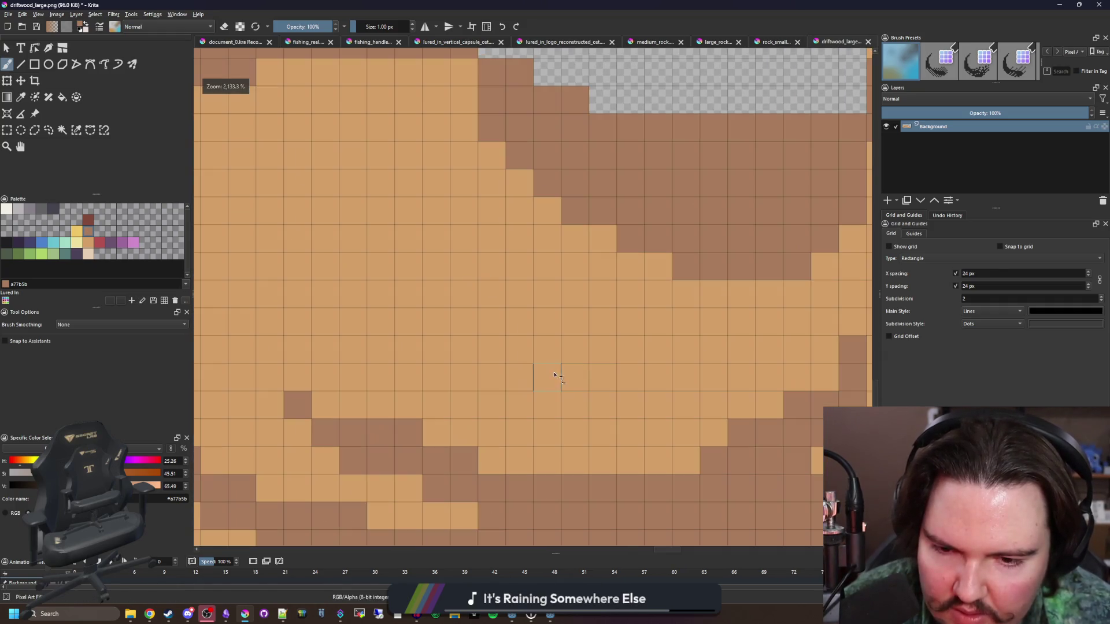
click(547, 377)
drag(495, 368, 436, 321)
scroll(513, 339, down, 7)
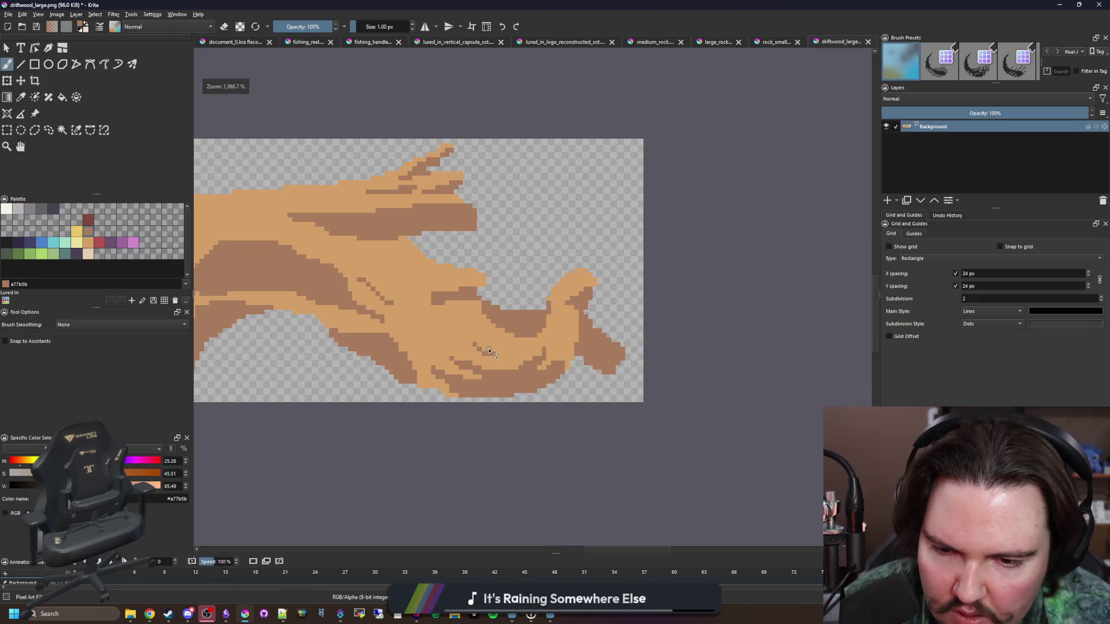
scroll(441, 314, up, 9)
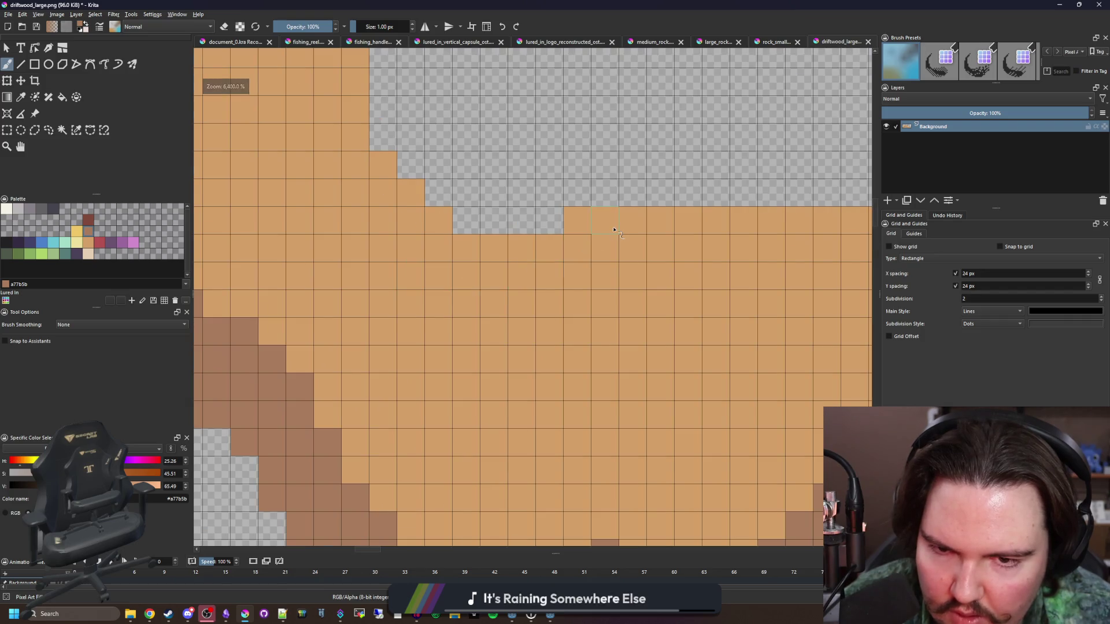
- Paint a brown band just beneath the transparent top edge
mouse_move(614, 229)
mouse_down()
mouse_move(520, 263)
mouse_move(680, 240)
mouse_move(578, 221)
mouse_move(731, 225)
mouse_up()
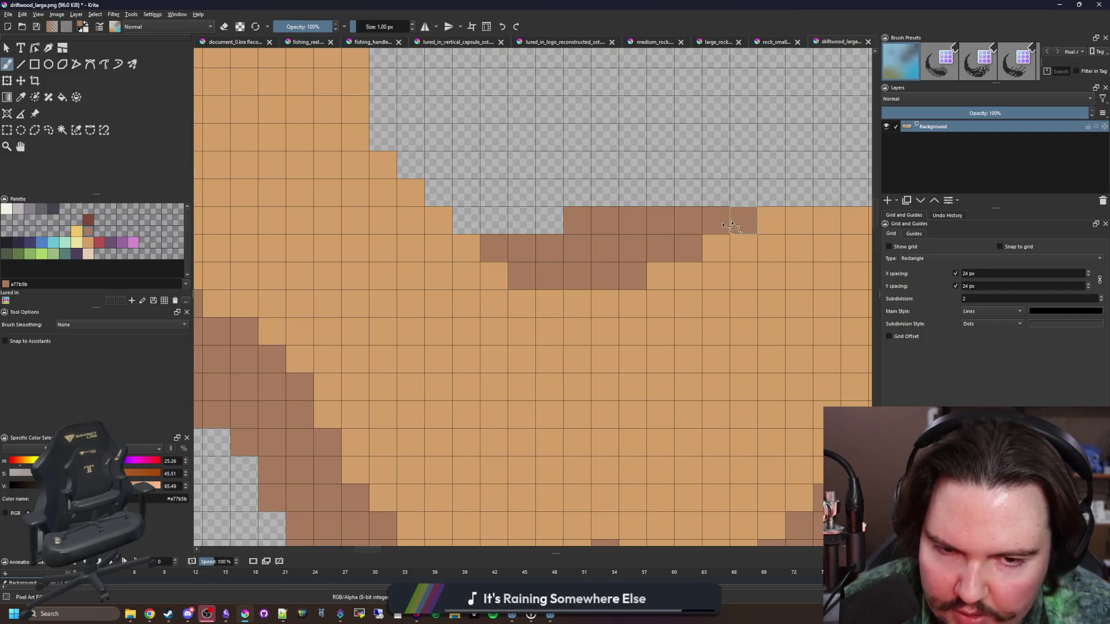
scroll(483, 347, down, 10)
scroll(486, 287, up, 2)
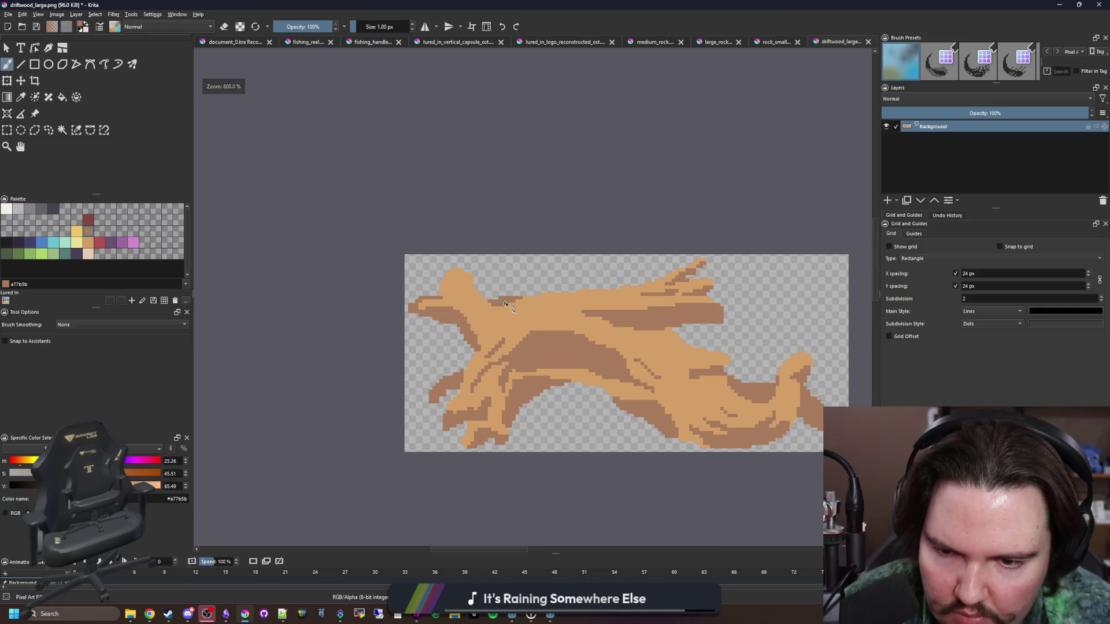
scroll(509, 333, down, 3)
scroll(572, 356, up, 5)
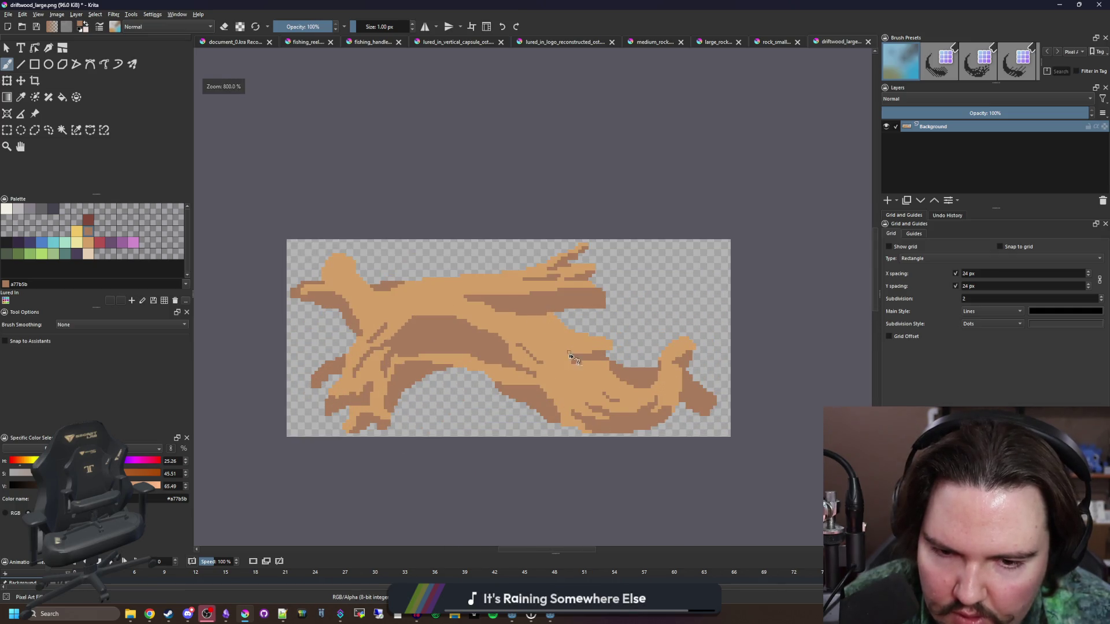
scroll(668, 368, up, 3)
- Sample the brown shading colour and paint the upper-left columns of the shape
ctrl+click(654, 341)
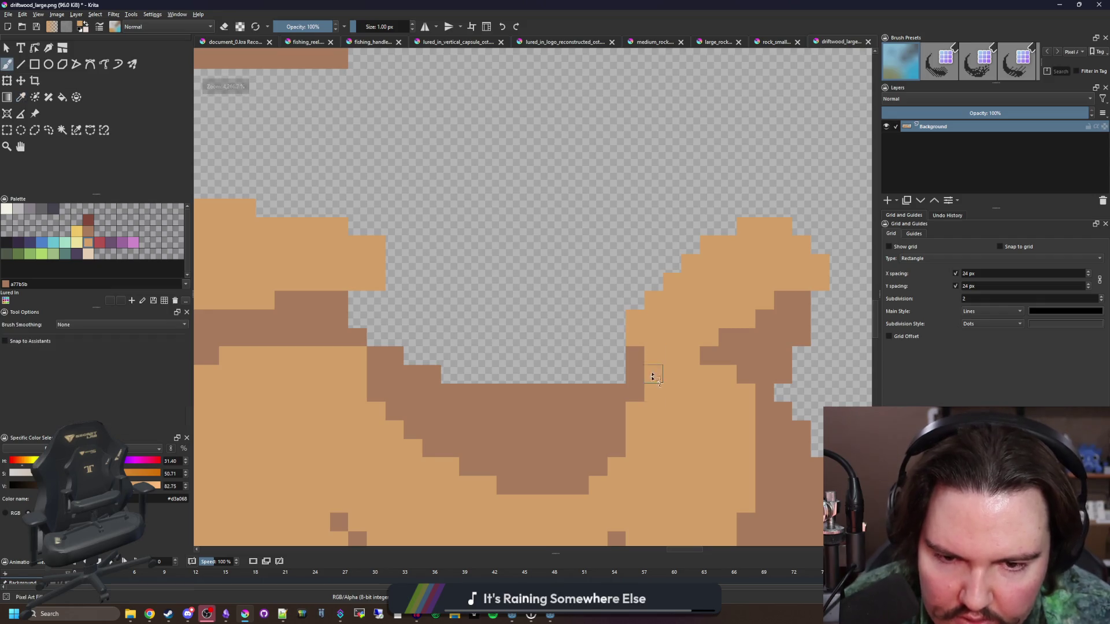
scroll(641, 400, down, 5)
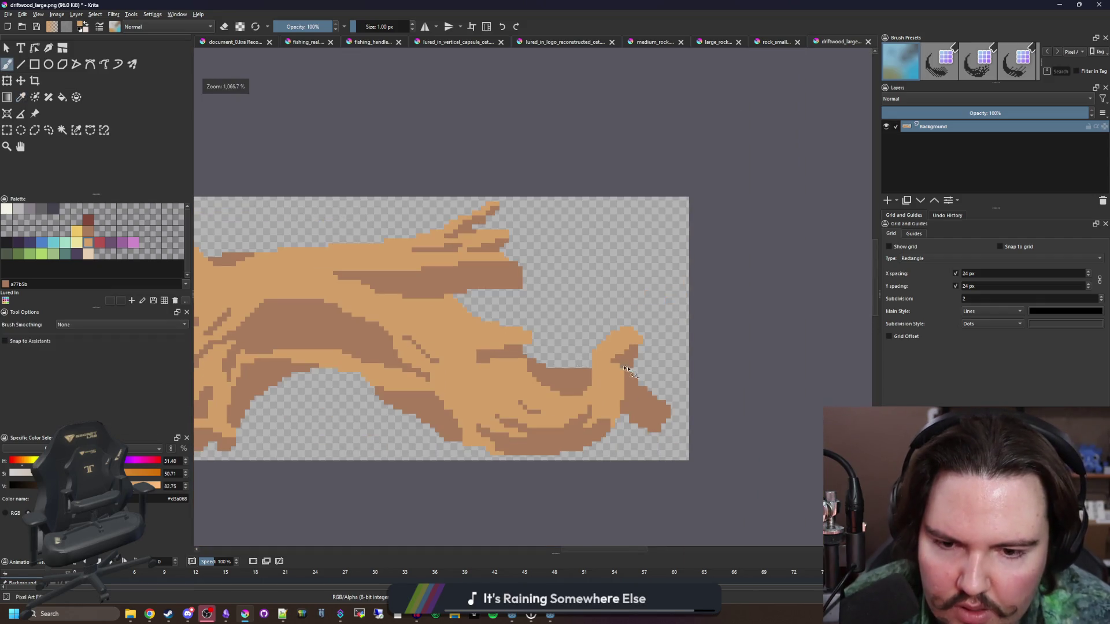
scroll(535, 372, up, 1)
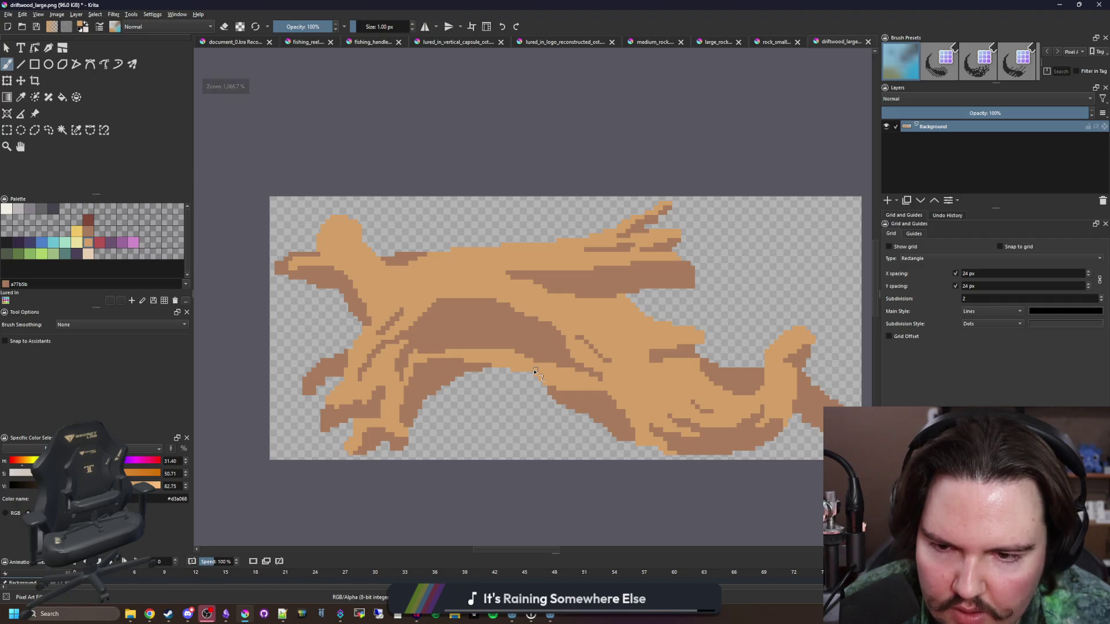
scroll(445, 299, up, 2)
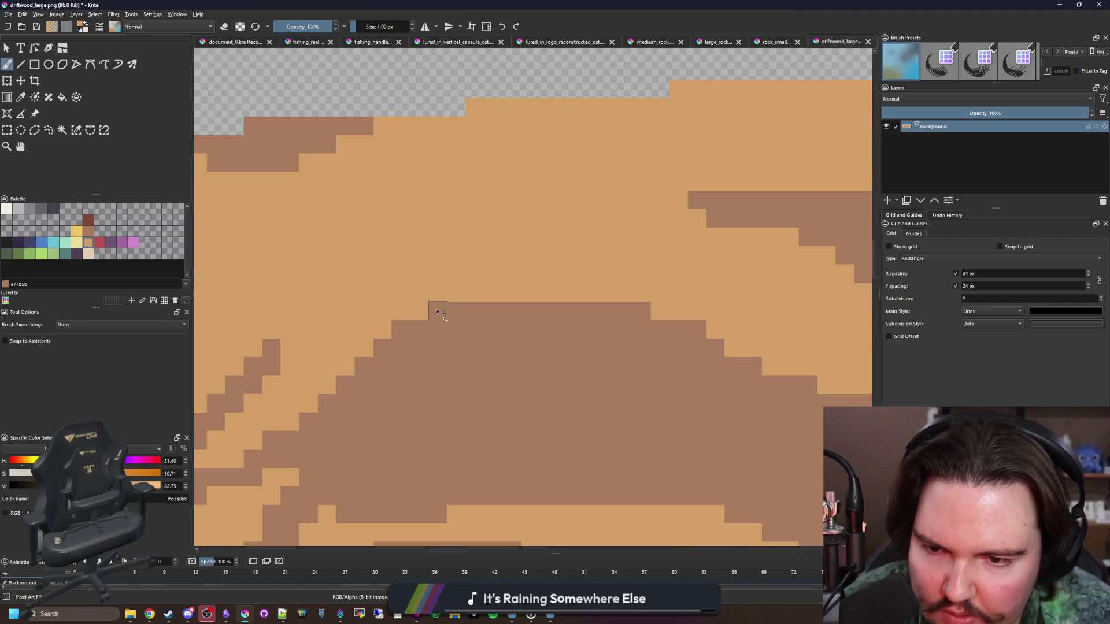
scroll(473, 314, down, 3)
scroll(446, 305, up, 4)
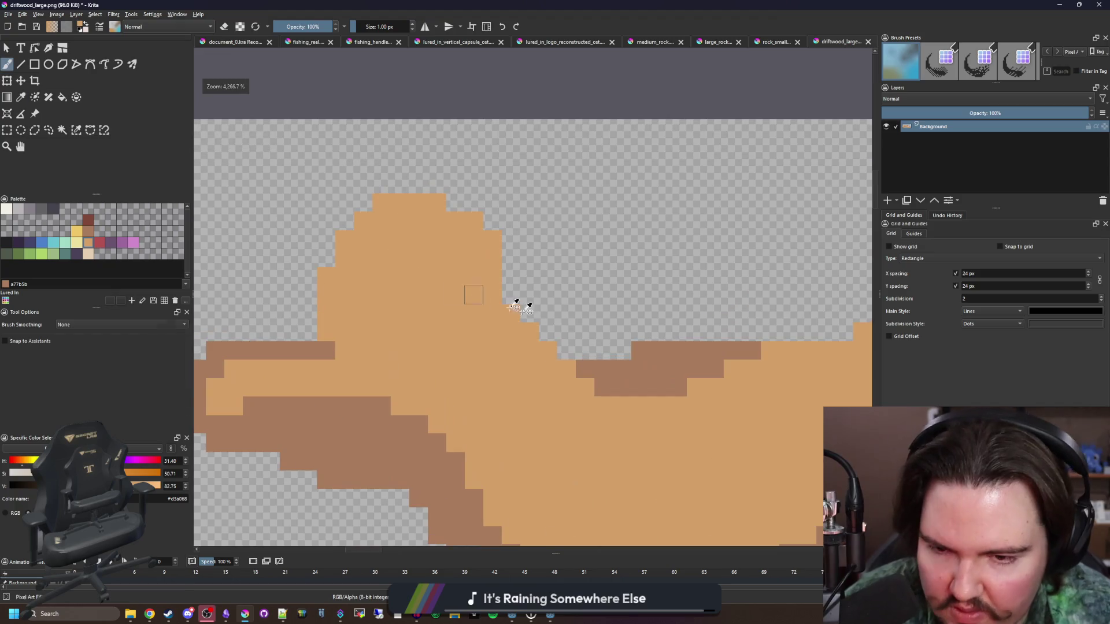
key(p)
click(582, 349)
key(b)
mouse_move(434, 213)
mouse_down()
mouse_move(408, 272)
mouse_move(374, 254)
mouse_up()
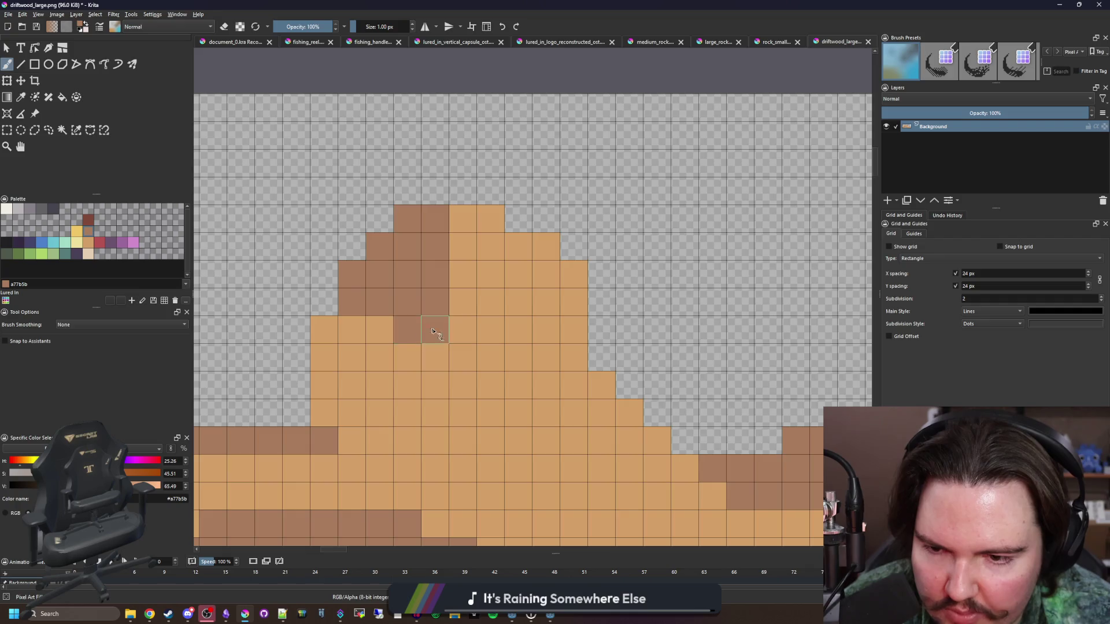
- Erase the top two stray brown pixels at the branch tip
scroll(434, 332, down, 3)
scroll(441, 285, up, 10)
key(e)
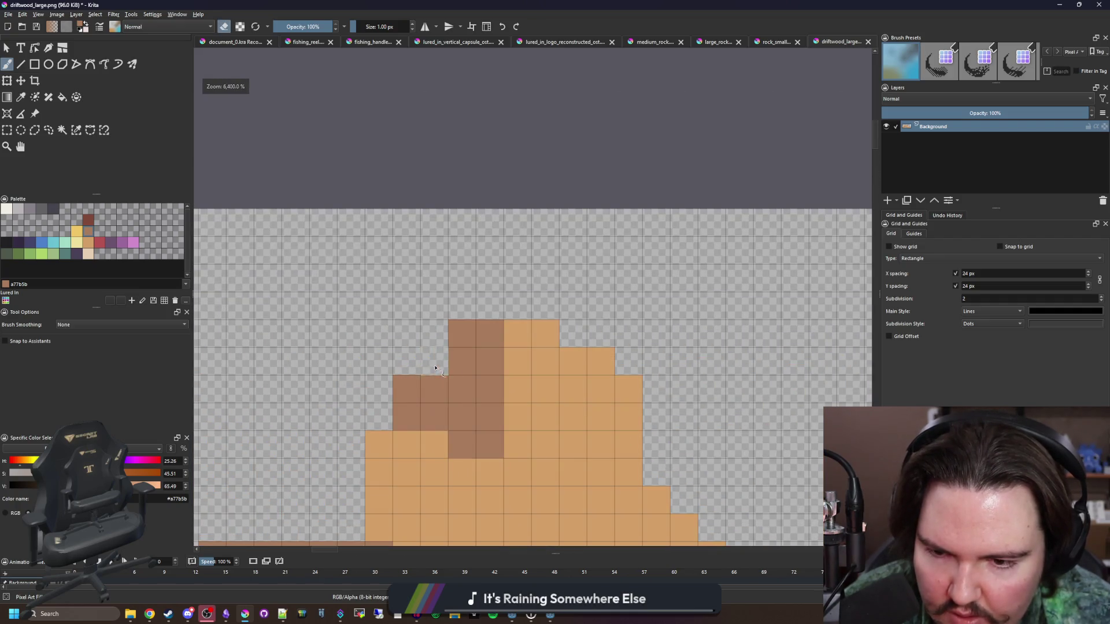
drag(461, 355, 462, 329)
scroll(449, 255, down, 5)
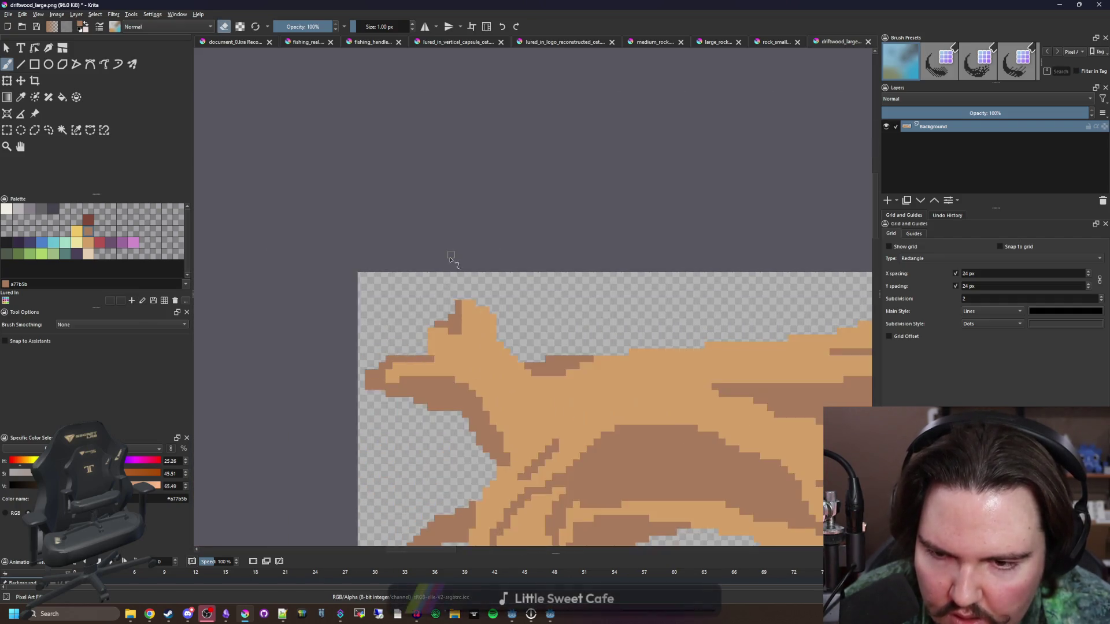
scroll(423, 296, up, 5)
scroll(422, 296, down, 7)
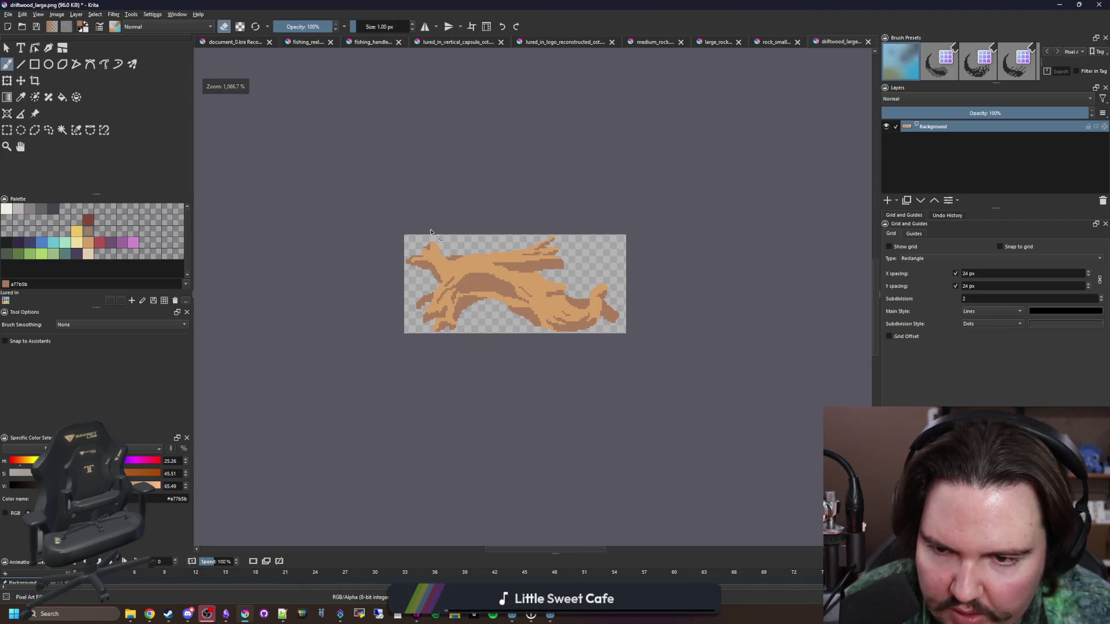
scroll(496, 335, down, 2)
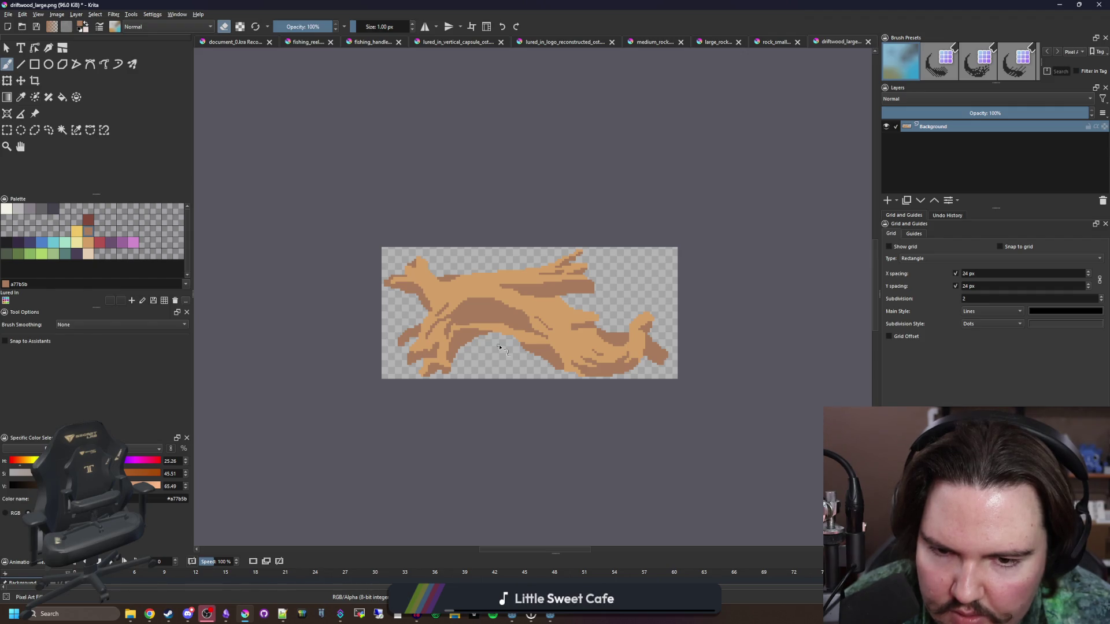
scroll(500, 347, up, 2)
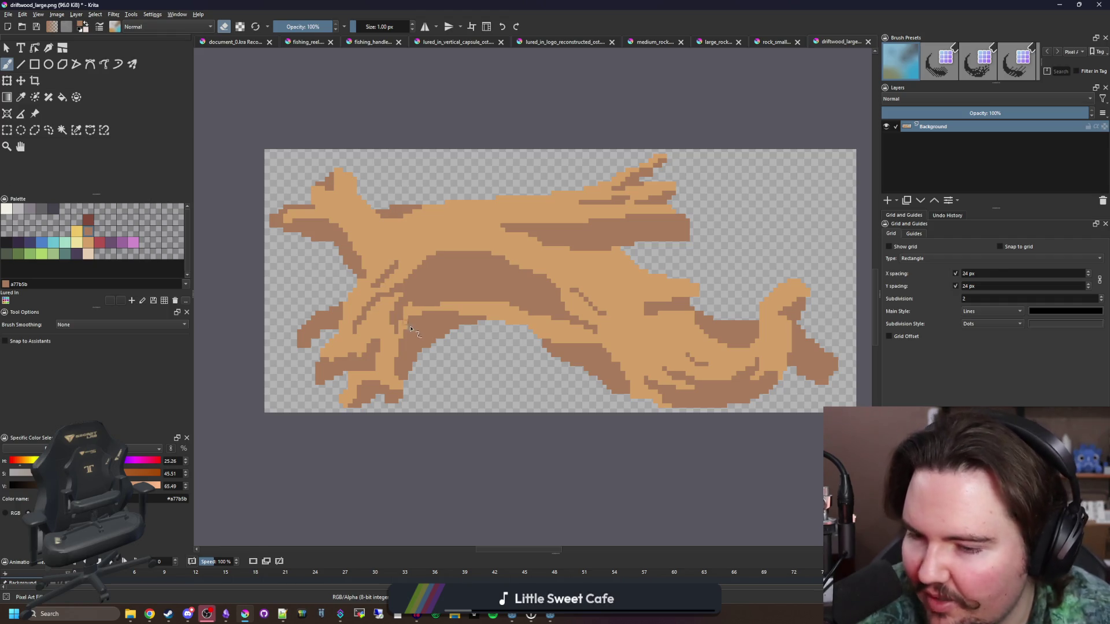
scroll(355, 398, up, 3)
scroll(339, 438, down, 3)
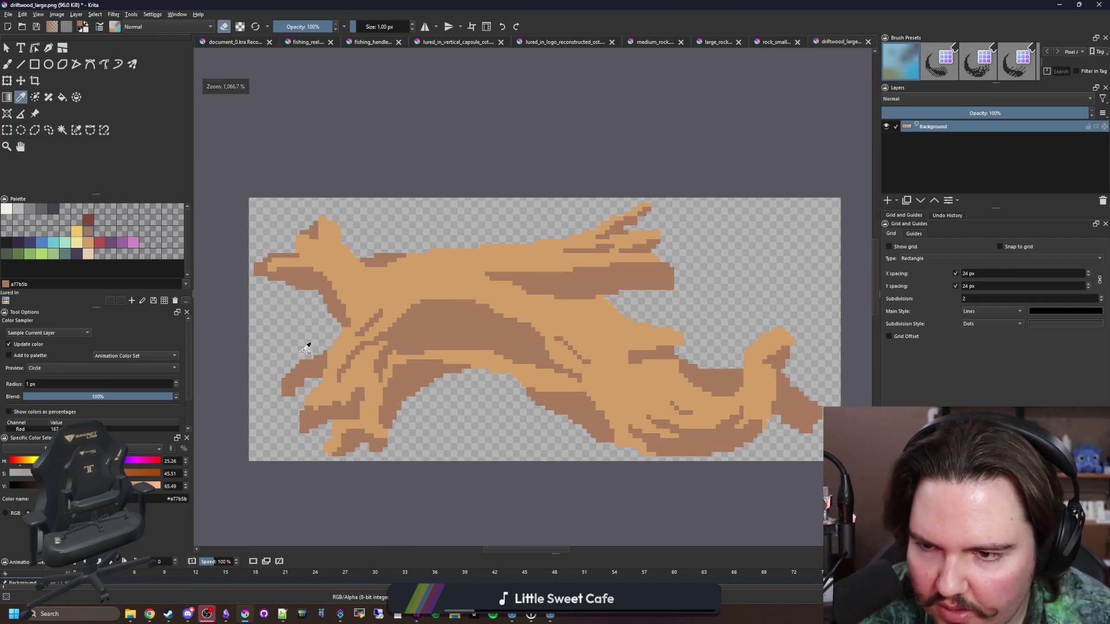
scroll(293, 225, up, 4)
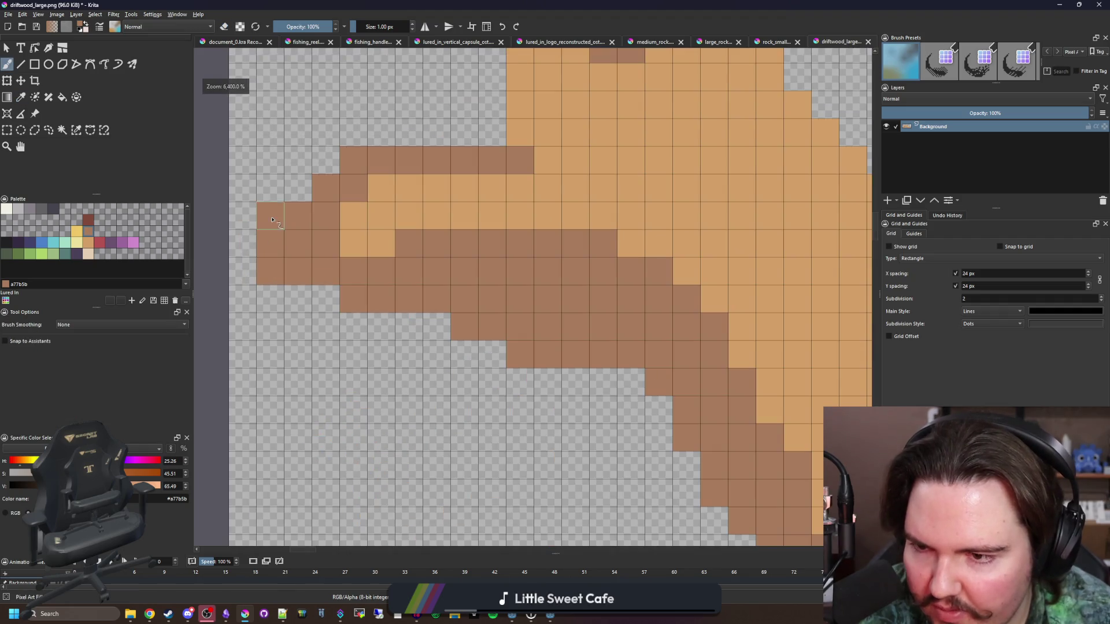
key(e)
scroll(272, 220, down, 7)
scroll(268, 283, up, 3)
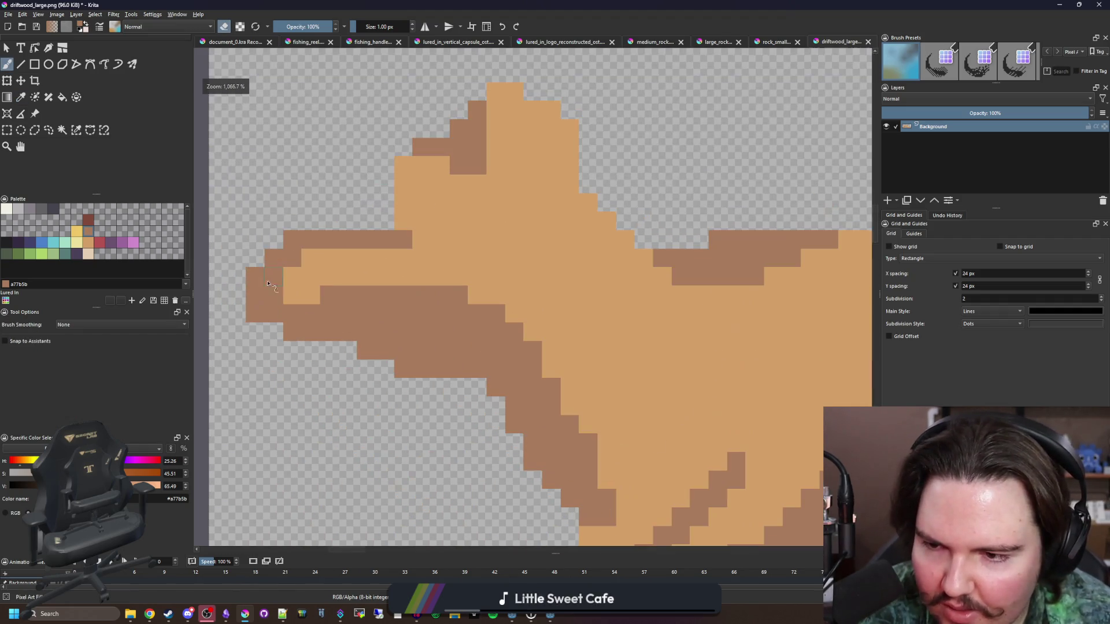
scroll(247, 328, down, 5)
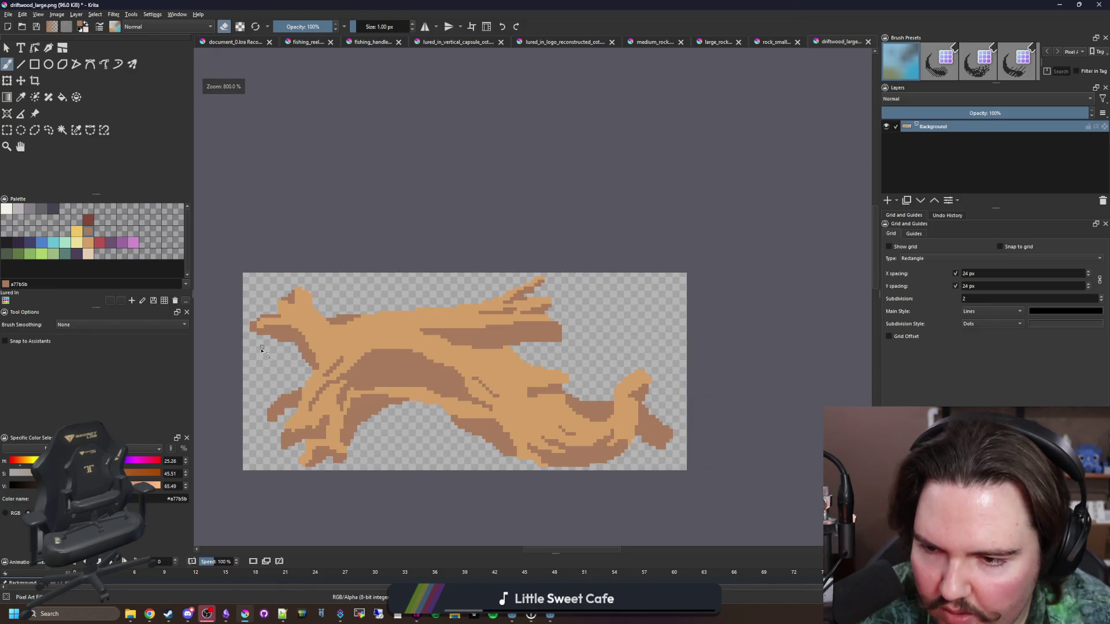
scroll(256, 316, up, 4)
scroll(259, 345, down, 3)
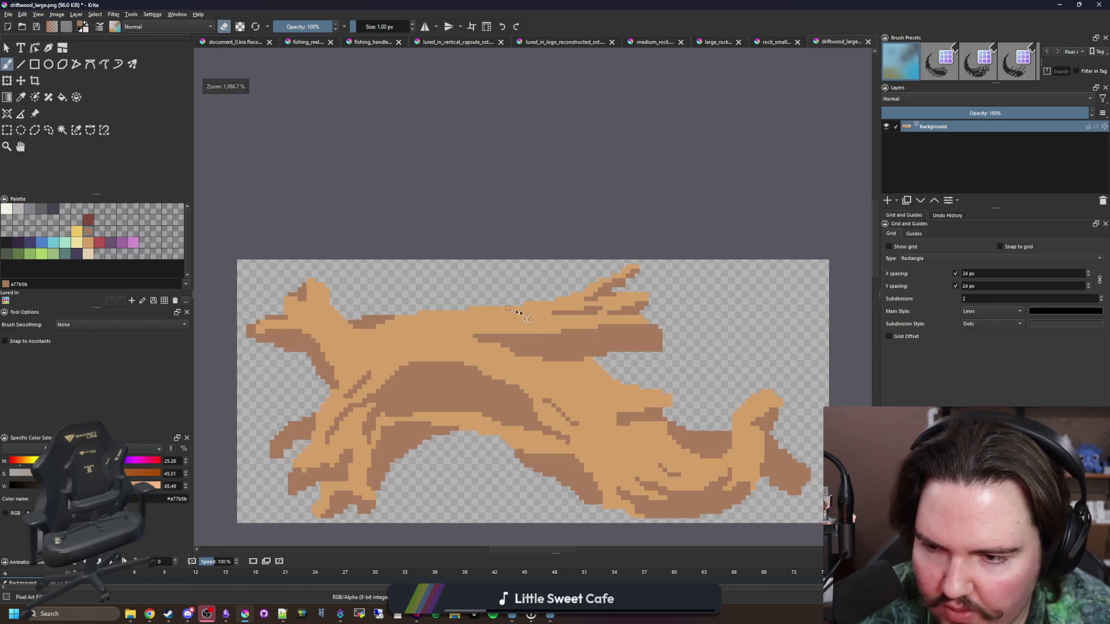
scroll(664, 311, up, 6)
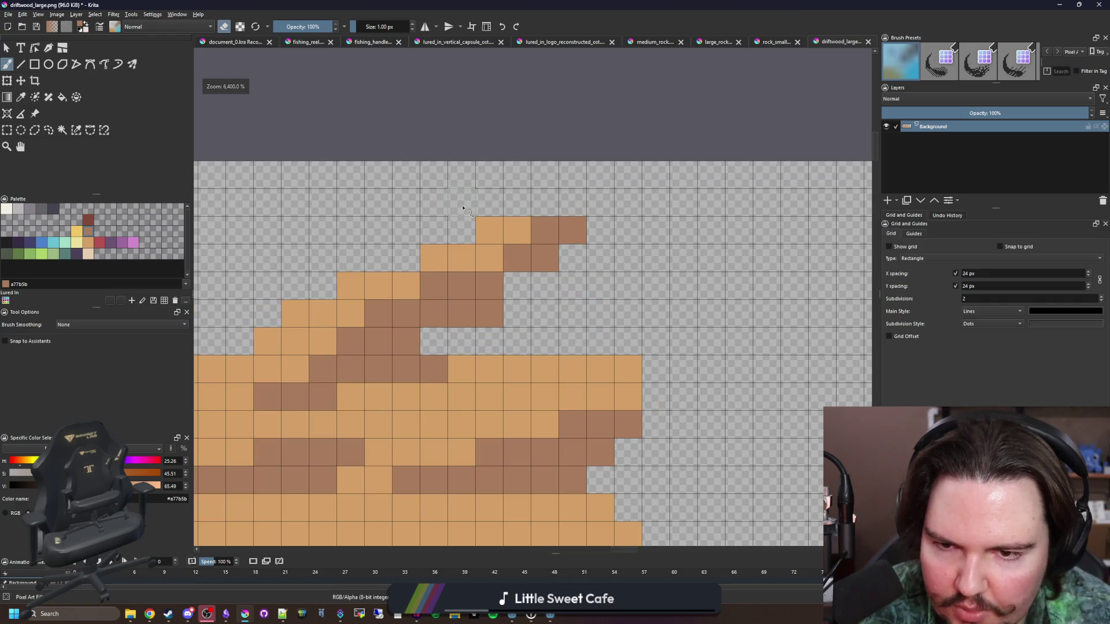
scroll(580, 240, down, 6)
scroll(777, 296, up, 4)
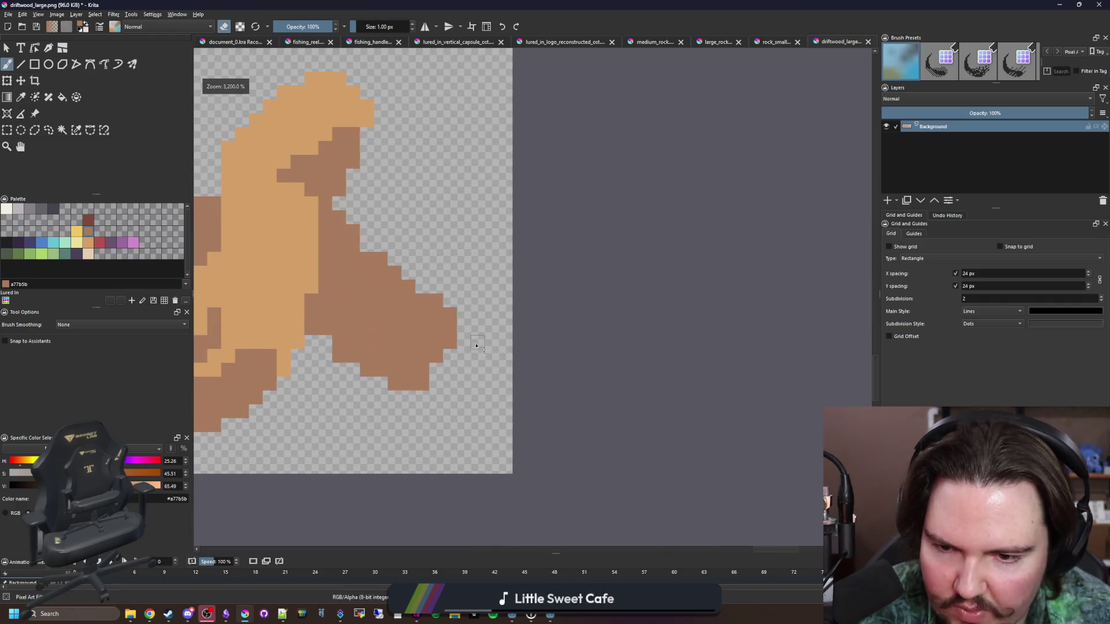
scroll(777, 296, down, 1)
scroll(454, 391, down, 1)
scroll(492, 382, up, 2)
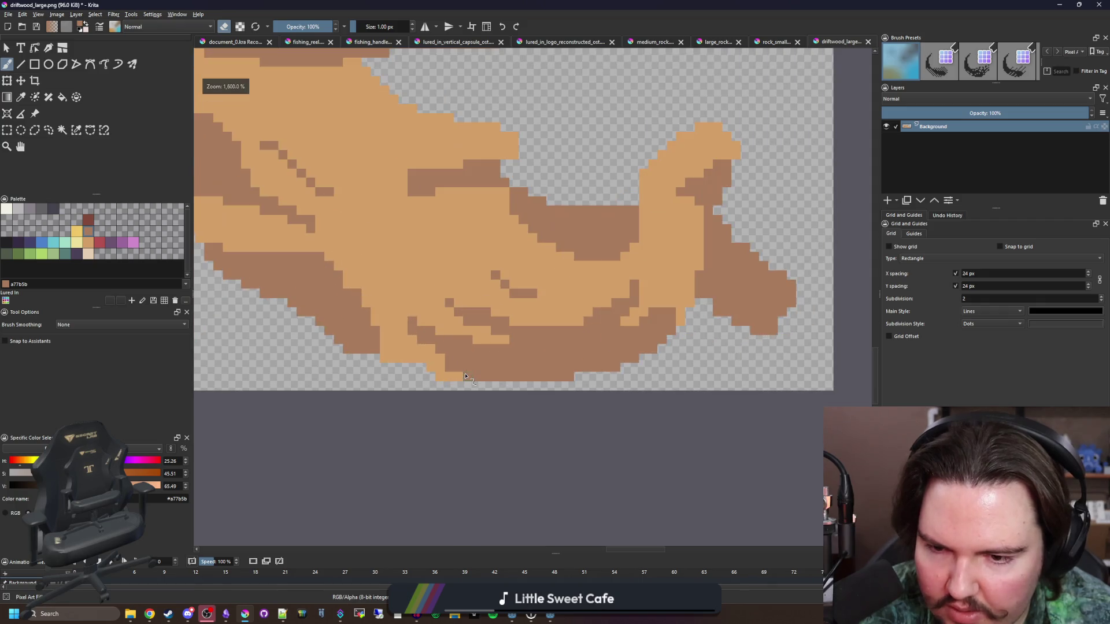
- Select the lower driftwood, deselect, and nudge the layer up one pixel with the Move tool
scroll(516, 376, down, 1)
scroll(517, 375, down, 1)
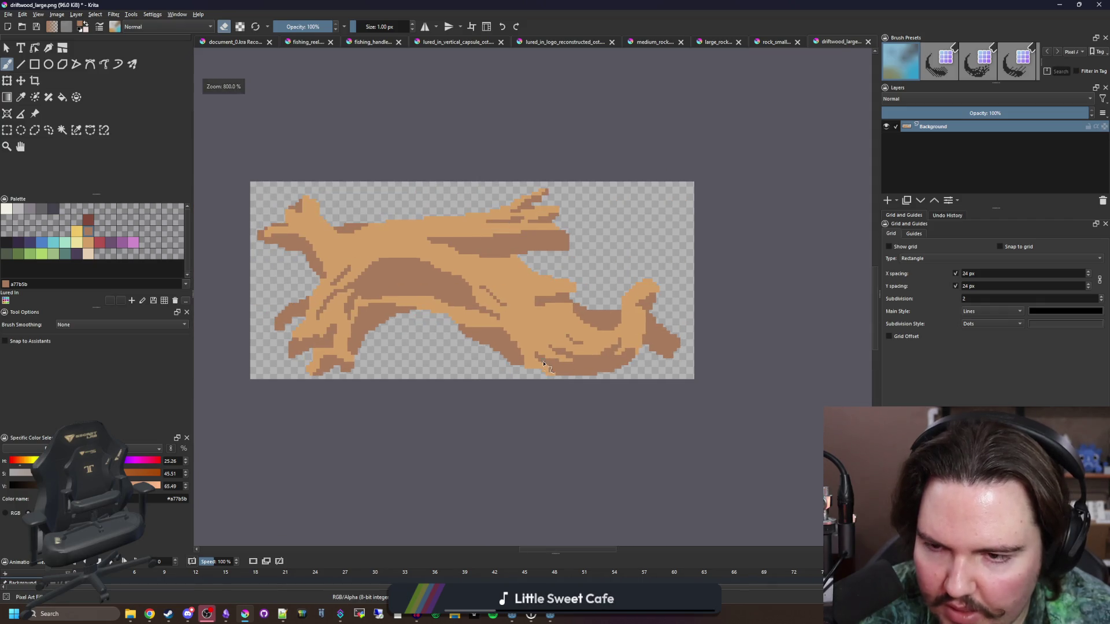
click(6, 130)
drag(229, 414, 732, 275)
click(21, 80)
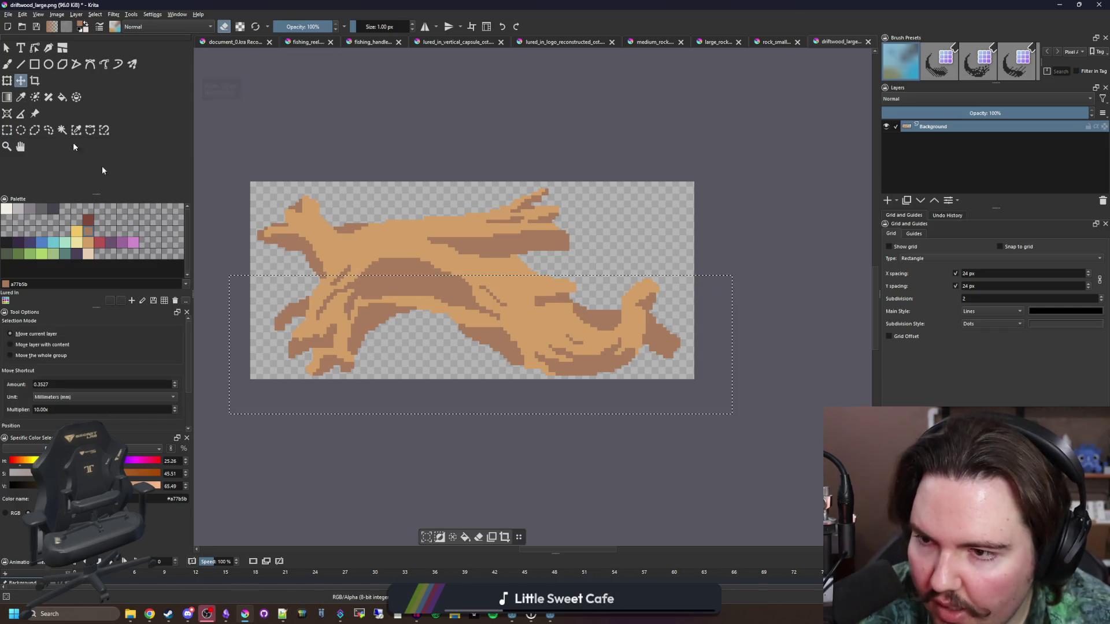
key(ctrl+shift+a)
scroll(361, 303, up, 1)
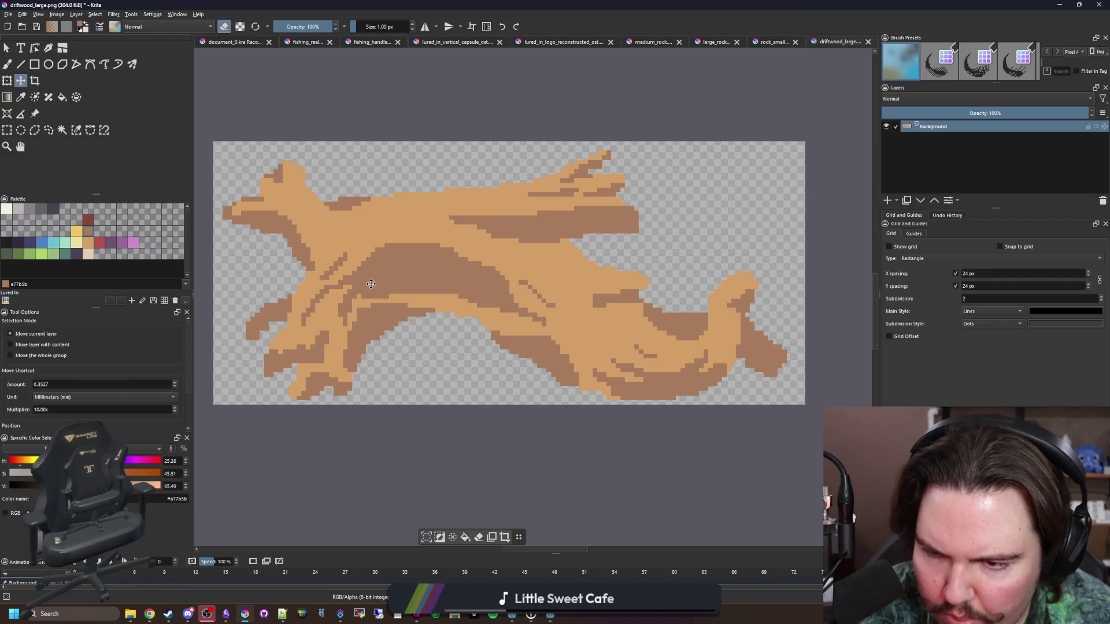
drag(371, 283, 371, 282)
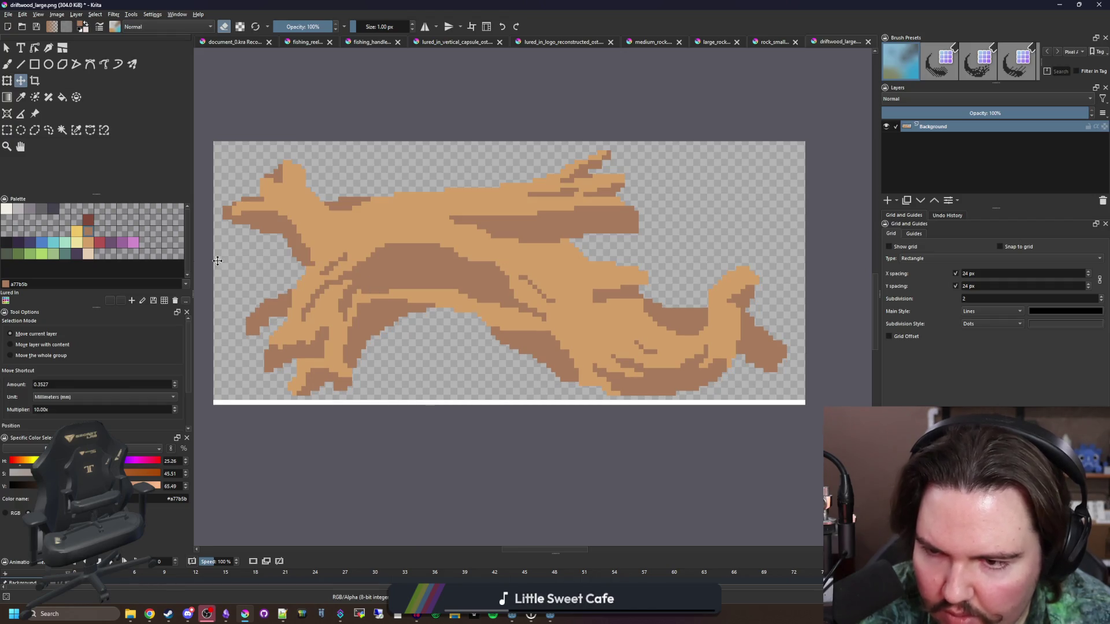
key(w)
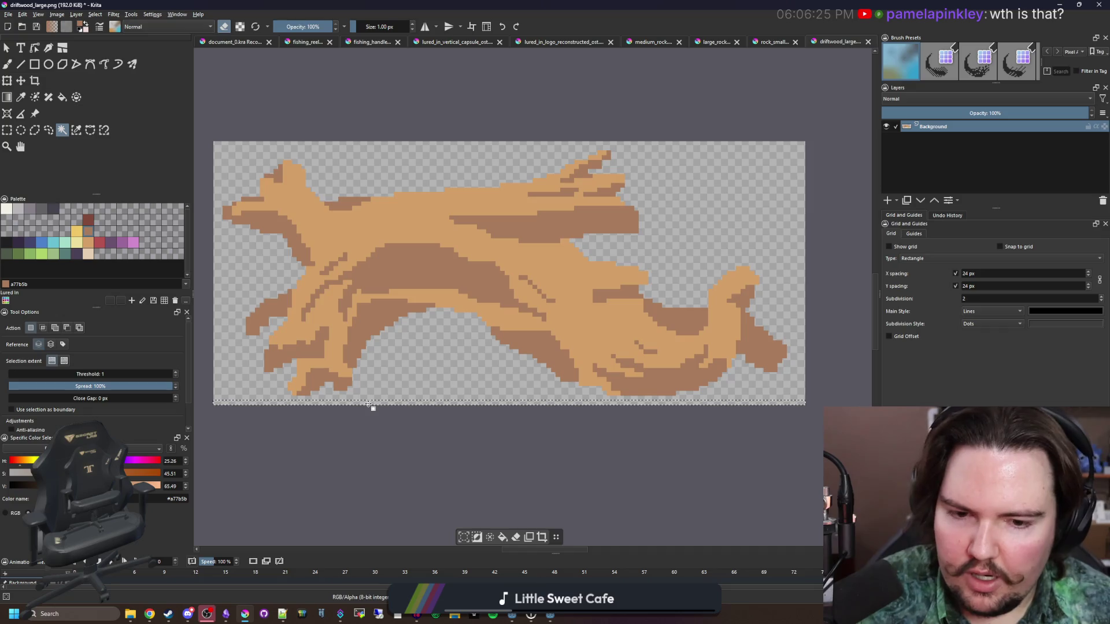
scroll(474, 360, down, 3)
scroll(480, 341, up, 3)
- Pick the light tan base colour and paint tan pixels into the dark shading, including two rows
key(b)
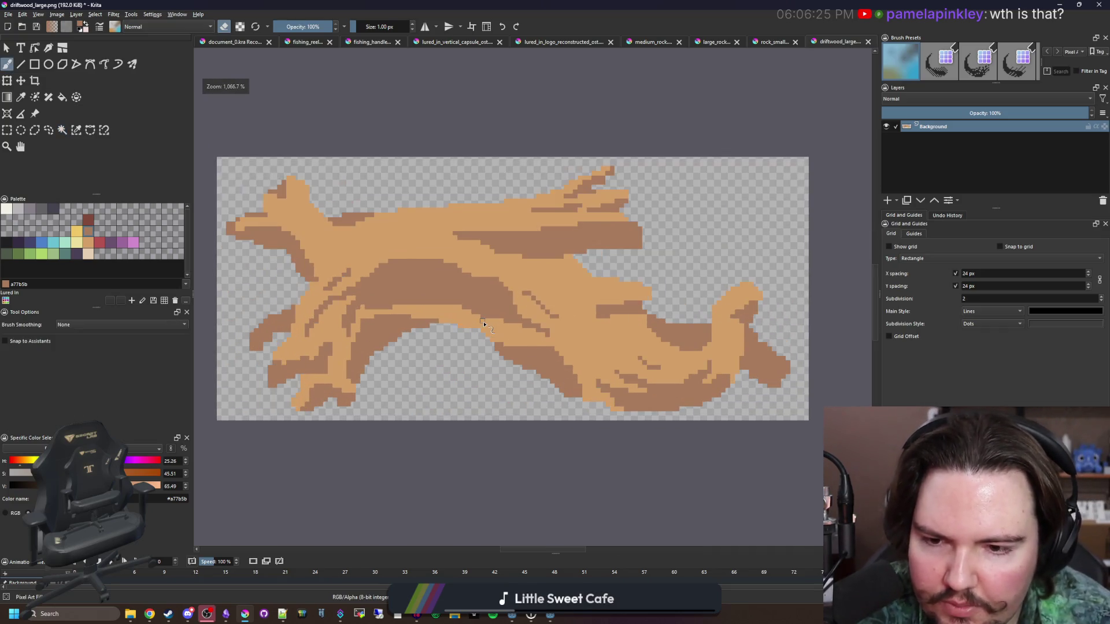
scroll(501, 356, down, 4)
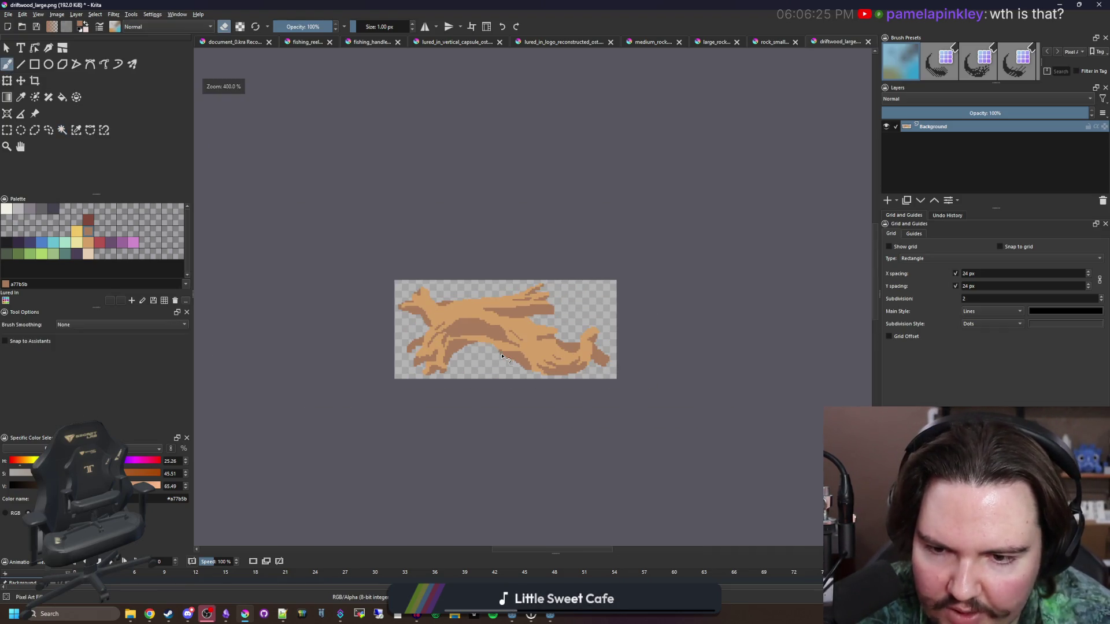
scroll(501, 356, up, 10)
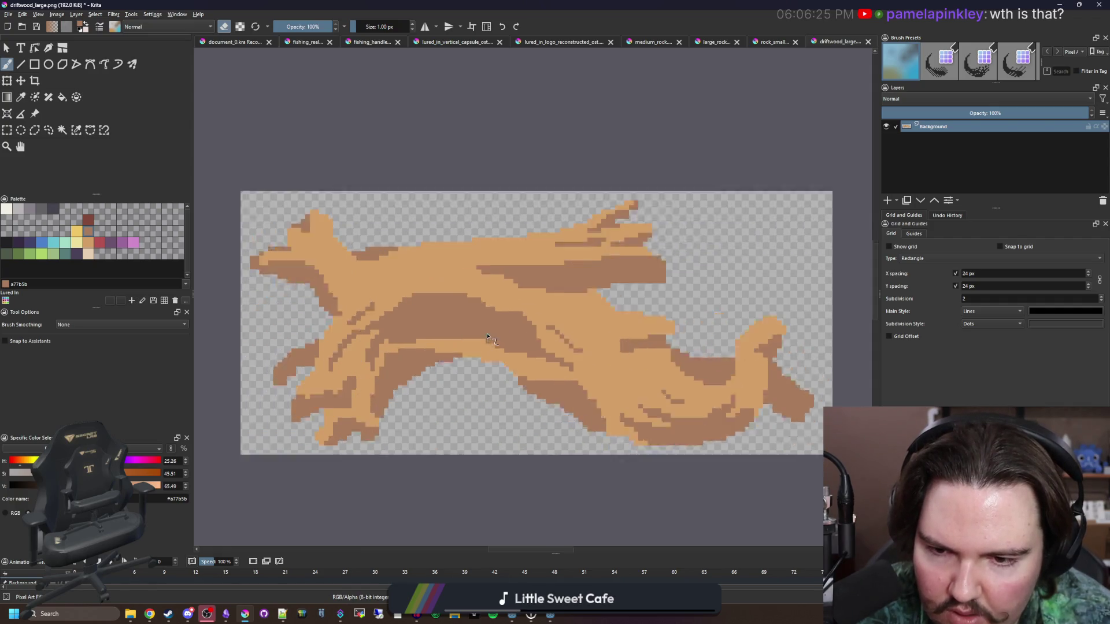
ctrl+click(587, 436)
drag(686, 343, 596, 319)
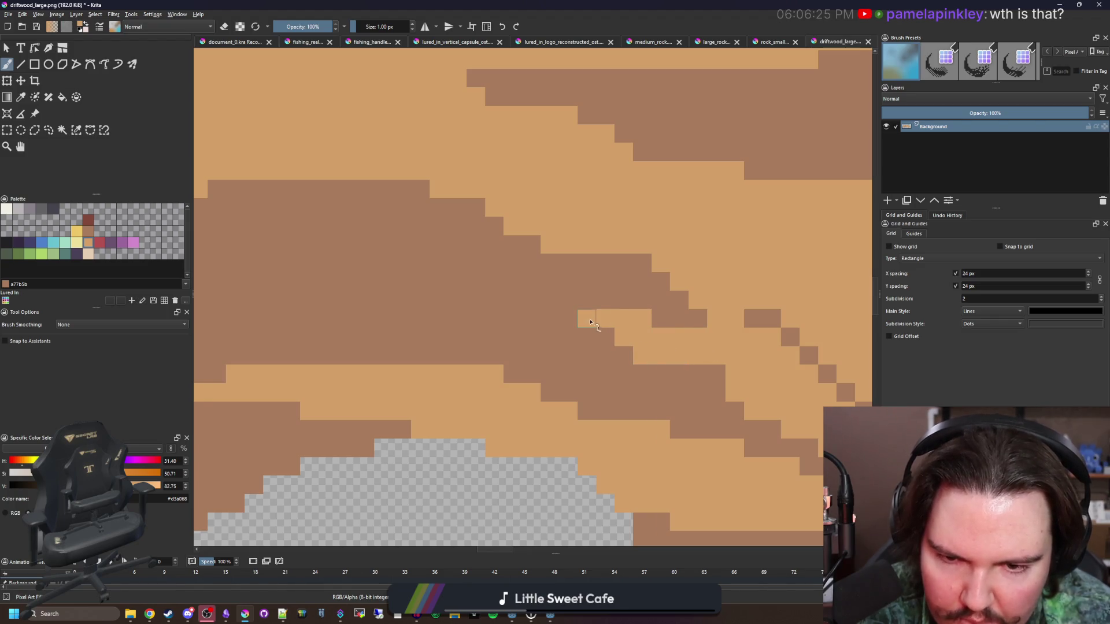
scroll(608, 338, down, 10)
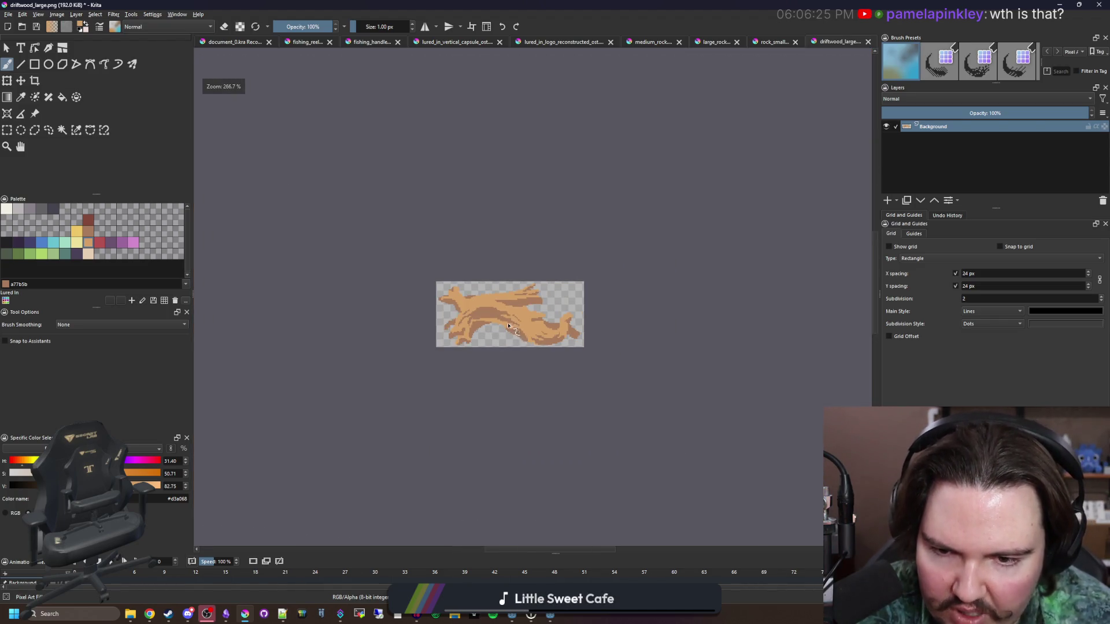
scroll(542, 300, up, 6)
scroll(502, 324, down, 8)
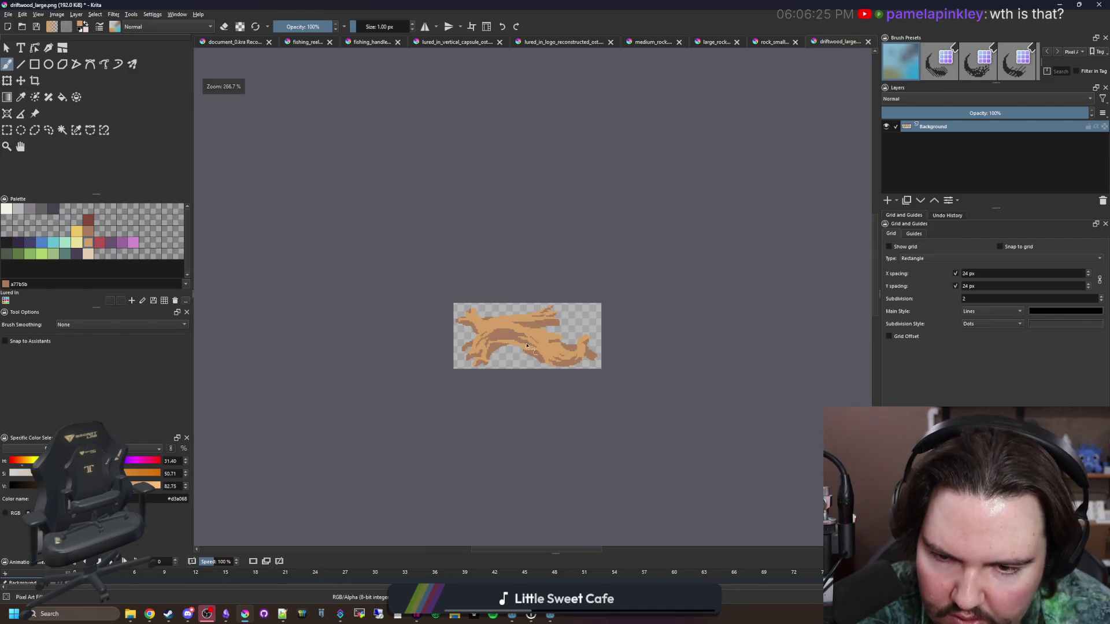
scroll(495, 343, up, 7)
scroll(494, 343, up, 4)
drag(456, 367, 630, 341)
- Sample the dark brown shading colour and paint shading pixels along the upper branch
scroll(430, 355, down, 10)
scroll(480, 359, up, 3)
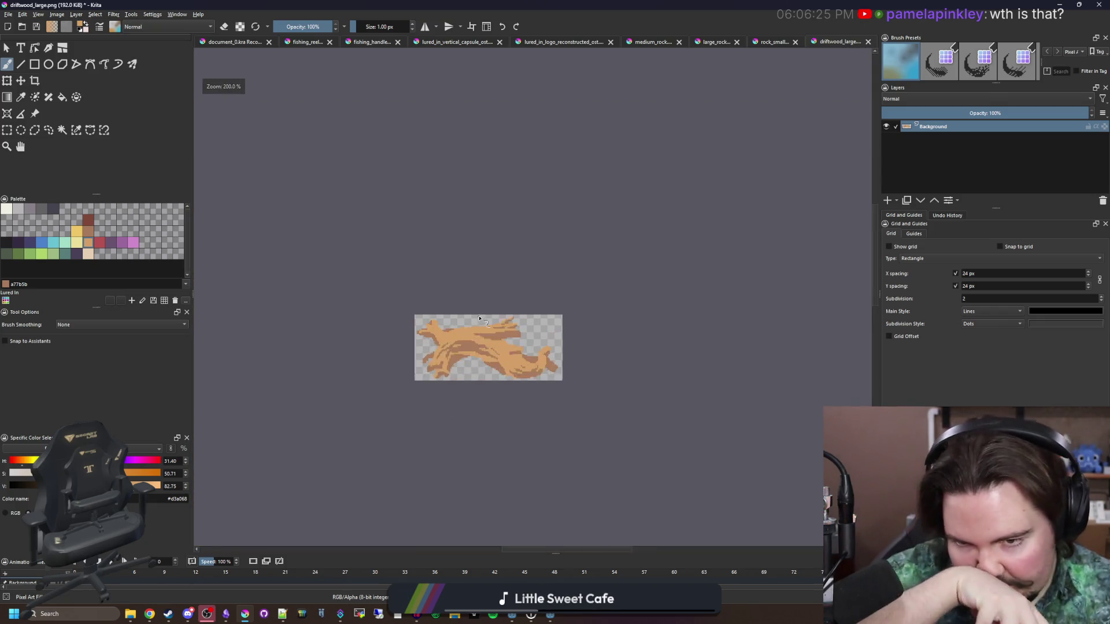
scroll(480, 359, up, 3)
scroll(600, 336, up, 3)
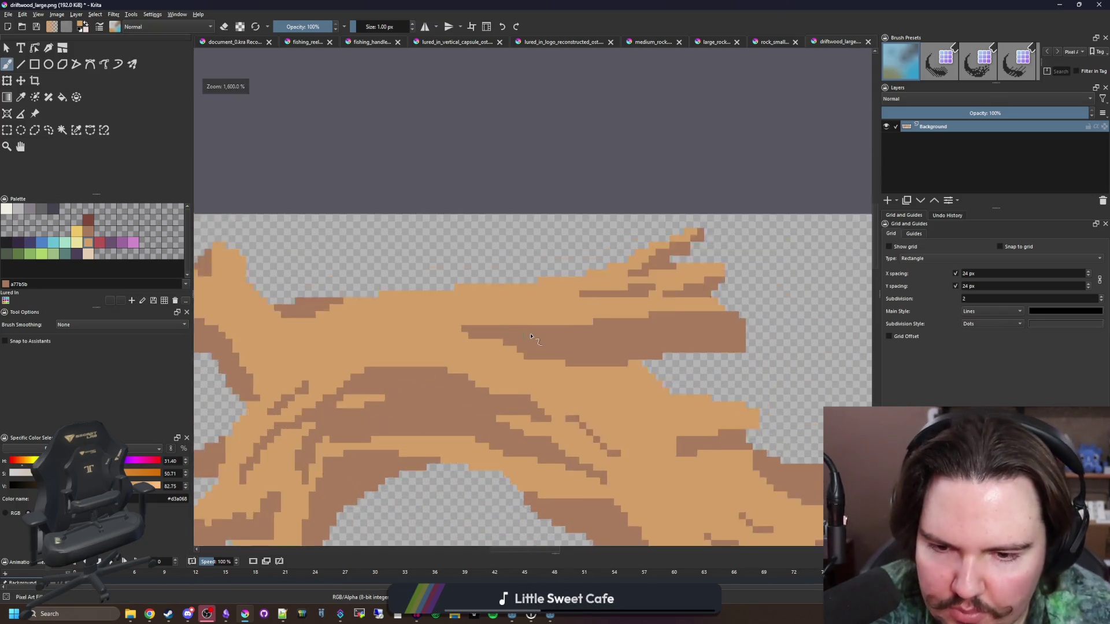
key(p)
click(600, 335)
key(b)
mouse_move(604, 297)
mouse_down()
mouse_move(543, 270)
mouse_move(480, 266)
mouse_up()
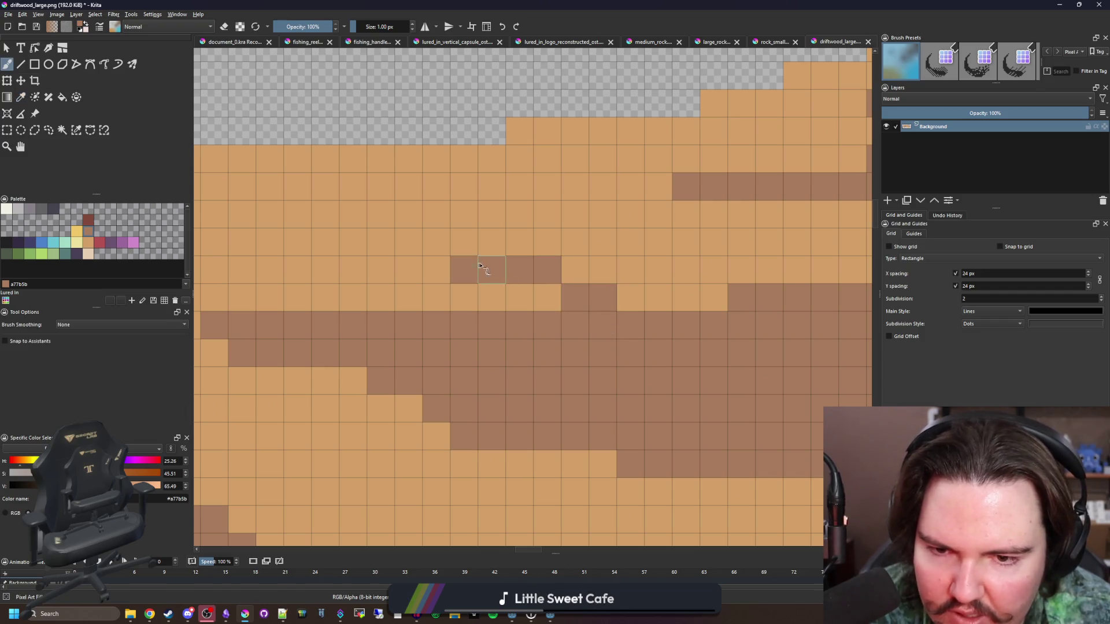
- Draw a dark brown shading line across the branch, plus one extra shading pixel
scroll(513, 334, down, 8)
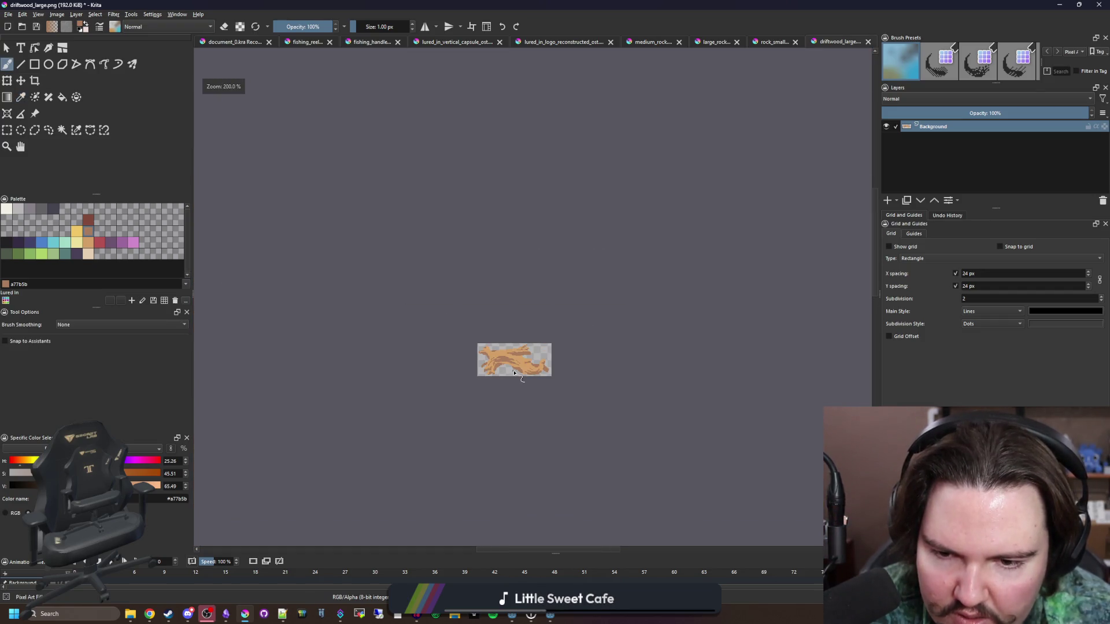
scroll(508, 374, up, 2)
scroll(538, 401, up, 8)
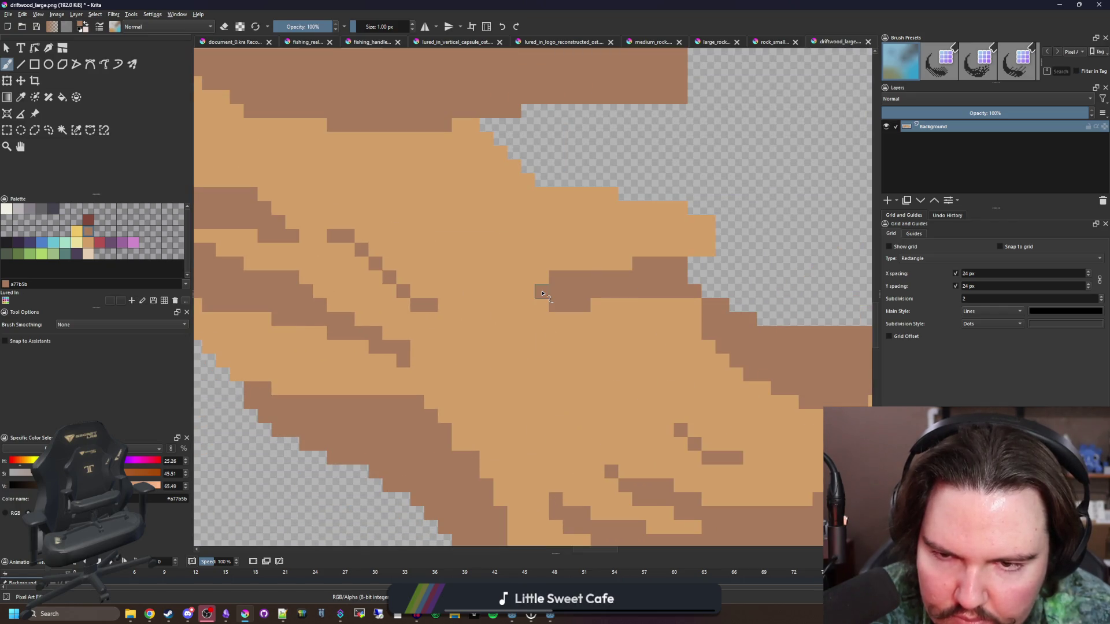
scroll(522, 181, up, 2)
drag(584, 216, 411, 189)
drag(474, 217, 352, 217)
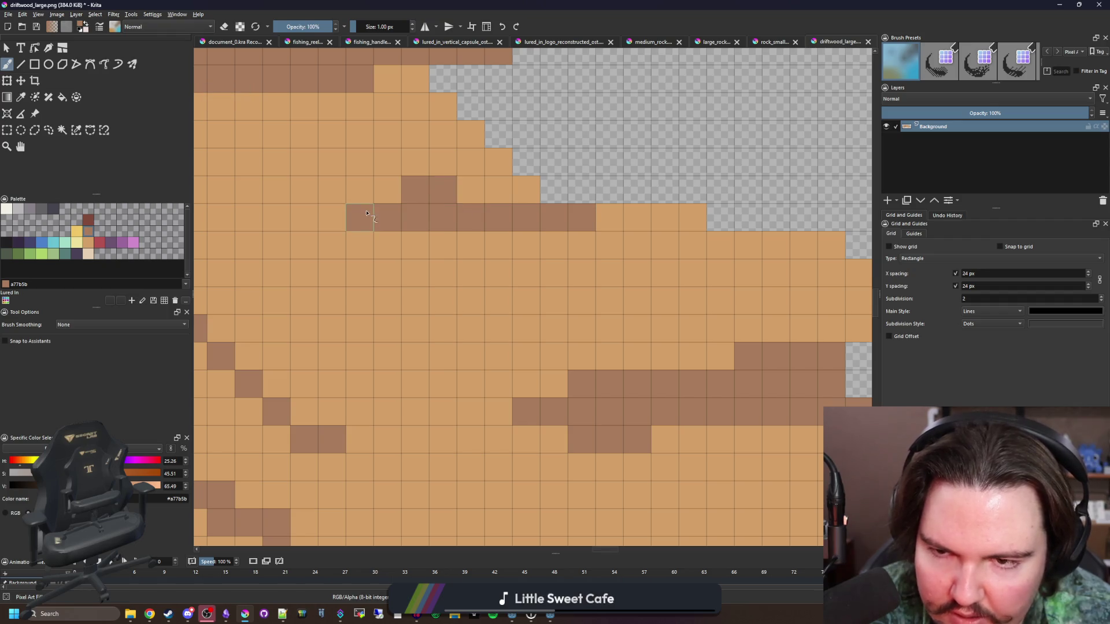
drag(463, 189, 522, 199)
click(479, 165)
- Zoom in on the sprite and pick the dark red-brown colour for the Fill tool
scroll(506, 306, down, 10)
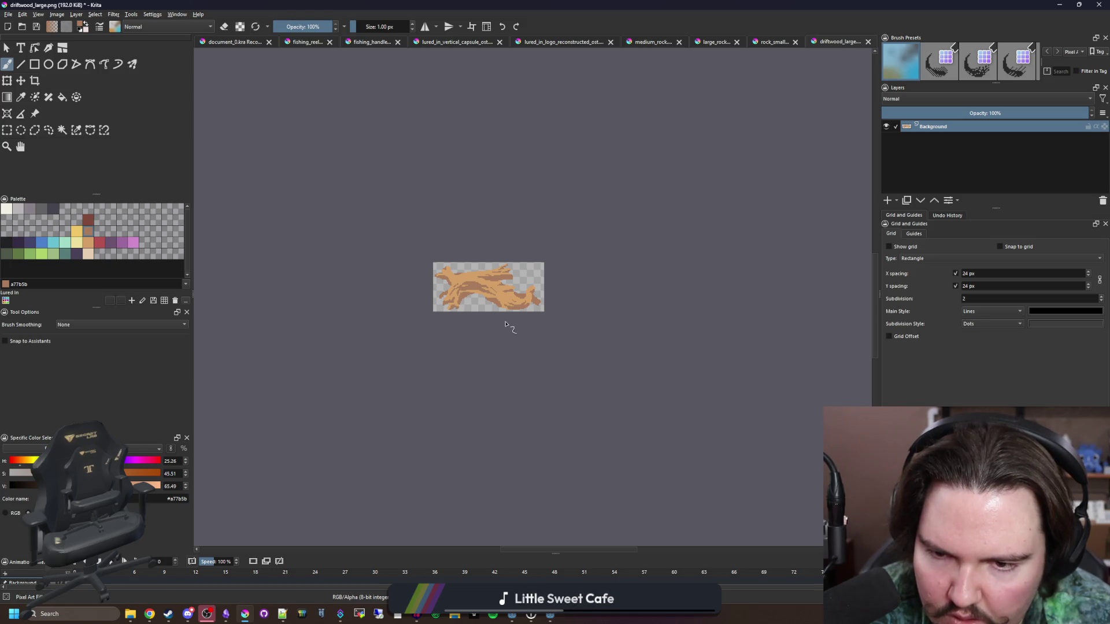
scroll(482, 284, up, 1)
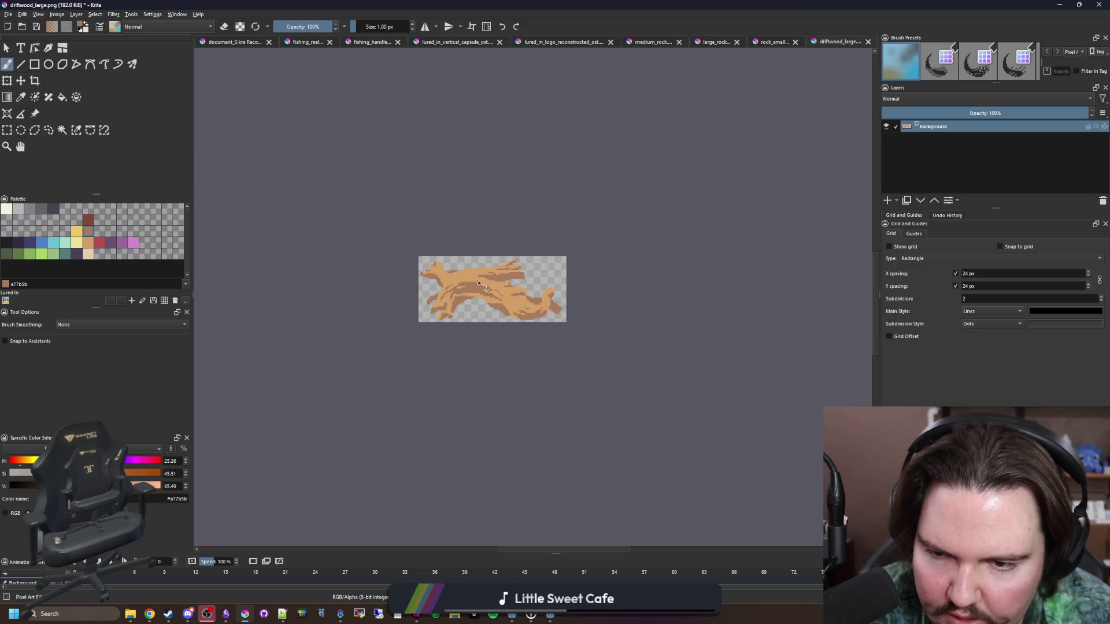
scroll(479, 282, up, 3)
scroll(438, 294, up, 1)
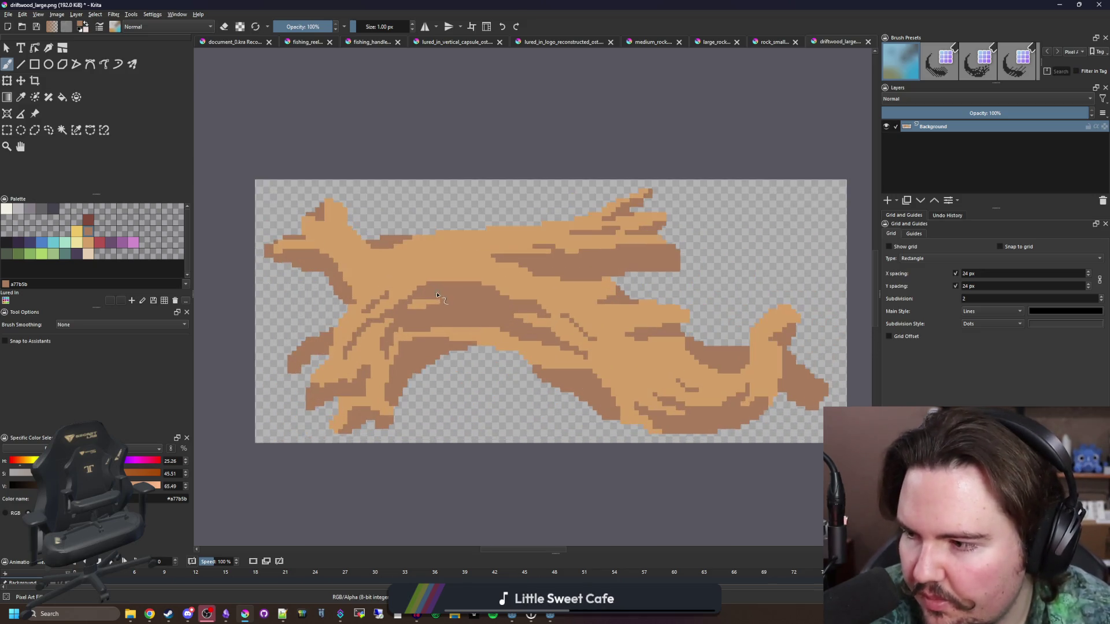
scroll(428, 268, up, 1)
scroll(402, 260, up, 1)
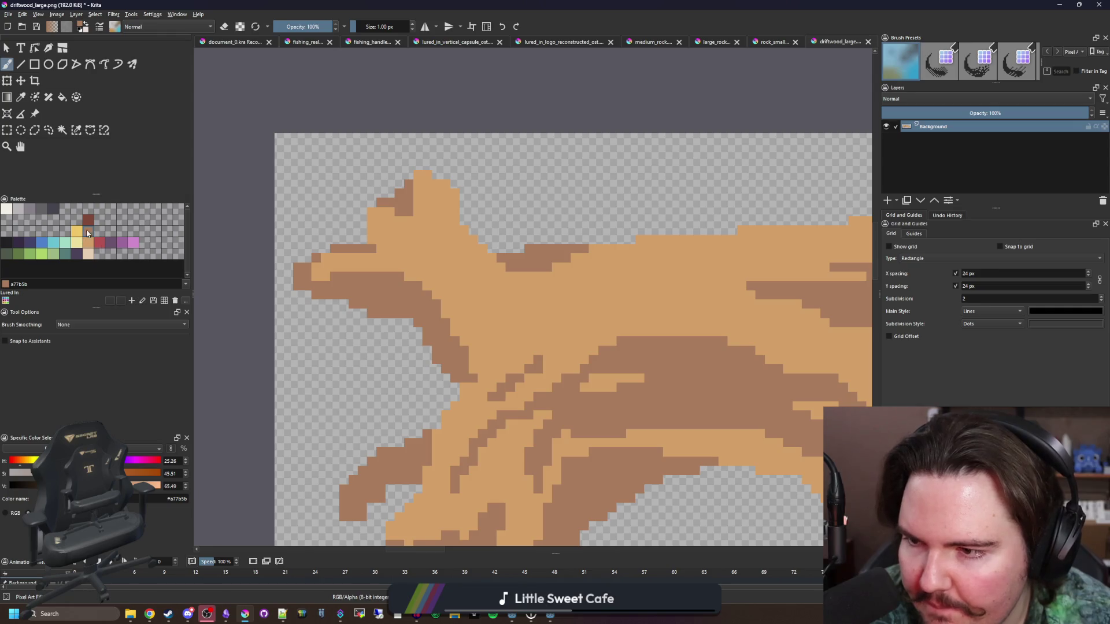
key(f)
click(421, 303)
- Recolour all mid-brown shading to dark red-brown and the tan base to mid-brown
key(ctrl+z)
click(60, 328)
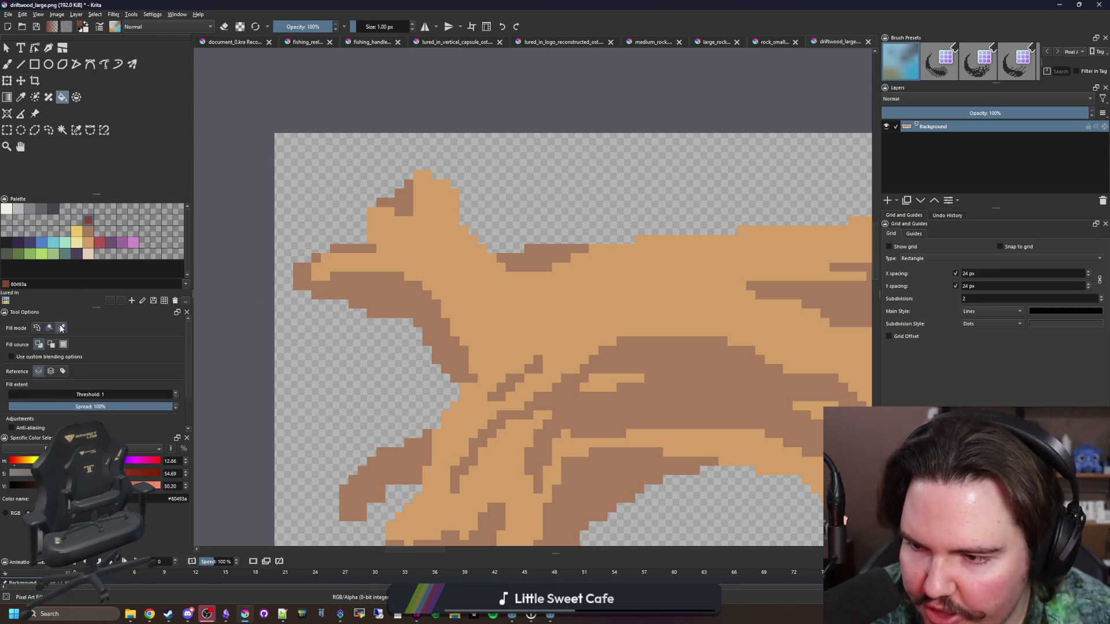
click(392, 299)
click(336, 260)
- Select all base-colour pixels with Similar Color Select
scroll(347, 254, down, 1)
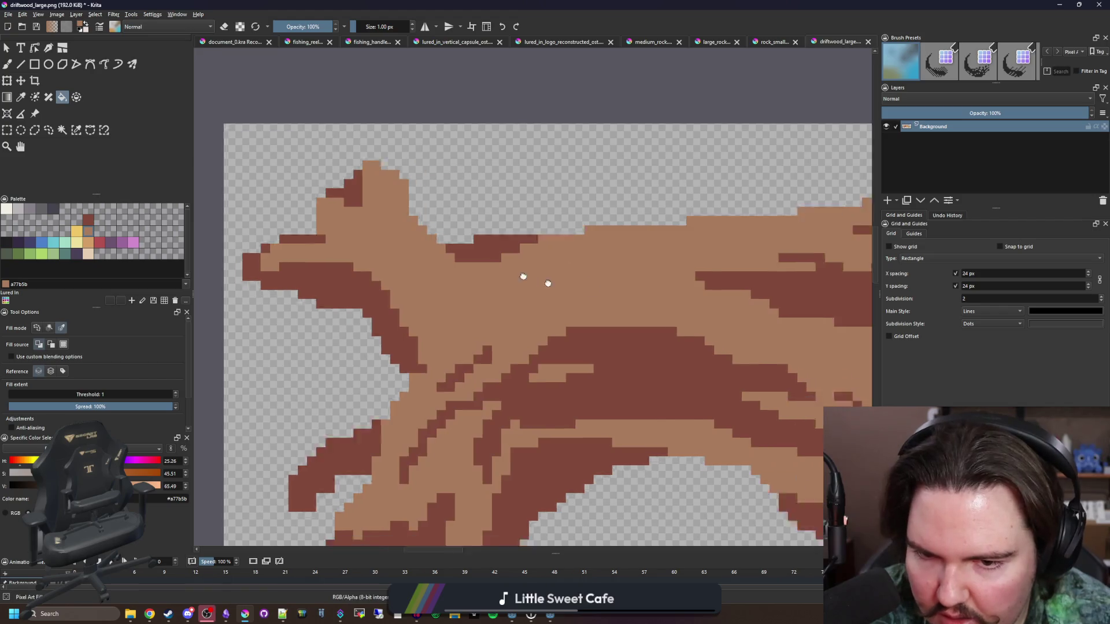
key(b)
click(78, 132)
click(278, 191)
- Paint light tan #d3a068 highlights down the branch tip and diagonally along its edge
scroll(557, 320, up, 2)
scroll(557, 319, up, 2)
mouse_move(509, 301)
mouse_down()
mouse_move(549, 255)
mouse_move(496, 310)
mouse_move(480, 375)
mouse_move(496, 448)
mouse_up()
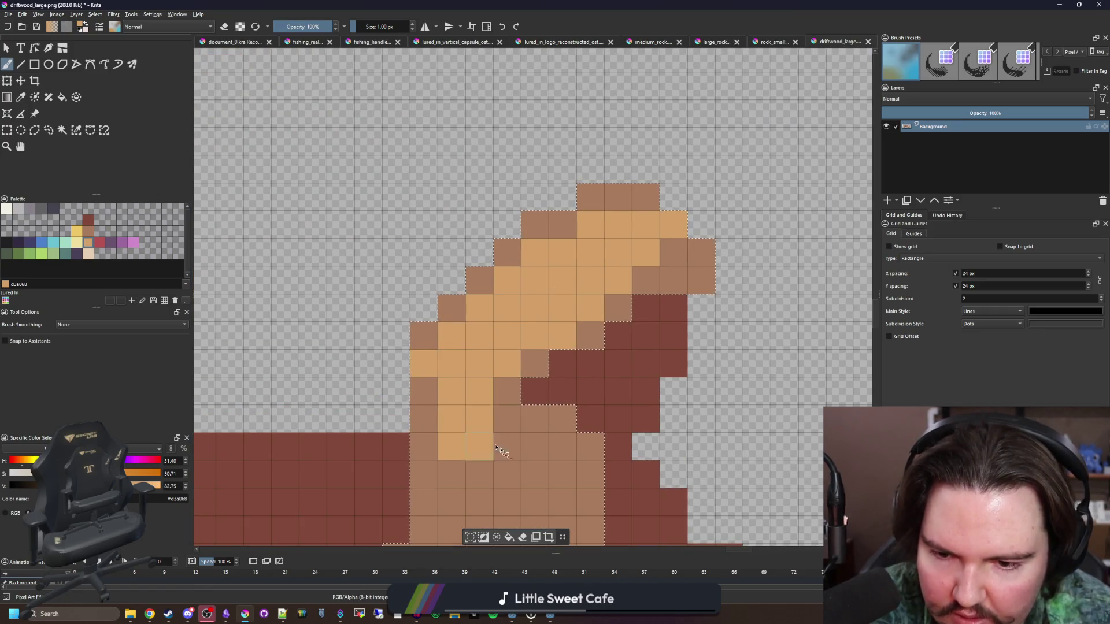
click(499, 450)
drag(425, 382, 426, 421)
click(452, 306)
drag(479, 281, 509, 254)
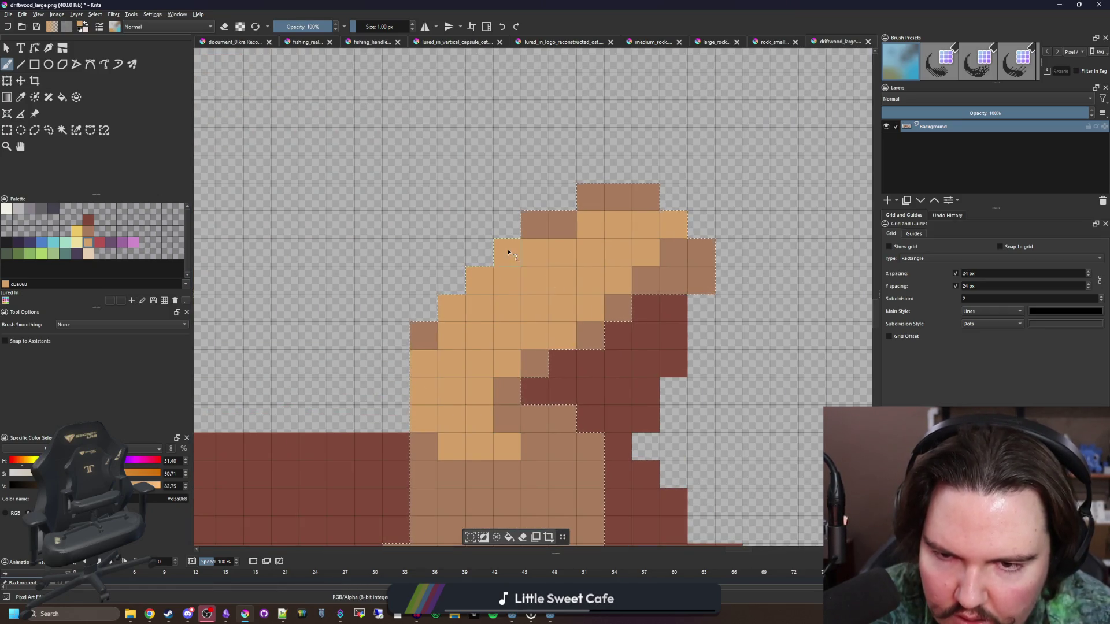
scroll(508, 253, down, 6)
scroll(436, 274, up, 1)
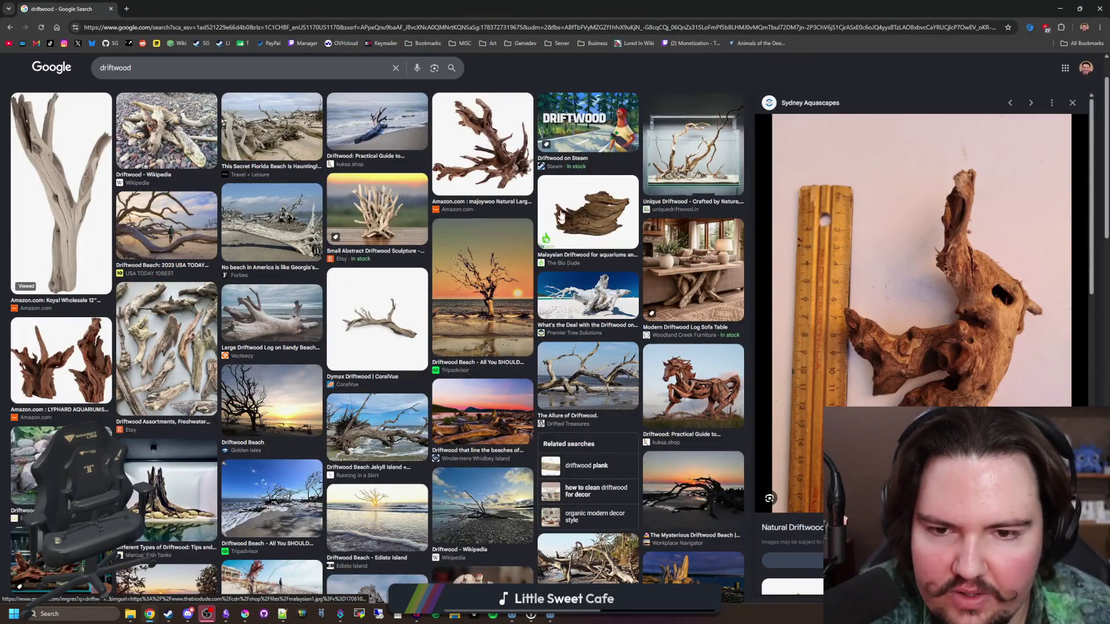
- Preview several driftwood reference photos, from the Amazon branch to the sunset beach tree
click(495, 160)
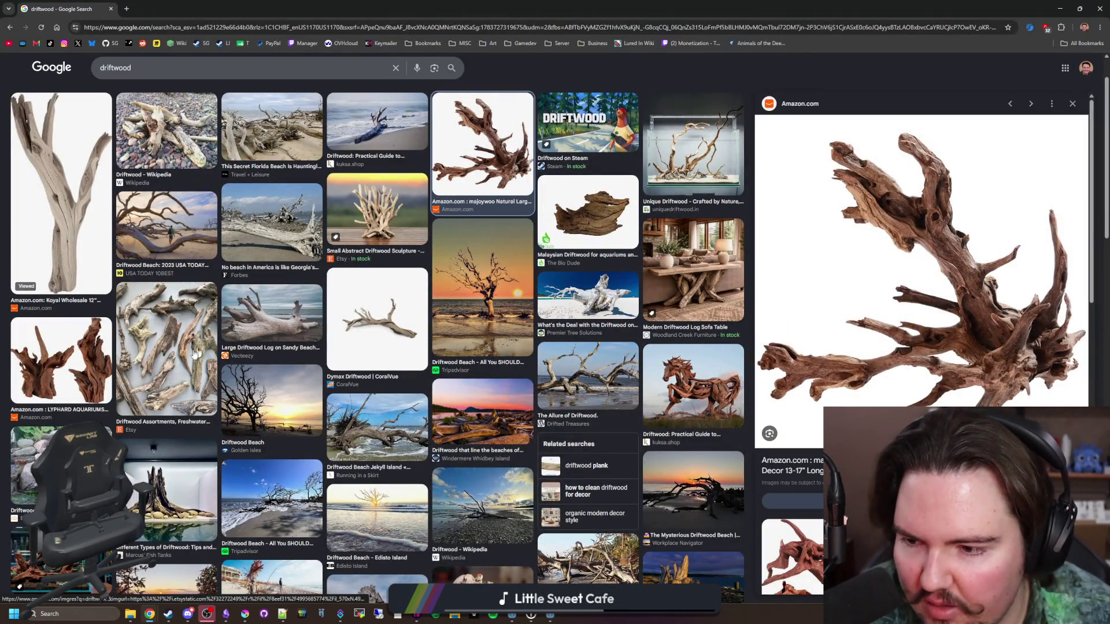
click(196, 352)
click(61, 361)
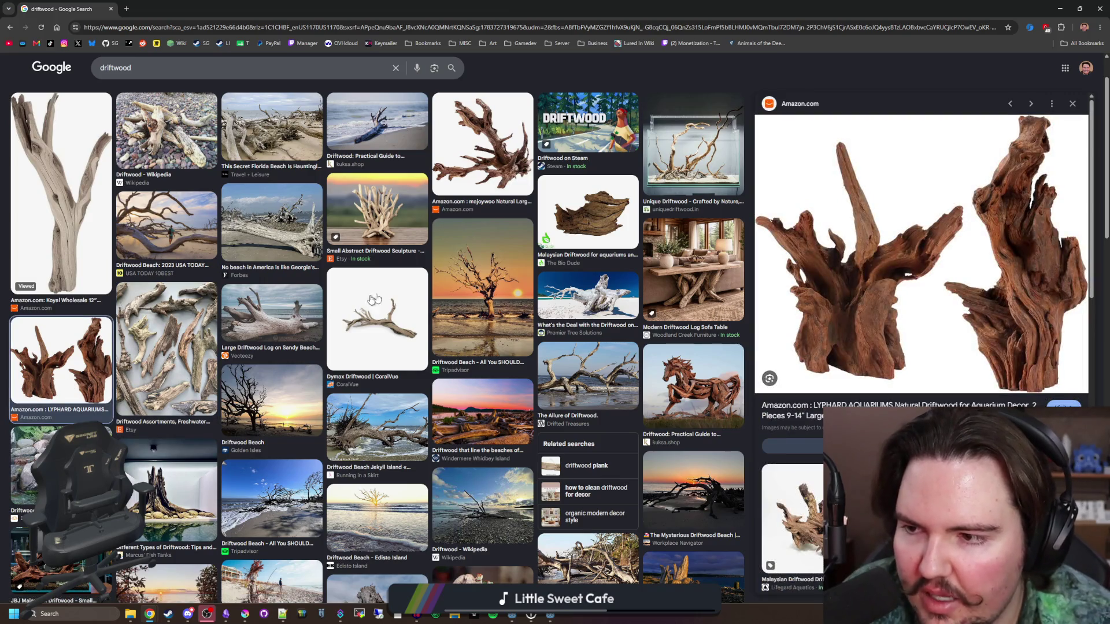
click(61, 220)
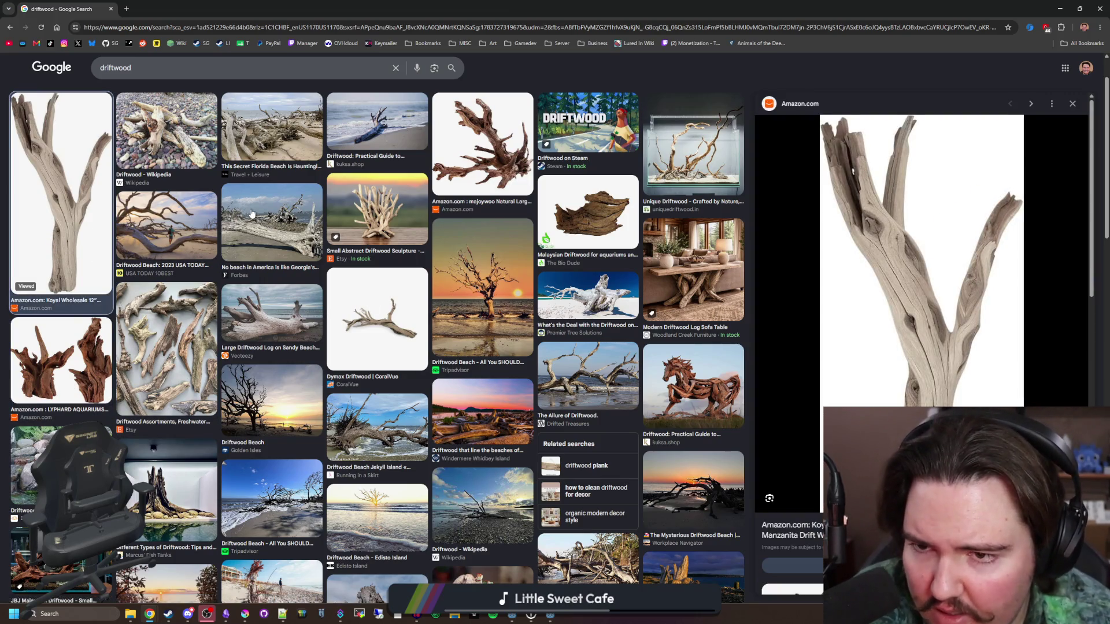
scroll(397, 278, down, 1)
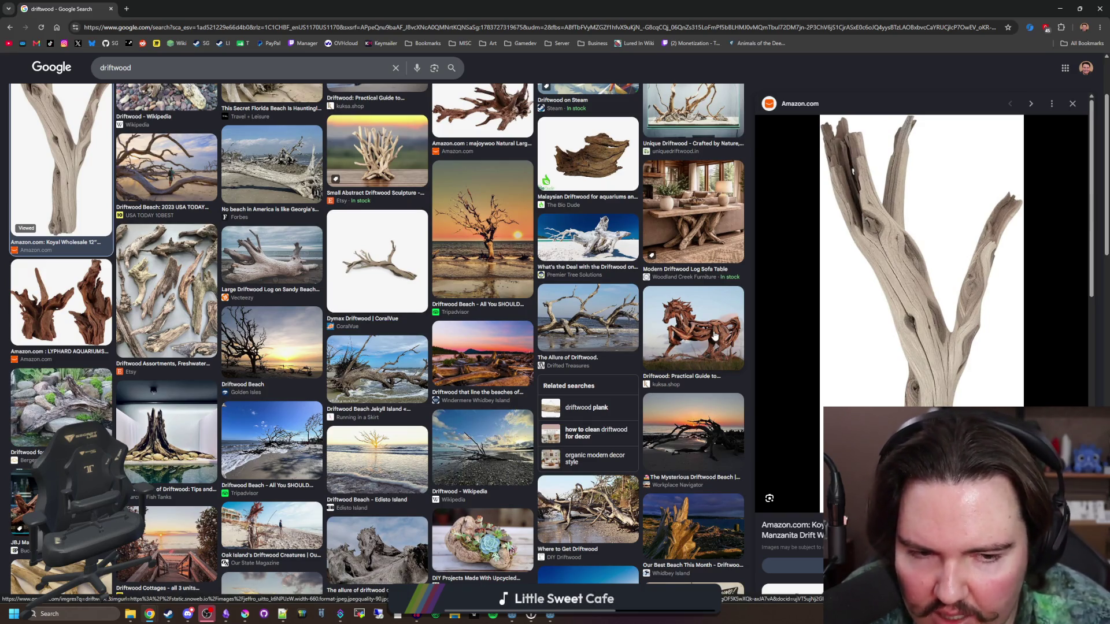
click(496, 240)
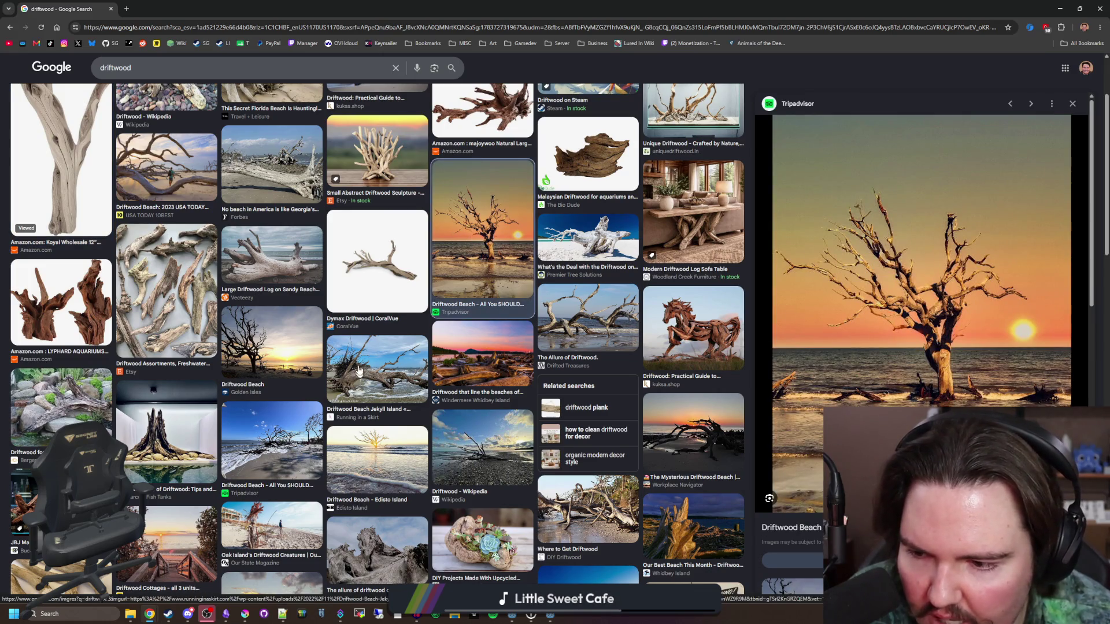
scroll(324, 331, down, 3)
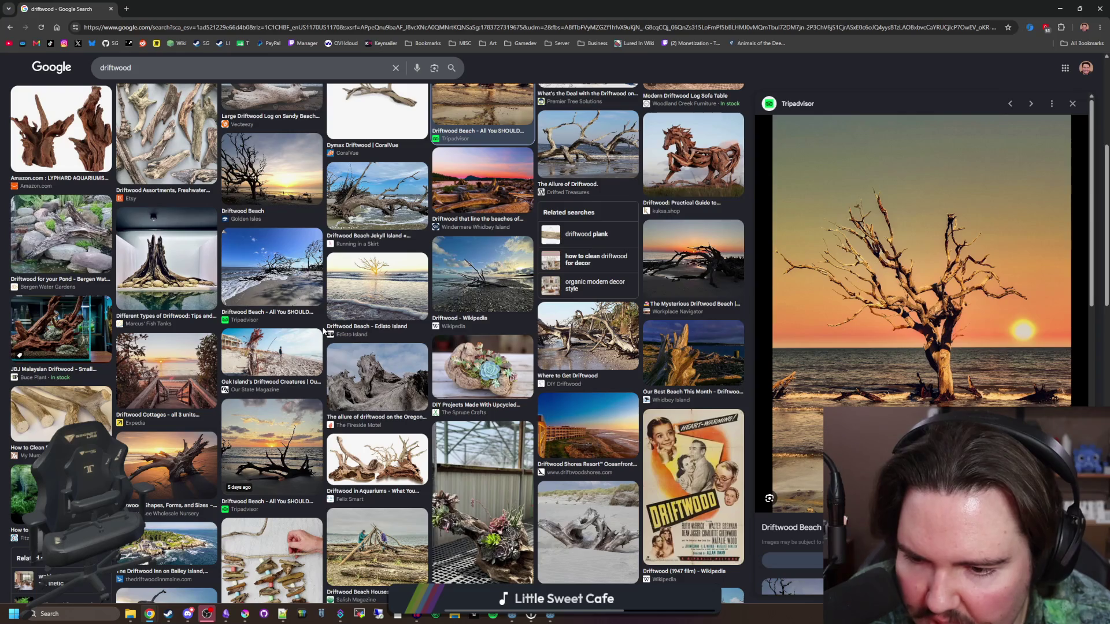
scroll(324, 331, down, 3)
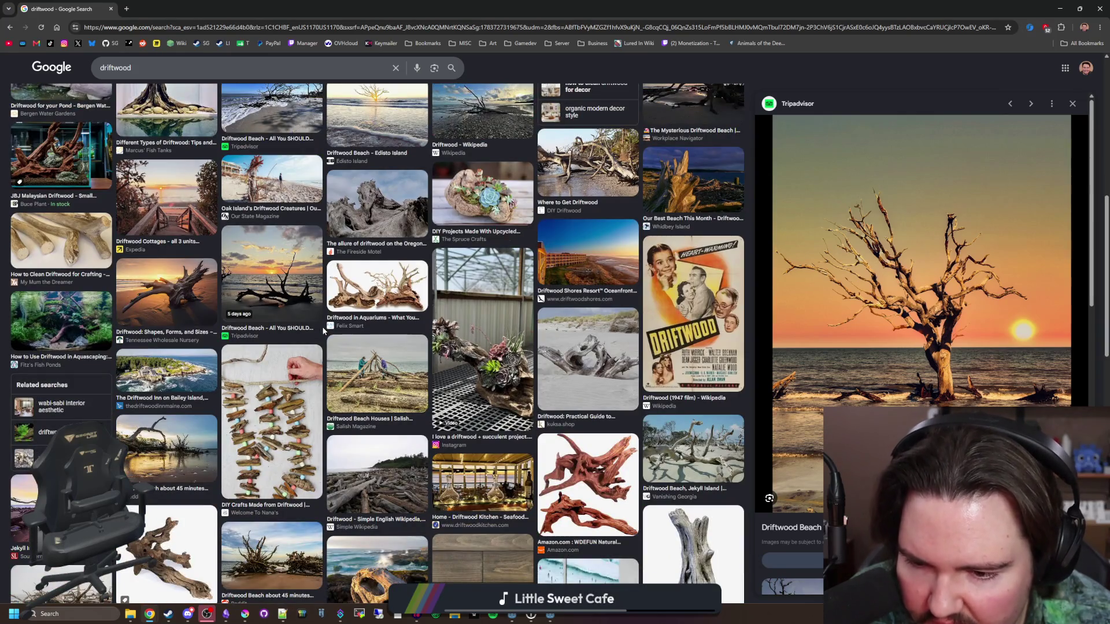
scroll(316, 320, down, 6)
scroll(295, 188, down, 3)
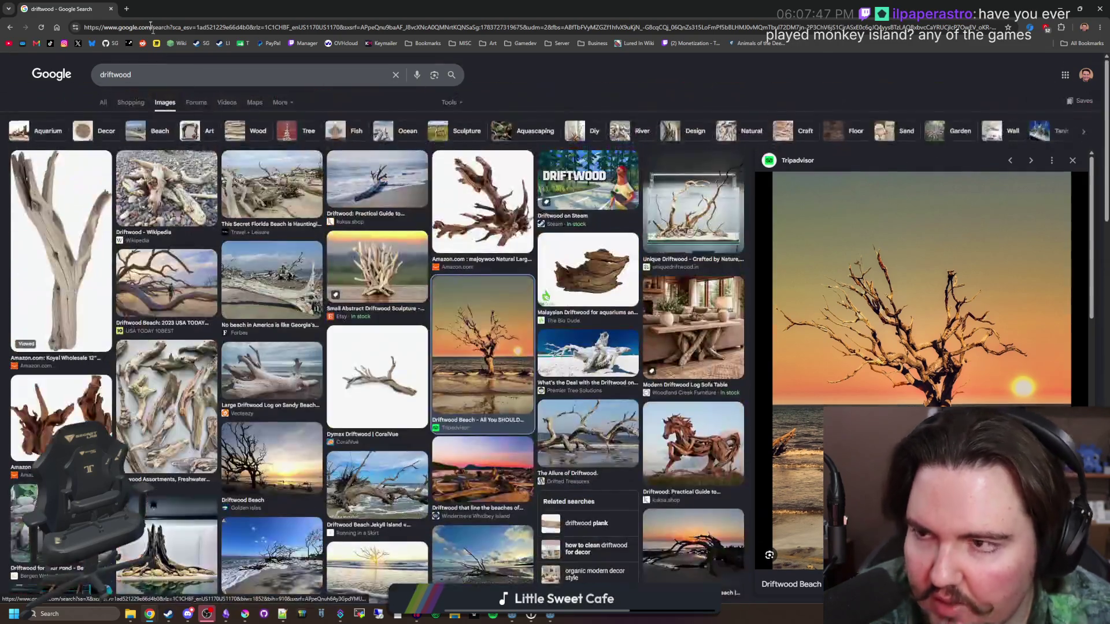
- Search Google for 'mangroves' in a new browser tab
click(126, 8)
text(mangrov)
key(Return)
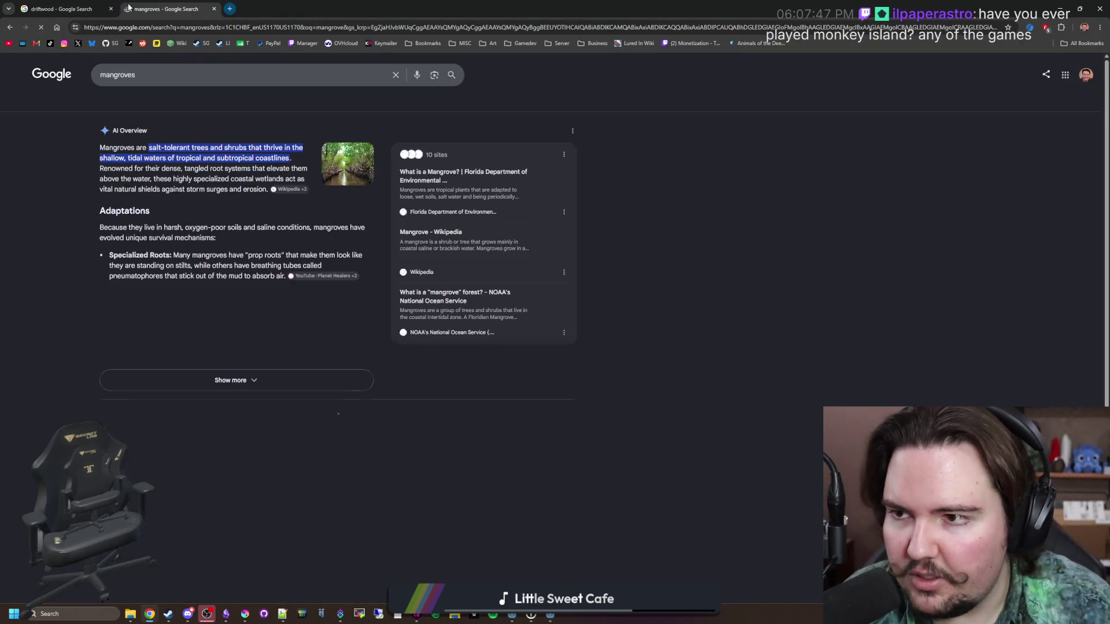
- Preview mangrove image results, then move the browser aside to reveal the Krita sprite
click(121, 111)
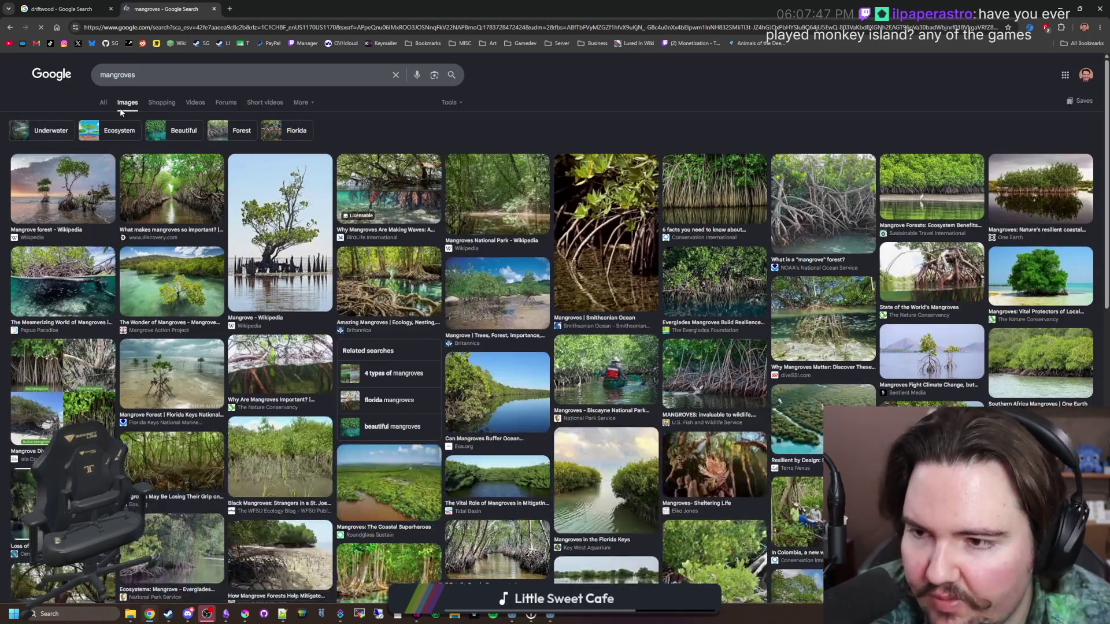
click(197, 192)
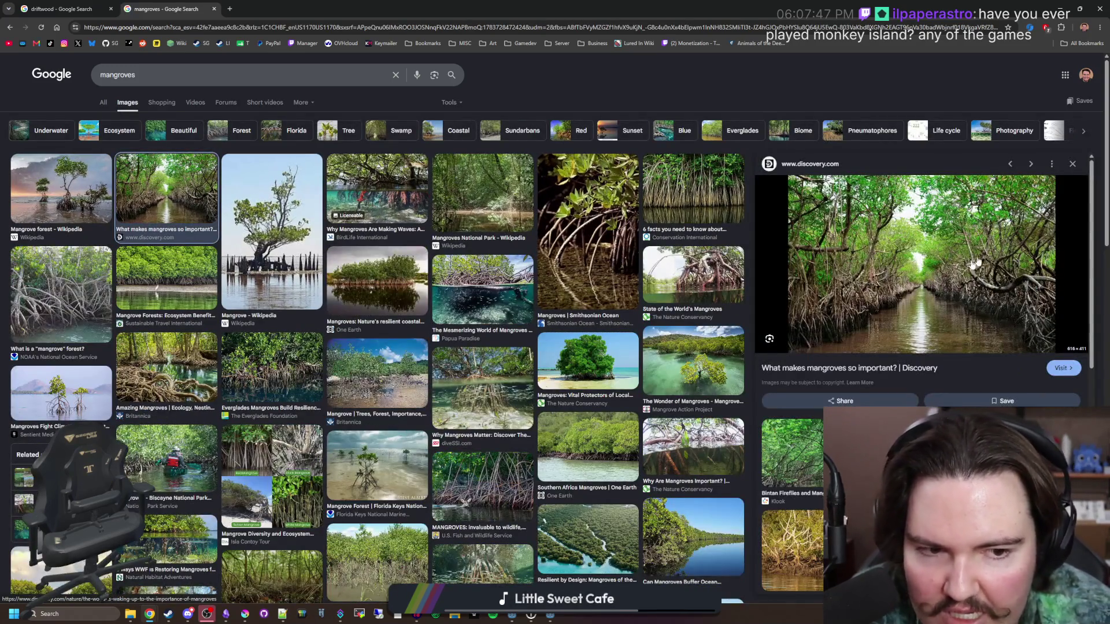
click(70, 295)
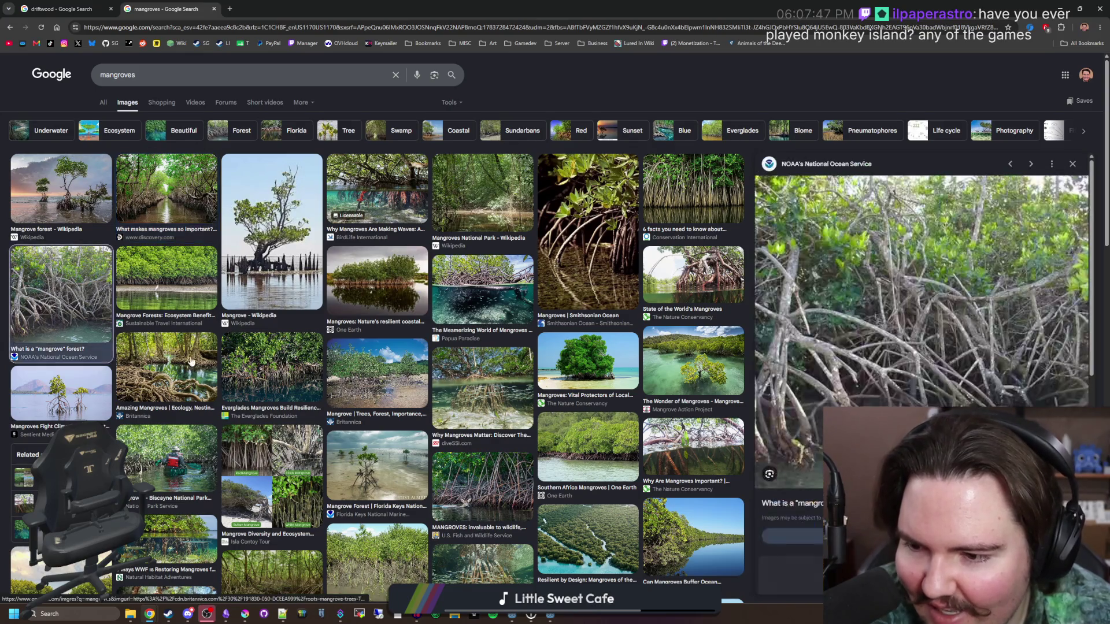
click(186, 367)
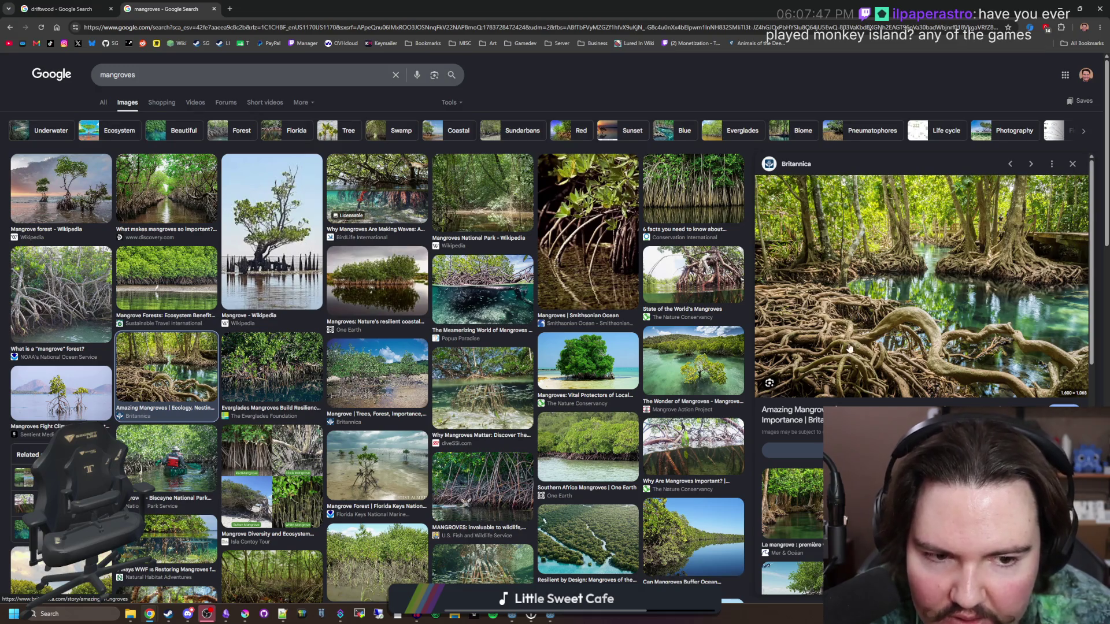
click(272, 370)
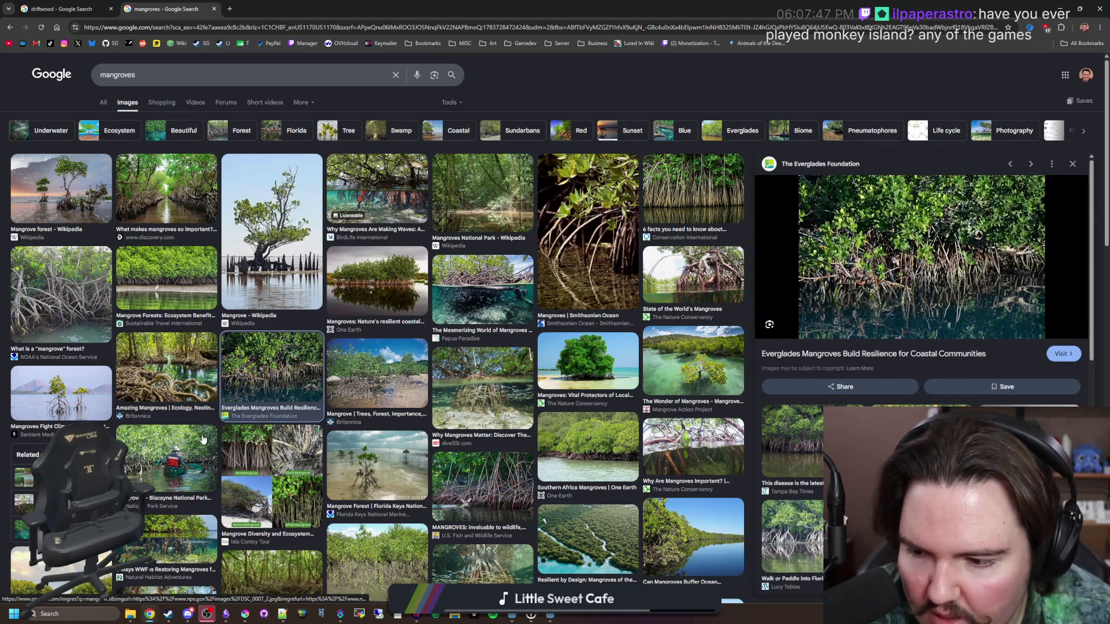
click(275, 473)
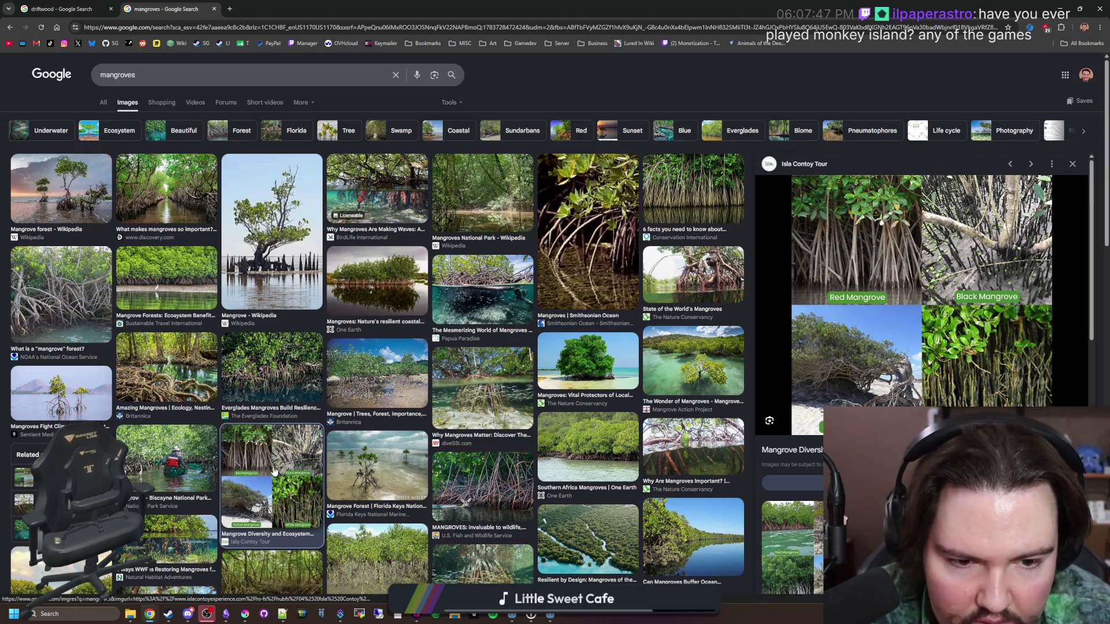
click(482, 487)
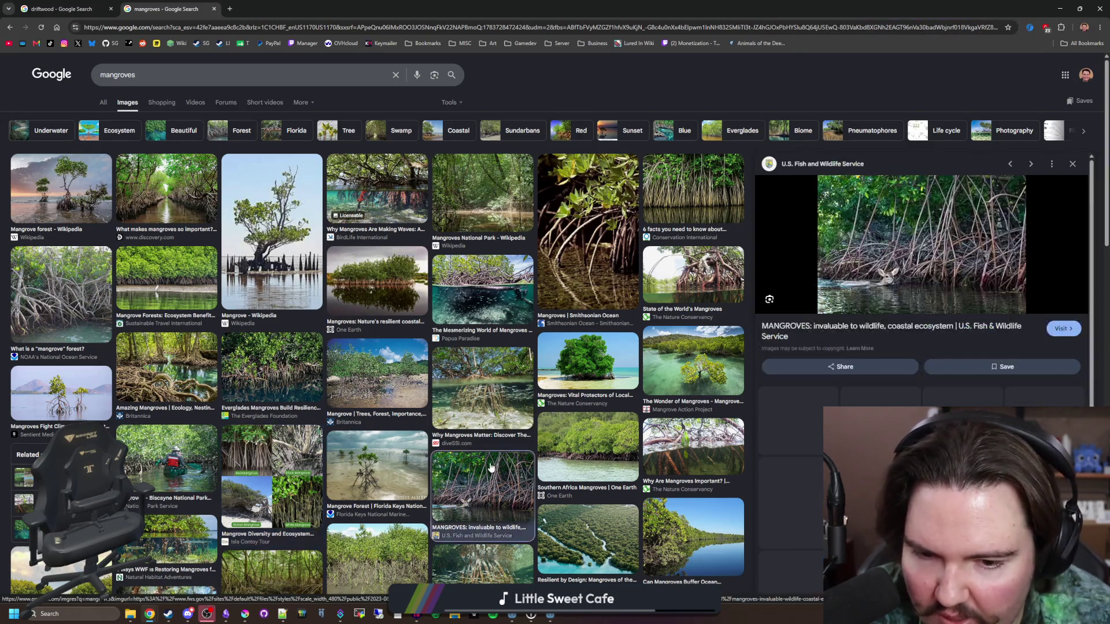
click(711, 279)
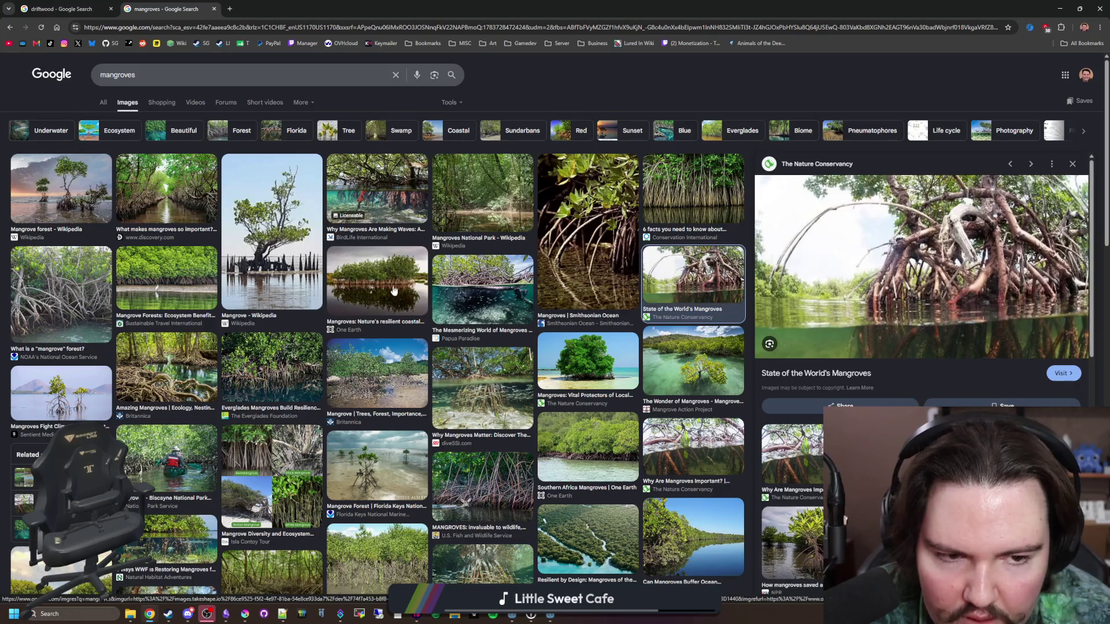
scroll(392, 290, down, 4)
mouse_move(453, 8)
mouse_down()
mouse_move(918, 361)
mouse_move(966, 292)
mouse_up()
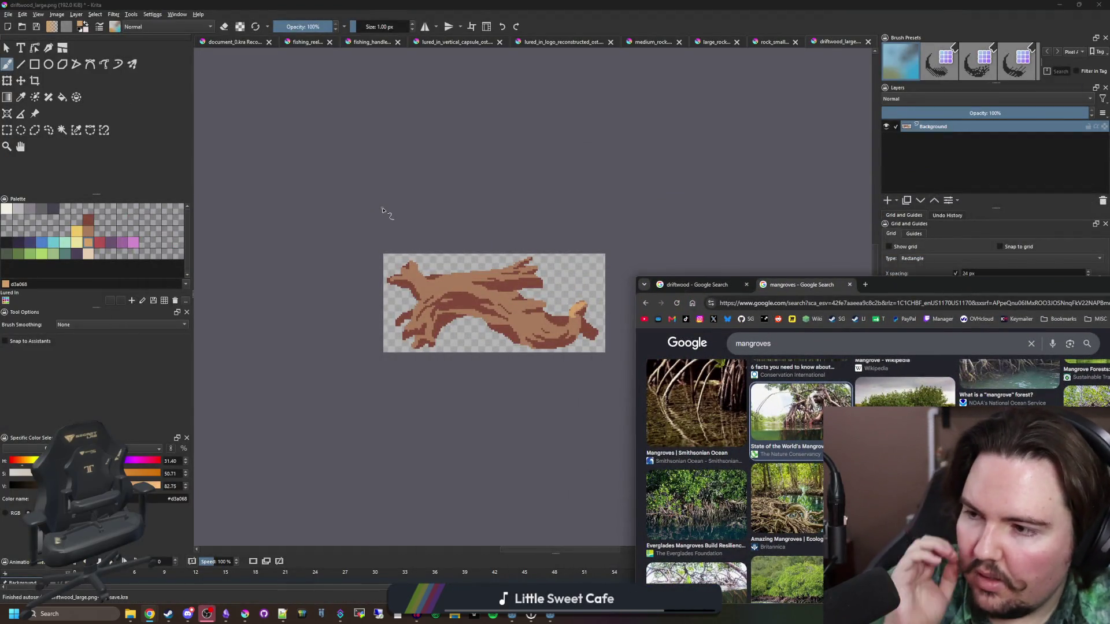
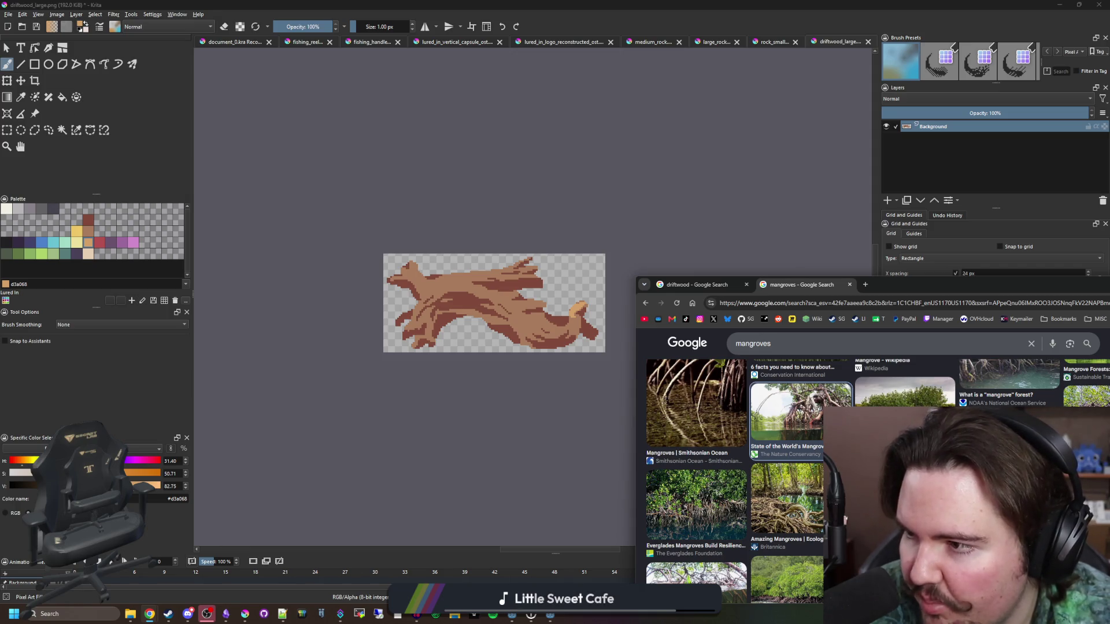
- Centre the browser window showing the mangrove image results and open a new blank tab
drag(884, 287, 515, 157)
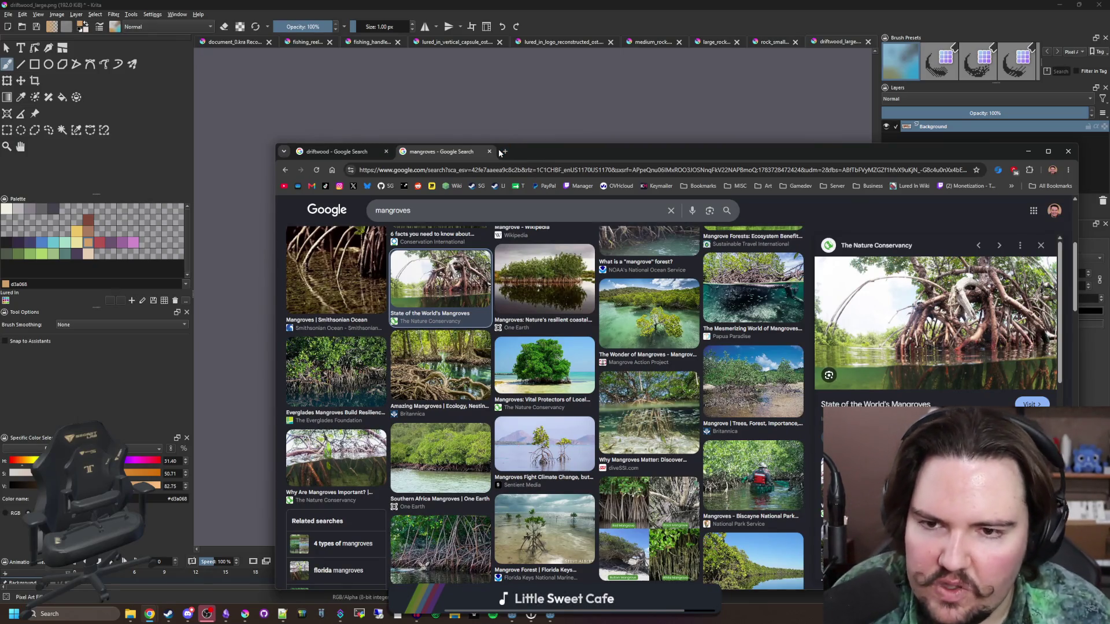
click(504, 151)
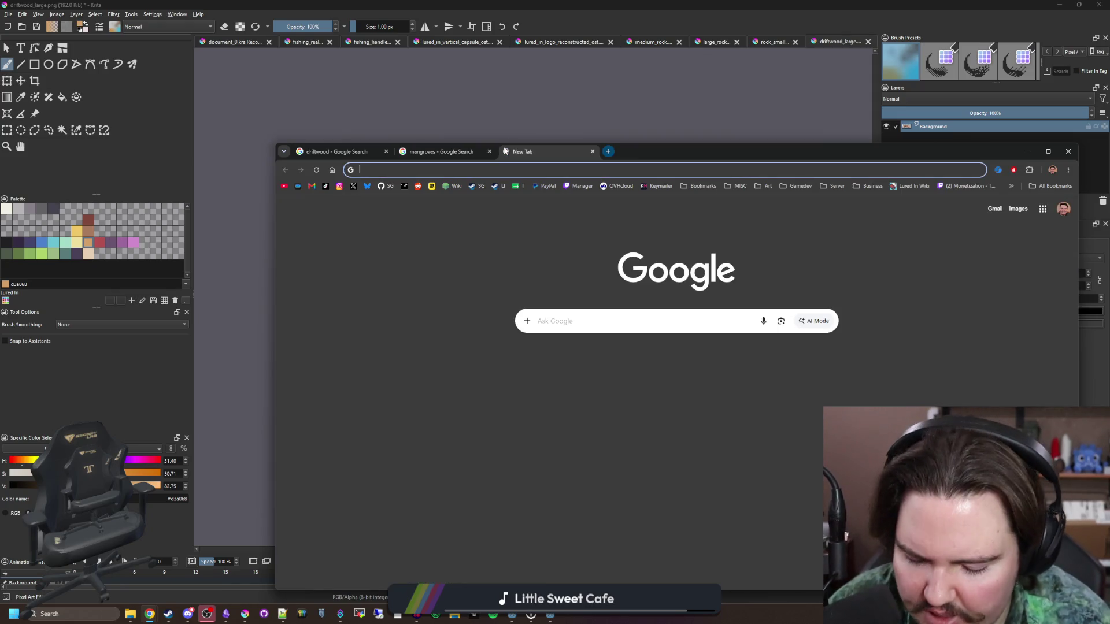
- Search 'godot documentaiton' and open the docs' Introduction and List of features pages
text(godot documentaiton)
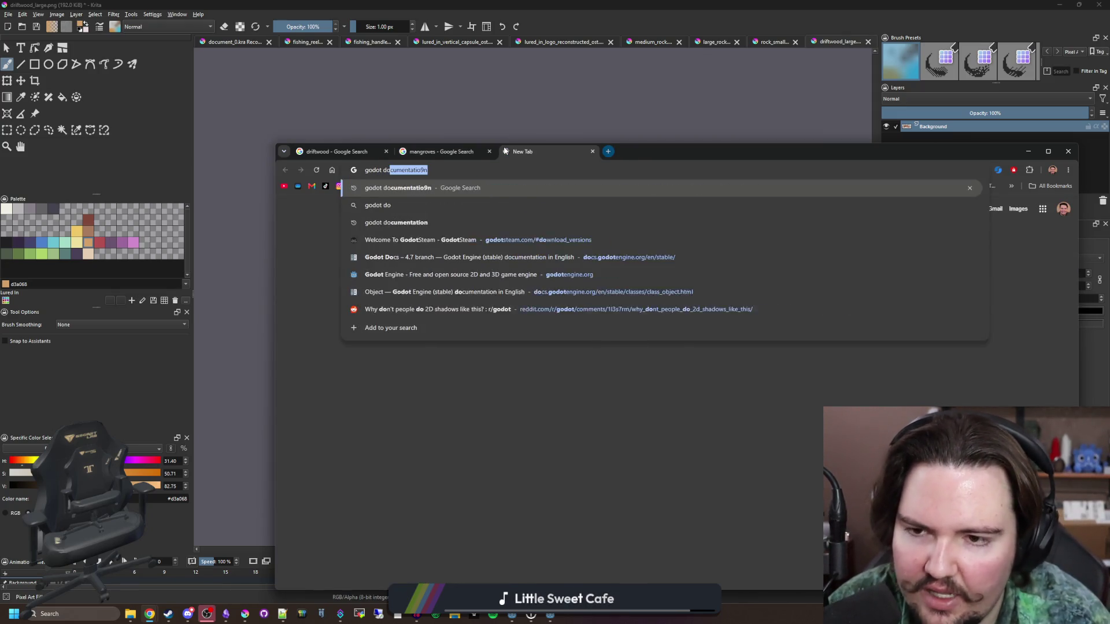
key(Return)
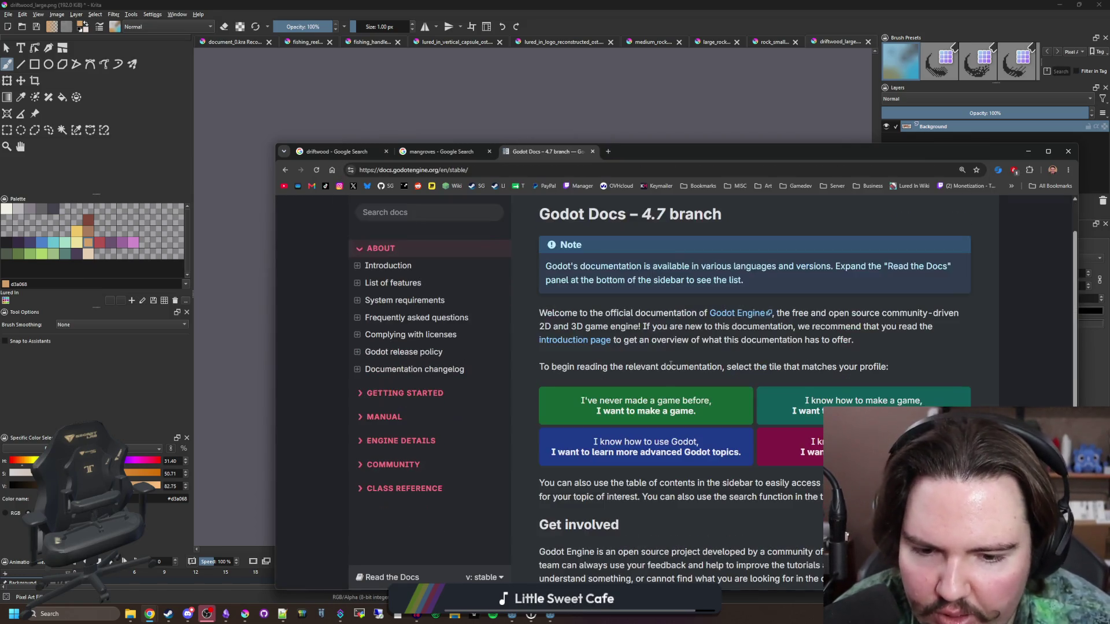
click(672, 393)
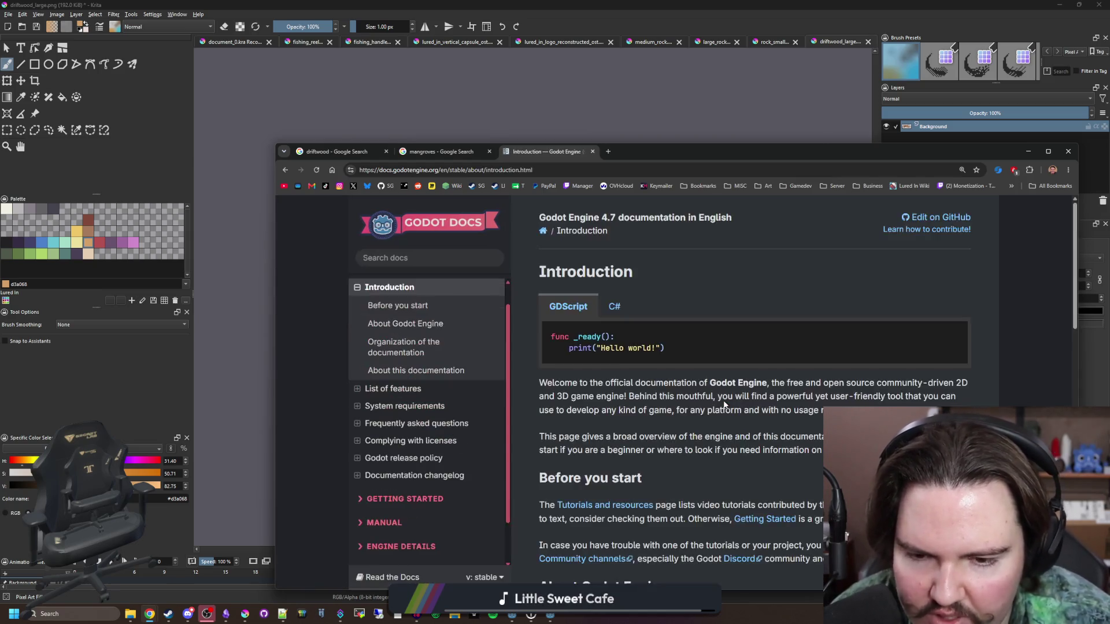
scroll(681, 395, down, 15)
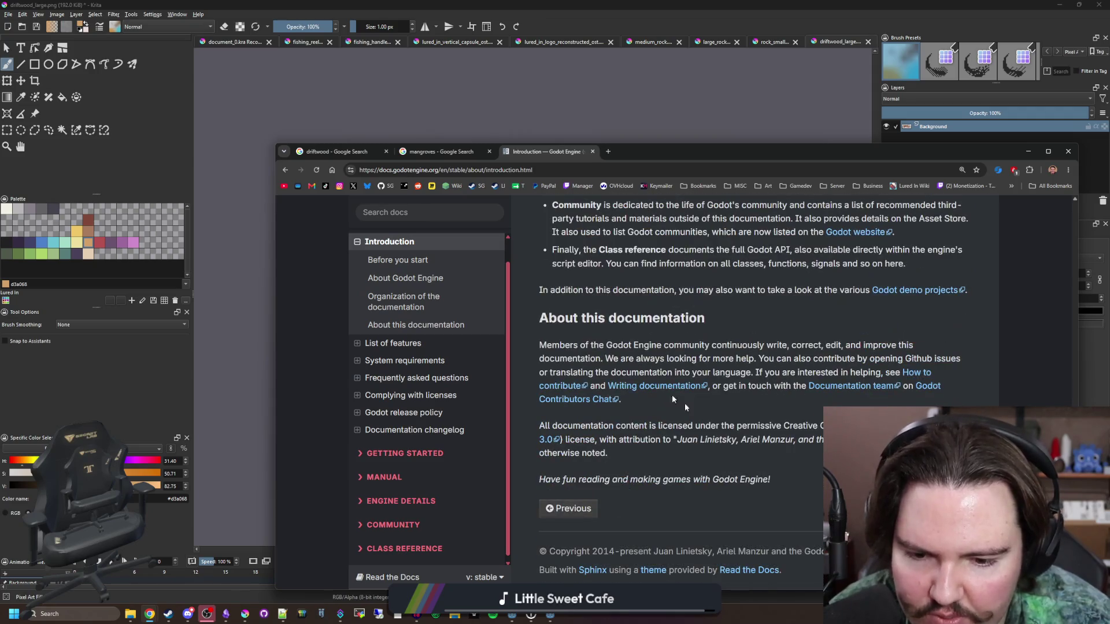
click(393, 343)
scroll(690, 309, down, 15)
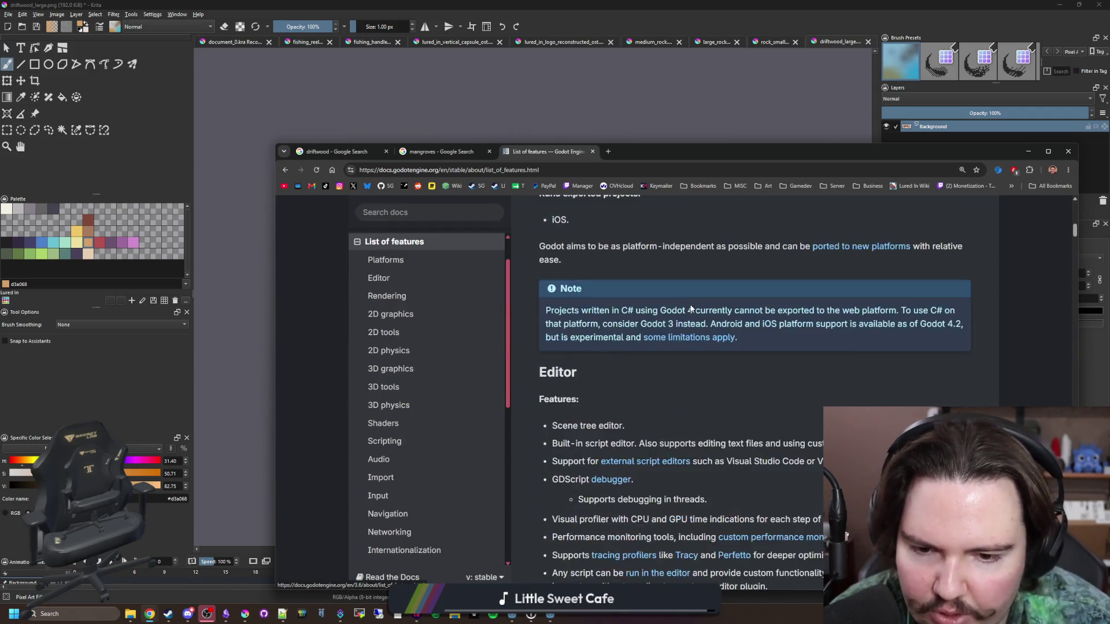
scroll(691, 308, down, 20)
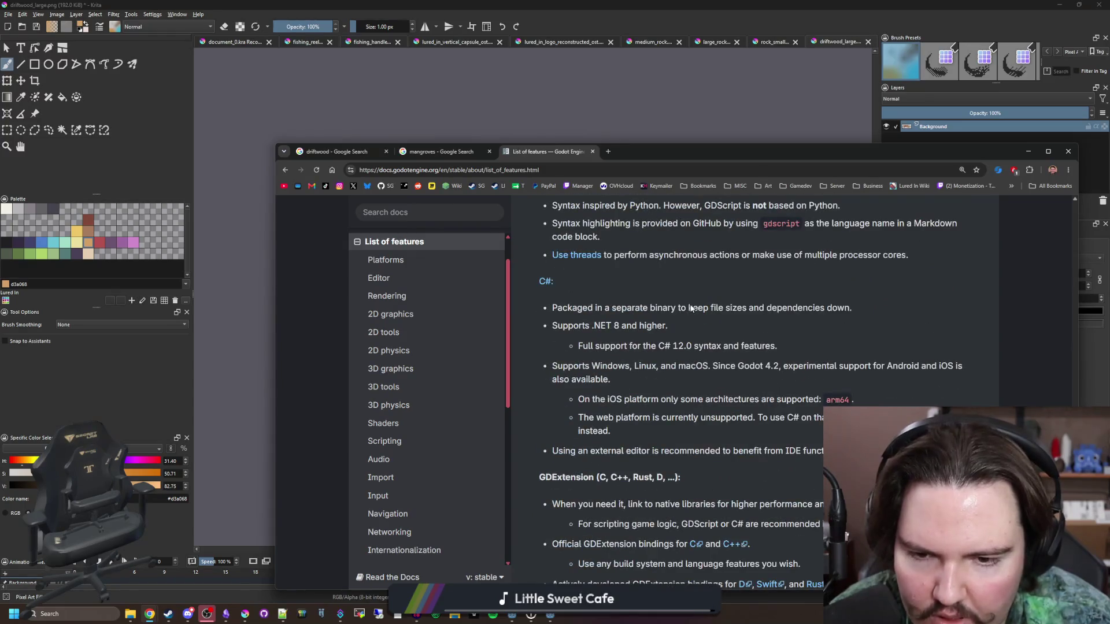
- Reread the Introduction page, then return to the List of features page
key(alt+Left)
scroll(682, 323, up, 15)
scroll(685, 353, down, 5)
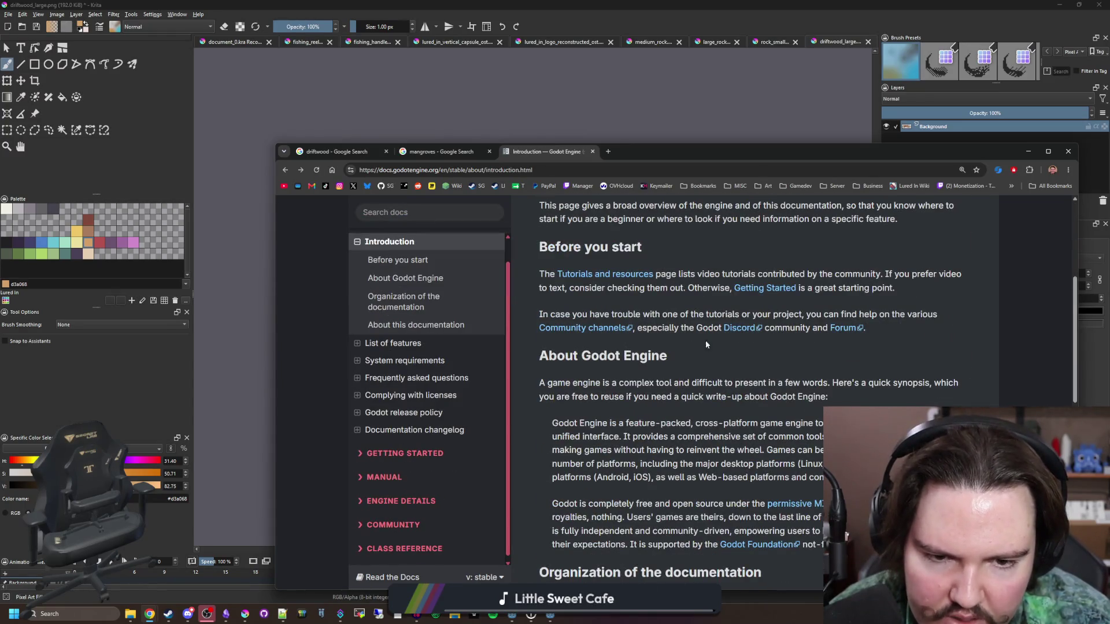
scroll(636, 347, down, 3)
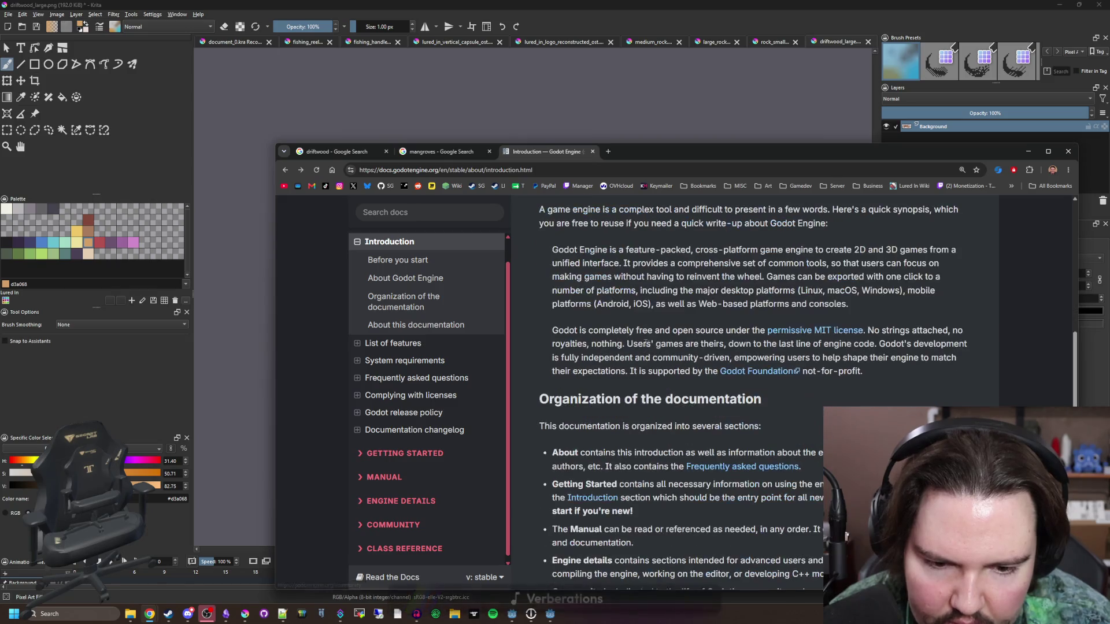
scroll(702, 382, down, 1)
scroll(701, 381, down, 4)
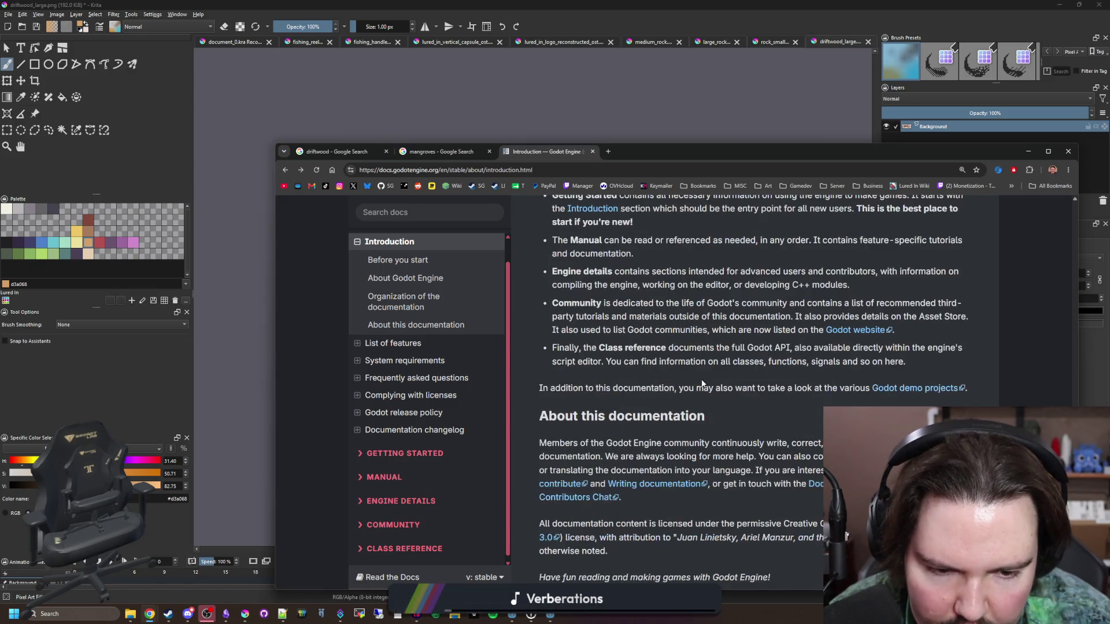
scroll(702, 383, down, 2)
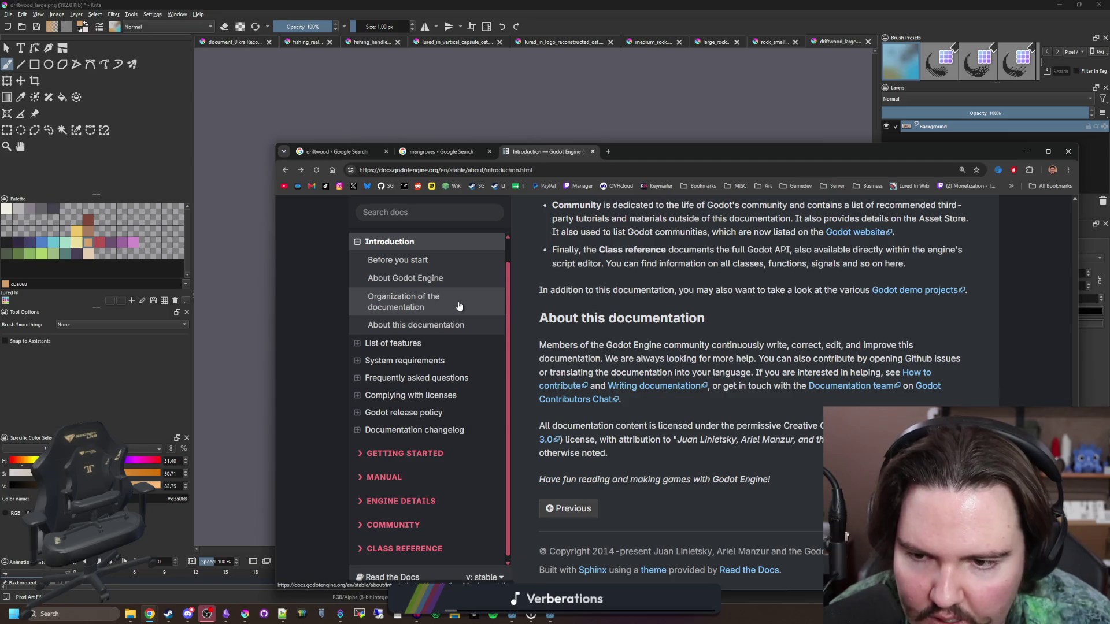
key(alt+Right)
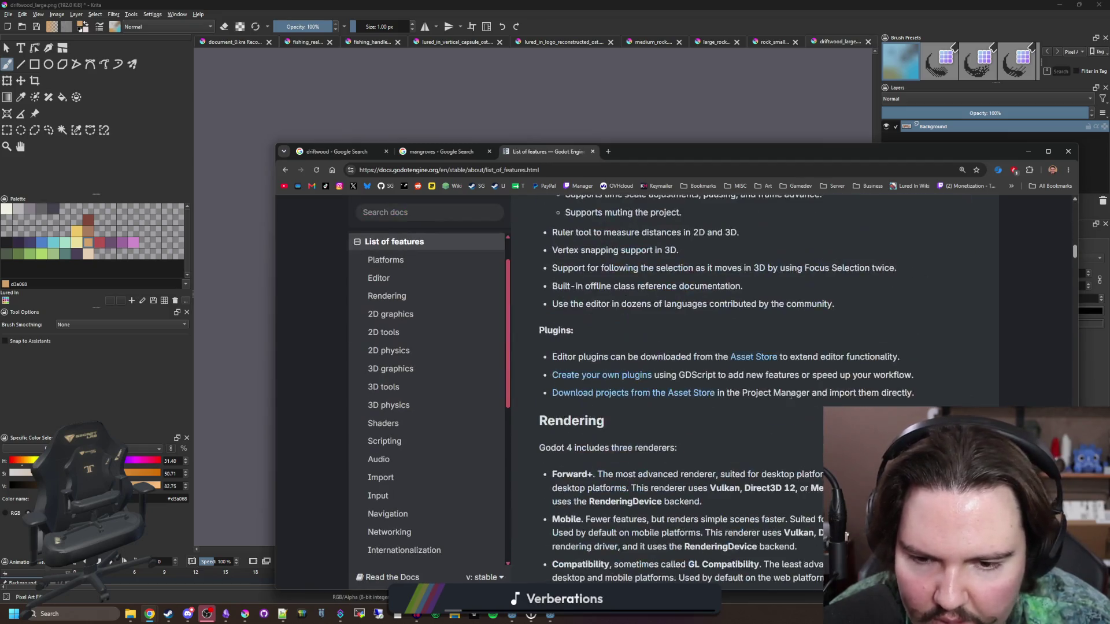
scroll(783, 397, down, 15)
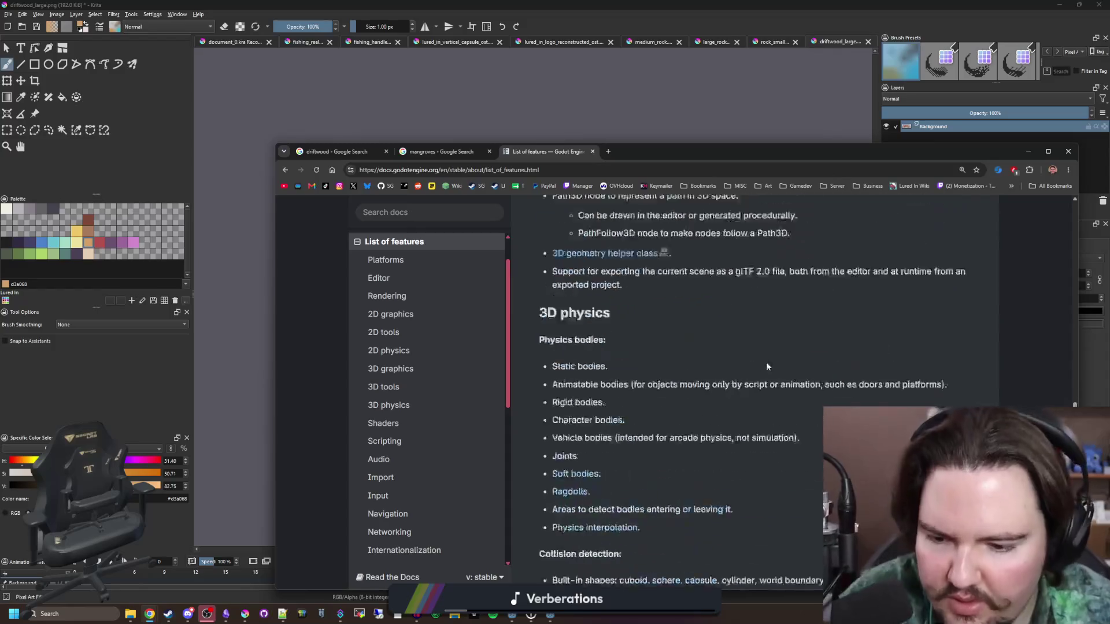
scroll(770, 358, down, 10)
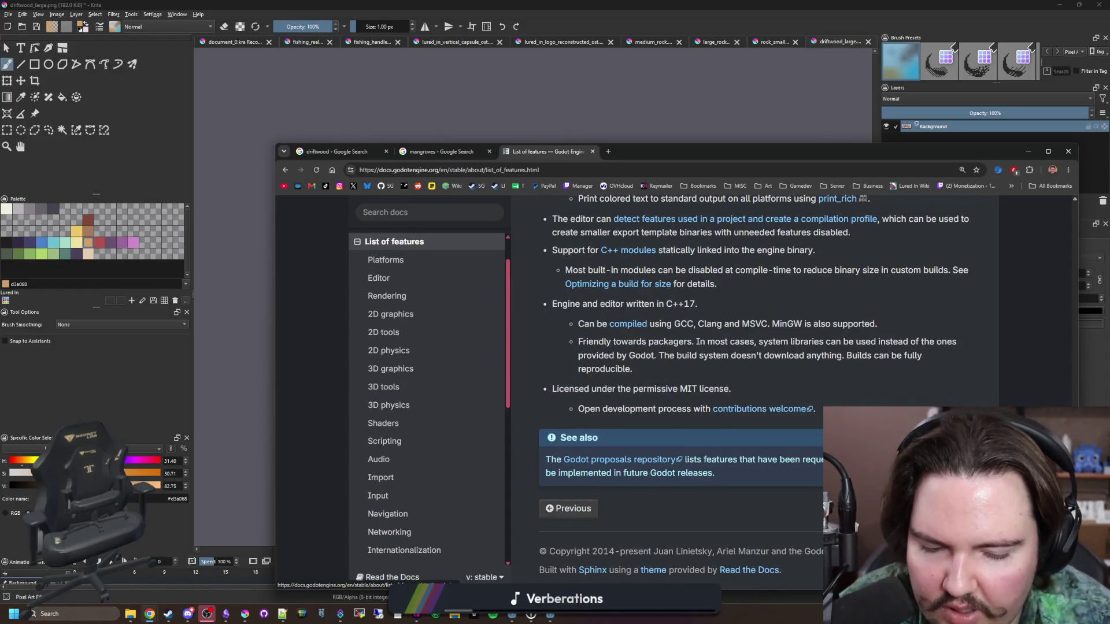
- View System requirements, then go back through List of features to the Introduction page
click(948, 508)
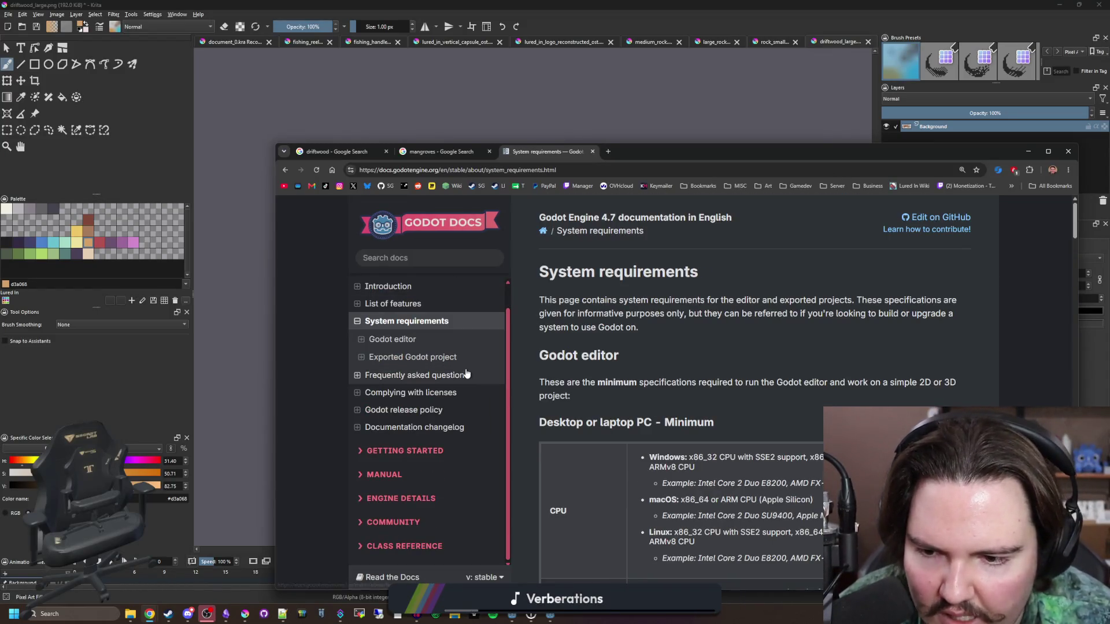
scroll(425, 405, down, 3)
scroll(425, 420, up, 5)
click(412, 328)
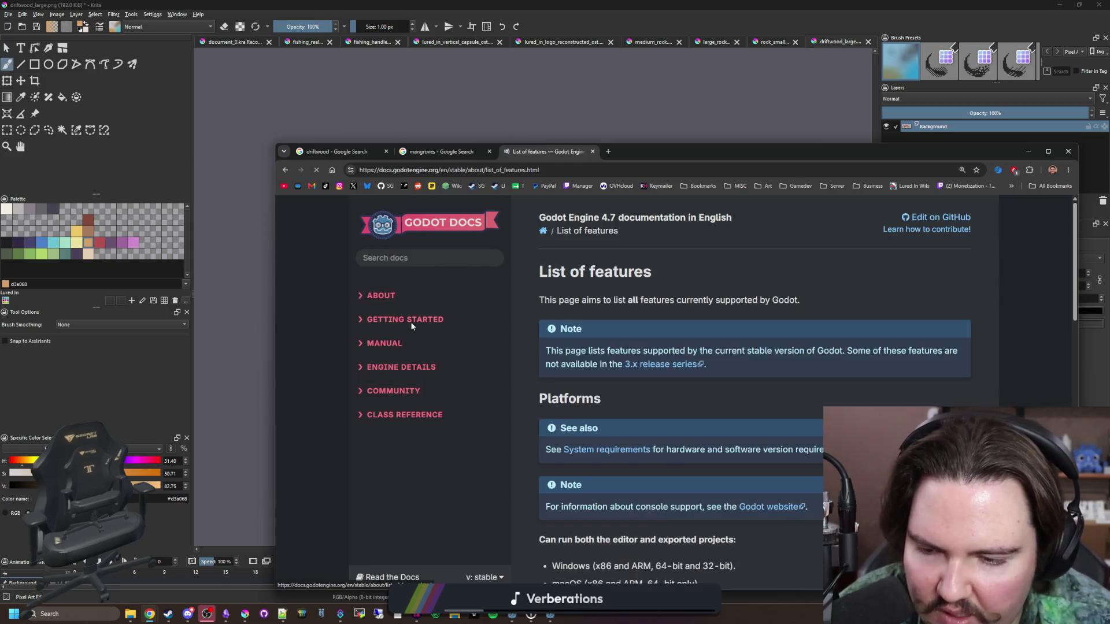
scroll(426, 294, up, 2)
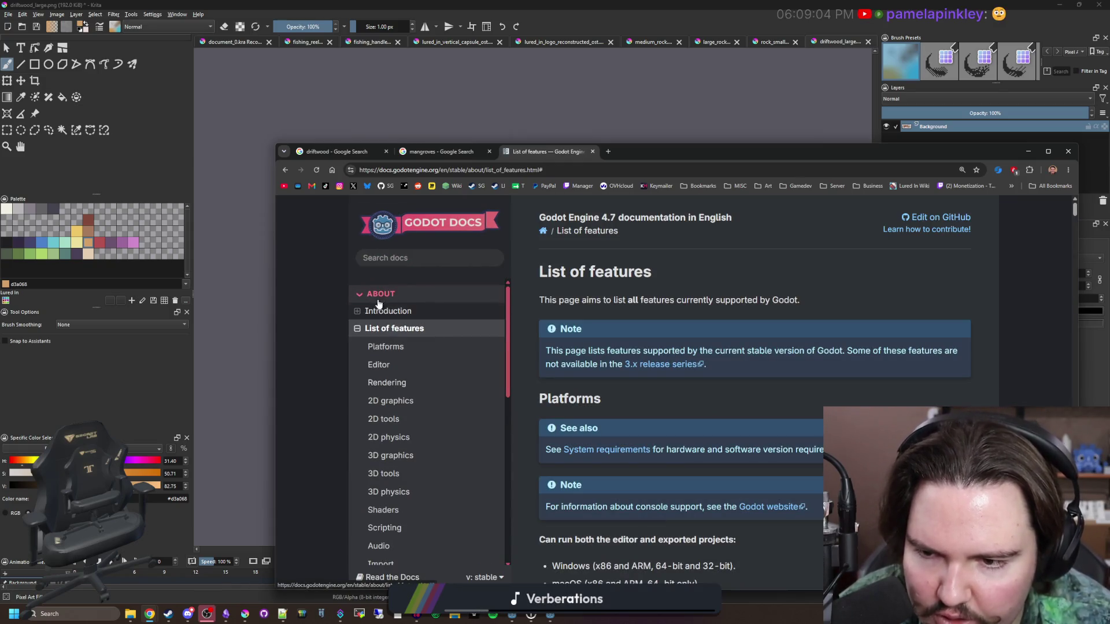
click(374, 295)
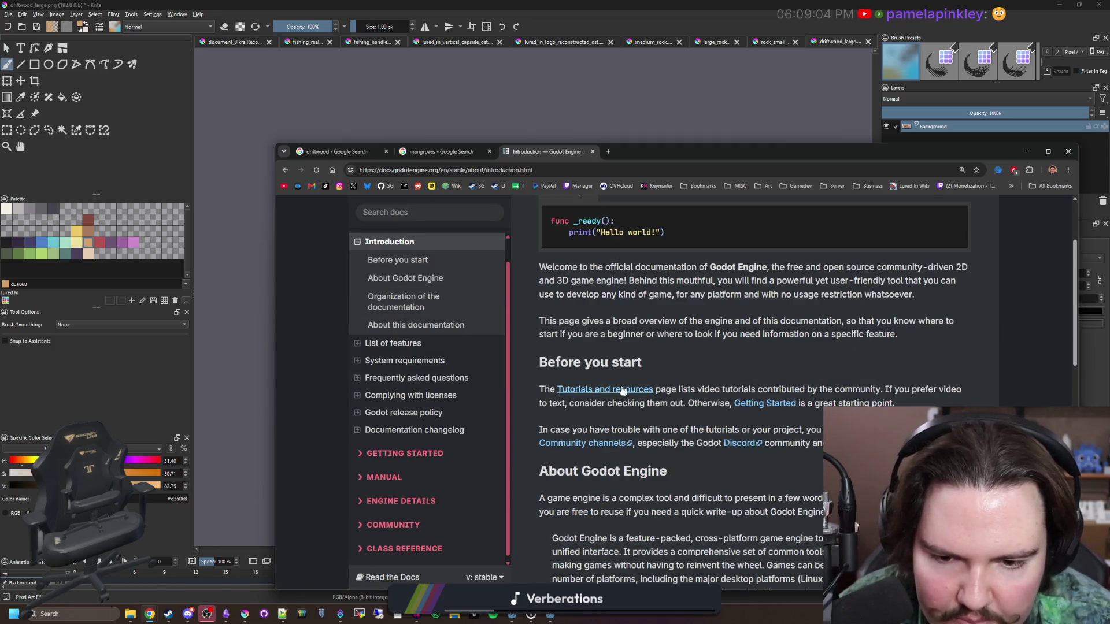
- Open Tutorials and resources and follow its recommended GDQuest YouTube channel link
click(626, 388)
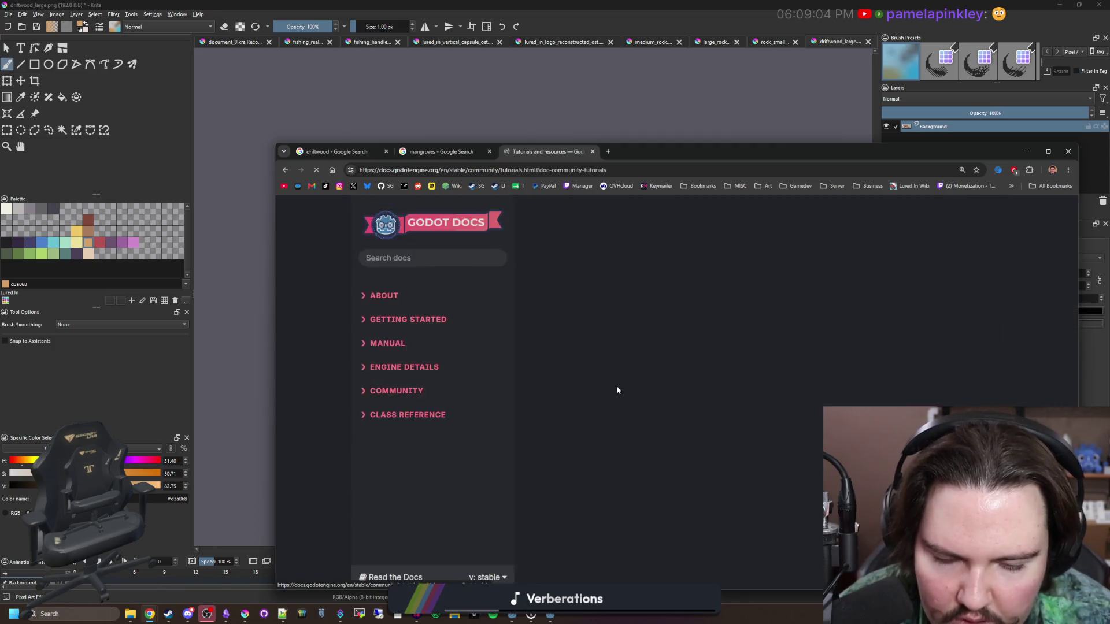
scroll(672, 356, up, 2)
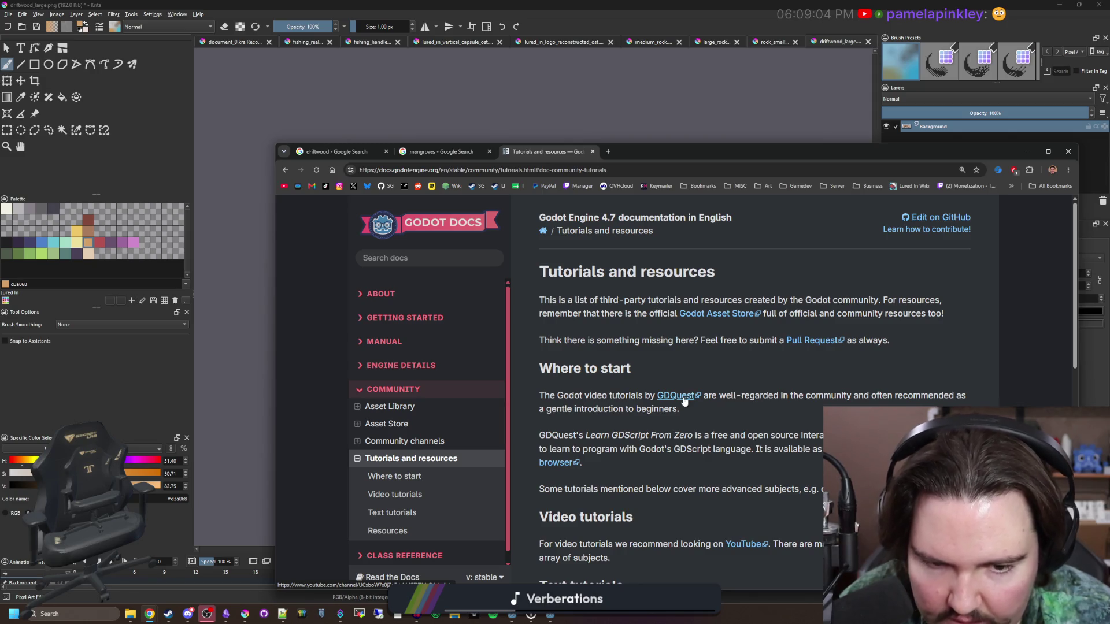
click(647, 152)
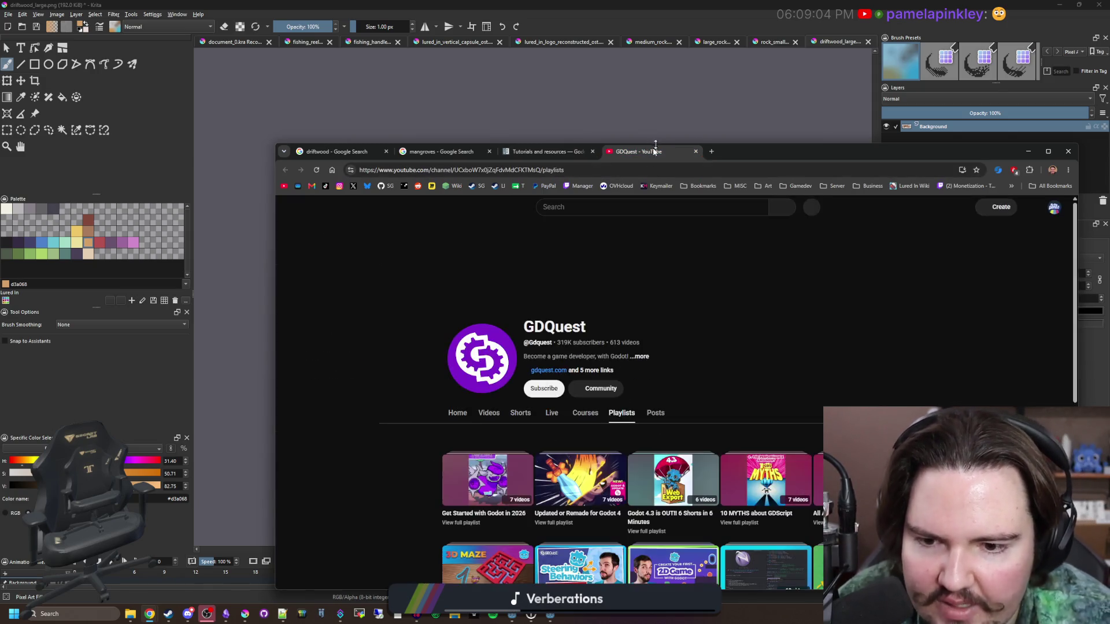
- Scroll through the GDQuest channel's Videos list, then return to the Tutorials and resources tab
click(485, 417)
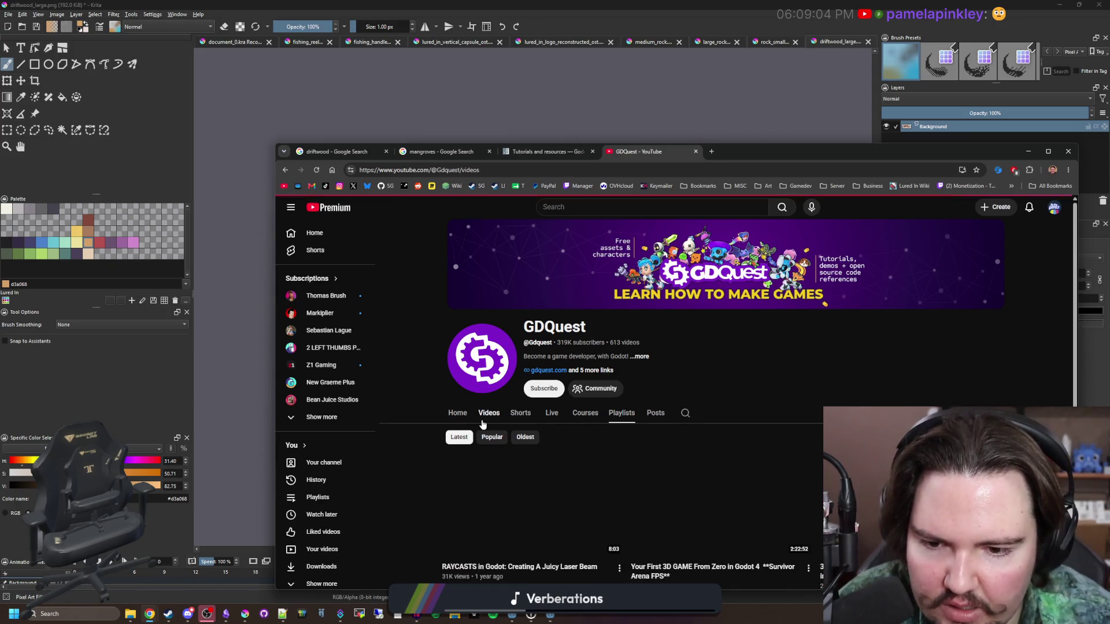
scroll(487, 418, down, 3)
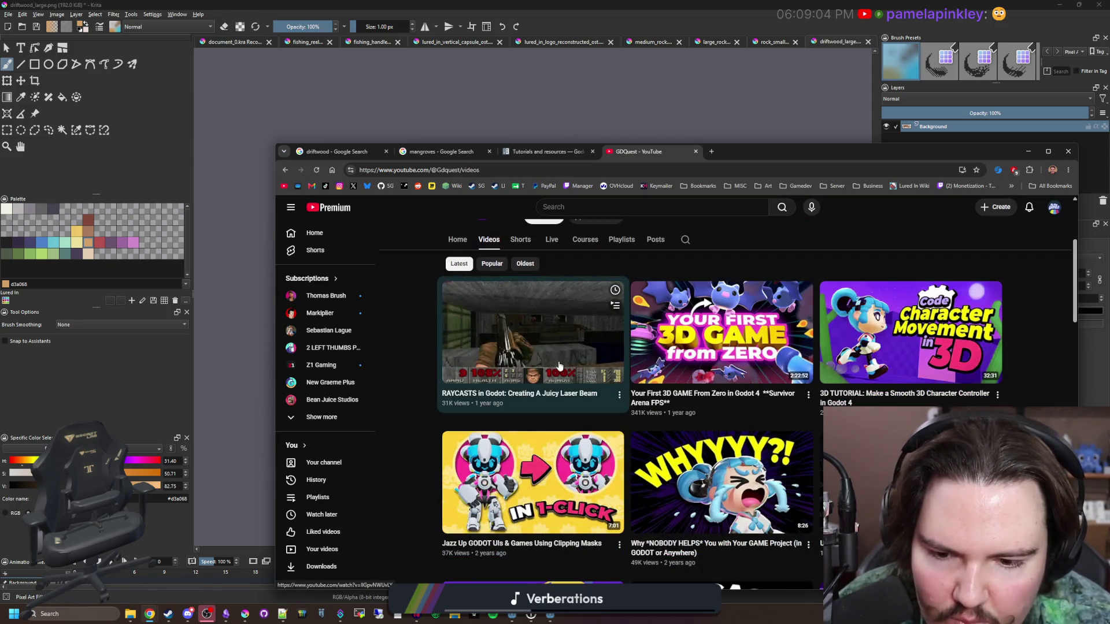
scroll(524, 386, down, 2)
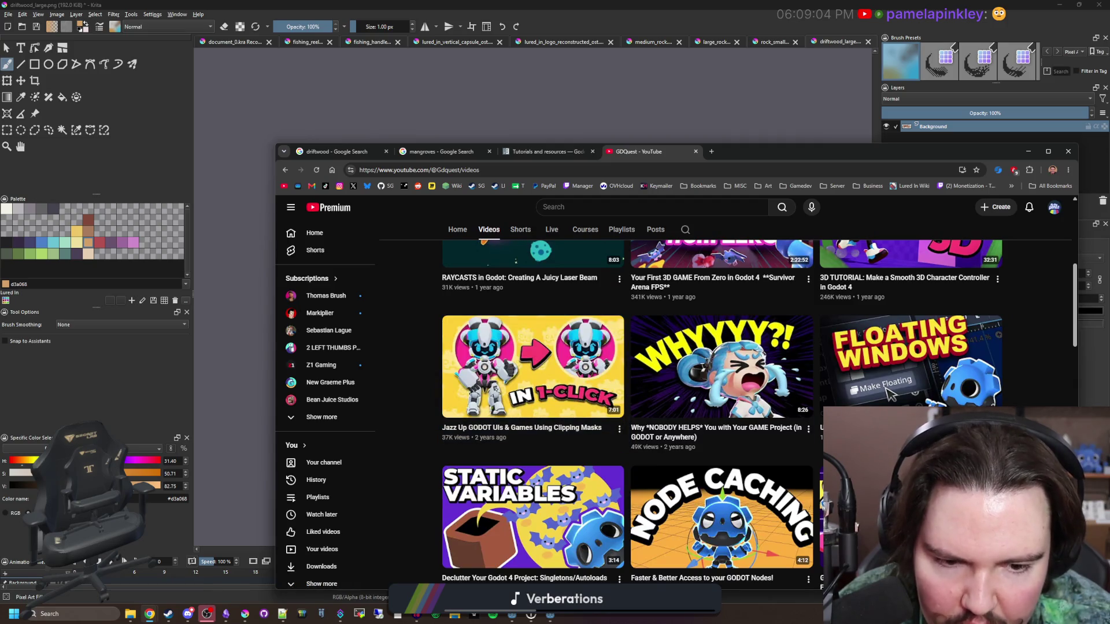
scroll(708, 386, down, 4)
scroll(707, 387, down, 4)
scroll(707, 386, down, 15)
scroll(686, 362, down, 10)
click(511, 152)
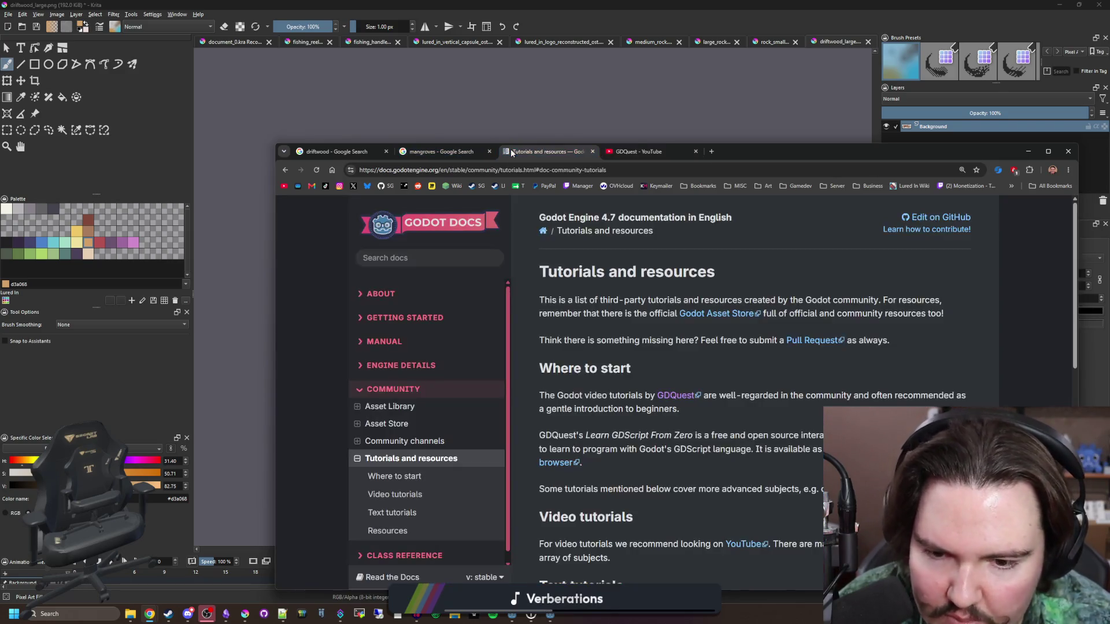
- Scroll through the Tutorials and resources page, then drag the browser down-left to reveal Krita
scroll(675, 324, down, 2)
scroll(676, 319, down, 1)
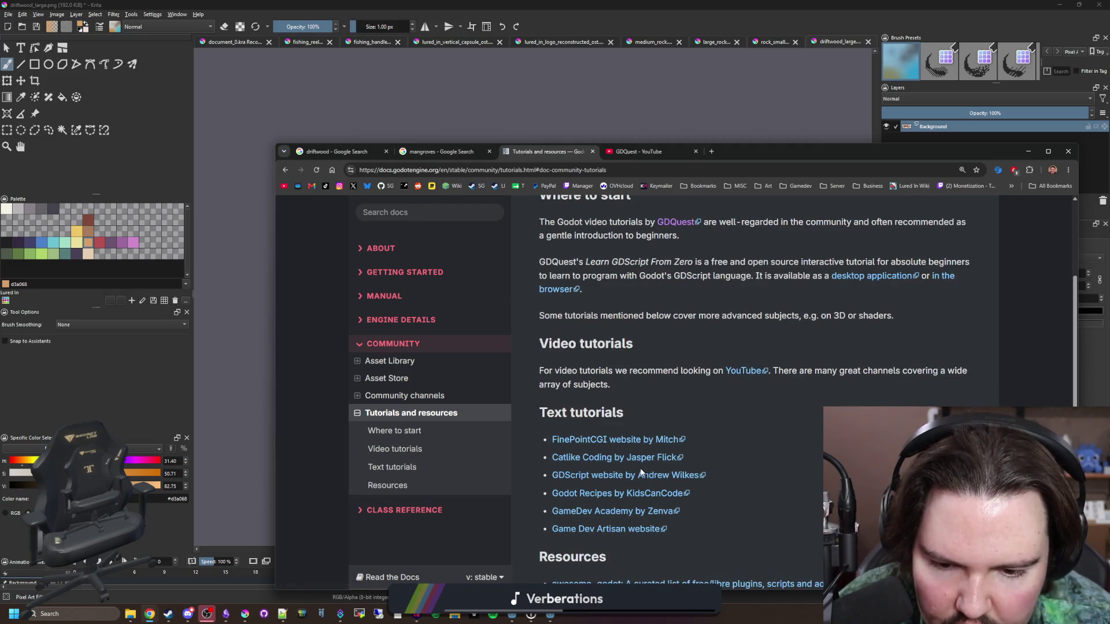
scroll(641, 479, down, 1)
scroll(644, 462, down, 1)
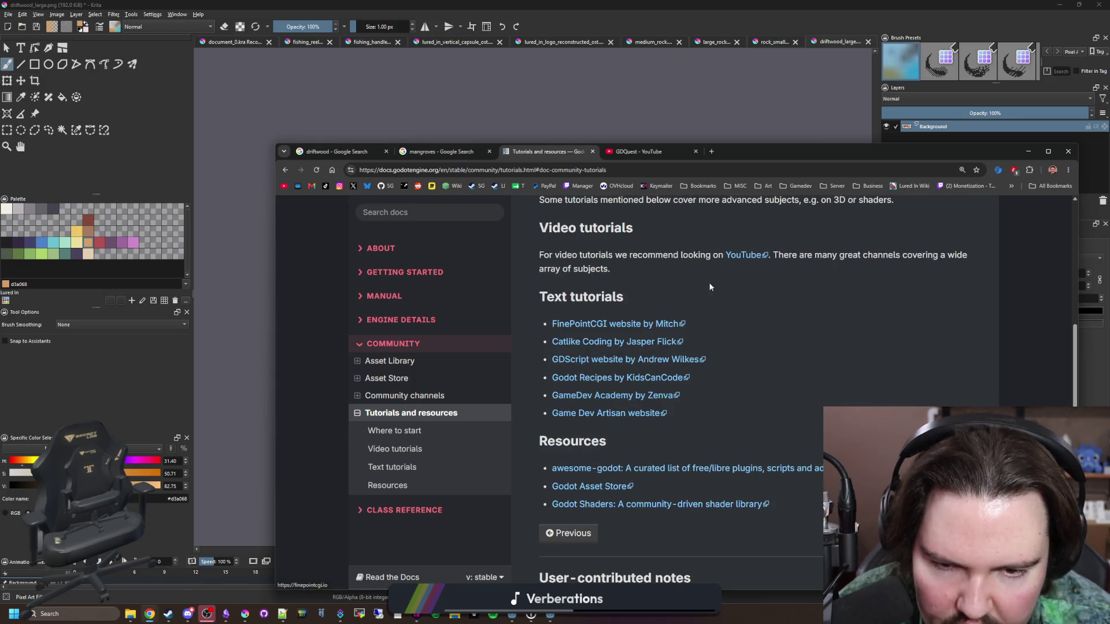
scroll(550, 377, up, 5)
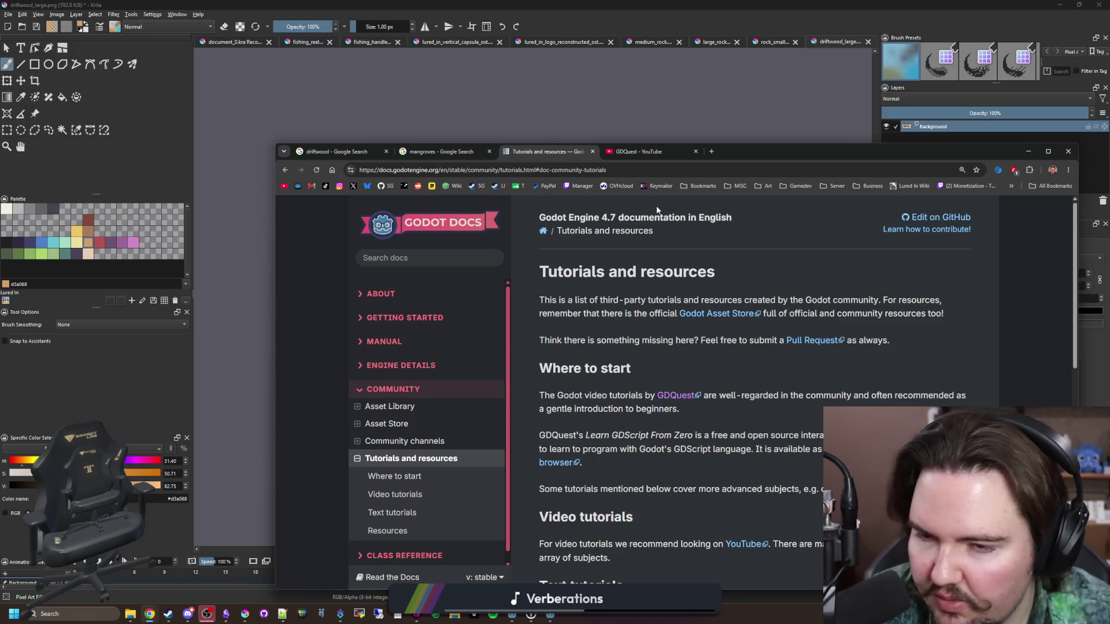
drag(782, 149, 765, 285)
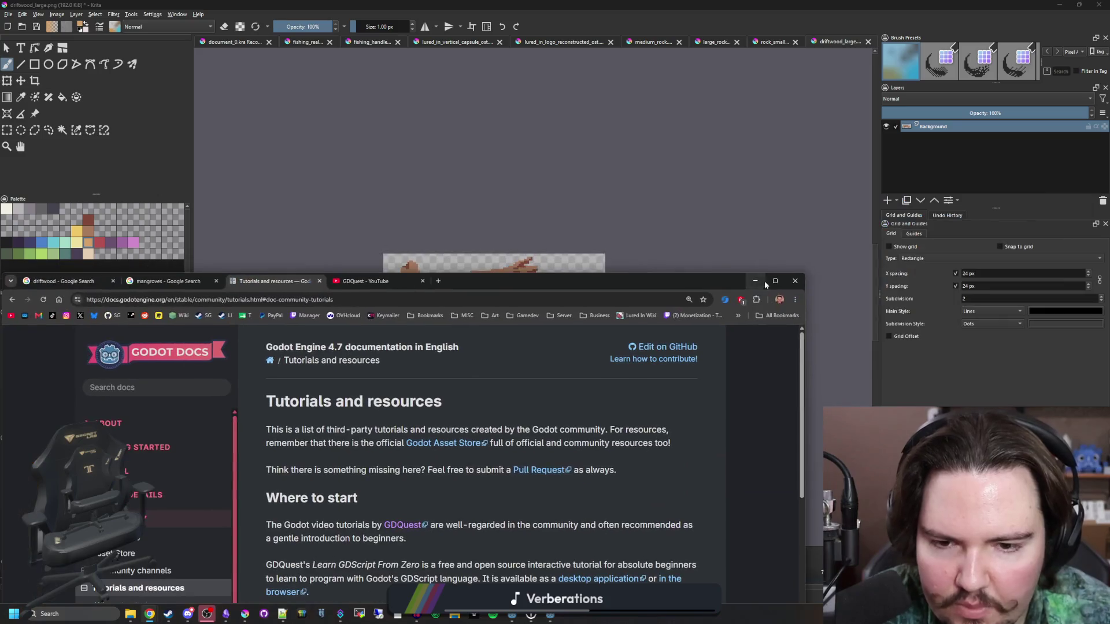
- Undo a stray tan pixel and patch branch-tip pixels with dark and mid brown
click(755, 281)
scroll(564, 250, up, 5)
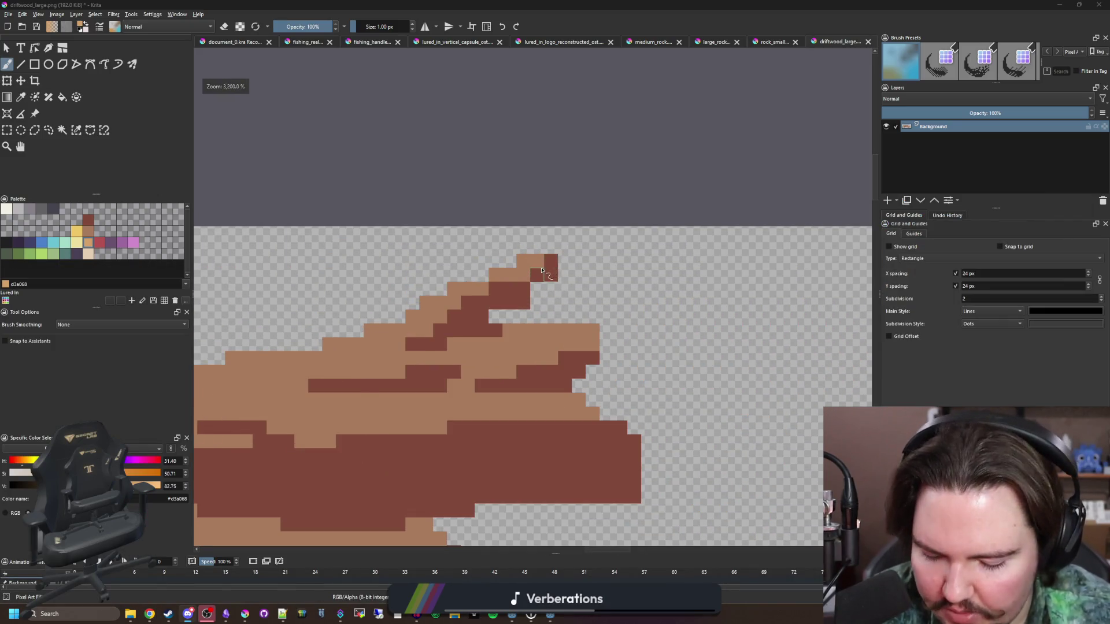
scroll(542, 270, up, 2)
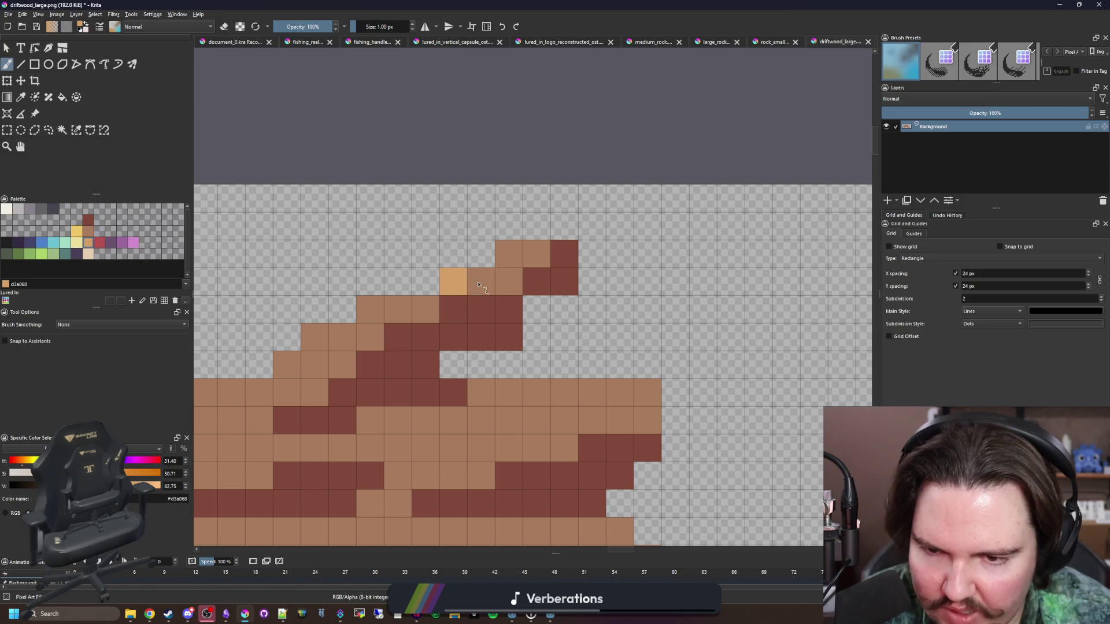
key(ctrl+z)
drag(478, 285, 507, 284)
click(499, 287)
ctrl+click(528, 335)
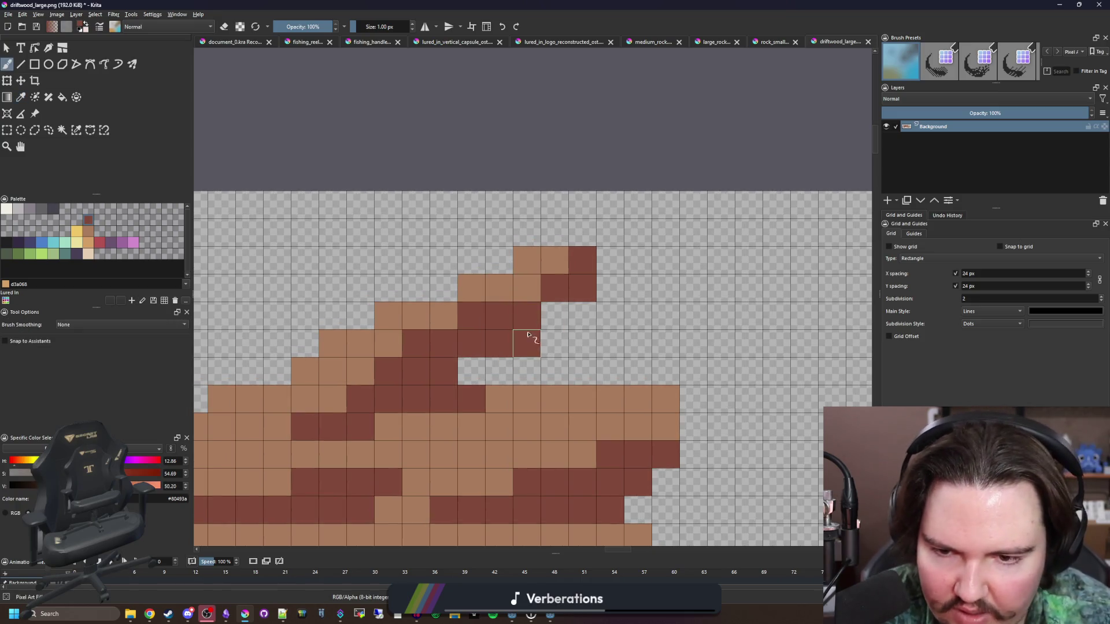
ctrl+click(495, 292)
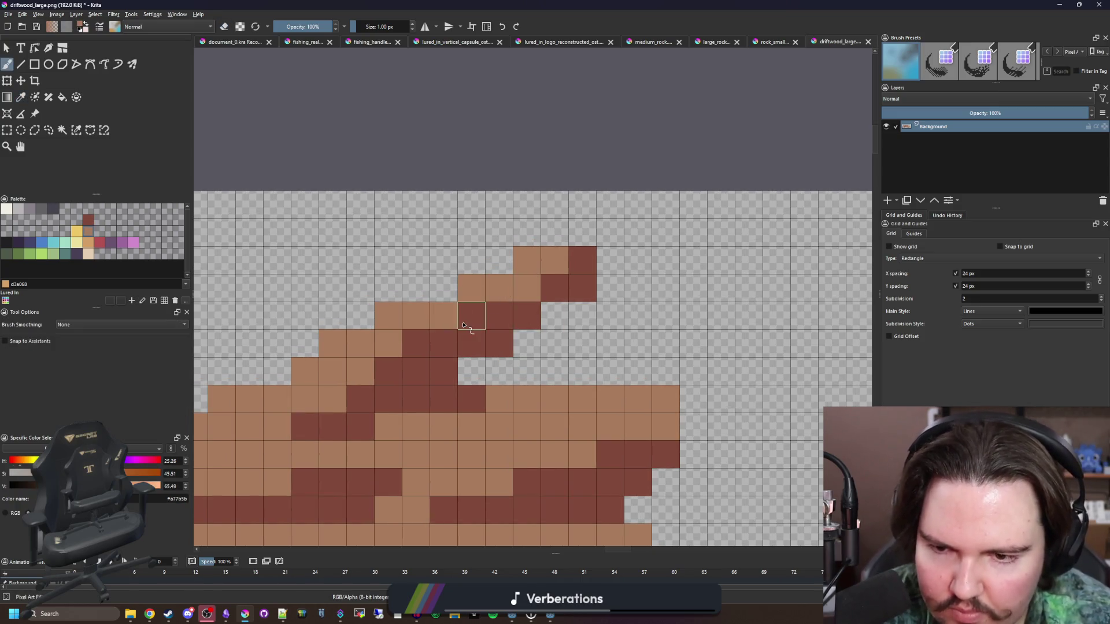
click(470, 317)
scroll(572, 404, down, 4)
- Select the mid-brown pixels and paint light tan cells along the upper branch tips
key(p)
drag(719, 501, 679, 444)
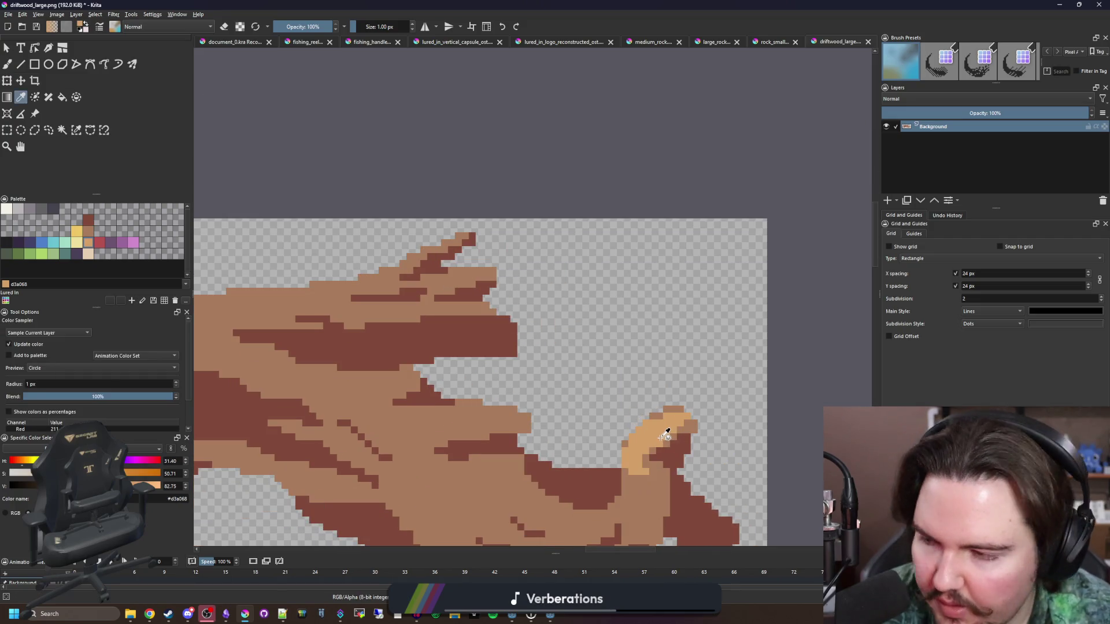
key(b)
scroll(402, 279, up, 4)
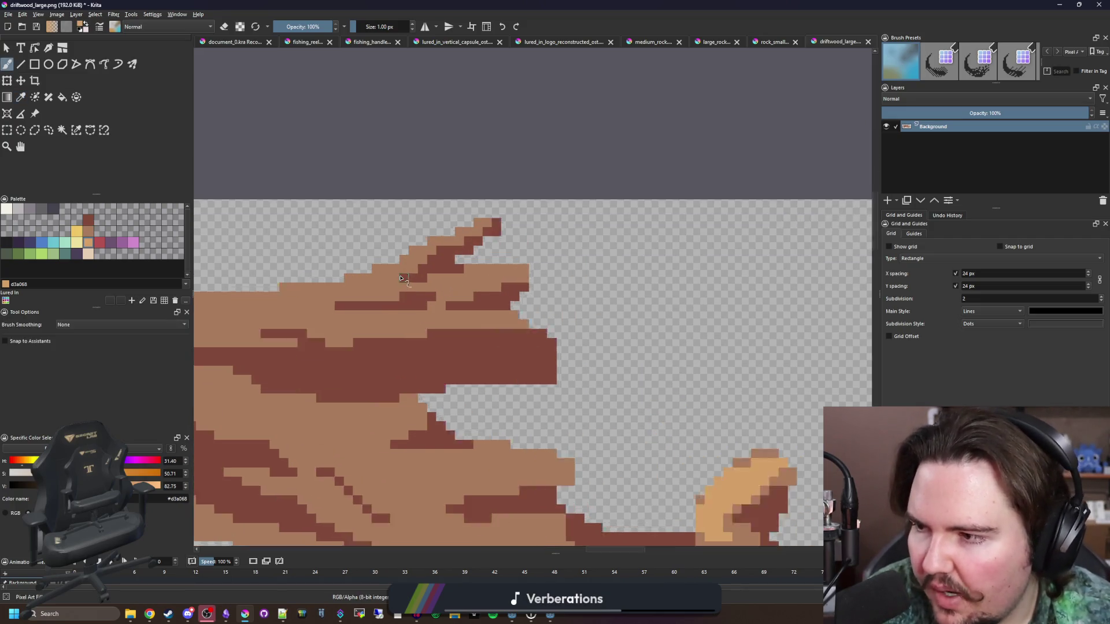
click(76, 130)
click(468, 274)
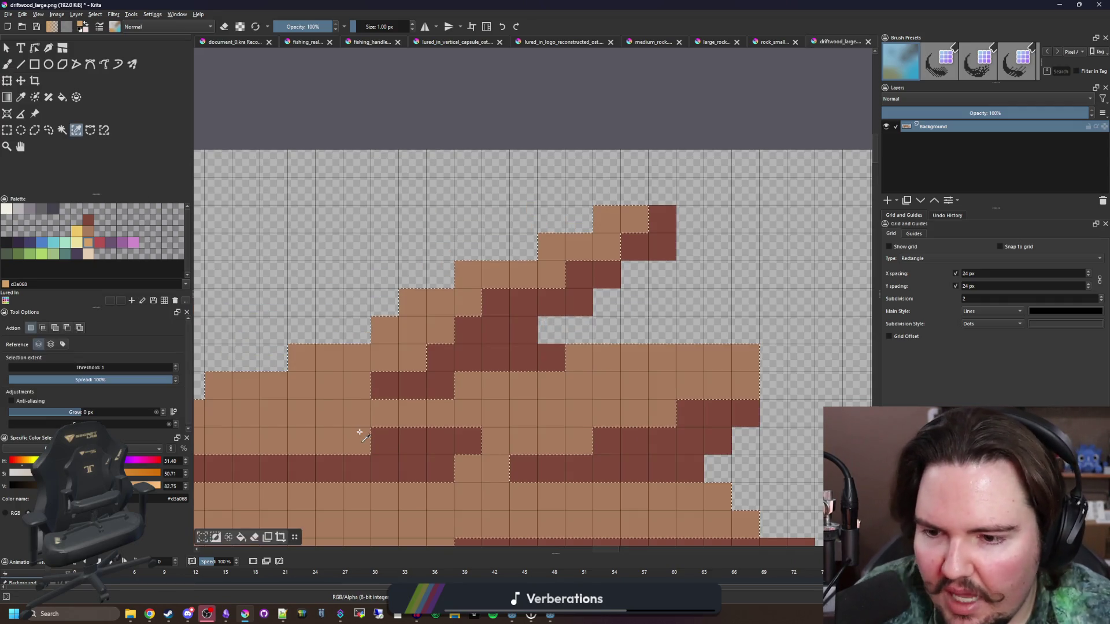
key(b)
drag(496, 274, 542, 256)
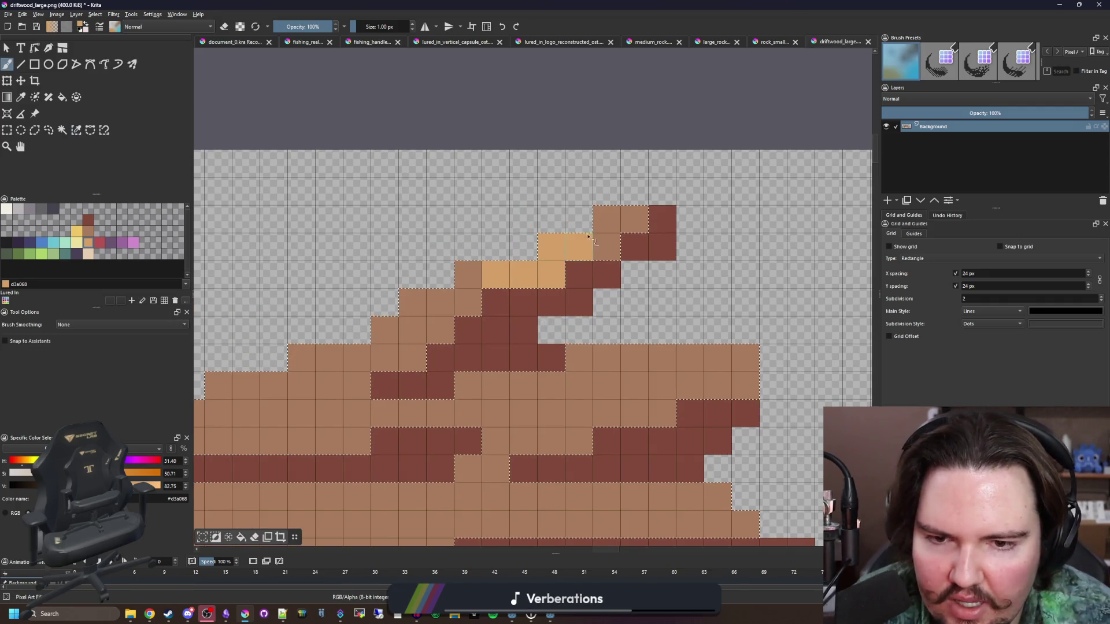
click(607, 218)
- Replace a misplaced tan cell on the upper branch with mid brown
key(p)
click(603, 249)
key(b)
key(e)
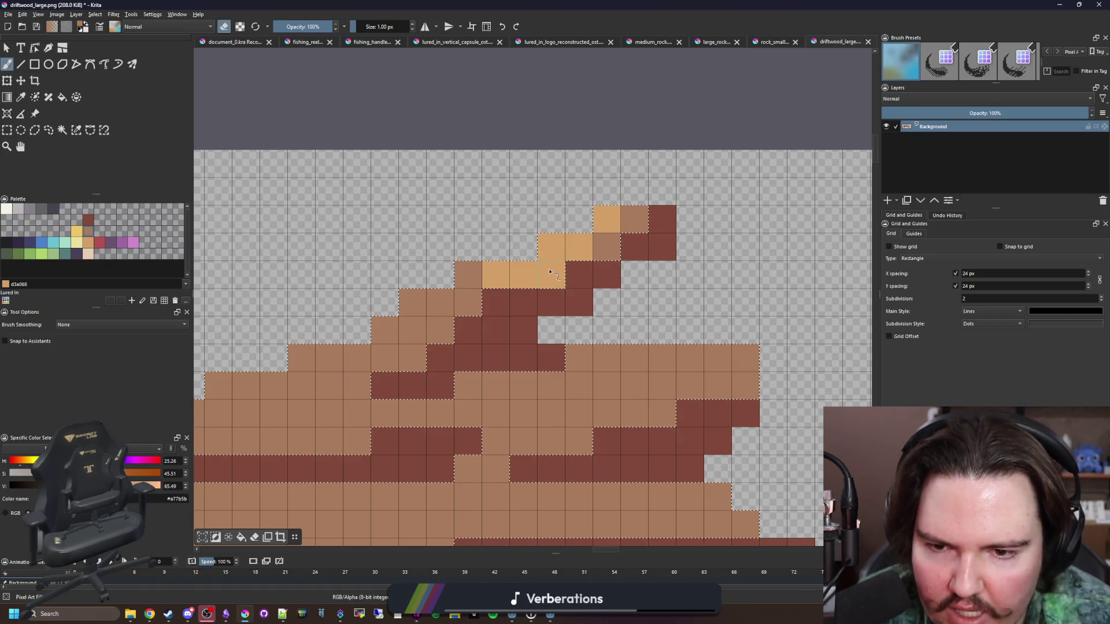
click(552, 274)
key(ctrl+shift+a)
key(e)
click(552, 274)
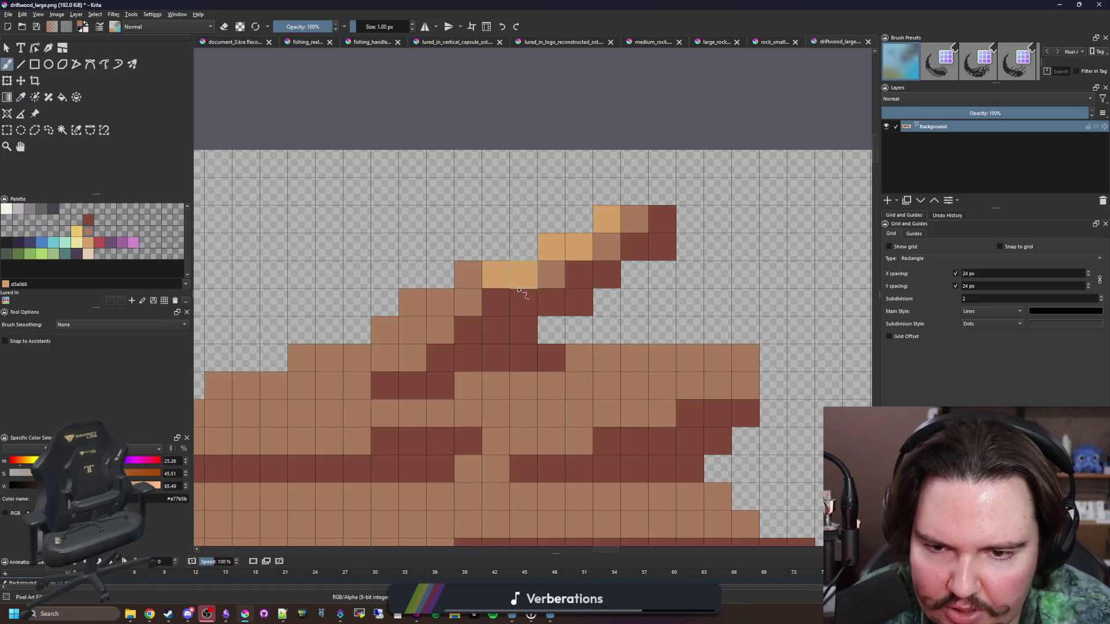
scroll(520, 276, down, 2)
scroll(510, 278, up, 1)
- Restore the mid-brown selection and paint light tan across the trunk's middle rows
key(p)
click(510, 278)
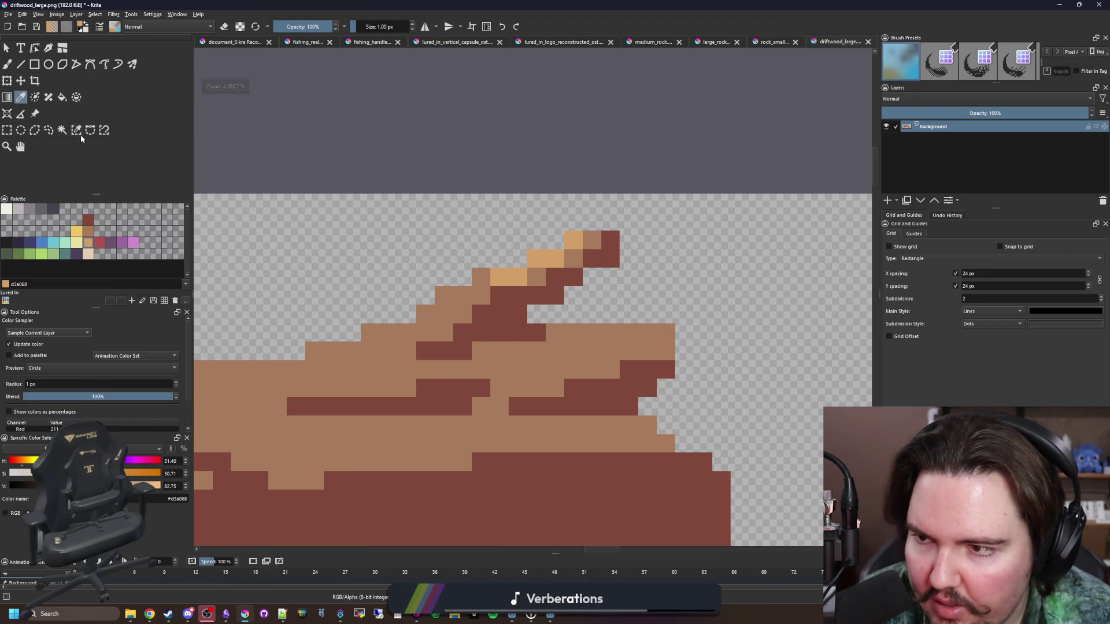
key(b)
key(ctrl+shift+d)
scroll(555, 359, up, 1)
mouse_move(555, 376)
mouse_down()
mouse_move(647, 344)
mouse_move(584, 324)
mouse_move(653, 315)
mouse_move(676, 341)
mouse_up()
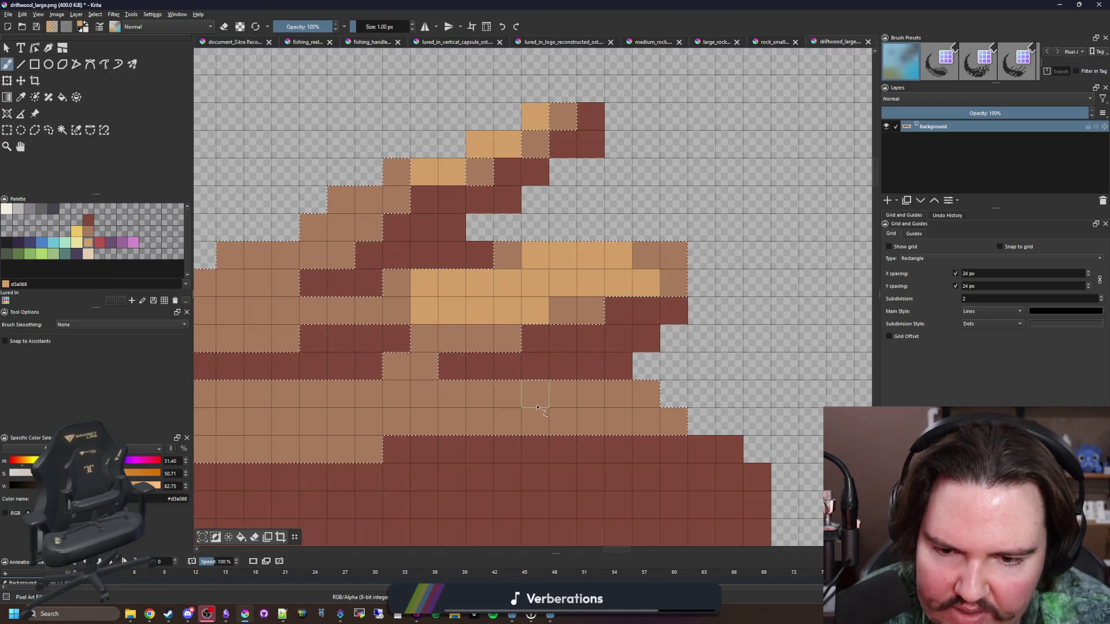
mouse_move(569, 367)
mouse_down()
mouse_move(635, 353)
mouse_move(520, 376)
mouse_move(560, 372)
mouse_up()
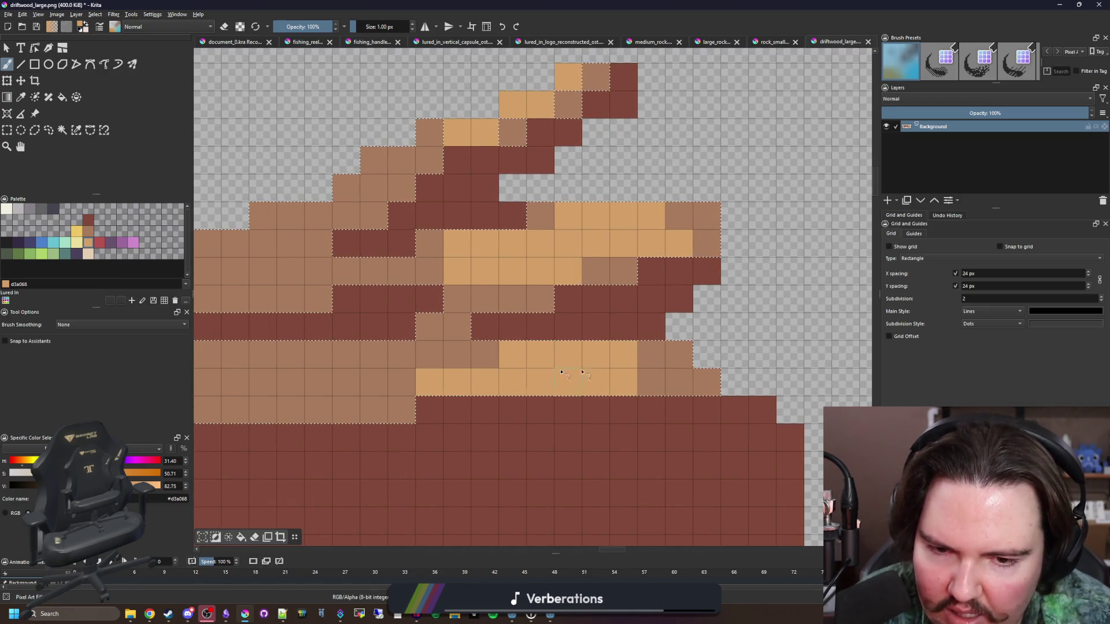
scroll(578, 372, up, 2)
scroll(622, 342, down, 1)
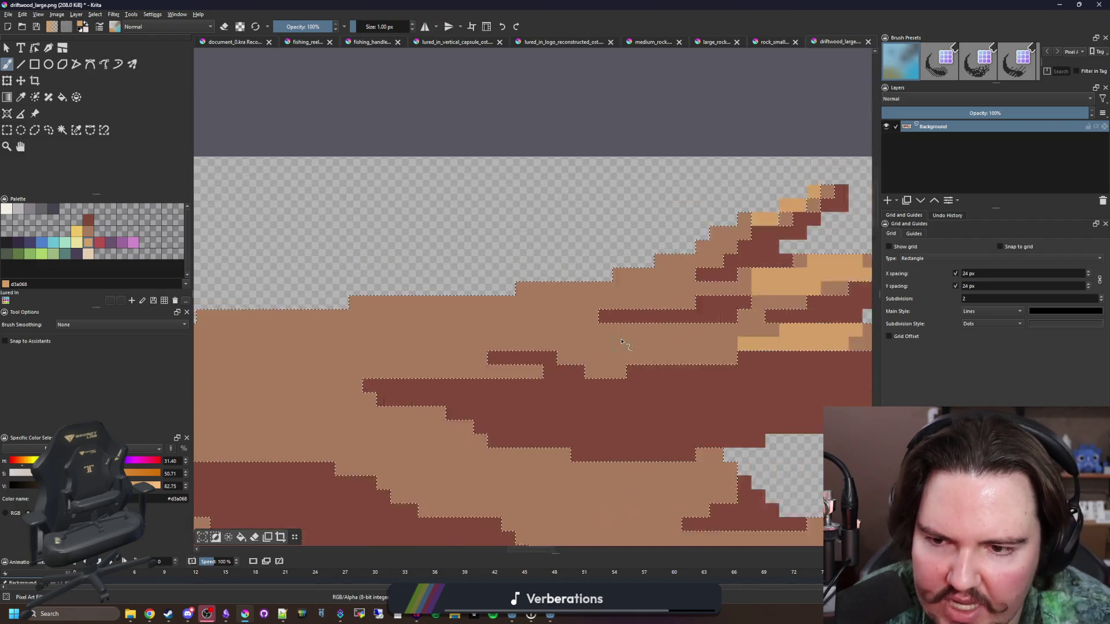
scroll(622, 341, up, 1)
- Extend the tan highlight leftward along the driftwood's upper edge with a 1 px brush
mouse_move(366, 357)
mouse_down()
mouse_move(511, 317)
mouse_move(508, 302)
mouse_up()
key(bracketright)
key(bracketright)
key(bracketright)
key(bracketright)
key(bracketleft)
key(bracketleft)
key(bracketleft)
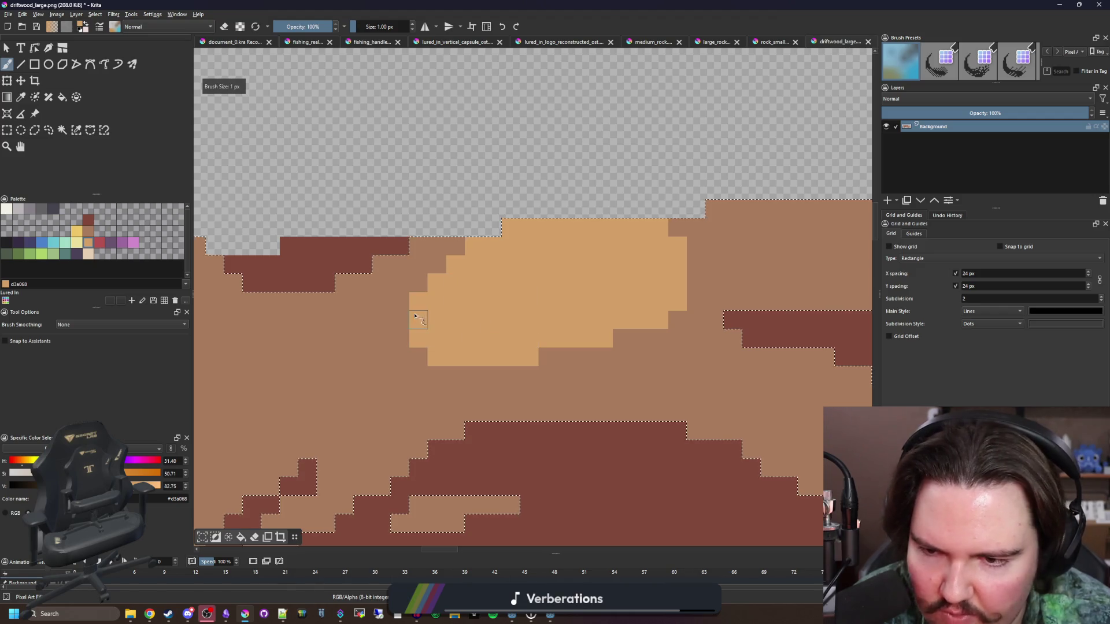
drag(408, 303, 317, 317)
drag(425, 357, 370, 358)
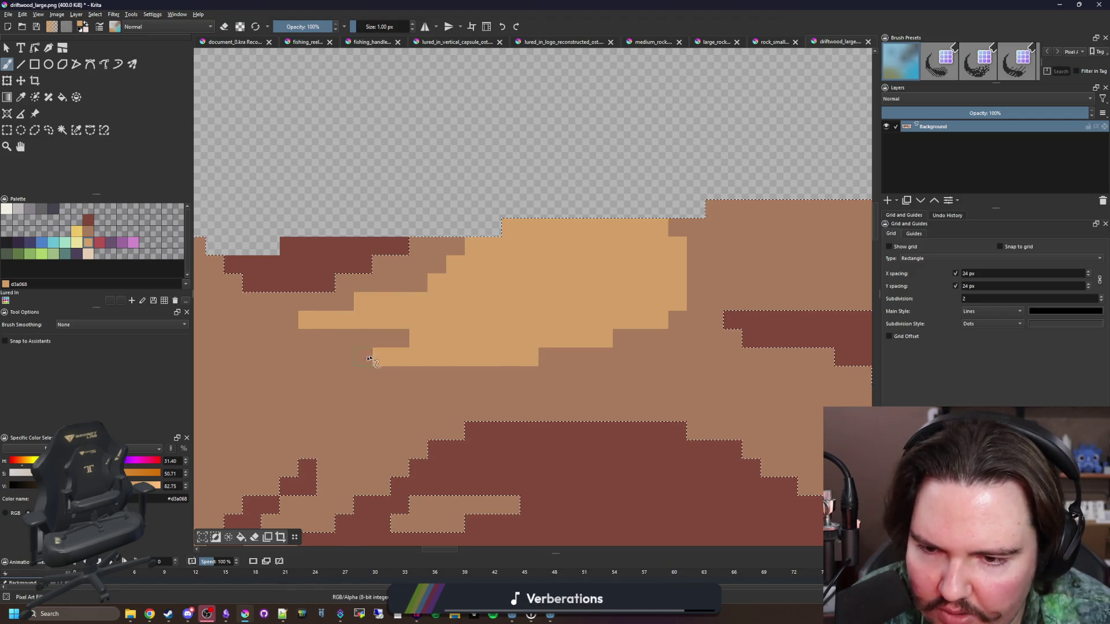
mouse_move(565, 316)
mouse_down()
mouse_move(404, 317)
mouse_move(552, 377)
mouse_move(573, 371)
mouse_move(546, 340)
mouse_move(670, 359)
mouse_up()
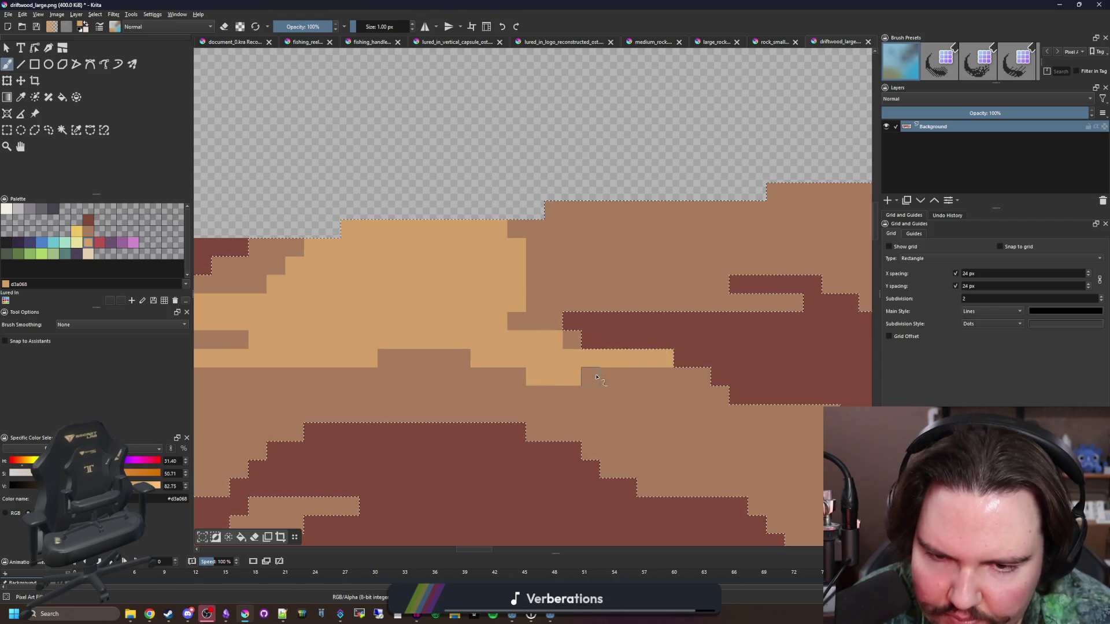
drag(597, 376, 613, 377)
- Widen the light tan band across the upper trunk, returning one pixel to mid brown
drag(622, 246, 775, 247)
mouse_move(648, 266)
mouse_down()
mouse_move(508, 280)
mouse_move(498, 310)
mouse_up()
ctrl+click(496, 307)
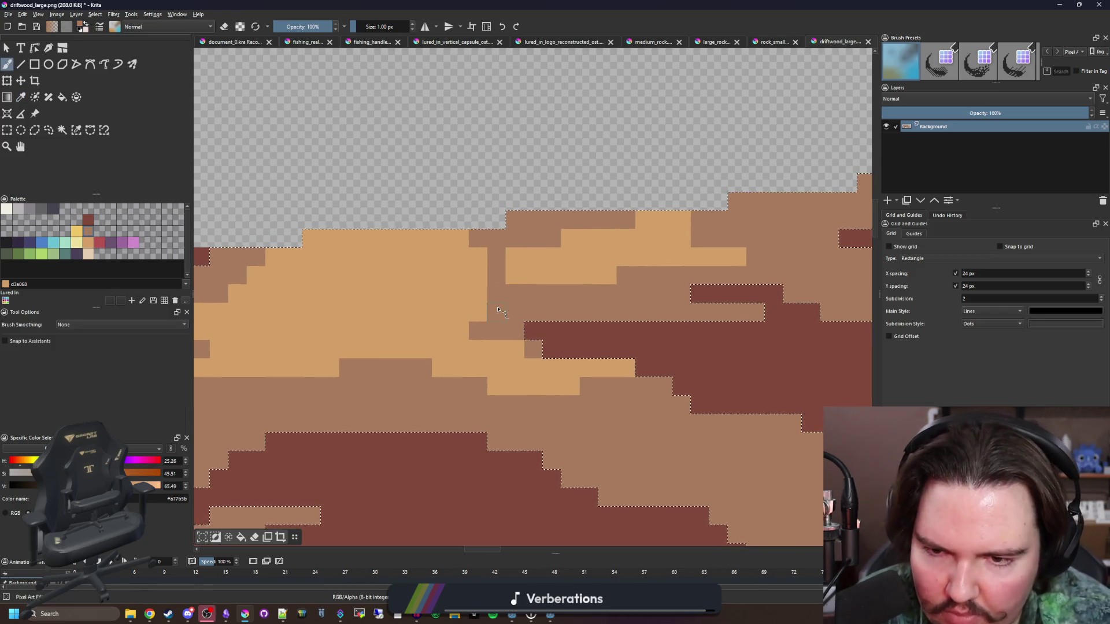
scroll(500, 309, down, 5)
scroll(520, 301, up, 3)
ctrl+click(523, 299)
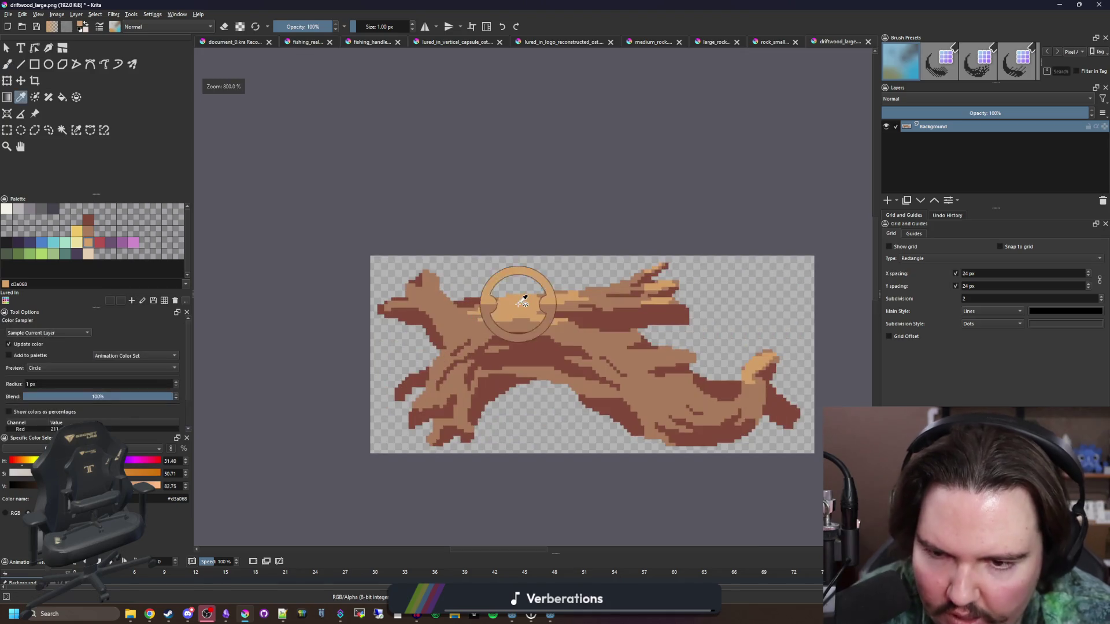
- Paint light tan highlights on the left branch tip and in a streak up the branch
scroll(524, 297, up, 6)
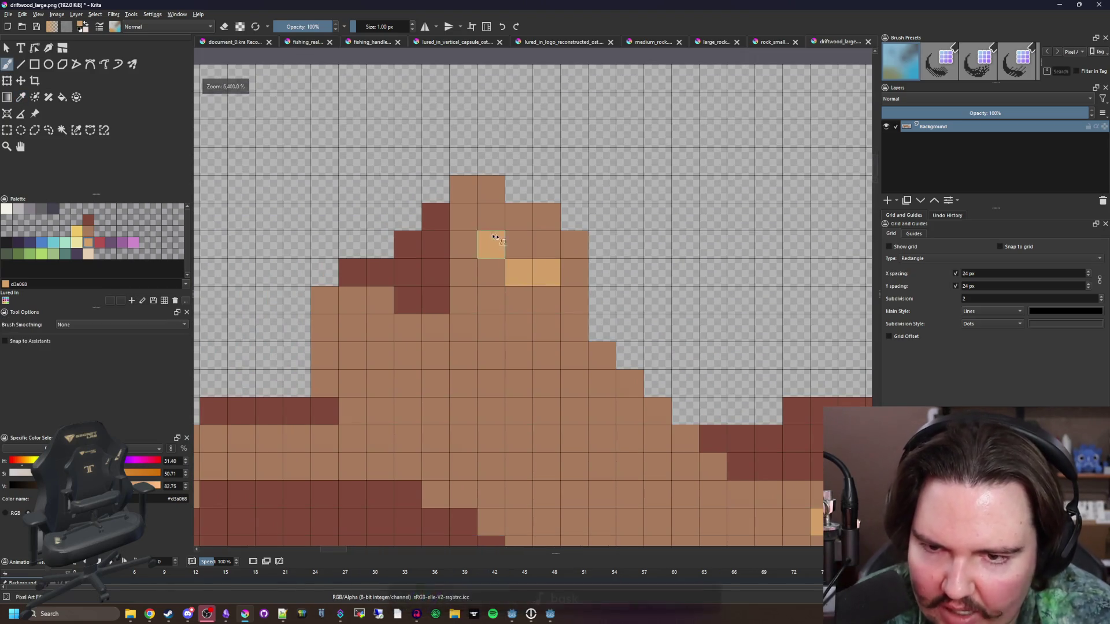
drag(495, 237, 524, 229)
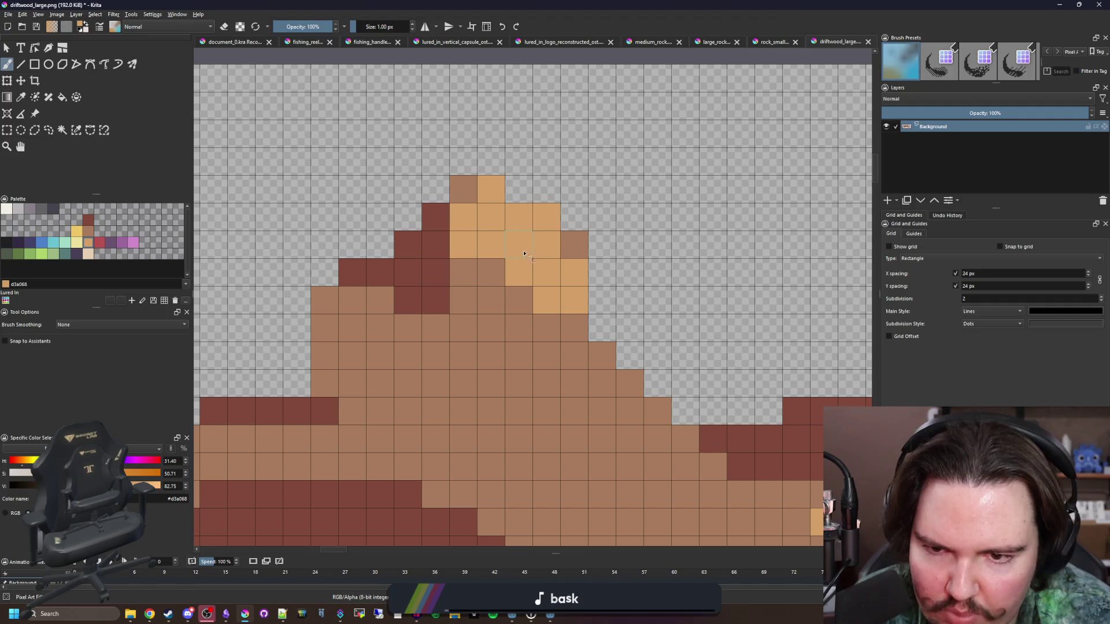
mouse_move(521, 329)
mouse_down()
mouse_move(442, 275)
mouse_move(442, 300)
mouse_move(404, 285)
mouse_up()
mouse_move(498, 304)
mouse_down()
mouse_move(486, 295)
mouse_move(470, 330)
mouse_move(523, 357)
mouse_move(497, 357)
mouse_up()
scroll(440, 364, down, 2)
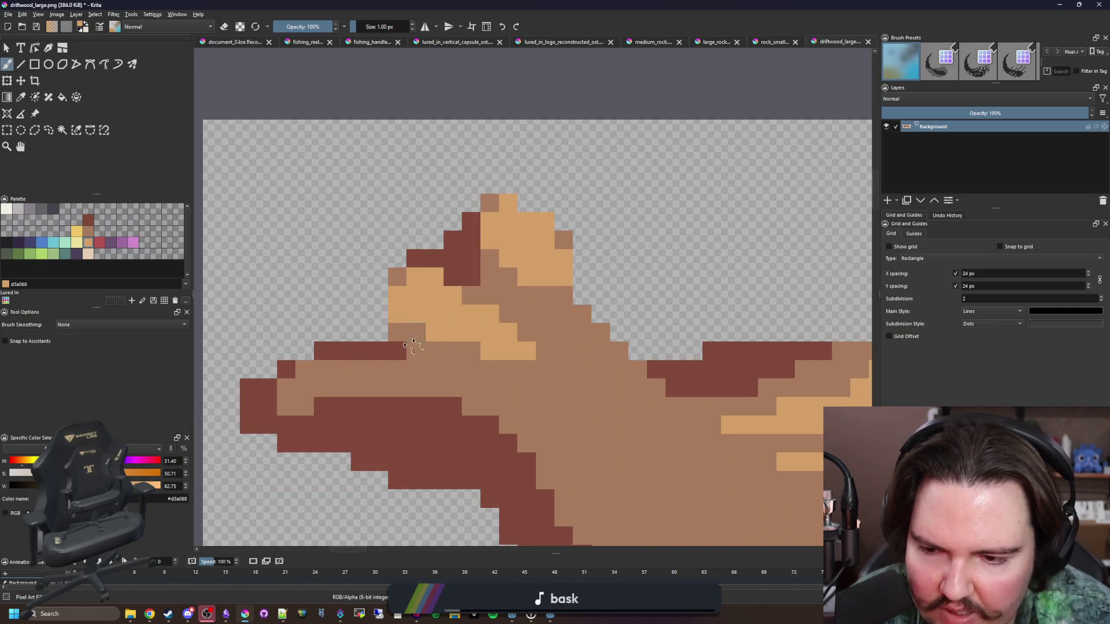
scroll(384, 378, up, 2)
mouse_move(383, 377)
mouse_down()
mouse_move(319, 370)
mouse_move(428, 376)
mouse_up()
mouse_move(308, 393)
mouse_down()
mouse_move(403, 396)
mouse_move(457, 368)
mouse_up()
- Add light tan cells near the left end, including a vertical run and a block
scroll(385, 349, down, 5)
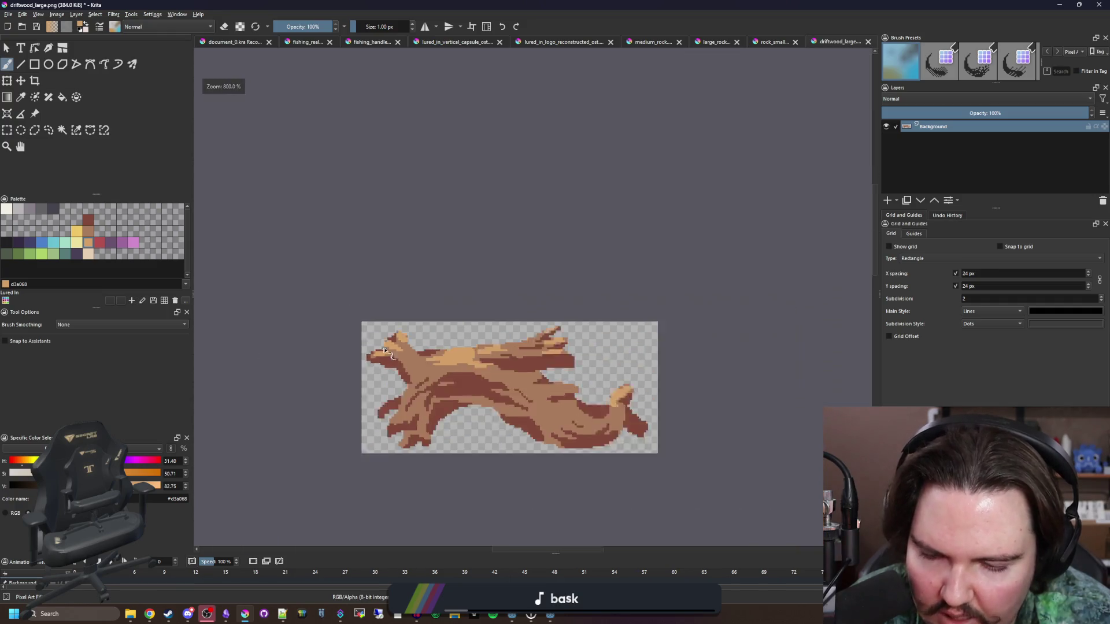
scroll(384, 350, up, 6)
mouse_move(266, 451)
mouse_down()
mouse_move(409, 406)
mouse_move(300, 474)
mouse_move(266, 422)
mouse_move(293, 393)
mouse_up()
click(460, 394)
click(404, 395)
mouse_move(404, 396)
mouse_down()
mouse_move(376, 393)
mouse_move(377, 309)
mouse_move(397, 312)
mouse_move(404, 269)
mouse_move(404, 311)
mouse_up()
click(432, 227)
mouse_move(563, 289)
mouse_down()
mouse_move(536, 230)
mouse_move(563, 230)
mouse_move(573, 202)
mouse_up()
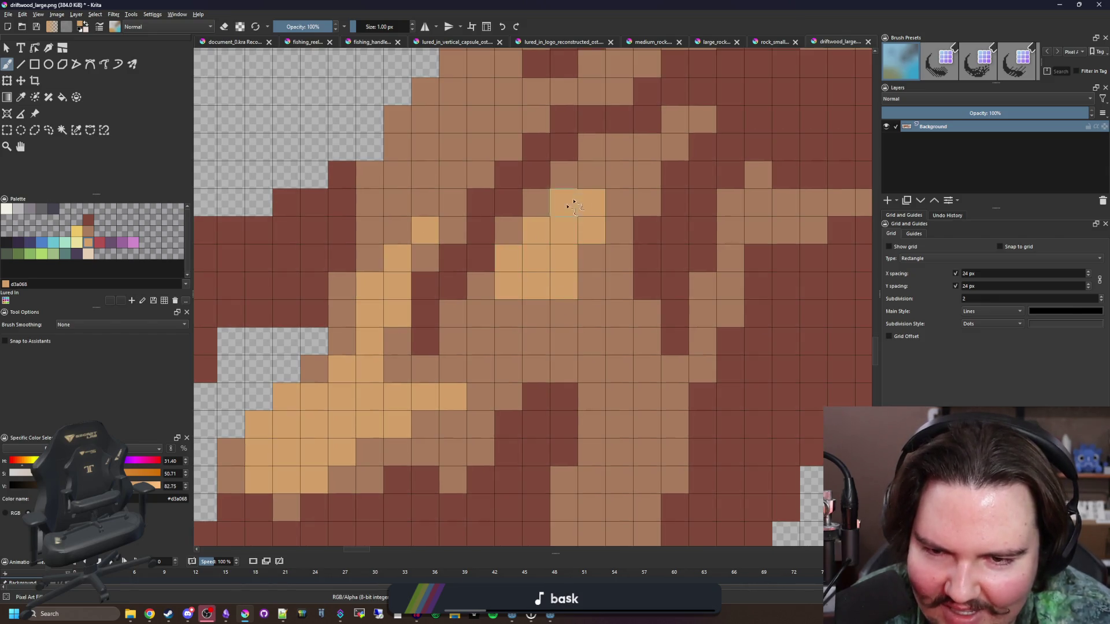
- Paint light tan patches on the lower trunk and a streak along the right side
scroll(545, 299, down, 8)
scroll(546, 300, up, 4)
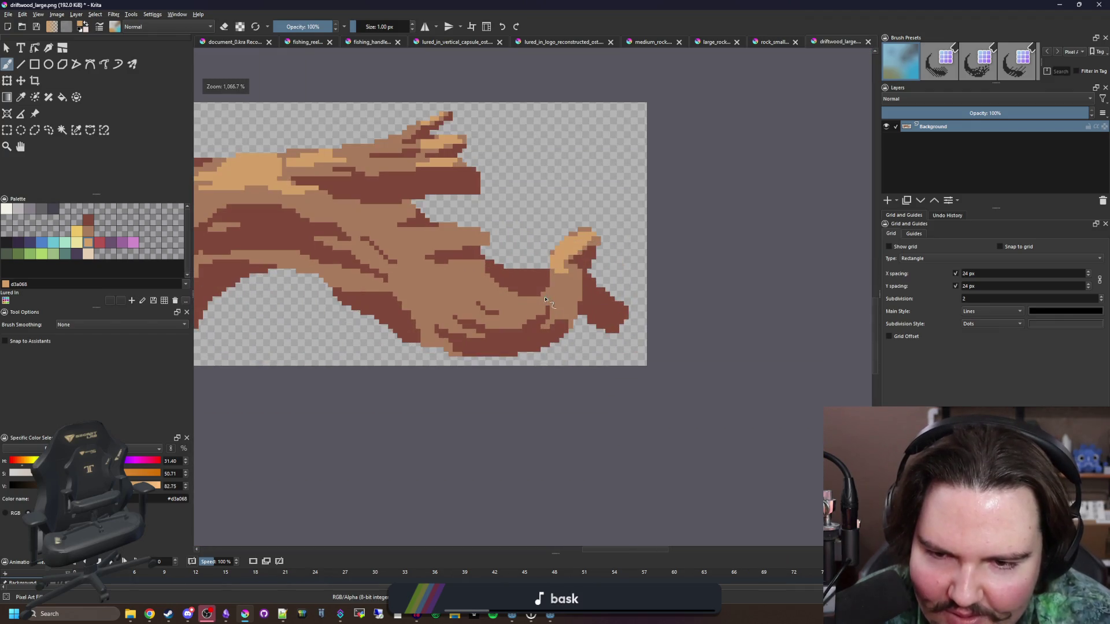
scroll(485, 311, up, 1)
scroll(603, 253, up, 2)
mouse_move(521, 318)
mouse_down()
mouse_move(441, 268)
mouse_move(468, 270)
mouse_move(428, 246)
mouse_move(453, 261)
mouse_move(417, 289)
mouse_up()
mouse_move(438, 227)
mouse_down()
mouse_move(404, 208)
mouse_move(439, 200)
mouse_up()
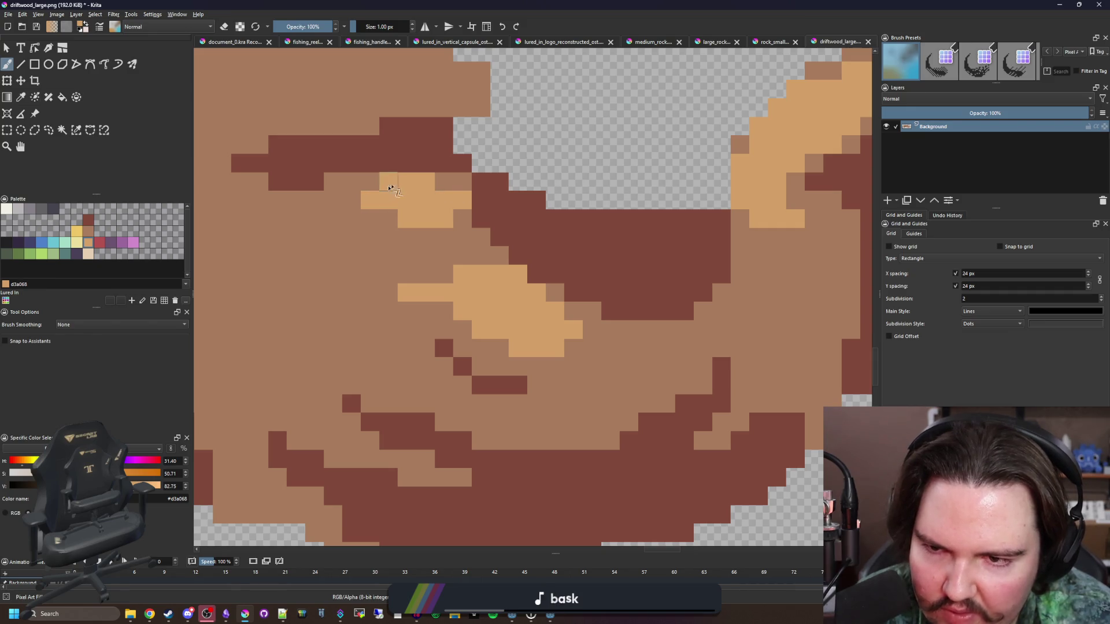
drag(365, 201, 325, 198)
mouse_move(628, 330)
mouse_down()
mouse_move(674, 350)
mouse_move(710, 347)
mouse_move(738, 323)
mouse_up()
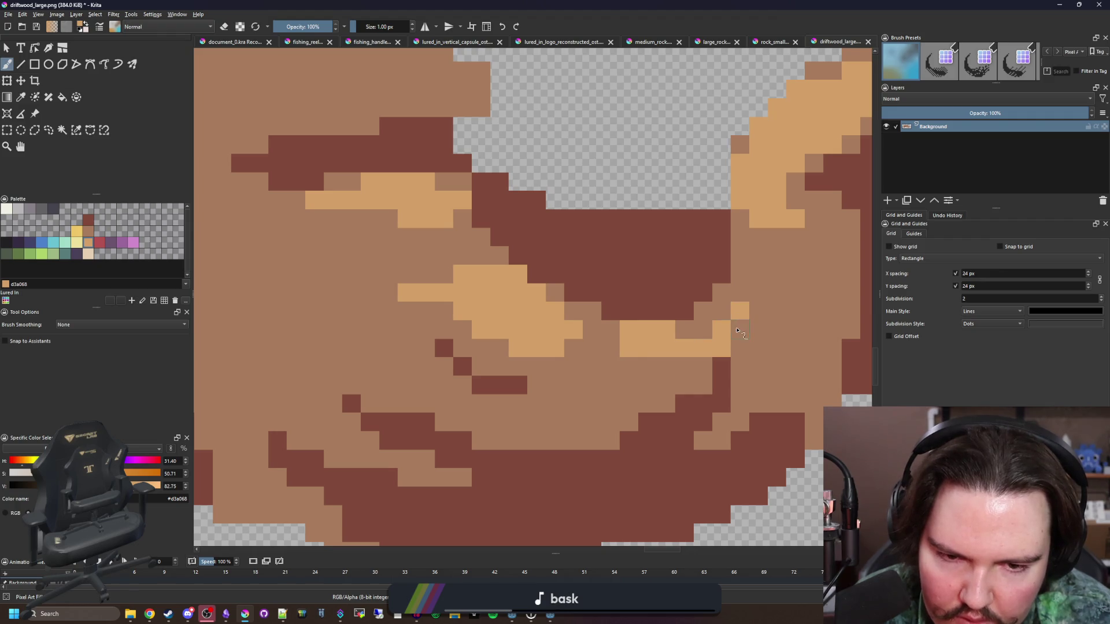
scroll(615, 343, down, 6)
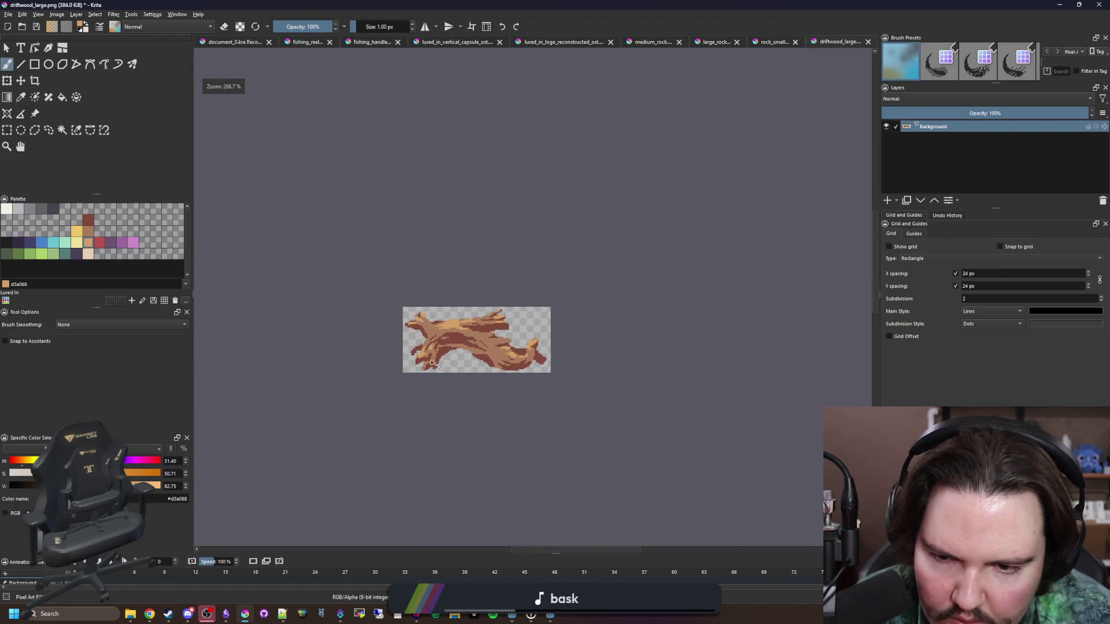
scroll(509, 338, up, 5)
mouse_move(573, 347)
mouse_down()
mouse_move(442, 322)
mouse_move(509, 317)
mouse_move(394, 334)
mouse_up()
- Add several short rows of light tan highlight along the wood grain
scroll(461, 316, down, 5)
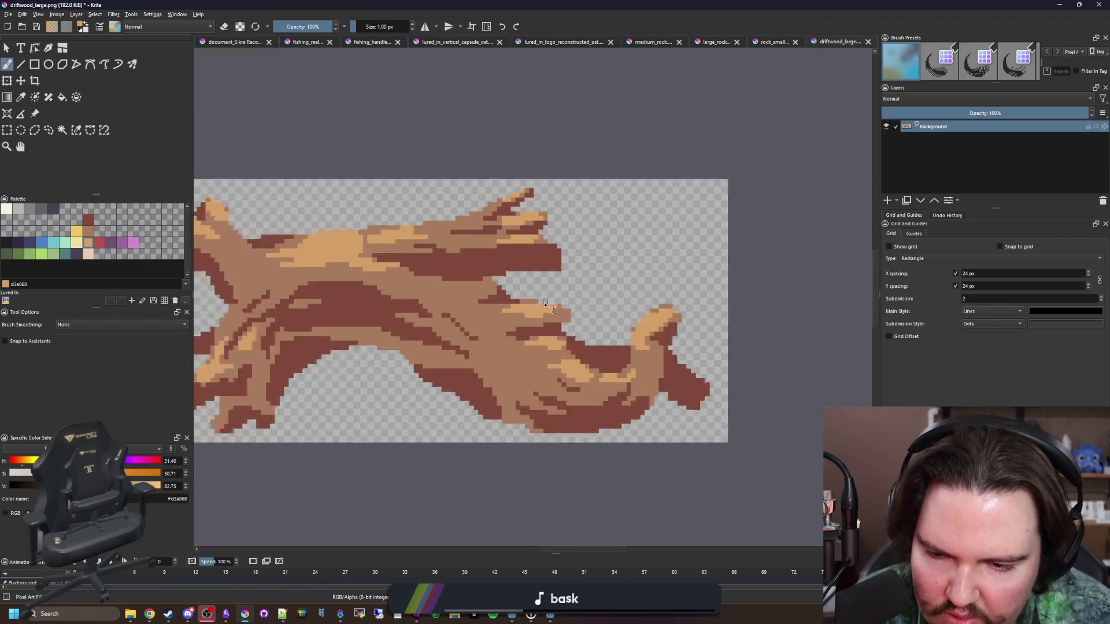
scroll(460, 317, up, 5)
scroll(461, 317, up, 3)
mouse_move(512, 335)
mouse_down()
mouse_move(442, 305)
mouse_move(458, 307)
mouse_up()
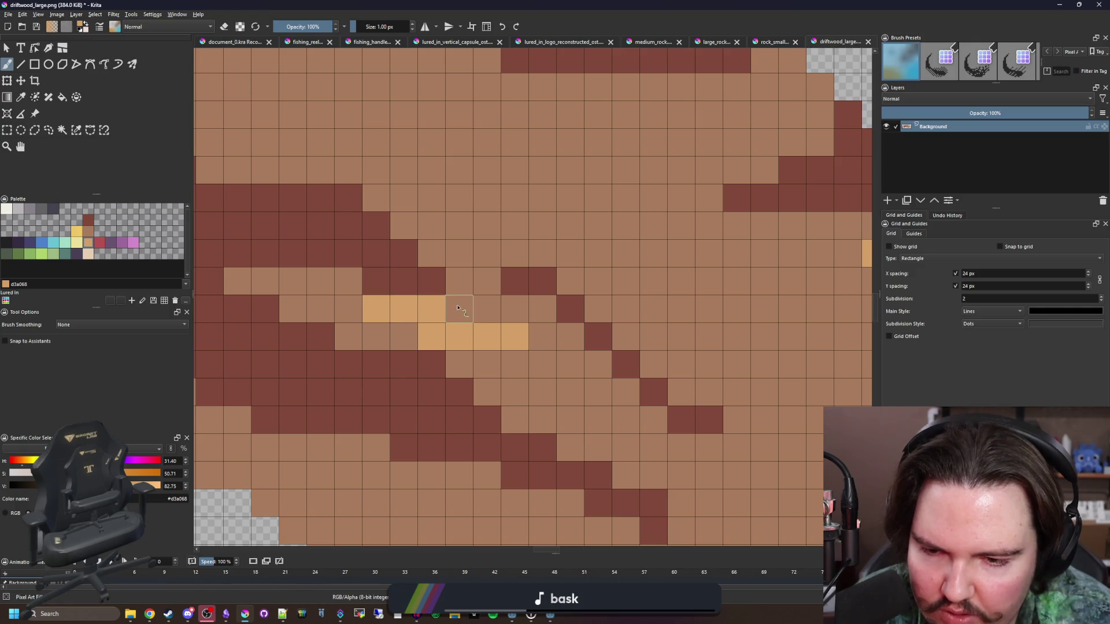
scroll(501, 345, down, 4)
scroll(505, 371, up, 4)
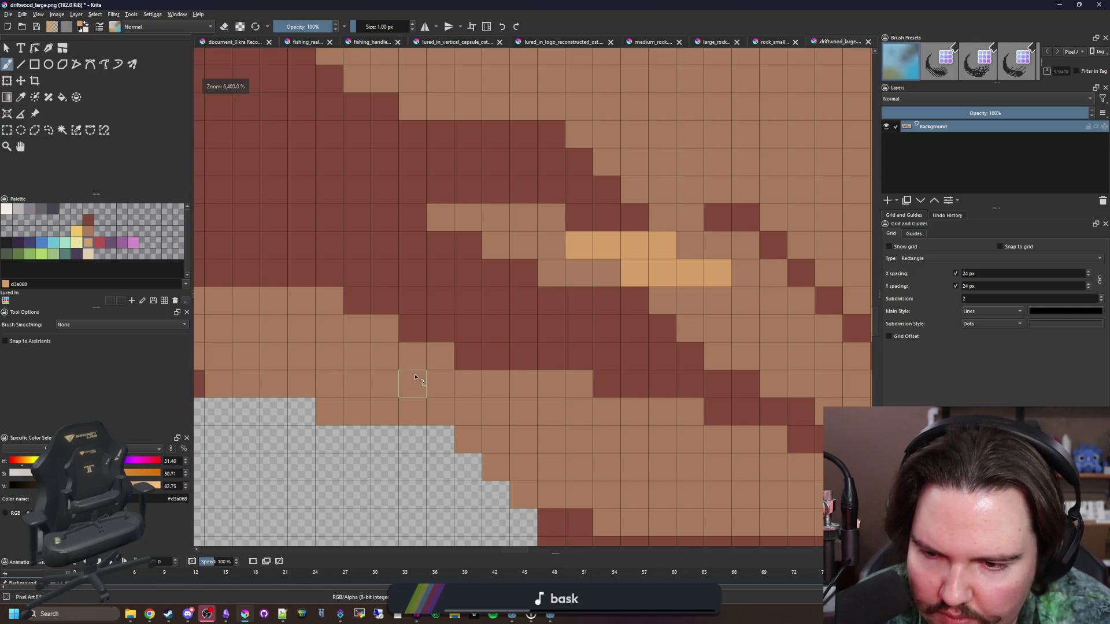
scroll(508, 359, up, 1)
mouse_move(511, 354)
mouse_down()
mouse_move(394, 315)
mouse_move(397, 297)
mouse_move(513, 337)
mouse_move(563, 379)
mouse_move(522, 374)
mouse_up()
scroll(522, 374, down, 4)
scroll(486, 335, up, 4)
mouse_move(485, 340)
mouse_down()
mouse_move(439, 313)
mouse_move(486, 320)
mouse_move(405, 284)
mouse_move(370, 283)
mouse_up()
- Paint a diagonal line and another row of light tan highlight cells
scroll(535, 366, down, 4)
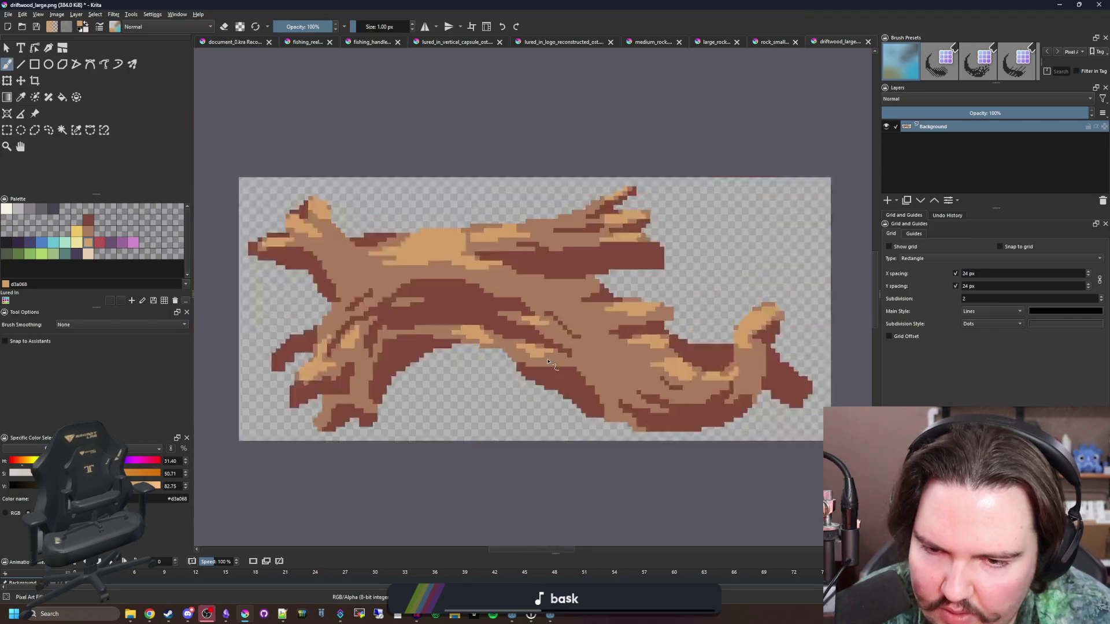
scroll(527, 359, up, 3)
scroll(370, 408, up, 3)
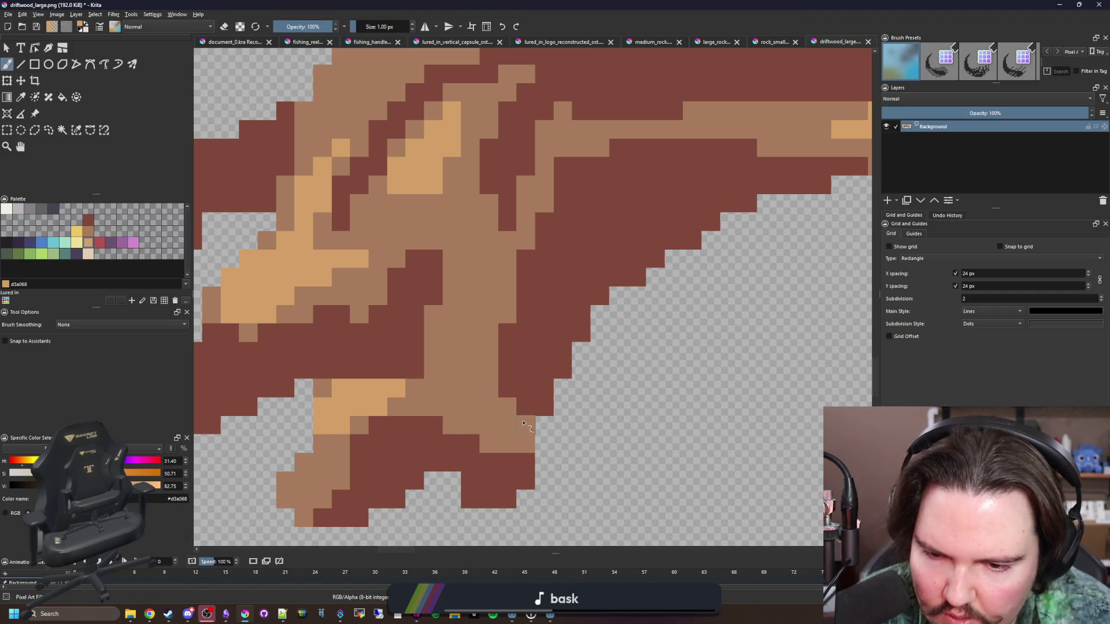
drag(524, 424, 489, 407)
scroll(469, 389, down, 5)
scroll(487, 354, up, 6)
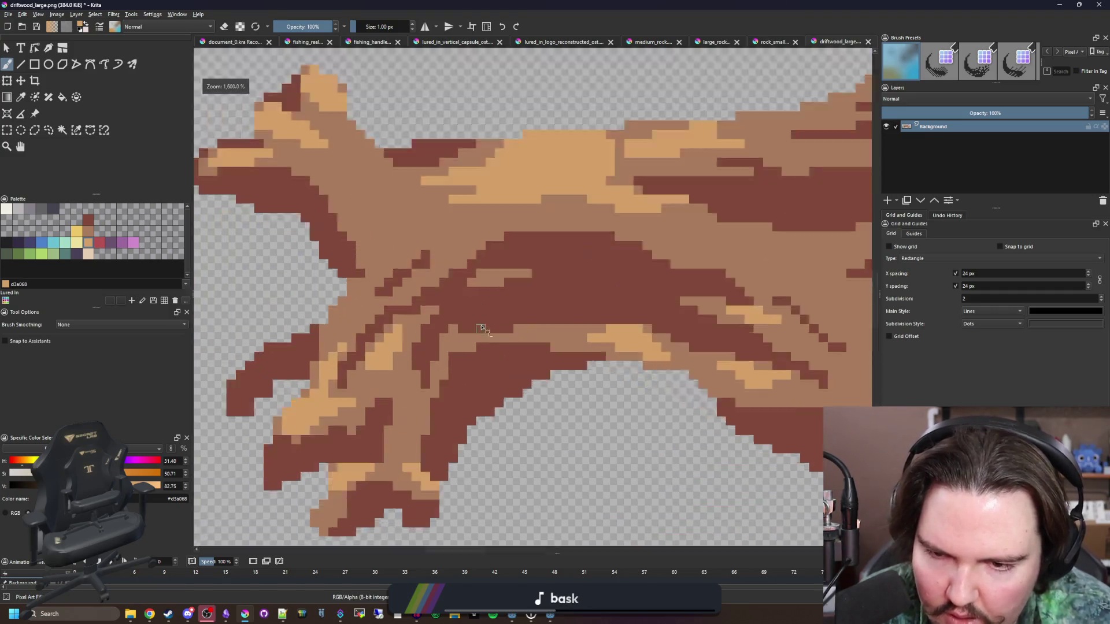
drag(488, 354, 409, 356)
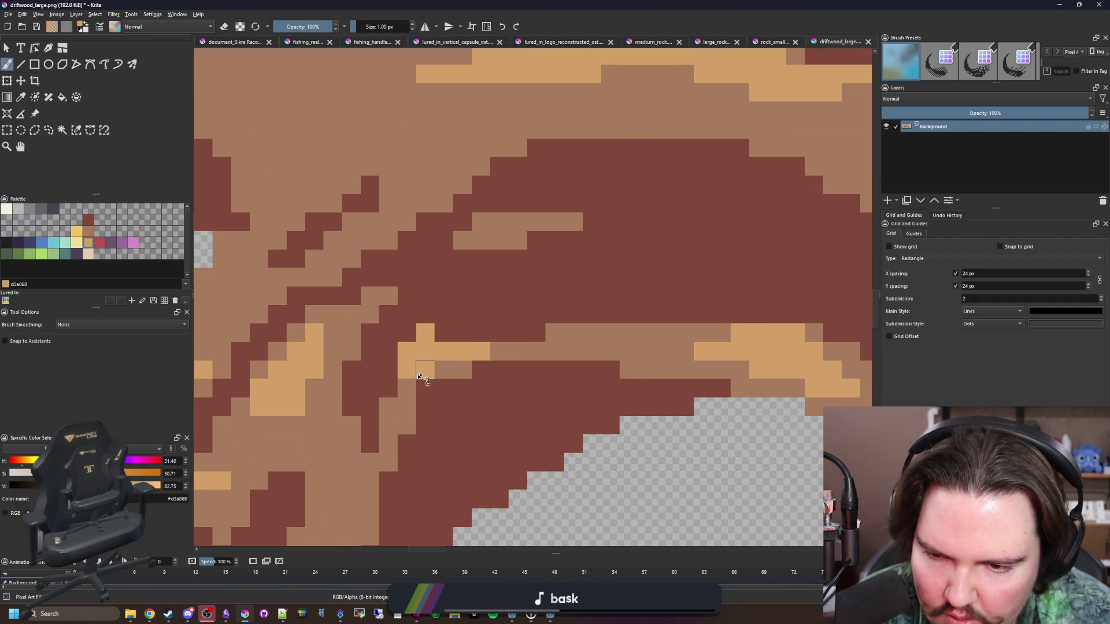
click(420, 377)
scroll(433, 346, down, 6)
scroll(449, 296, up, 6)
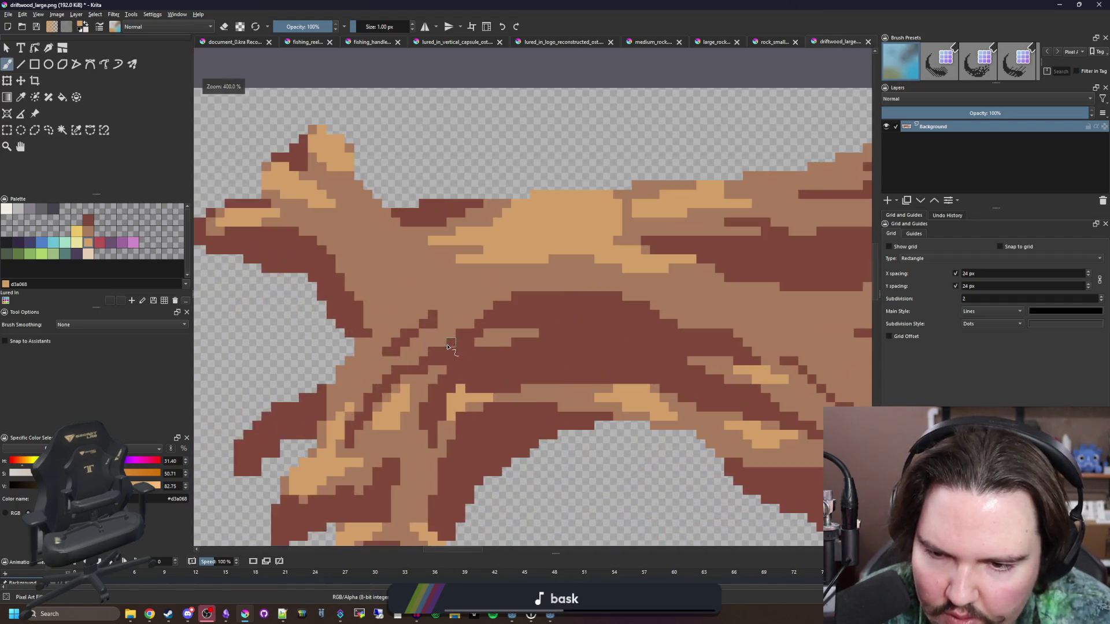
- Sample the mid-brown wood colour from the canvas
ctrl+click(532, 246)
scroll(452, 397, down, 8)
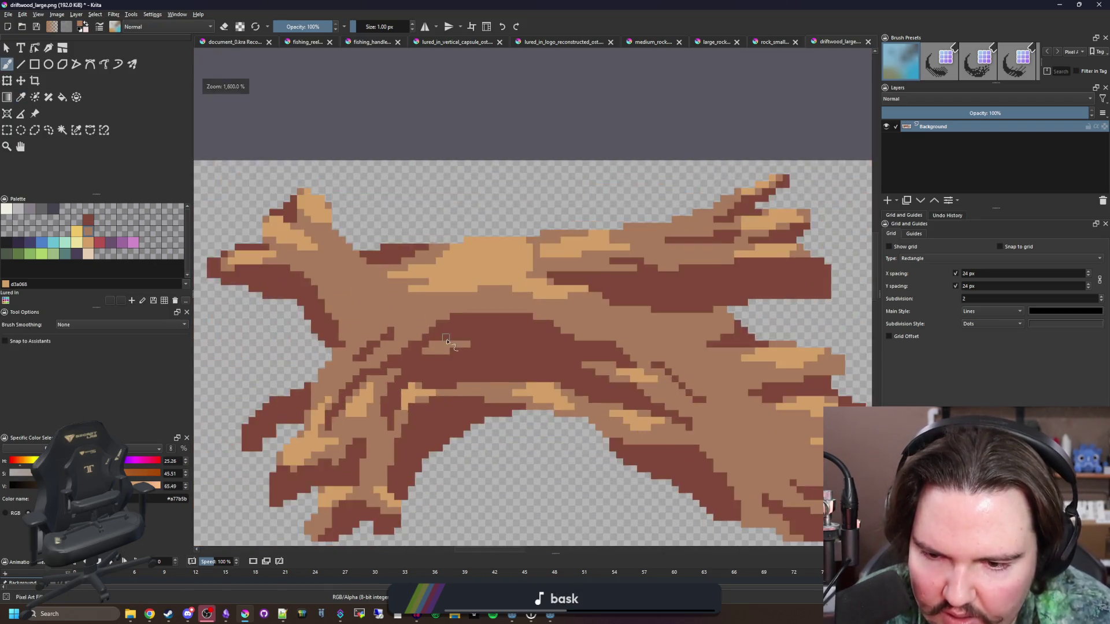
scroll(518, 350, up, 2)
scroll(518, 350, up, 8)
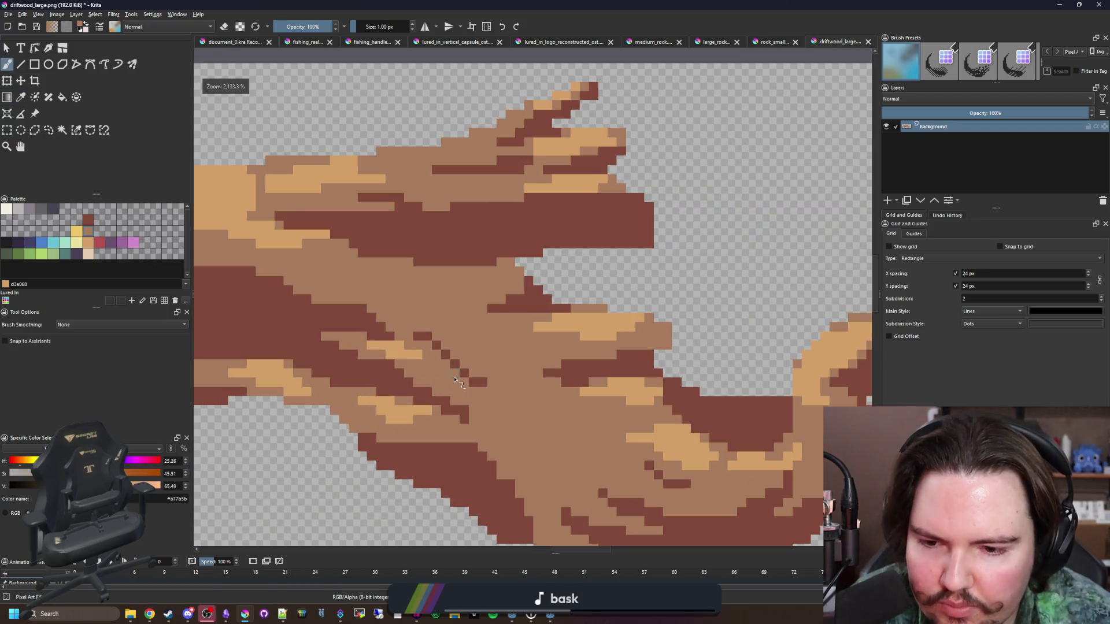
- Try a dark grey pixel on the wood, then undo it
key(p)
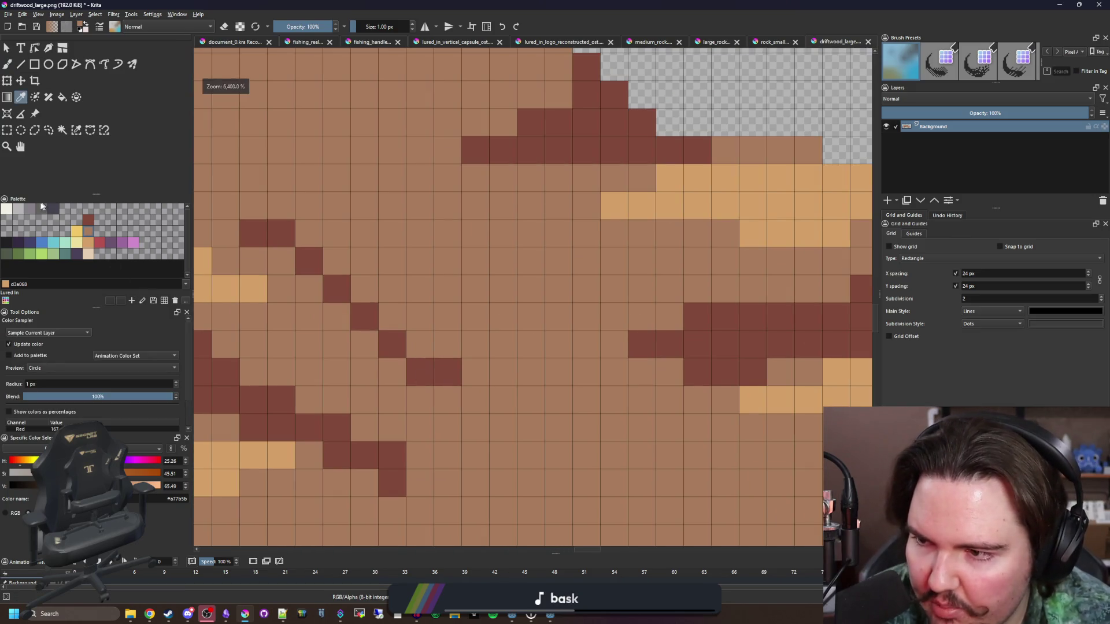
click(30, 208)
key(b)
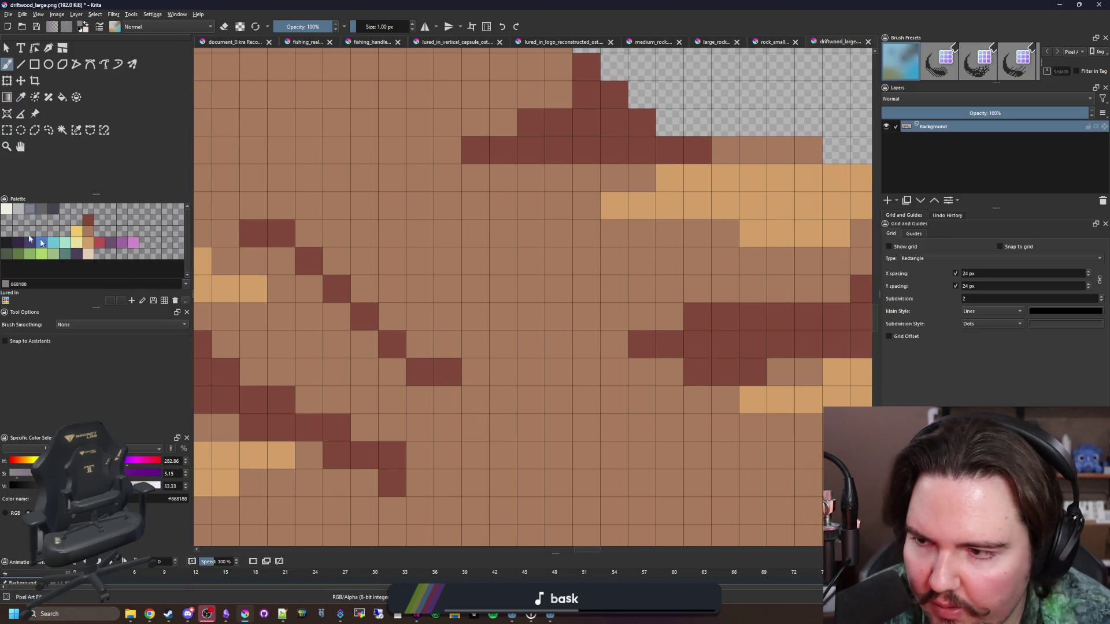
click(45, 208)
click(448, 372)
scroll(483, 244, down, 8)
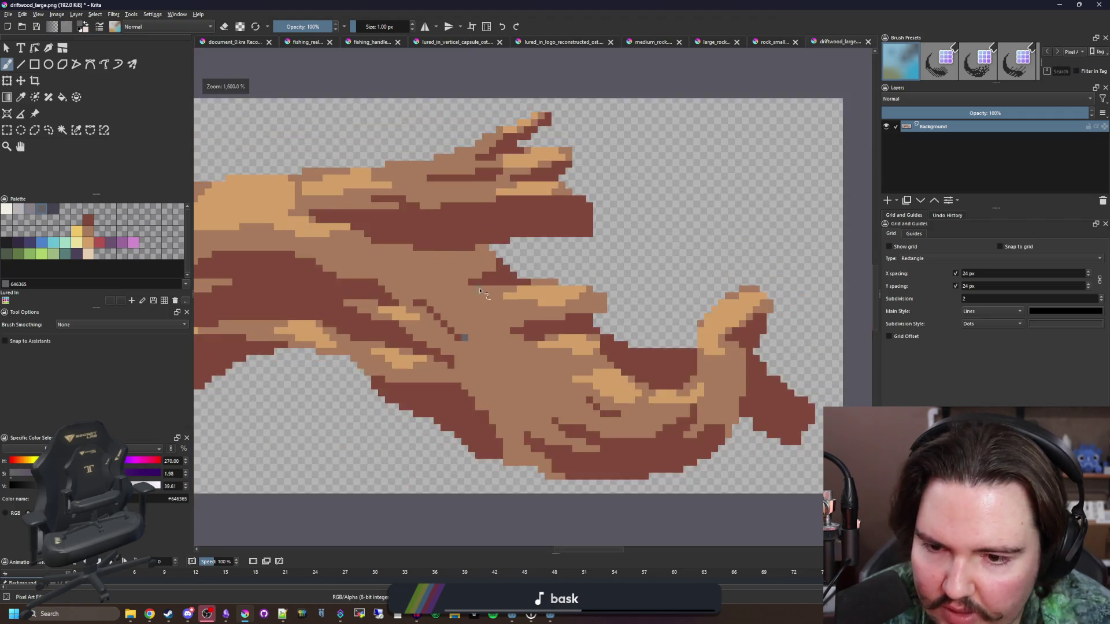
scroll(483, 244, up, 8)
key(ctrl+z)
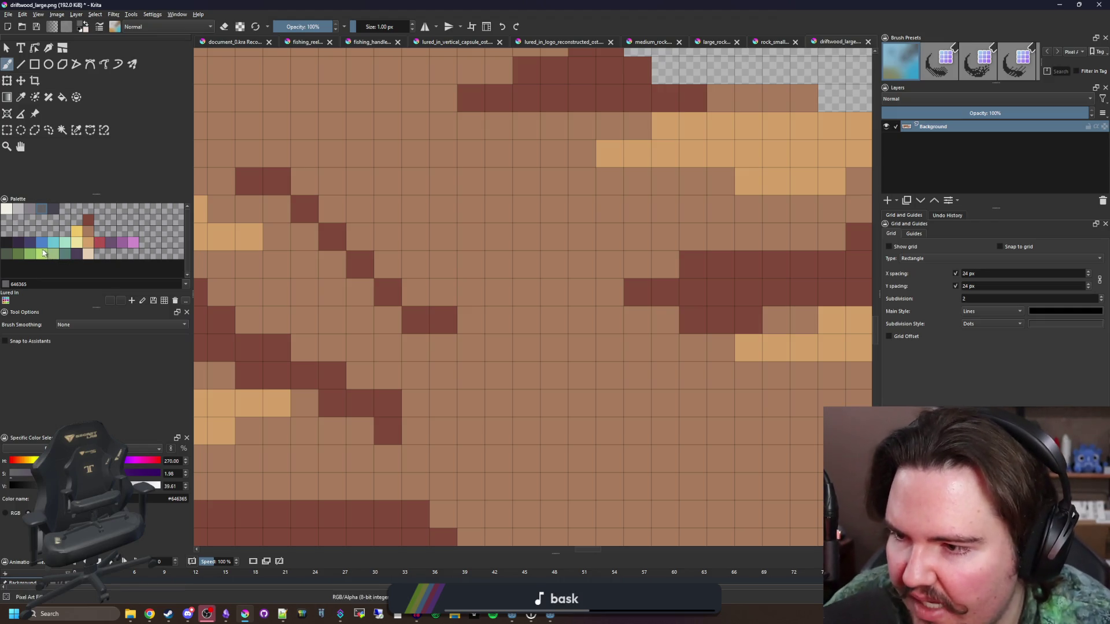
- Paint two dark moss-green pixels on the wood using the green palette swatch
click(35, 254)
click(445, 322)
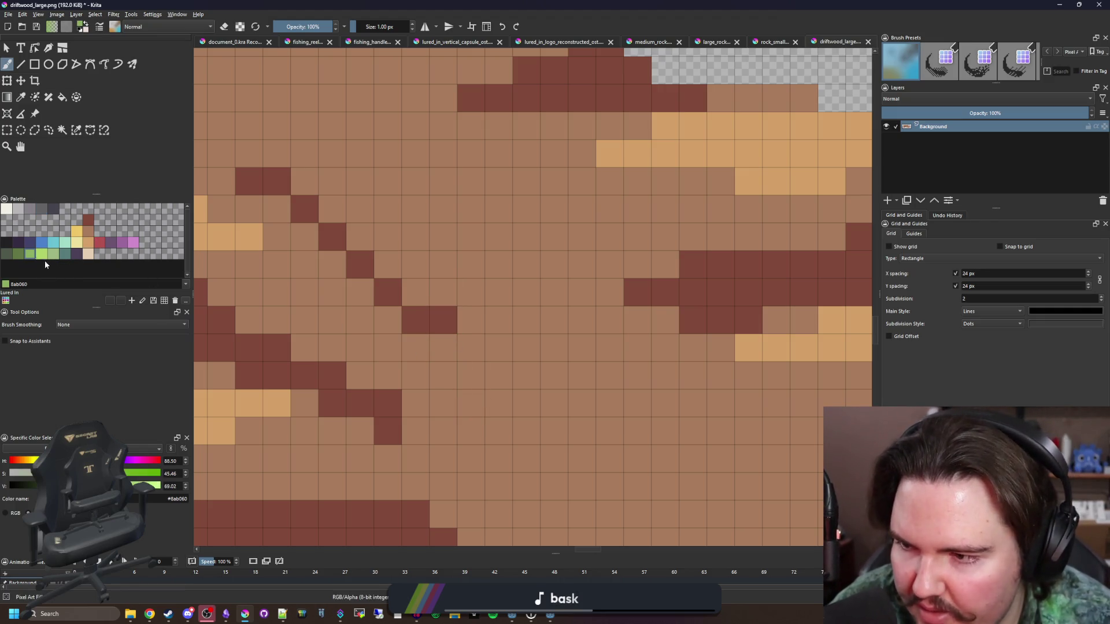
click(43, 255)
click(443, 320)
scroll(504, 368, down, 5)
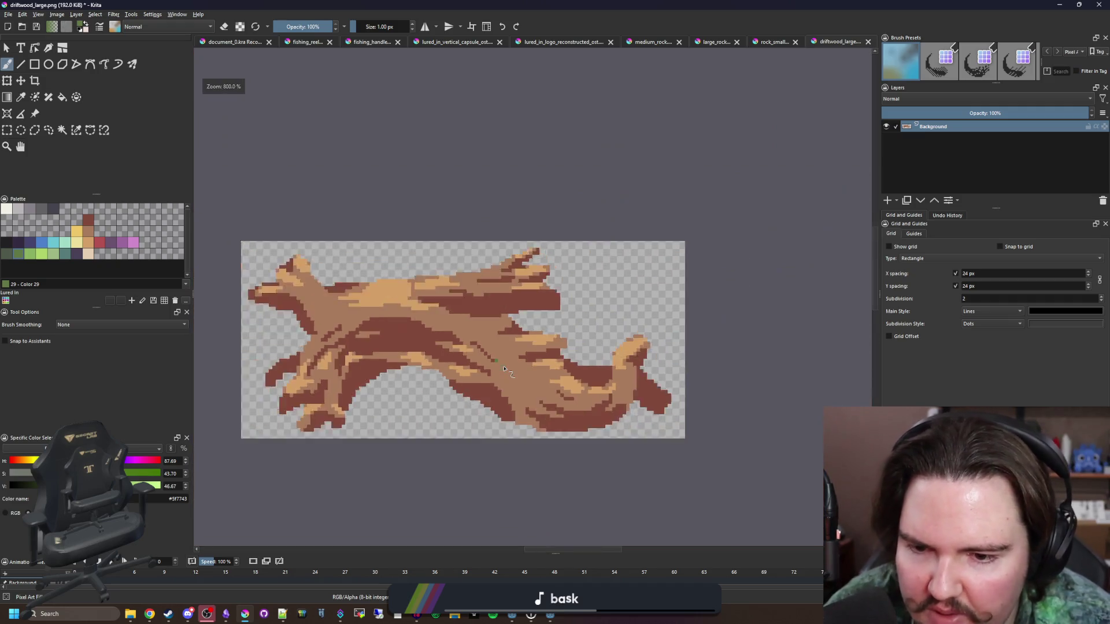
scroll(506, 366, up, 2)
scroll(495, 362, up, 3)
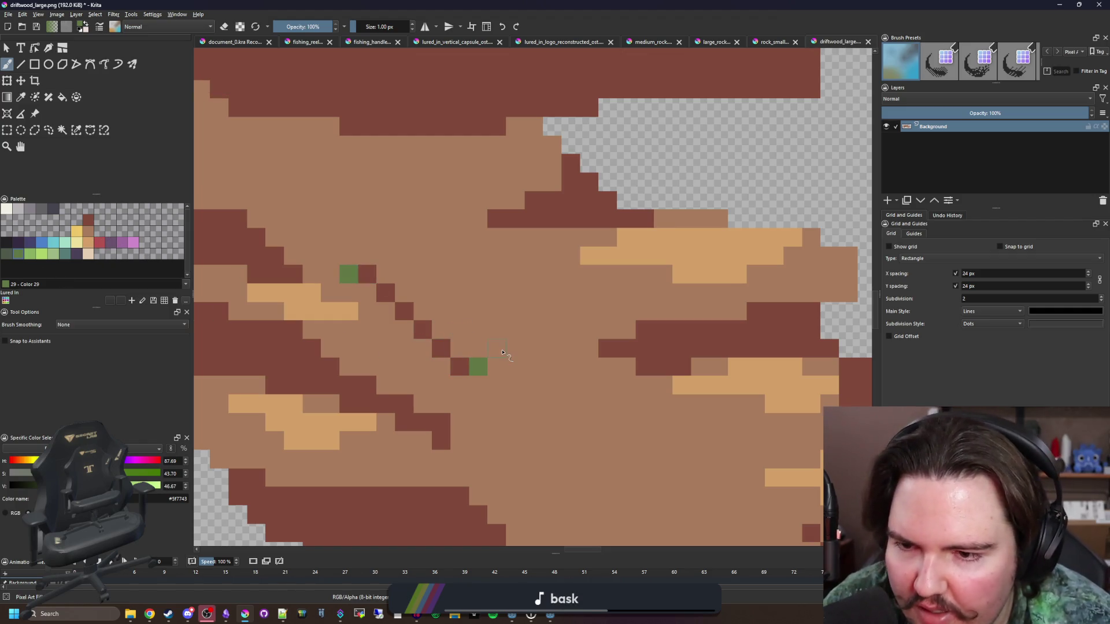
scroll(502, 353, down, 6)
scroll(475, 346, up, 8)
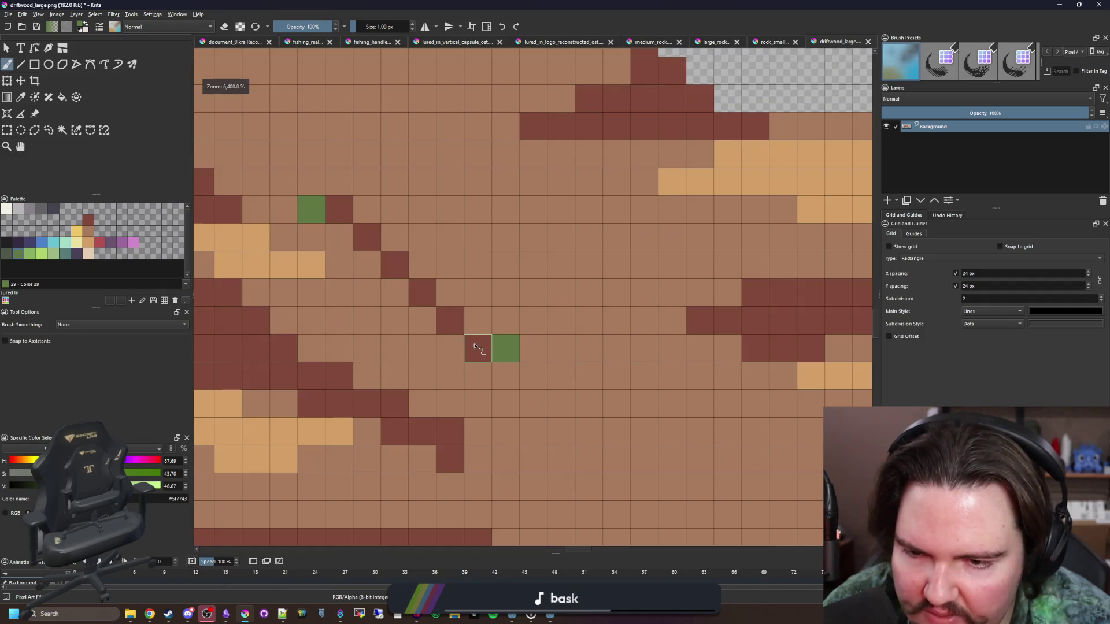
scroll(475, 347, down, 5)
scroll(550, 302, up, 5)
click(554, 300)
scroll(504, 342, down, 5)
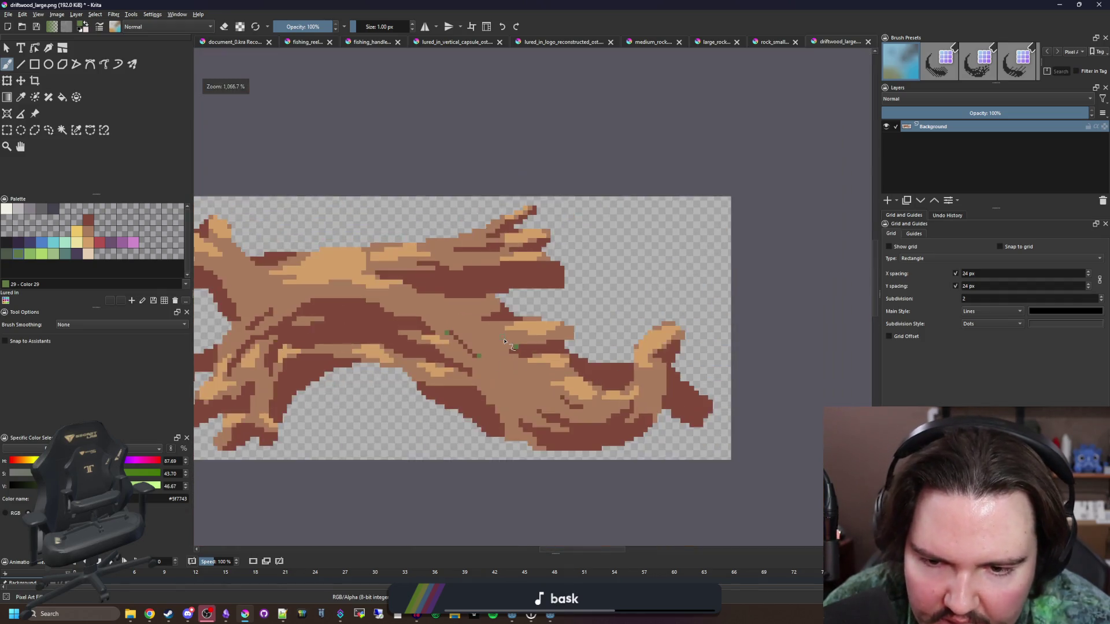
scroll(505, 342, up, 4)
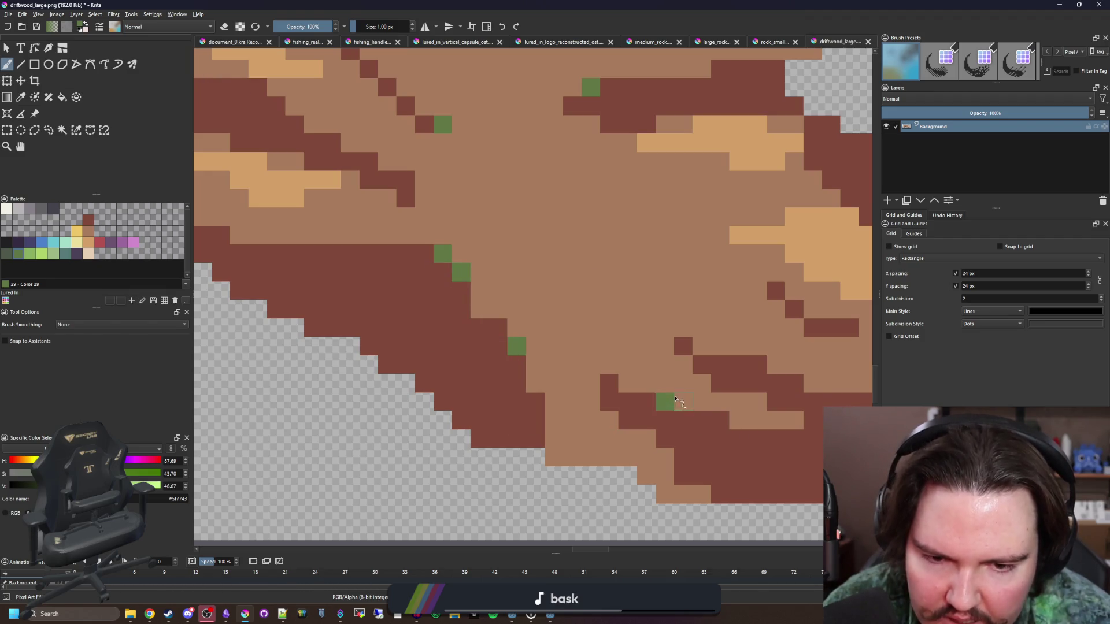
- Save the driftwood image with the lower edge of the log in view
drag(675, 399, 491, 405)
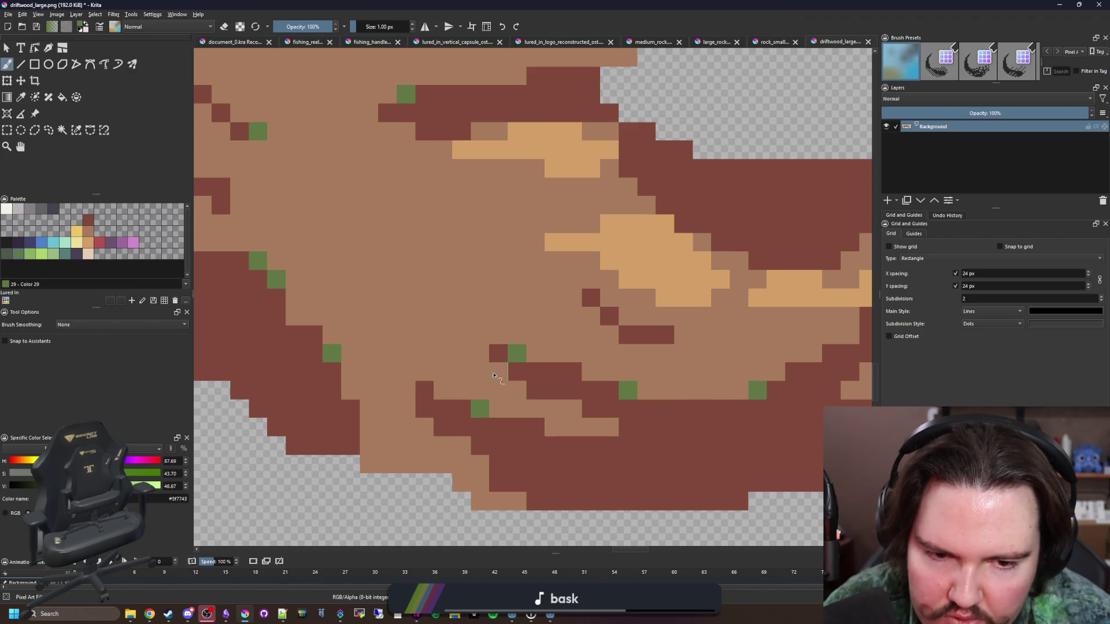
scroll(524, 373, down, 2)
scroll(692, 354, down, 4)
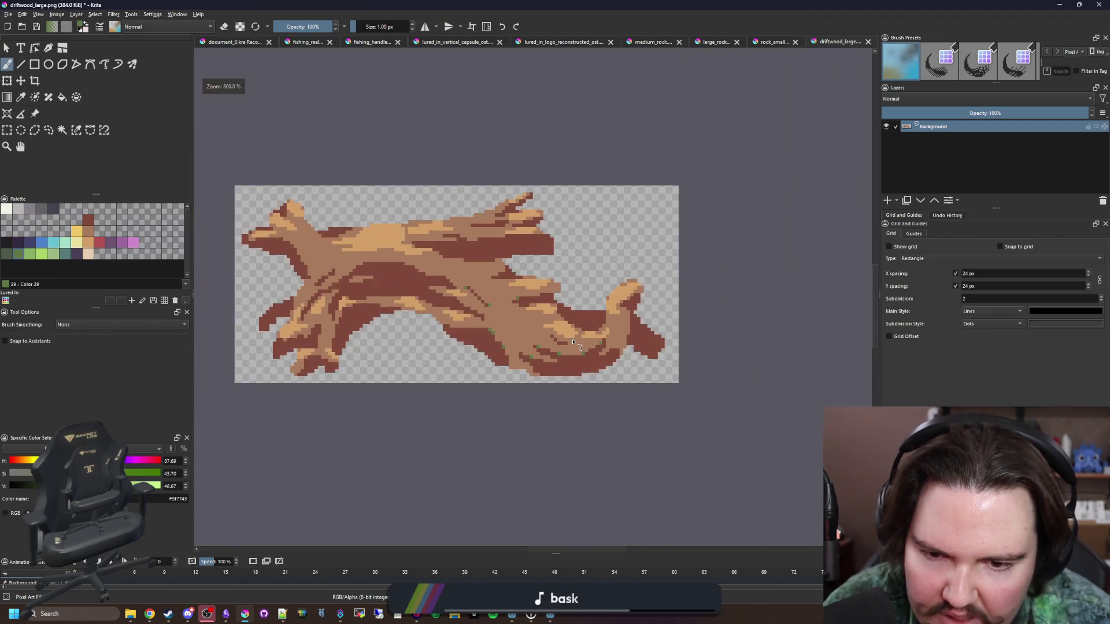
key(ctrl+s)
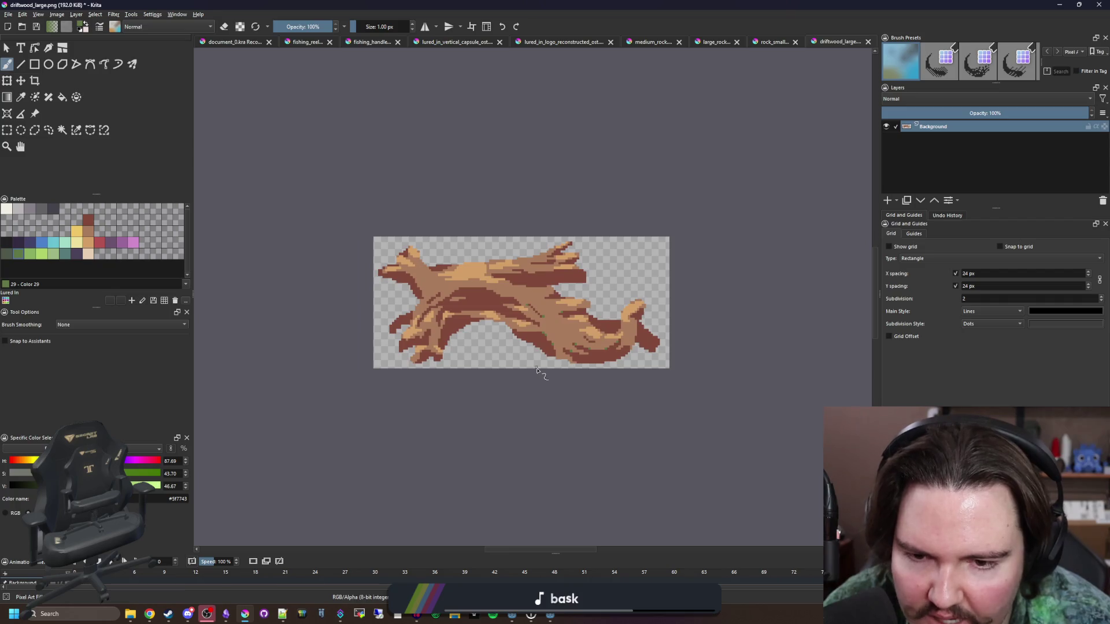
- Add a pair of green moss pixels on the log, plus one beside an existing speck
scroll(540, 376, down, 2)
scroll(526, 353, up, 2)
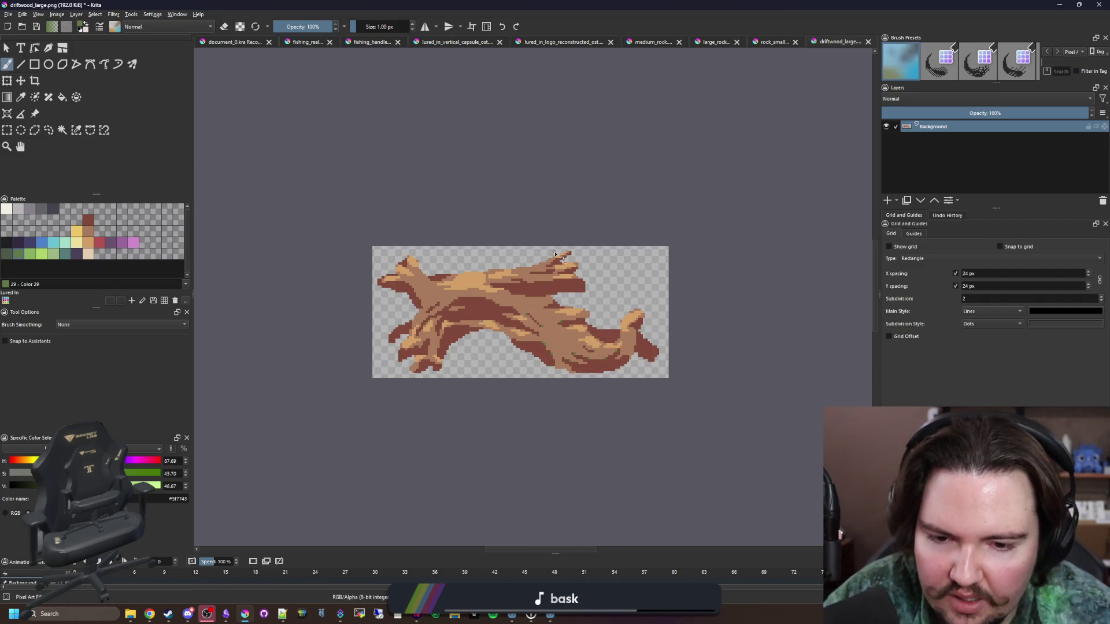
scroll(555, 256, down, 1)
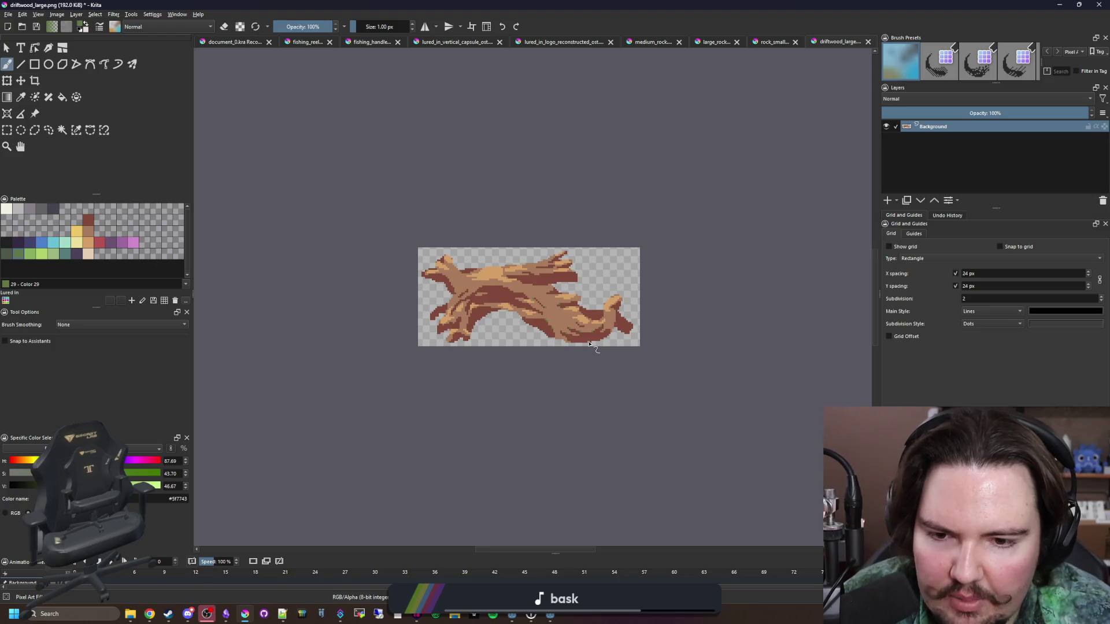
scroll(592, 344, up, 1)
scroll(588, 336, up, 6)
scroll(528, 320, down, 1)
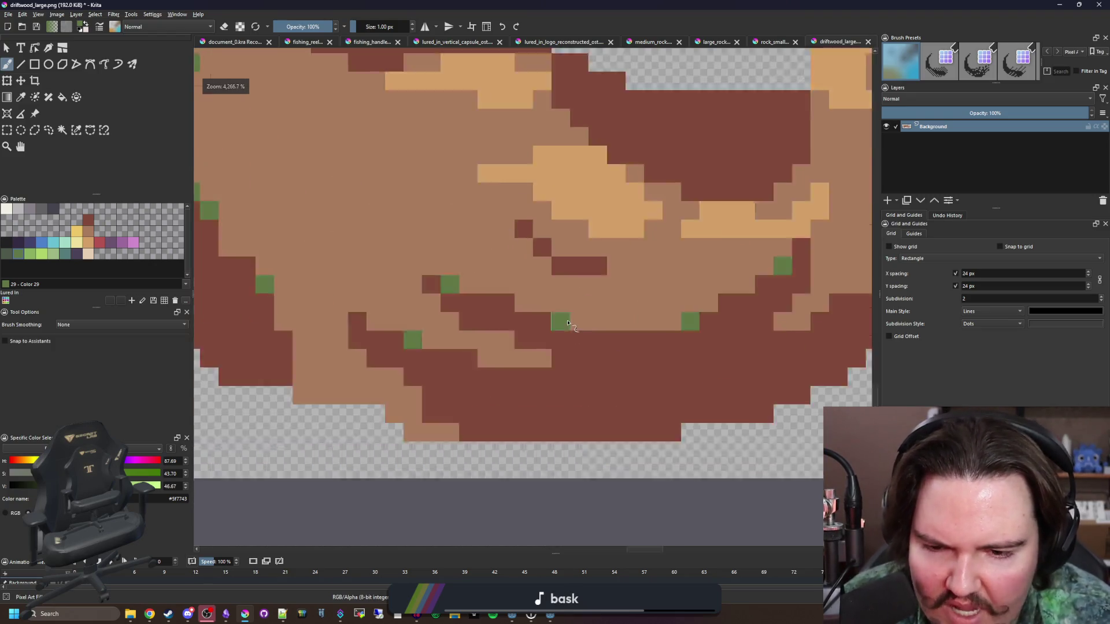
scroll(572, 338, down, 8)
scroll(575, 340, up, 3)
scroll(566, 337, up, 2)
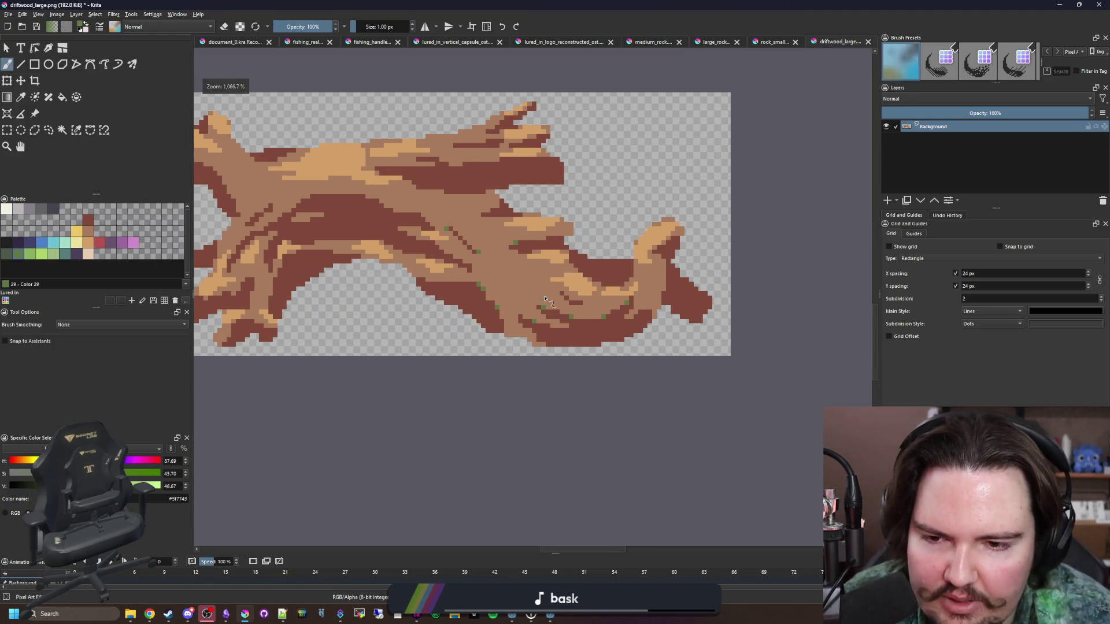
scroll(545, 299, up, 1)
scroll(545, 299, down, 1)
scroll(545, 299, down, 1)
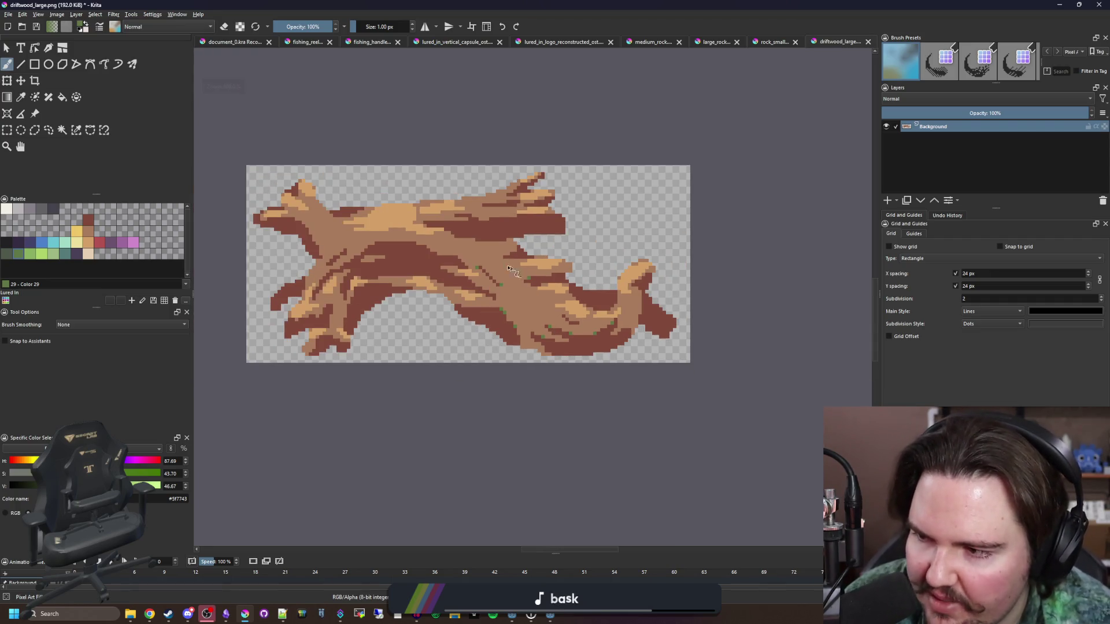
scroll(463, 306, up, 5)
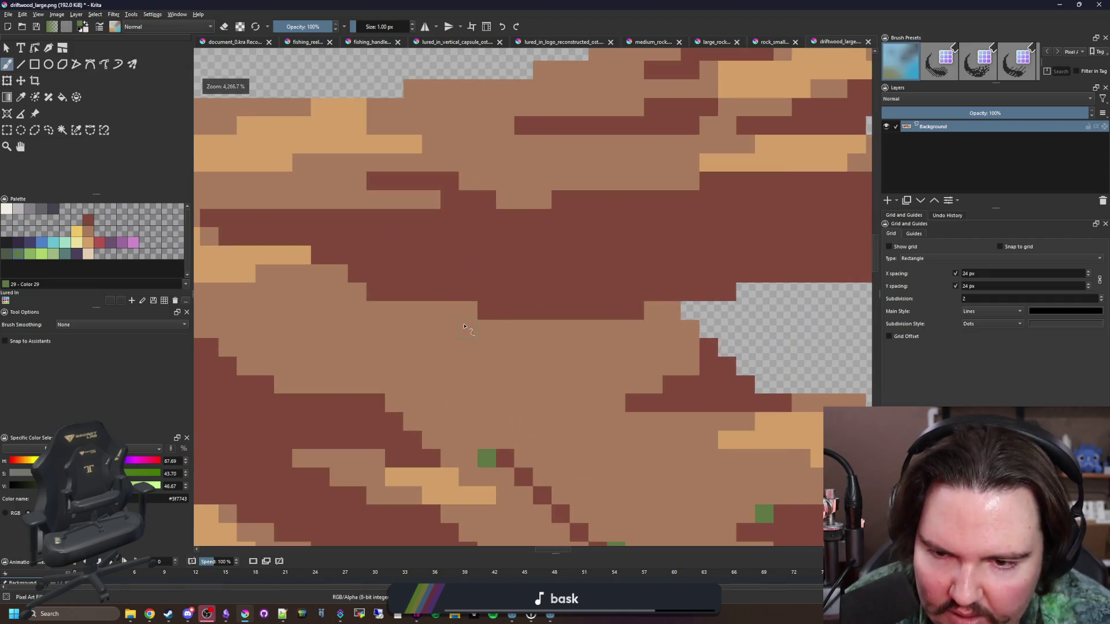
scroll(492, 289, up, 1)
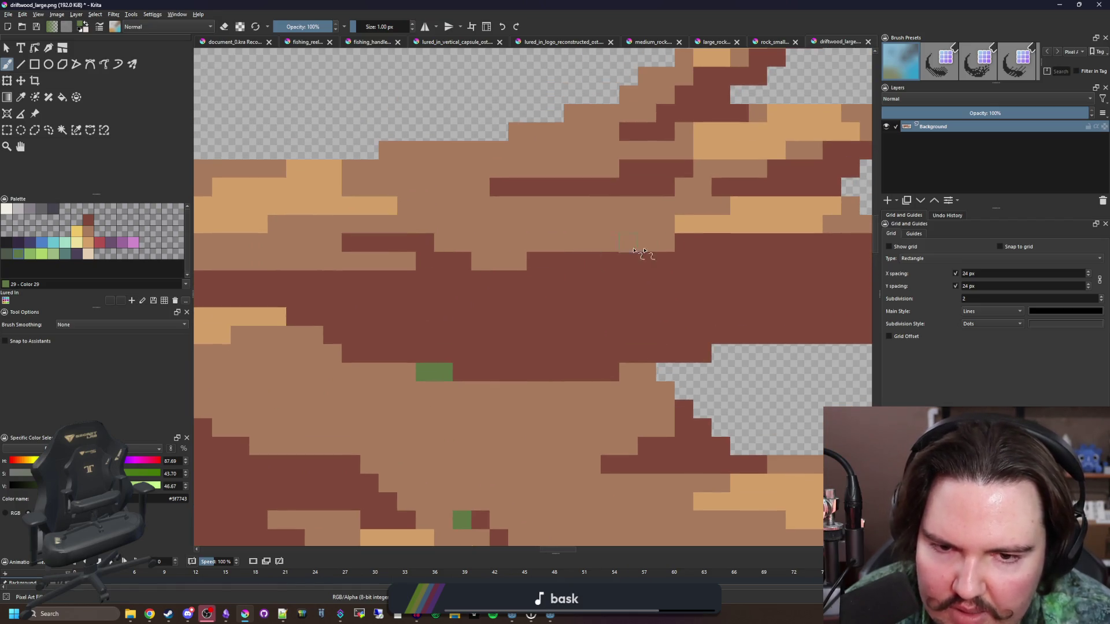
drag(664, 243, 652, 243)
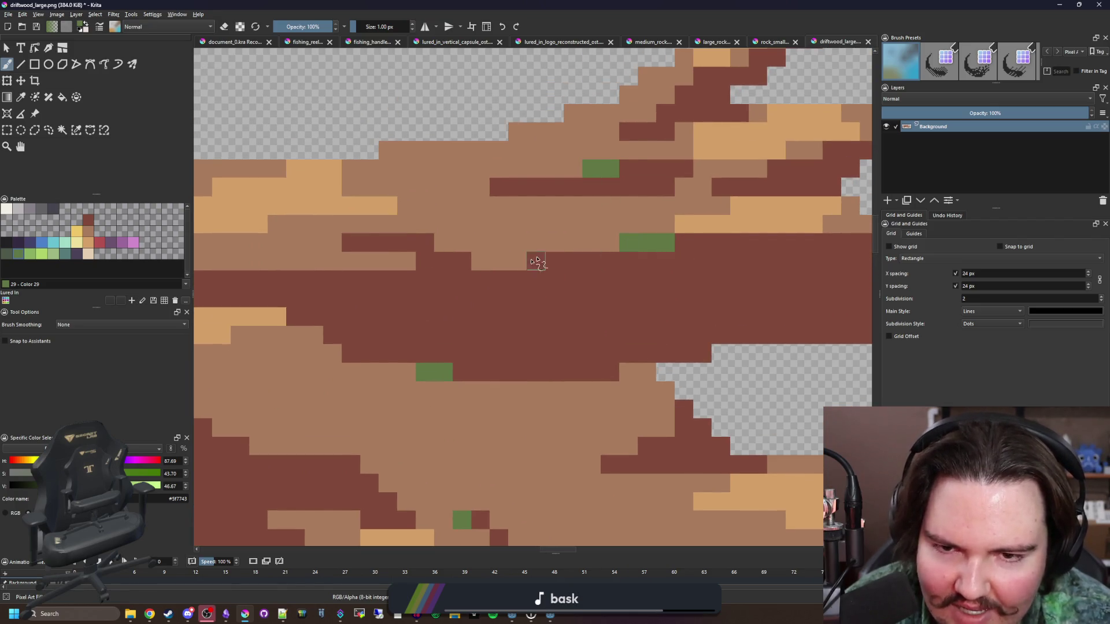
scroll(532, 265, down, 4)
scroll(550, 334, up, 3)
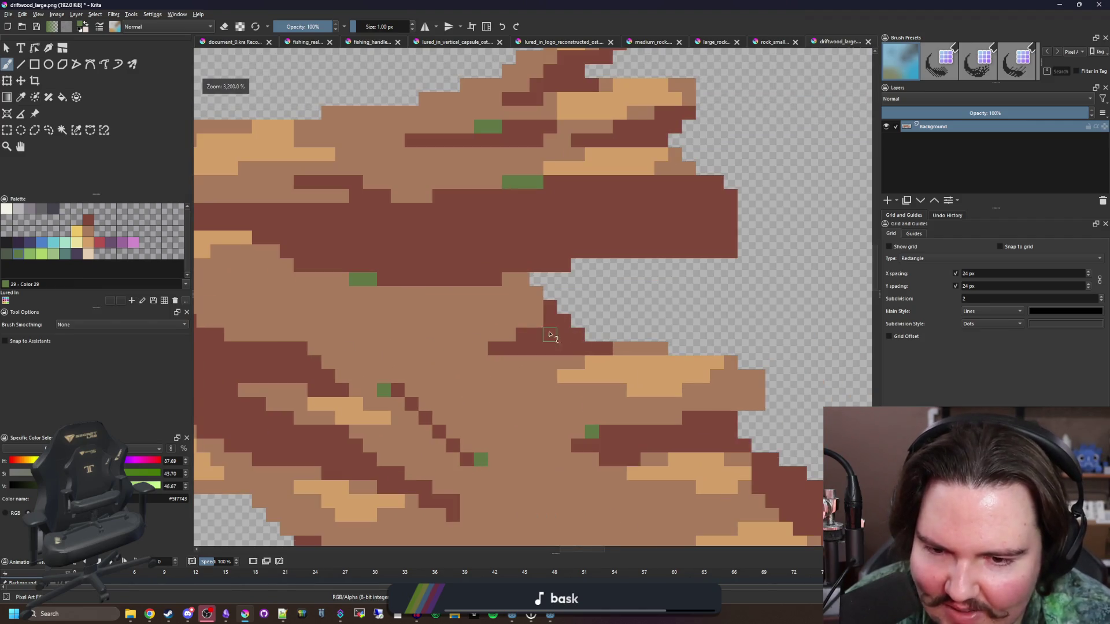
scroll(478, 345, up, 1)
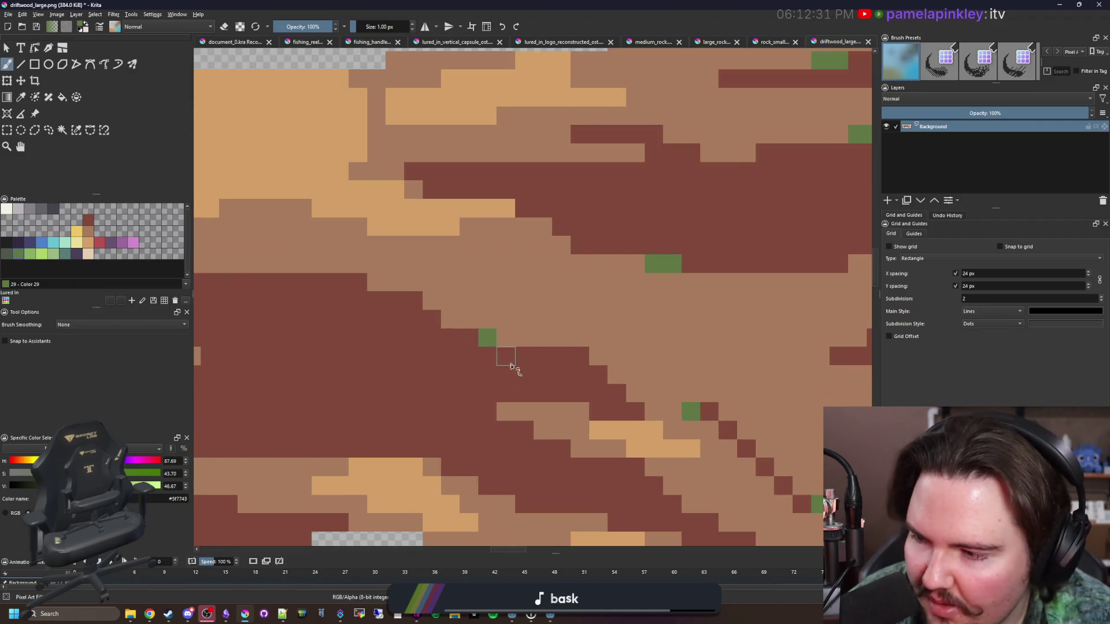
scroll(526, 369, down, 1)
click(514, 356)
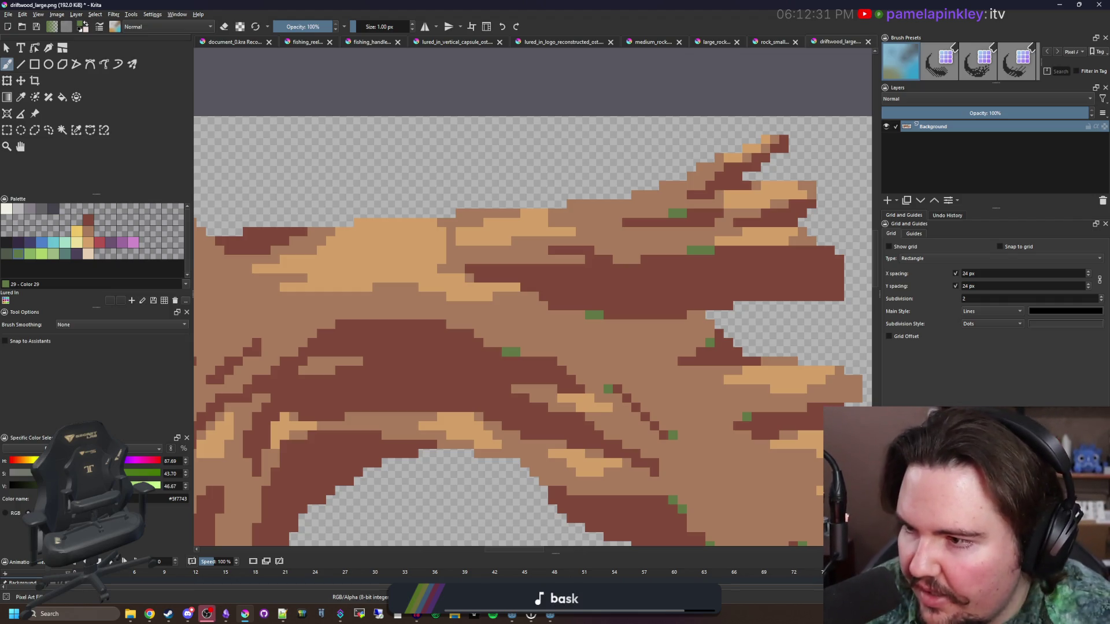
- Dot four more green moss pixels across the lower part of the log
scroll(339, 370, up, 3)
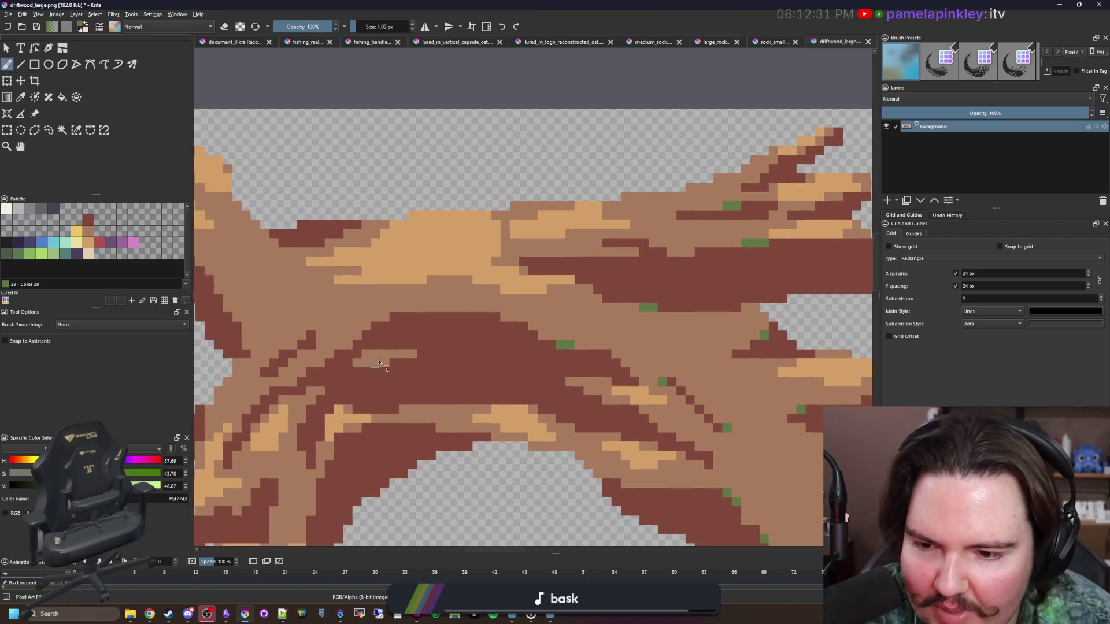
scroll(396, 368, down, 3)
scroll(485, 381, up, 4)
drag(482, 412, 509, 411)
scroll(504, 343, down, 4)
scroll(506, 344, up, 2)
click(649, 406)
click(584, 391)
scroll(460, 357, down, 4)
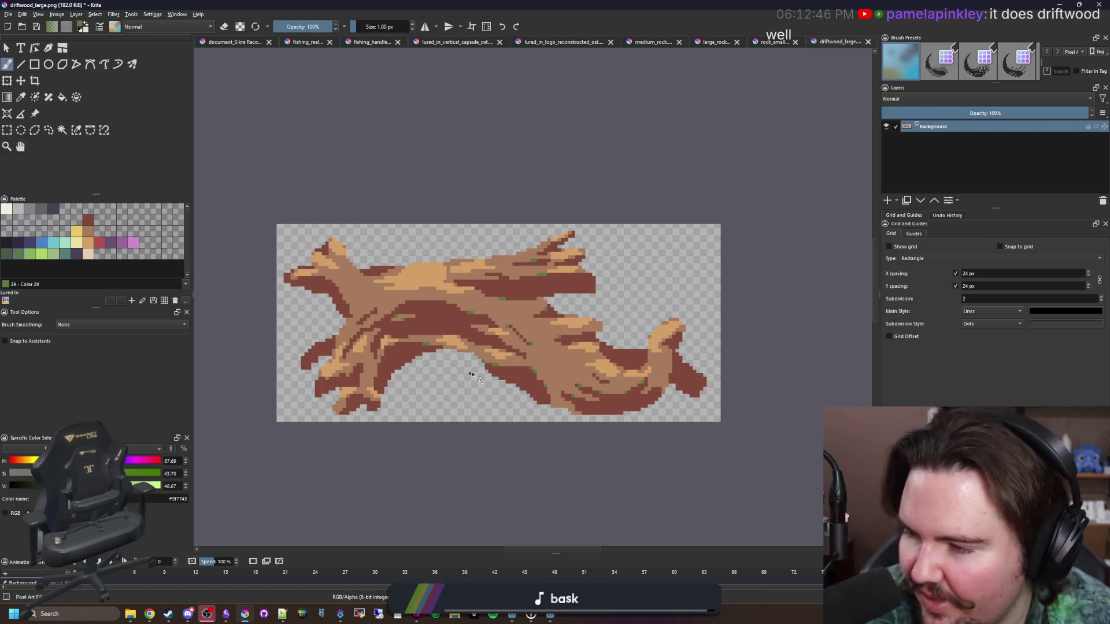
- Dab four single green moss pixels onto the driftwood's middle section
scroll(472, 374, up, 3)
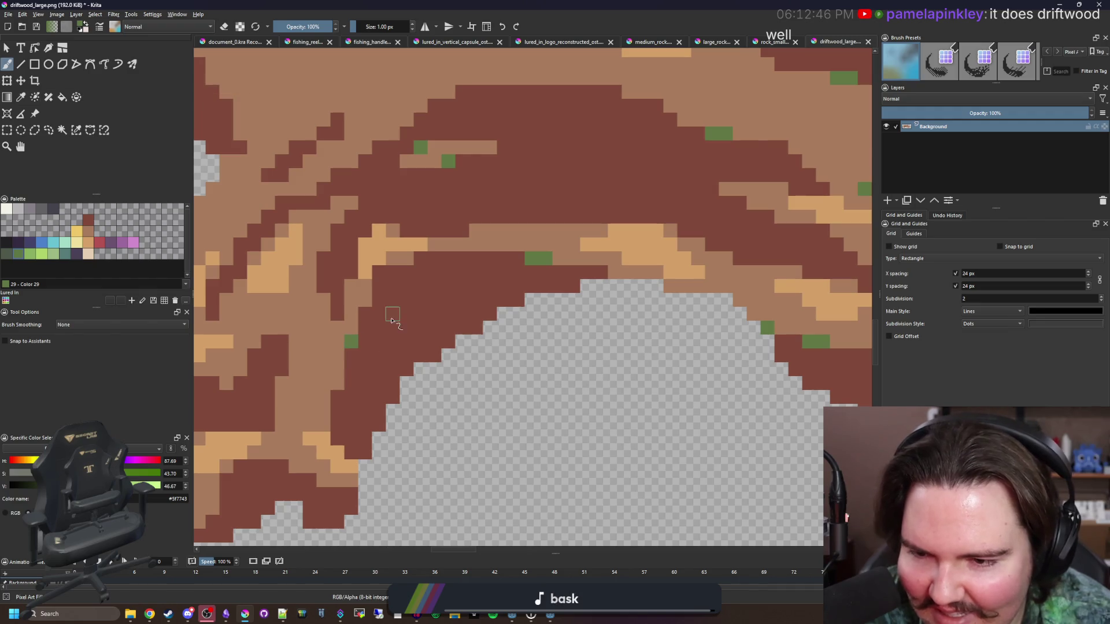
drag(392, 320, 469, 397)
scroll(501, 420, down, 5)
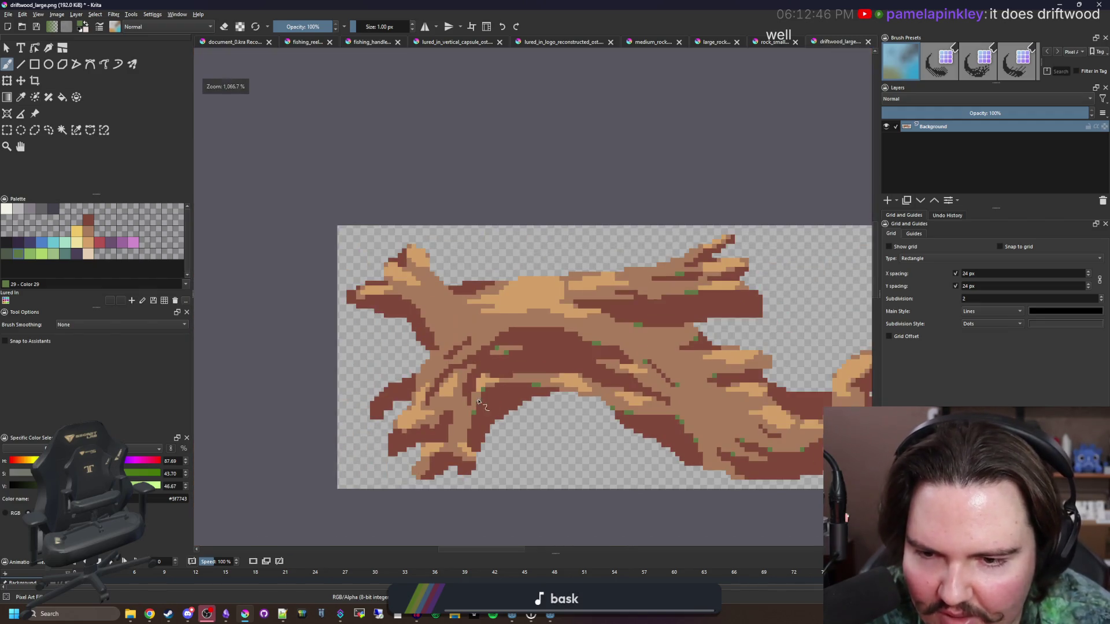
scroll(460, 355, up, 10)
click(451, 438)
scroll(454, 416, down, 3)
scroll(454, 400, up, 3)
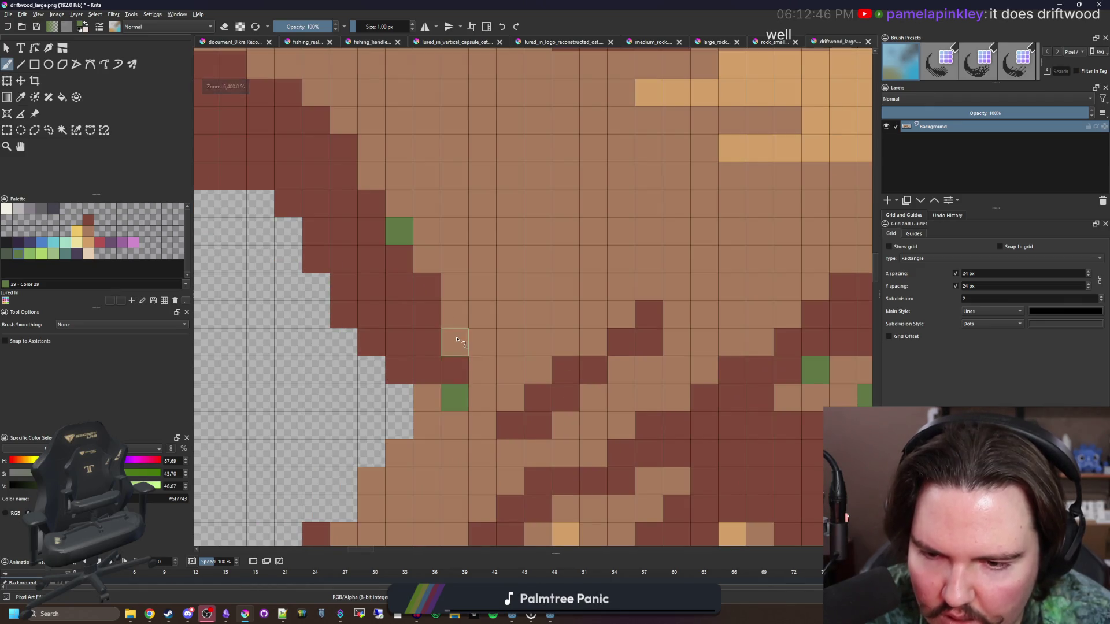
scroll(428, 347, down, 3)
scroll(409, 318, up, 6)
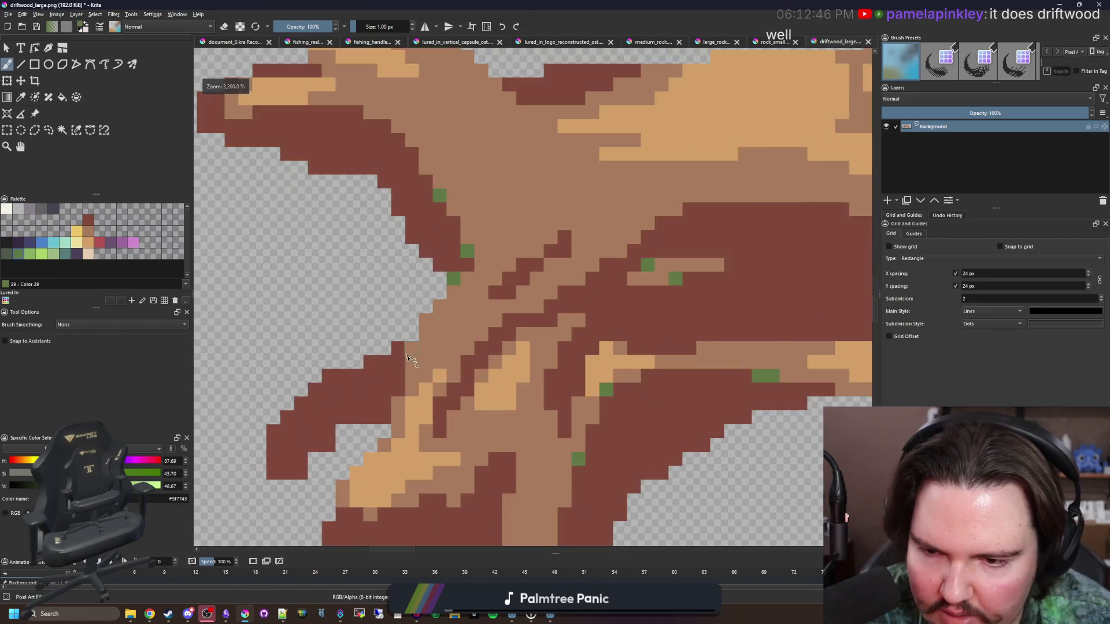
scroll(345, 296, down, 2)
scroll(414, 417, up, 3)
click(364, 396)
click(341, 330)
scroll(459, 439, down, 1)
click(492, 442)
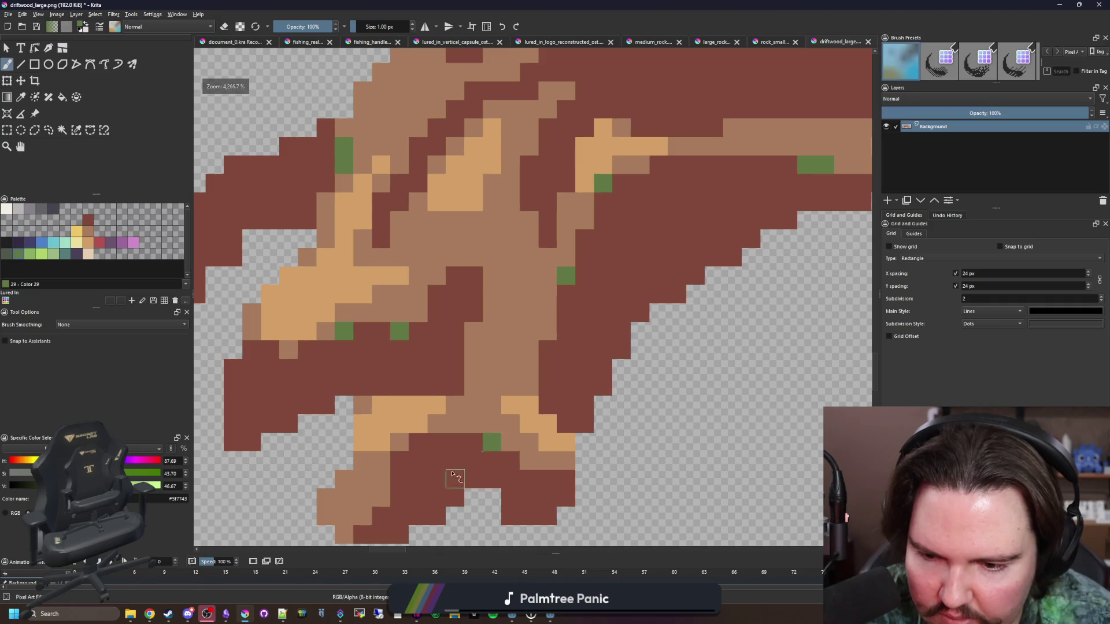
scroll(396, 458, down, 1)
scroll(515, 350, down, 3)
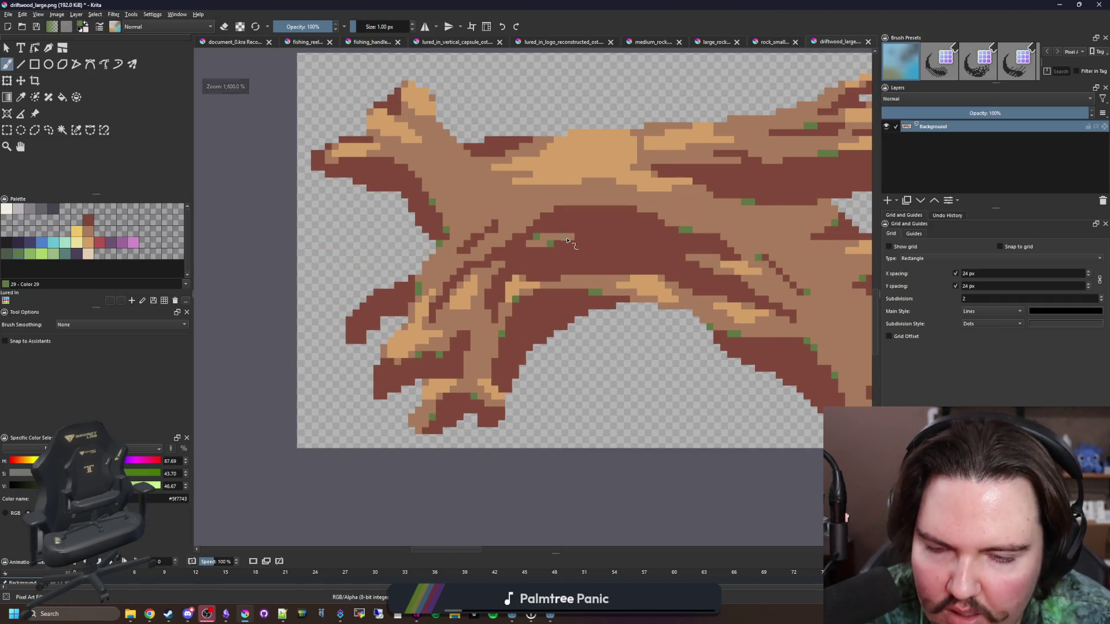
scroll(567, 240, up, 2)
scroll(519, 241, up, 3)
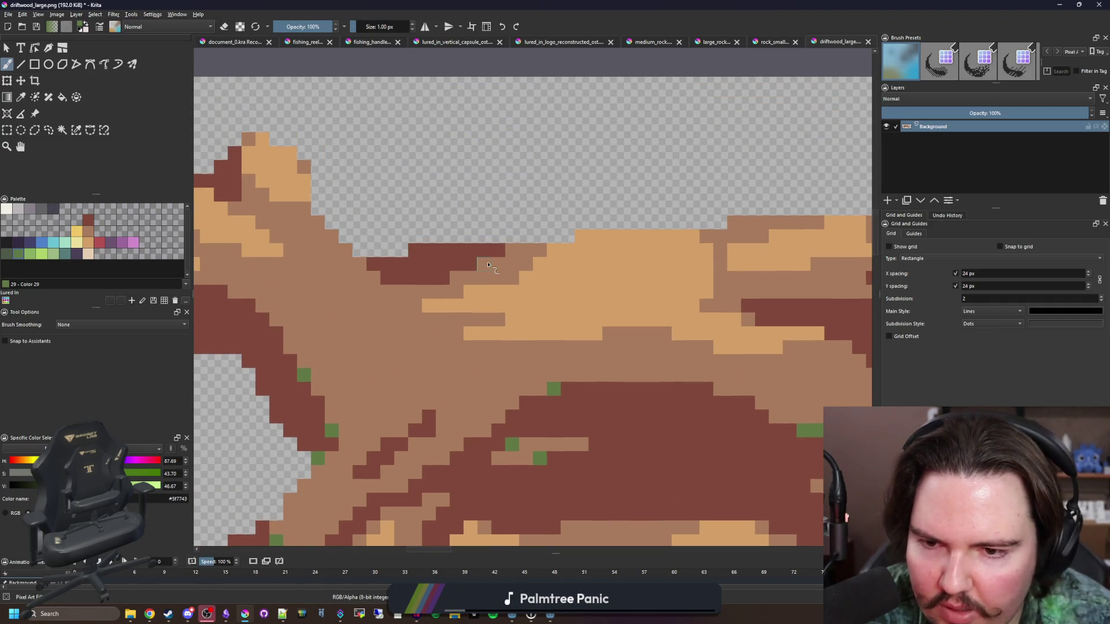
scroll(392, 295, down, 4)
scroll(481, 305, up, 2)
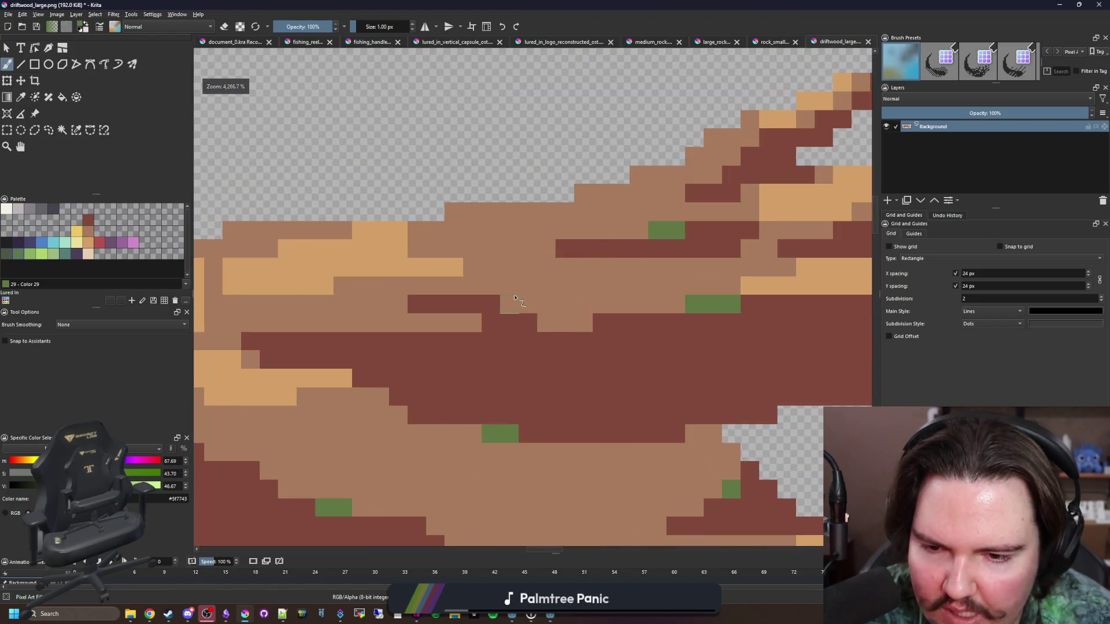
scroll(477, 309, down, 2)
scroll(471, 316, up, 1)
scroll(471, 316, down, 5)
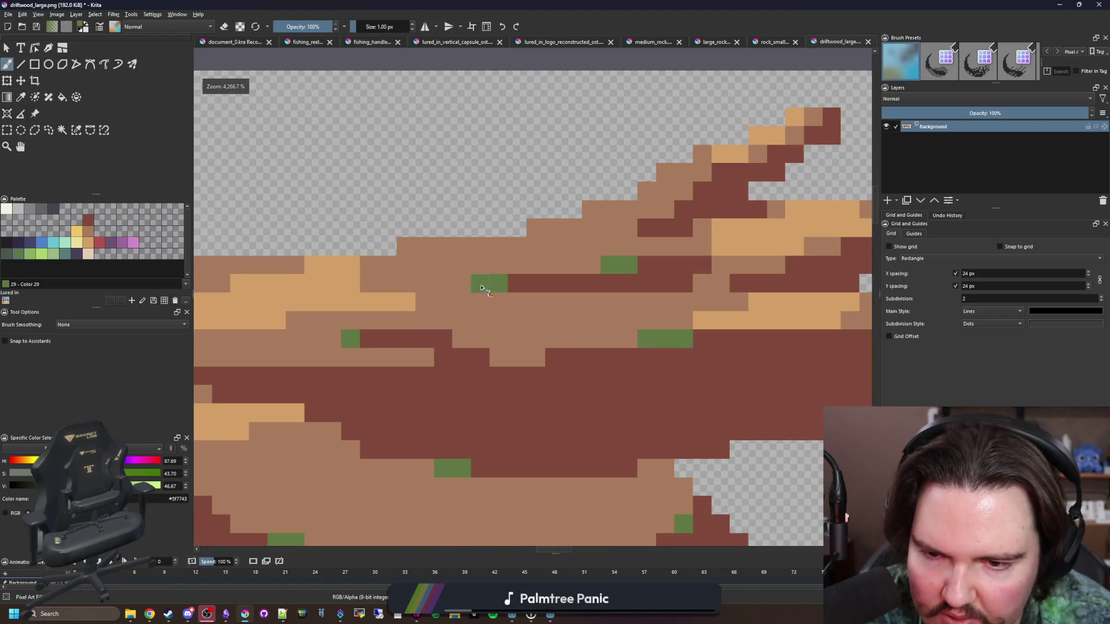
scroll(471, 328, up, 3)
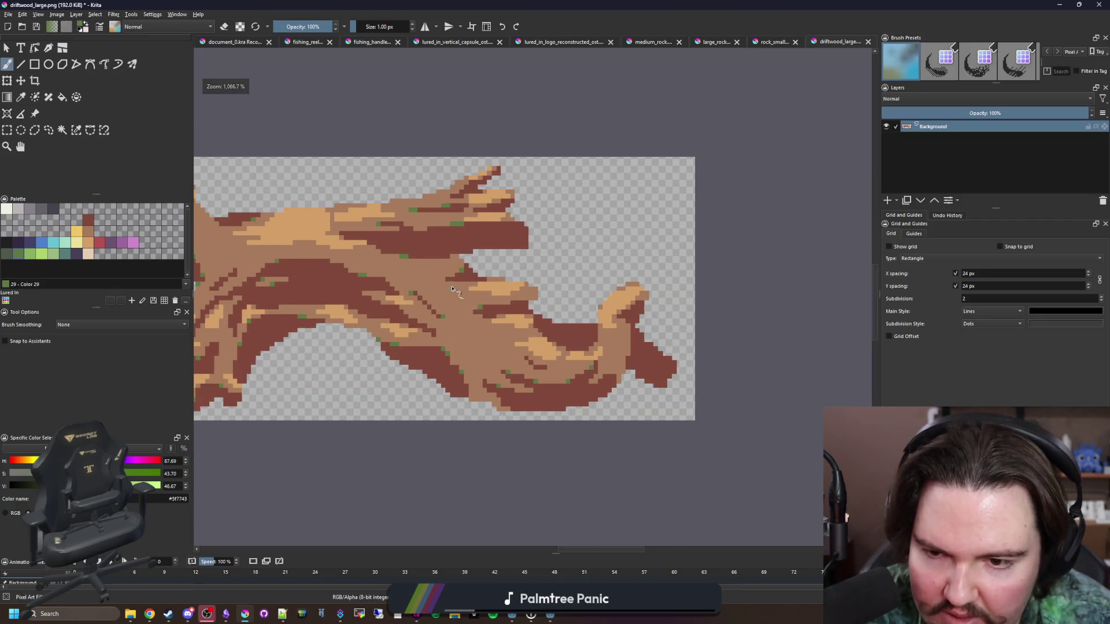
scroll(453, 289, up, 3)
scroll(428, 272, down, 6)
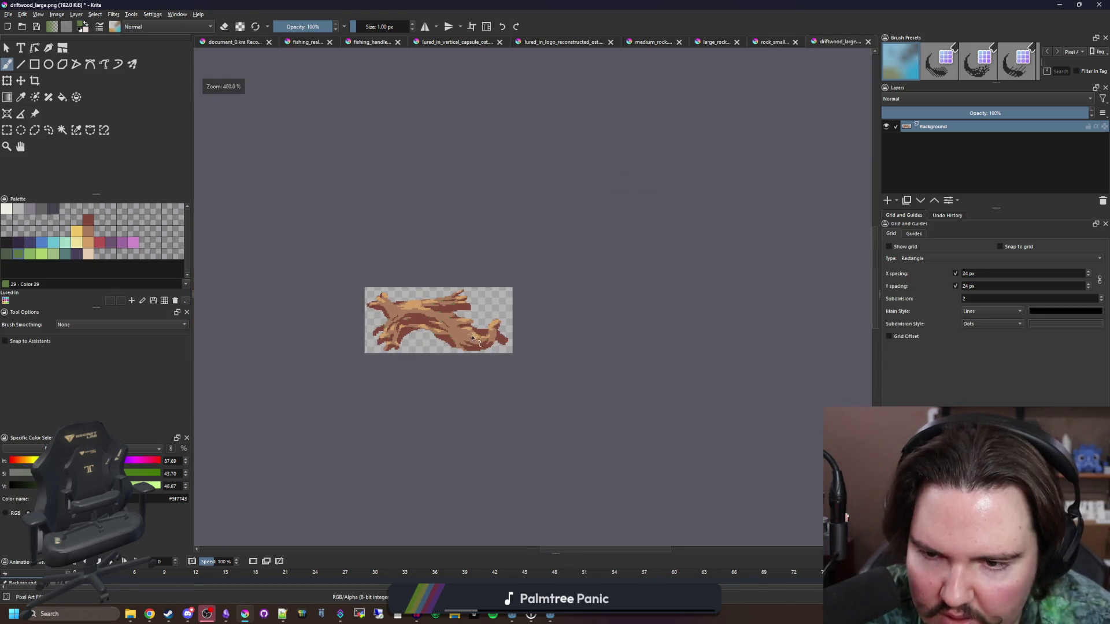
scroll(473, 338, up, 5)
scroll(530, 339, up, 2)
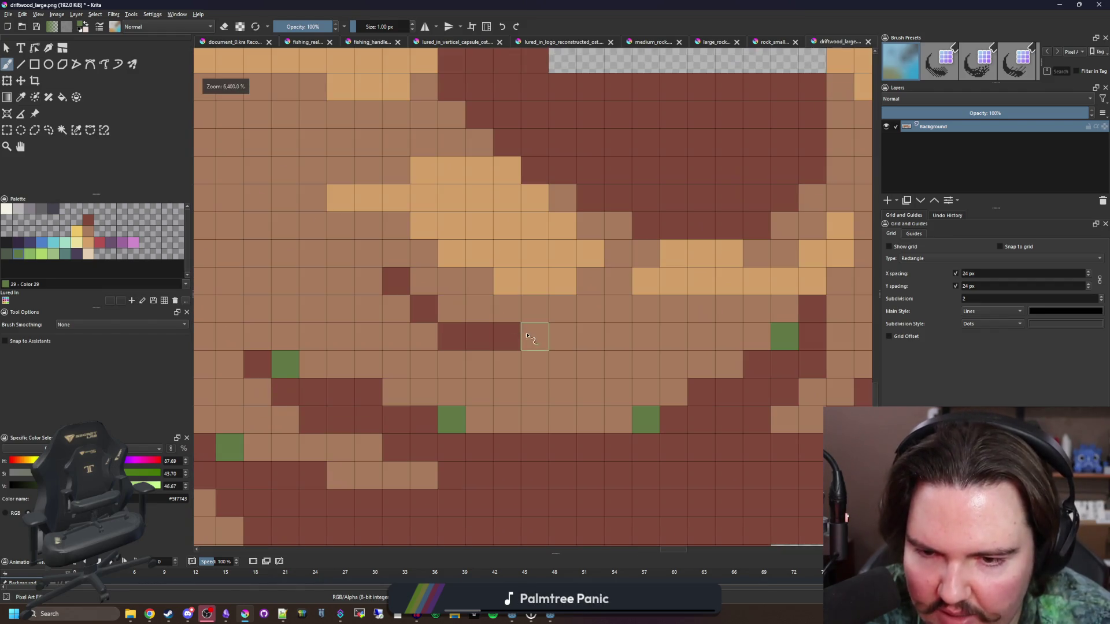
scroll(519, 322, down, 4)
scroll(609, 278, up, 3)
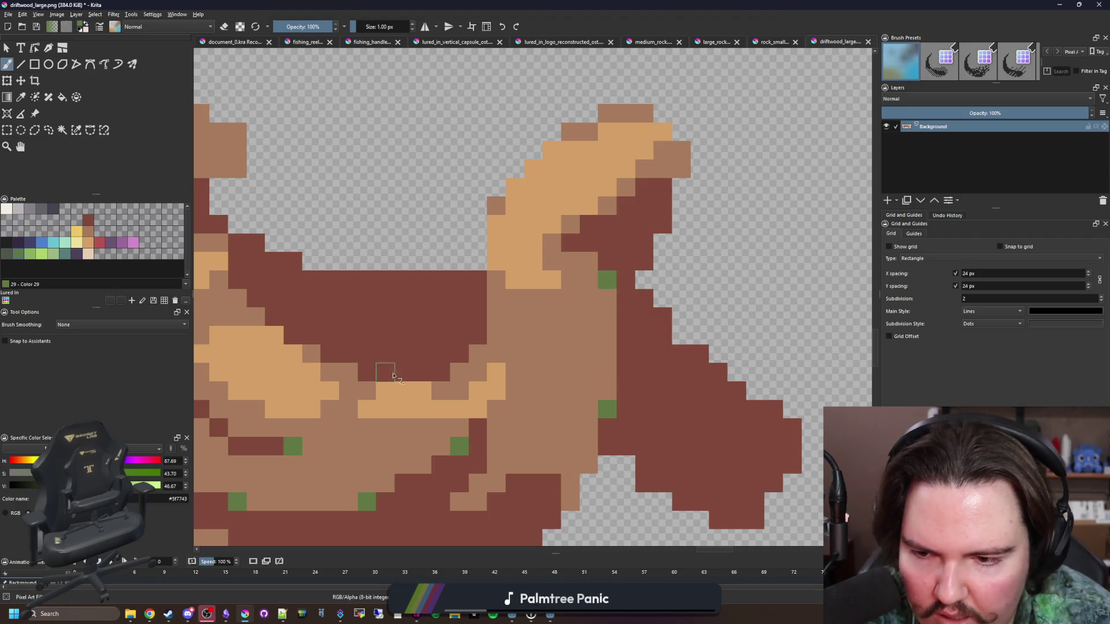
- Add green moss pixels near the curled right end, including two stacked pixels
drag(385, 373, 512, 392)
scroll(538, 300, down, 3)
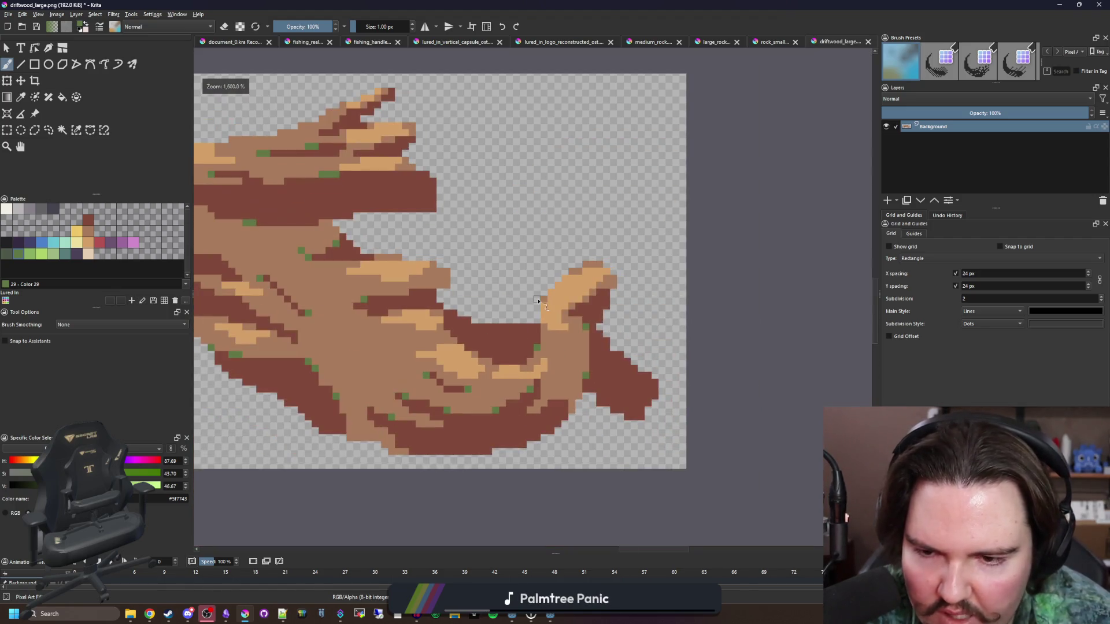
scroll(408, 302, up, 3)
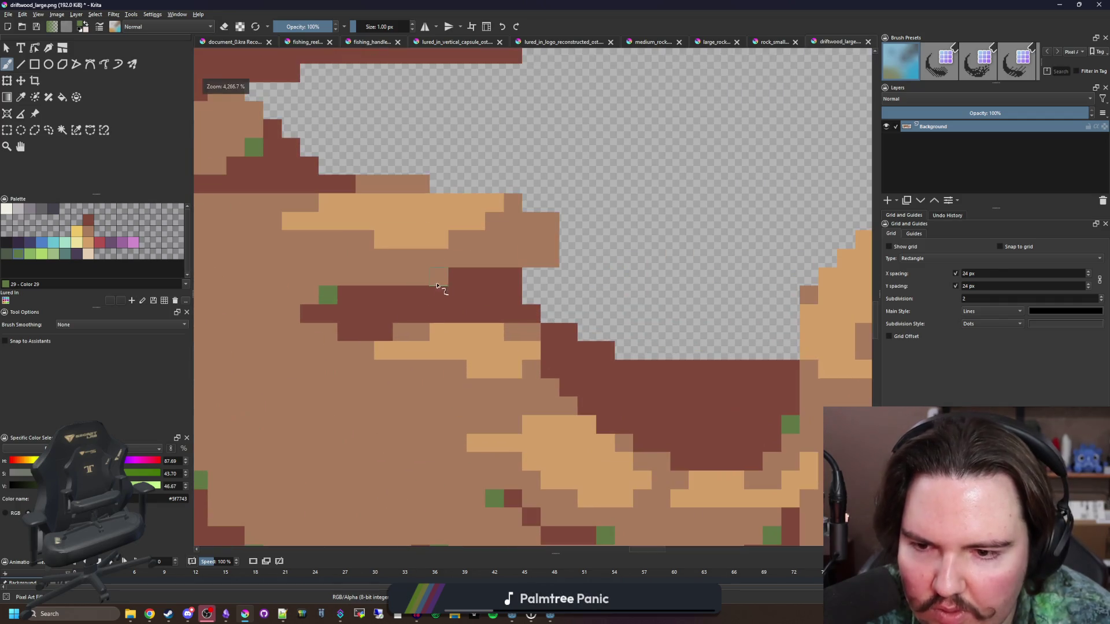
scroll(466, 297, down, 5)
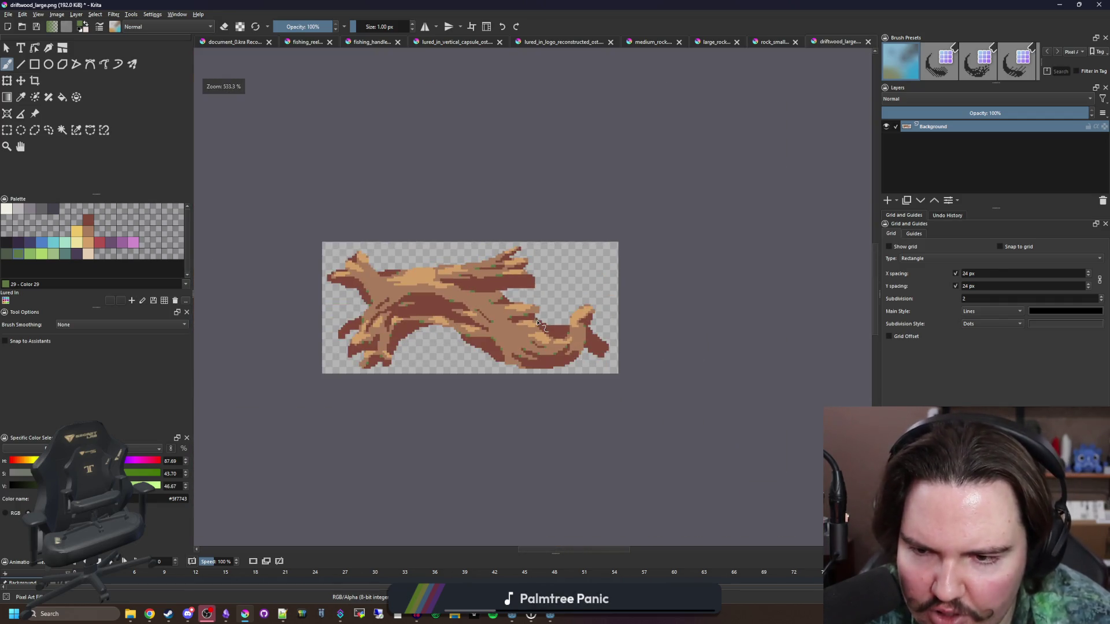
scroll(513, 388, down, 1)
scroll(522, 327, up, 6)
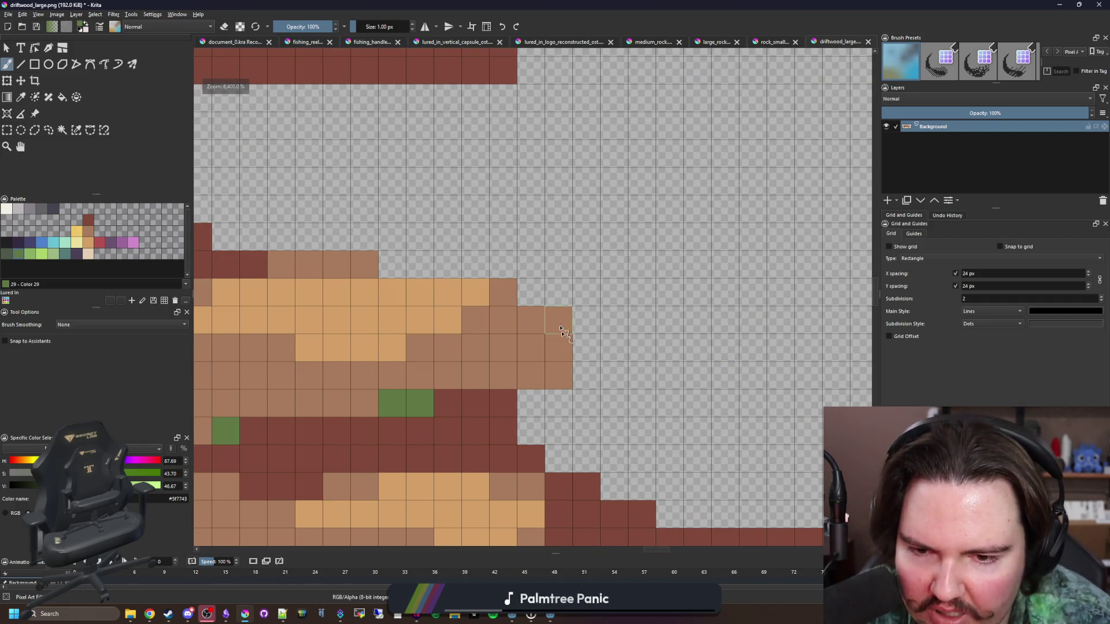
click(558, 375)
scroll(549, 386, down, 5)
scroll(549, 386, down, 1)
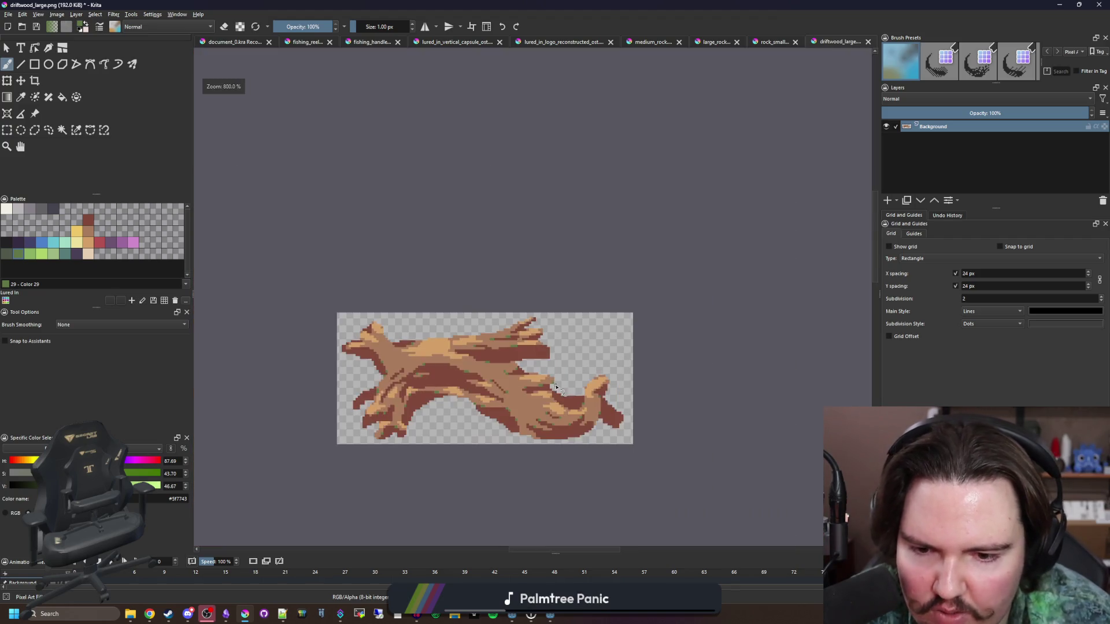
scroll(557, 388, up, 4)
scroll(549, 383, down, 4)
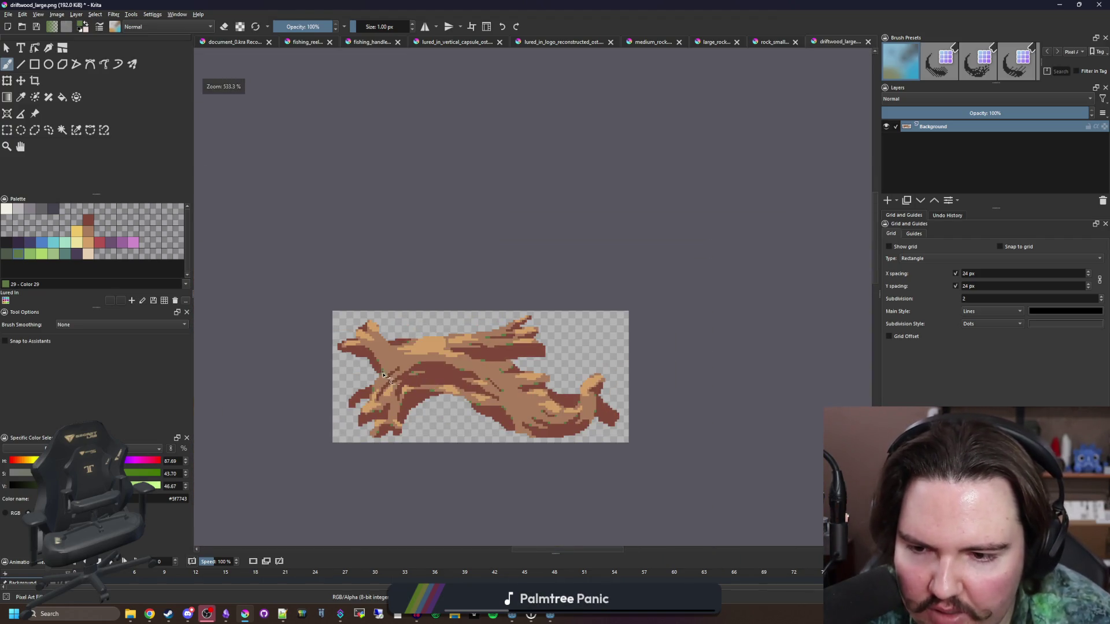
scroll(383, 376, up, 3)
scroll(384, 376, down, 1)
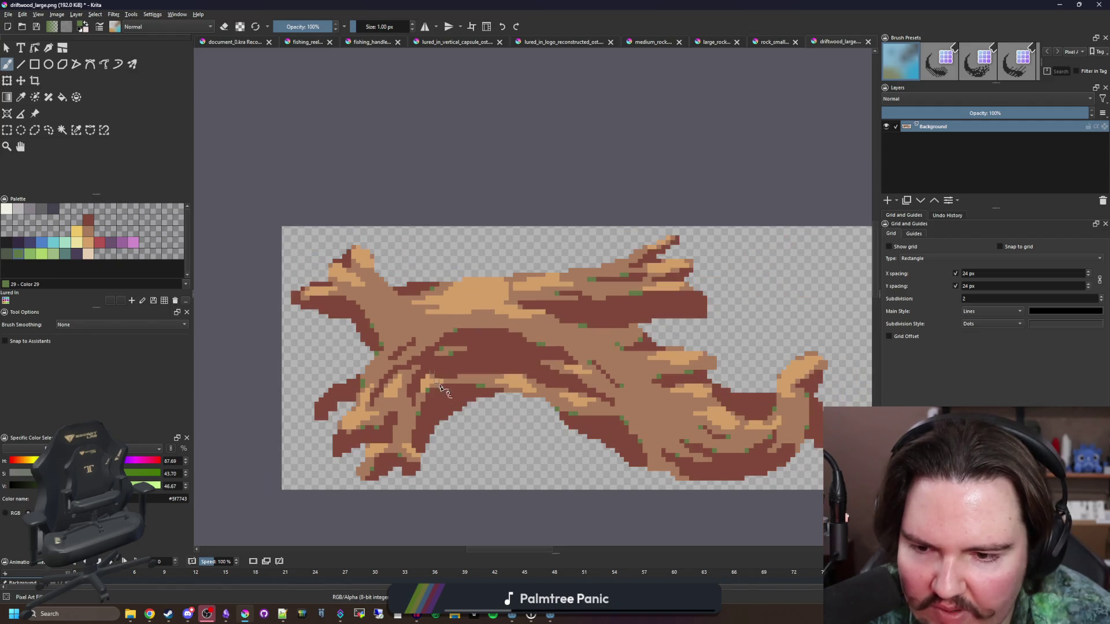
scroll(439, 341, up, 3)
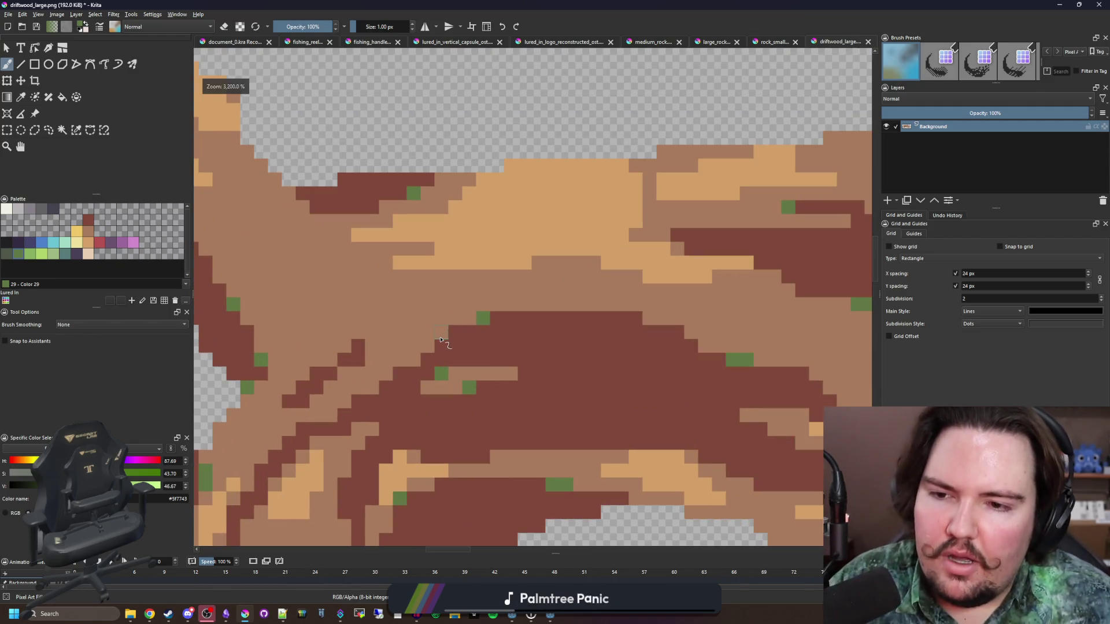
scroll(461, 310, up, 2)
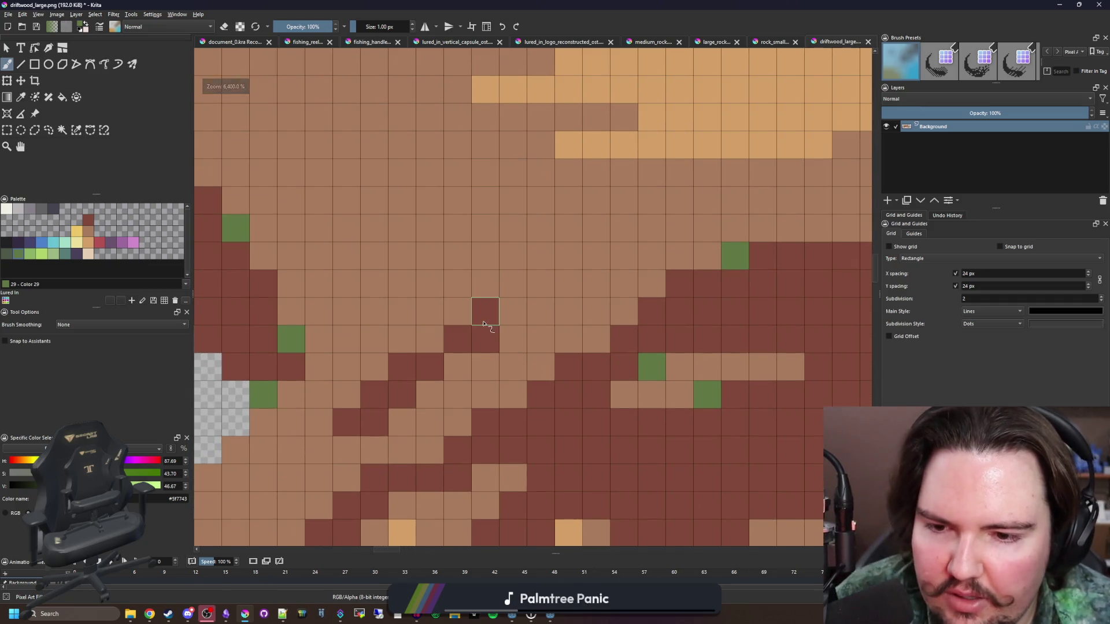
click(511, 289)
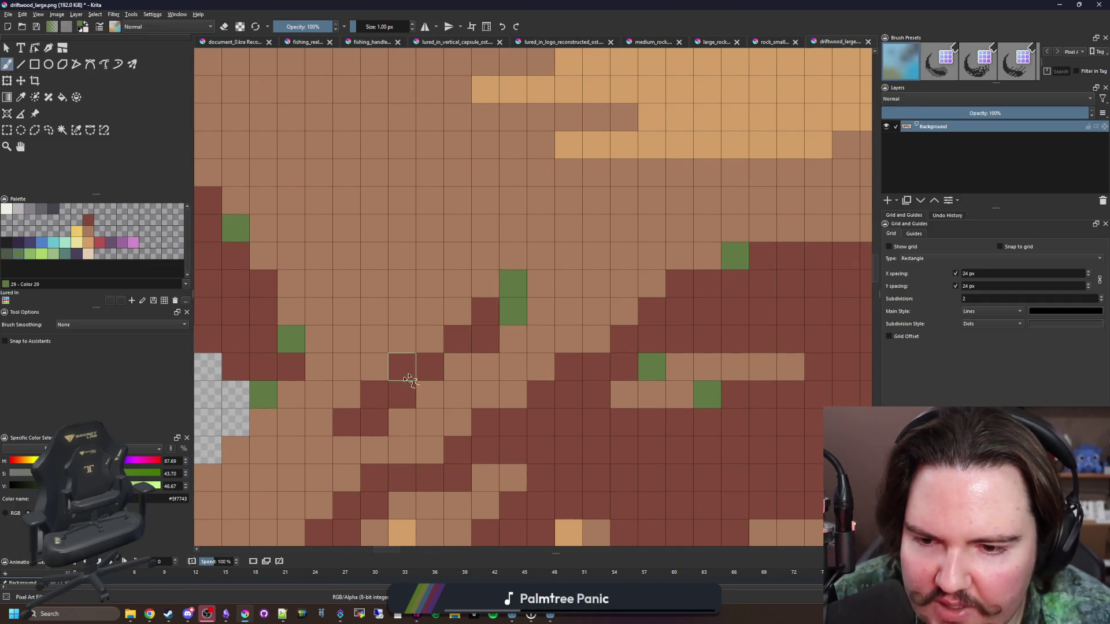
drag(392, 396, 399, 369)
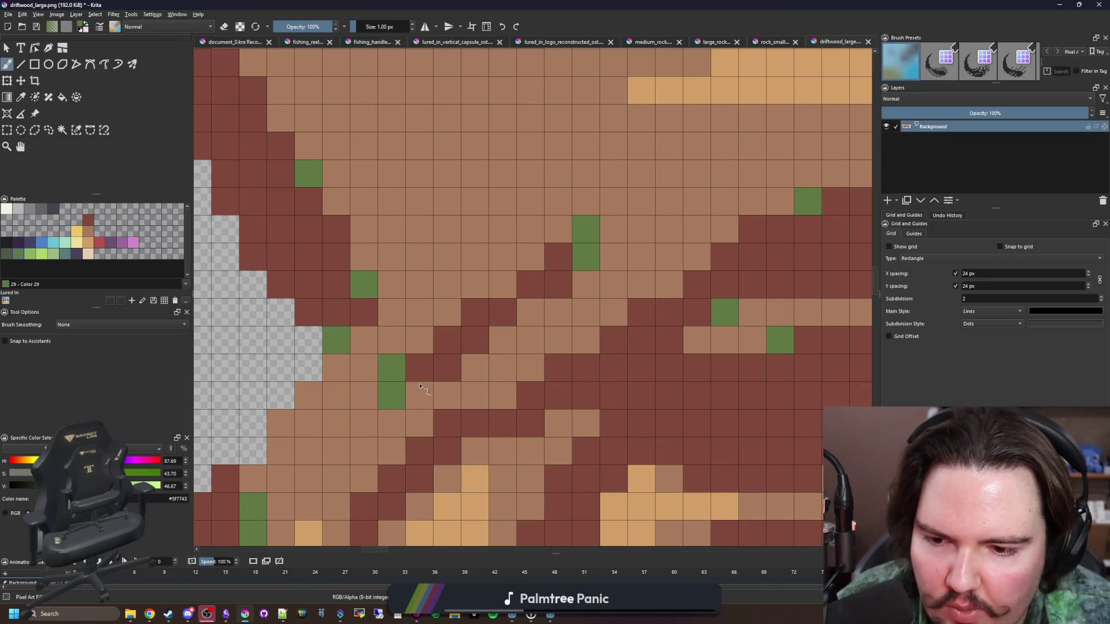
scroll(421, 386, down, 8)
scroll(432, 411, up, 4)
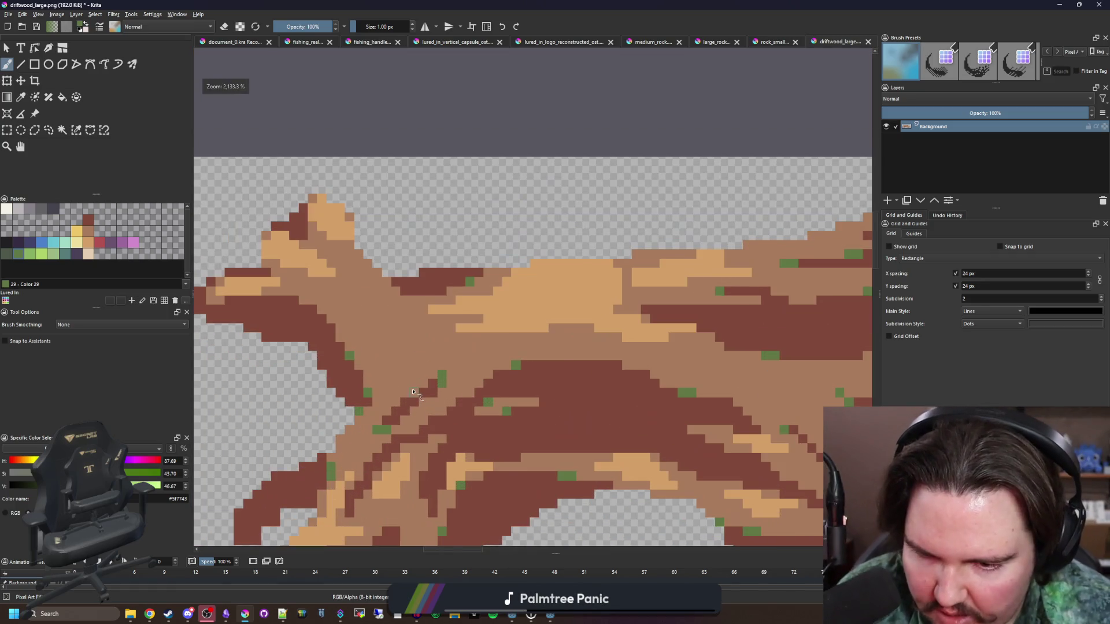
scroll(466, 389, down, 4)
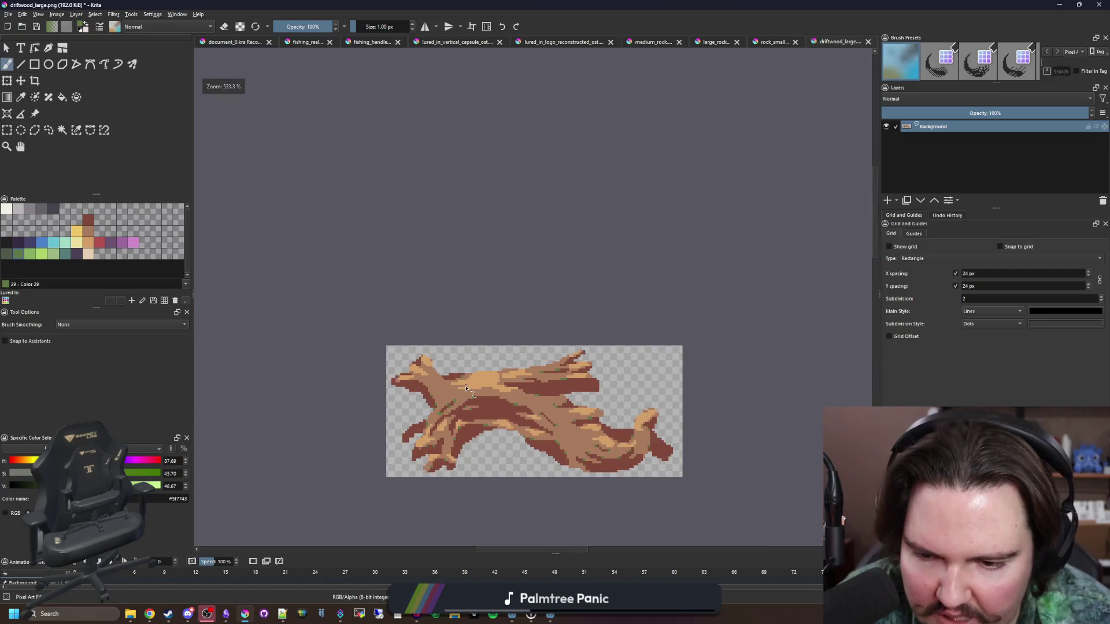
scroll(479, 405, up, 5)
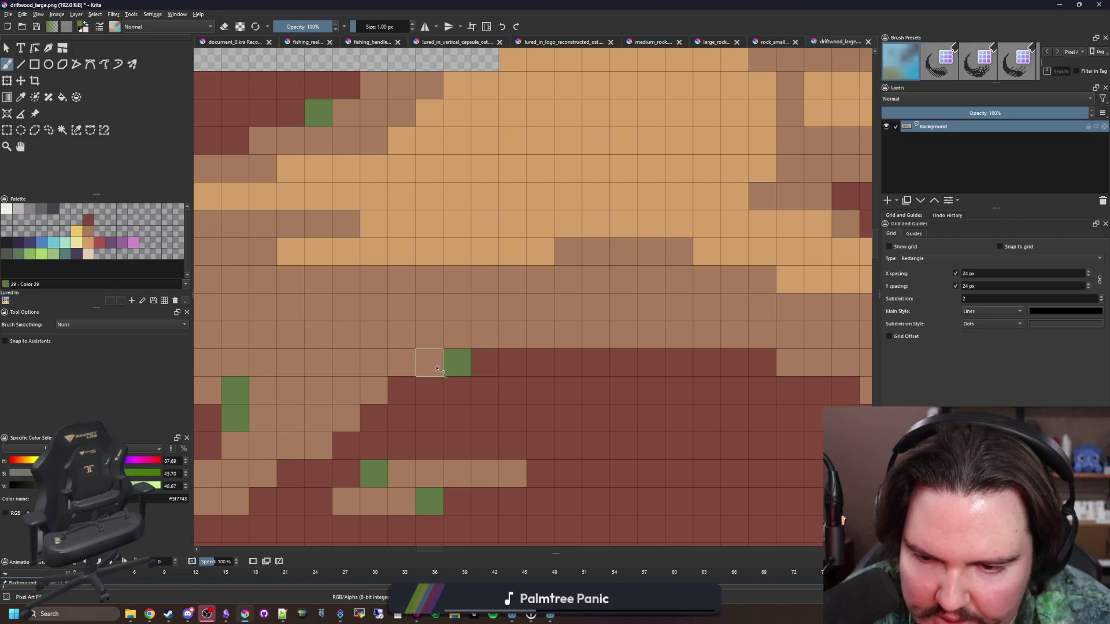
scroll(468, 355, down, 5)
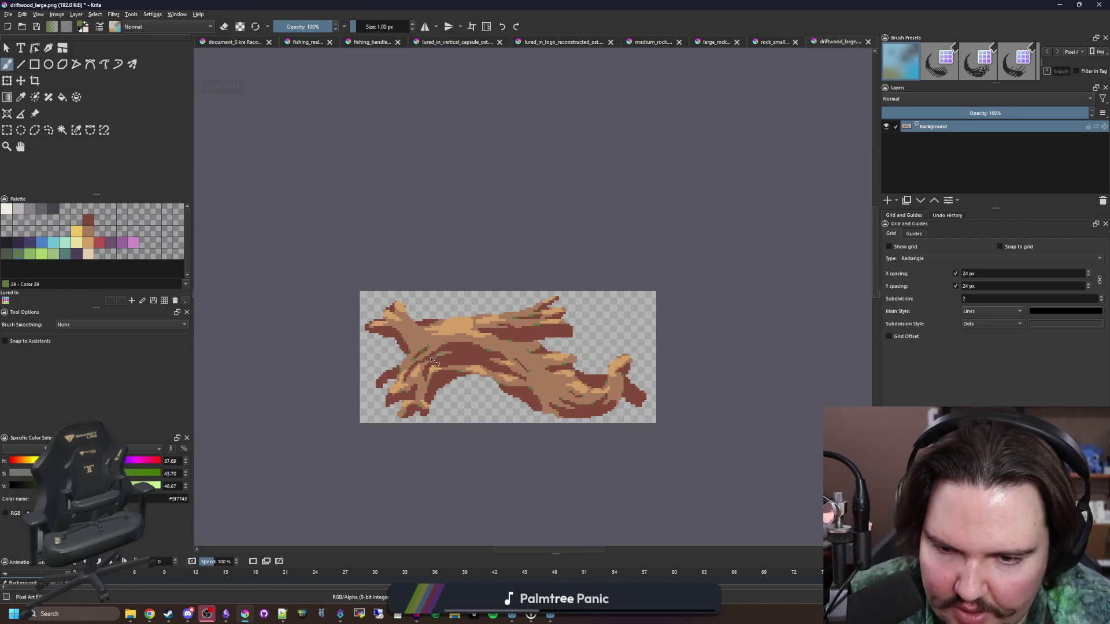
scroll(431, 359, up, 3)
scroll(494, 334, down, 4)
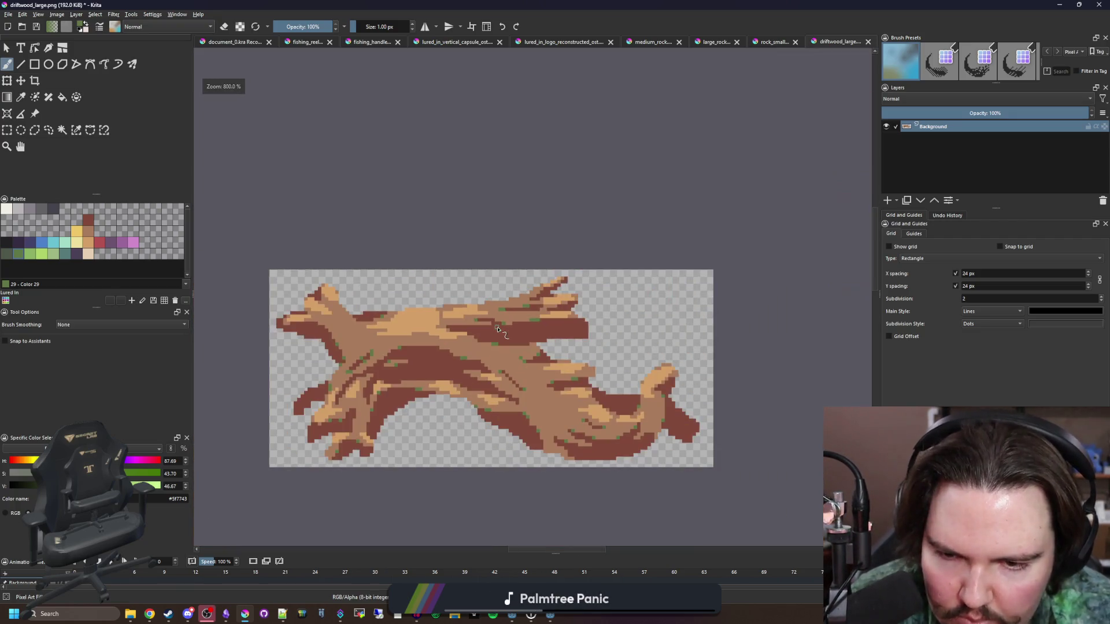
- Check the driftwood's upper edge, then pick the red-brown wood colour from the sprite
drag(525, 333, 527, 278)
scroll(693, 371, up, 1)
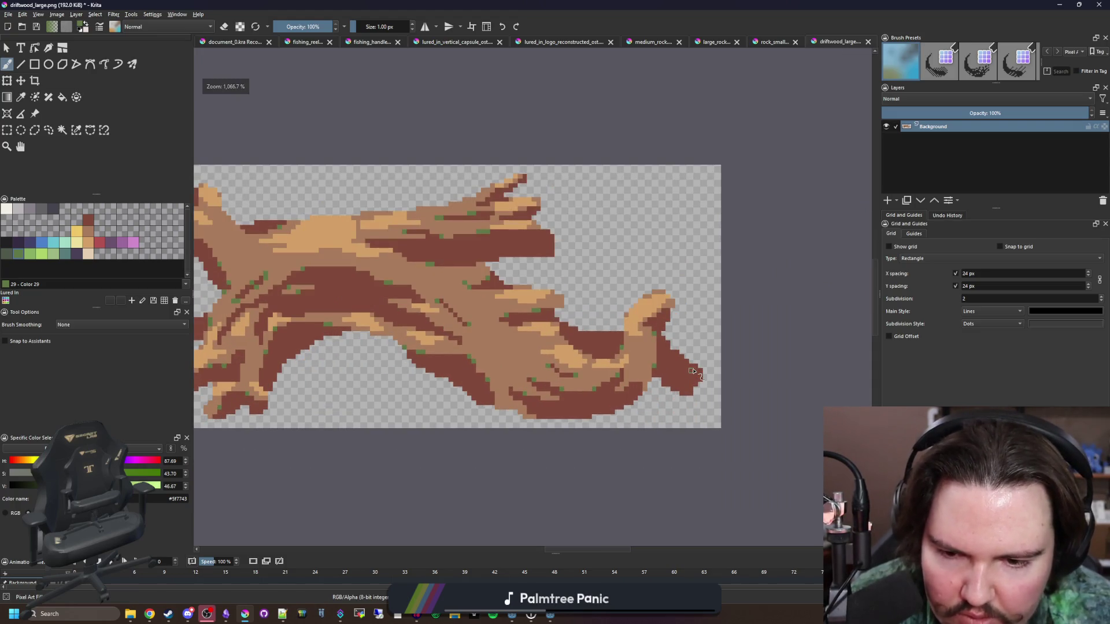
scroll(496, 408, up, 1)
scroll(511, 431, down, 1)
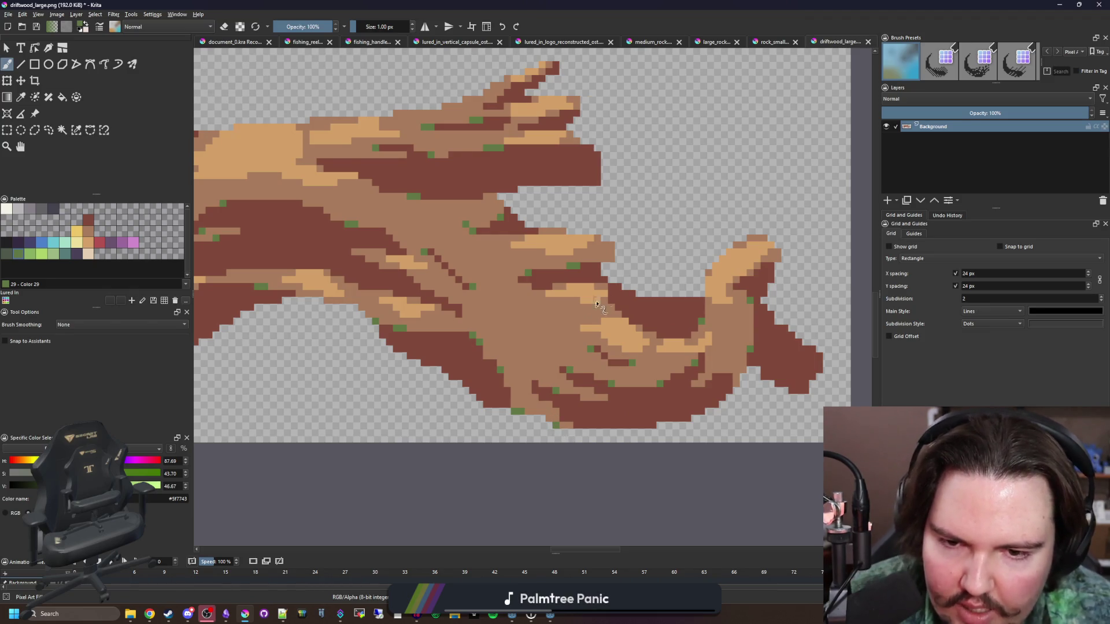
scroll(626, 217, up, 2)
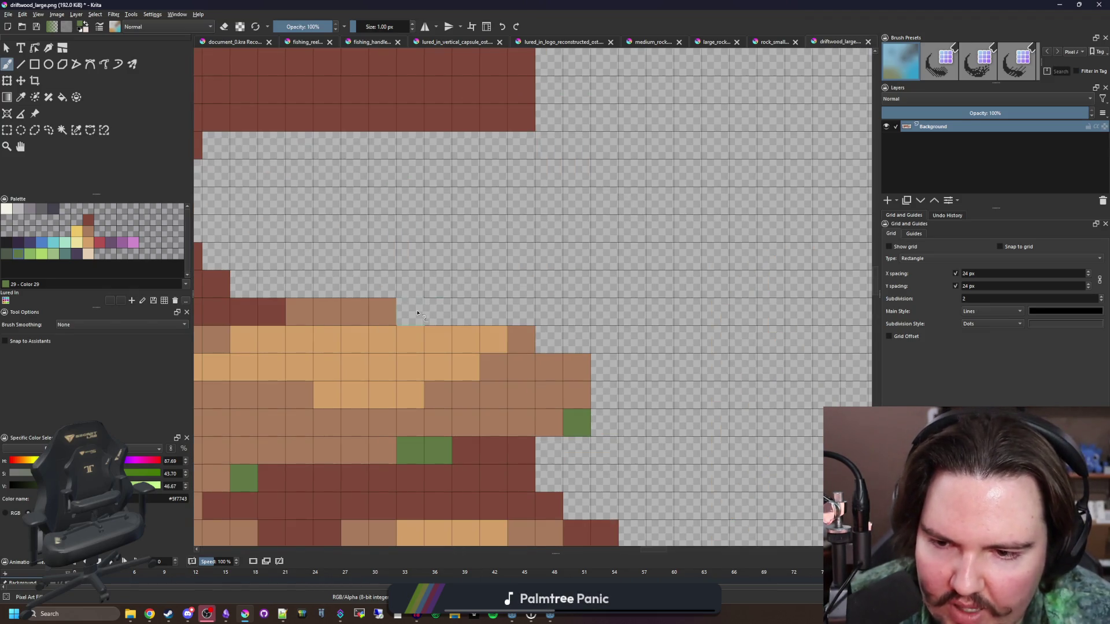
scroll(417, 312, down, 3)
scroll(487, 289, up, 1)
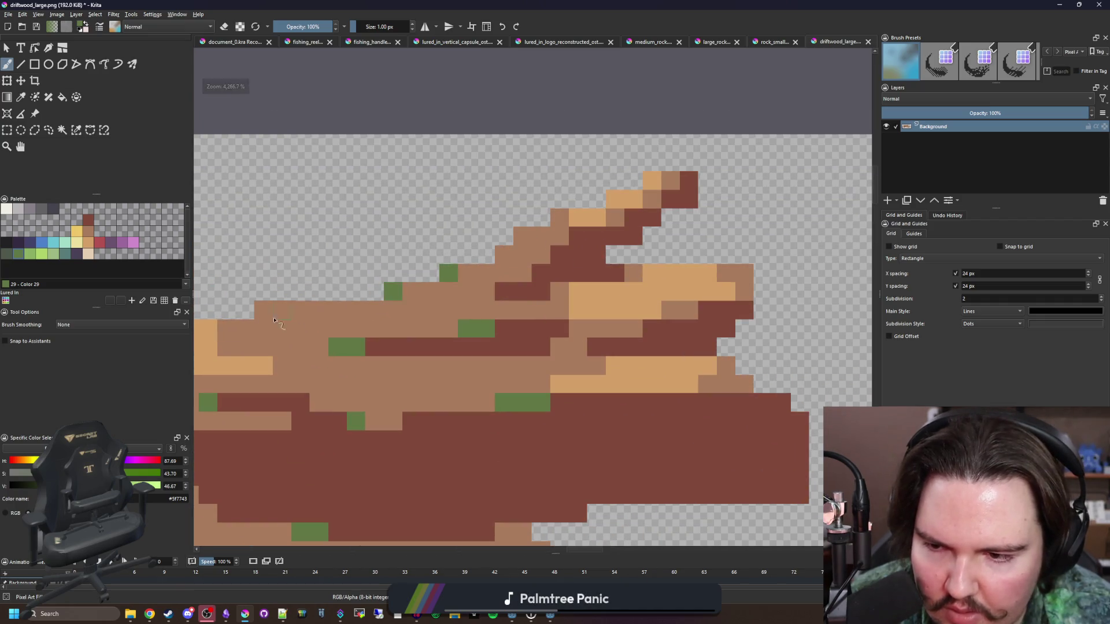
drag(275, 320, 539, 305)
drag(306, 334, 476, 314)
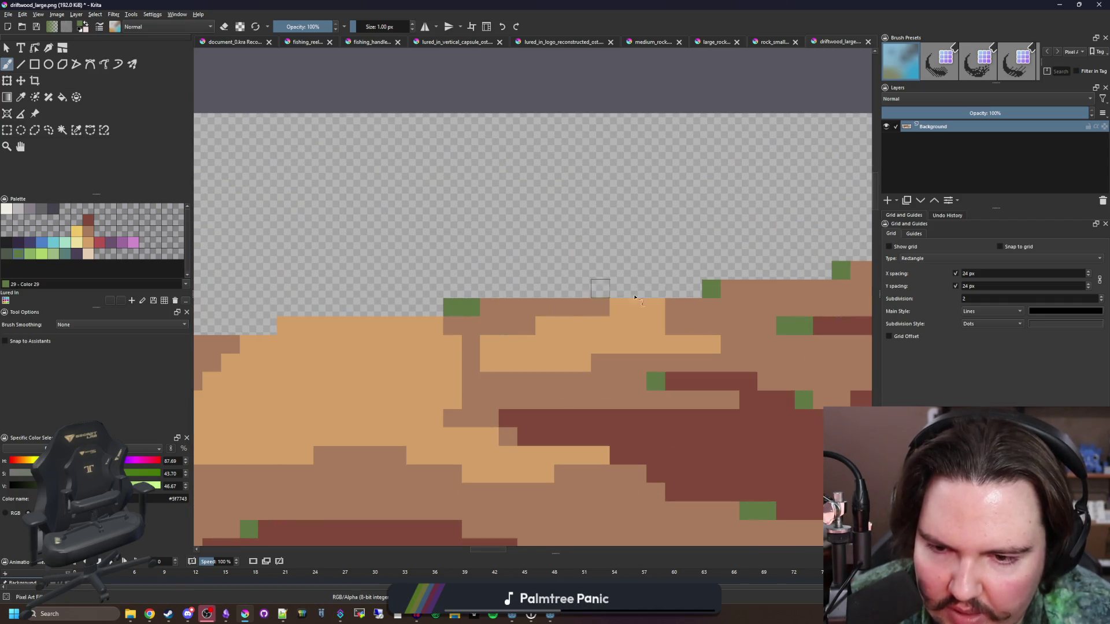
scroll(508, 326, down, 2)
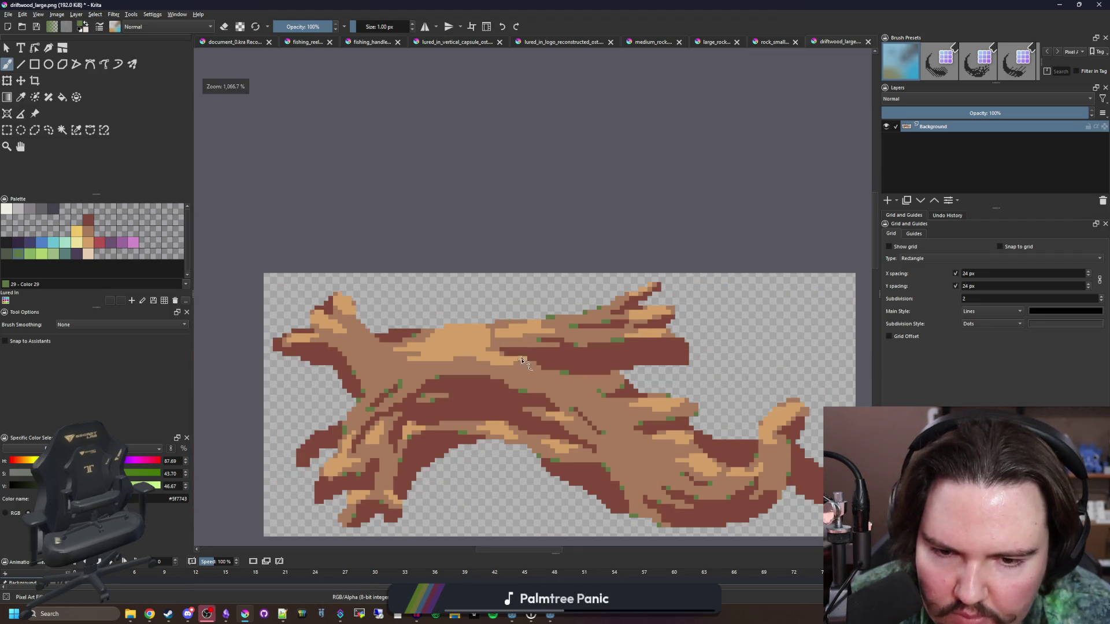
scroll(360, 345, up, 3)
scroll(389, 396, down, 2)
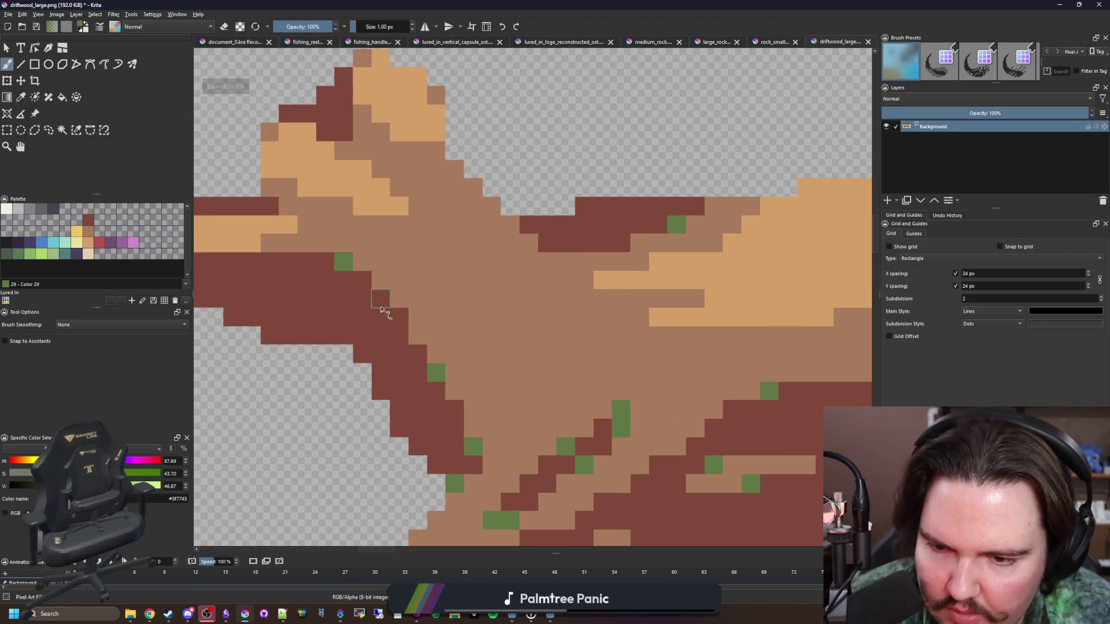
scroll(397, 324, up, 2)
scroll(404, 335, down, 4)
scroll(451, 359, up, 1)
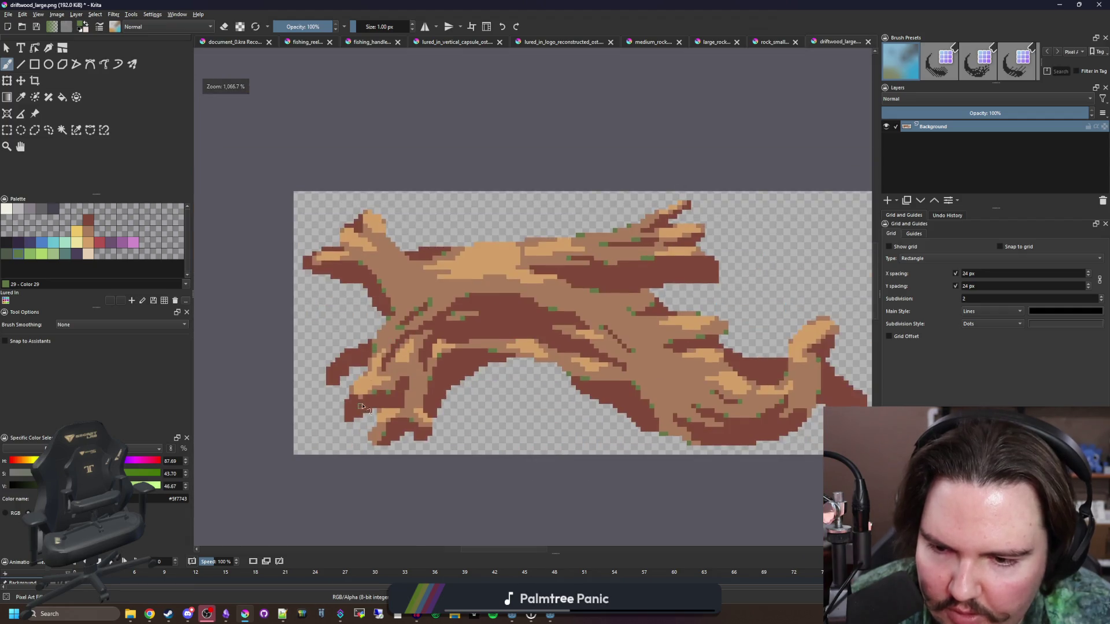
scroll(492, 379, up, 3)
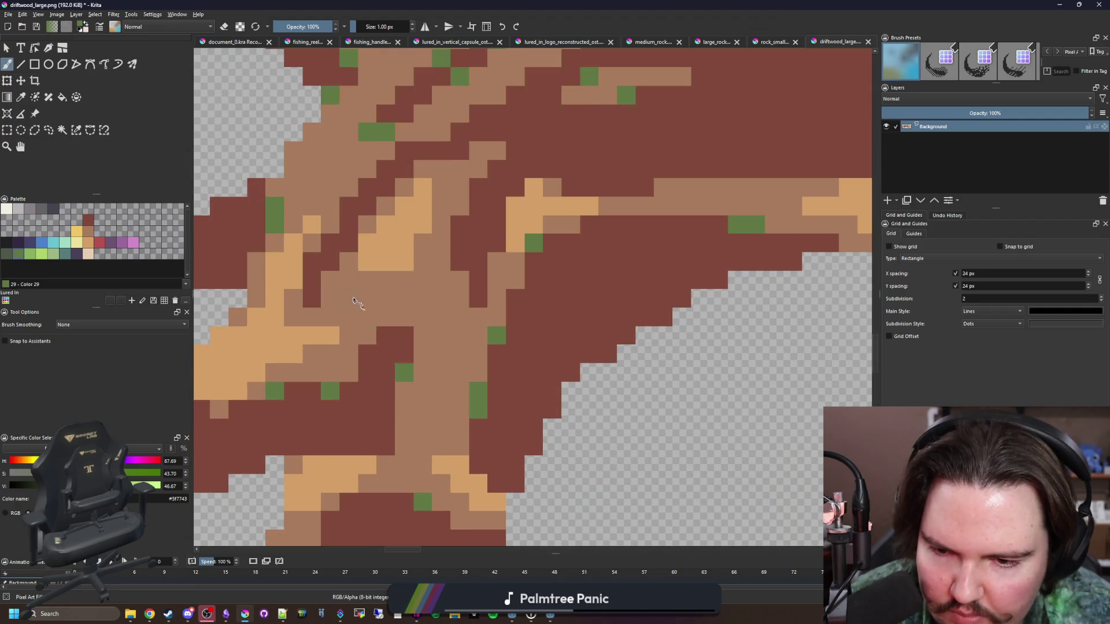
scroll(354, 301, down, 3)
scroll(316, 344, up, 1)
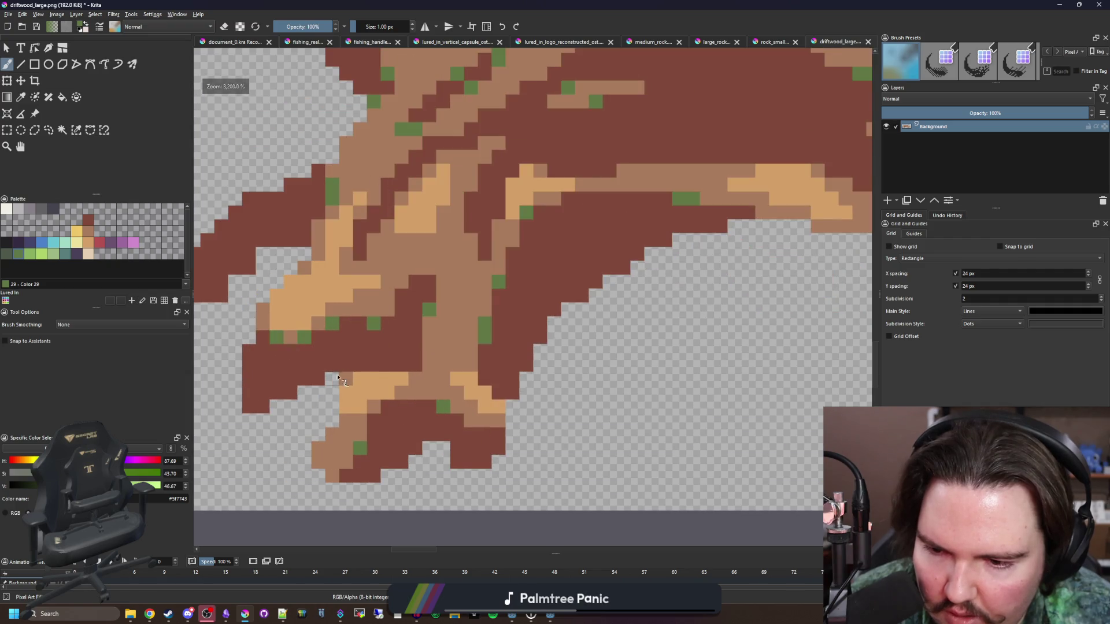
scroll(366, 409, down, 2)
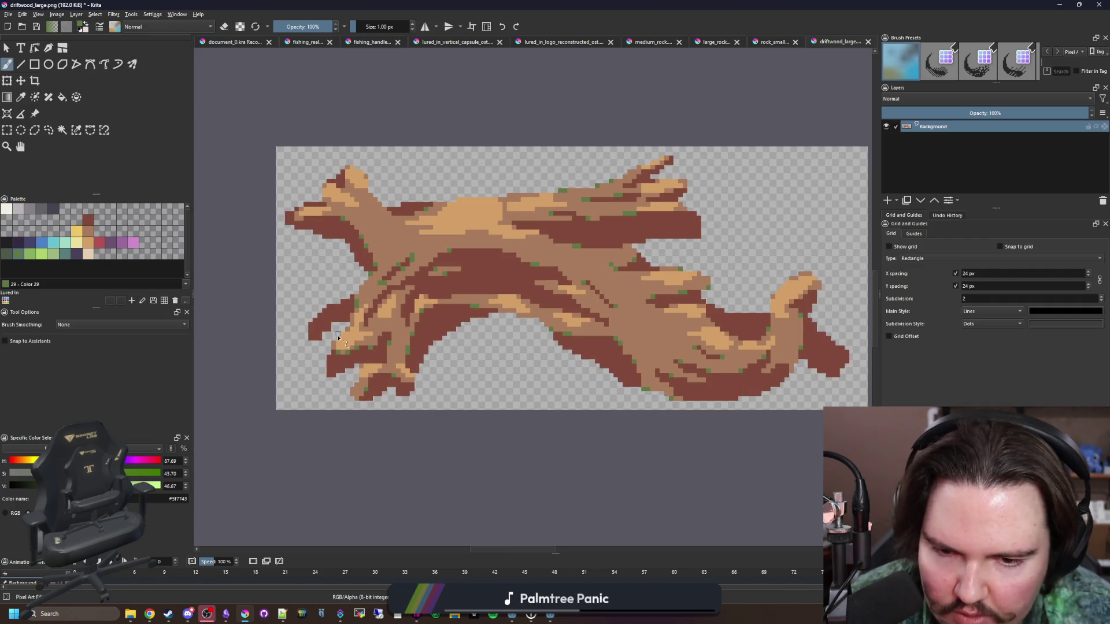
scroll(389, 334, up, 2)
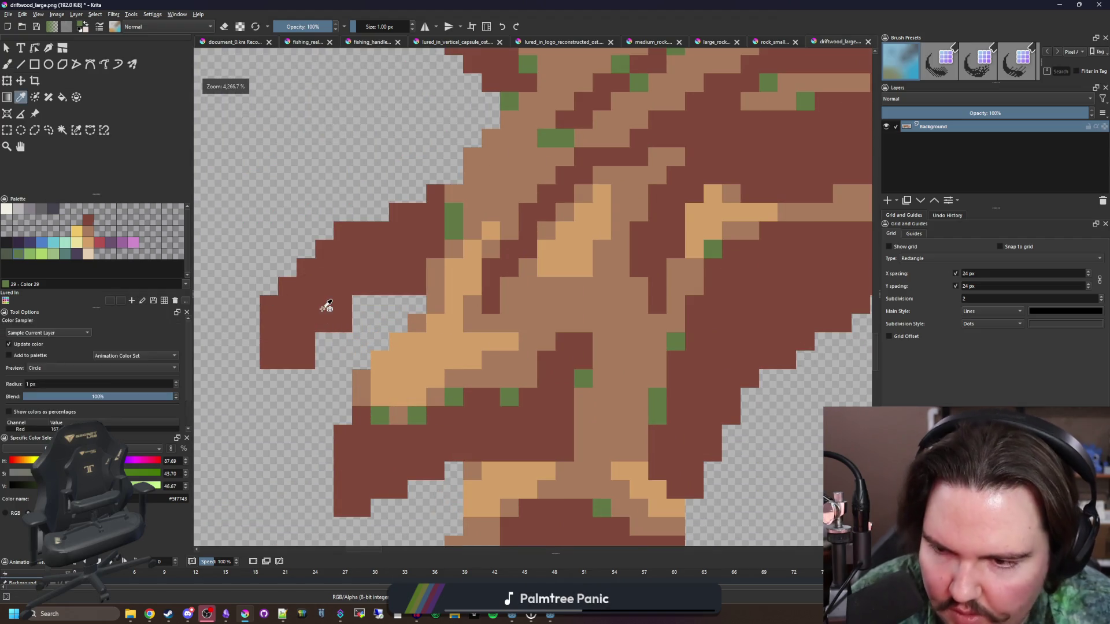
ctrl+click(330, 347)
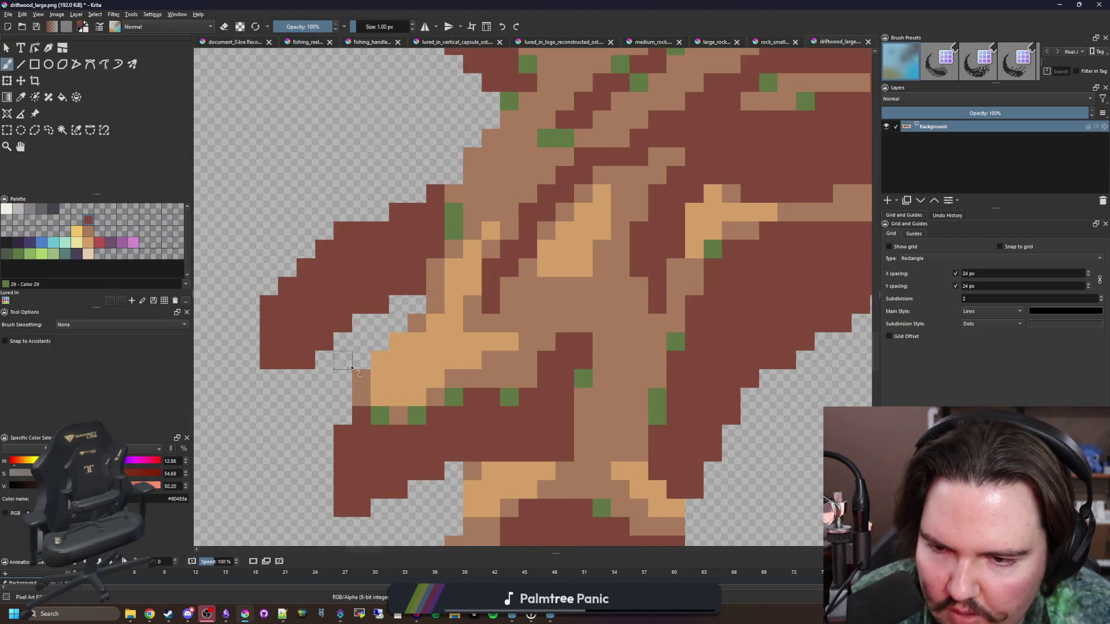
scroll(359, 376, down, 3)
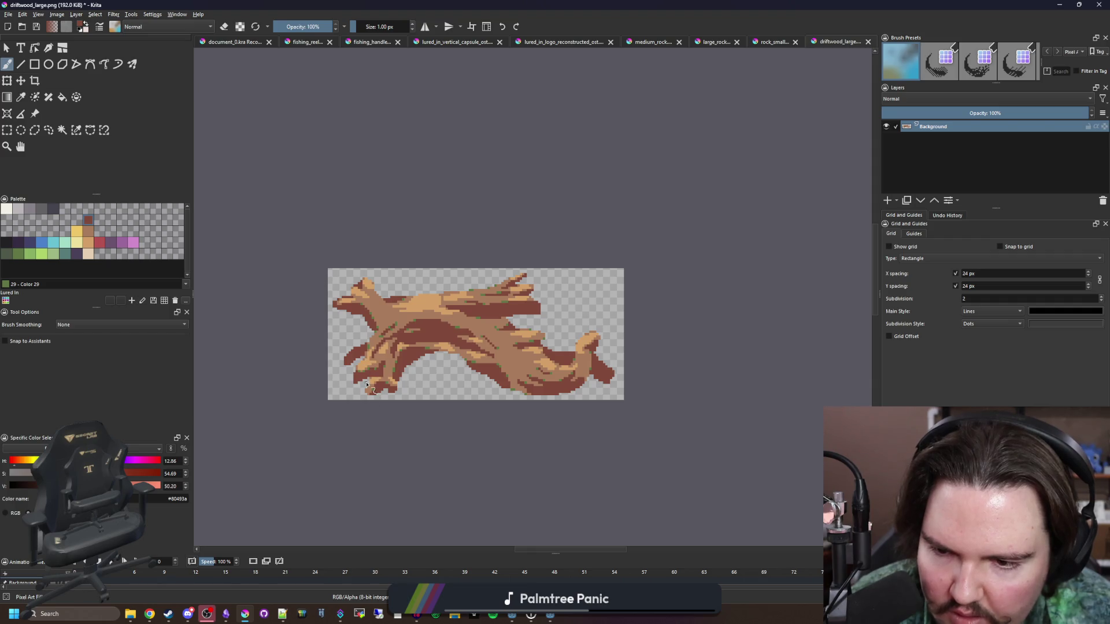
scroll(436, 372, down, 3)
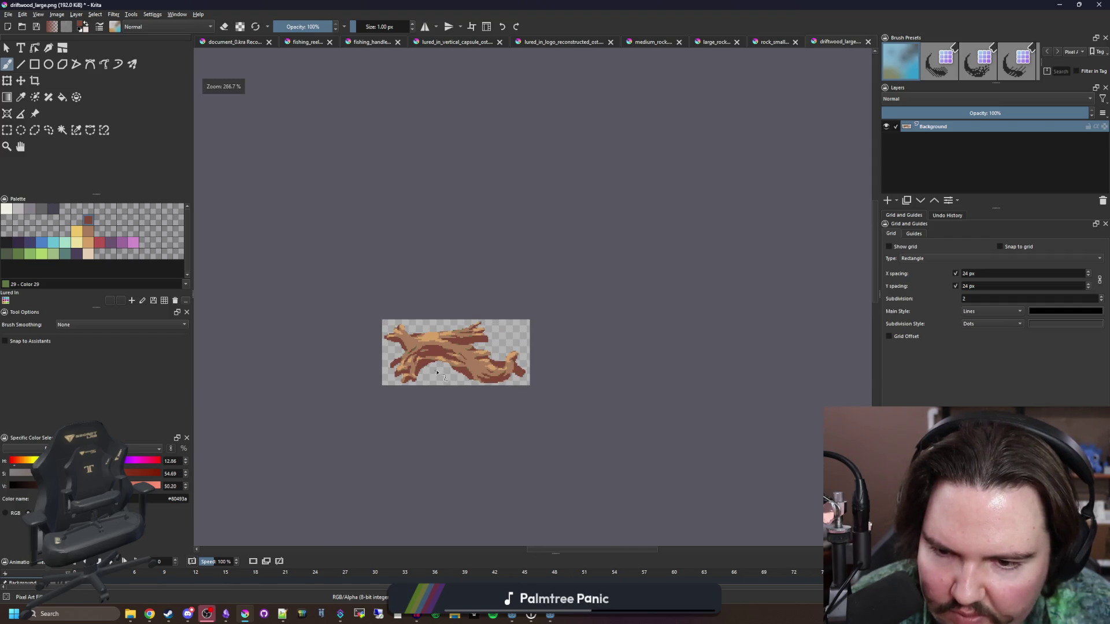
scroll(456, 375, up, 2)
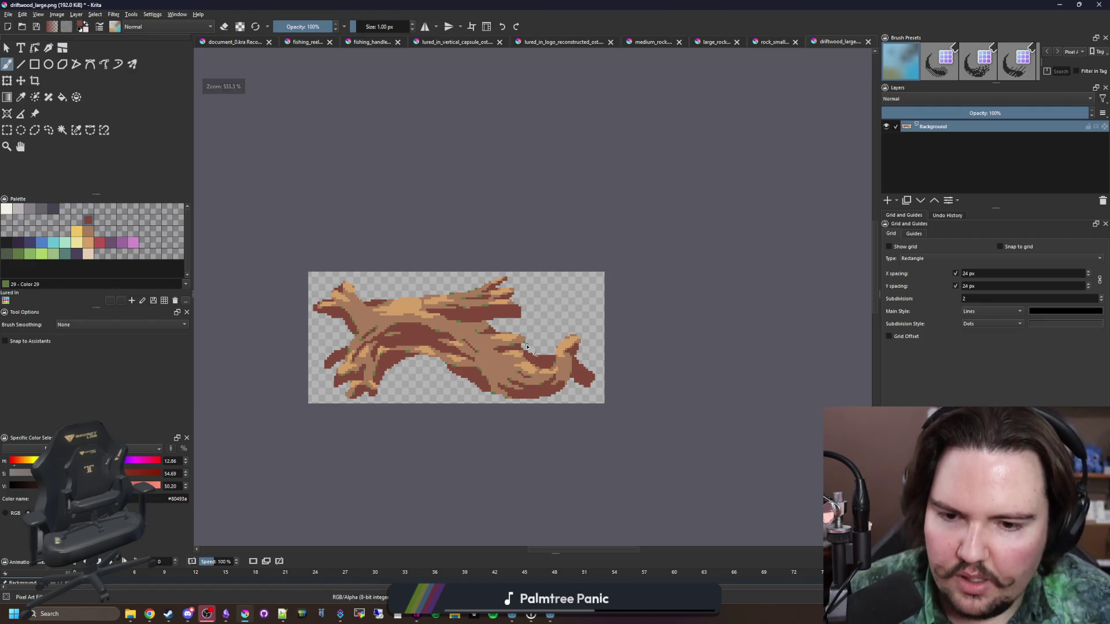
scroll(527, 347, up, 5)
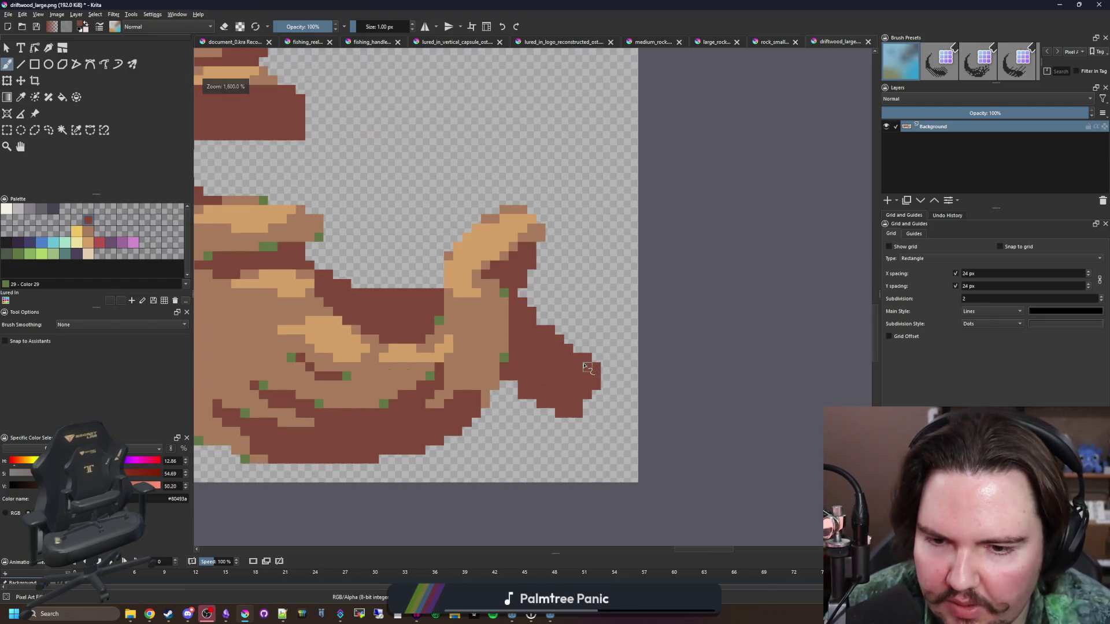
- Switch to near-black #212123 and outline the branch tip and its right and lower edges
click(7, 242)
scroll(519, 337, right, 1)
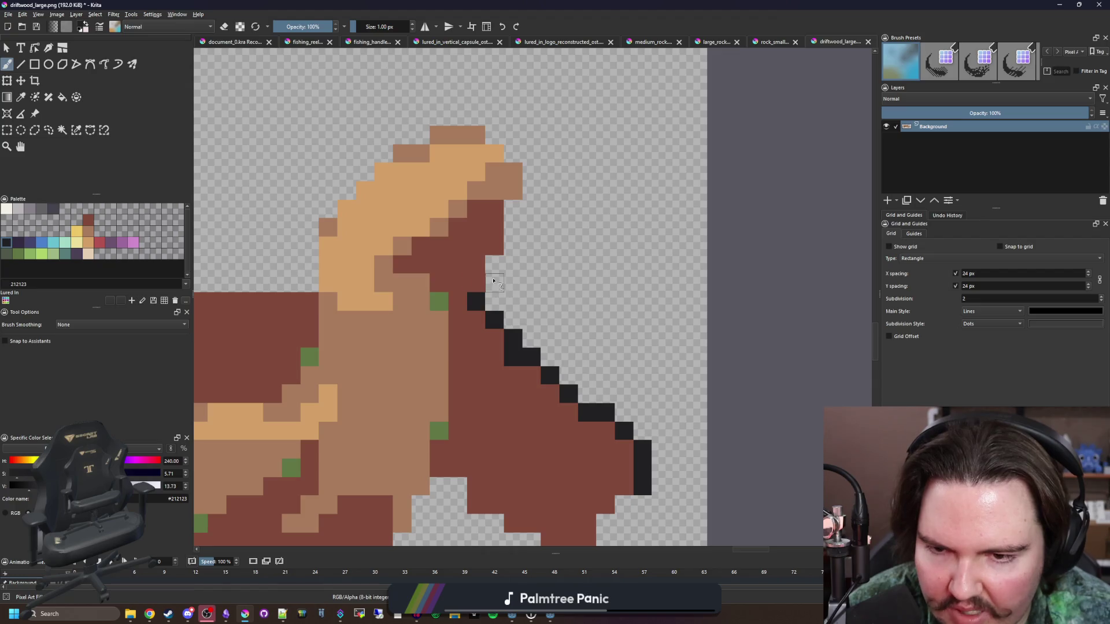
mouse_move(476, 116)
mouse_down()
mouse_move(438, 116)
mouse_move(630, 153)
mouse_up()
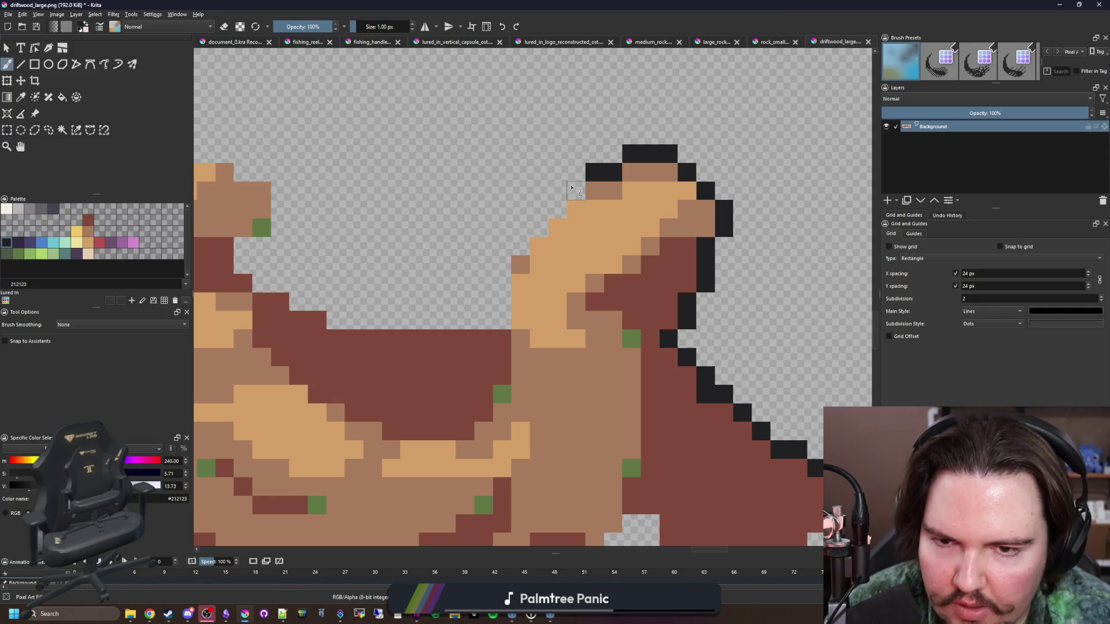
drag(496, 276, 377, 318)
mouse_move(296, 309)
mouse_down()
mouse_move(527, 364)
mouse_move(463, 325)
mouse_move(501, 197)
mouse_move(632, 321)
mouse_move(508, 265)
mouse_move(285, 237)
mouse_move(417, 436)
mouse_up()
scroll(464, 320, up, 1)
mouse_move(563, 298)
mouse_down()
mouse_move(702, 193)
mouse_move(708, 159)
mouse_move(382, 298)
mouse_up()
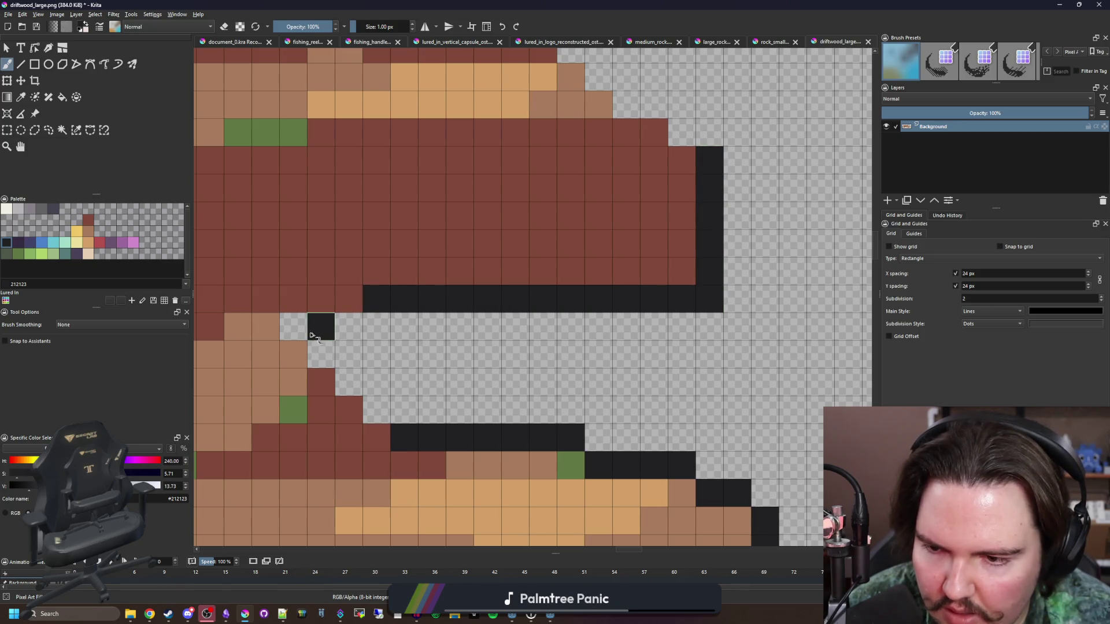
mouse_move(338, 330)
mouse_down()
mouse_move(335, 370)
mouse_move(372, 404)
mouse_up()
scroll(371, 404, down, 2)
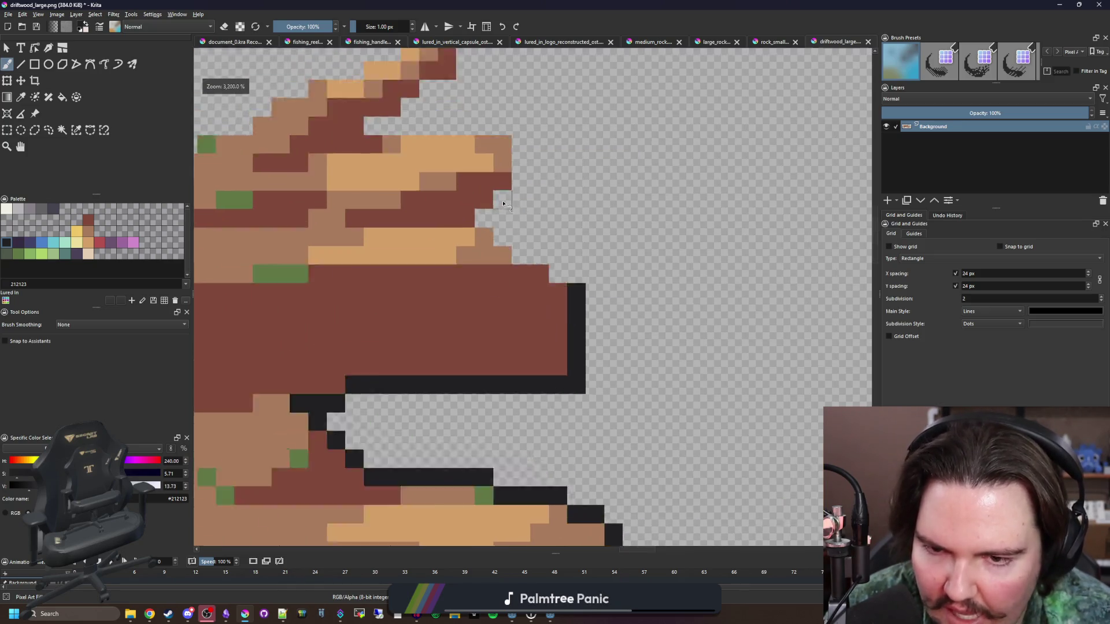
scroll(451, 191, up, 2)
- Extend the 1 px dark outline up the right edge, across the top and along rows
mouse_move(590, 307)
mouse_down()
mouse_move(525, 278)
mouse_move(473, 238)
mouse_up()
mouse_move(531, 179)
mouse_down()
mouse_move(523, 91)
mouse_move(307, 87)
mouse_up()
scroll(422, 362, up, 5)
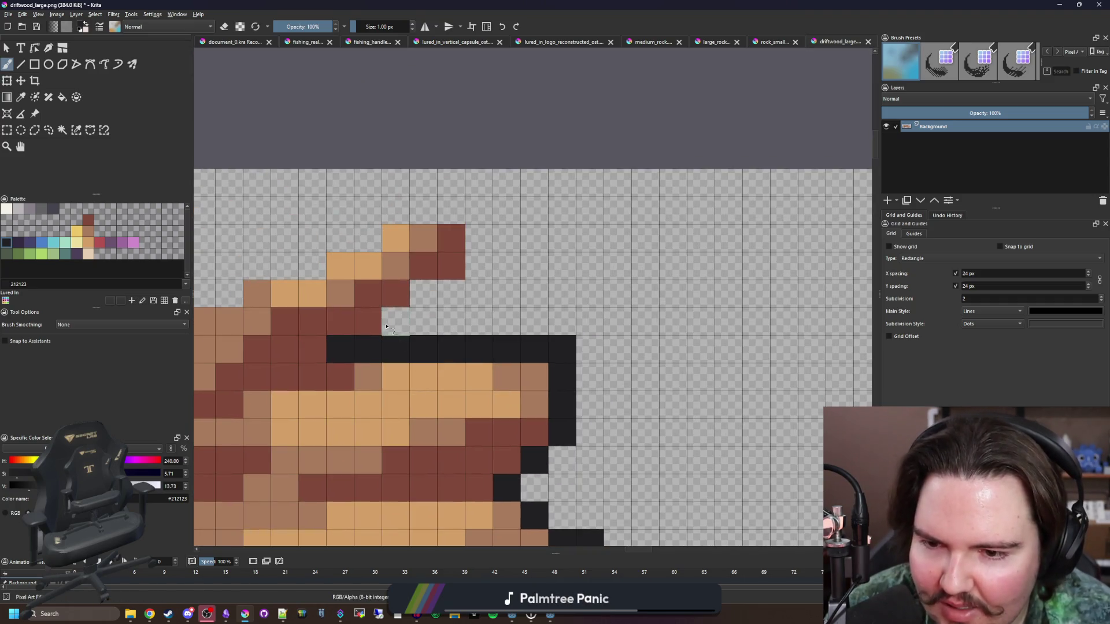
mouse_move(441, 283)
mouse_down()
mouse_move(480, 272)
mouse_move(401, 208)
mouse_move(688, 203)
mouse_move(541, 265)
mouse_up()
click(688, 203)
mouse_move(487, 317)
mouse_down()
mouse_move(292, 376)
mouse_move(654, 325)
mouse_move(503, 331)
mouse_move(231, 382)
mouse_up()
drag(231, 382, 656, 322)
mouse_move(653, 283)
mouse_down()
mouse_move(280, 313)
mouse_move(700, 301)
mouse_move(393, 303)
mouse_up()
mouse_move(293, 325)
mouse_down()
mouse_move(339, 349)
mouse_move(525, 382)
mouse_up()
drag(601, 388, 496, 378)
drag(437, 316, 411, 202)
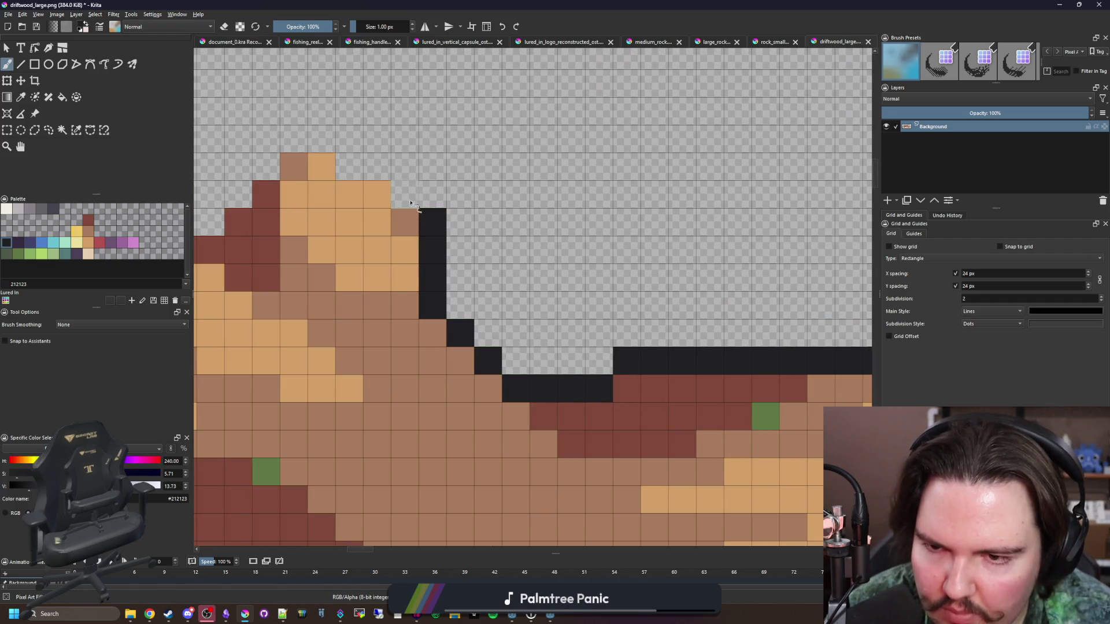
drag(327, 142, 292, 139)
mouse_move(292, 138)
mouse_down()
mouse_move(606, 144)
mouse_move(560, 187)
mouse_up()
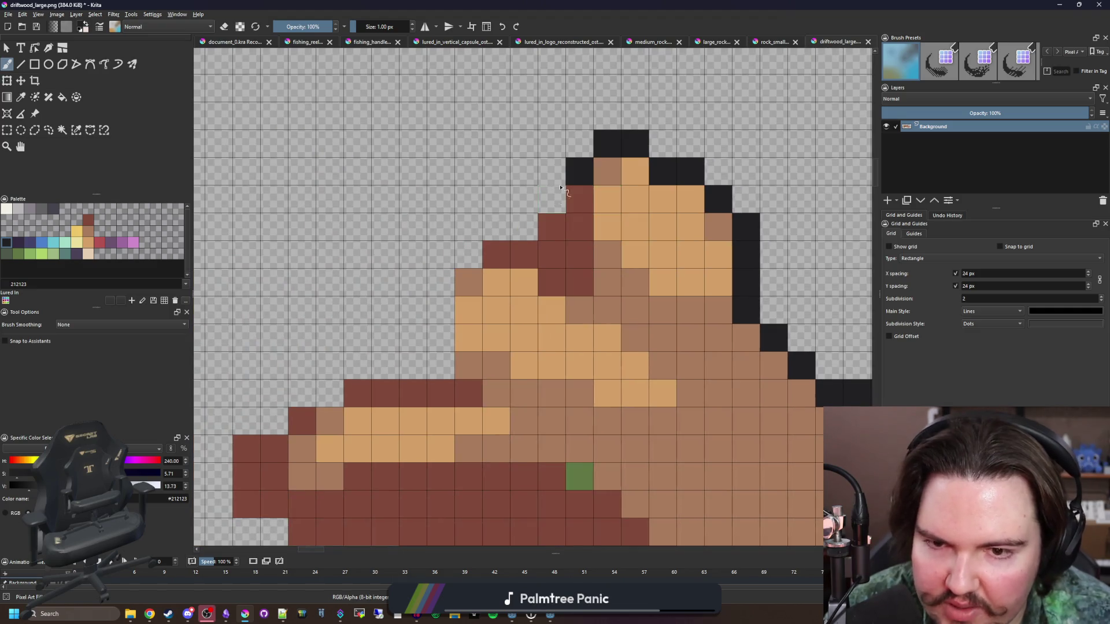
- Outline the lower branch's diagonal, side and bottom edges, undoing two misplaced strokes
mouse_move(509, 231)
mouse_down()
mouse_move(463, 255)
mouse_move(441, 284)
mouse_move(442, 364)
mouse_move(360, 370)
mouse_move(419, 279)
mouse_move(333, 329)
mouse_move(278, 329)
mouse_move(277, 413)
mouse_move(364, 468)
mouse_move(434, 466)
mouse_up()
drag(494, 492, 349, 349)
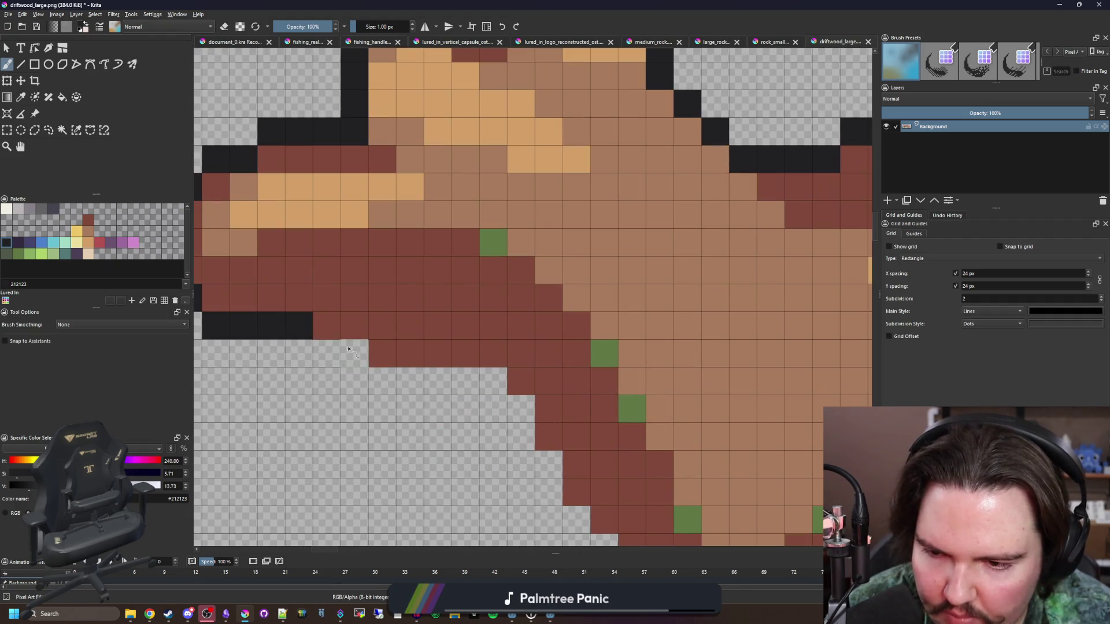
mouse_move(386, 387)
mouse_down()
mouse_move(488, 379)
mouse_move(359, 262)
mouse_move(451, 402)
mouse_up()
mouse_move(494, 453)
mouse_down()
mouse_move(488, 322)
mouse_move(458, 290)
mouse_move(416, 347)
mouse_move(614, 245)
mouse_move(486, 289)
mouse_up()
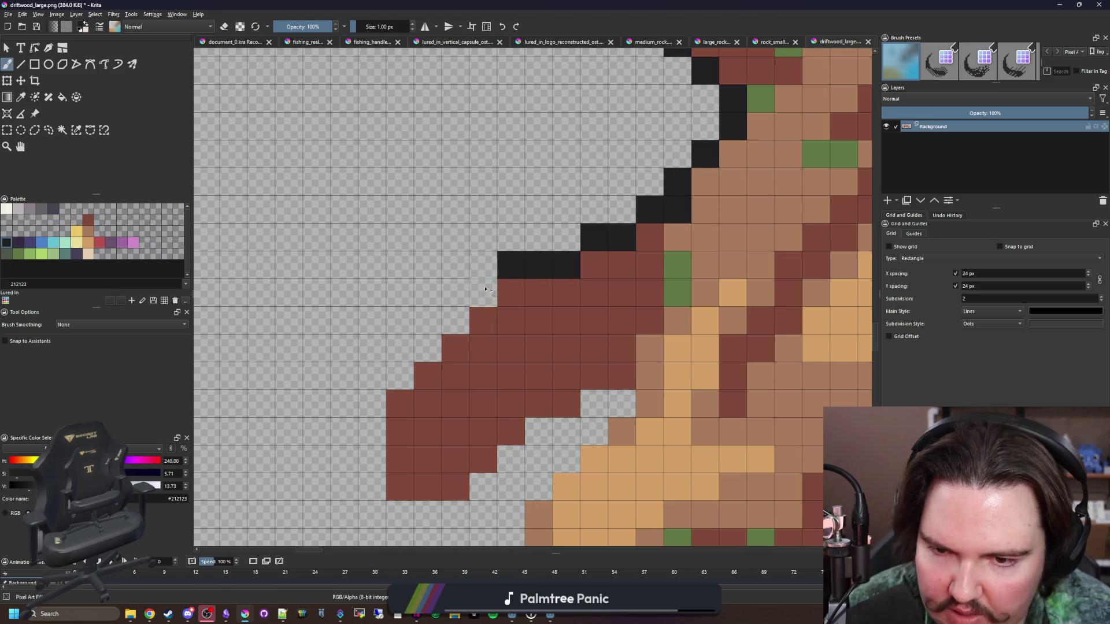
mouse_move(430, 340)
mouse_down()
mouse_move(373, 399)
mouse_move(371, 509)
mouse_move(455, 516)
mouse_up()
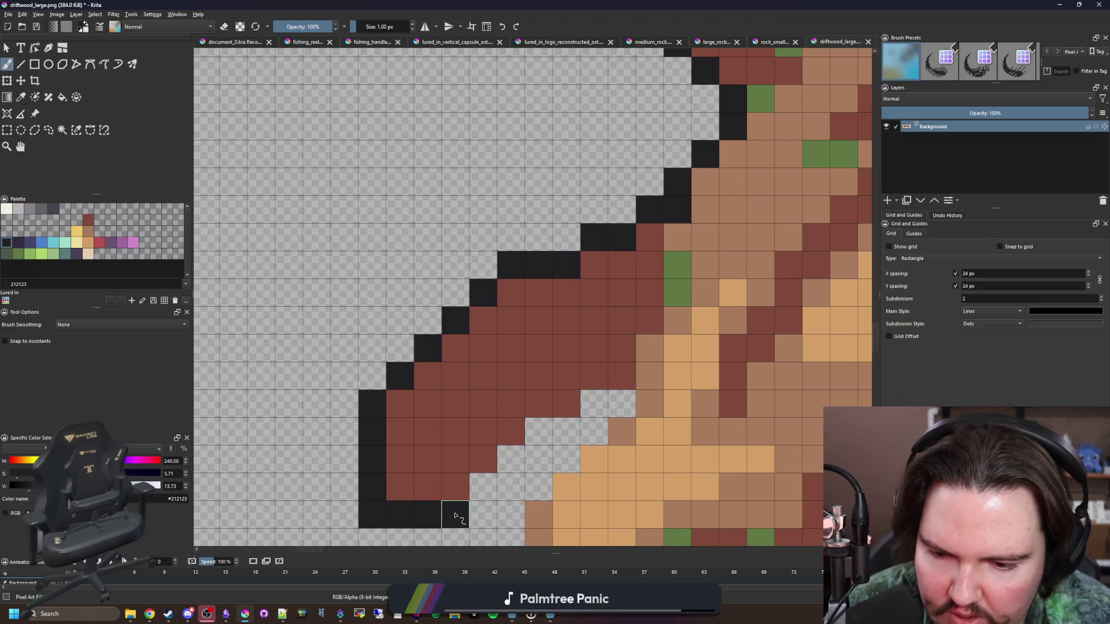
drag(503, 464, 561, 438)
mouse_move(615, 412)
mouse_down()
mouse_move(574, 221)
mouse_move(520, 268)
mouse_move(491, 345)
mouse_move(458, 508)
mouse_move(514, 509)
mouse_up()
key(ctrl+z)
mouse_move(515, 510)
mouse_down()
mouse_move(376, 454)
mouse_move(460, 398)
mouse_move(514, 433)
mouse_move(516, 465)
mouse_up()
drag(520, 476, 473, 311)
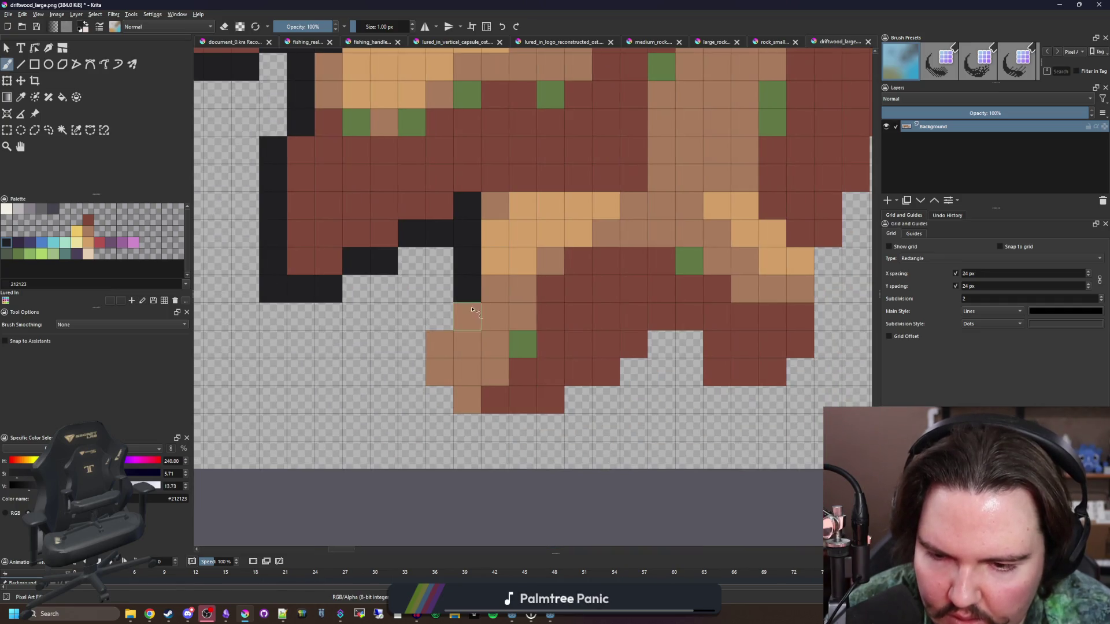
mouse_move(465, 426)
mouse_down()
mouse_move(578, 427)
mouse_move(678, 346)
mouse_up()
key(ctrl+z)
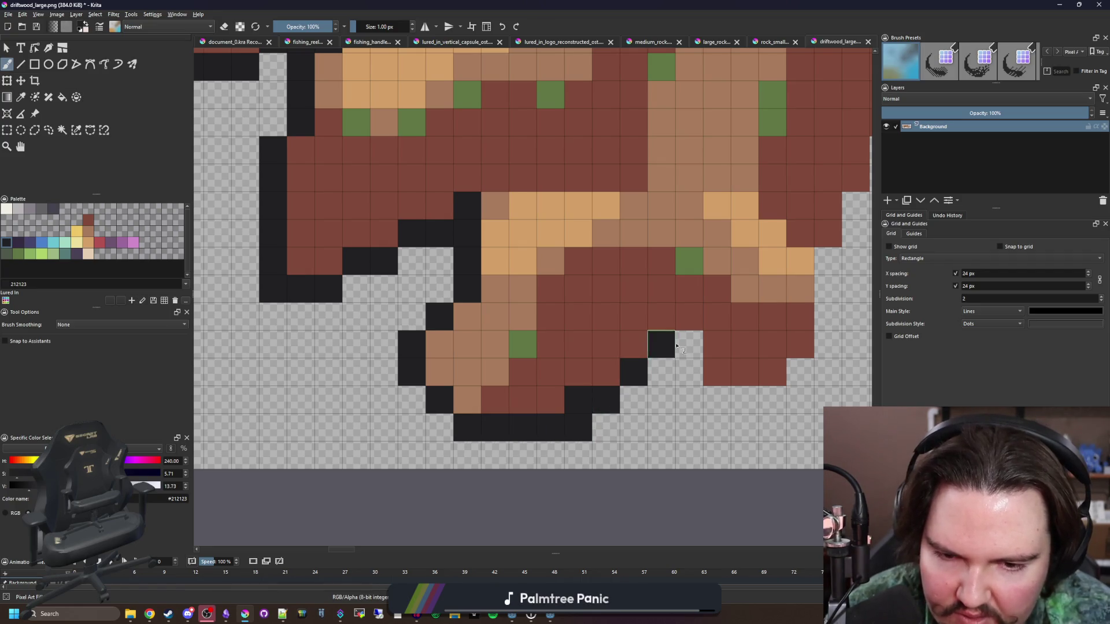
mouse_move(699, 394)
mouse_down()
mouse_move(774, 399)
mouse_move(432, 427)
mouse_up()
click(458, 400)
- Outline the staircase edge and its top row in dark pixels, undoing one stray stroke
mouse_move(486, 289)
mouse_down()
mouse_move(485, 372)
mouse_move(512, 255)
mouse_up()
scroll(433, 397, down, 1)
scroll(488, 329, up, 1)
key(ctrl+z)
key(ctrl+z)
key(ctrl+z)
scroll(422, 360, up, 3)
mouse_move(419, 321)
mouse_down()
mouse_move(456, 300)
mouse_move(509, 246)
mouse_move(595, 217)
mouse_move(659, 217)
mouse_up()
drag(700, 239, 467, 263)
drag(437, 217, 578, 216)
mouse_move(685, 302)
mouse_down()
mouse_move(610, 290)
mouse_move(535, 197)
mouse_move(430, 196)
mouse_up()
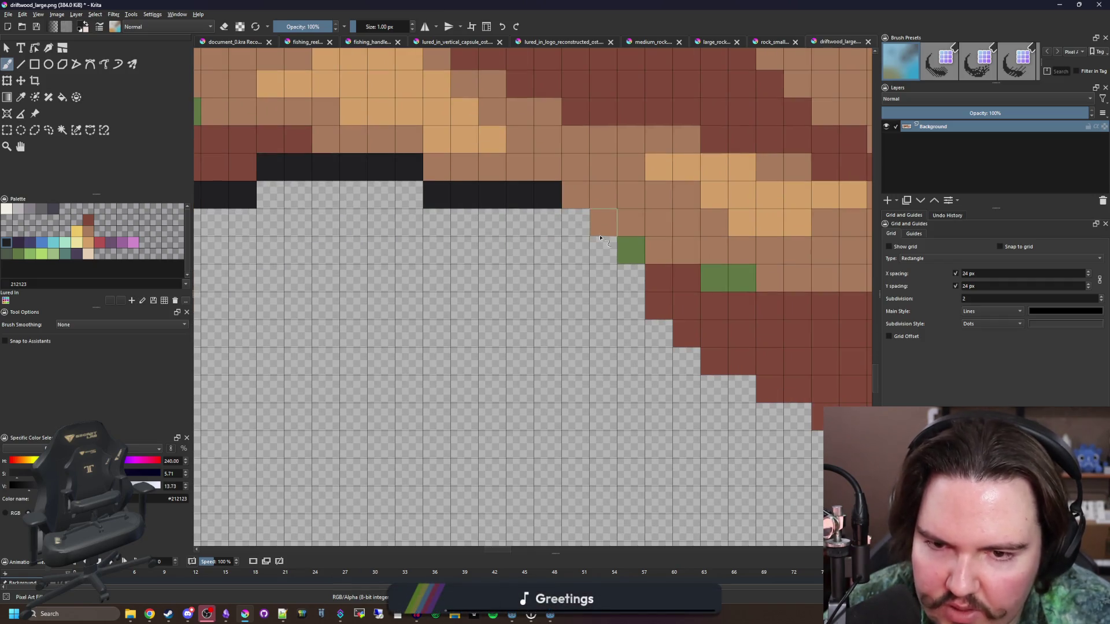
mouse_move(598, 245)
mouse_down()
mouse_move(631, 304)
mouse_move(402, 253)
mouse_move(509, 331)
mouse_move(590, 347)
mouse_move(541, 347)
mouse_up()
drag(652, 399, 424, 313)
click(452, 316)
- Close the outline along the bottom and upper-right staircase edges, then zoom out to check
drag(493, 360, 564, 428)
mouse_move(564, 428)
mouse_down()
mouse_move(404, 351)
mouse_move(625, 380)
mouse_up()
mouse_move(657, 414)
mouse_down()
mouse_move(423, 392)
mouse_move(780, 411)
mouse_up()
mouse_move(752, 401)
mouse_down()
mouse_move(445, 401)
mouse_move(653, 387)
mouse_move(341, 417)
mouse_move(425, 362)
mouse_up()
click(667, 381)
mouse_move(549, 261)
mouse_down()
mouse_move(578, 214)
mouse_move(630, 226)
mouse_move(675, 254)
mouse_up()
mouse_move(720, 284)
mouse_down()
mouse_move(414, 328)
mouse_move(508, 353)
mouse_move(559, 266)
mouse_up()
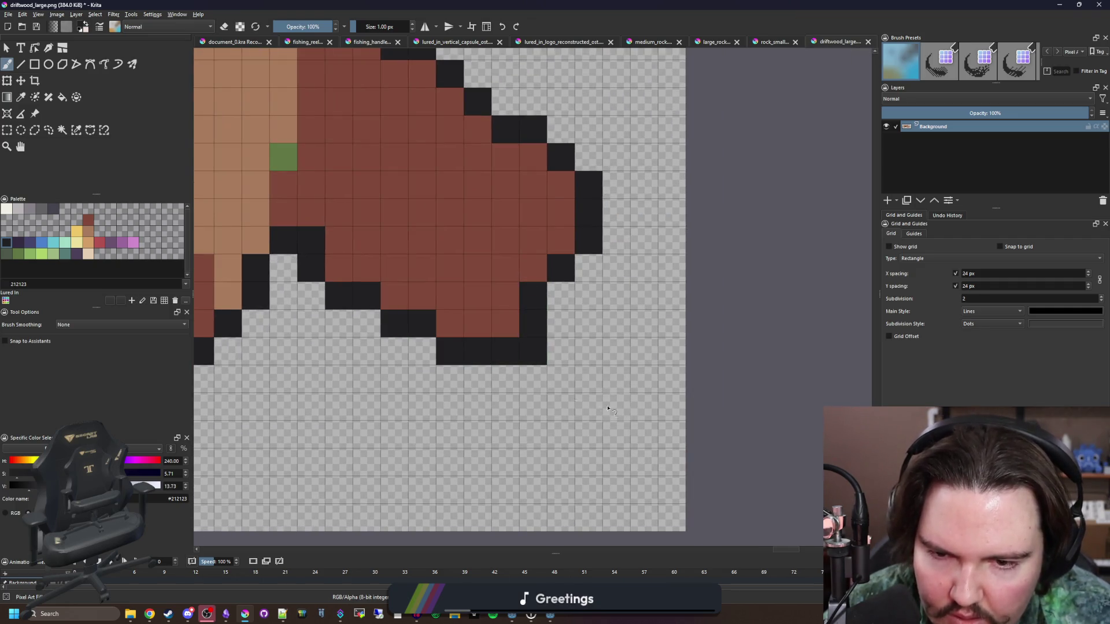
scroll(608, 410, down, 6)
scroll(434, 379, up, 2)
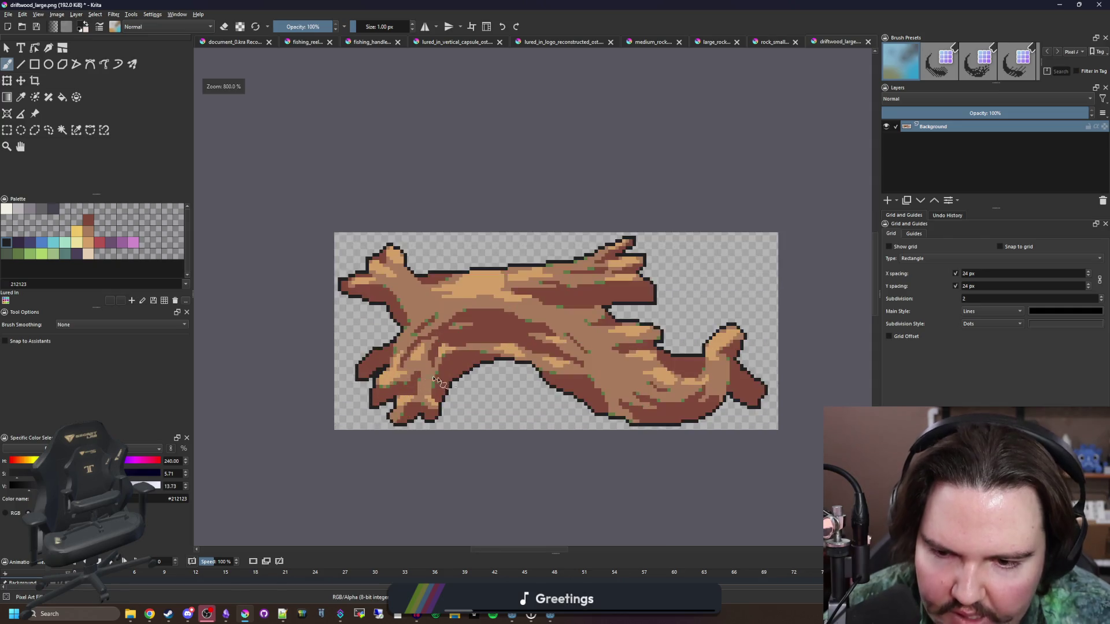
scroll(434, 378, up, 4)
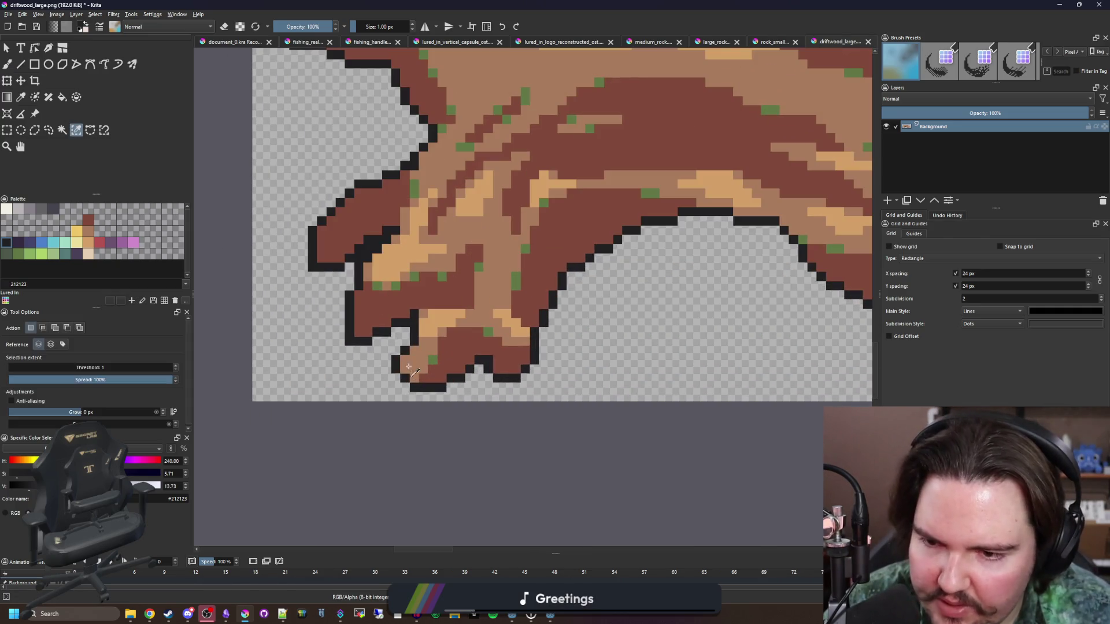
- Enlarge the brush, switch to eraser mode and erase the dark outline along the bottom edge
scroll(408, 375, down, 3)
key(bracketright)
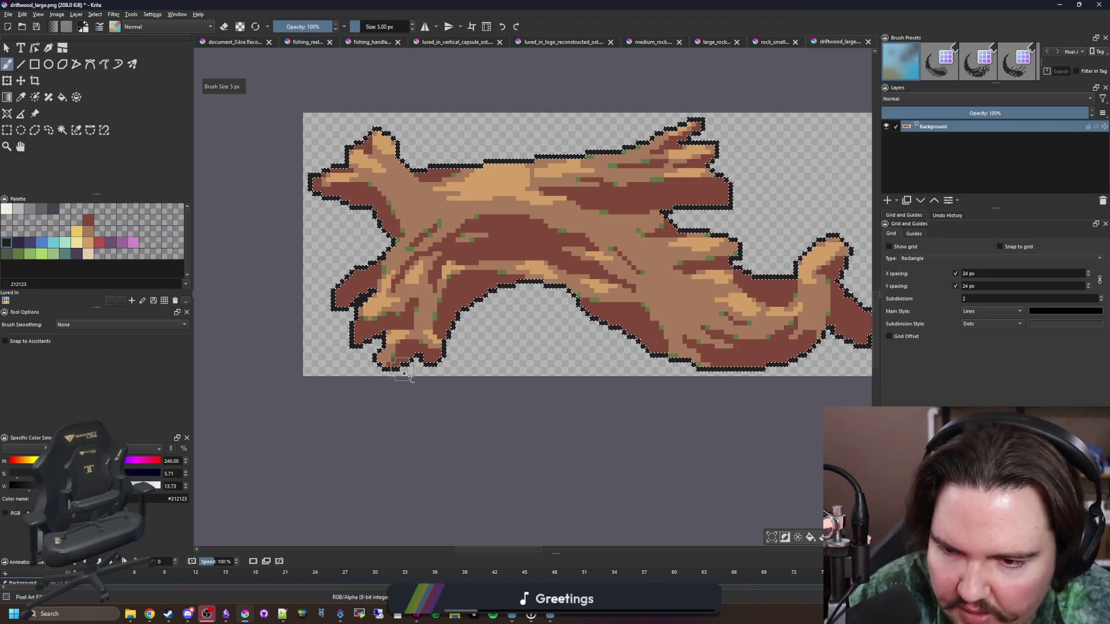
scroll(421, 397, right, 3)
key(e)
scroll(639, 377, up, 3)
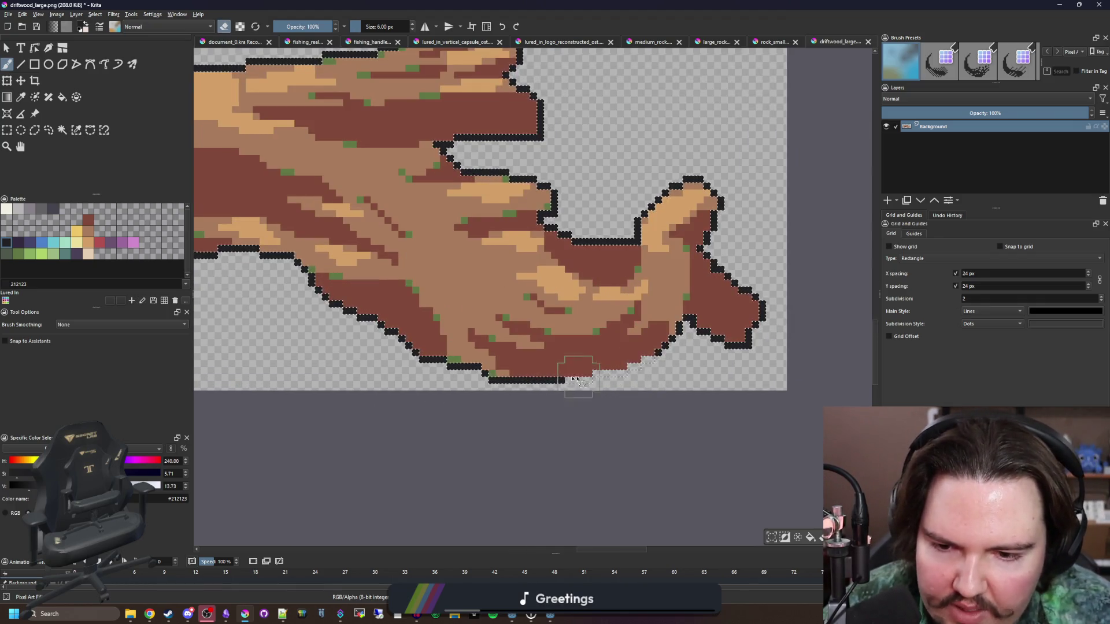
drag(639, 373, 427, 363)
scroll(563, 408, down, 3)
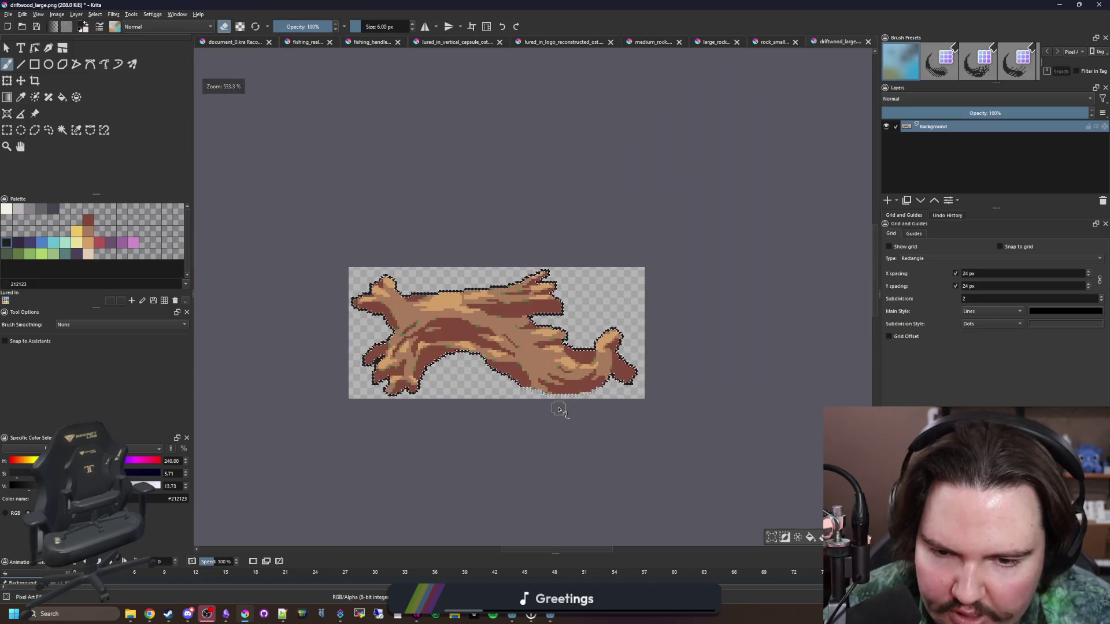
scroll(684, 396, up, 5)
scroll(684, 396, down, 5)
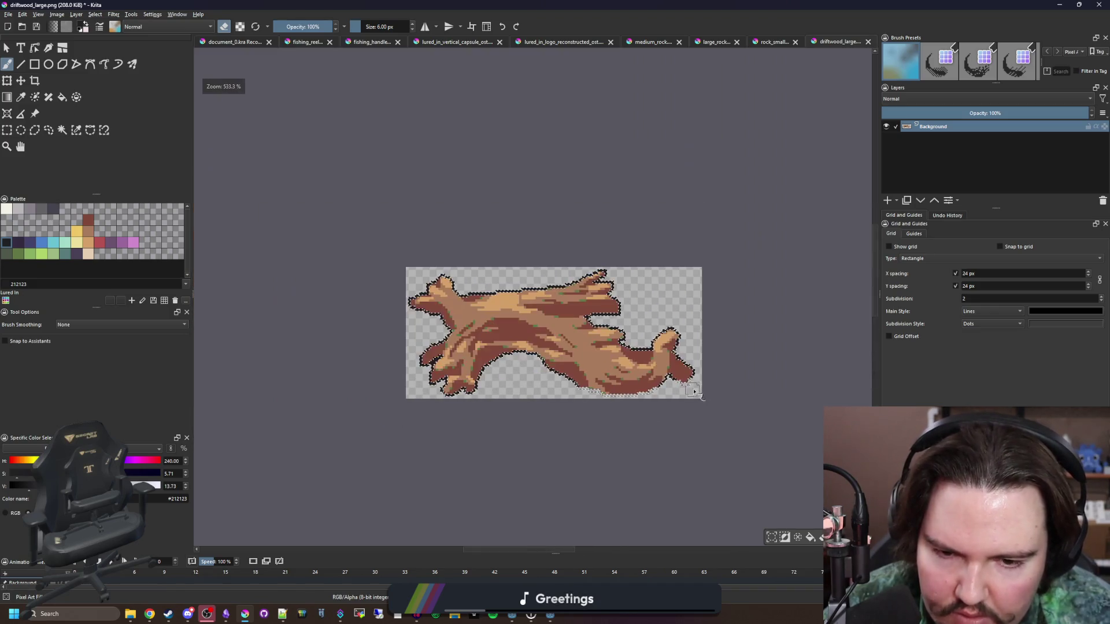
scroll(519, 395, up, 5)
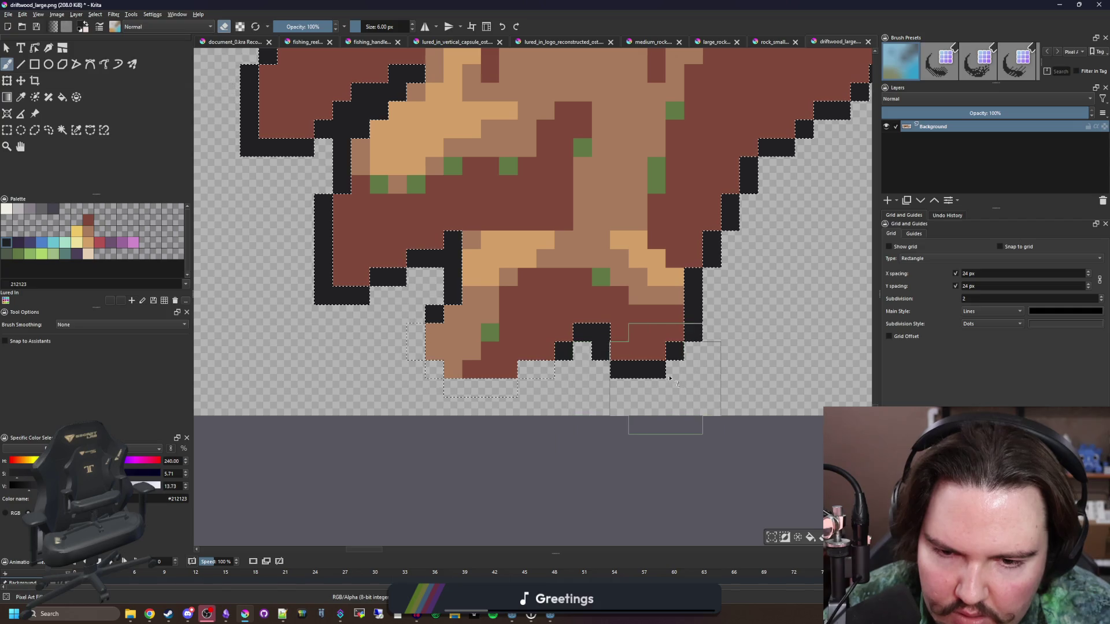
- Clear the outline selection and set the brush back to 3 px
drag(406, 376, 504, 441)
scroll(410, 360, down, 2)
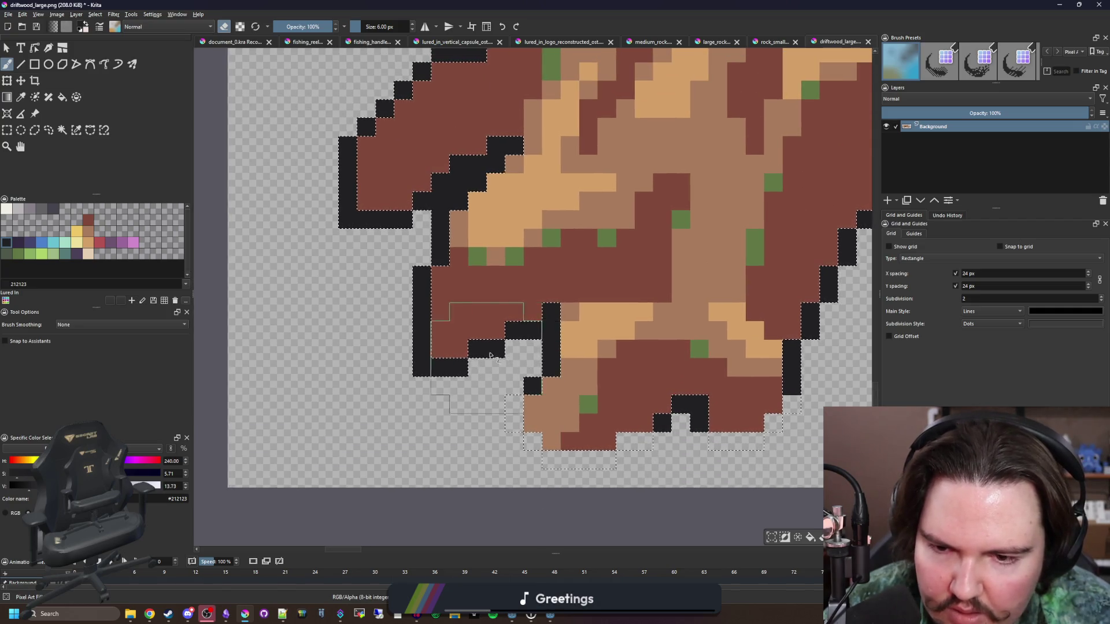
scroll(411, 302, down, 1)
key(ctrl+shift+a)
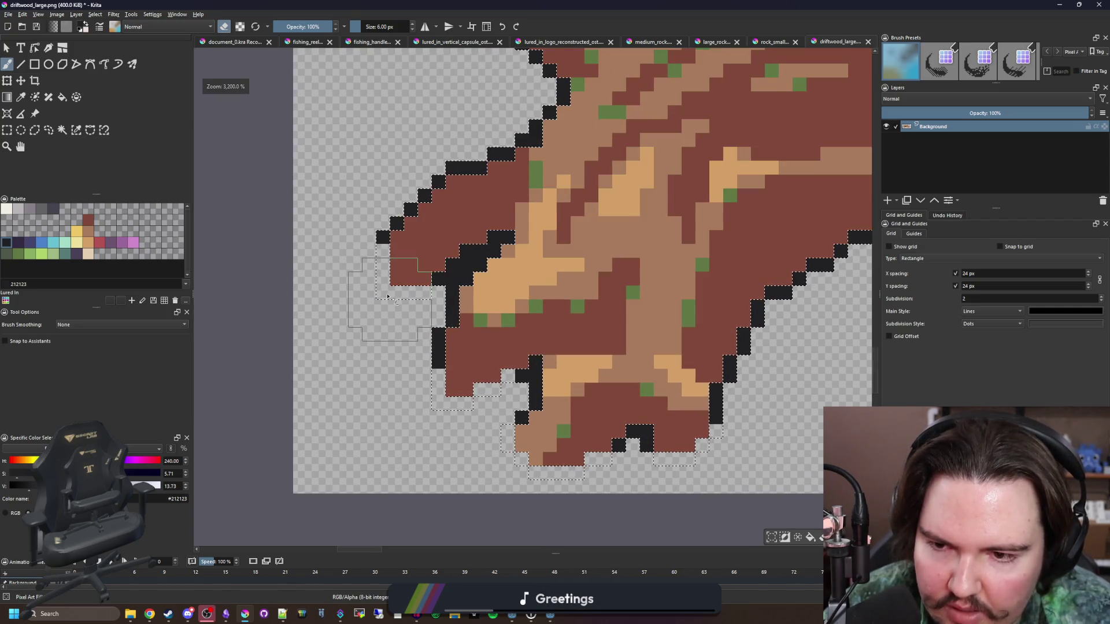
scroll(404, 255, up, 1)
key(p)
key(b)
key(bracketleft)
key(bracketleft)
key(bracketleft)
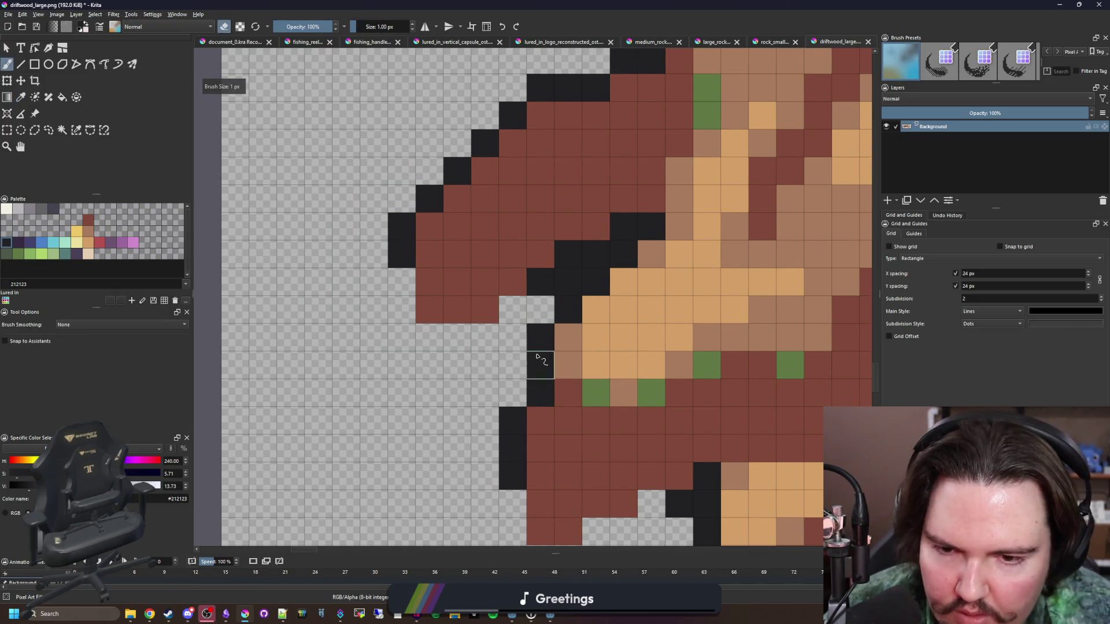
- Erase two stray dark pixels at high zoom, then leave eraser mode
scroll(536, 357, down, 4)
scroll(468, 364, up, 2)
scroll(467, 367, down, 2)
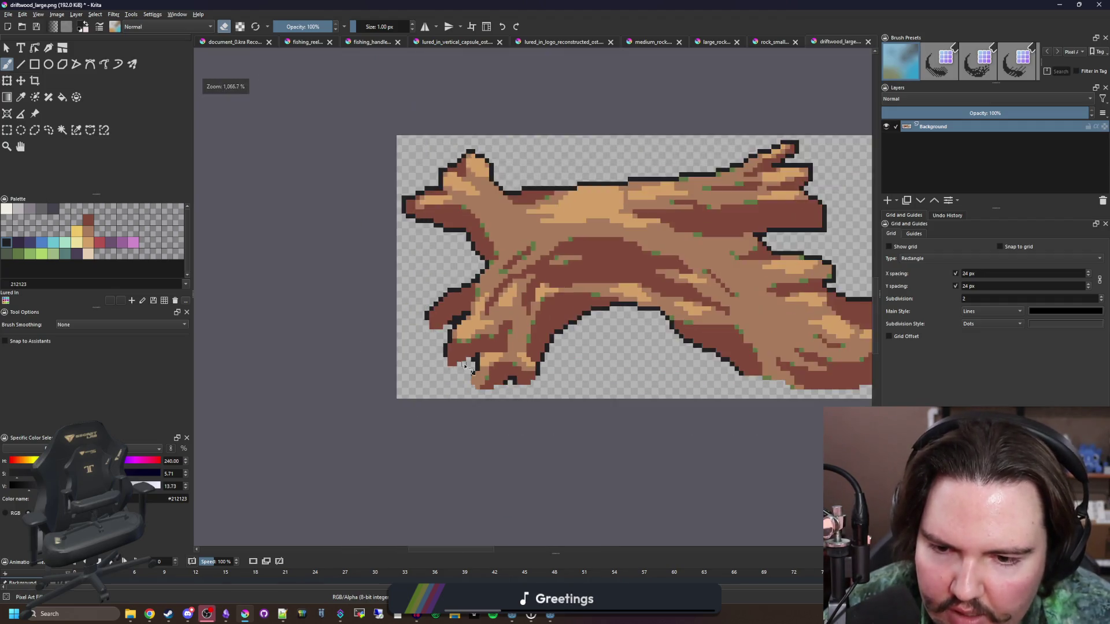
scroll(467, 367, down, 4)
scroll(605, 379, up, 9)
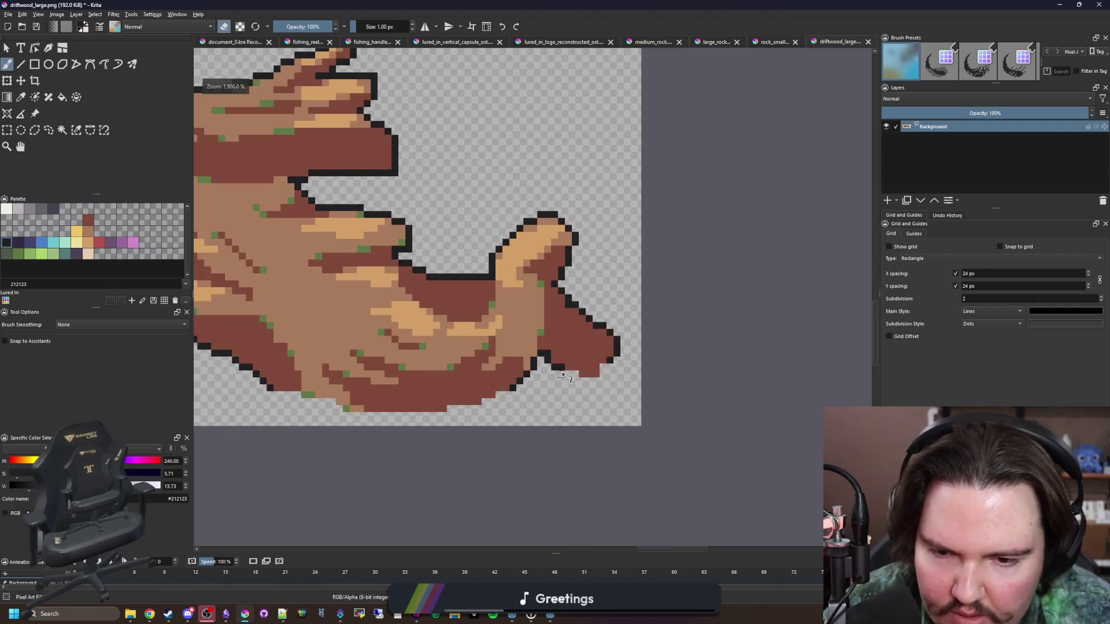
drag(587, 359, 546, 359)
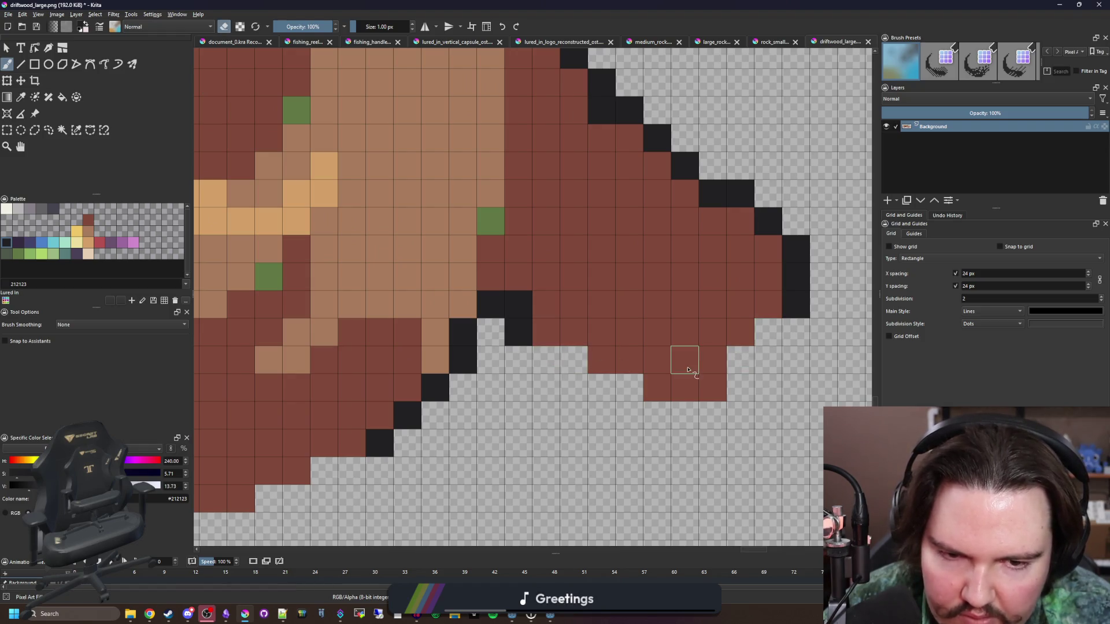
scroll(687, 370, down, 8)
scroll(607, 375, down, 2)
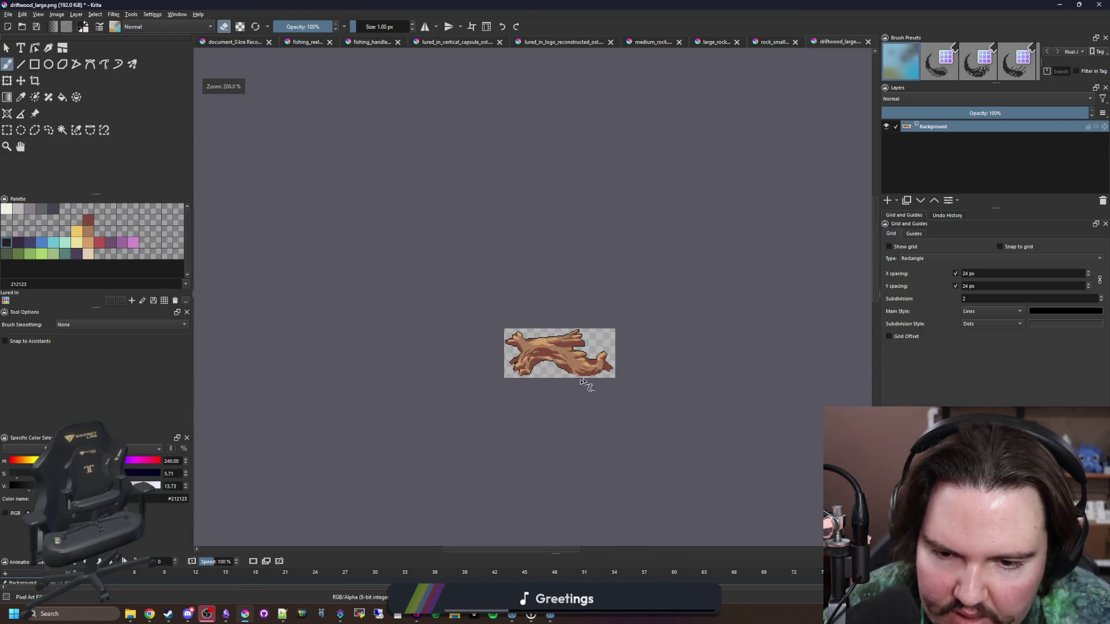
scroll(601, 358, up, 10)
key(e)
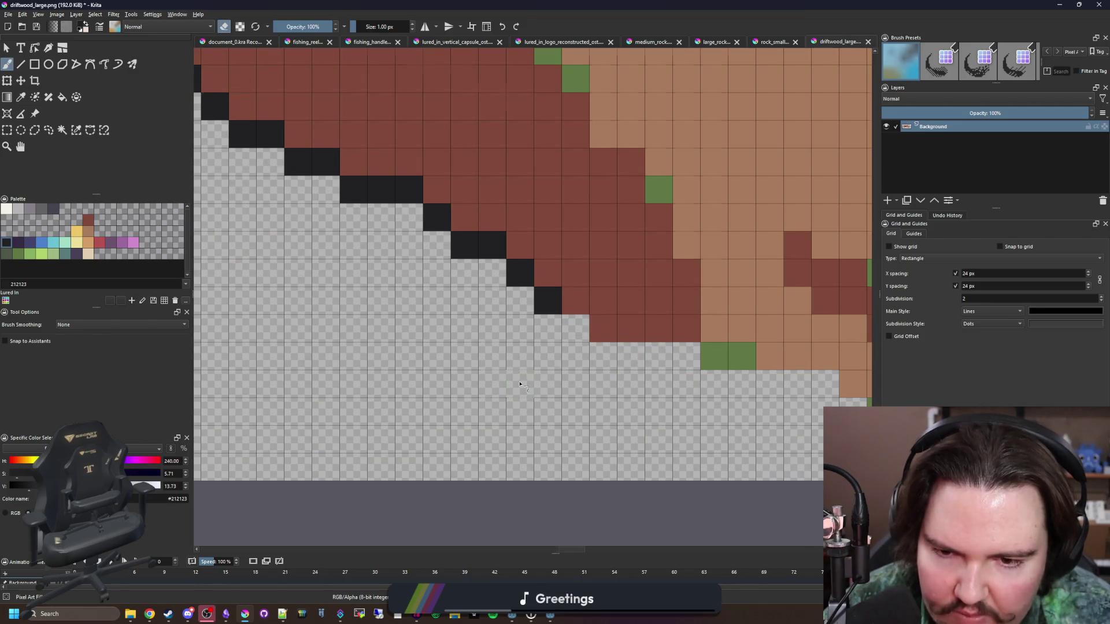
scroll(520, 384, down, 5)
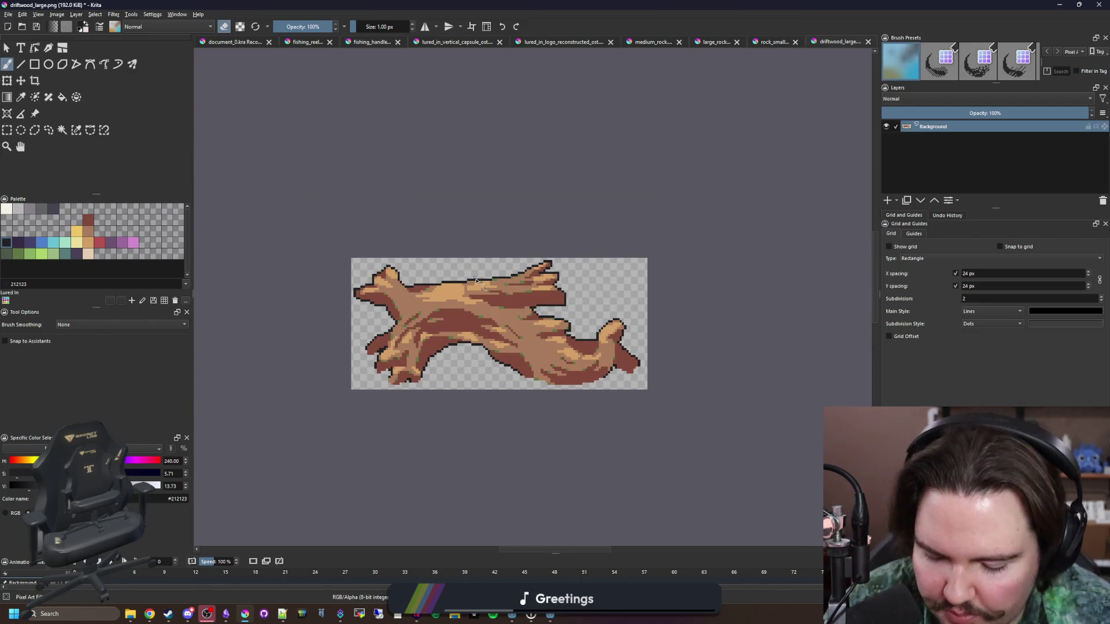
scroll(570, 426, up, 3)
scroll(304, 260, up, 3)
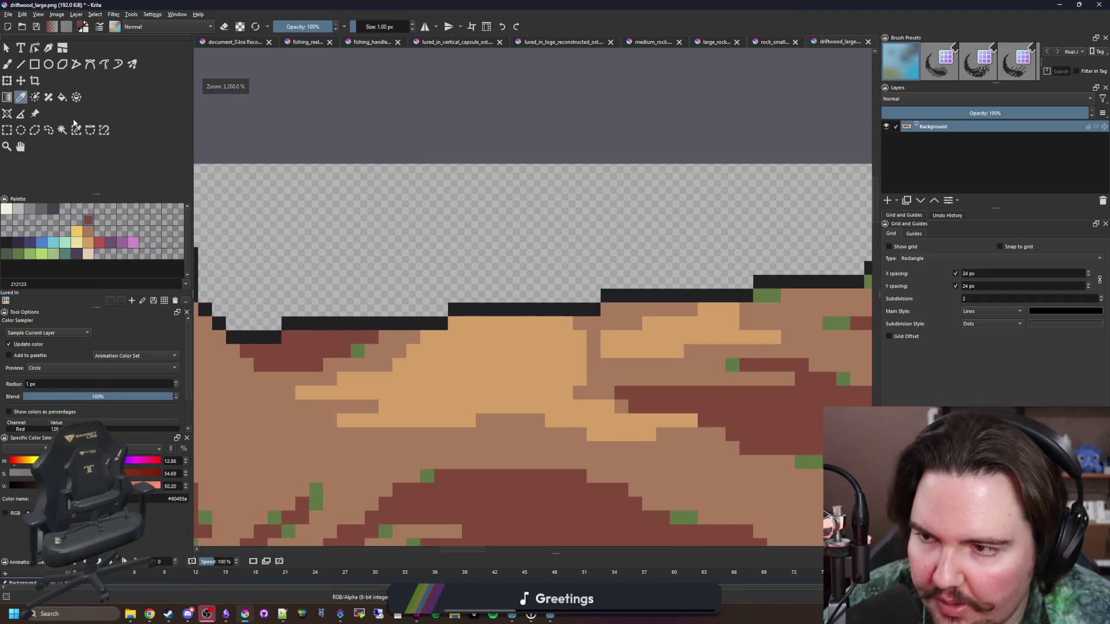
- Select the dark outline pixels, save the file and recolour the top outline brown
click(406, 327)
scroll(439, 341, down, 3)
key(b)
key(ctrl+s)
scroll(474, 329, up, 1)
key(bracketright)
key(bracketright)
key(bracketright)
key(bracketright)
mouse_move(474, 327)
mouse_down()
mouse_move(673, 298)
mouse_move(747, 254)
mouse_move(786, 257)
mouse_up()
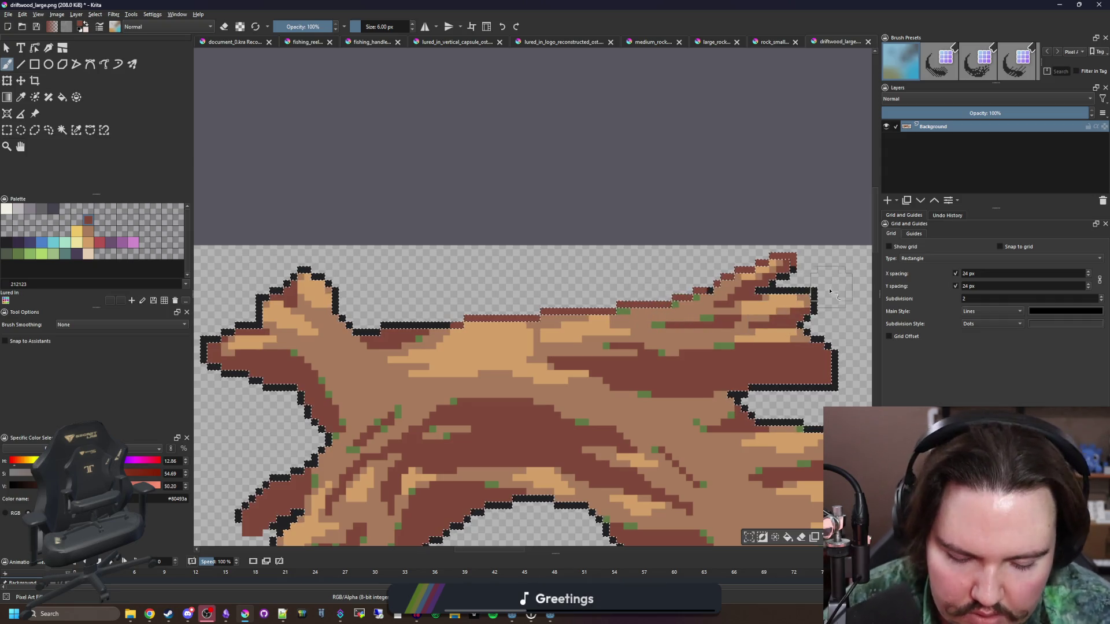
- Paint the stray outline pixels brown at the top-right, upper-right and branch's upper-left
scroll(830, 292, up, 3)
key(bracketleft)
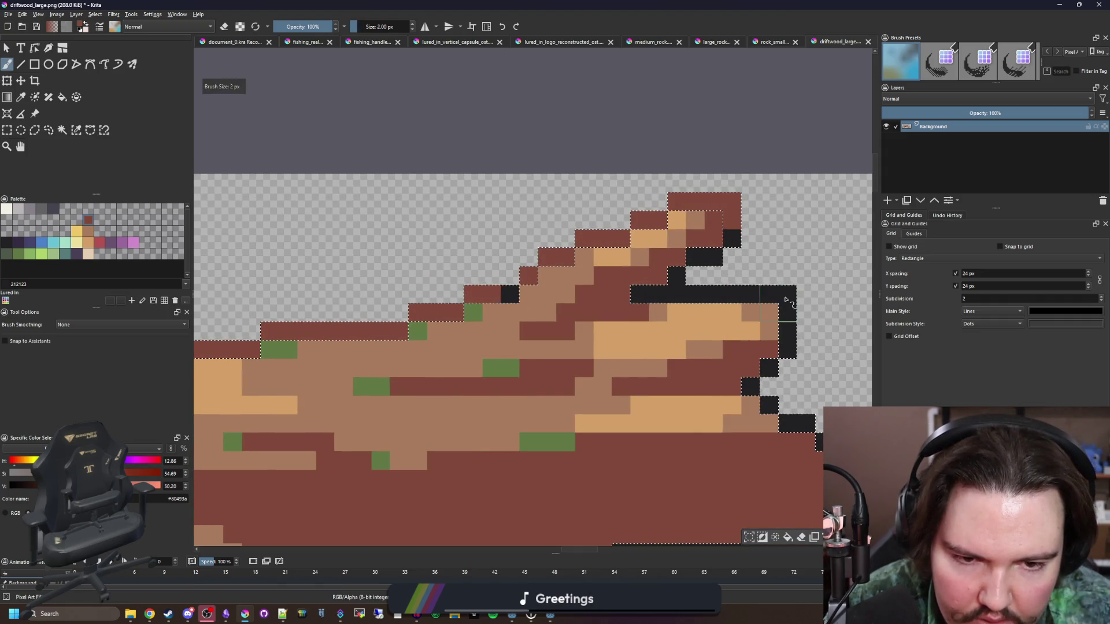
drag(786, 300, 734, 304)
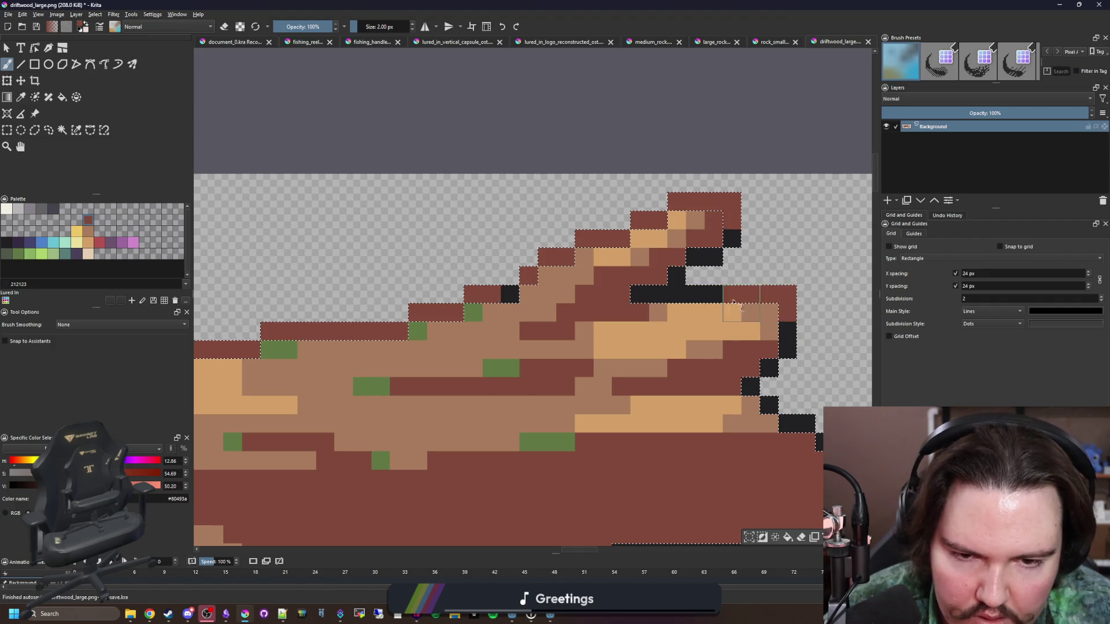
scroll(730, 303, down, 4)
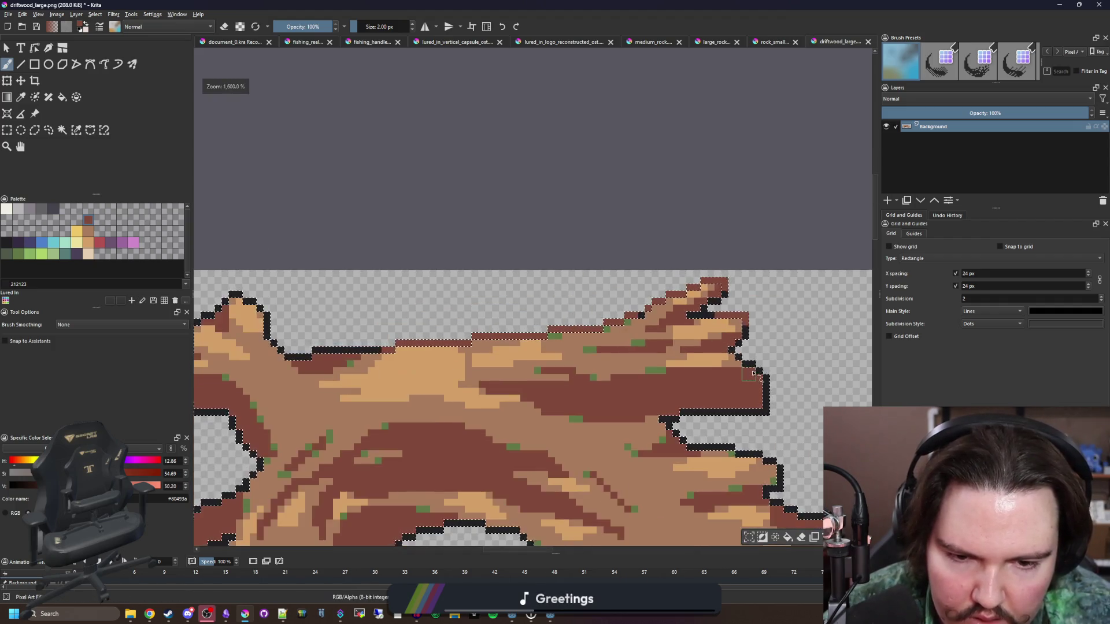
scroll(734, 357, up, 4)
scroll(691, 370, down, 4)
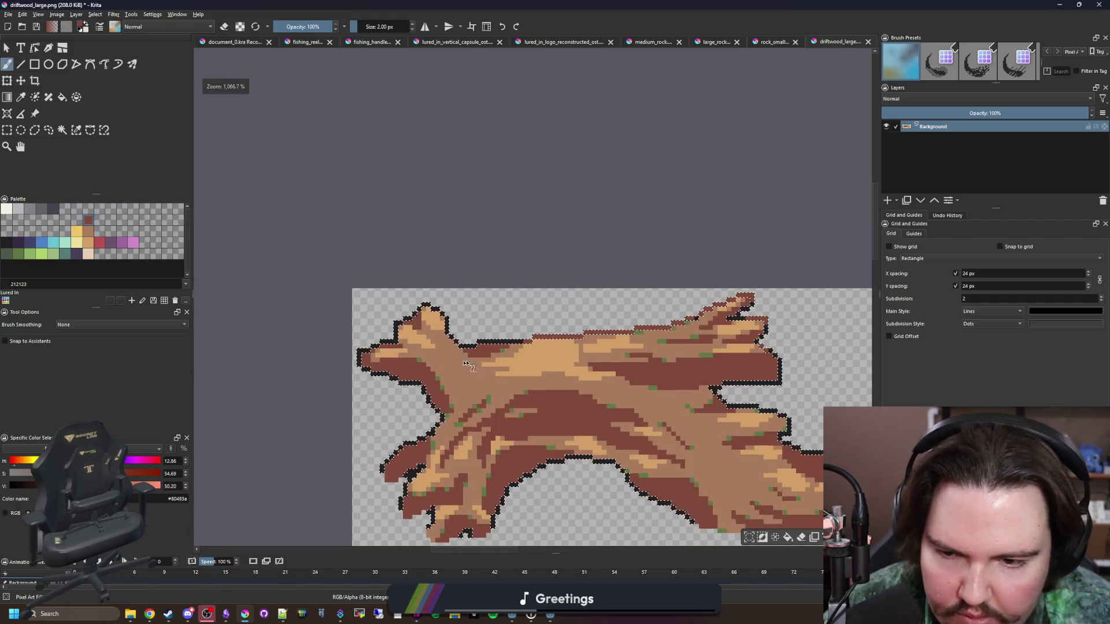
scroll(437, 287, up, 3)
drag(500, 239, 549, 322)
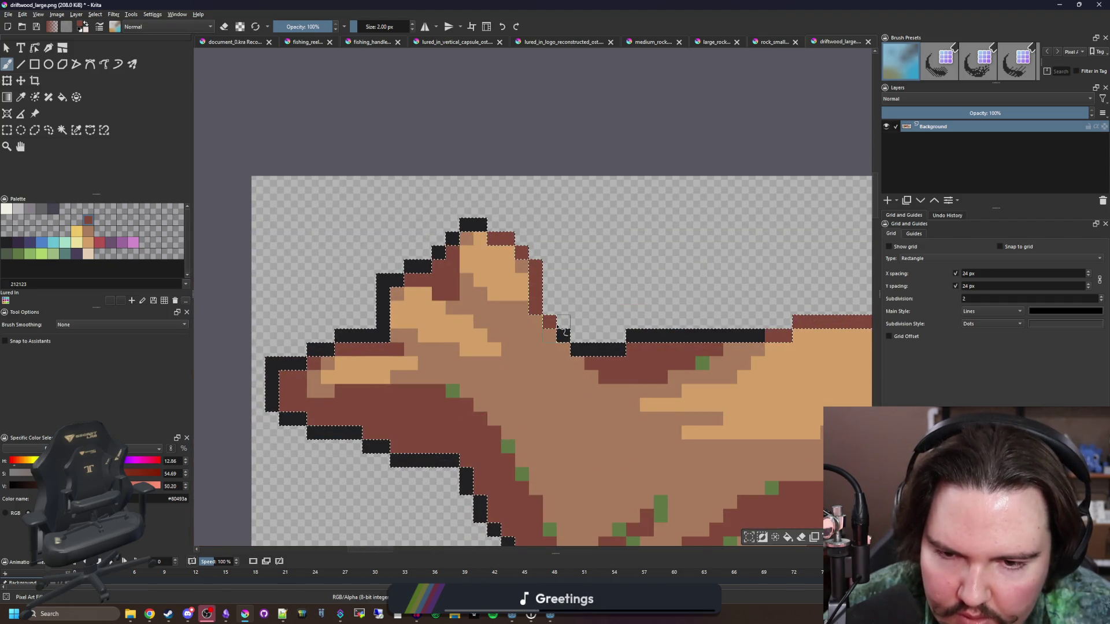
drag(404, 281, 383, 310)
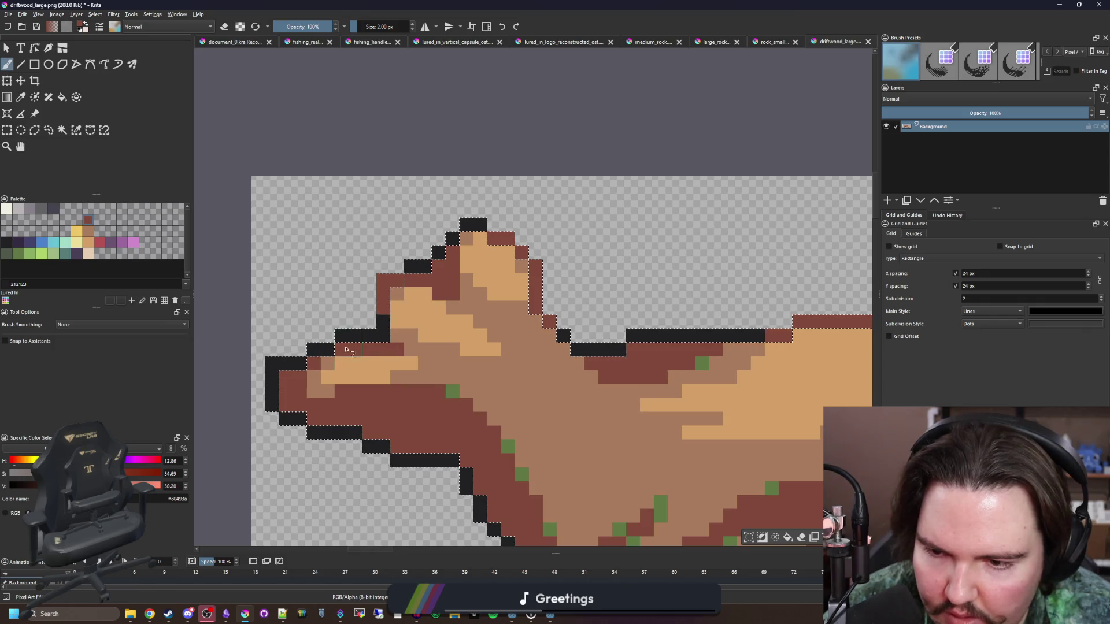
- Check the branch's left edge and place a dark purple test pixel on the outline
scroll(343, 345, down, 3)
scroll(429, 349, up, 2)
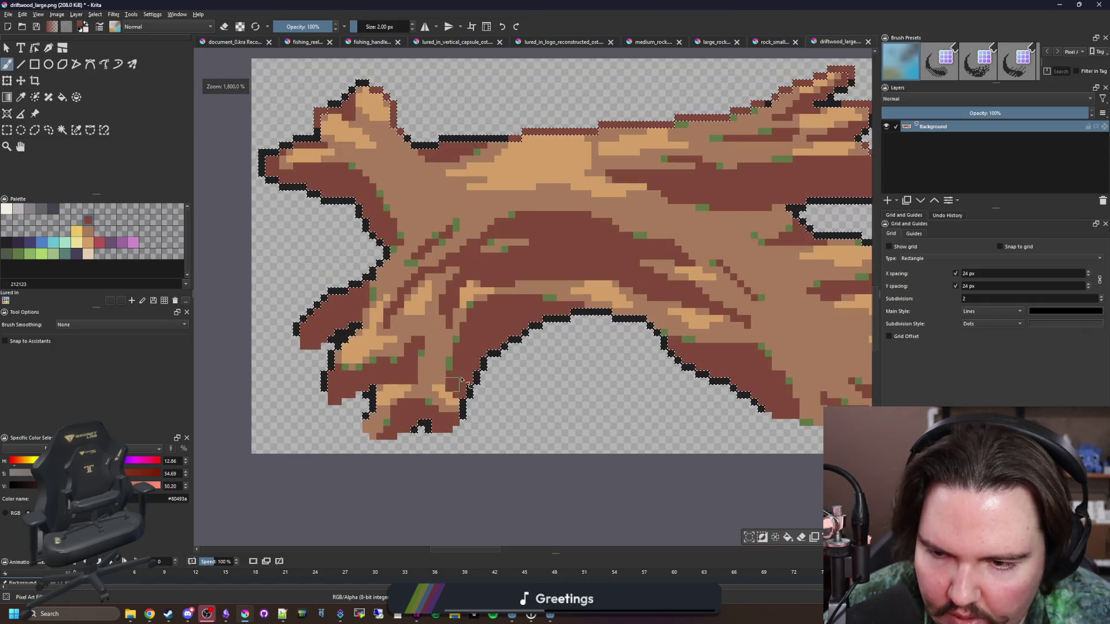
scroll(208, 287, up, 3)
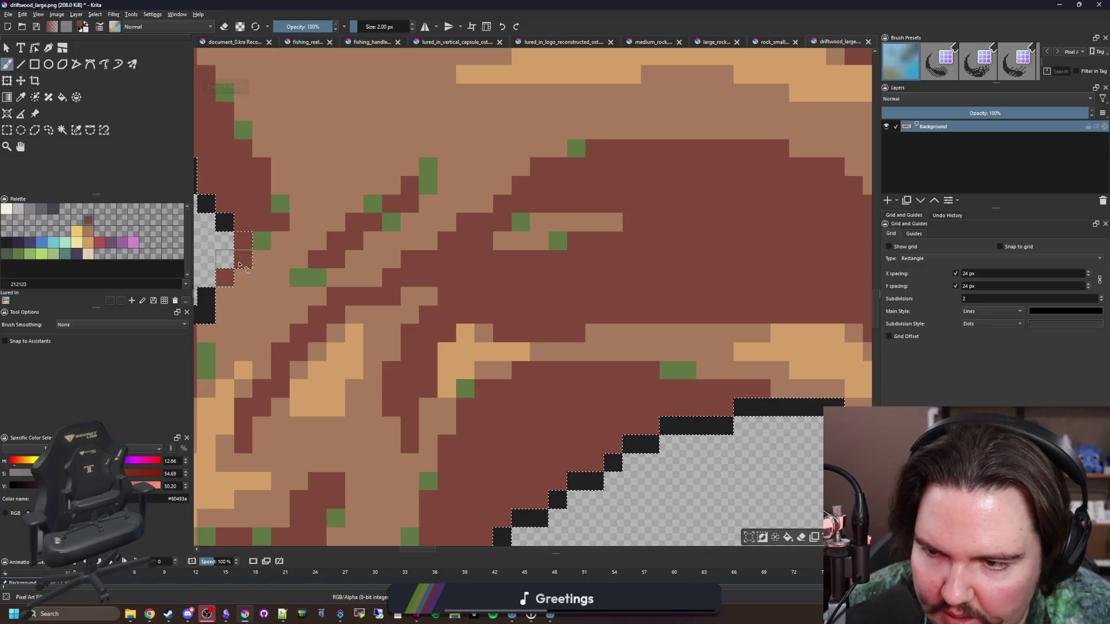
drag(208, 288, 341, 330)
scroll(309, 326, down, 5)
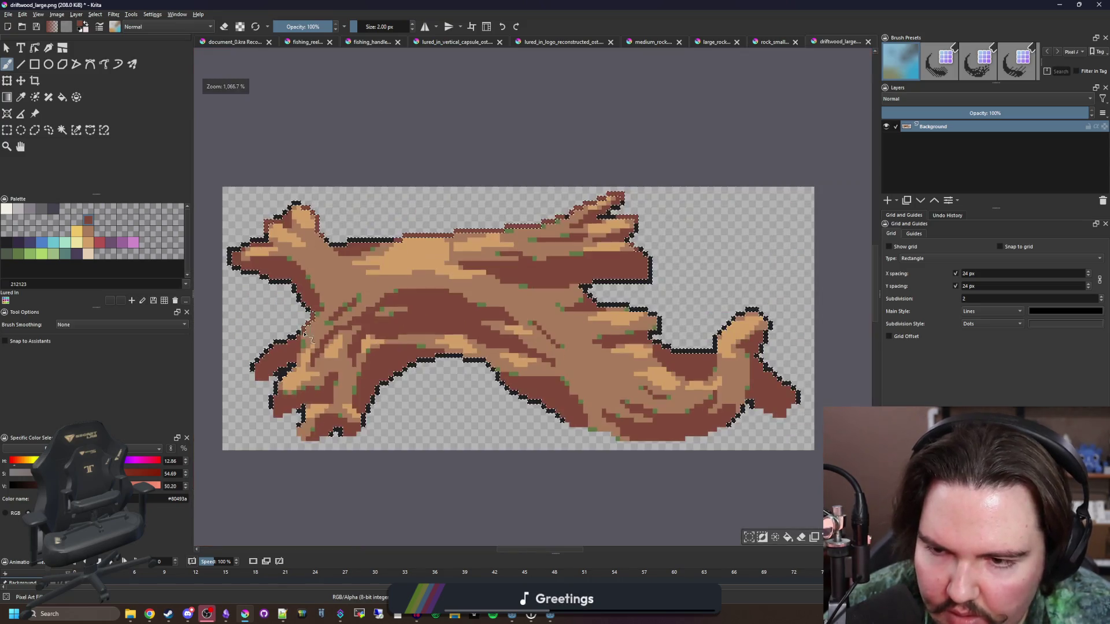
scroll(665, 324, up, 8)
scroll(686, 338, down, 5)
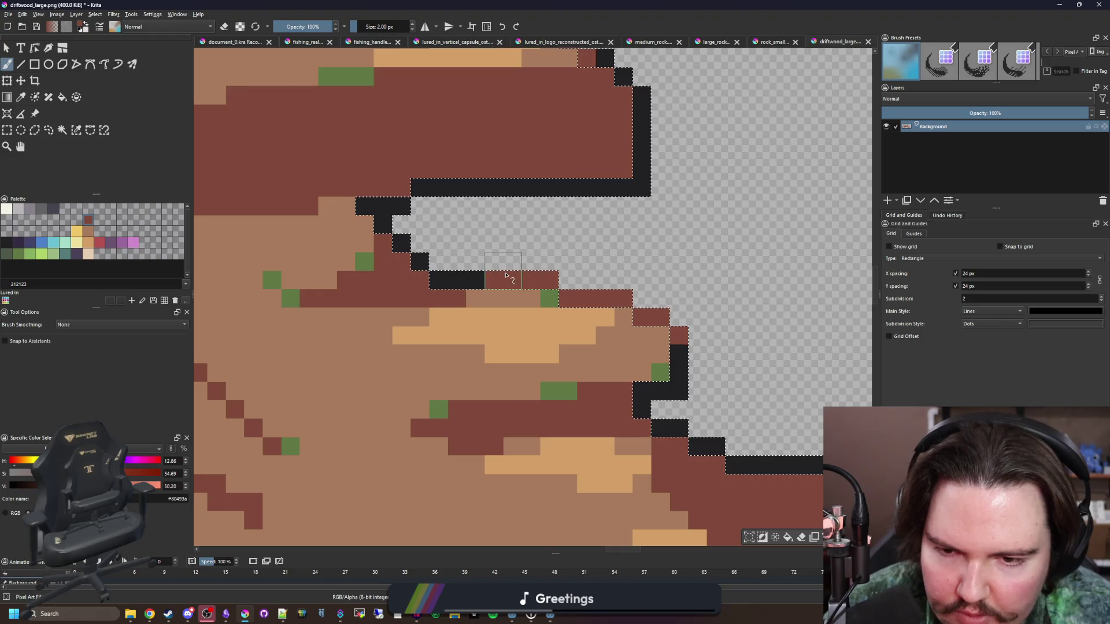
scroll(557, 363, up, 5)
scroll(558, 362, down, 4)
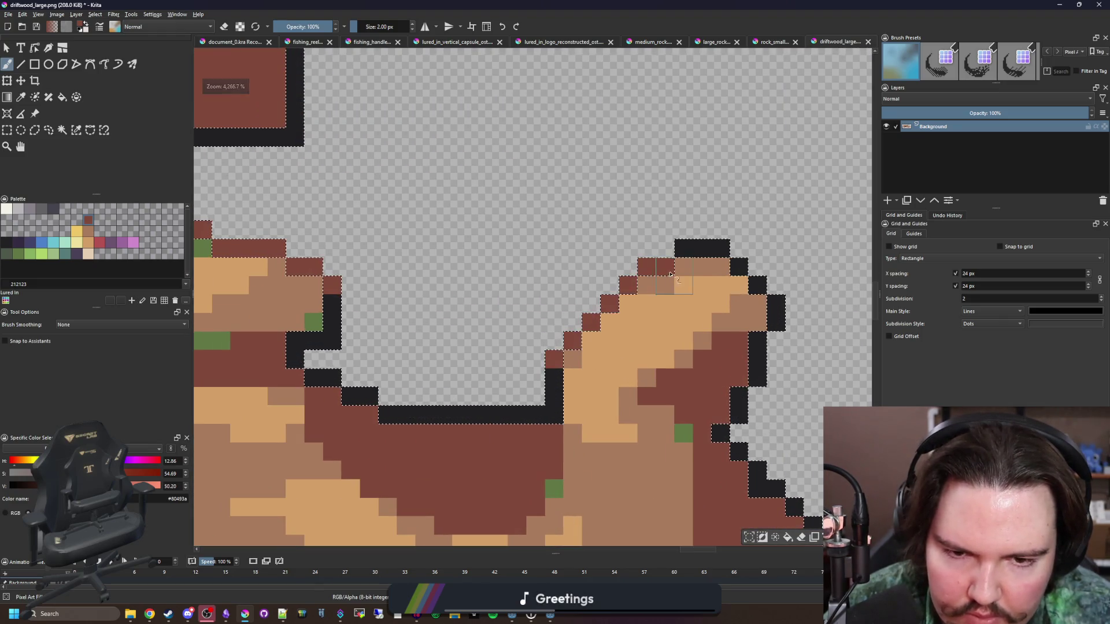
scroll(602, 304, down, 2)
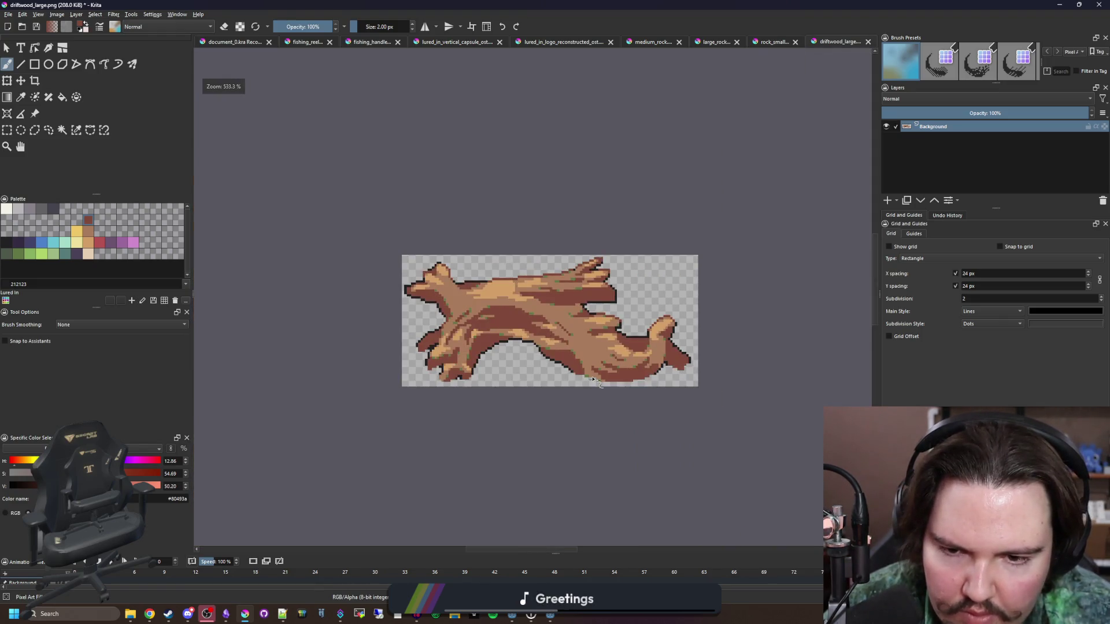
scroll(465, 326, up, 5)
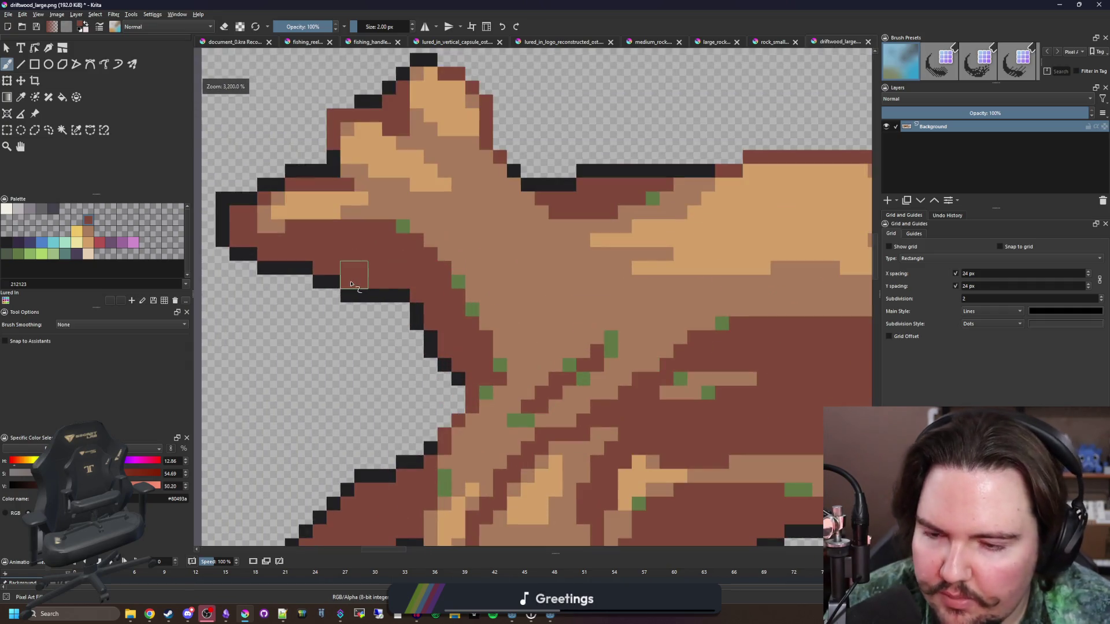
scroll(364, 281, up, 1)
ctrl+click(320, 276)
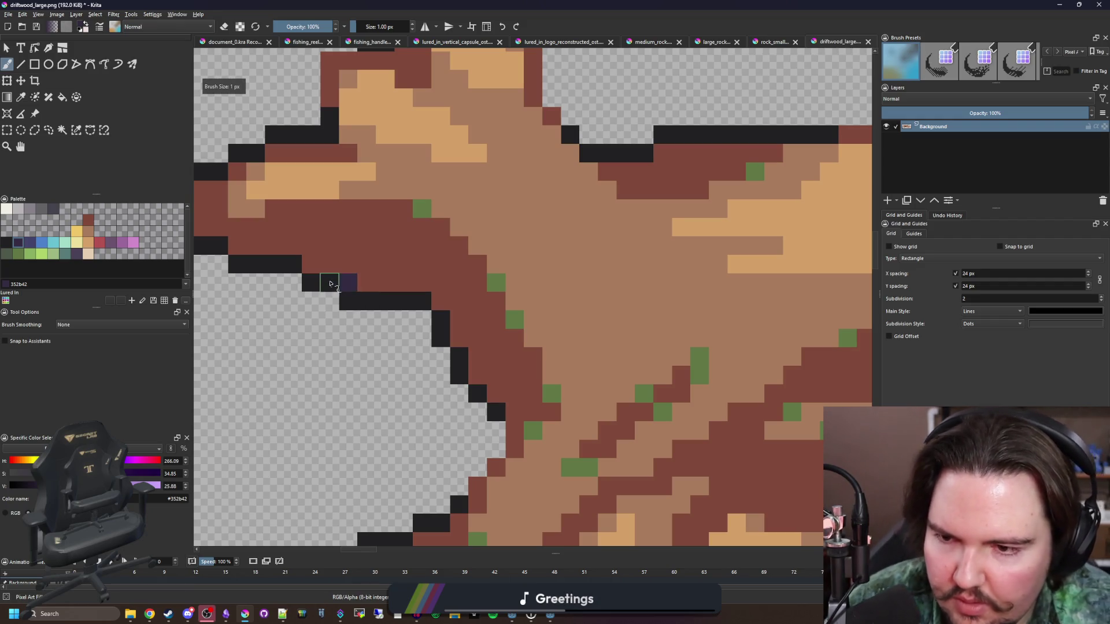
- Undo the dark purple test pixel and choose a greyer slate accent colour
key(ctrl+z)
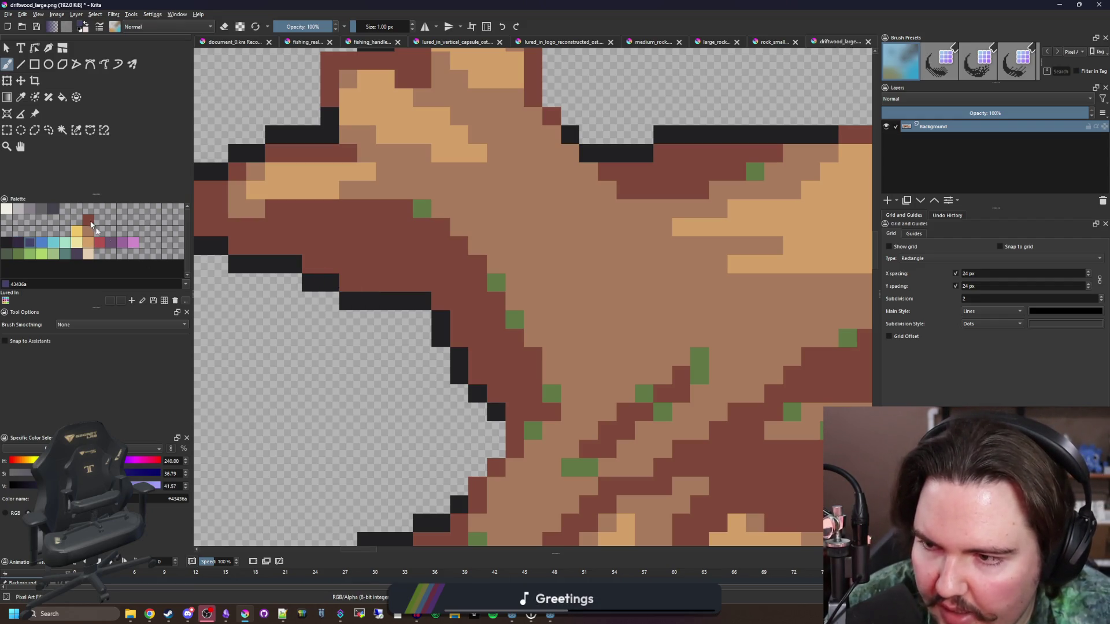
click(355, 283)
scroll(463, 358, up, 1)
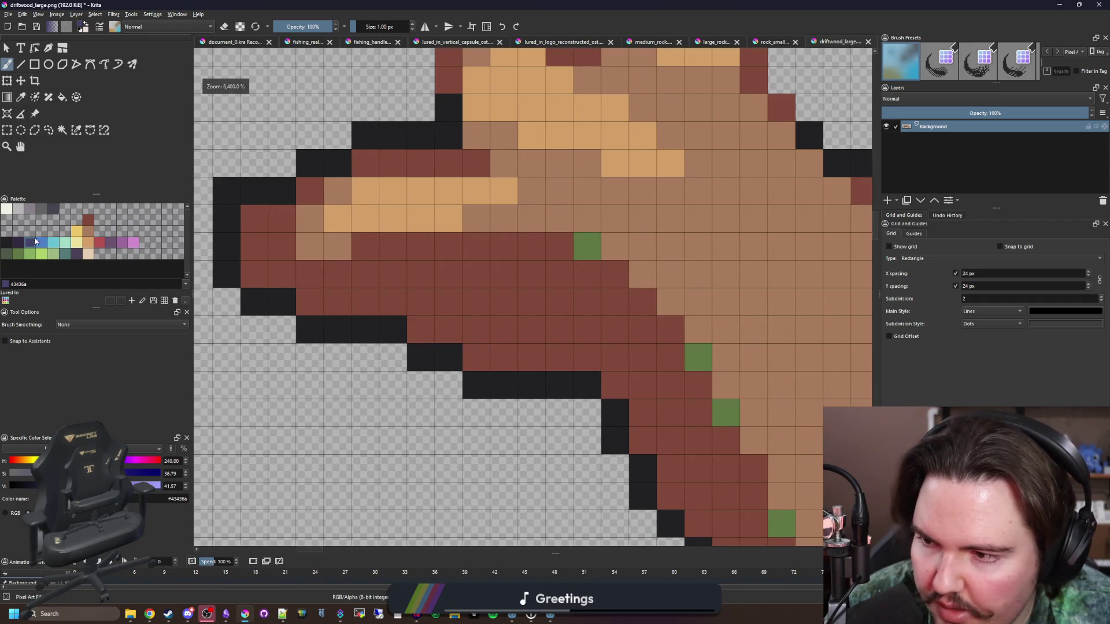
click(488, 364)
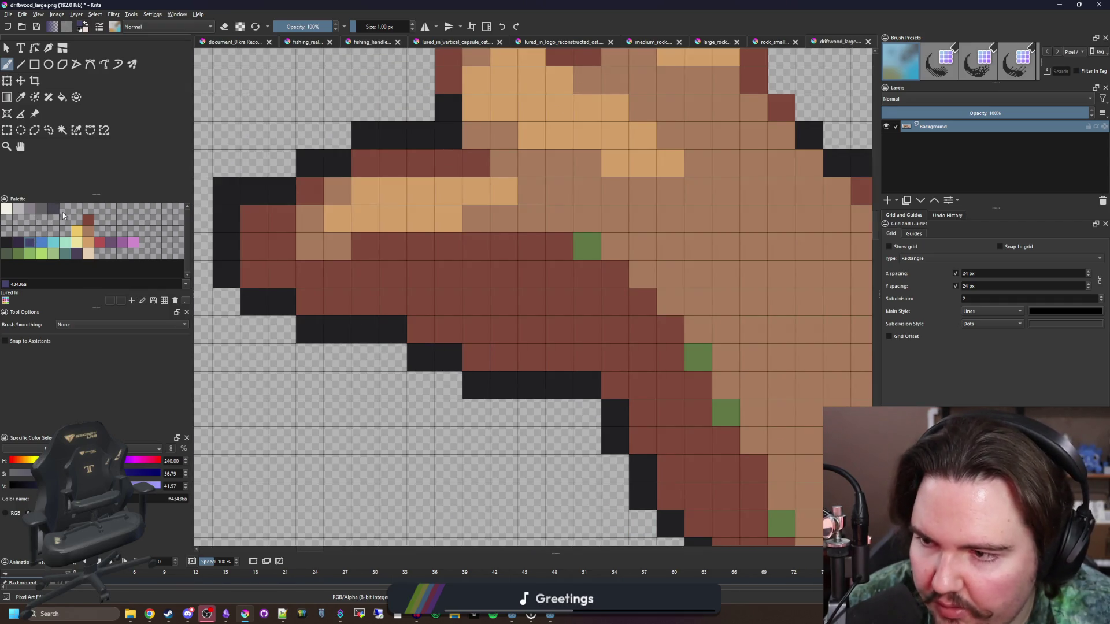
- Add a slate accent pixel along the lower-left branch outline
scroll(421, 332, down, 3)
scroll(426, 370, up, 1)
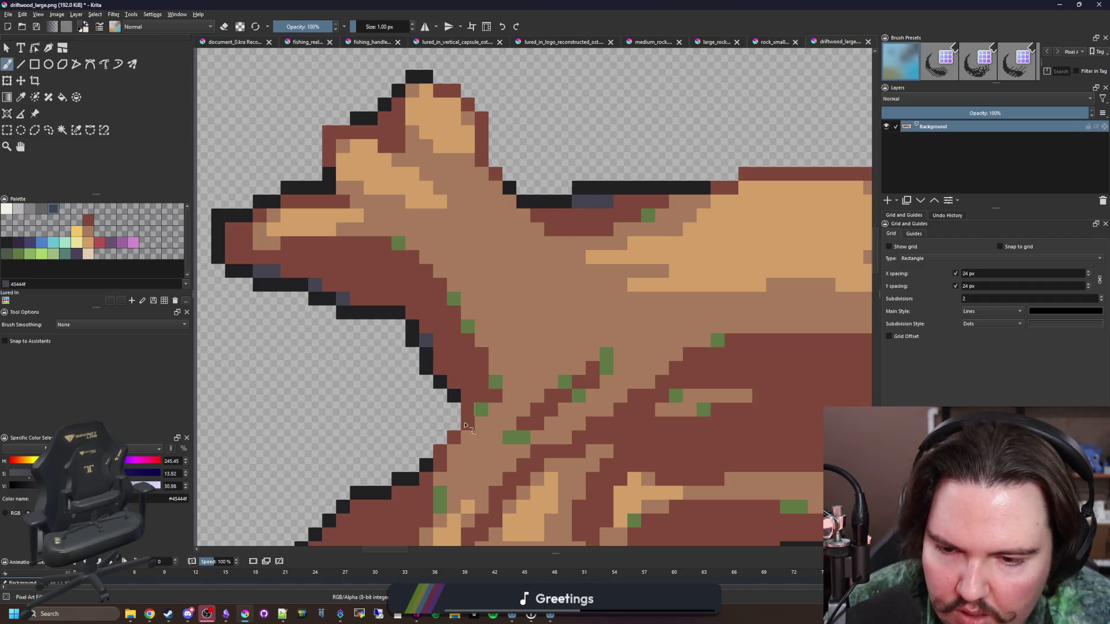
scroll(430, 328, down, 5)
drag(485, 426, 374, 331)
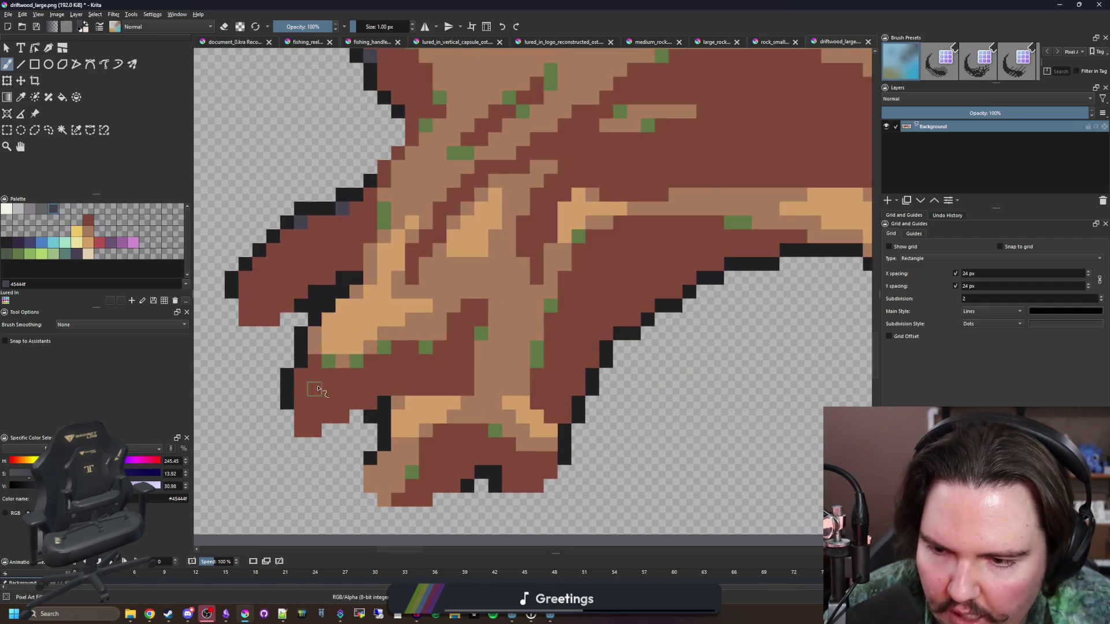
scroll(317, 374, down, 2)
scroll(495, 362, up, 2)
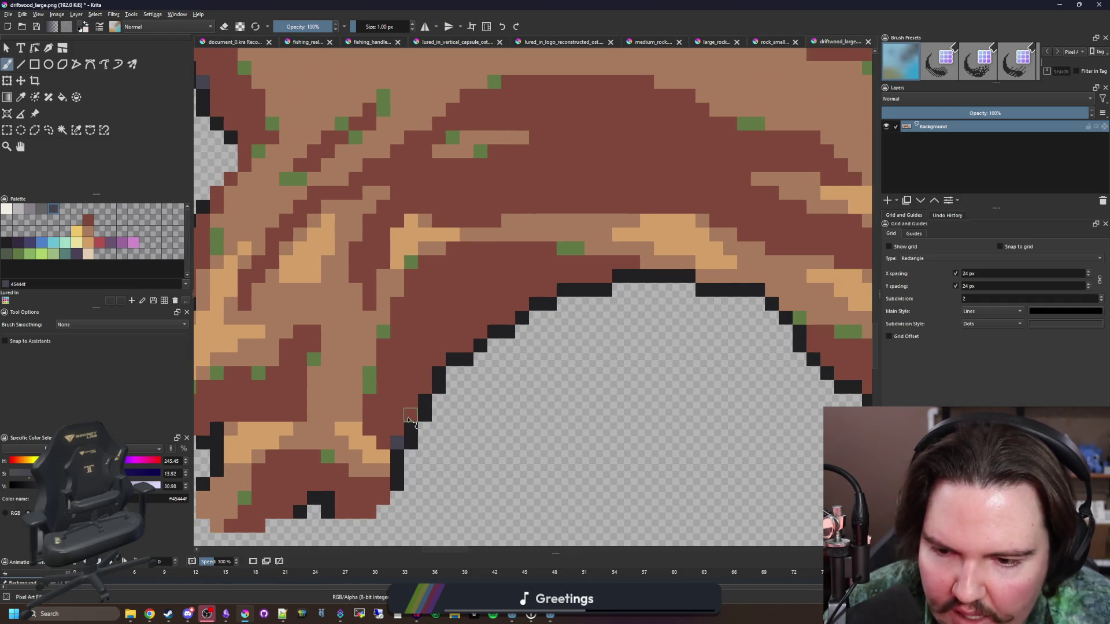
click(472, 347)
scroll(472, 347, down, 2)
scroll(403, 336, up, 2)
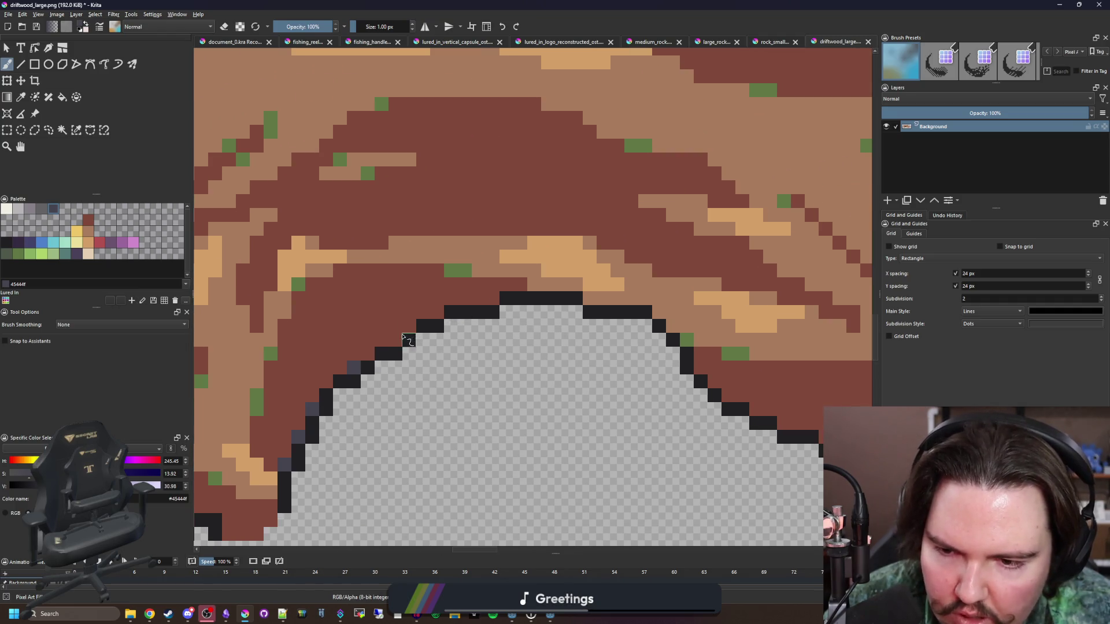
- Place slate accent pixels and two short rows along the lower outline edge
drag(724, 395, 441, 343)
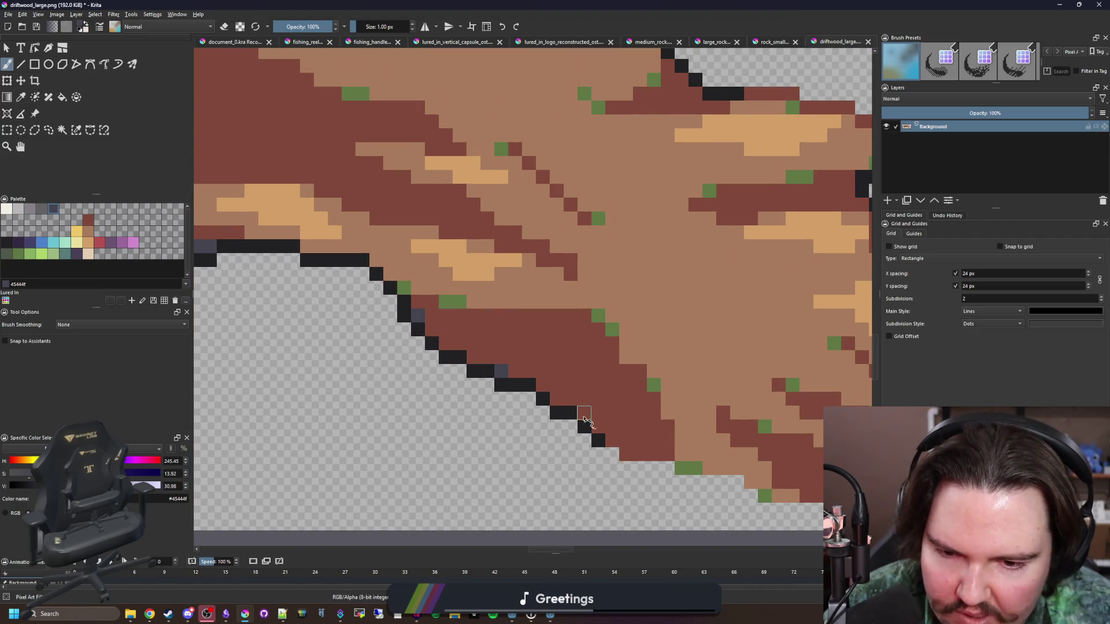
drag(618, 457, 504, 404)
click(502, 403)
scroll(507, 412, down, 4)
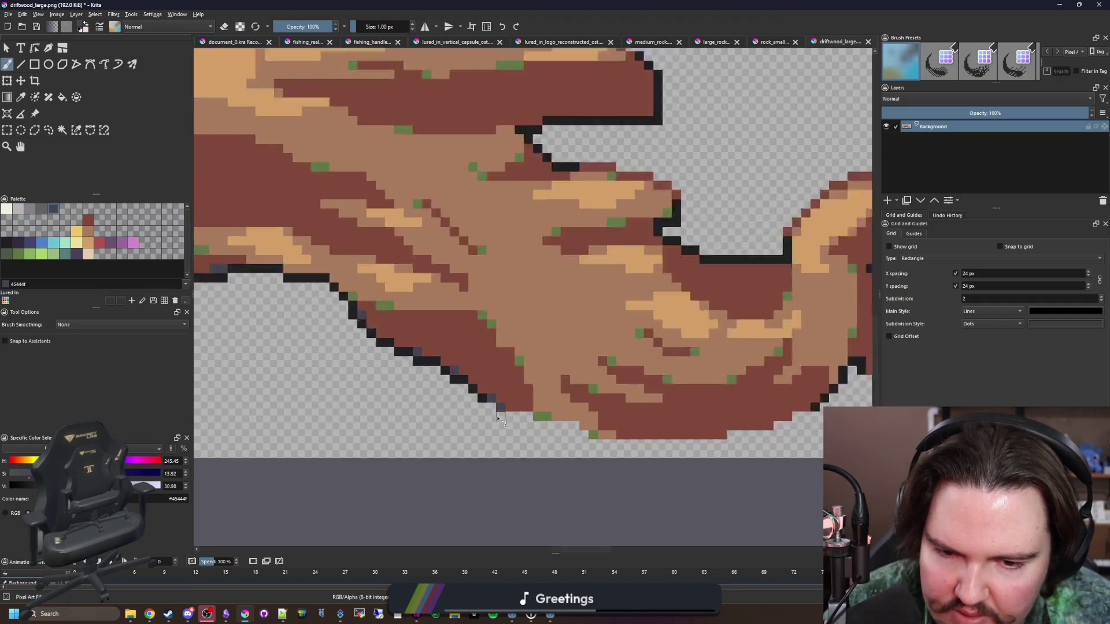
scroll(504, 420, up, 5)
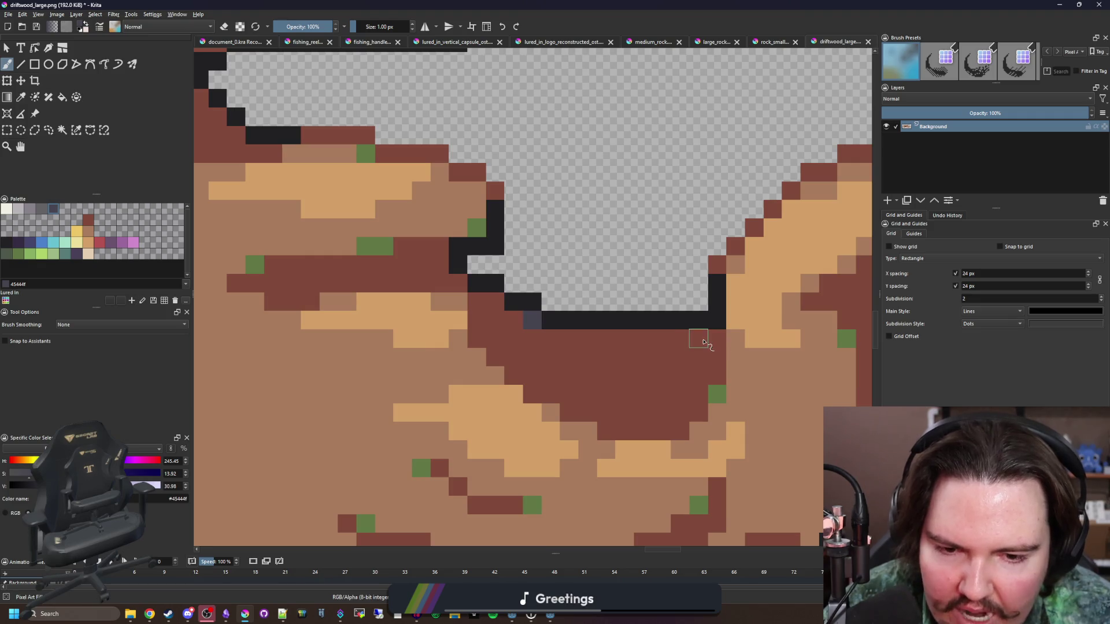
drag(703, 341, 643, 340)
drag(821, 355, 497, 321)
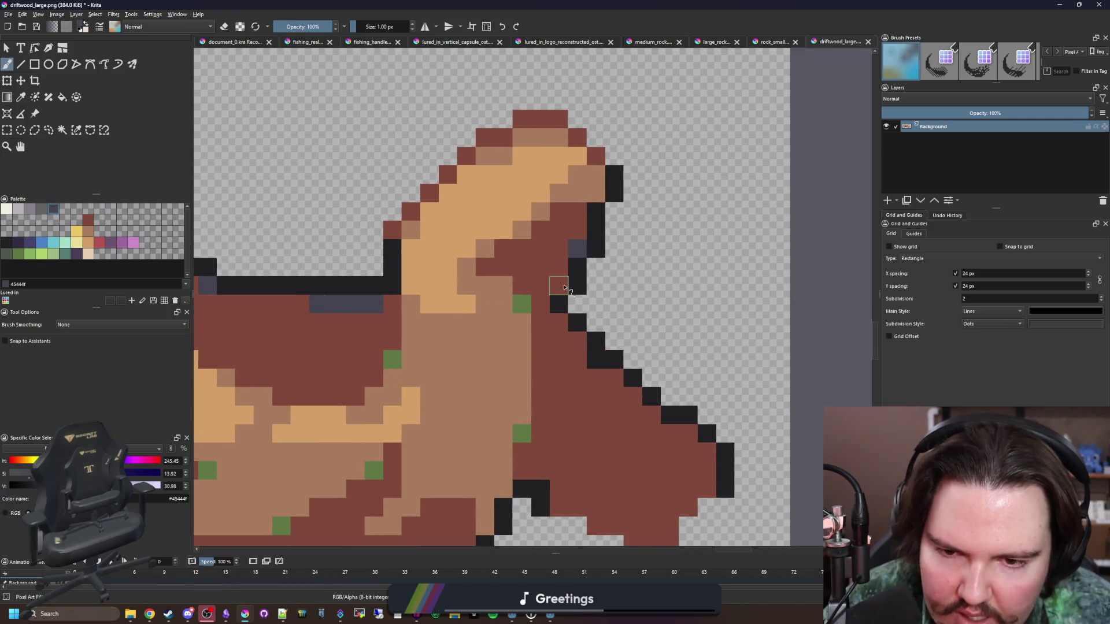
drag(614, 383, 599, 314)
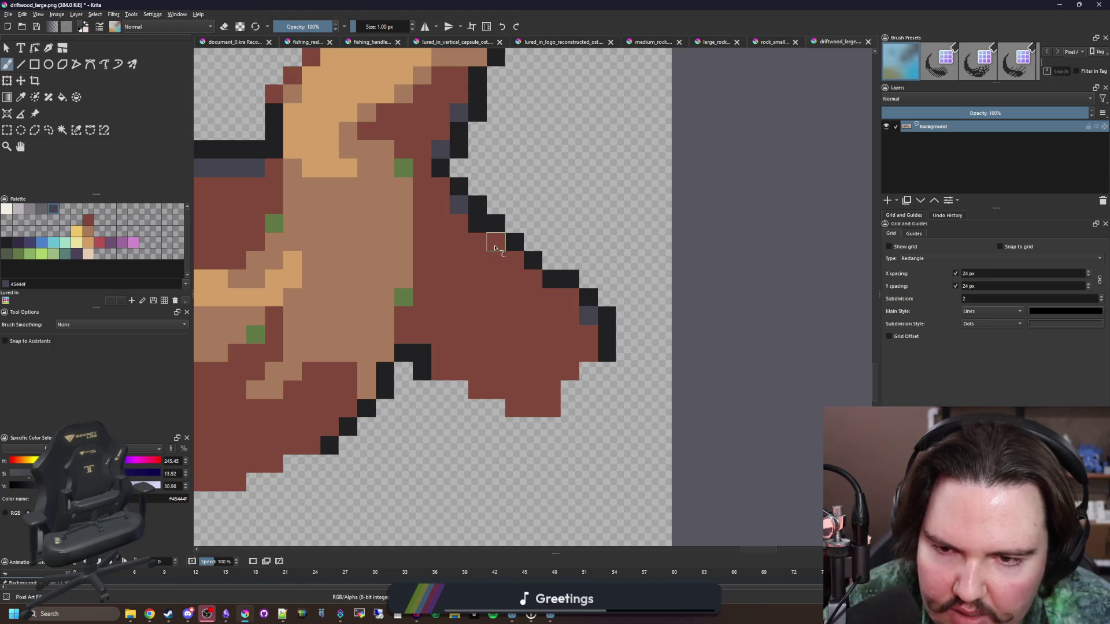
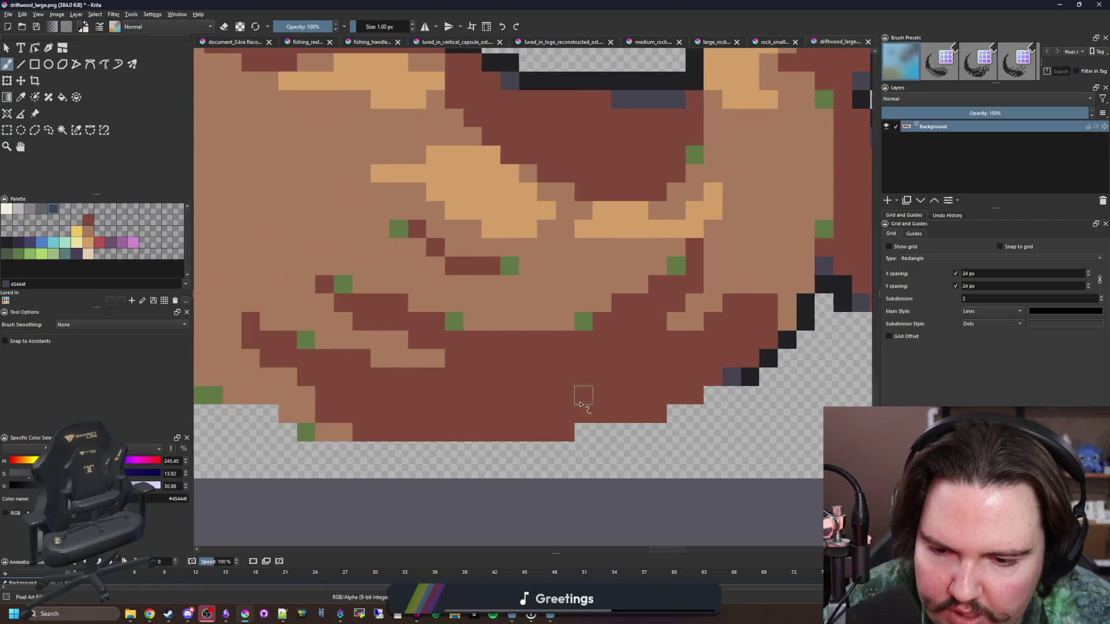
- Paint a dark grey shadow row under the driftwood branch
scroll(580, 405, down, 5)
scroll(522, 296, up, 6)
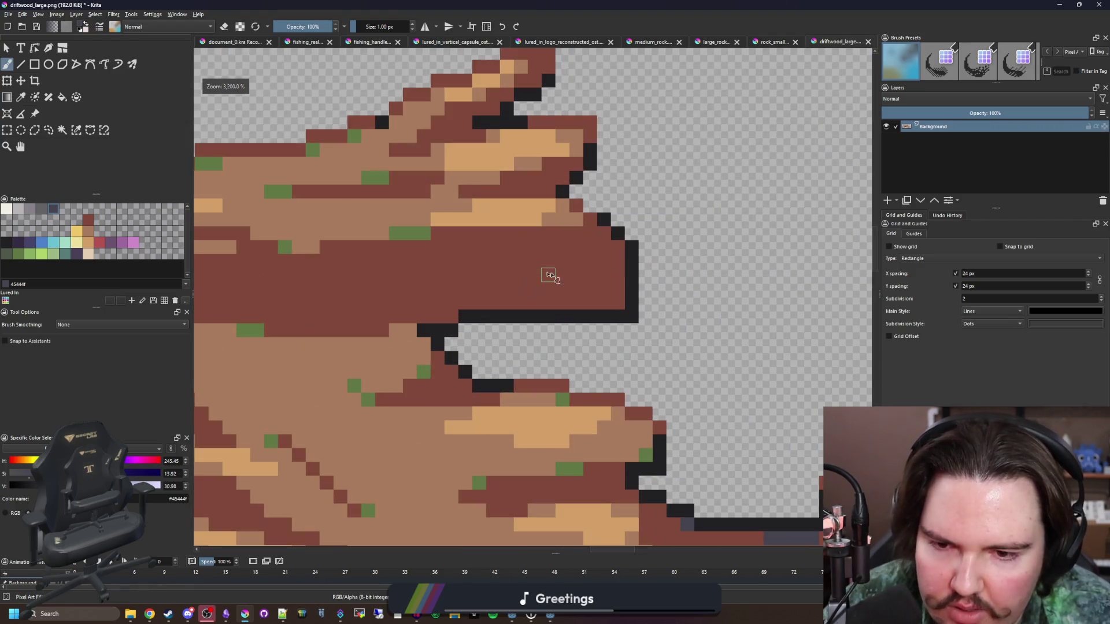
scroll(520, 312, down, 5)
scroll(532, 327, up, 4)
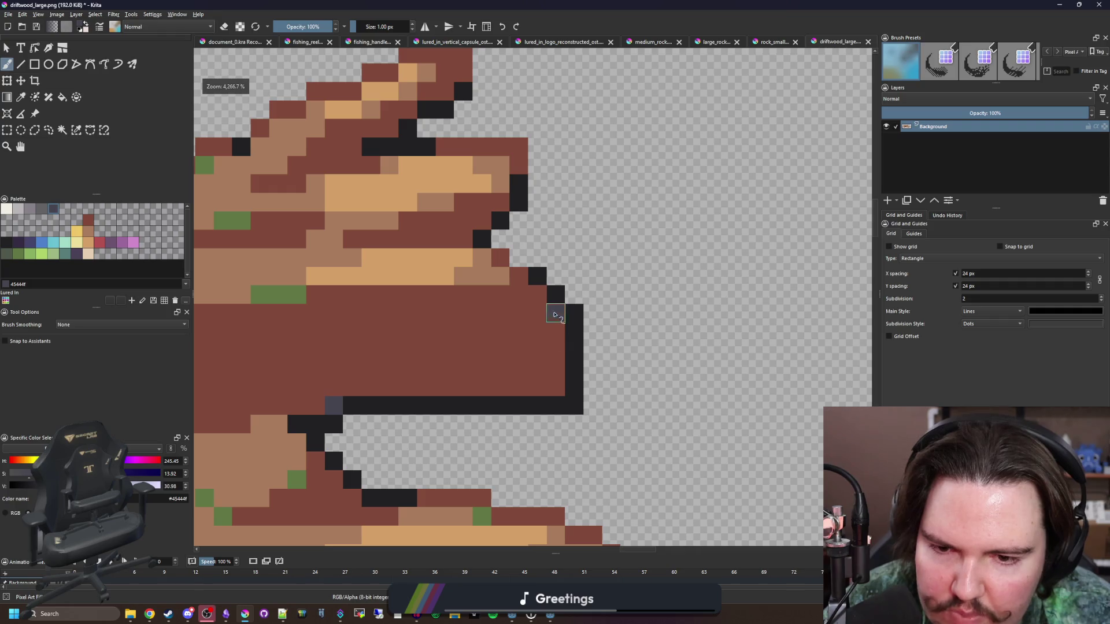
scroll(554, 388, down, 6)
scroll(518, 341, up, 4)
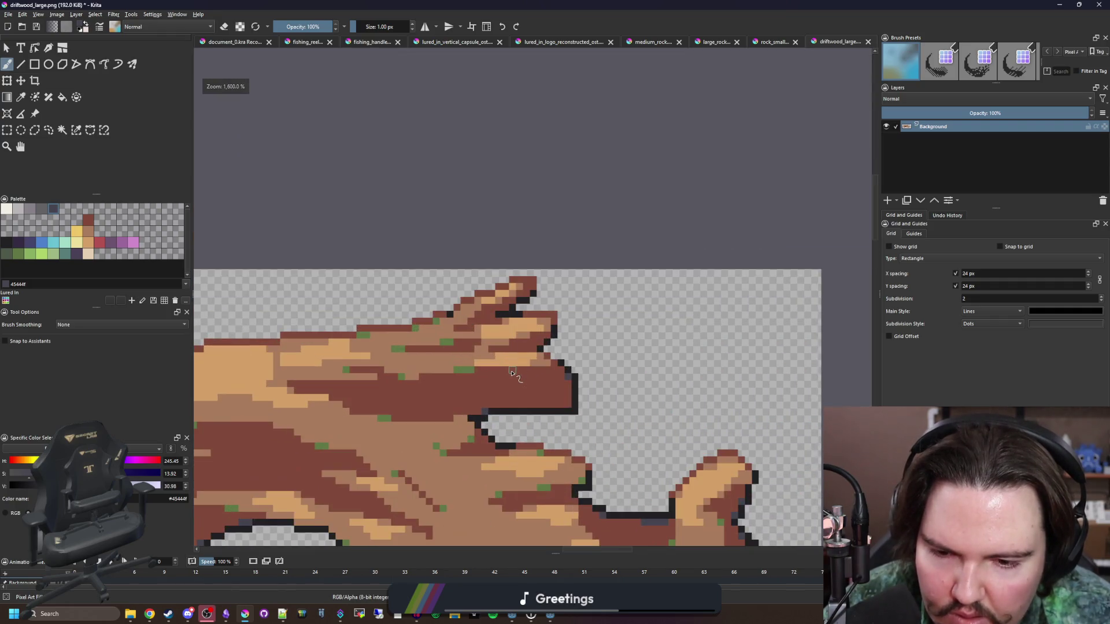
scroll(514, 381, up, 3)
drag(560, 412, 481, 414)
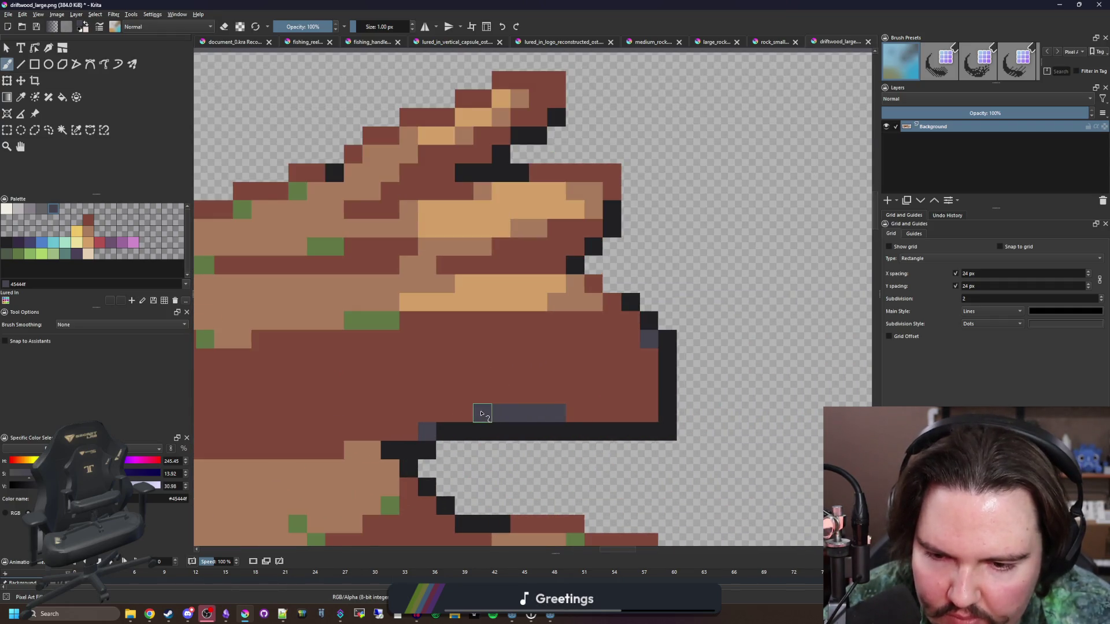
- Sample the green moss colour and add a moss pixel to the wood
scroll(471, 417, down, 8)
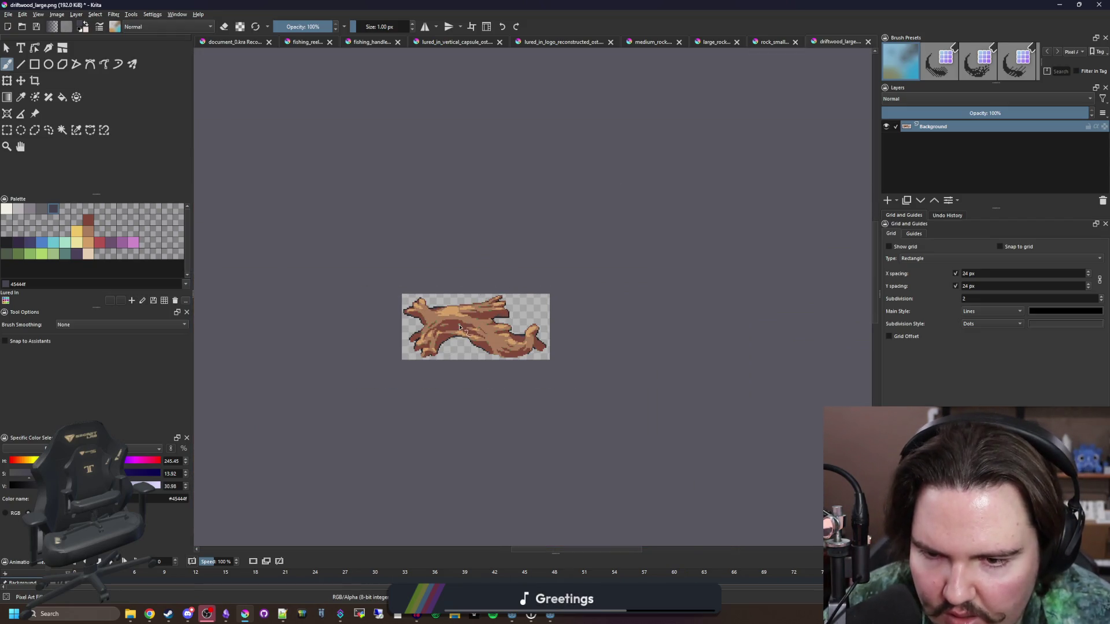
scroll(459, 327, up, 1)
scroll(395, 290, up, 1)
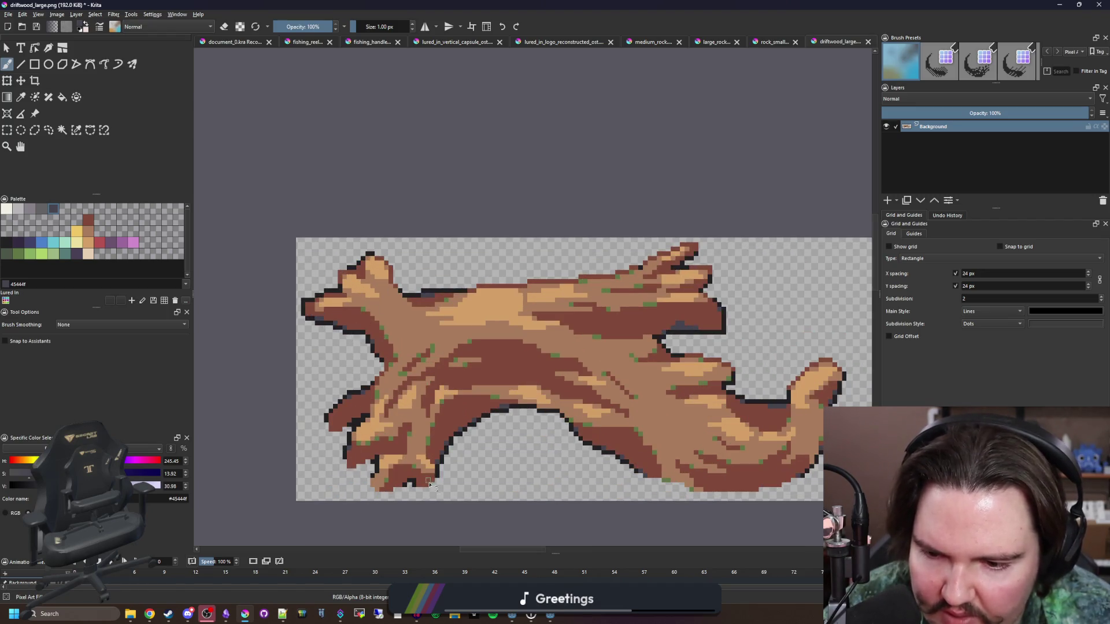
scroll(381, 456, up, 2)
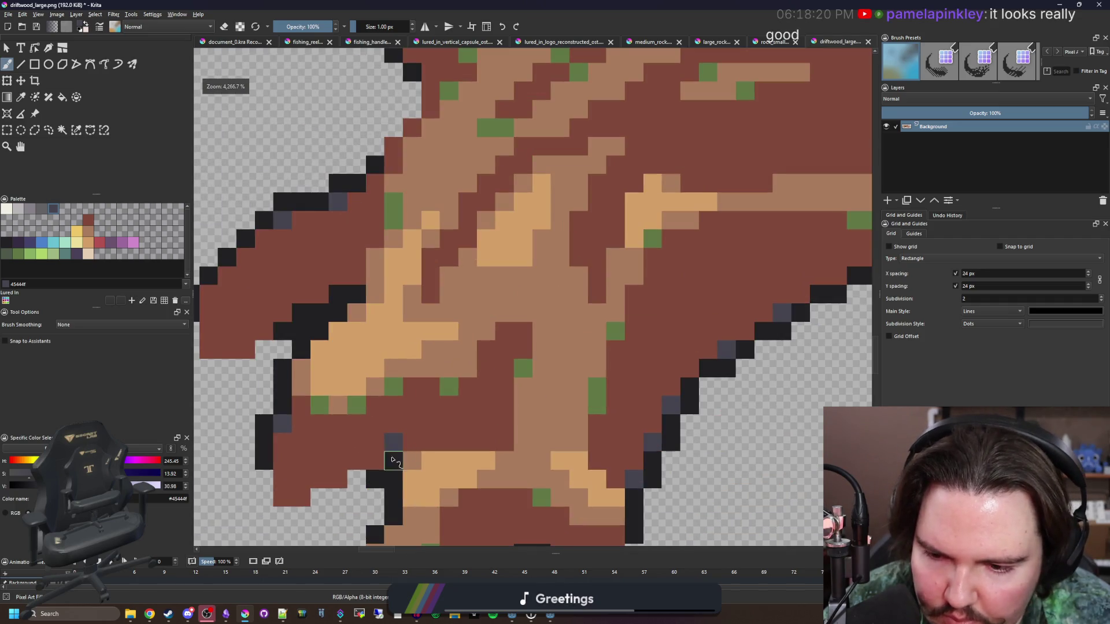
scroll(392, 460, down, 5)
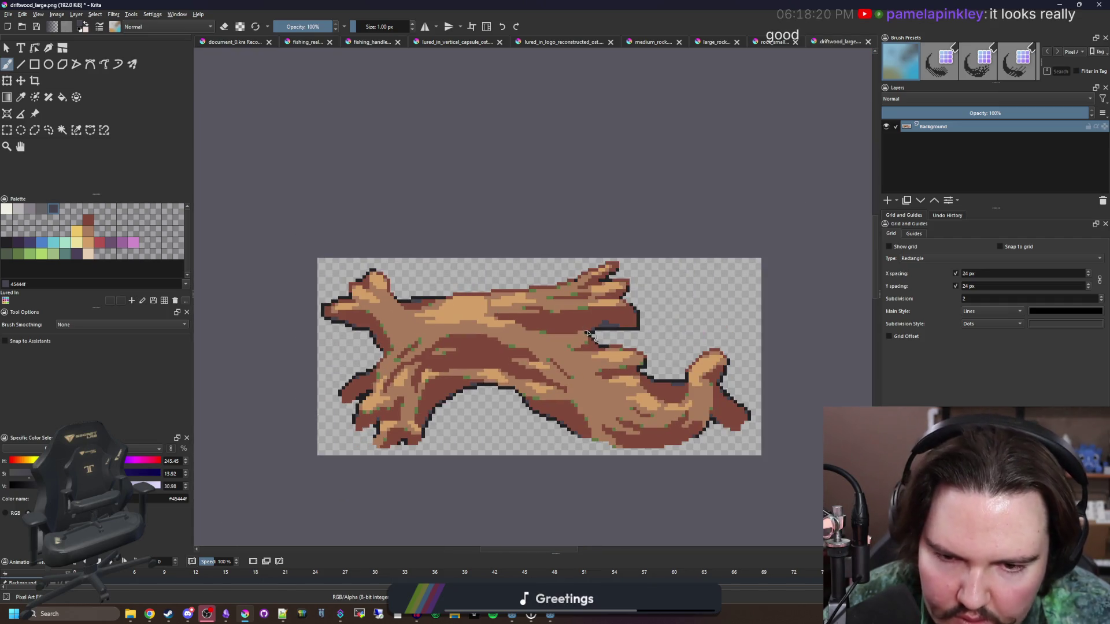
scroll(587, 333, up, 3)
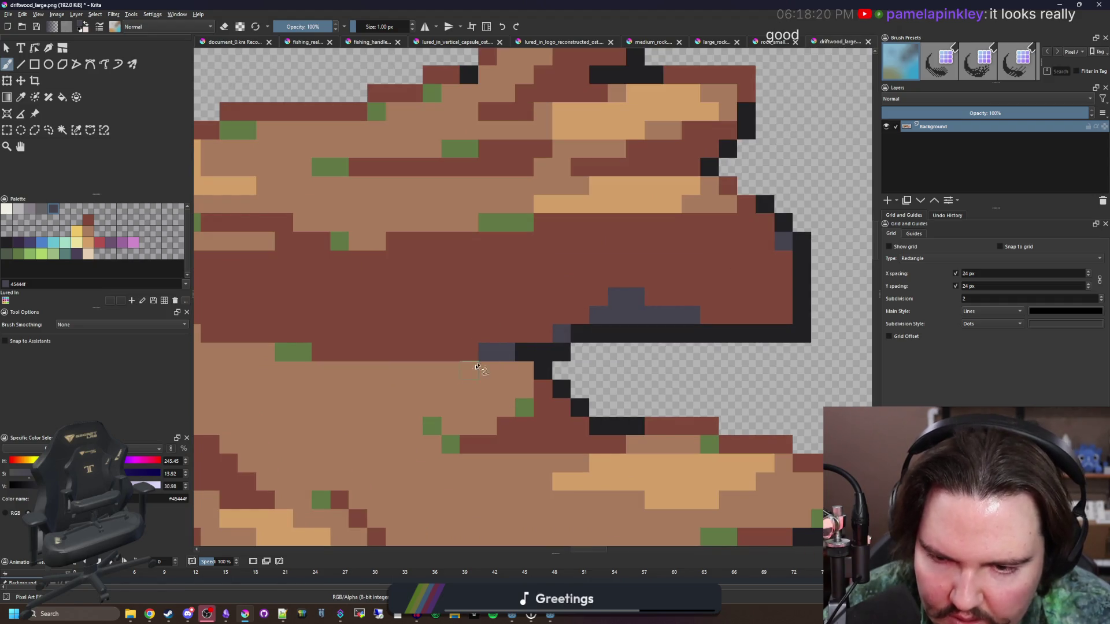
scroll(470, 357, down, 5)
scroll(470, 357, up, 5)
ctrl+click(462, 315)
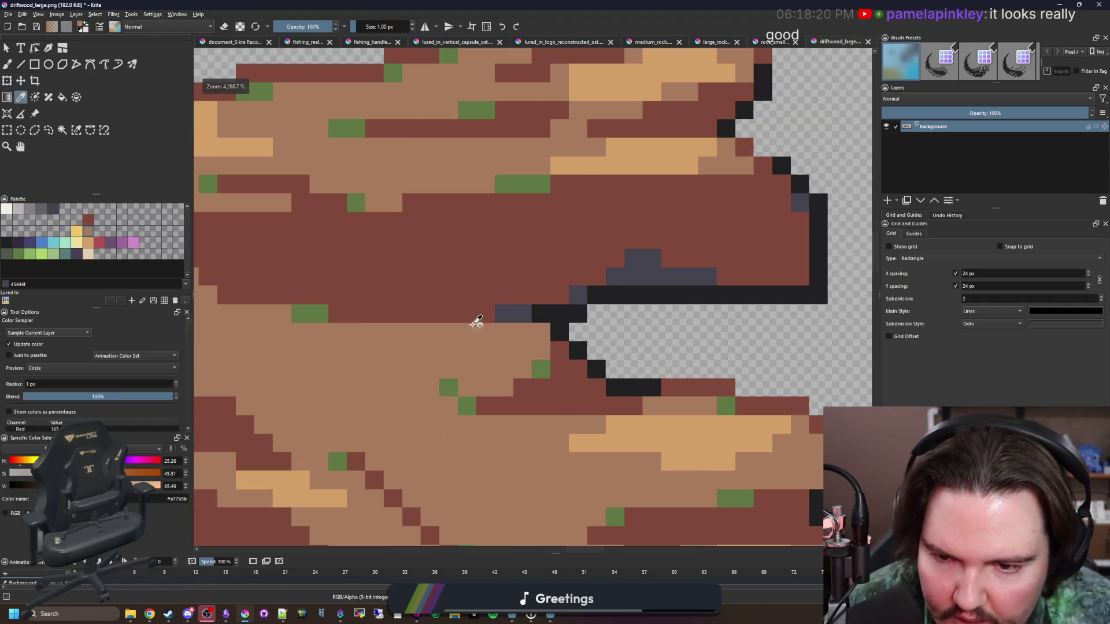
ctrl+click(449, 386)
click(411, 314)
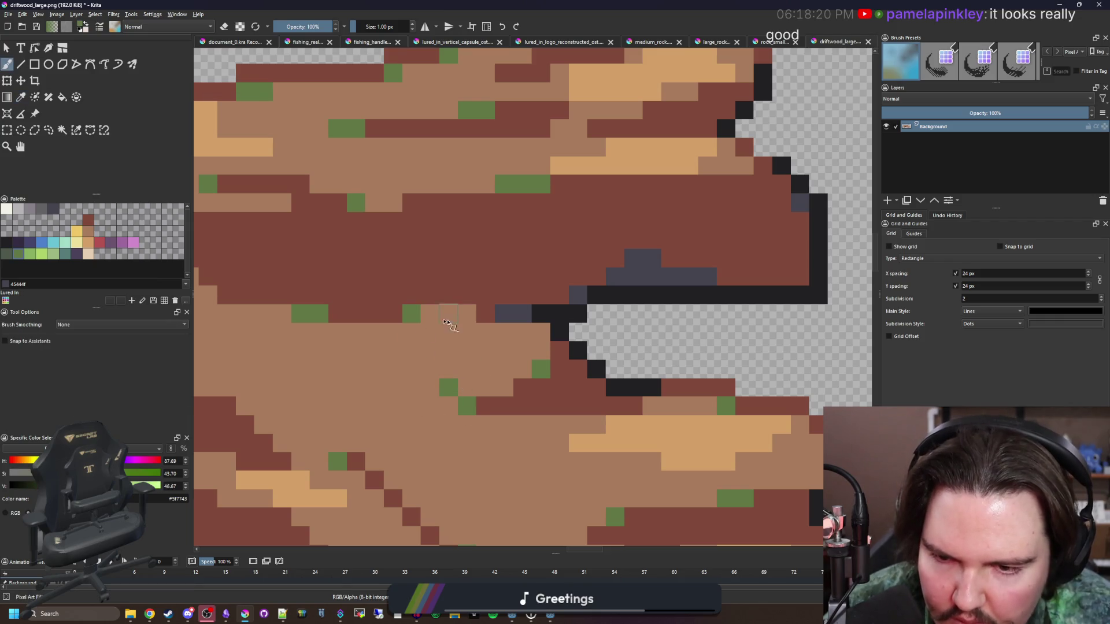
- Re-sample the dark grey, reposition the sprite in view, and lower brush opacity to 50%
scroll(468, 391, down, 5)
scroll(532, 430, up, 5)
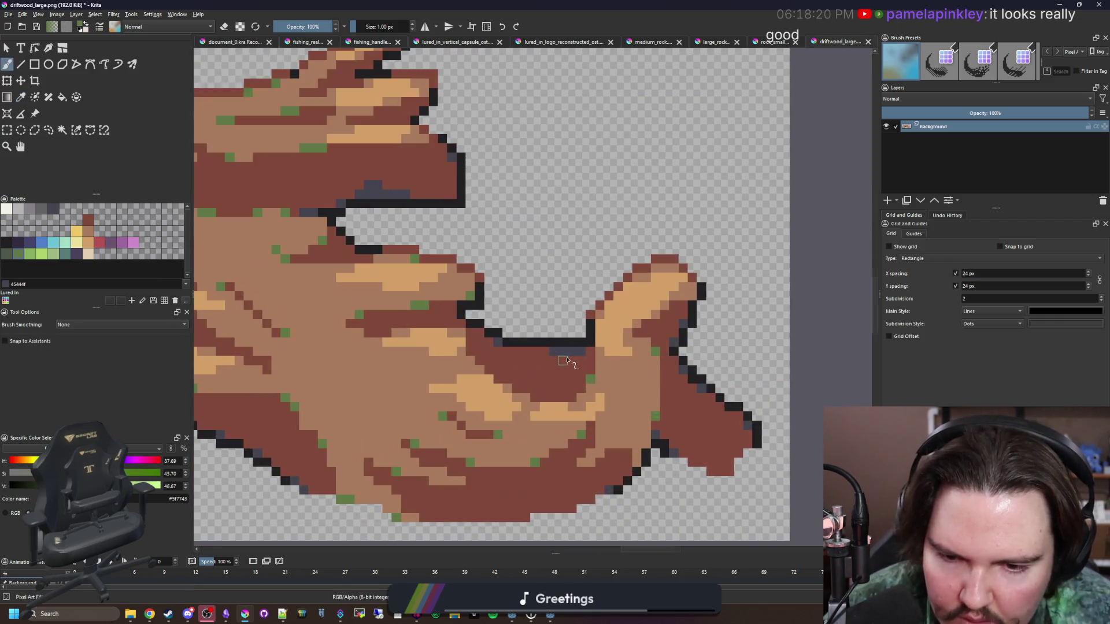
ctrl+click(573, 350)
scroll(590, 379, down, 3)
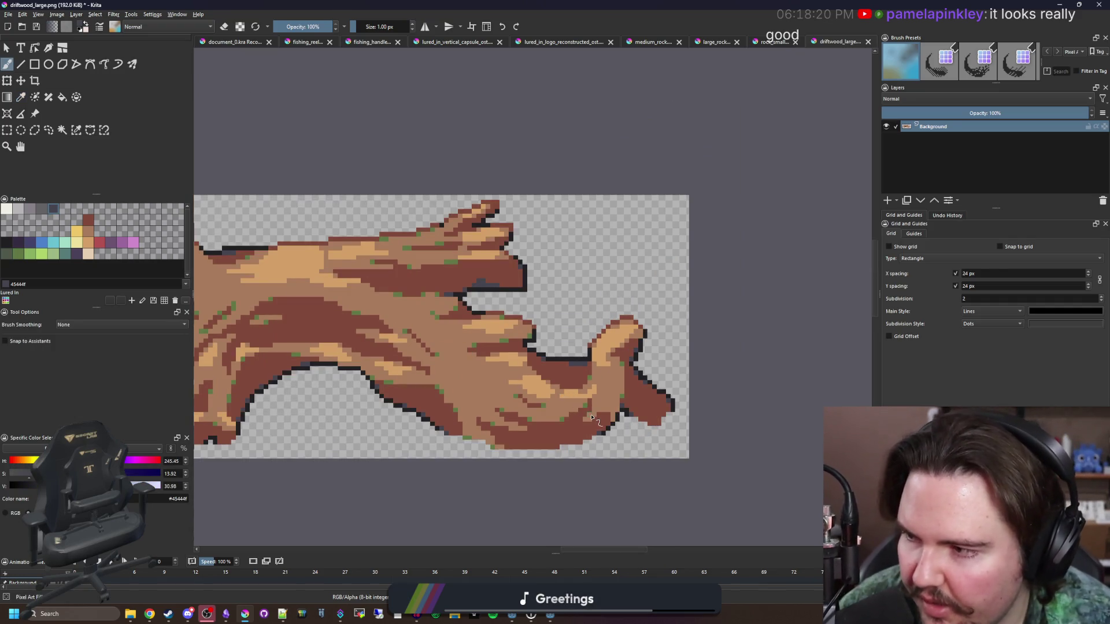
drag(519, 400, 603, 370)
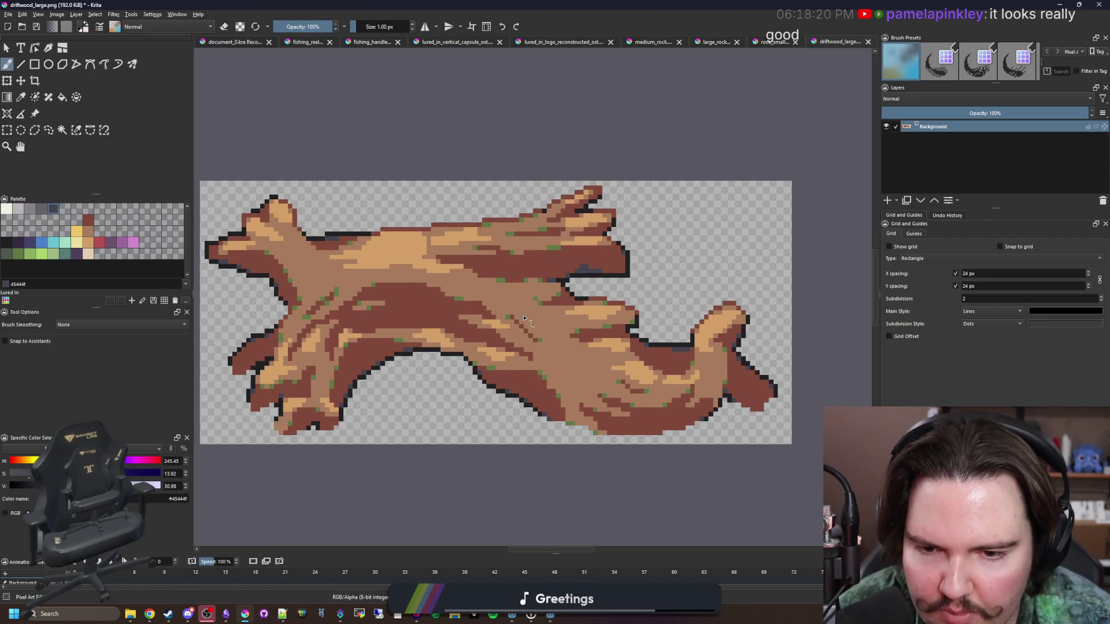
scroll(524, 319, down, 3)
scroll(524, 318, down, 3)
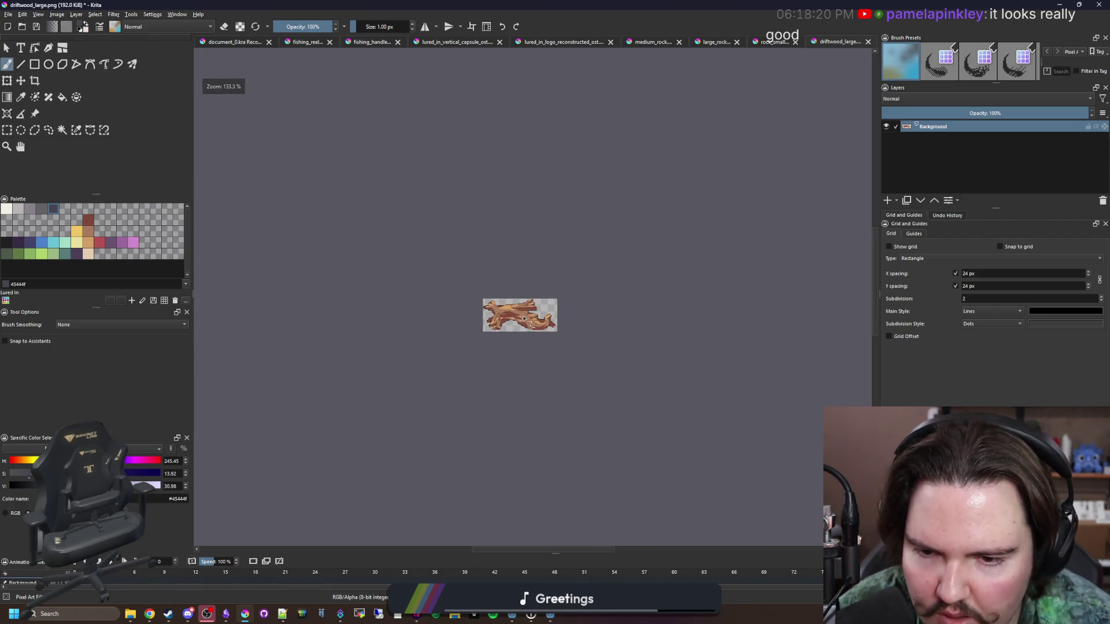
scroll(521, 338, up, 6)
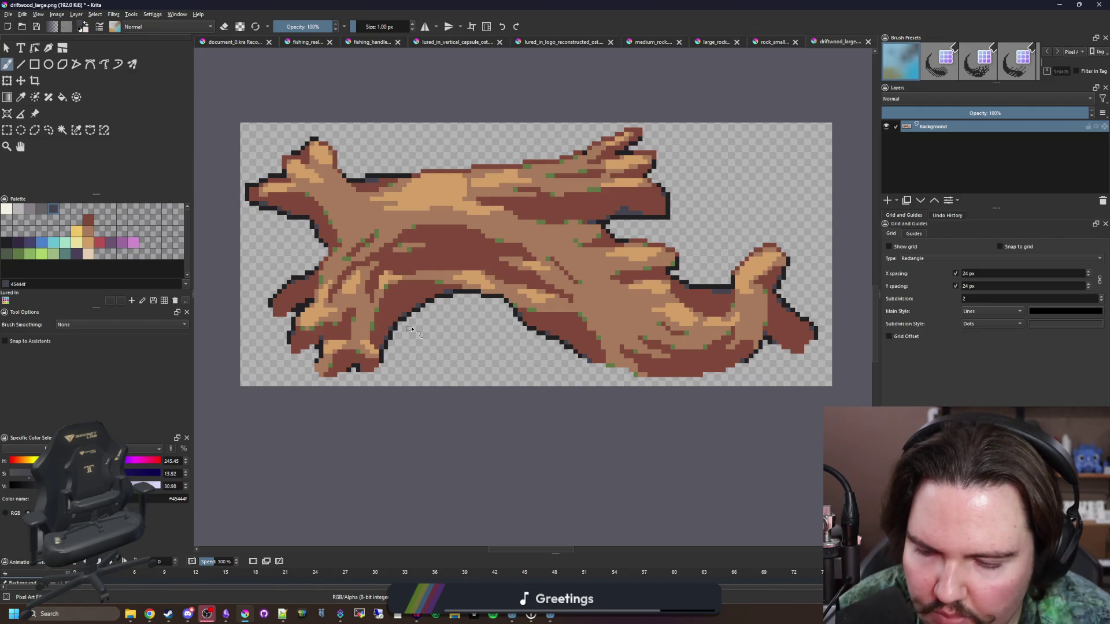
mouse_move(421, 318)
mouse_down()
mouse_move(429, 342)
mouse_move(414, 363)
mouse_up()
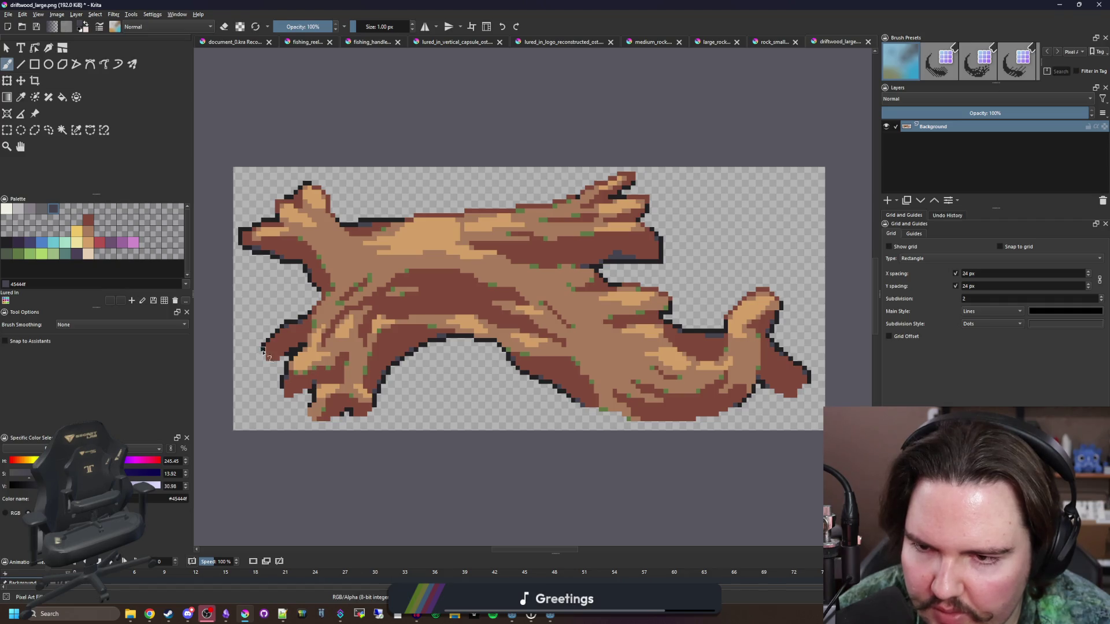
scroll(397, 218, up, 3)
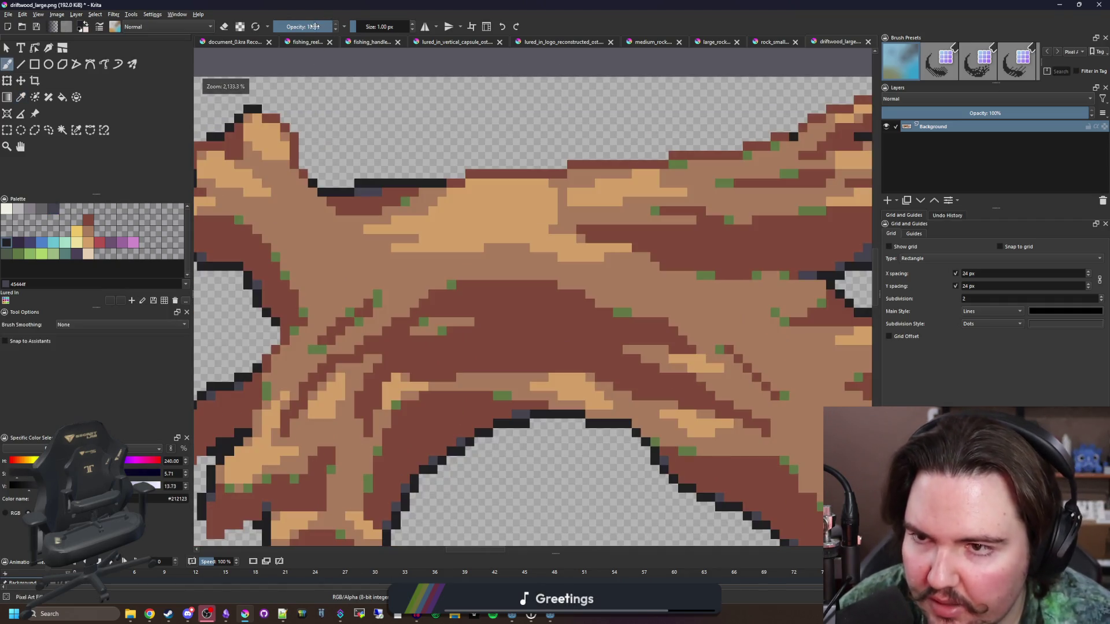
click(315, 27)
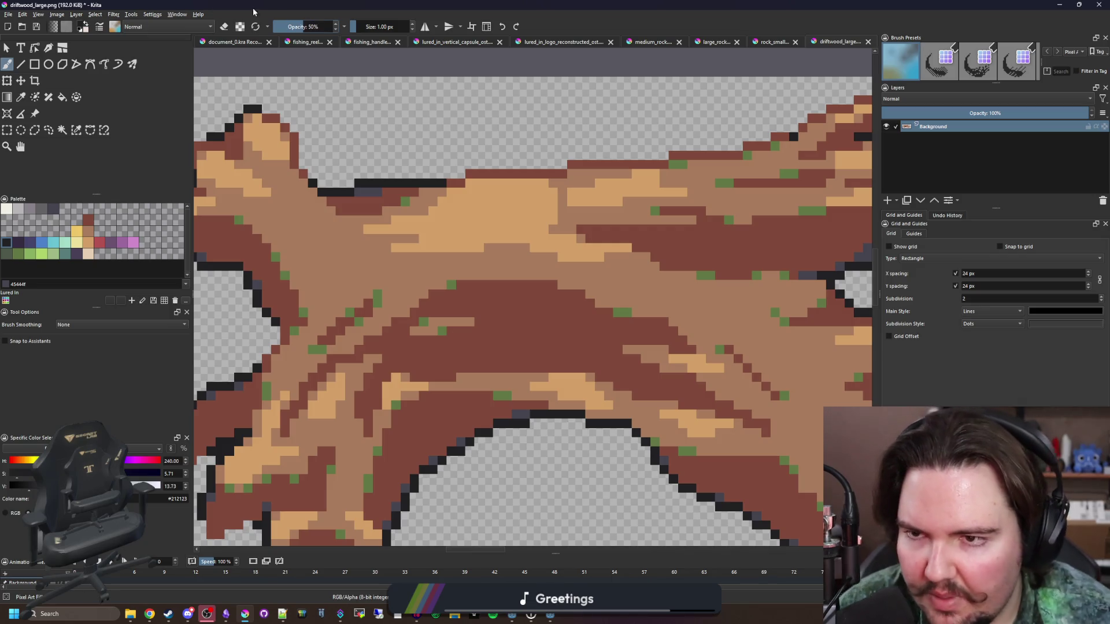
- Add semi-transparent dark pixels along the driftwood's underside outline and left edge
scroll(392, 363, up, 3)
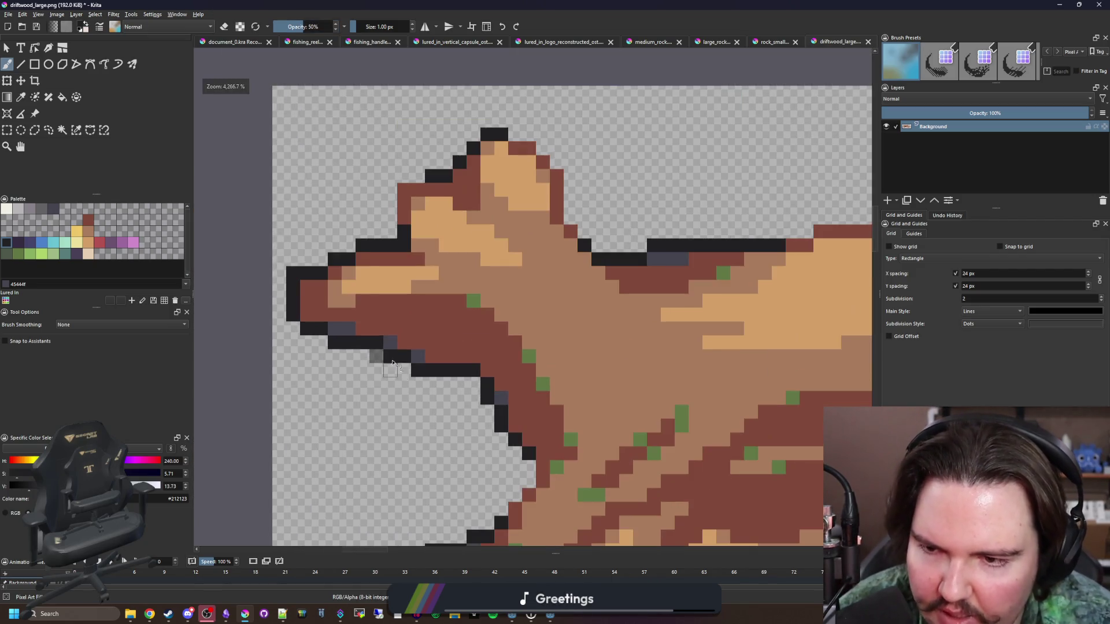
scroll(327, 245, down, 5)
scroll(588, 315, up, 8)
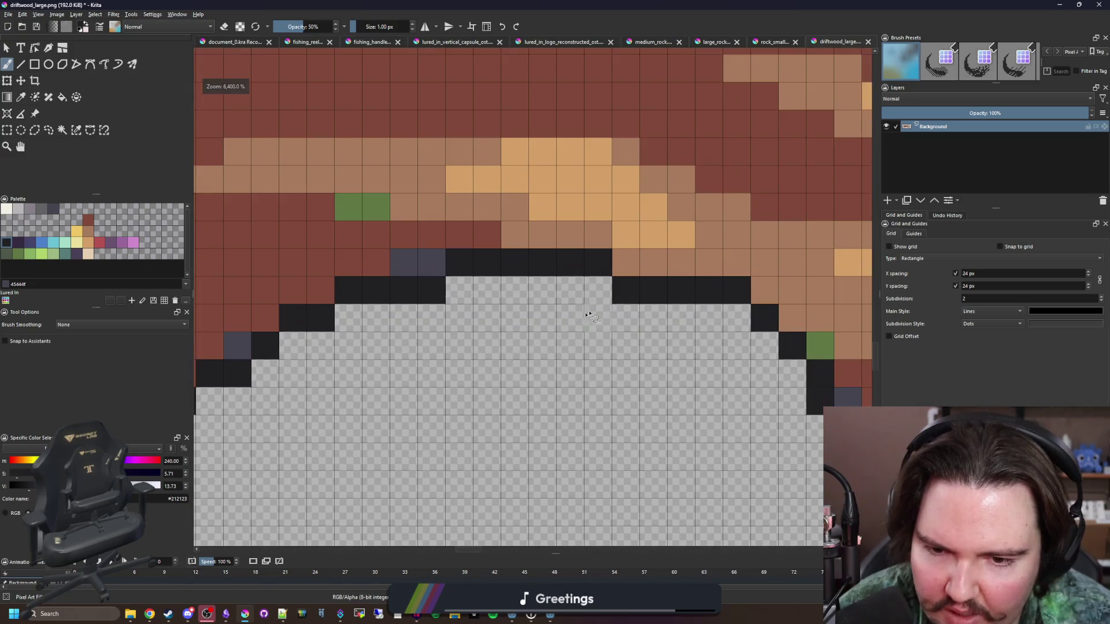
click(750, 325)
click(459, 290)
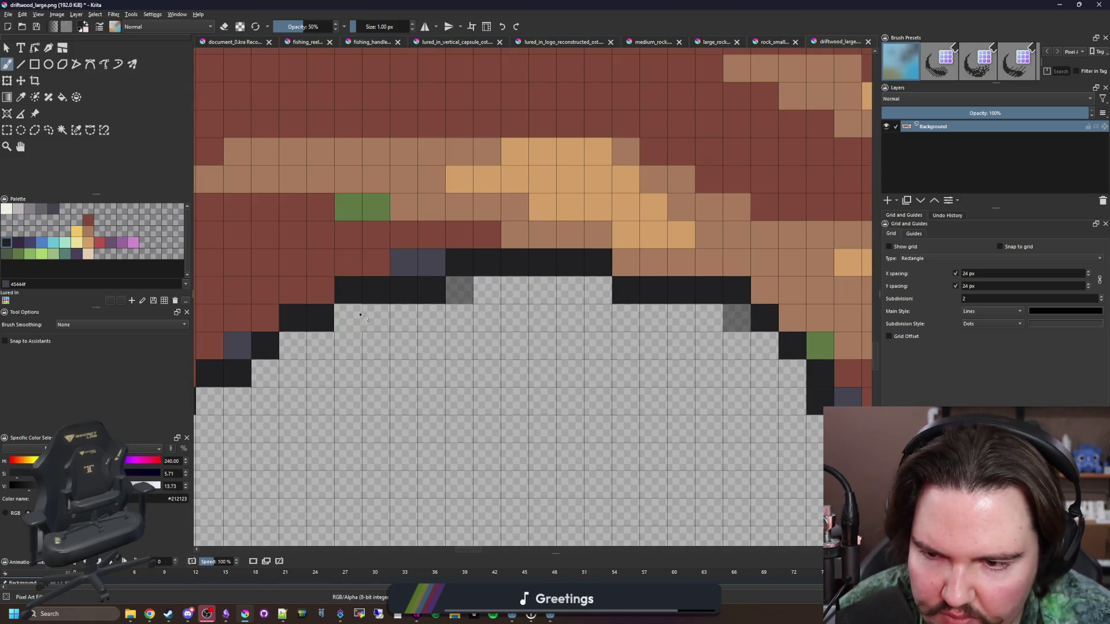
scroll(436, 393, down, 5)
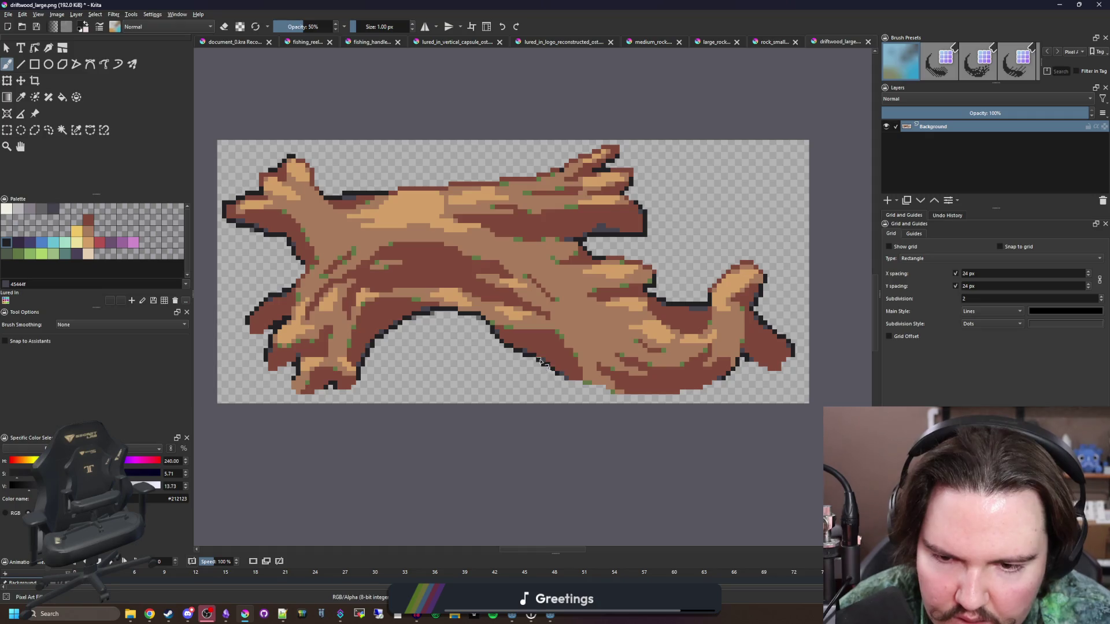
scroll(578, 376, up, 3)
scroll(436, 341, down, 3)
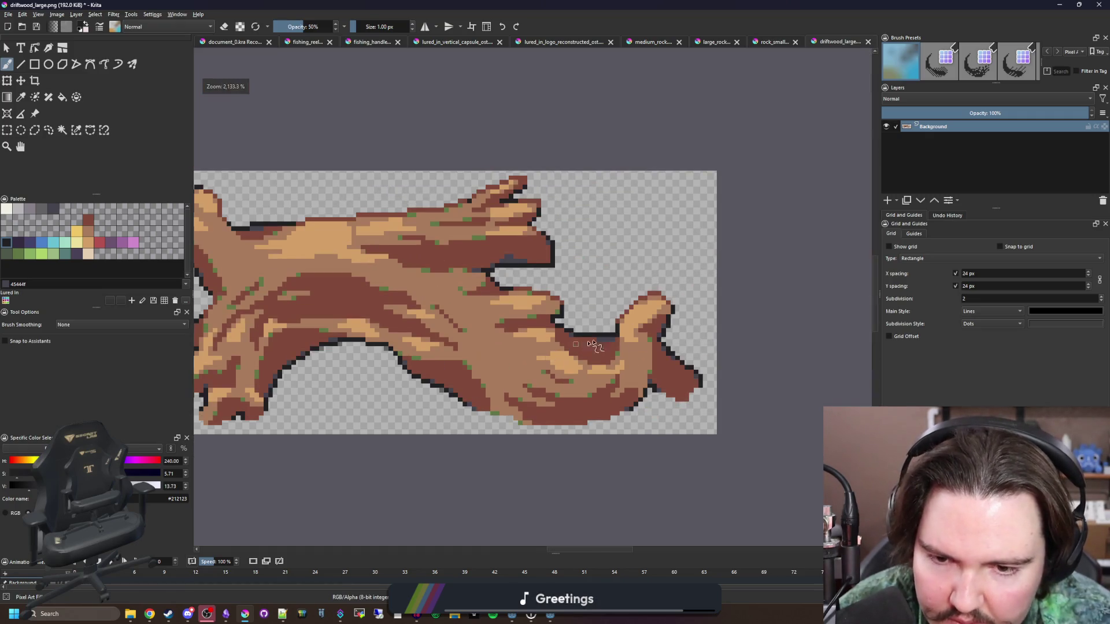
scroll(562, 333, up, 2)
scroll(557, 348, down, 3)
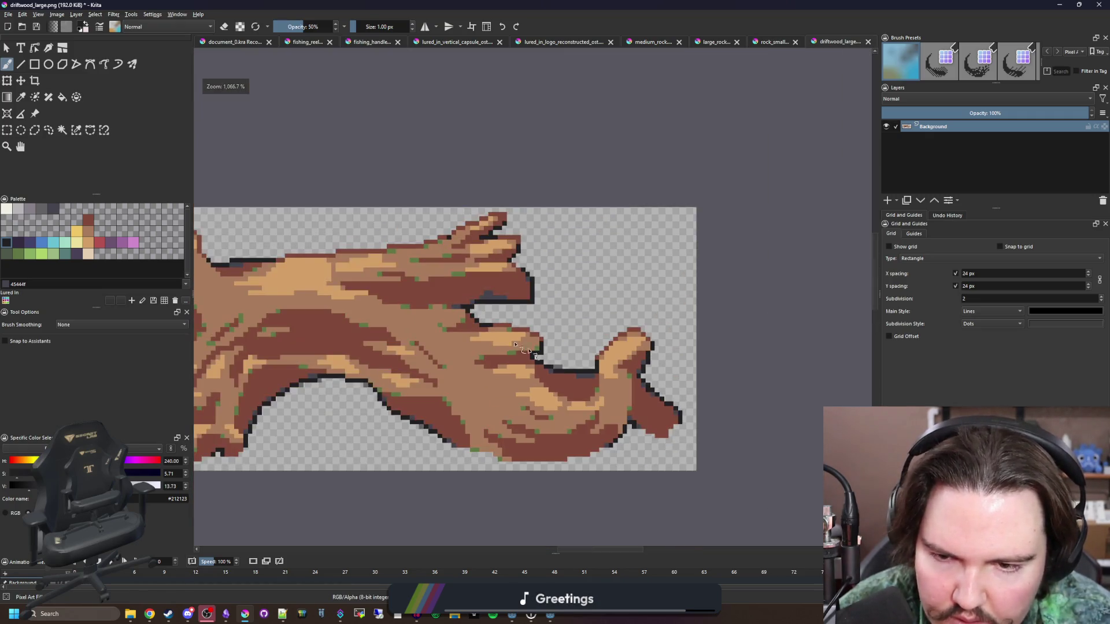
scroll(501, 319, up, 1)
scroll(511, 314, down, 2)
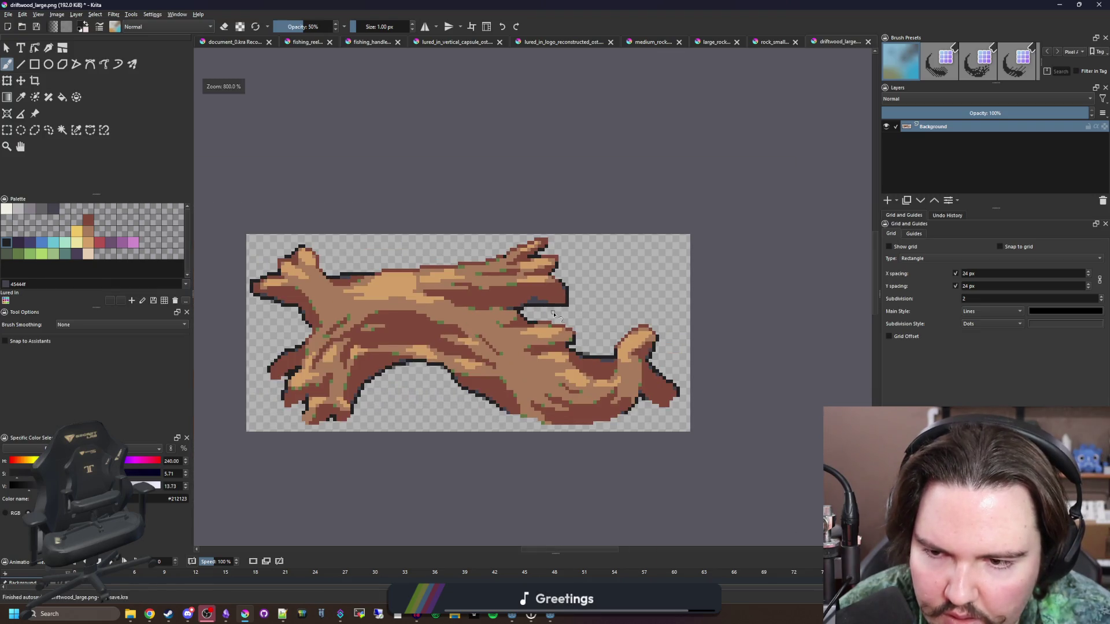
scroll(329, 275, up, 3)
scroll(379, 278, down, 3)
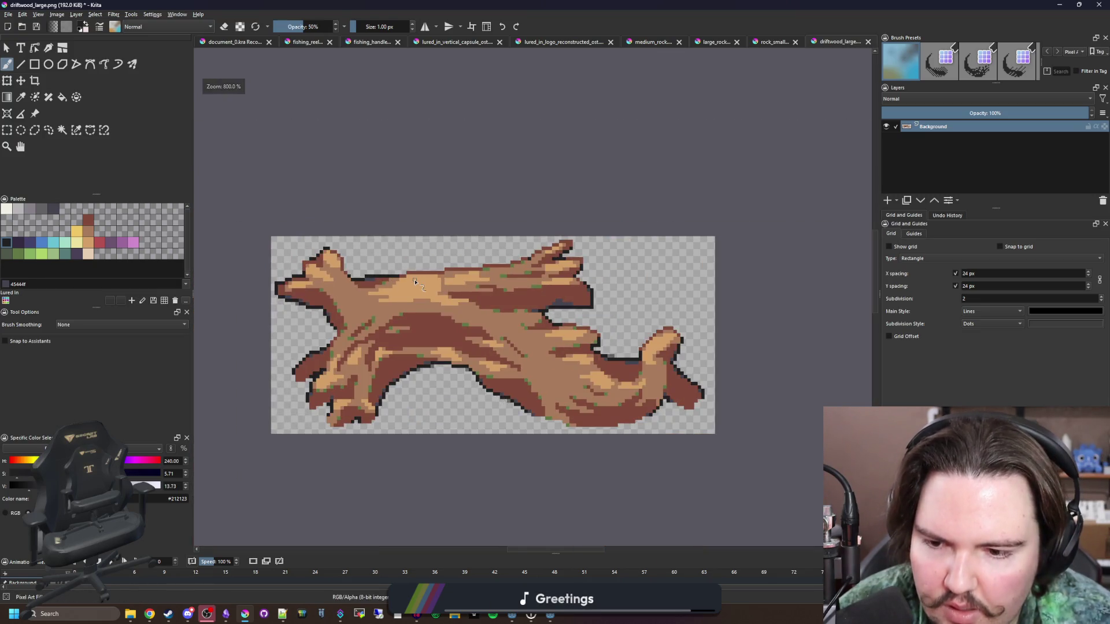
scroll(320, 337, up, 6)
click(220, 295)
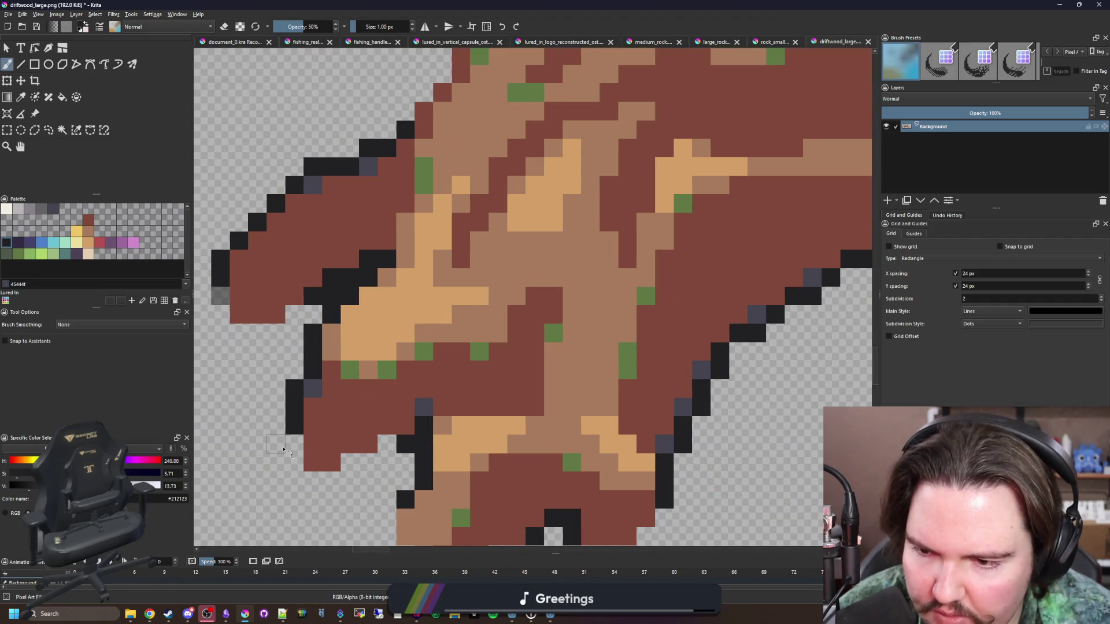
- Darken a pixel at the driftwood's right tip and fill a gap in its outline
drag(291, 449, 247, 364)
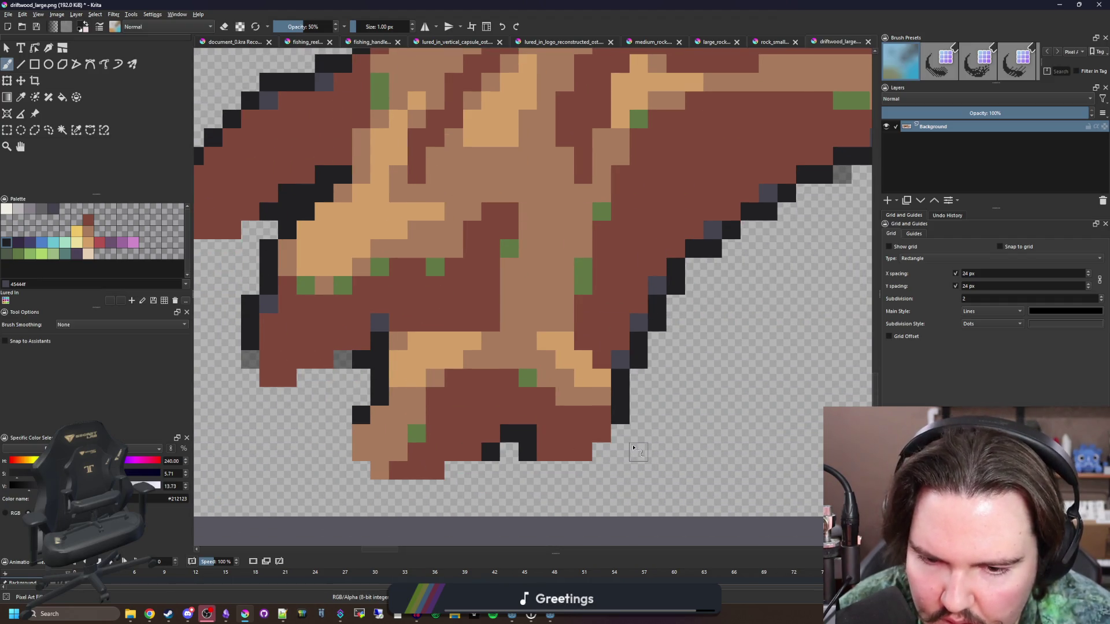
scroll(347, 434, down, 6)
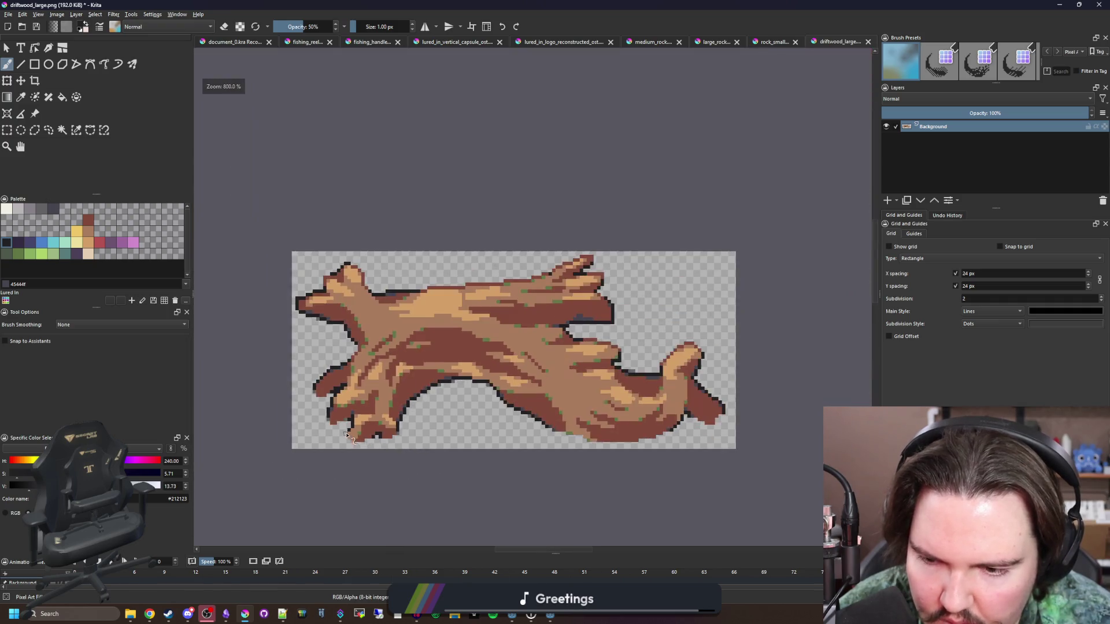
scroll(584, 441, up, 5)
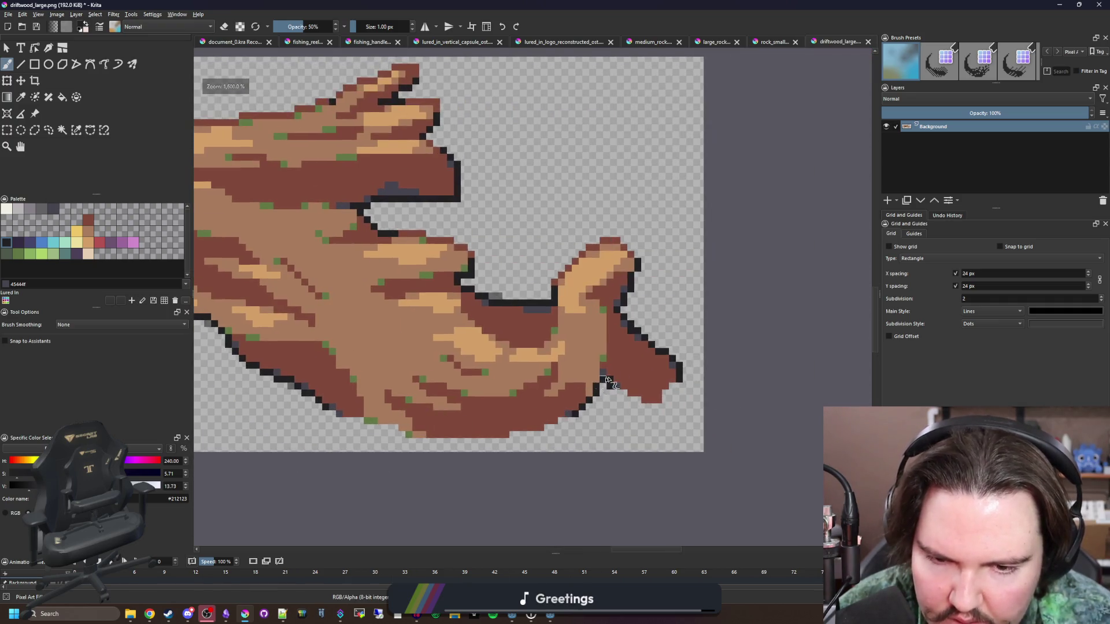
click(677, 403)
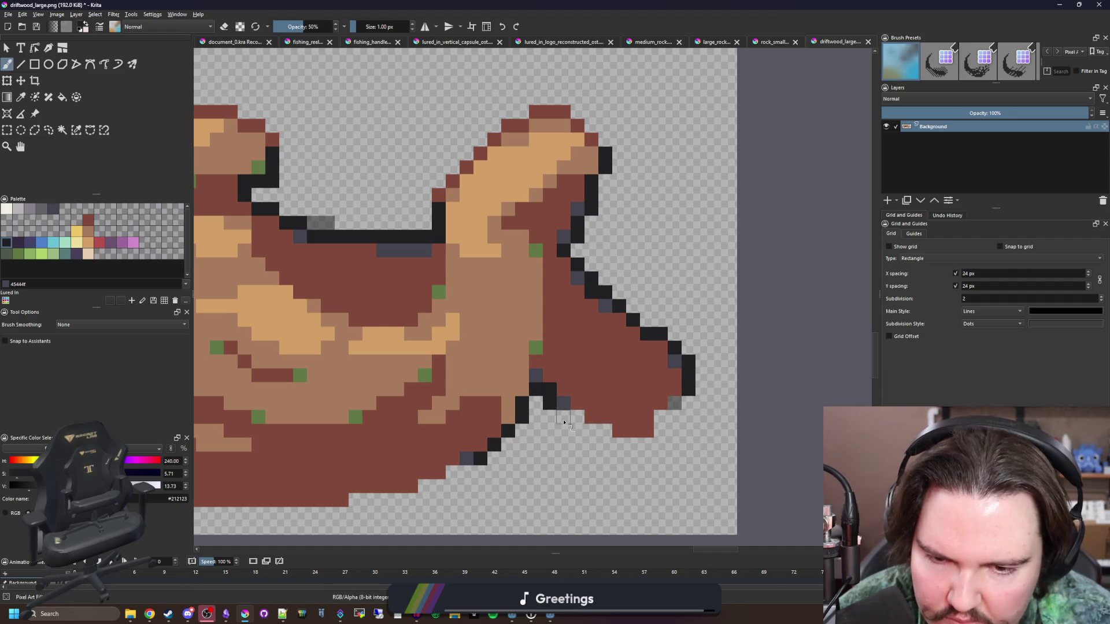
scroll(569, 254, up, 6)
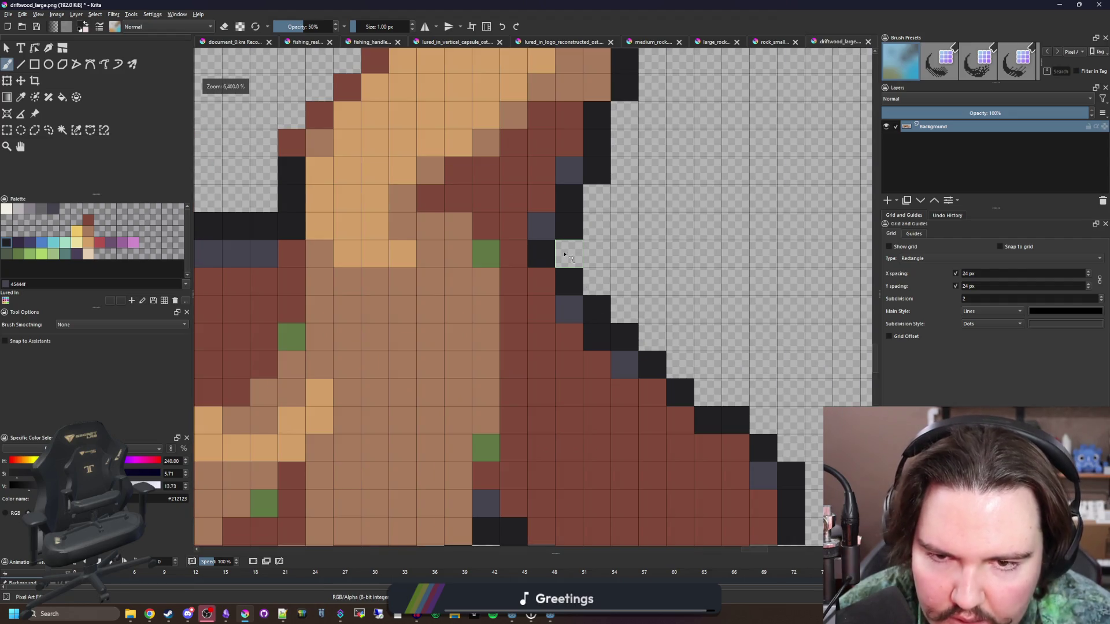
click(565, 255)
scroll(630, 377, down, 10)
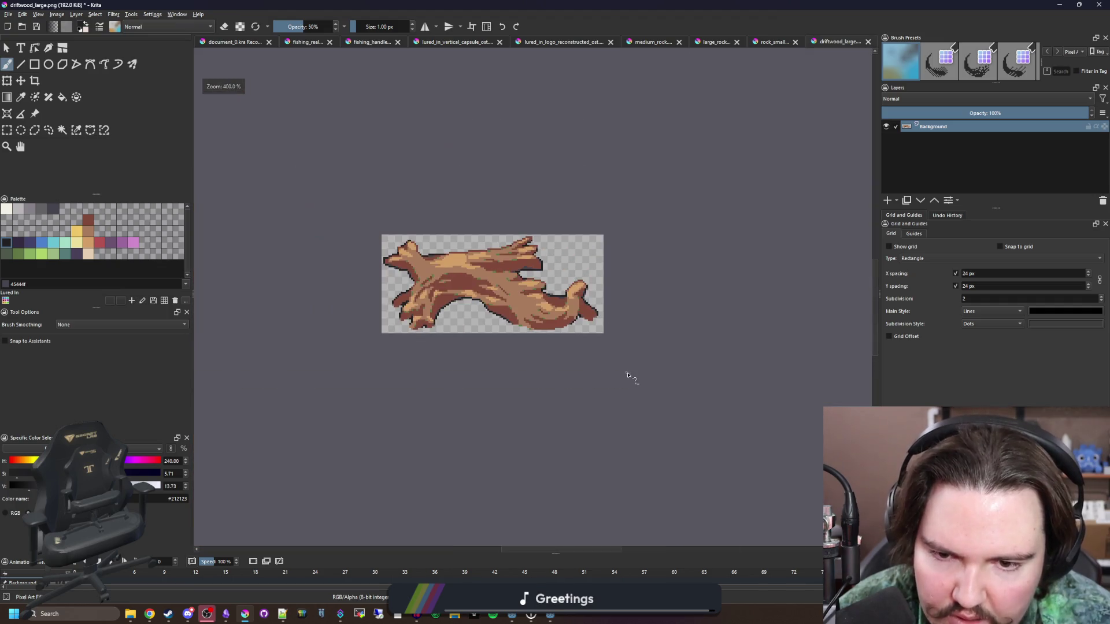
scroll(493, 277, up, 2)
scroll(529, 301, down, 2)
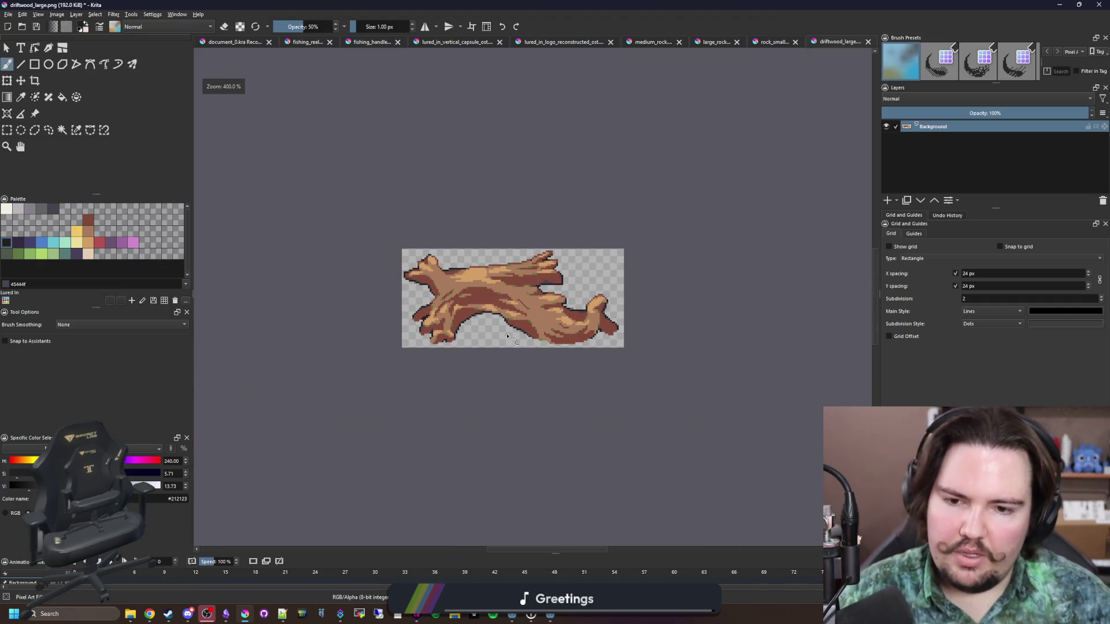
scroll(502, 318, up, 8)
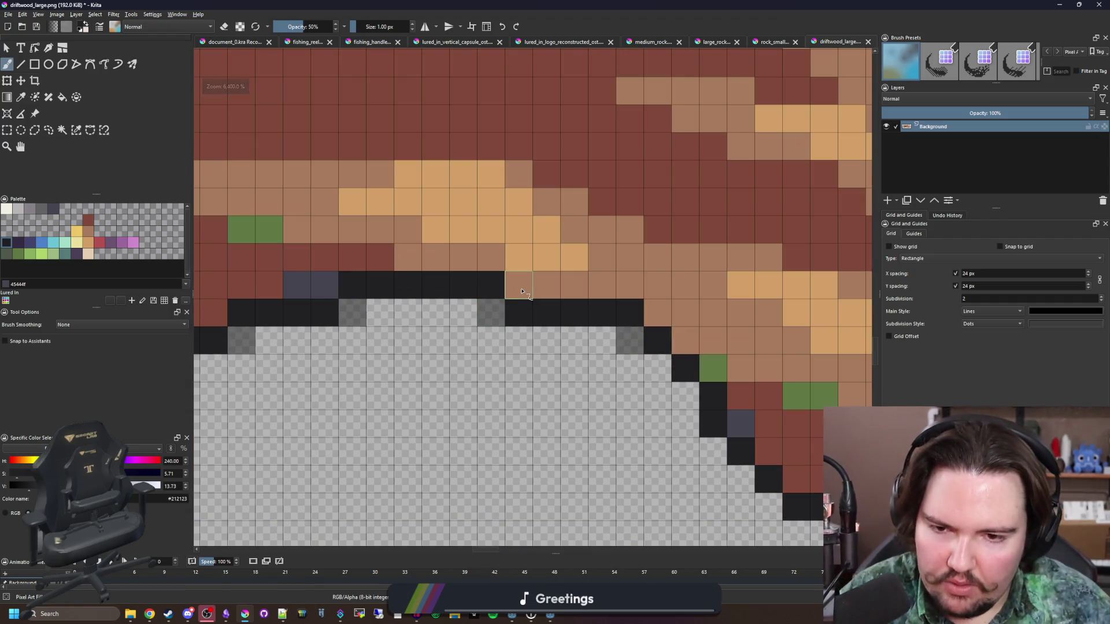
- Sample the brown and grey-blue outline colours from the sprite, then start exporting it as PNG
key(p)
click(744, 408)
click(742, 417)
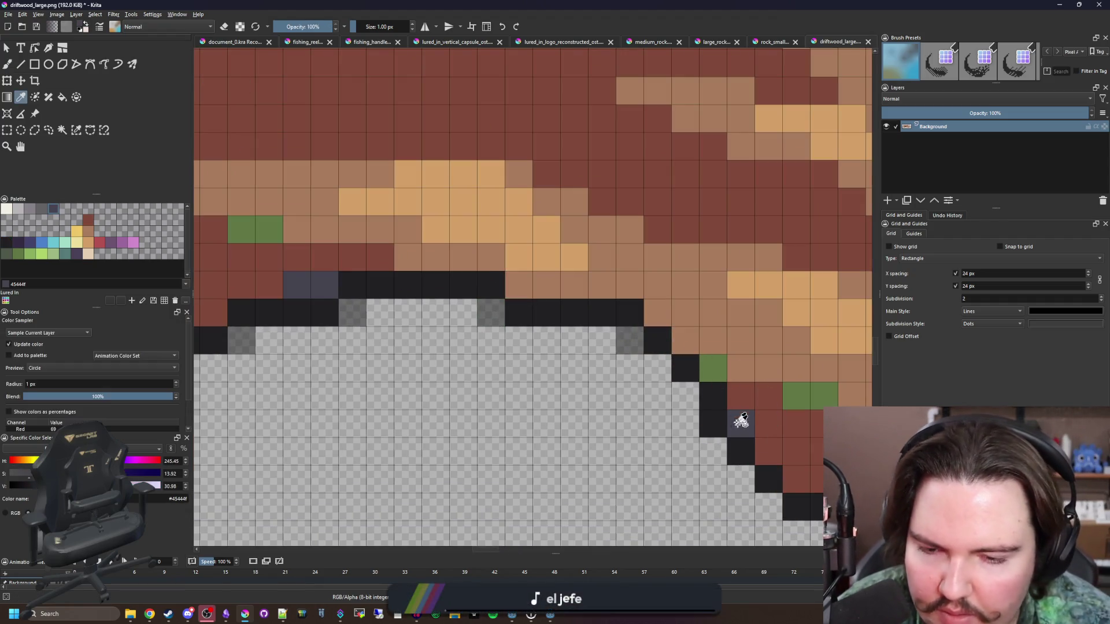
key(b)
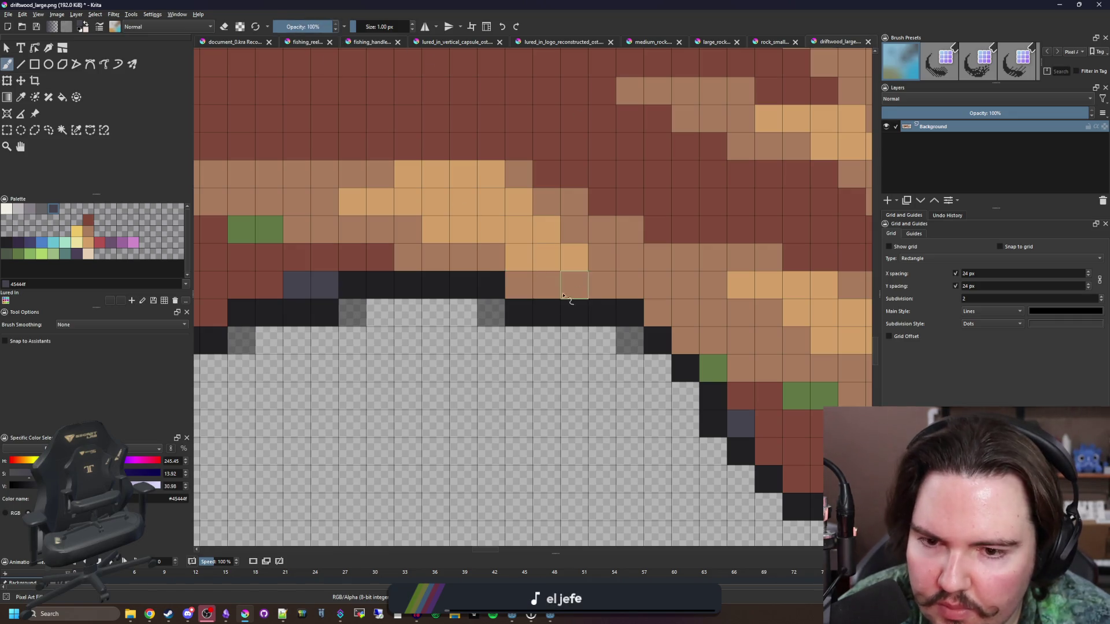
scroll(564, 296, down, 6)
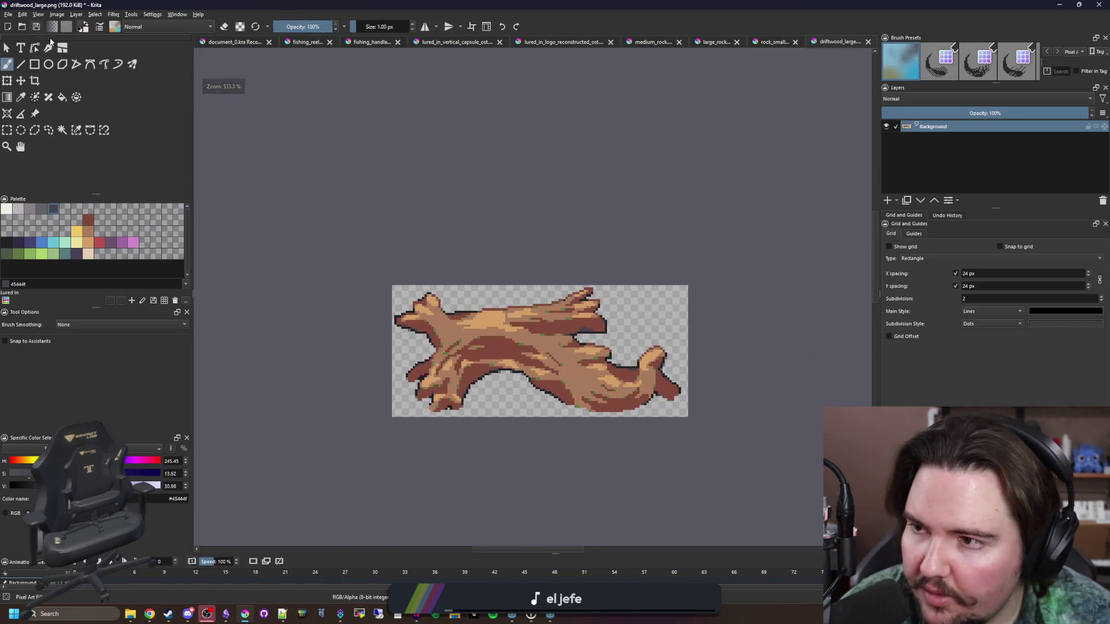
key(ctrl+s)
- Confirm the PNG export and bring the running Lured In game up maximized
click(594, 386)
key(alt+Tab)
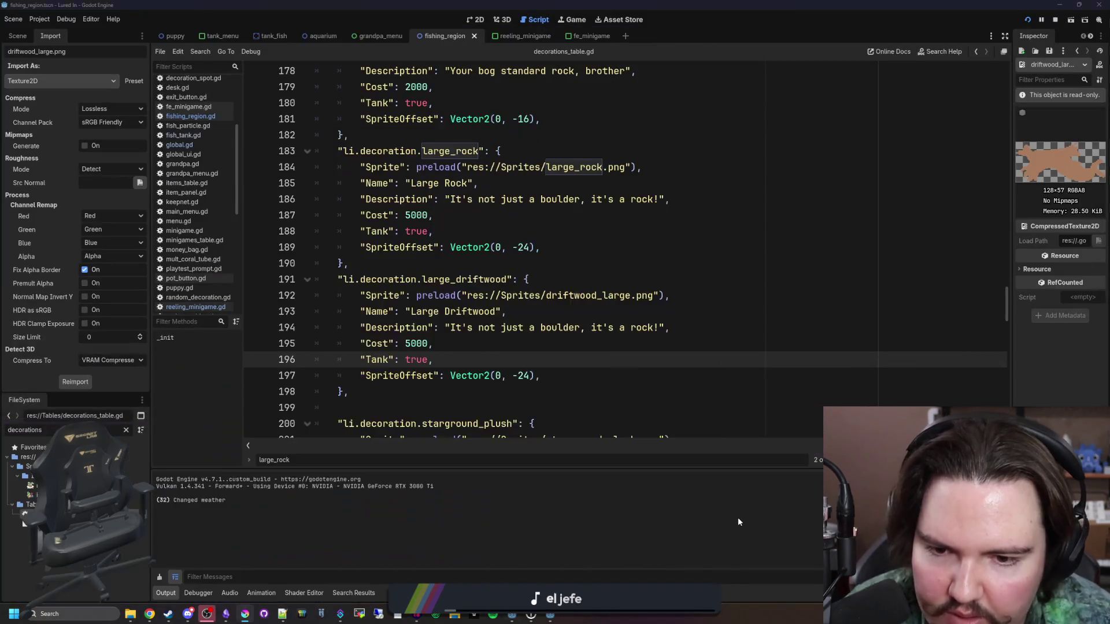
click(538, 616)
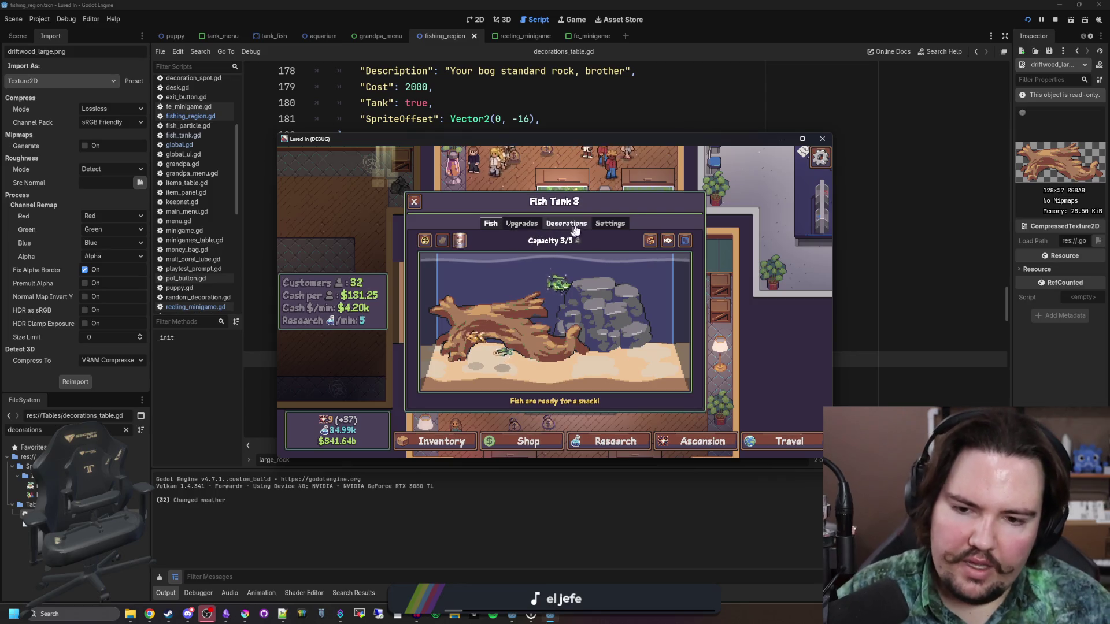
key(super+Up)
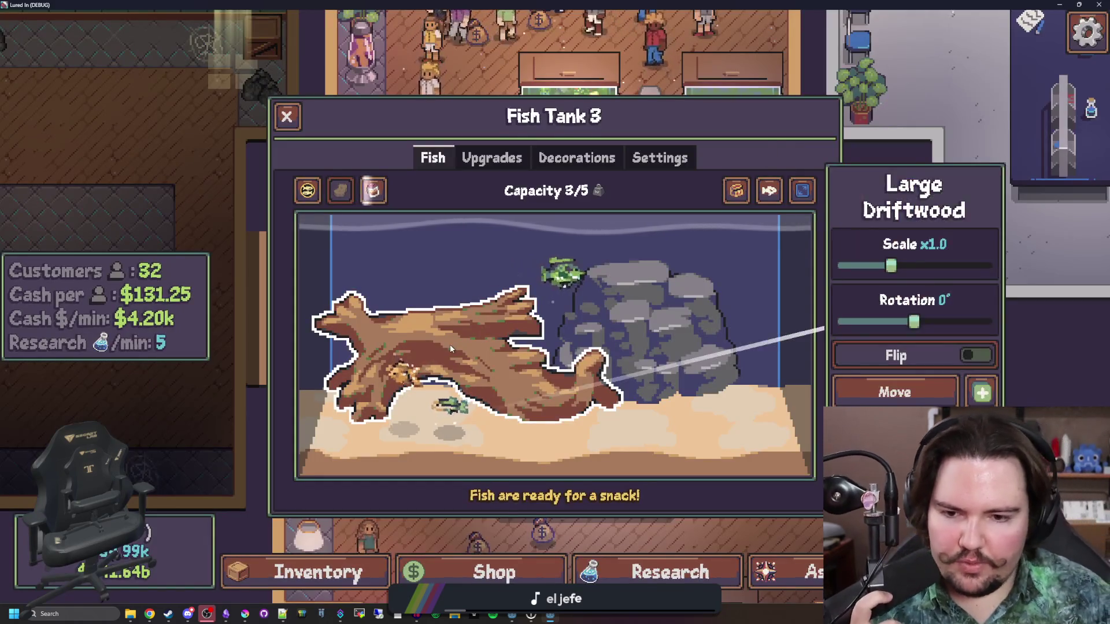
- Browse the tank's Decorations list, then return to the Fish Tank 3 view
click(577, 157)
scroll(601, 289, down, 5)
scroll(615, 388, up, 5)
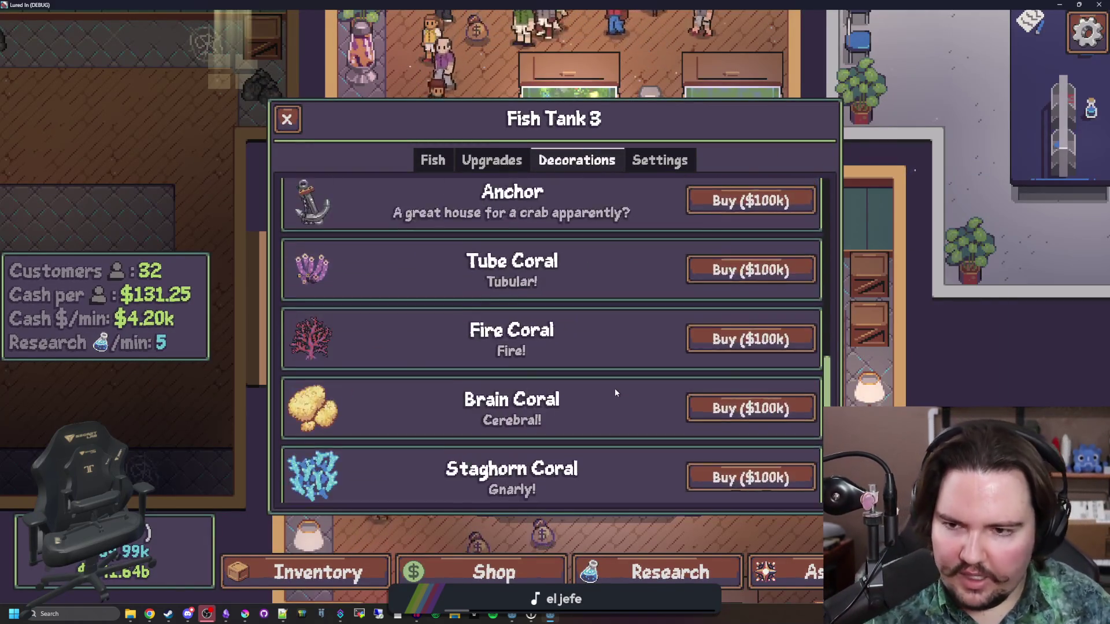
scroll(615, 387, up, 2)
scroll(615, 388, down, 1)
key(q)
key(q)
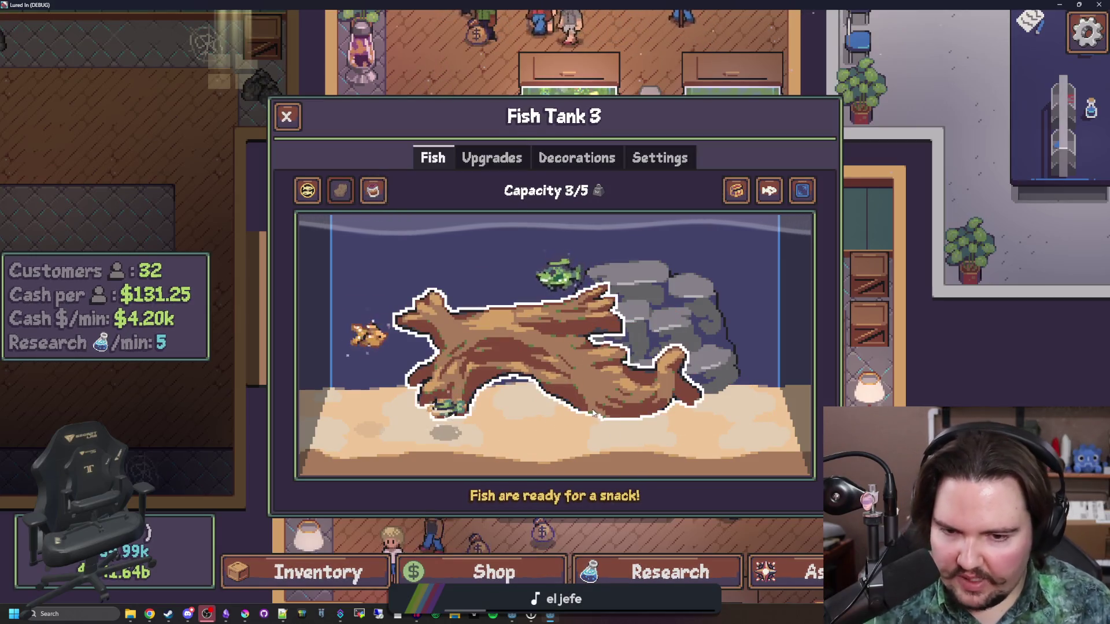
- Open and close the edit options for the Large Driftwood and the Large Rock
click(636, 393)
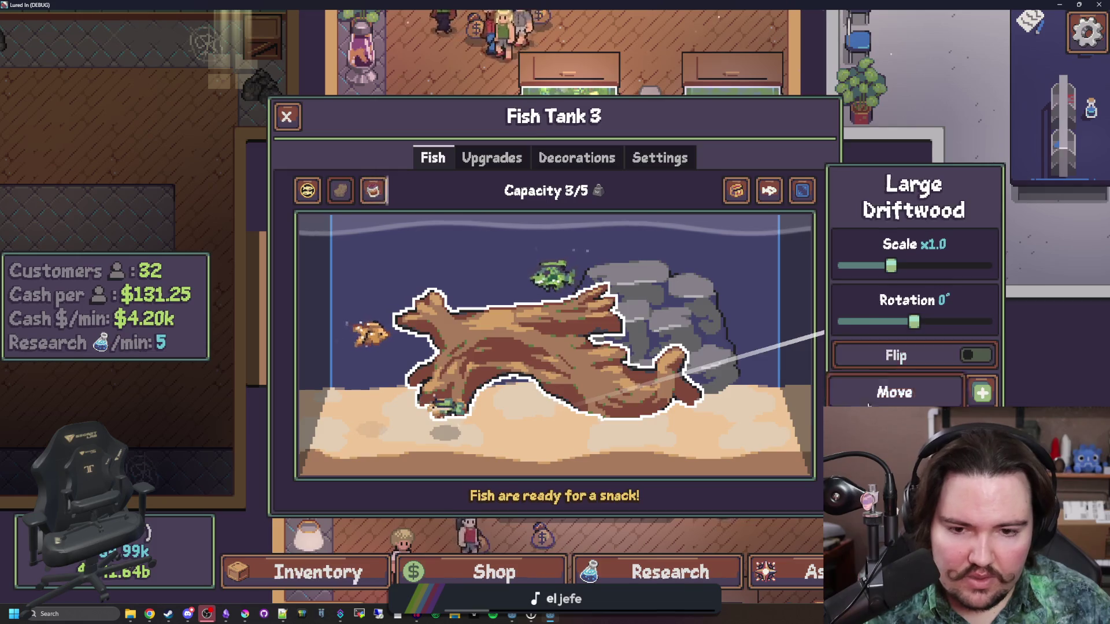
click(551, 420)
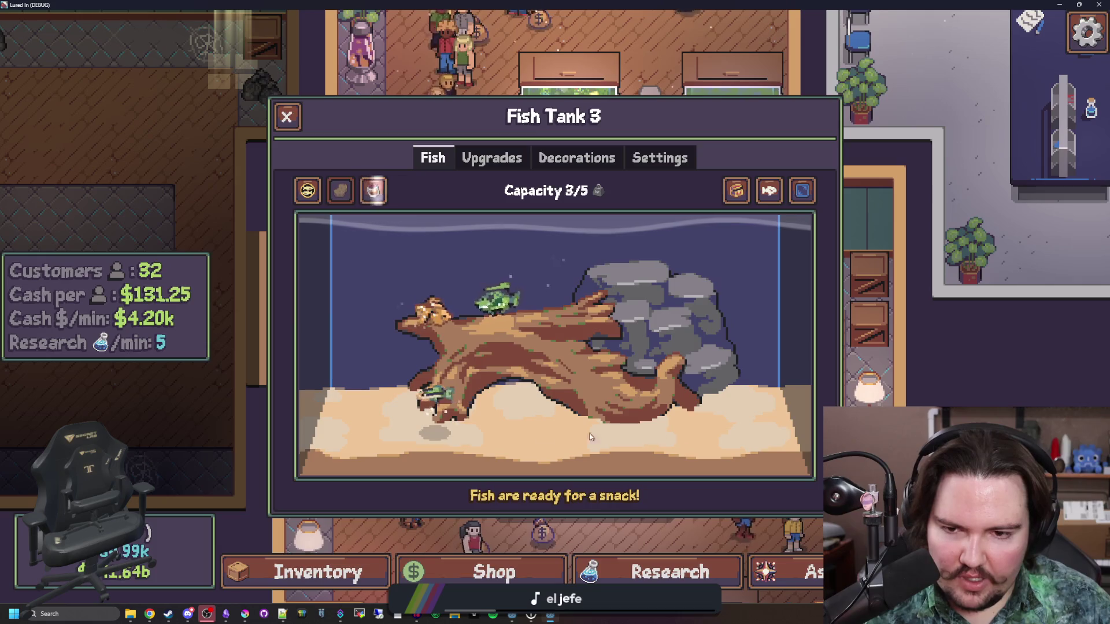
click(701, 350)
click(702, 350)
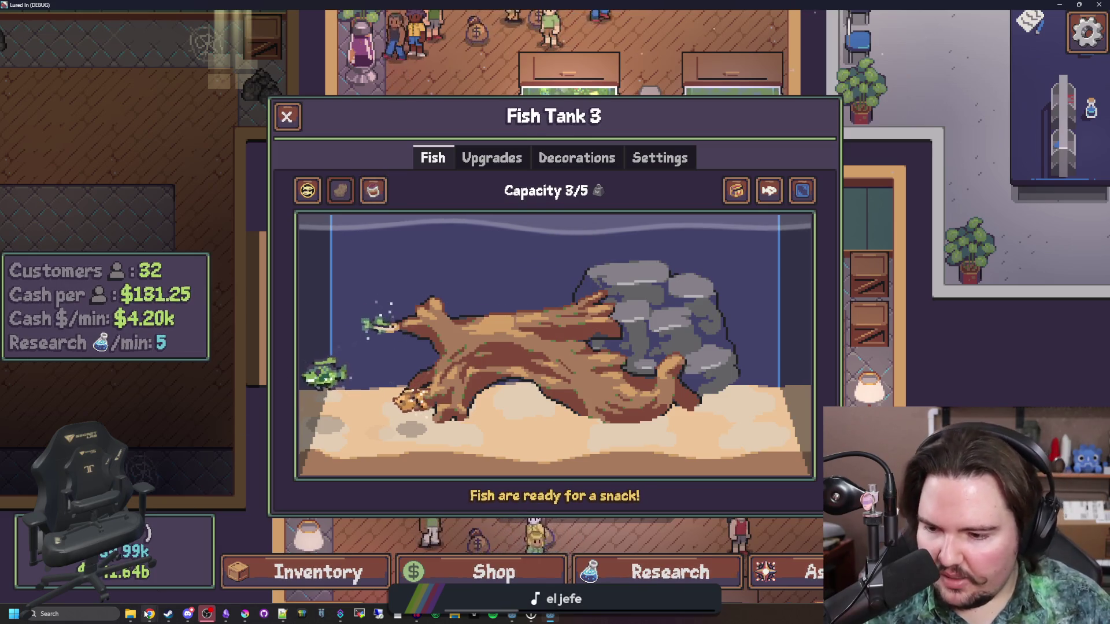
- Search Google for 'monkey island' in a new Chrome tab and maximize the window
mouse_move(145, 614)
click(399, 572)
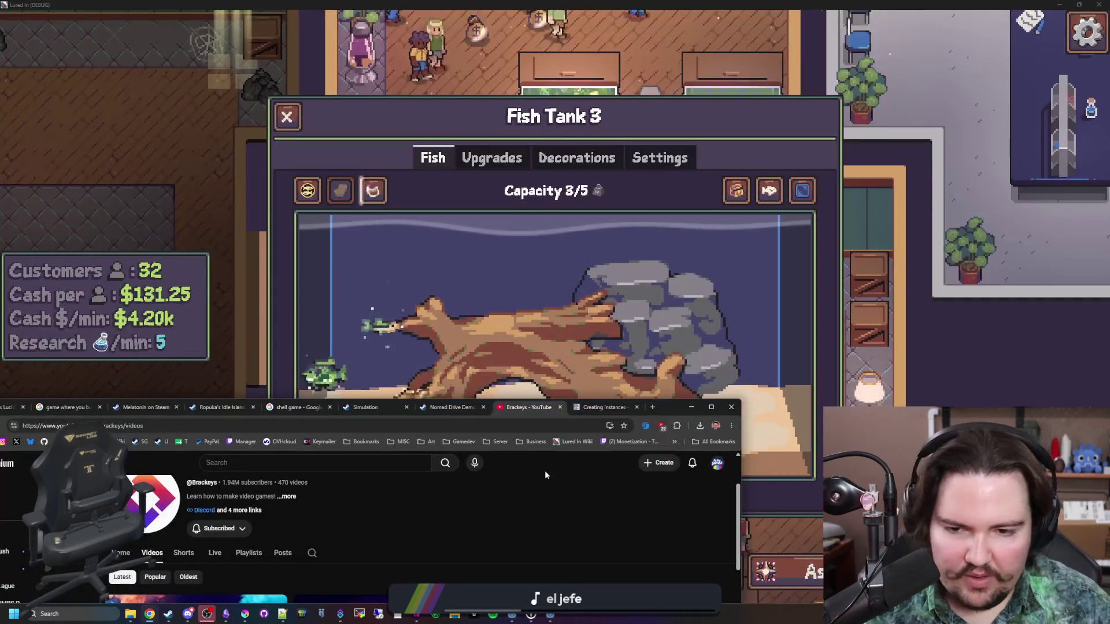
click(653, 407)
text(monk)
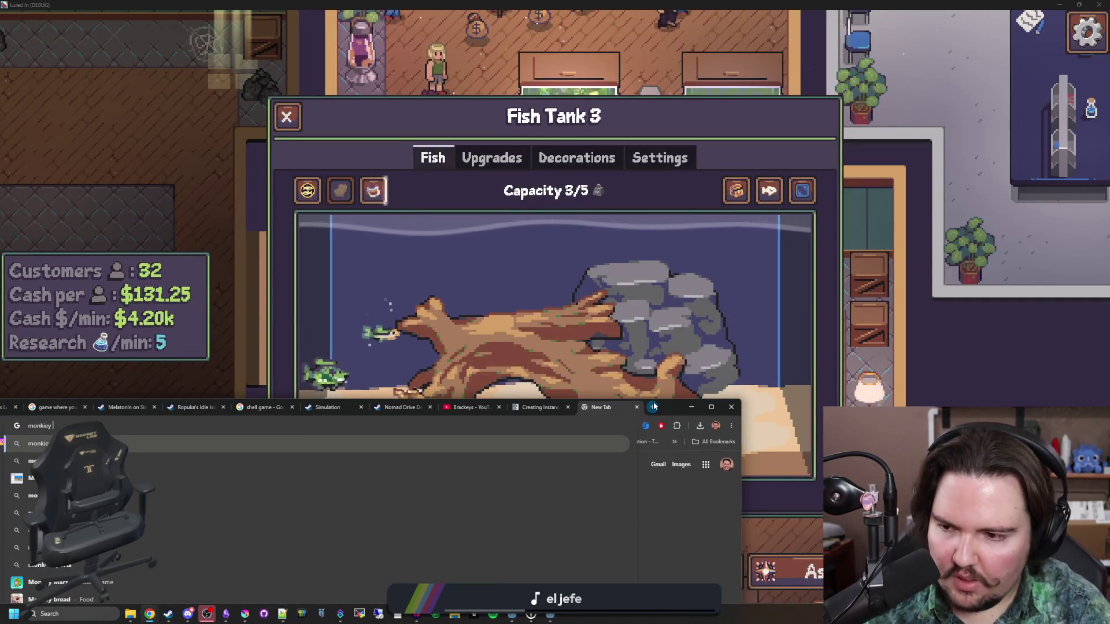
text(ey island)
key(Return)
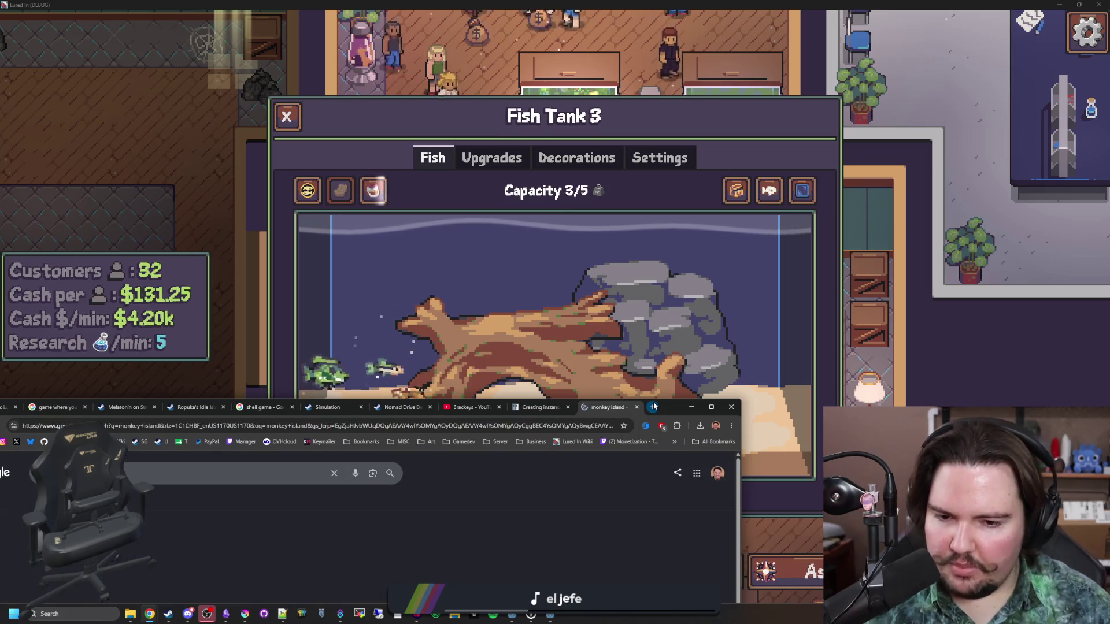
double_click(681, 413)
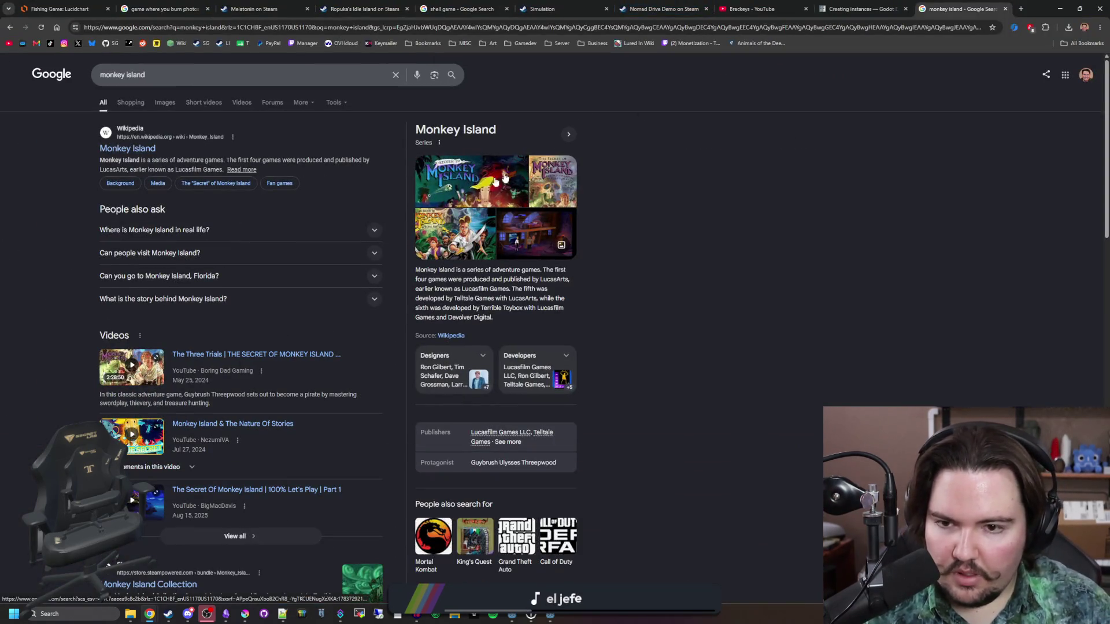
- Open the Monkey Island Wikipedia article, then the Return to Monkey Island article from it
middle_click(135, 150)
click(965, 9)
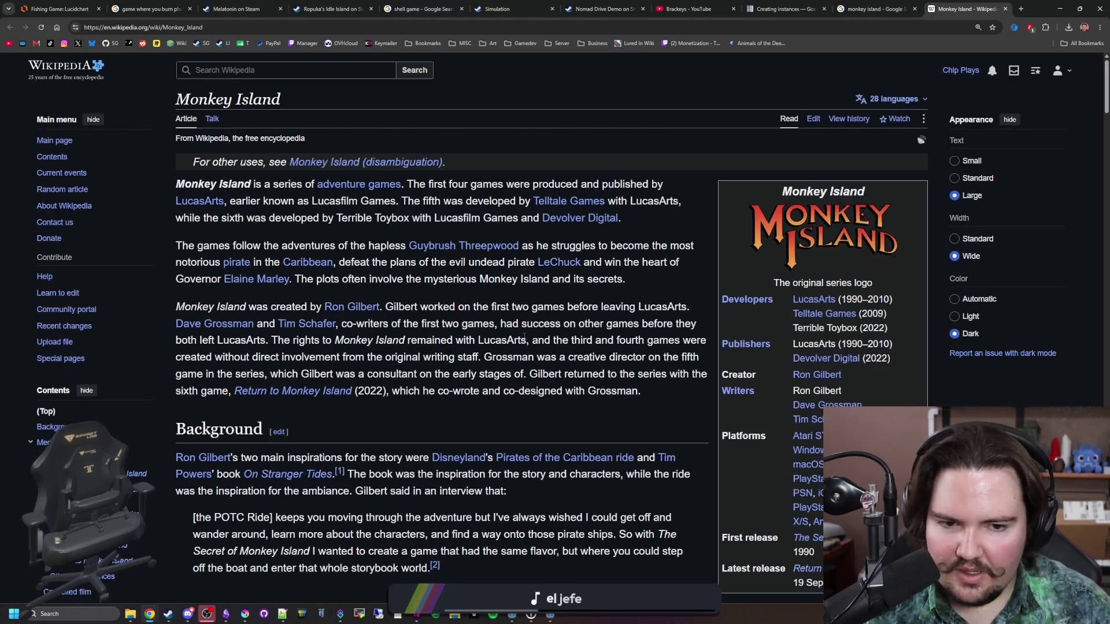
scroll(524, 338, down, 2)
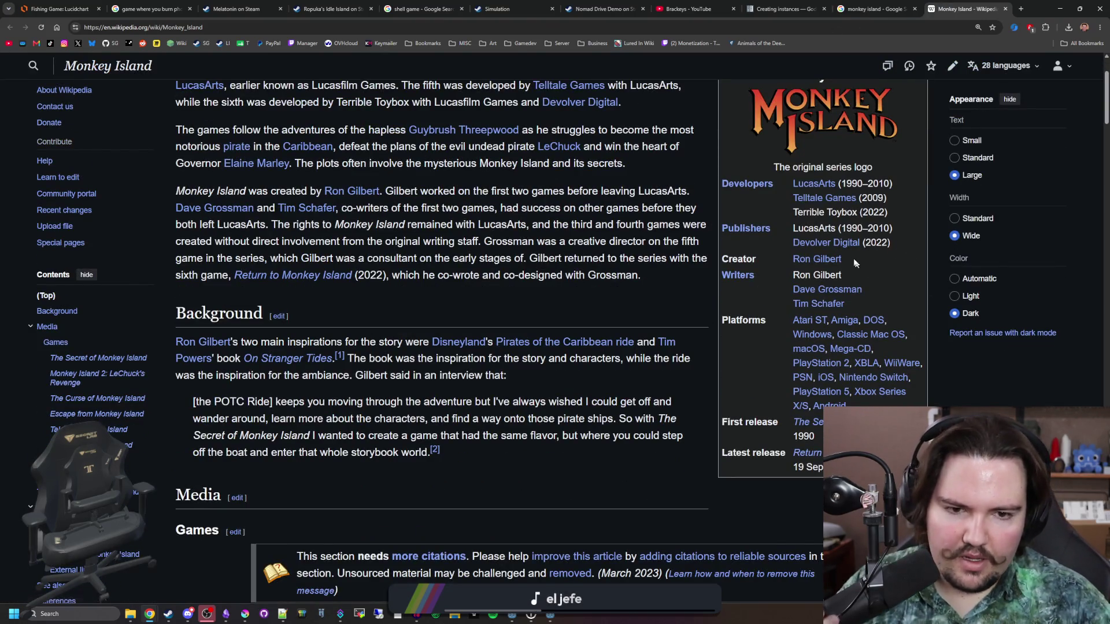
mouse_move(826, 243)
scroll(824, 246, down, 3)
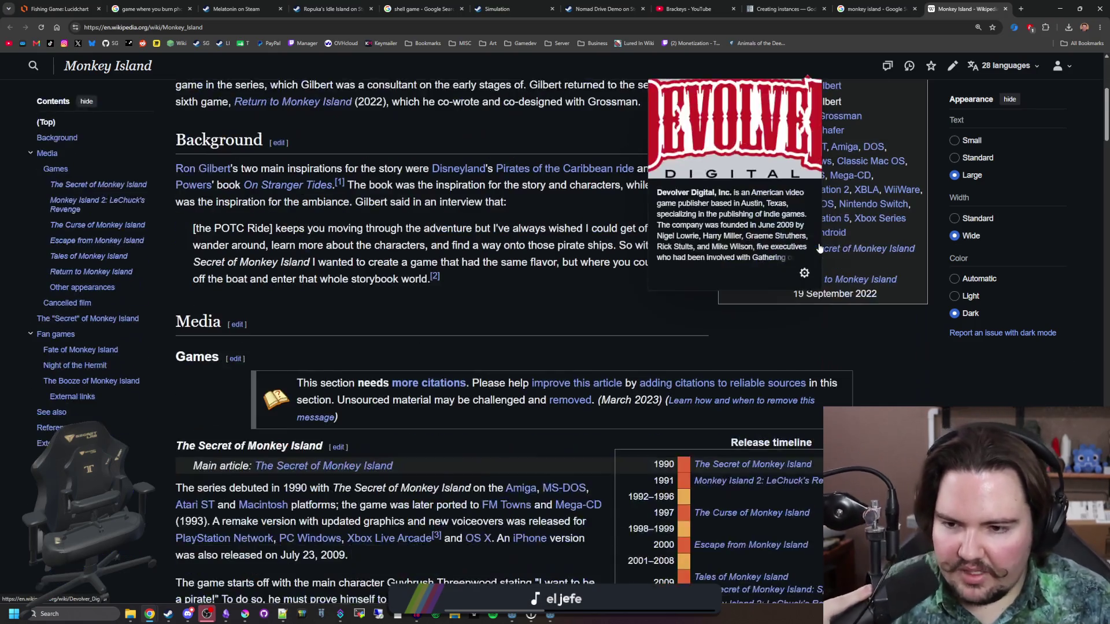
scroll(819, 249, down, 4)
middle_click(751, 405)
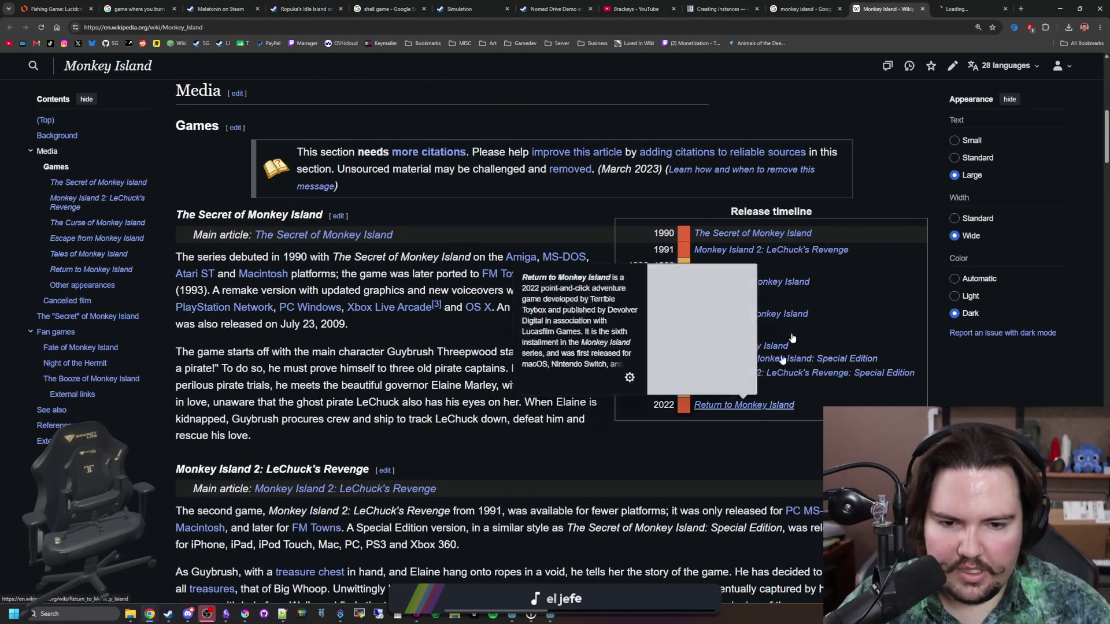
key(ctrl+Tab)
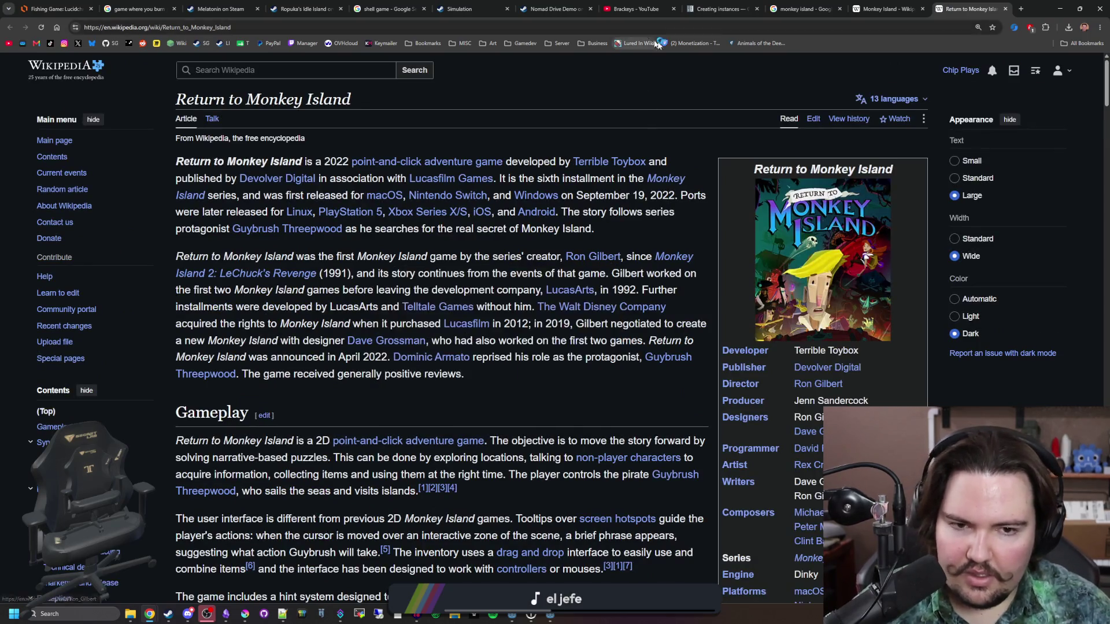
- Search 'return to monk' and open the Steam result for Return to Monkey Island
click(677, 28)
text(return to monk)
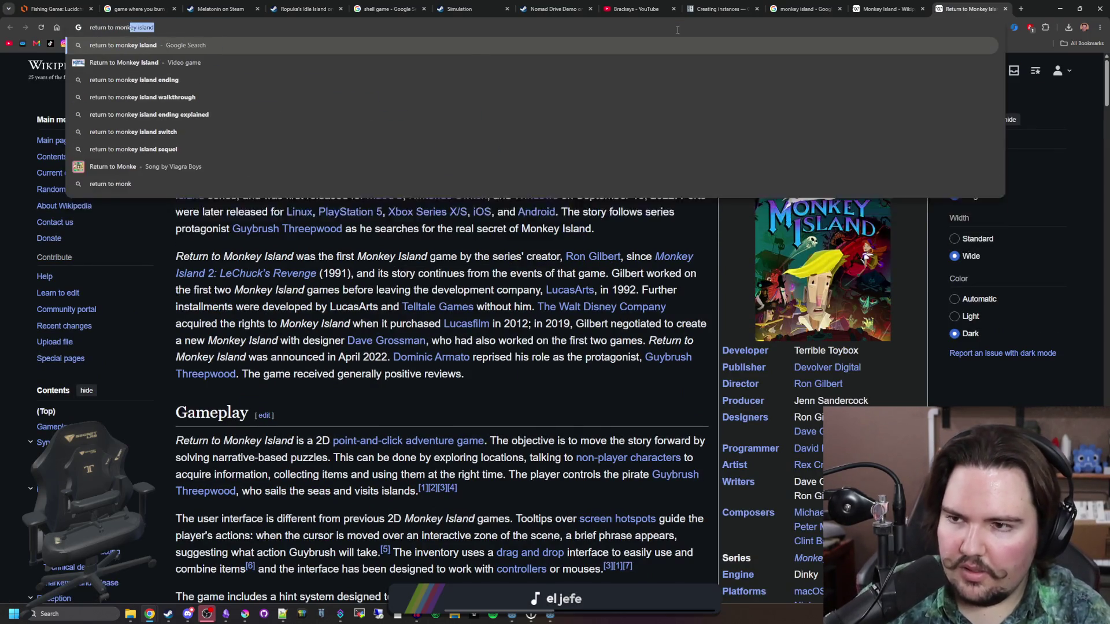
key(Return)
scroll(193, 373, down, 6)
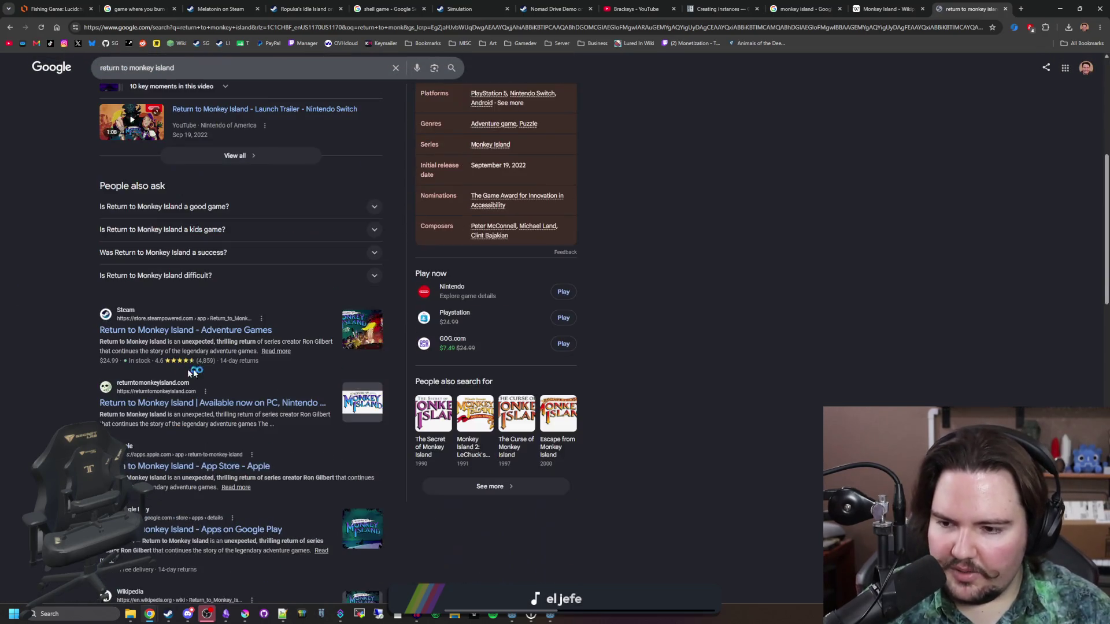
click(222, 329)
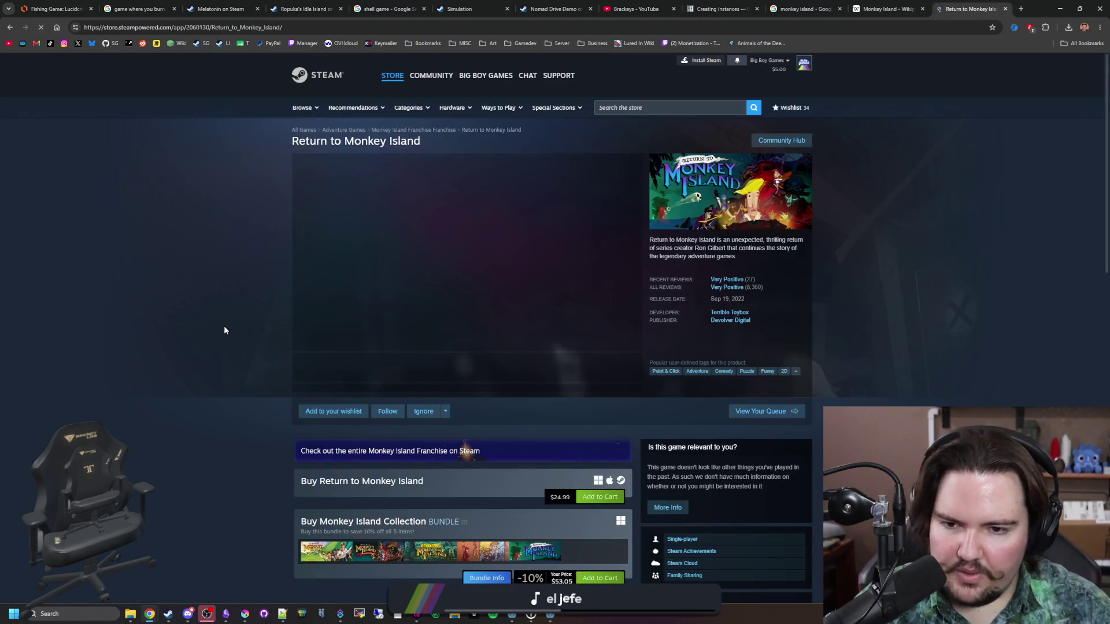
- Browse the Return to Monkey Island screenshots on Steam in the enlarged viewer
mouse_move(360, 345)
click(636, 255)
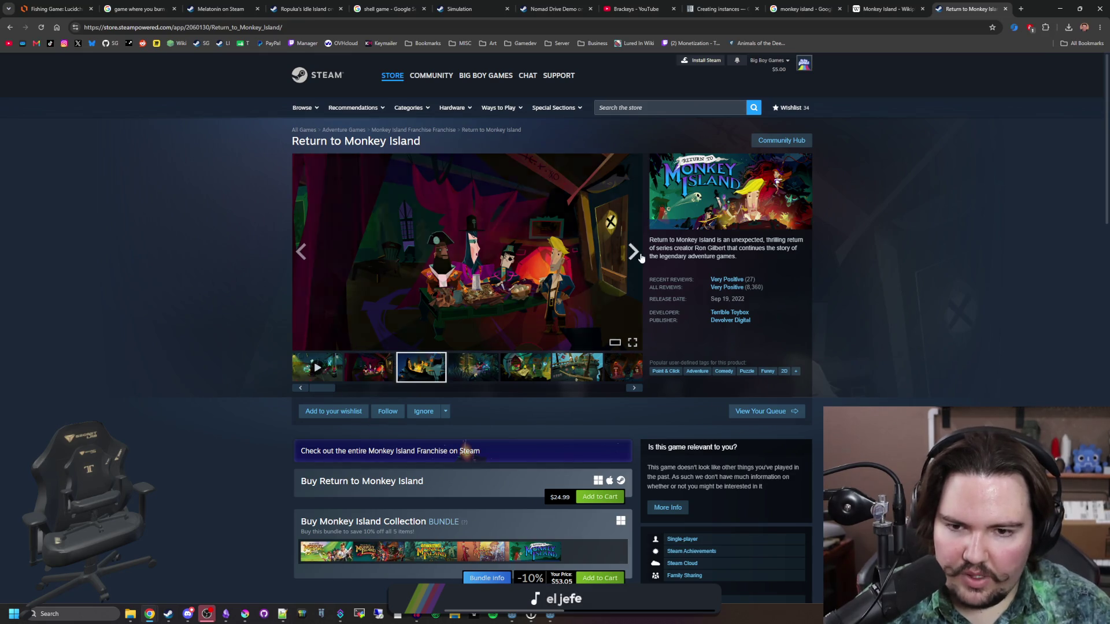
click(638, 256)
click(538, 254)
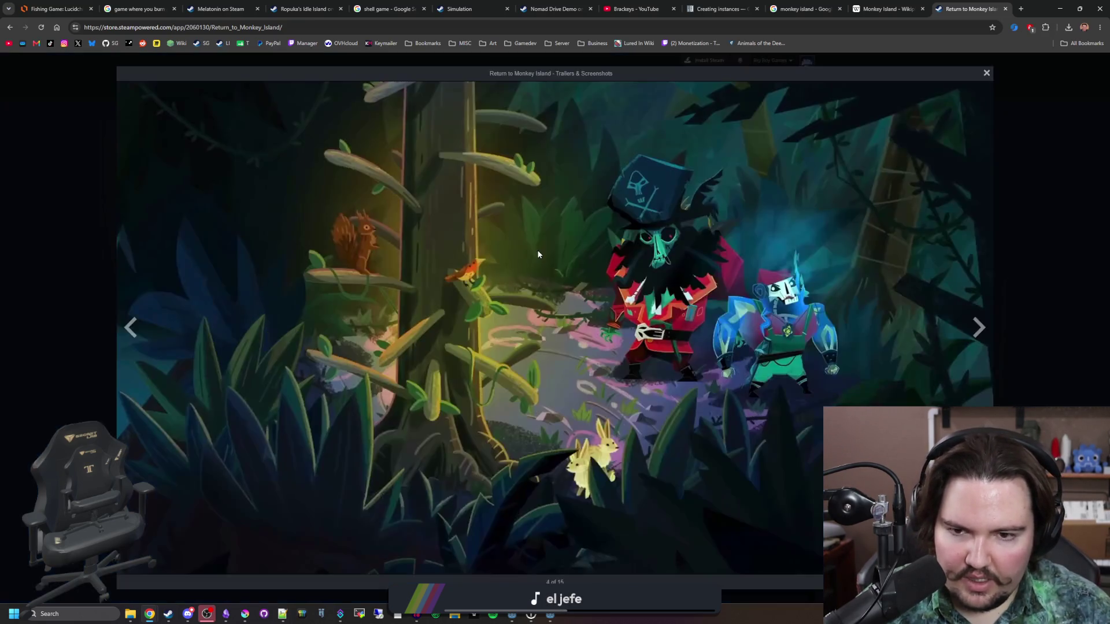
click(976, 327)
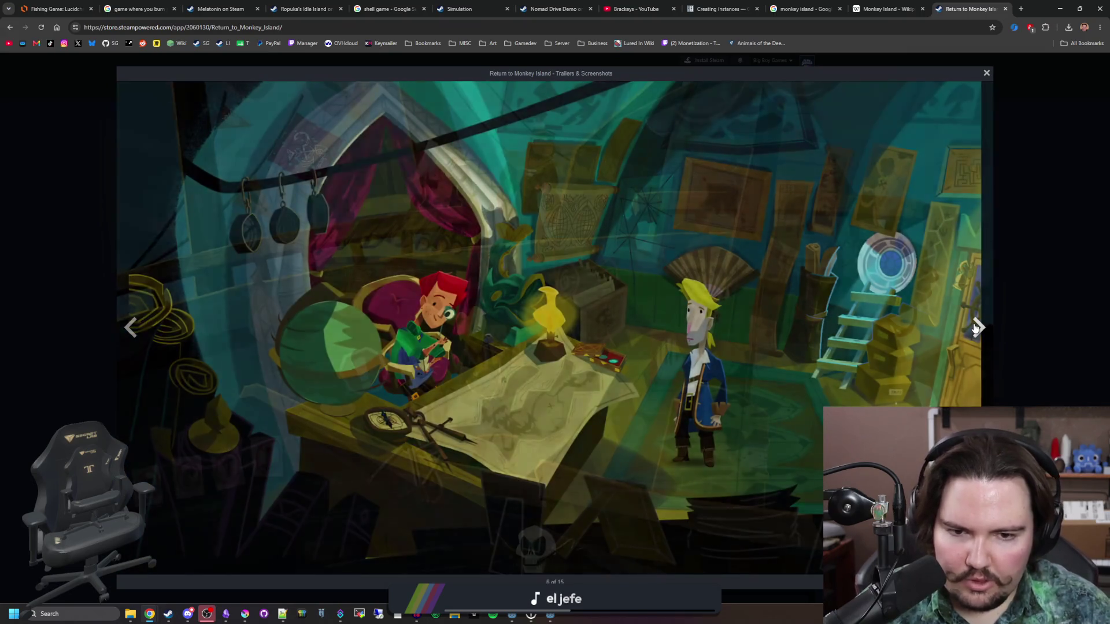
click(975, 328)
click(976, 328)
click(976, 328)
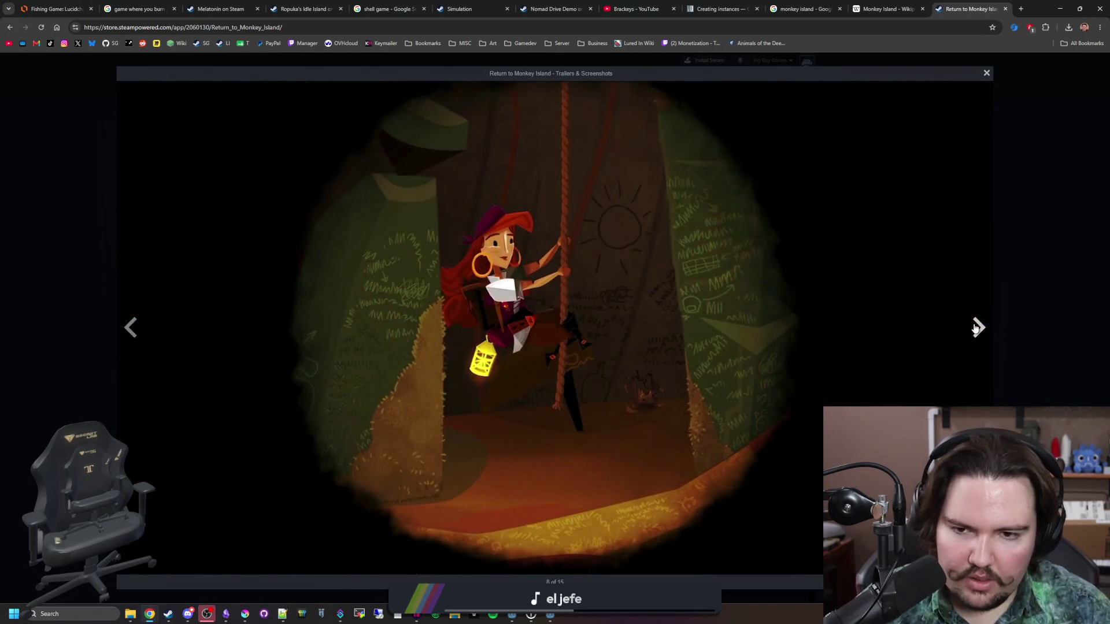
click(976, 327)
click(1003, 298)
- Open The Secret of Monkey Island article in a new tab and view its images, starting with the SCUMM Bar
click(888, 9)
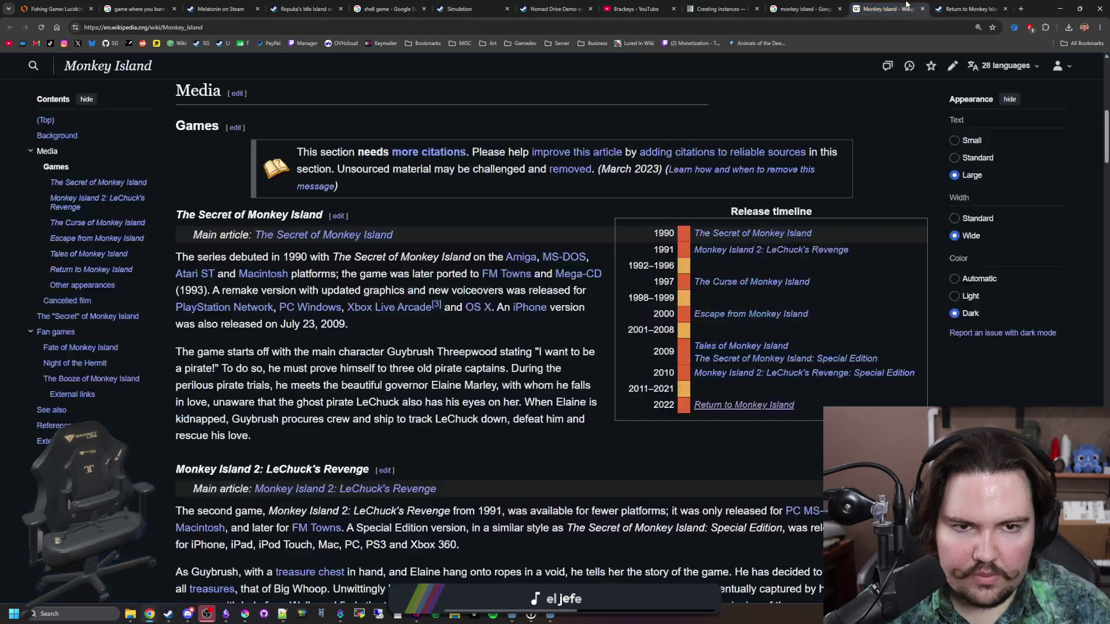
middle_click(746, 233)
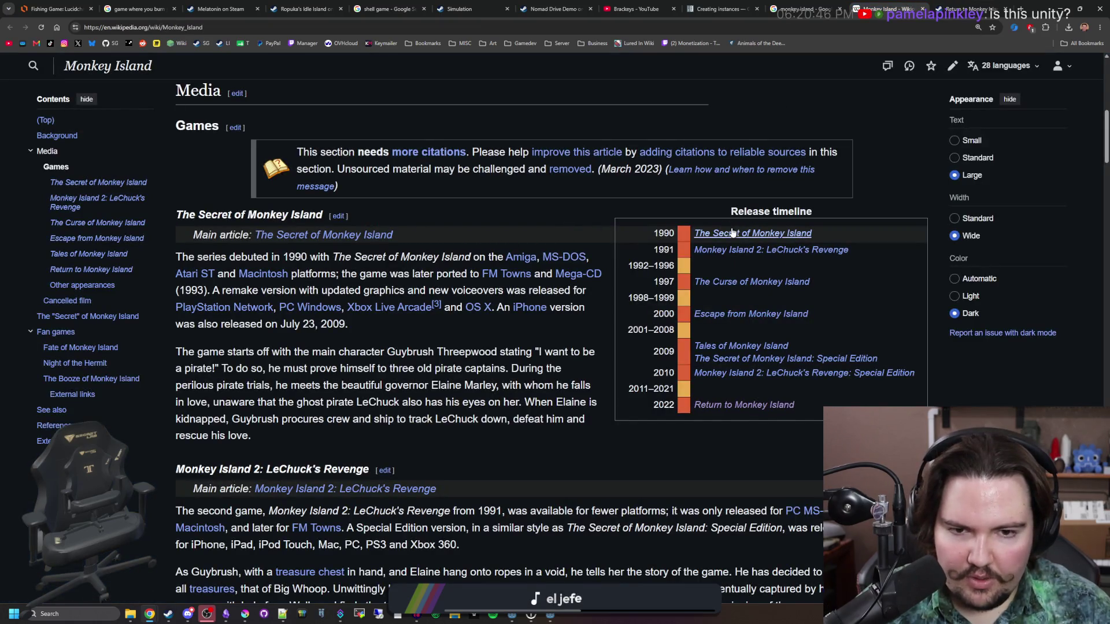
mouse_move(746, 233)
click(976, 9)
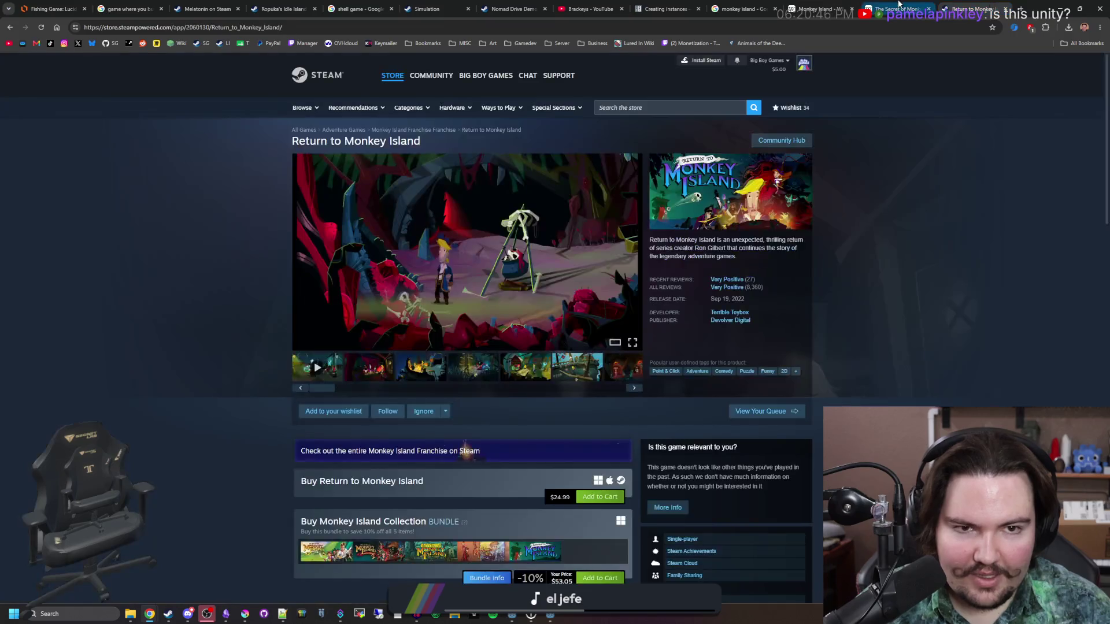
click(896, 8)
scroll(836, 301, down, 15)
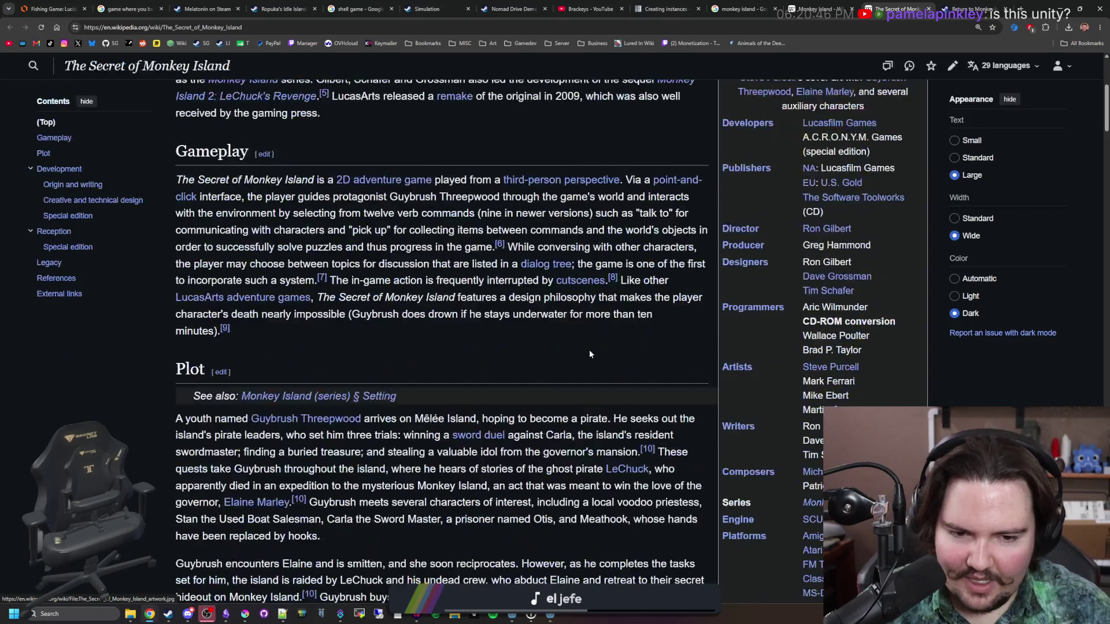
scroll(579, 347, down, 15)
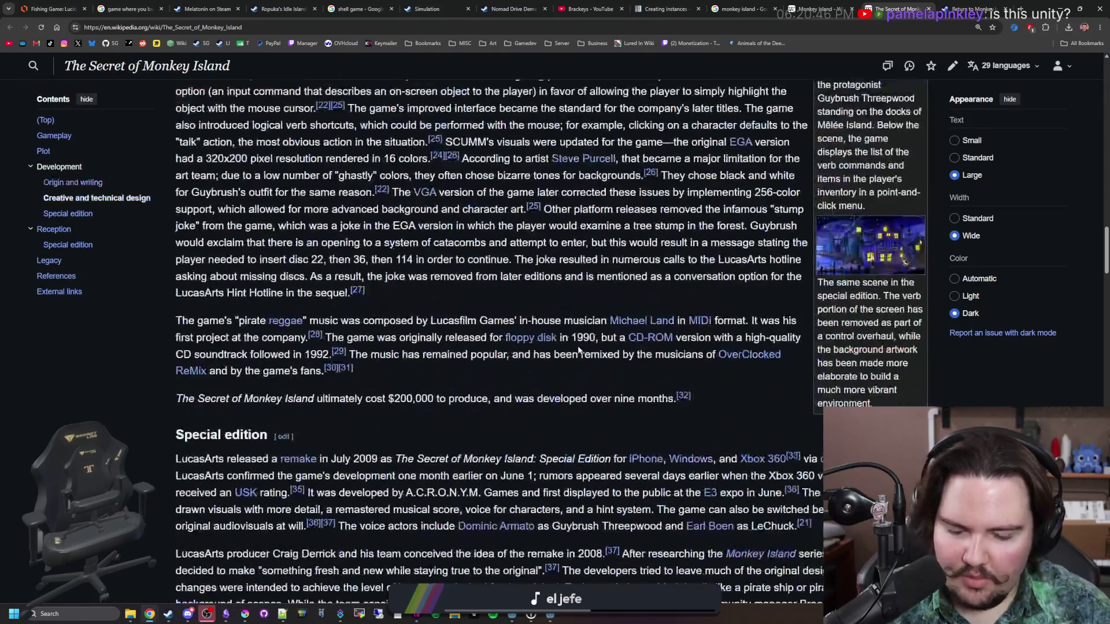
click(892, 250)
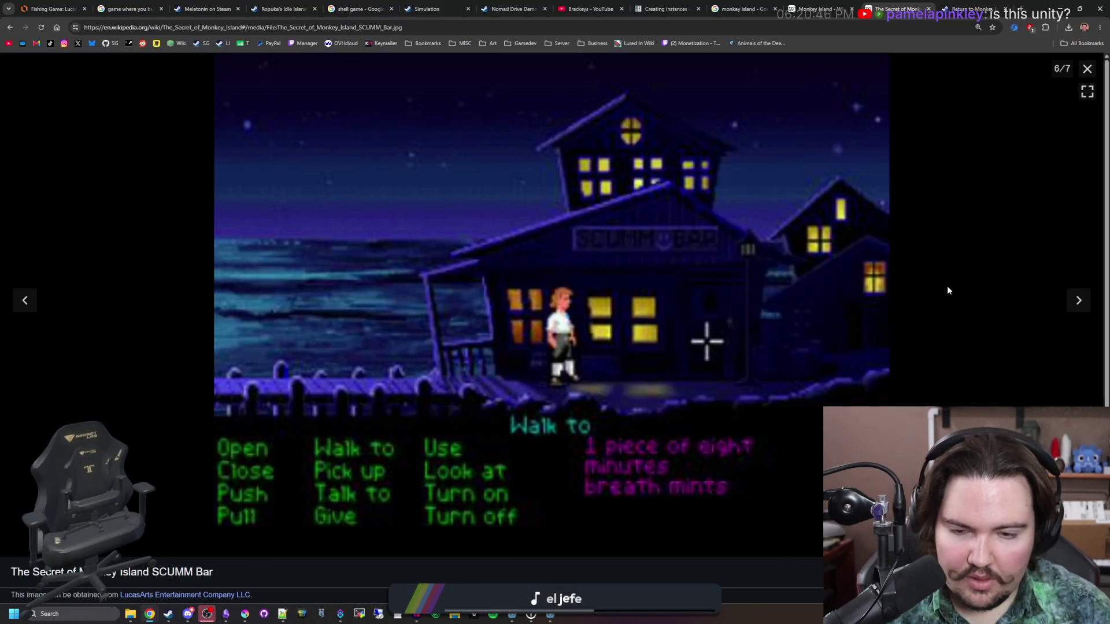
click(1079, 300)
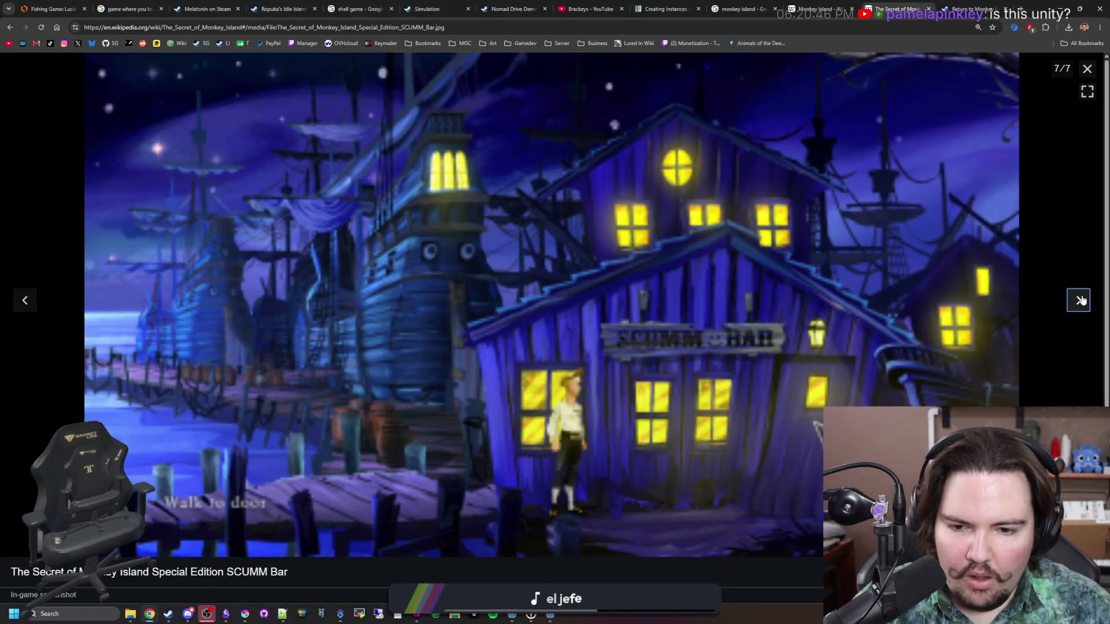
click(1079, 301)
click(1078, 300)
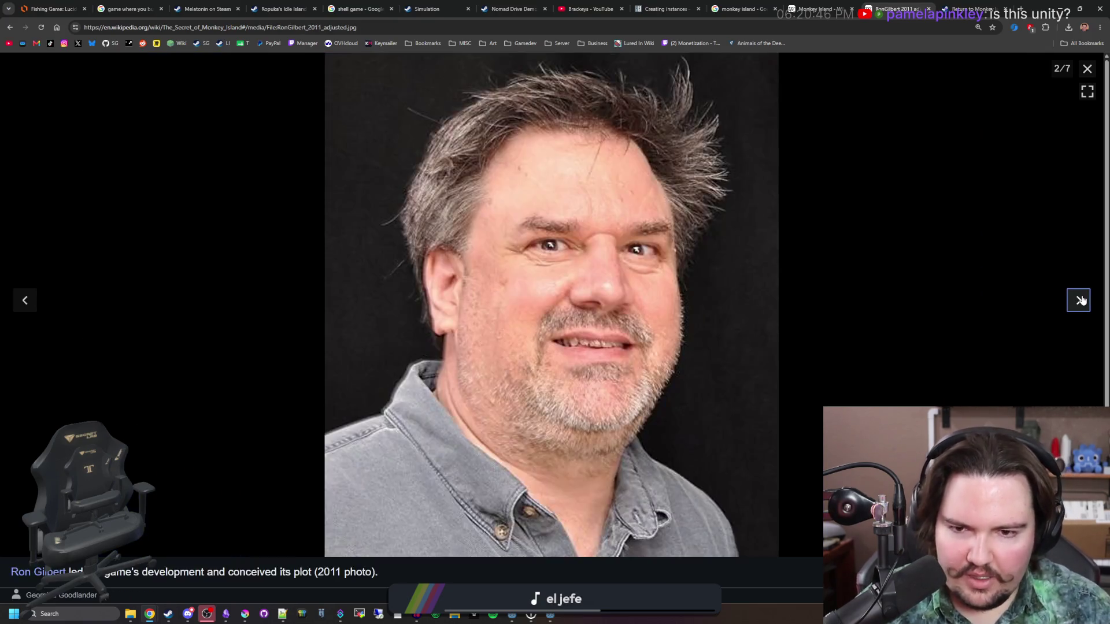
click(1079, 300)
click(1087, 68)
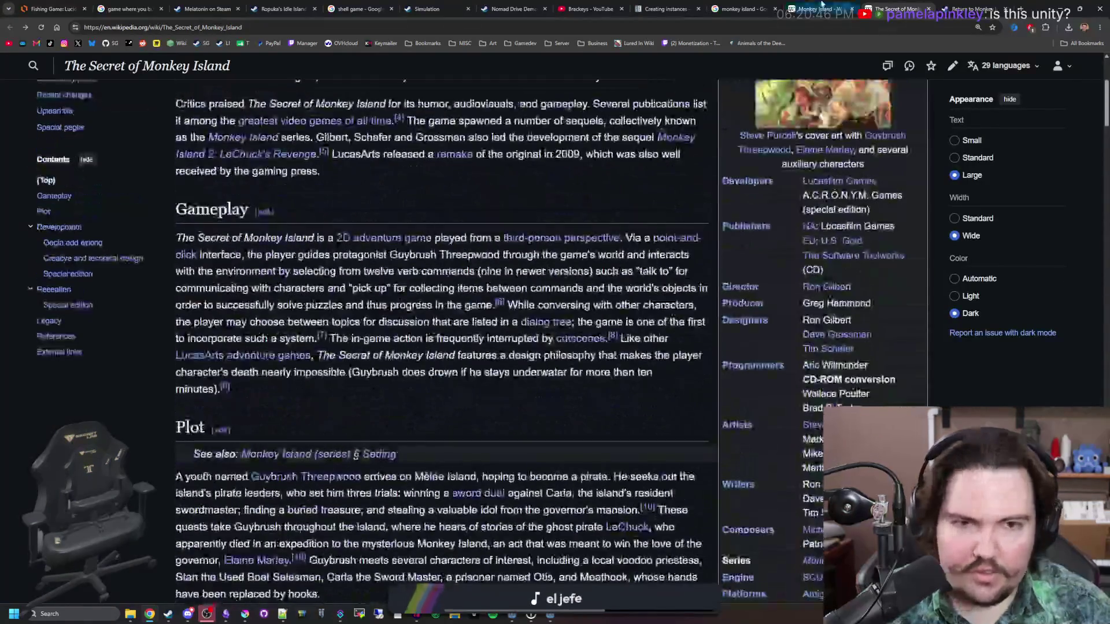
- Open The Curse of Monkey Island article in a new tab and view its gameplay screenshot
click(824, 9)
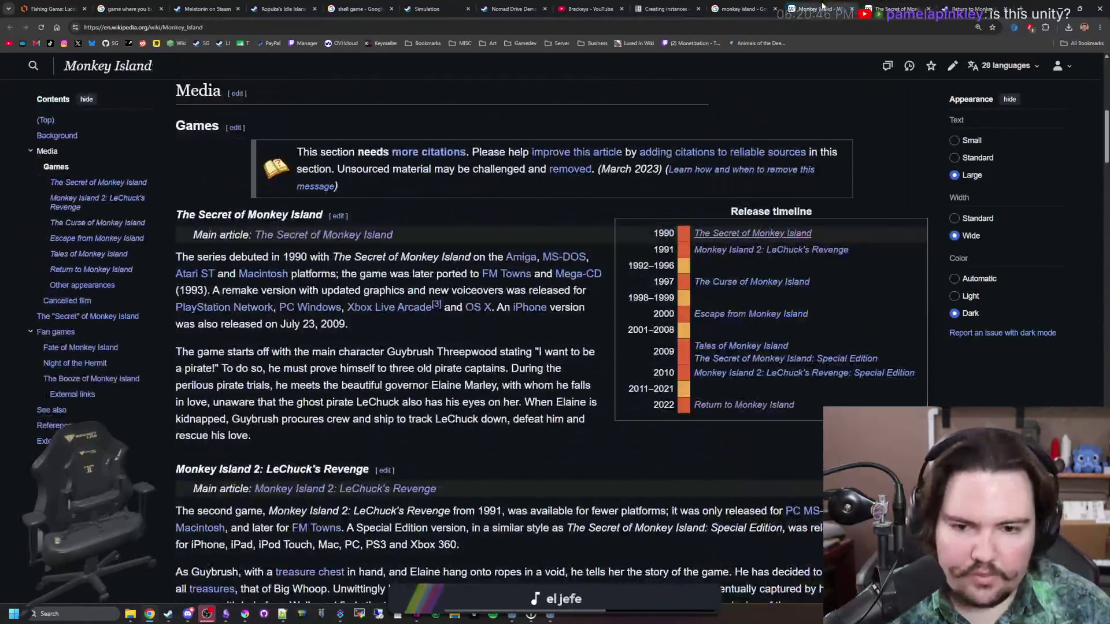
middle_click(758, 286)
key(ctrl+Tab)
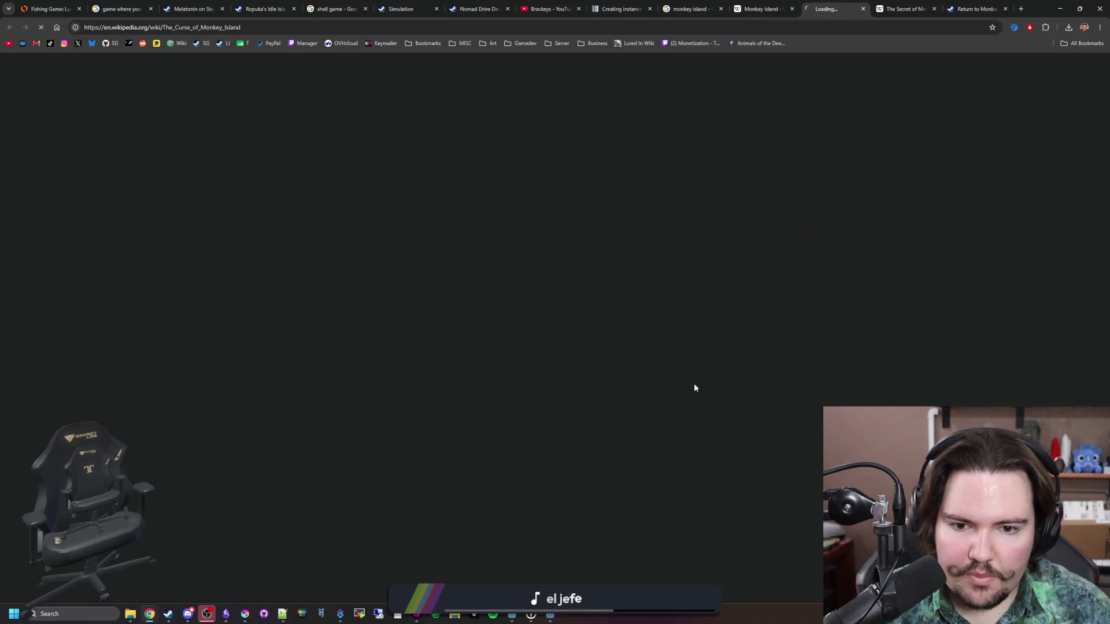
scroll(703, 367, down, 3)
click(257, 408)
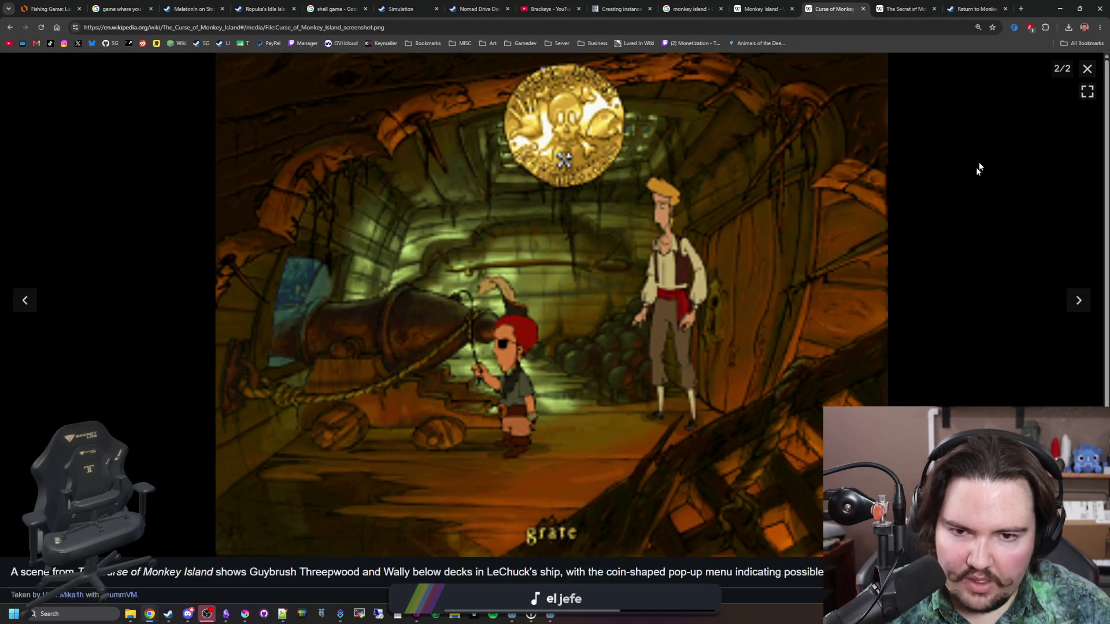
click(1086, 68)
scroll(673, 285, down, 5)
scroll(673, 284, down, 10)
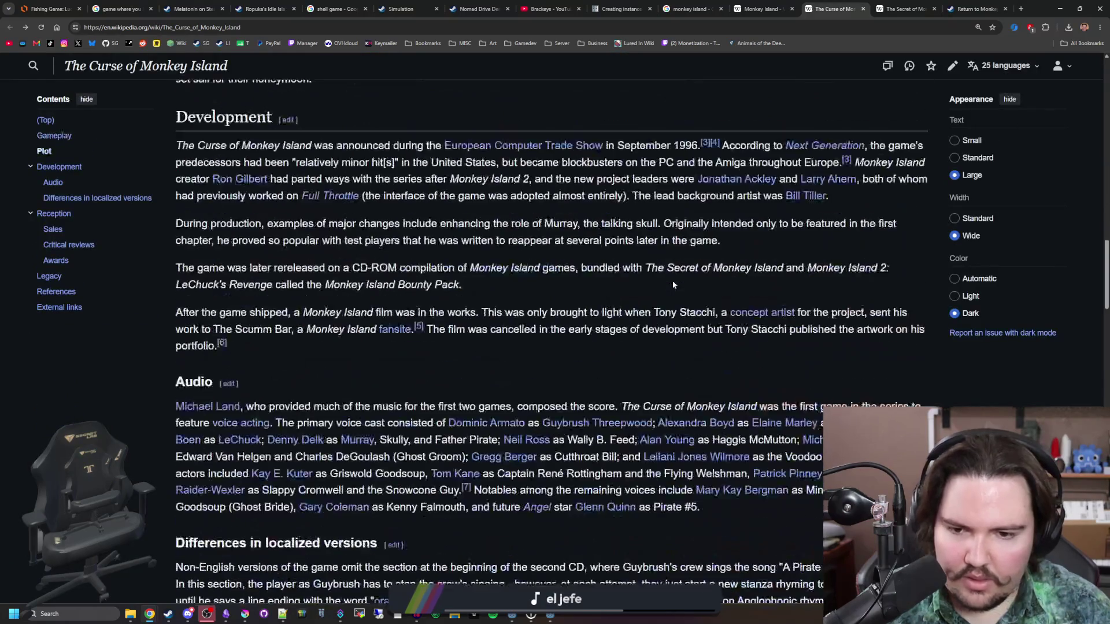
- View more Return to Monkey Island screenshots and reviews, then switch back to the Lured In game
click(977, 9)
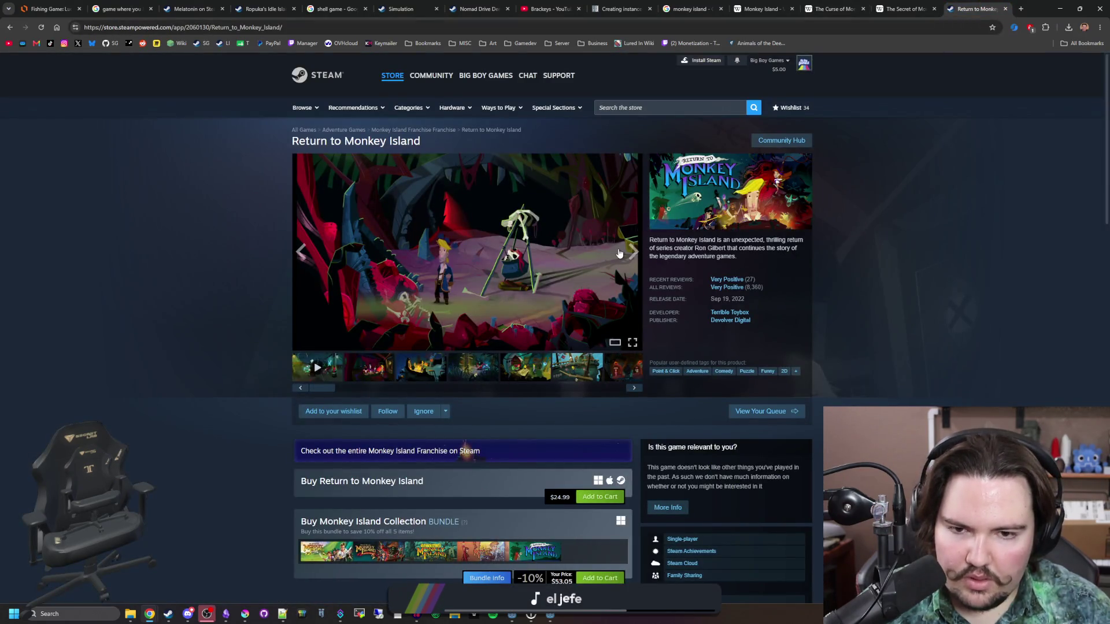
click(619, 253)
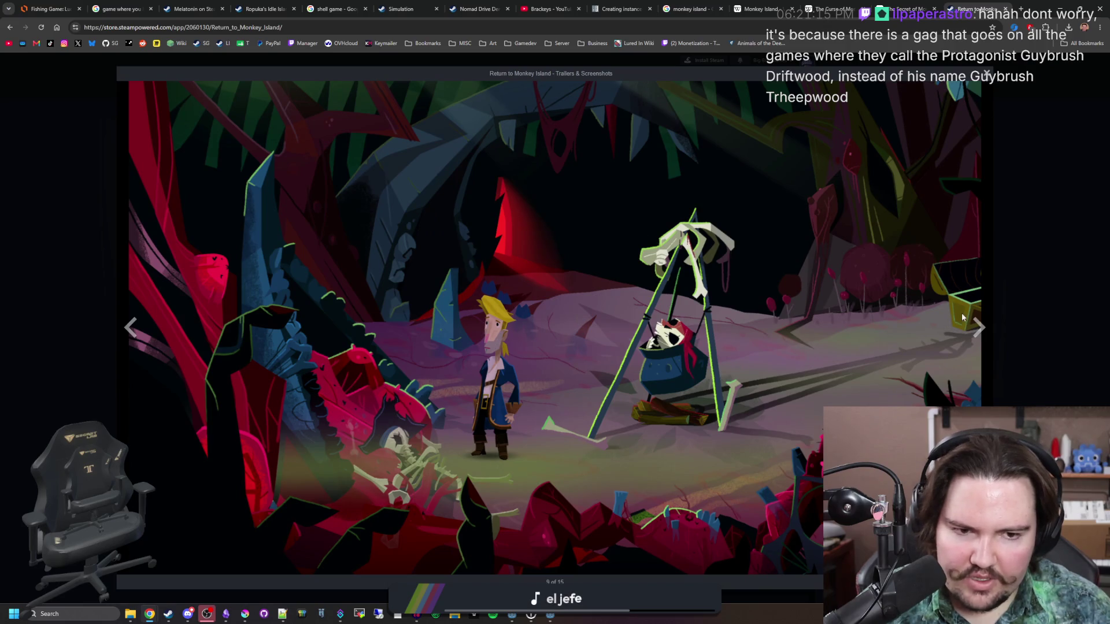
click(977, 327)
click(977, 327)
click(978, 327)
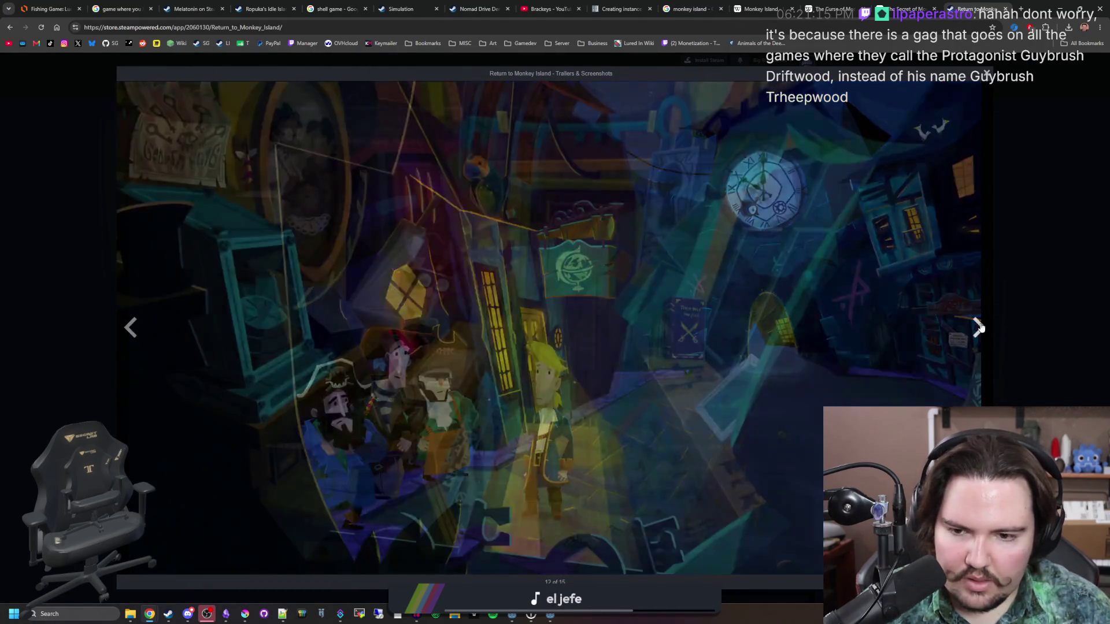
click(1035, 272)
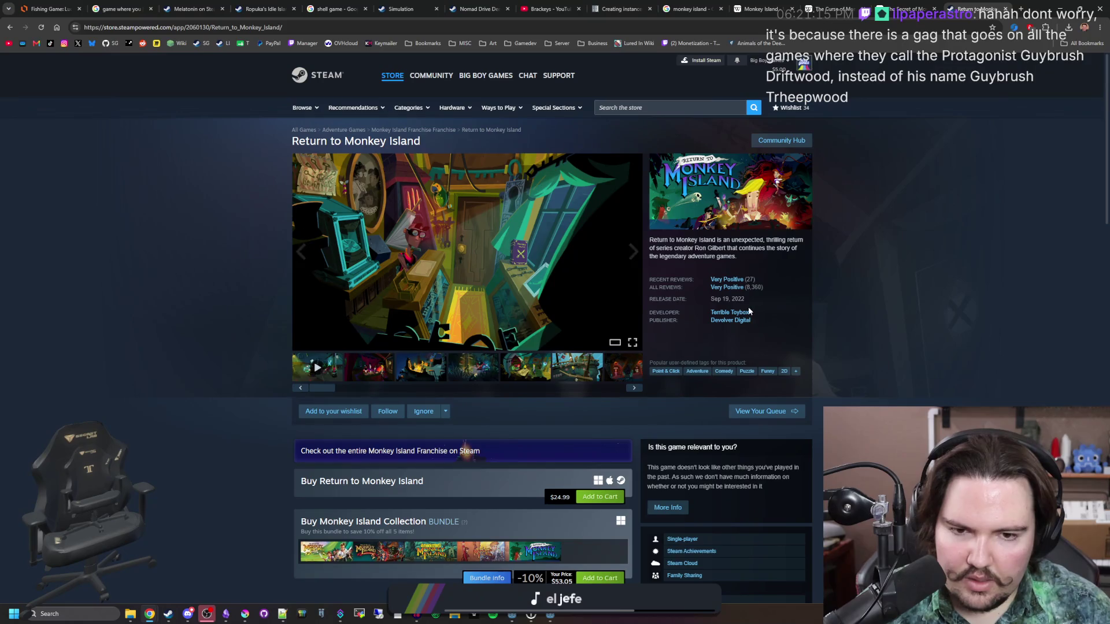
click(715, 288)
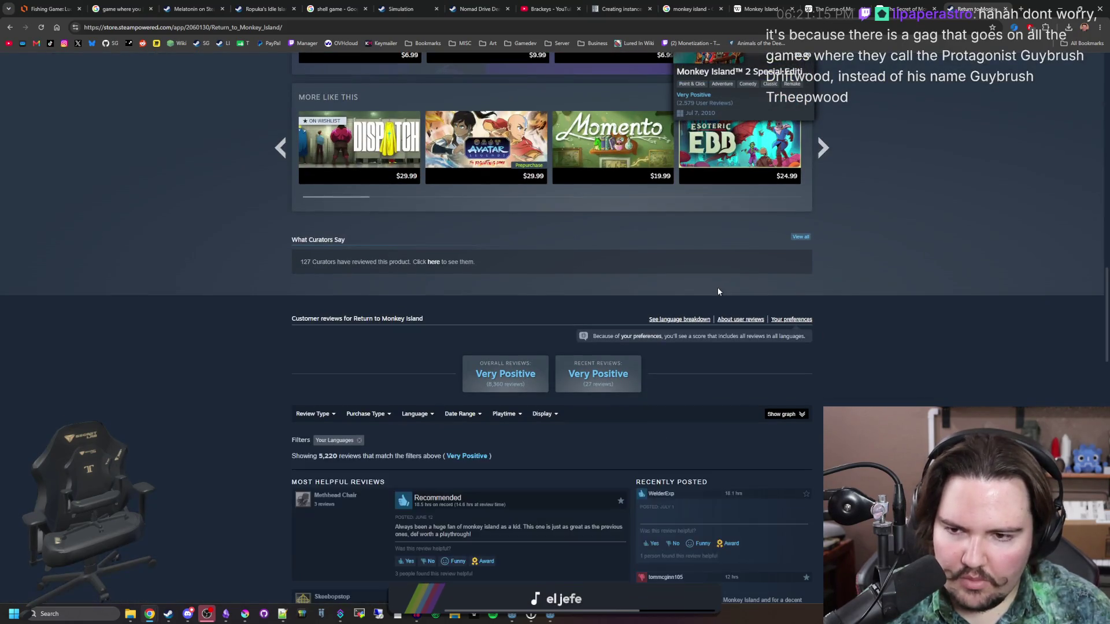
scroll(717, 289, up, 20)
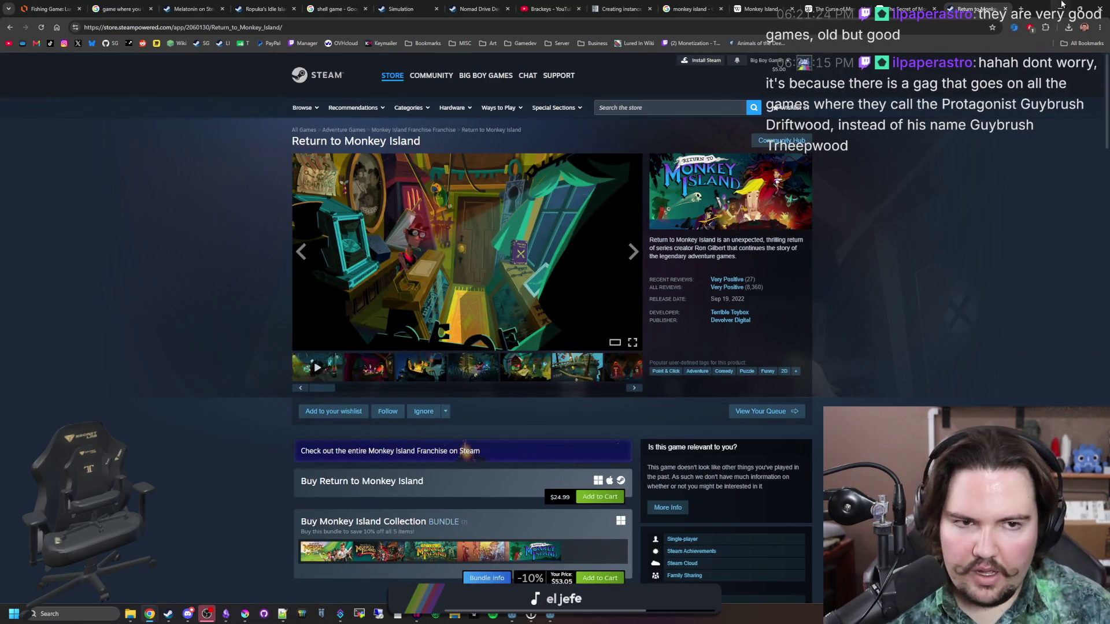
key(alt+Tab)
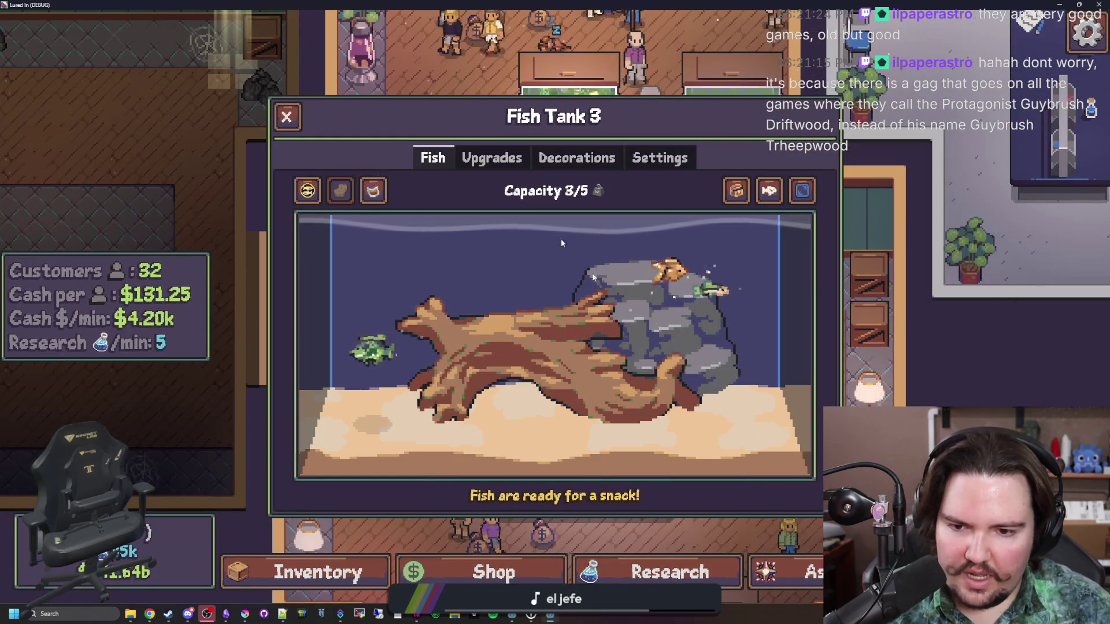
click(245, 614)
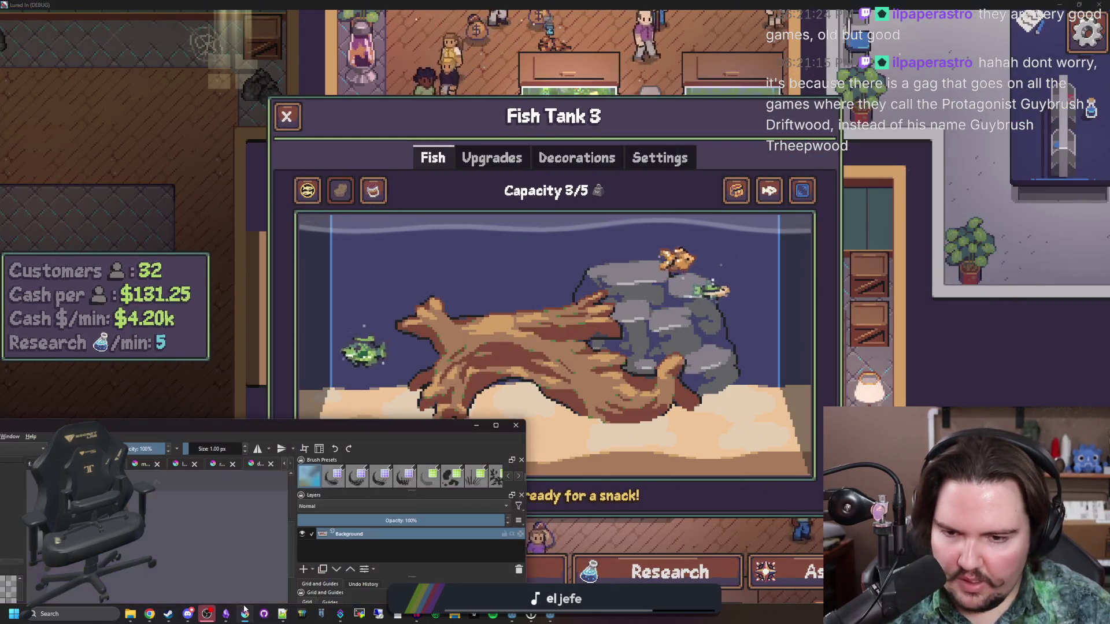
- Paint near-black outline pixels along the driftwood sprite's underside, then pick dark grey #45444f and switch to the eraser
double_click(578, 473)
scroll(542, 378, up, 10)
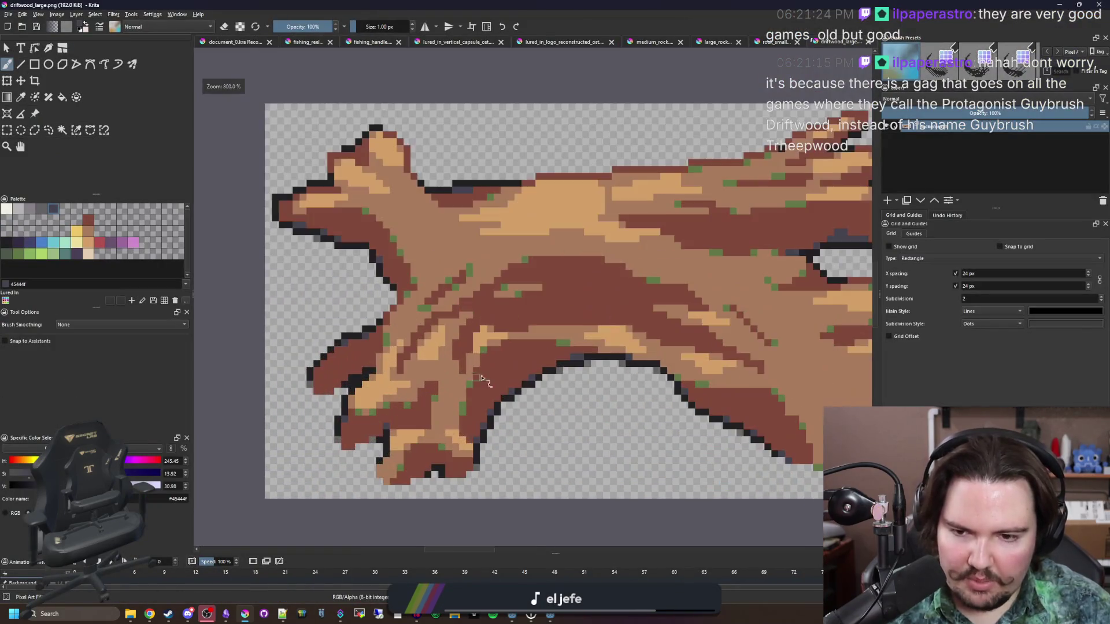
scroll(542, 378, up, 2)
click(560, 389)
key(b)
drag(567, 376, 462, 376)
mouse_move(557, 354)
mouse_down()
mouse_move(525, 343)
mouse_move(416, 378)
mouse_up()
ctrl+click(723, 295)
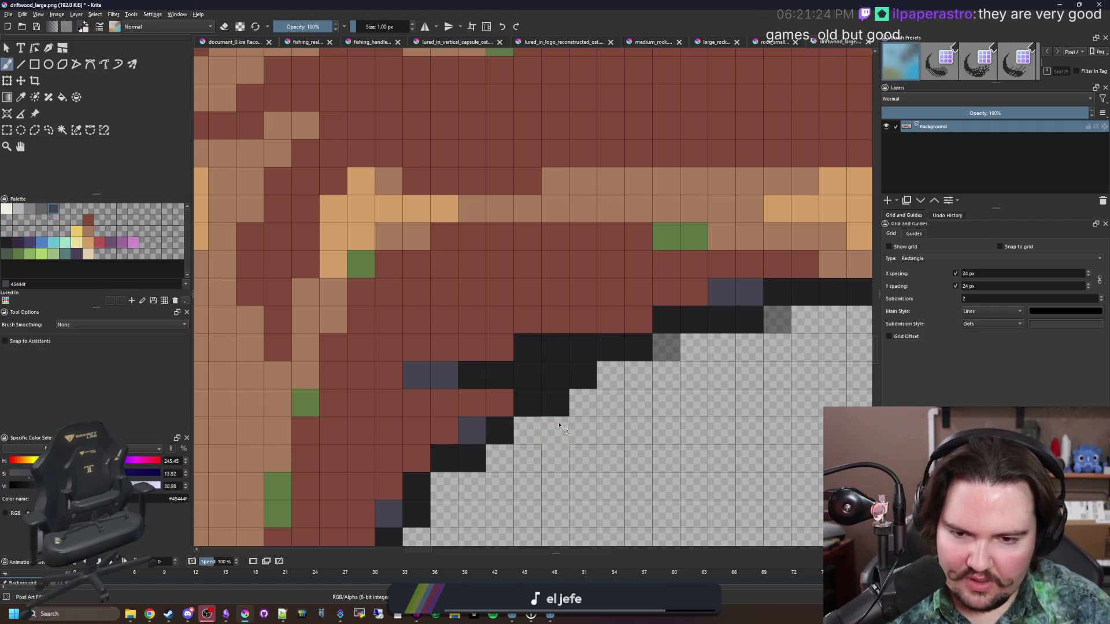
key(e)
scroll(525, 384, down, 6)
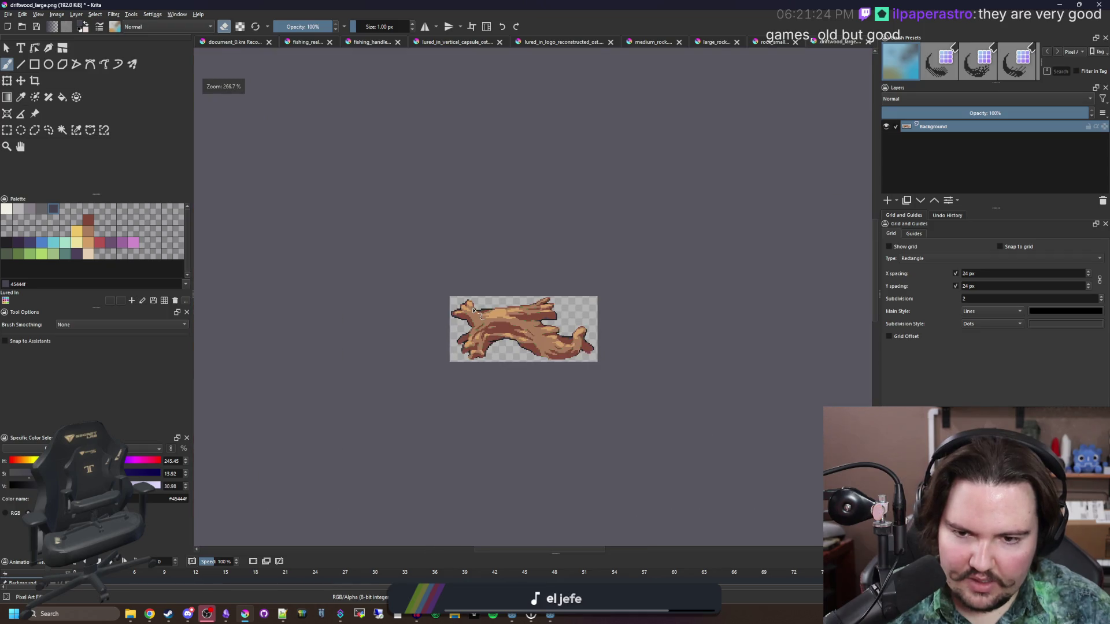
- Save the driftwood sprite to its PNG file and return to the running Lured In game
key(ctrl+s)
key(Return)
key(alt+Tab)
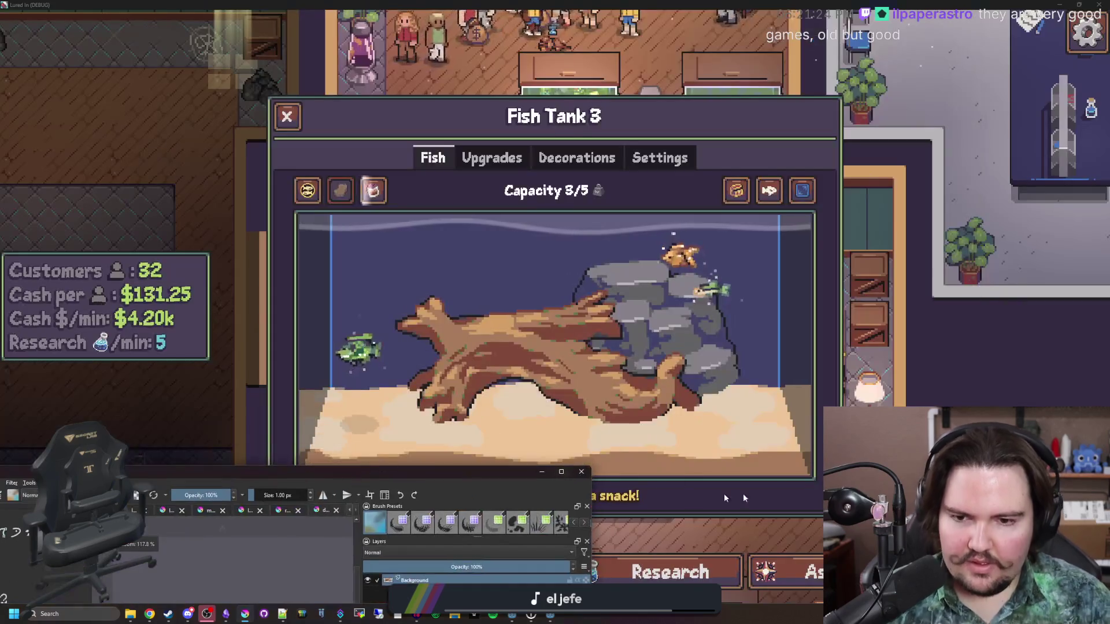
key(alt+Tab)
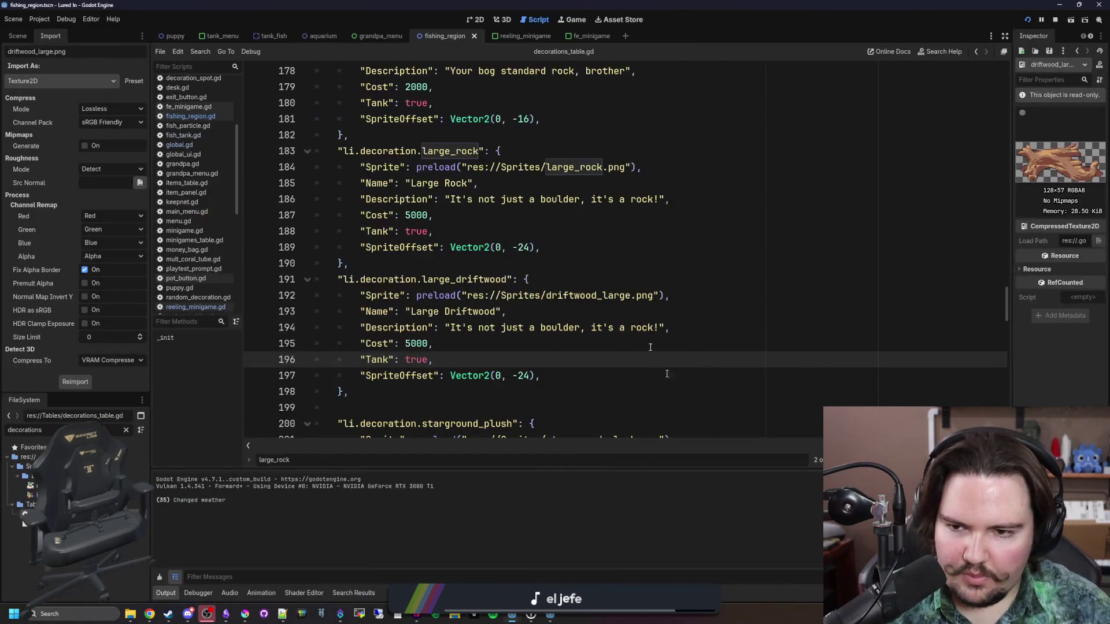
key(alt+Tab)
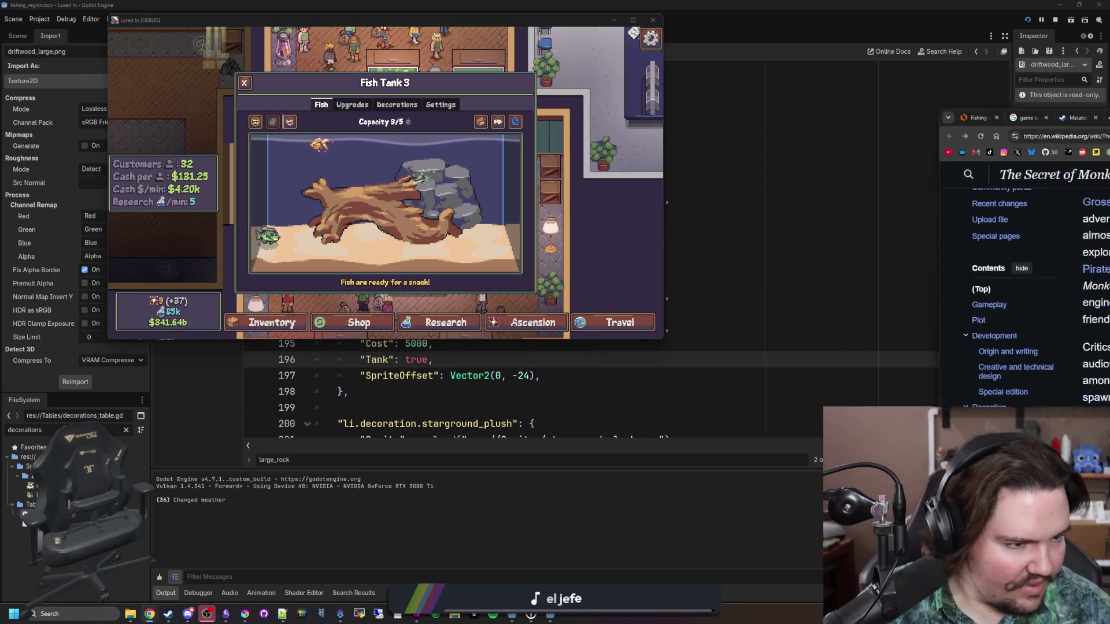
- Skim The Secret of Monkey Island article, then scroll through The Curse of Monkey Island article
scroll(566, 262, down, 15)
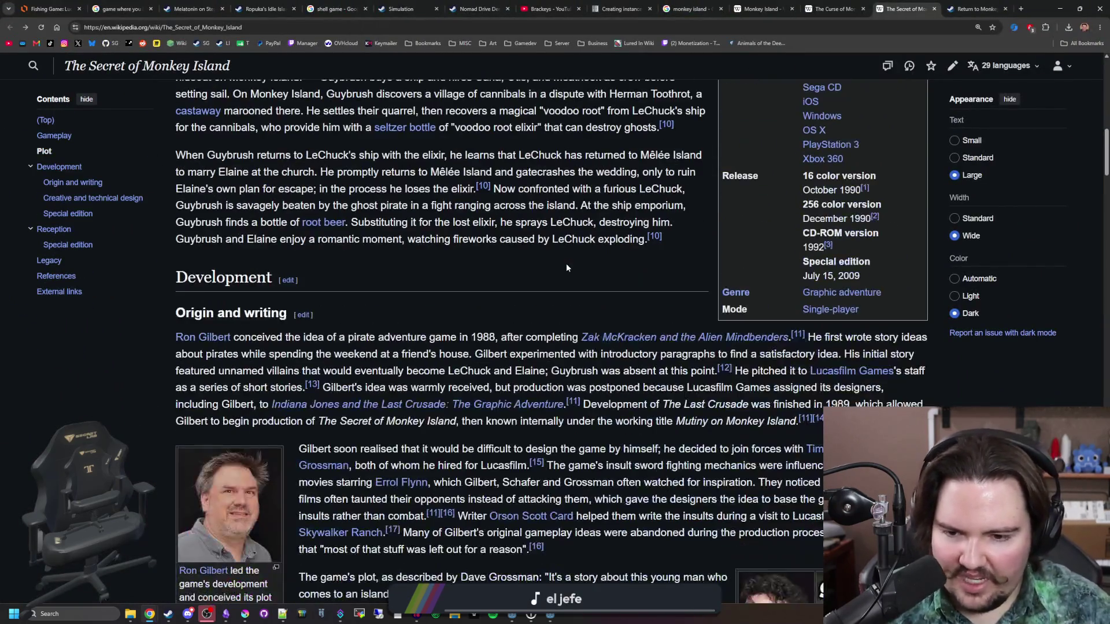
key(Home)
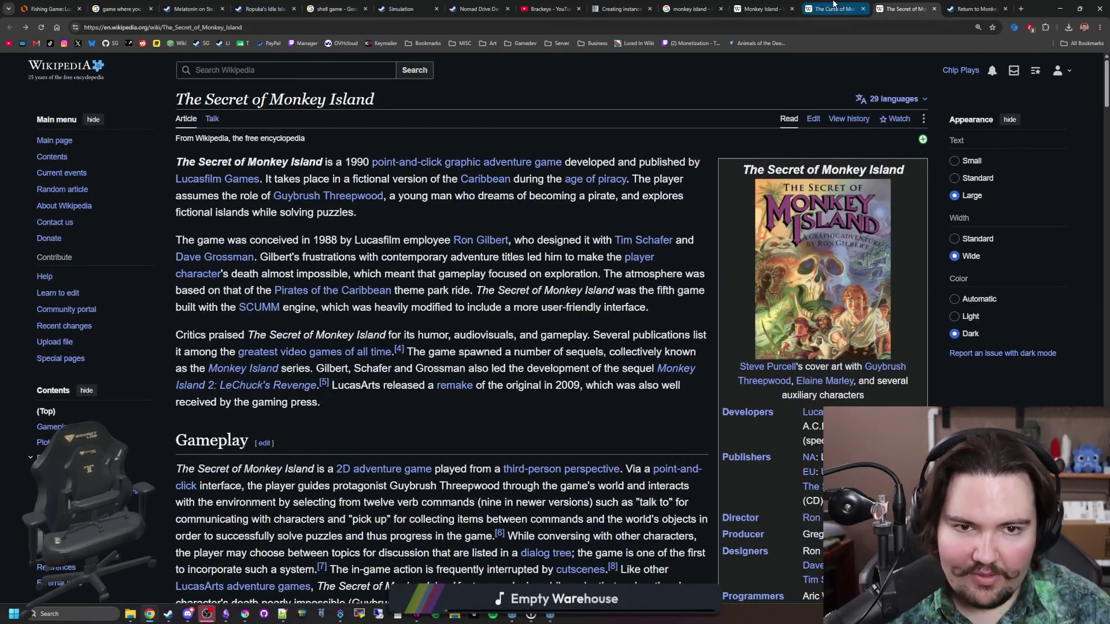
click(835, 9)
scroll(688, 248, up, 15)
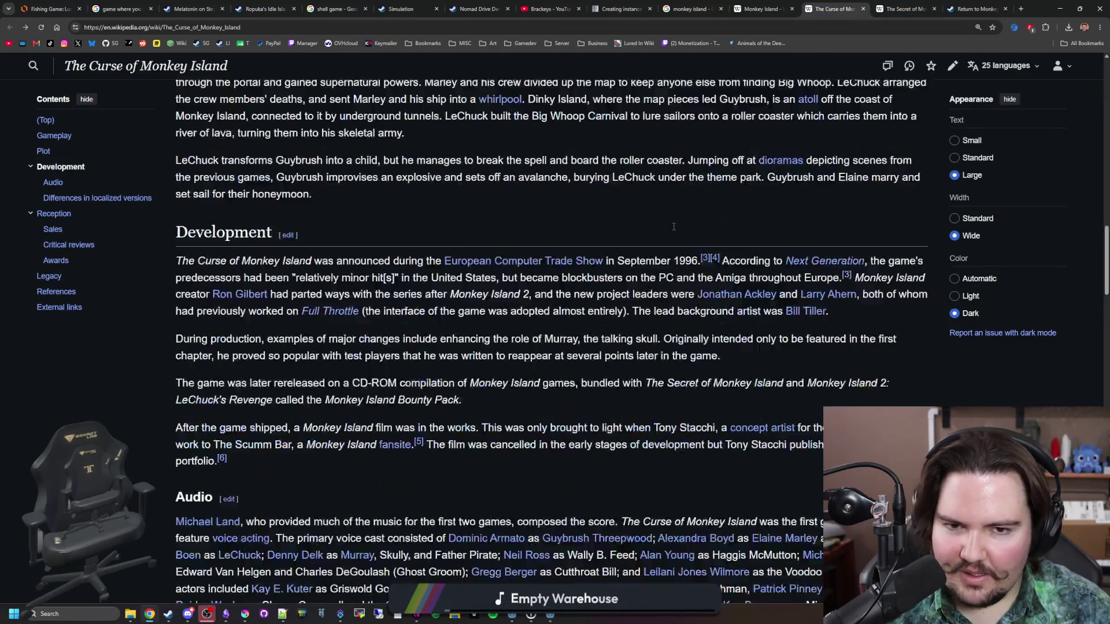
scroll(670, 226, down, 12)
scroll(671, 226, down, 20)
scroll(672, 226, up, 4)
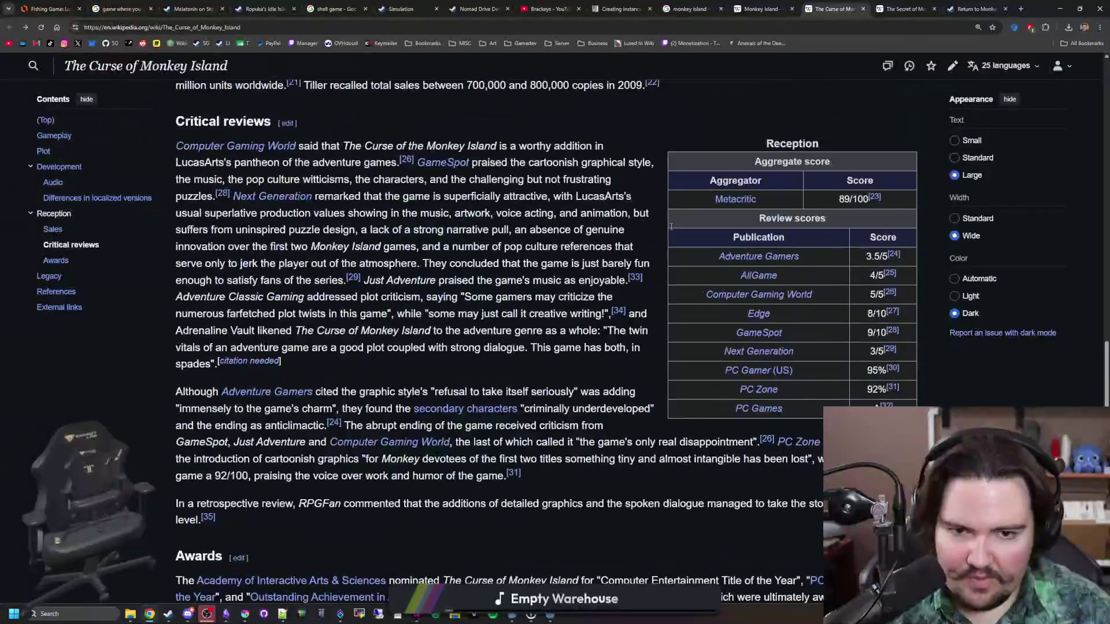
scroll(671, 225, up, 10)
- Cycle back through the Monkey Island tabs, ending on the general series article
key(ctrl+Tab)
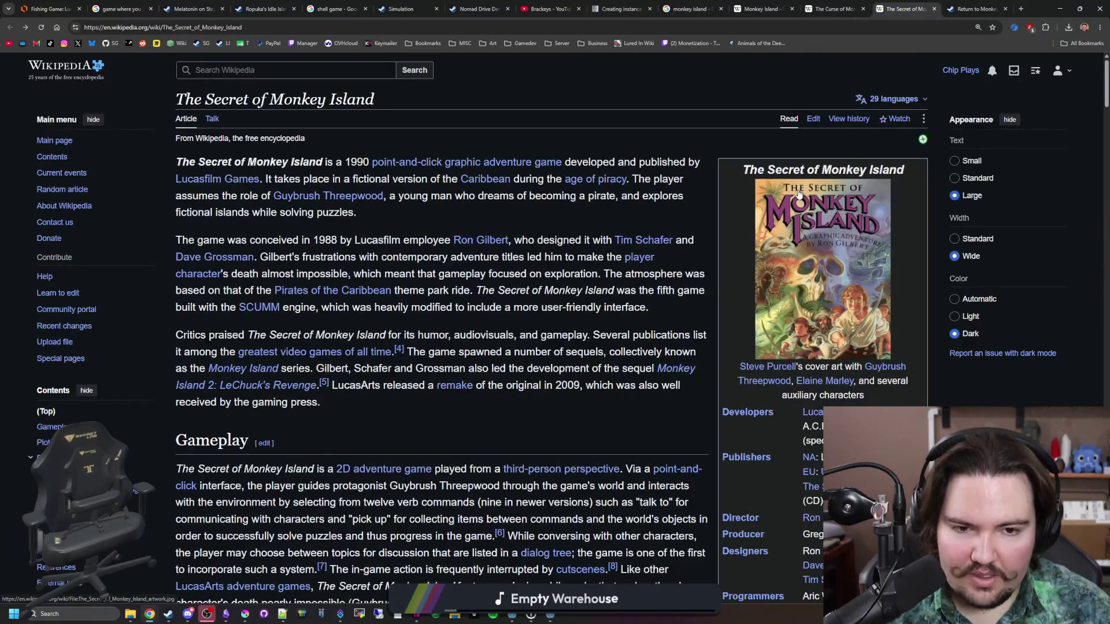
click(832, 8)
click(762, 9)
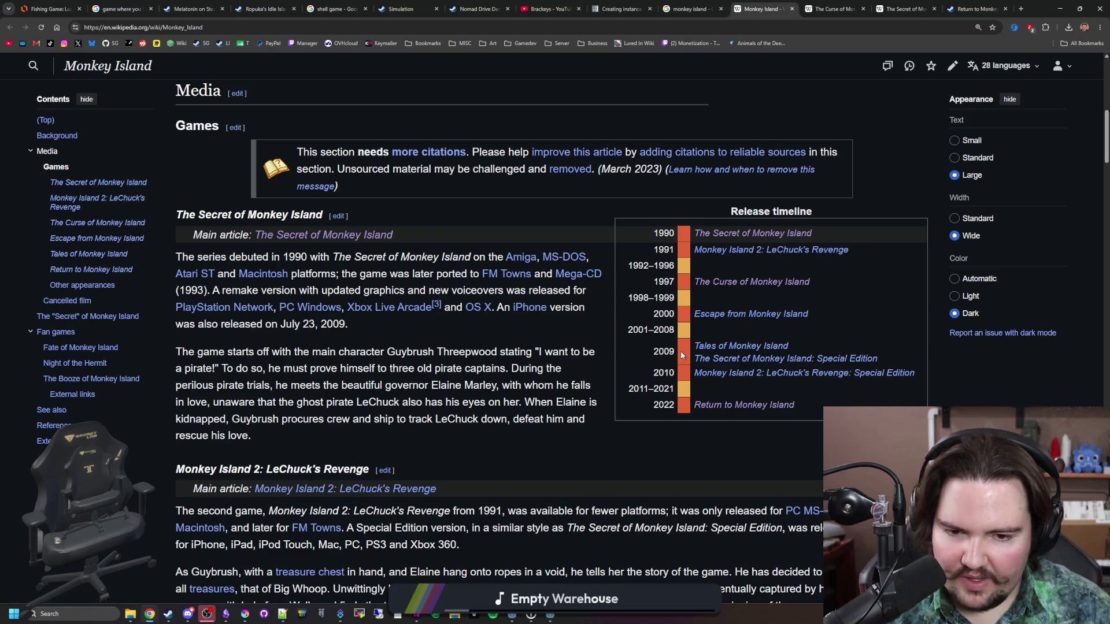
- Read the Monkey Island article's 1990–2022 release timeline and fan games section
click(681, 392)
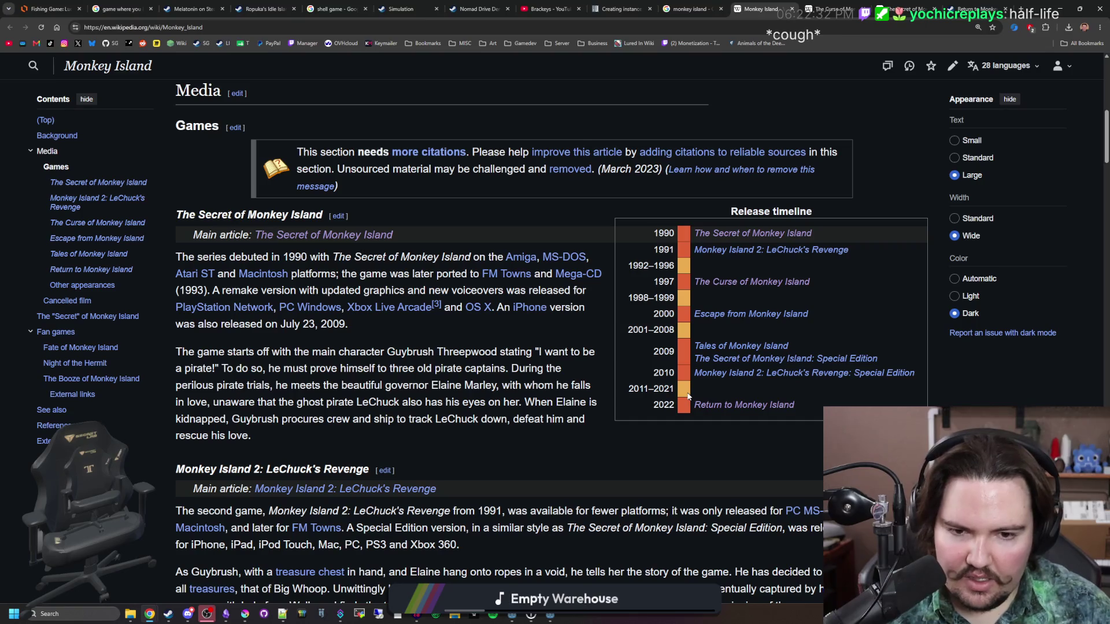
mouse_move(718, 346)
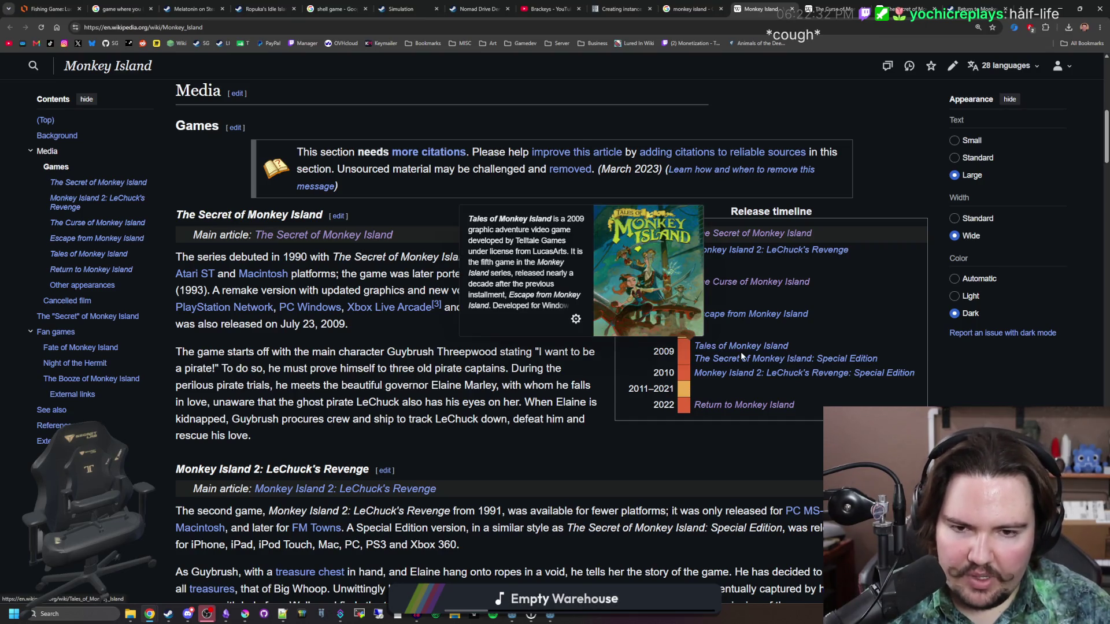
mouse_move(756, 360)
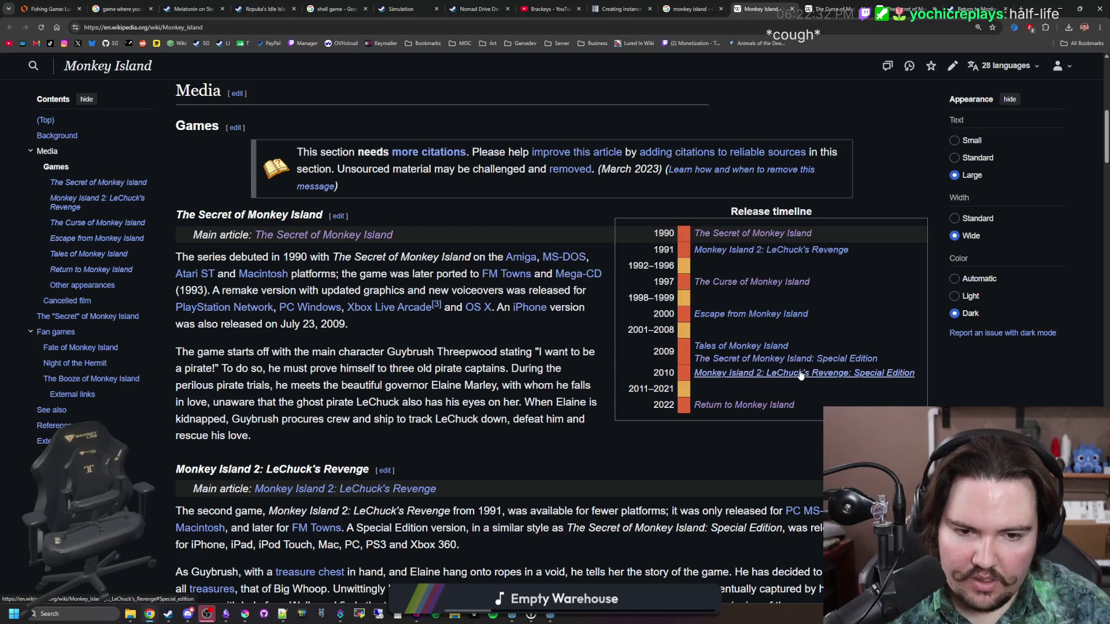
mouse_move(801, 376)
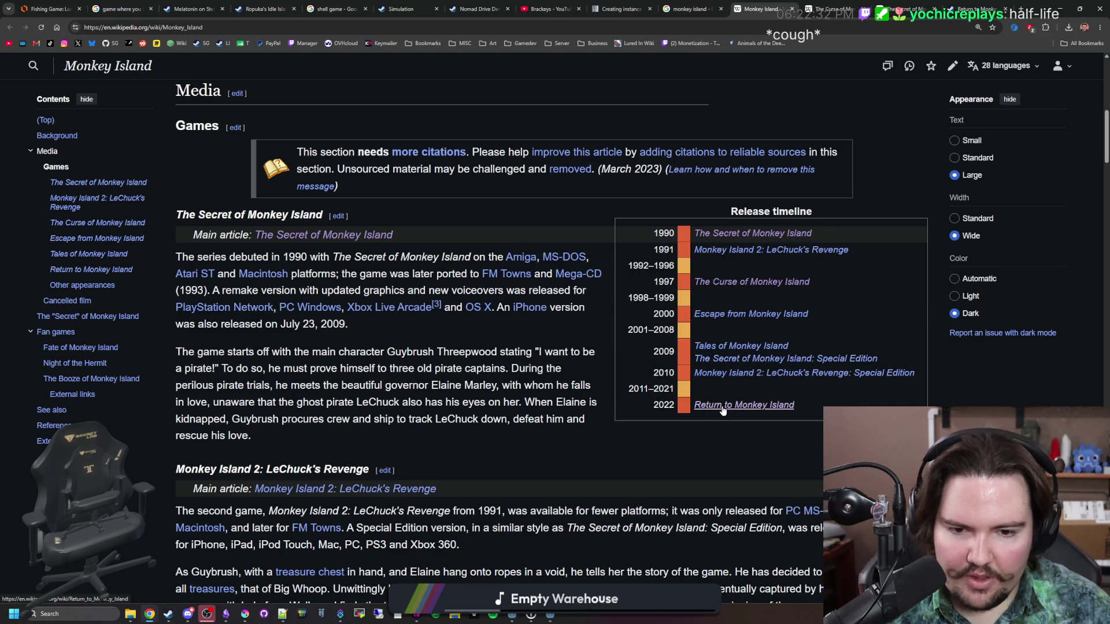
mouse_move(723, 410)
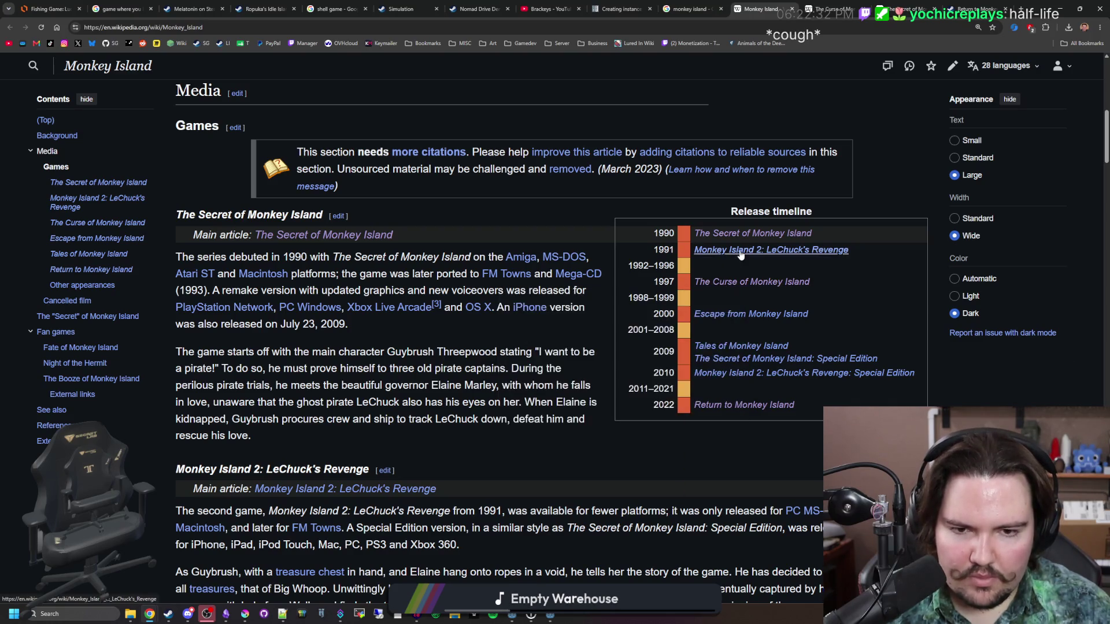
scroll(503, 309, down, 15)
scroll(502, 308, down, 20)
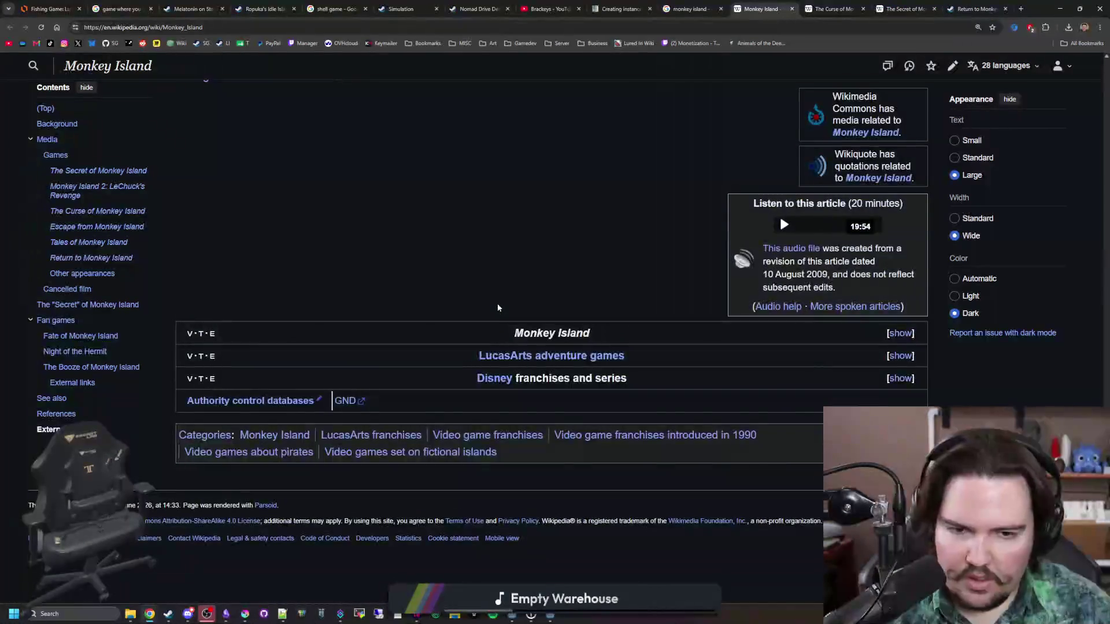
scroll(497, 303, up, 20)
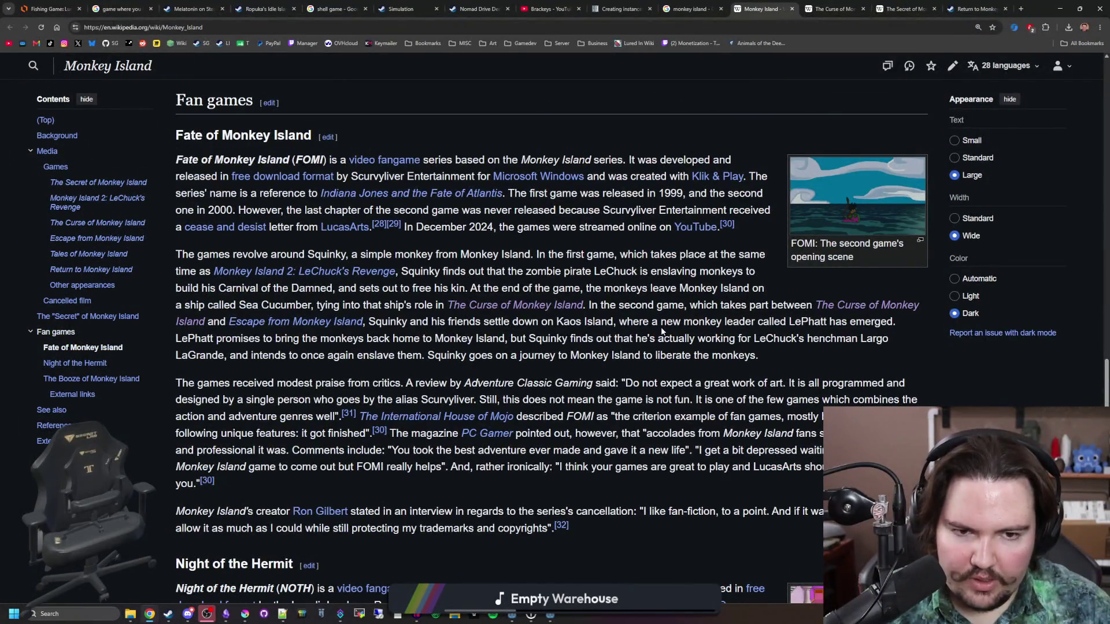
- View the FOMI fan game screenshot full size, close it, and open a new tab
click(881, 186)
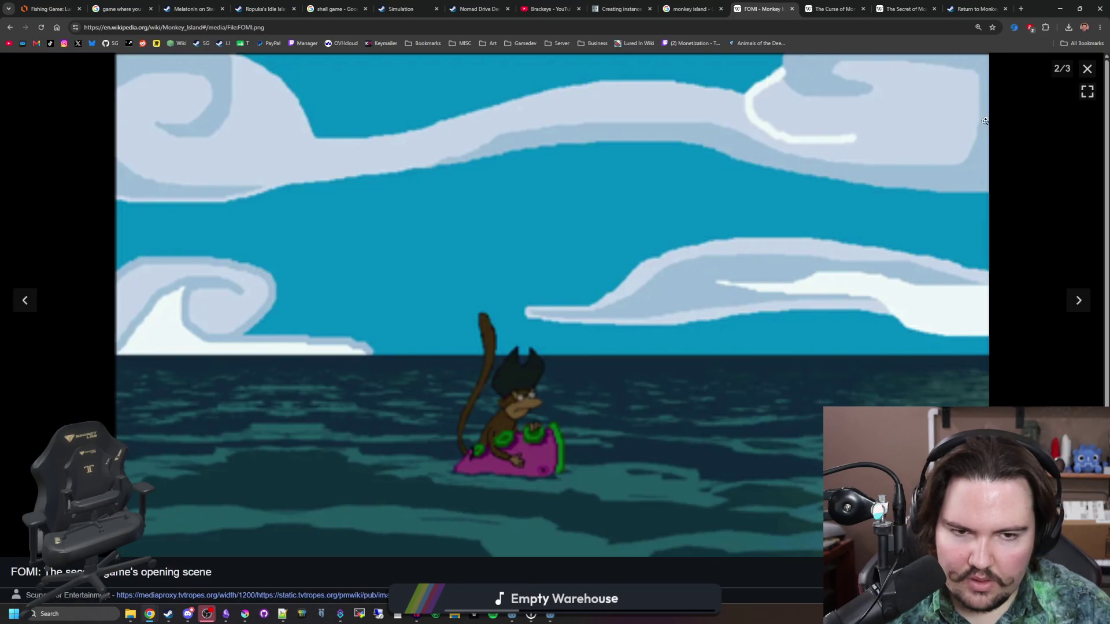
click(1087, 68)
scroll(635, 286, down, 10)
scroll(635, 287, up, 12)
scroll(635, 289, down, 5)
scroll(636, 287, up, 20)
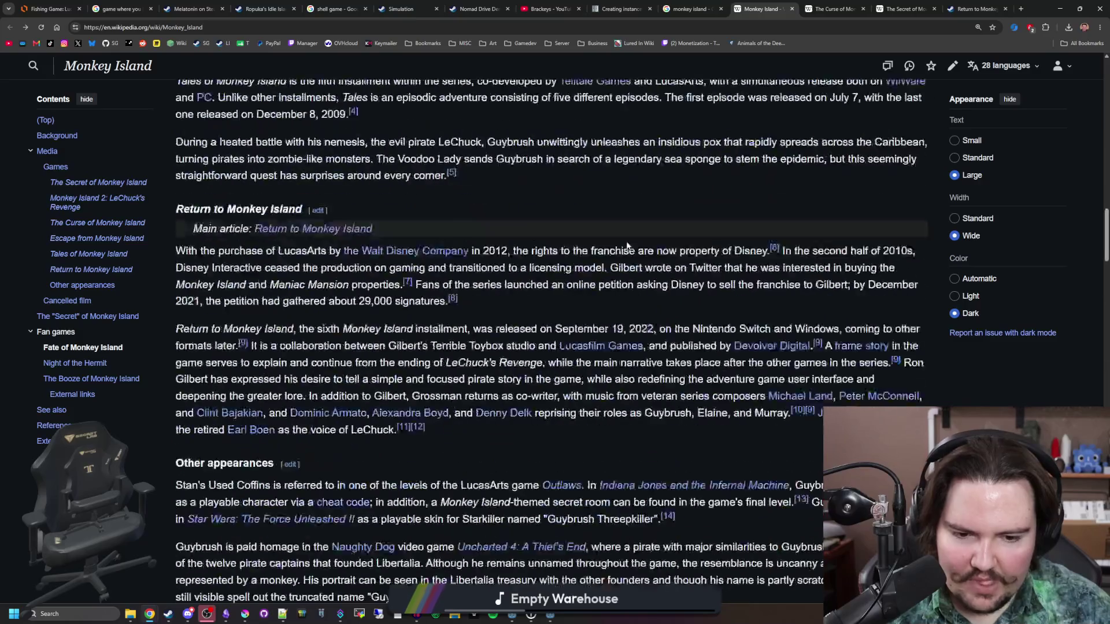
click(1019, 8)
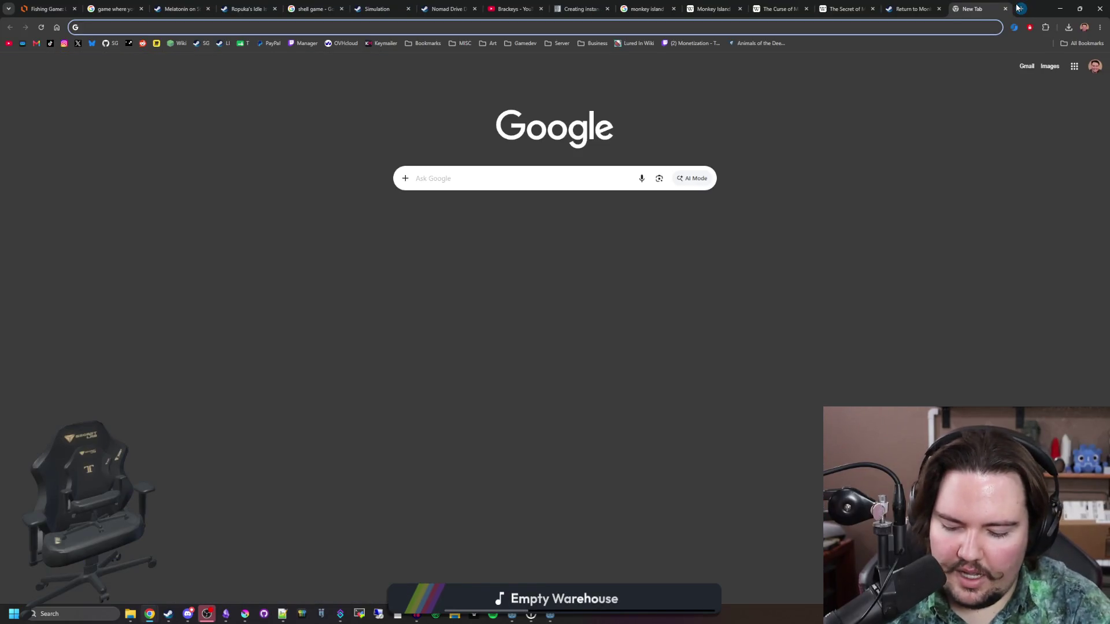
- Search Google for 'total annihilation' and open its Steam store page
text(total annihilation)
key(Return)
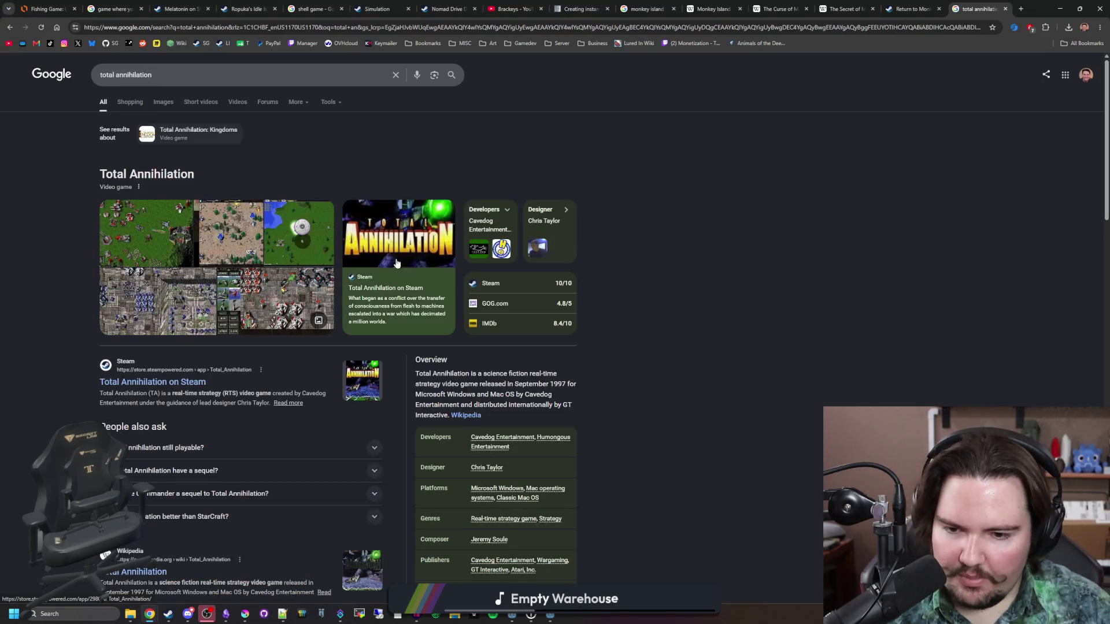
scroll(413, 244, down, 1)
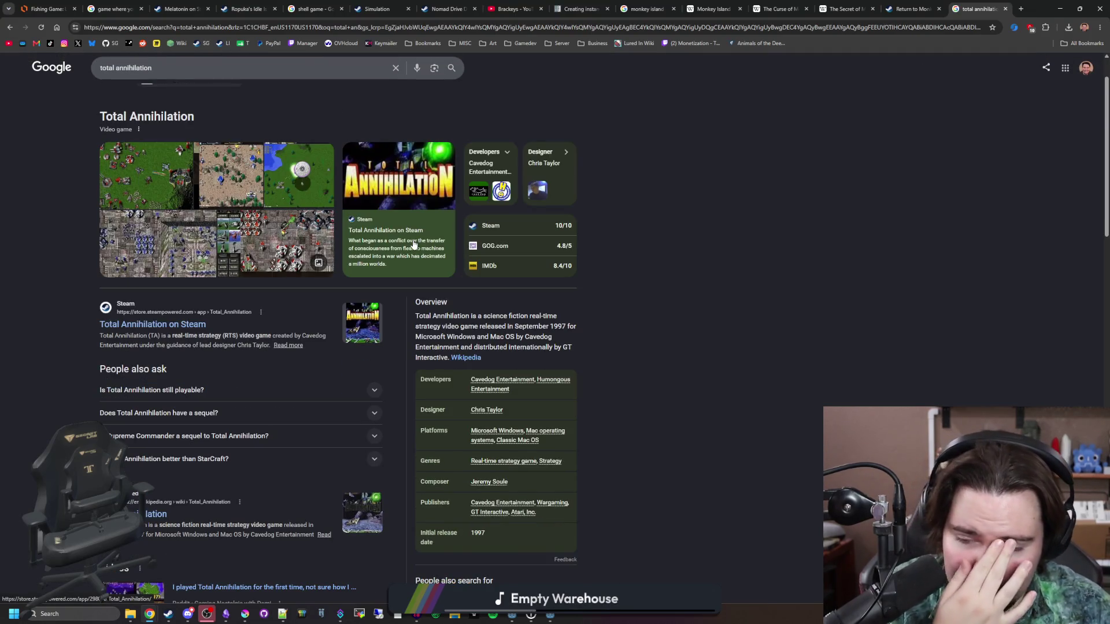
click(177, 321)
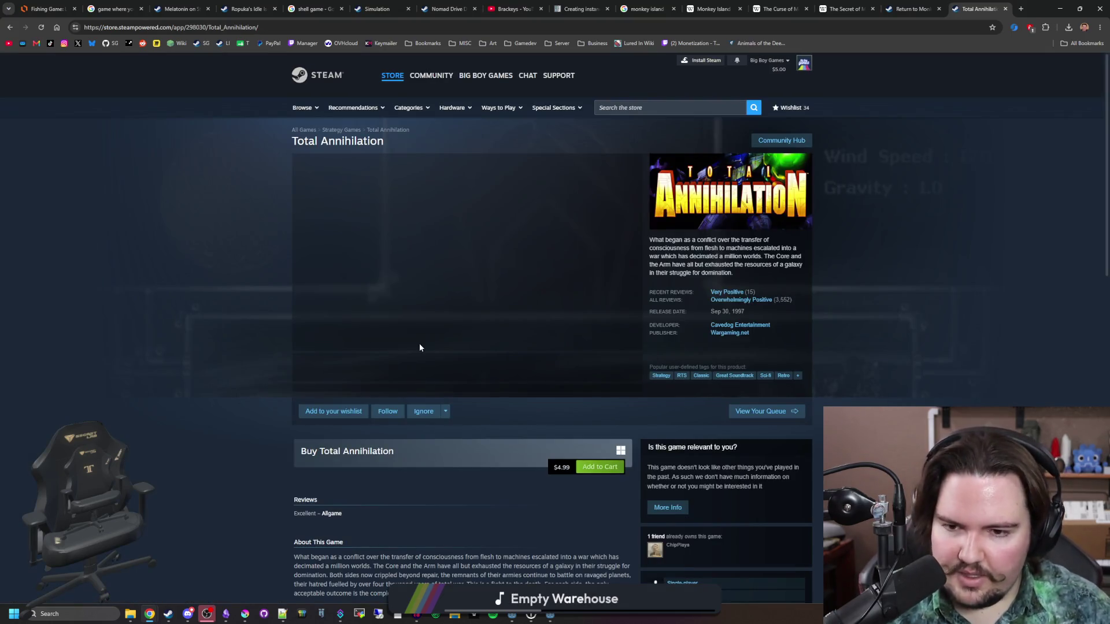
- Open the Total Annihilation screenshot gallery enlarged and page through the screenshots
click(454, 309)
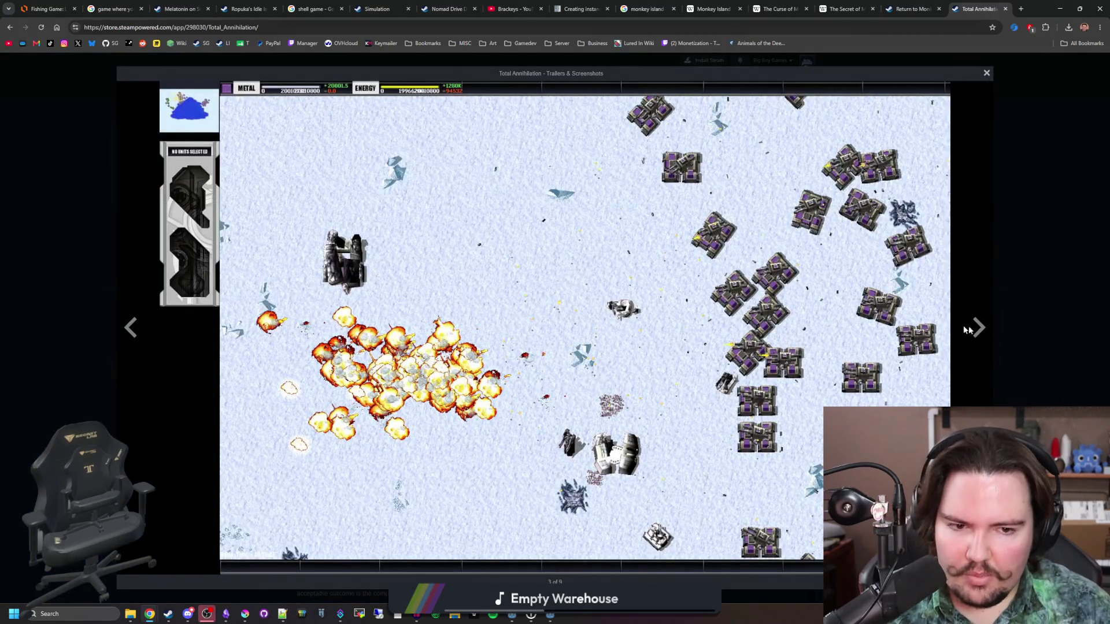
click(999, 332)
click(481, 322)
click(978, 327)
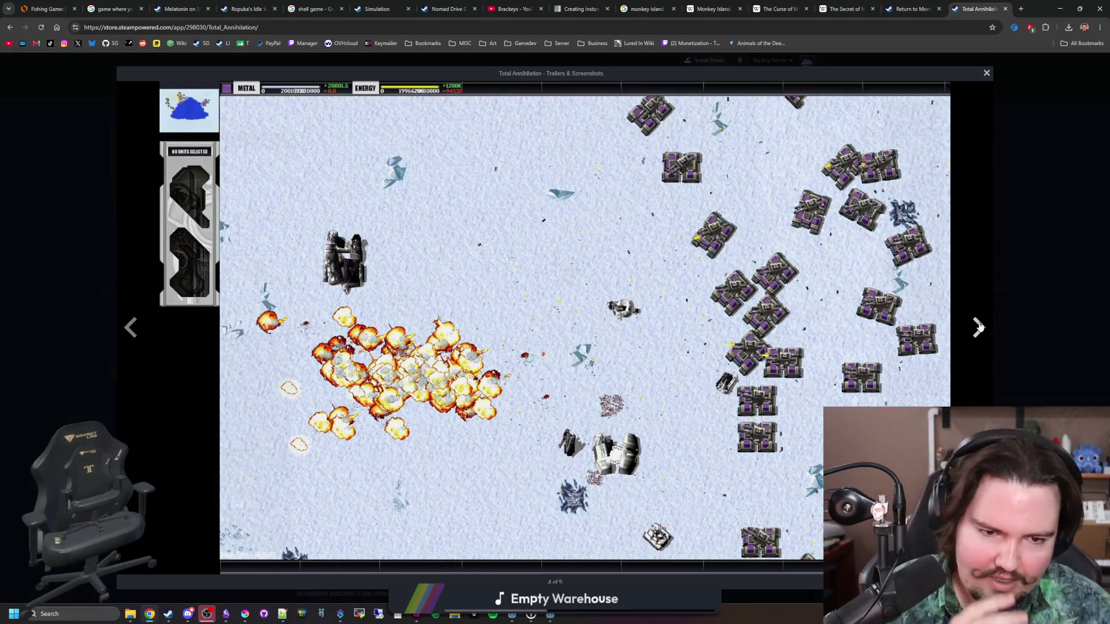
click(978, 328)
click(978, 328)
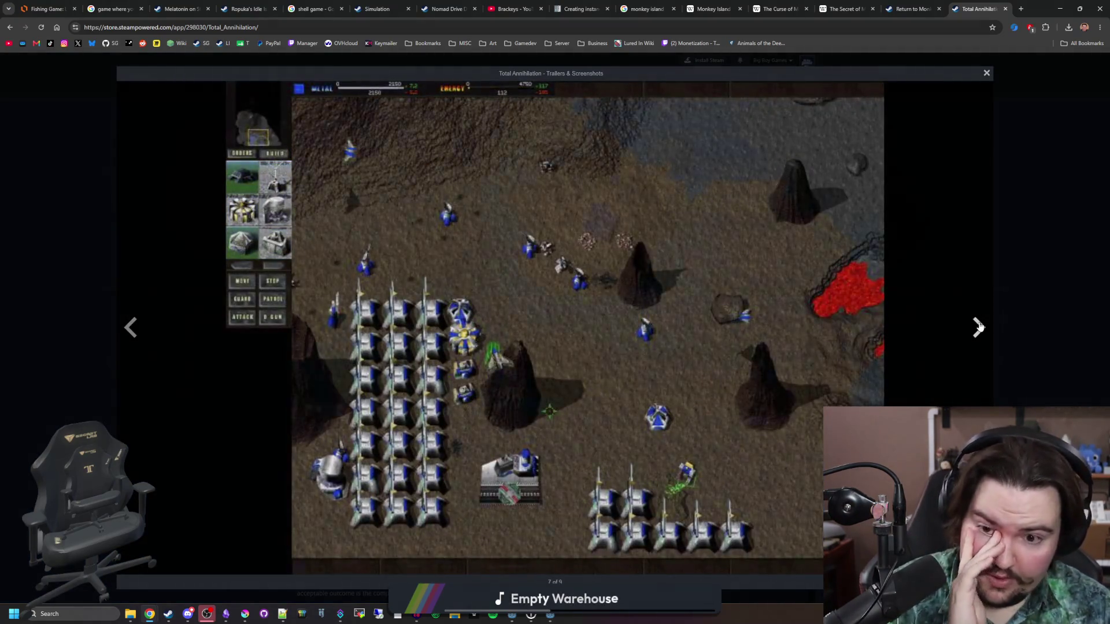
click(978, 328)
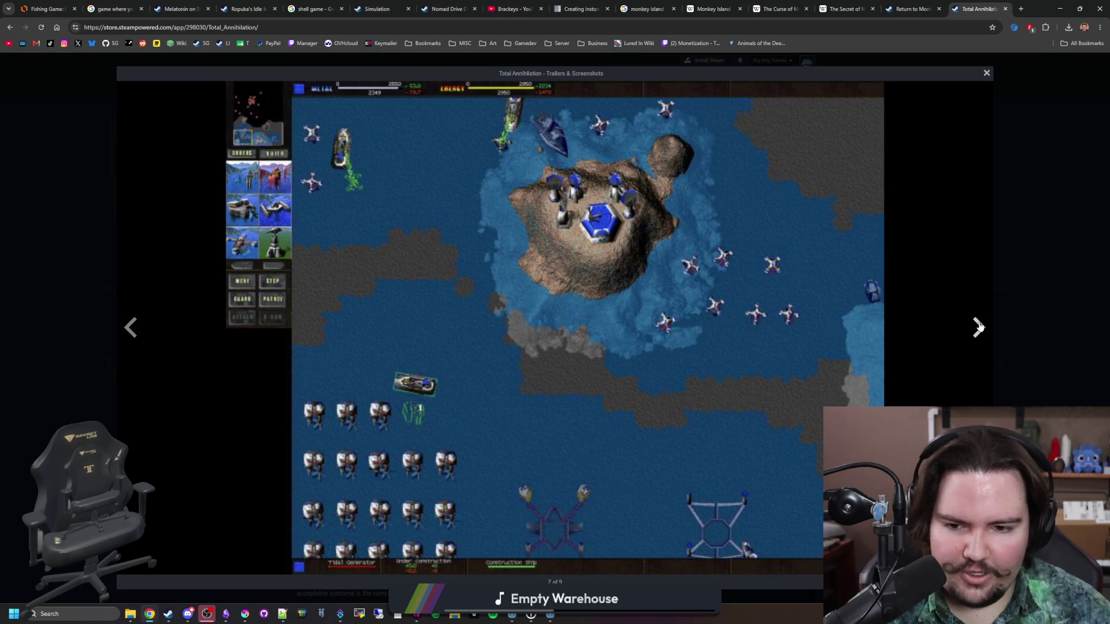
click(978, 327)
click(979, 327)
click(978, 327)
click(979, 327)
click(979, 327)
click(979, 327)
click(978, 327)
click(979, 327)
click(978, 328)
click(978, 328)
click(979, 327)
click(978, 327)
click(979, 327)
click(979, 327)
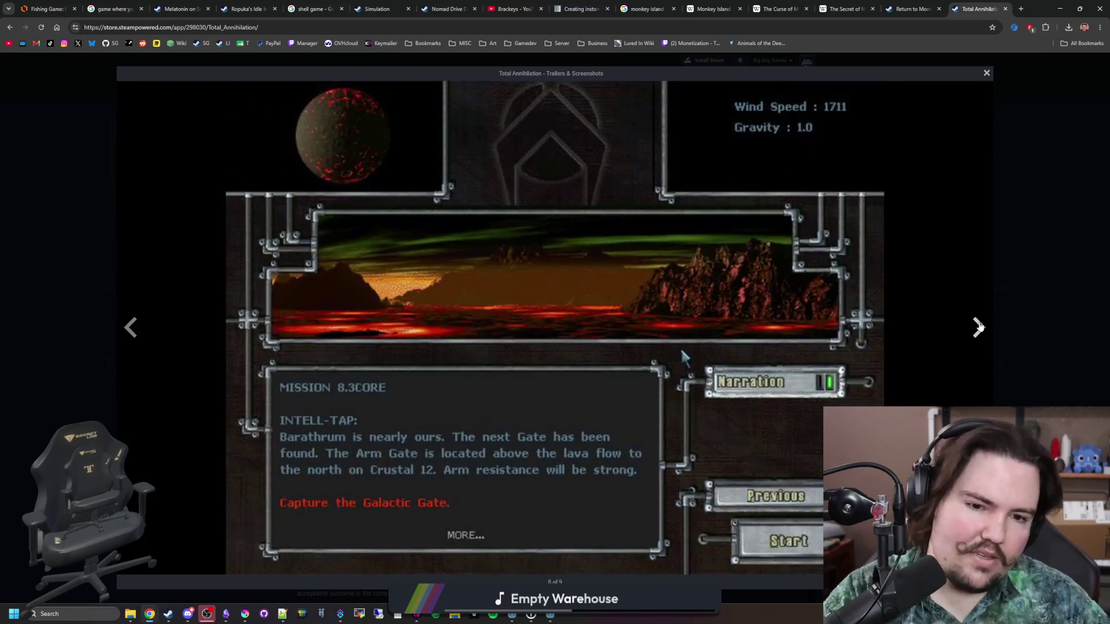
click(978, 327)
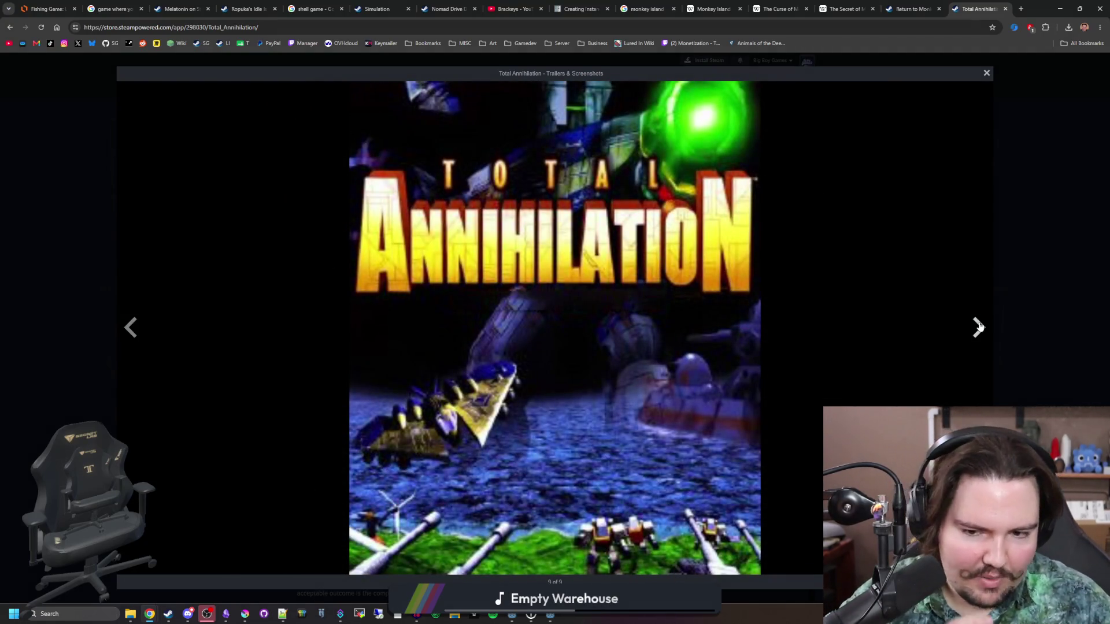
click(979, 327)
click(979, 328)
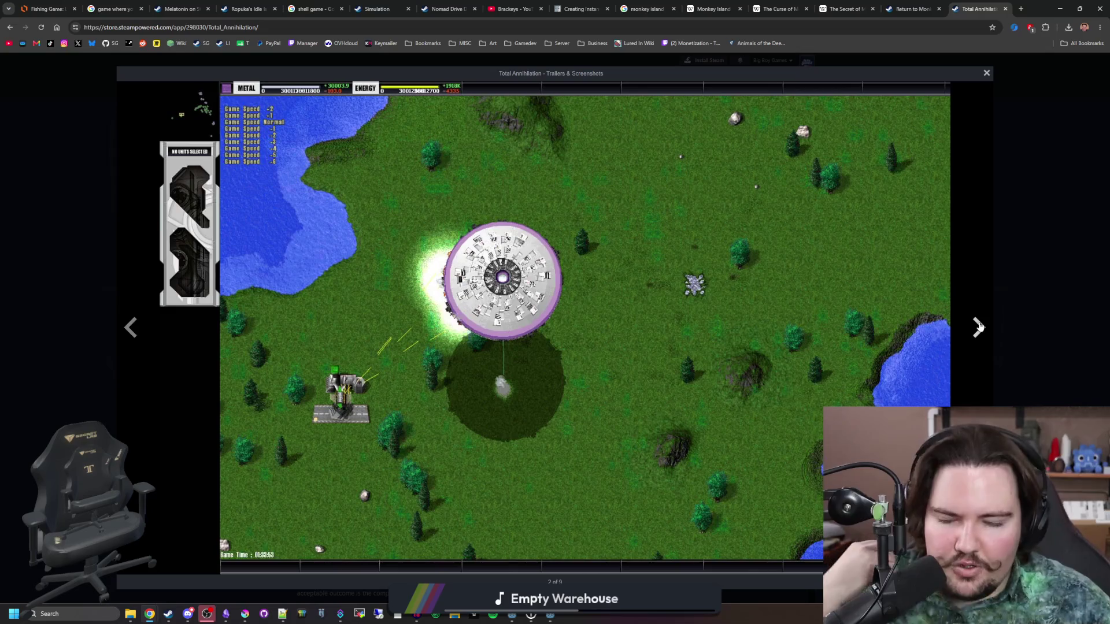
- Continue past the rocky map and mission briefing shots to the water map, then close the viewer
click(978, 328)
click(979, 327)
click(978, 327)
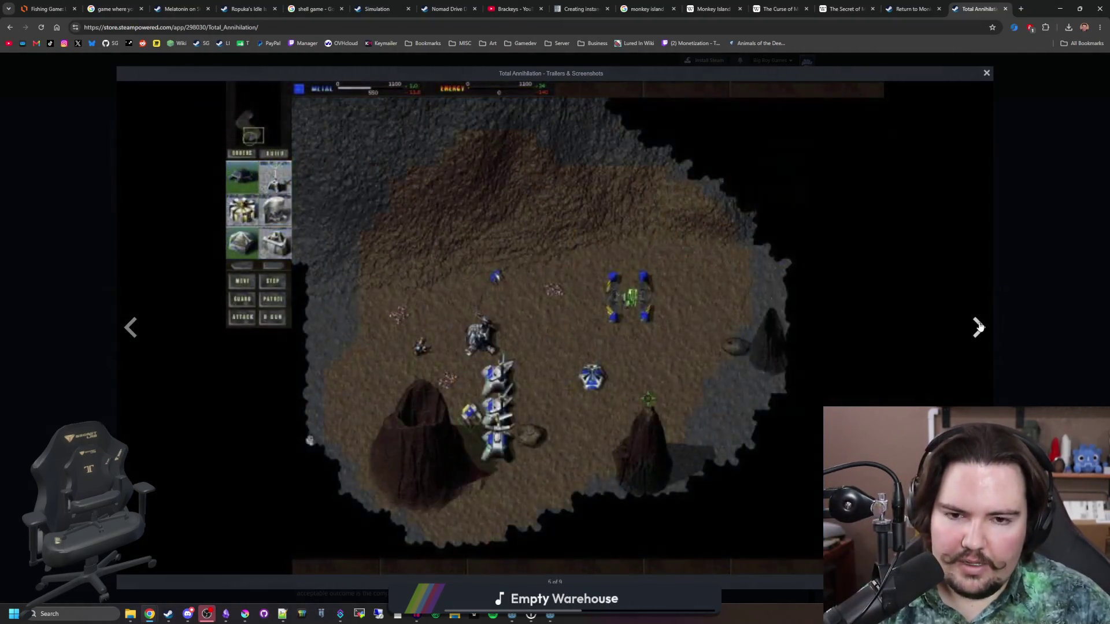
click(979, 327)
click(979, 328)
click(979, 327)
click(979, 327)
click(977, 328)
click(977, 327)
click(976, 324)
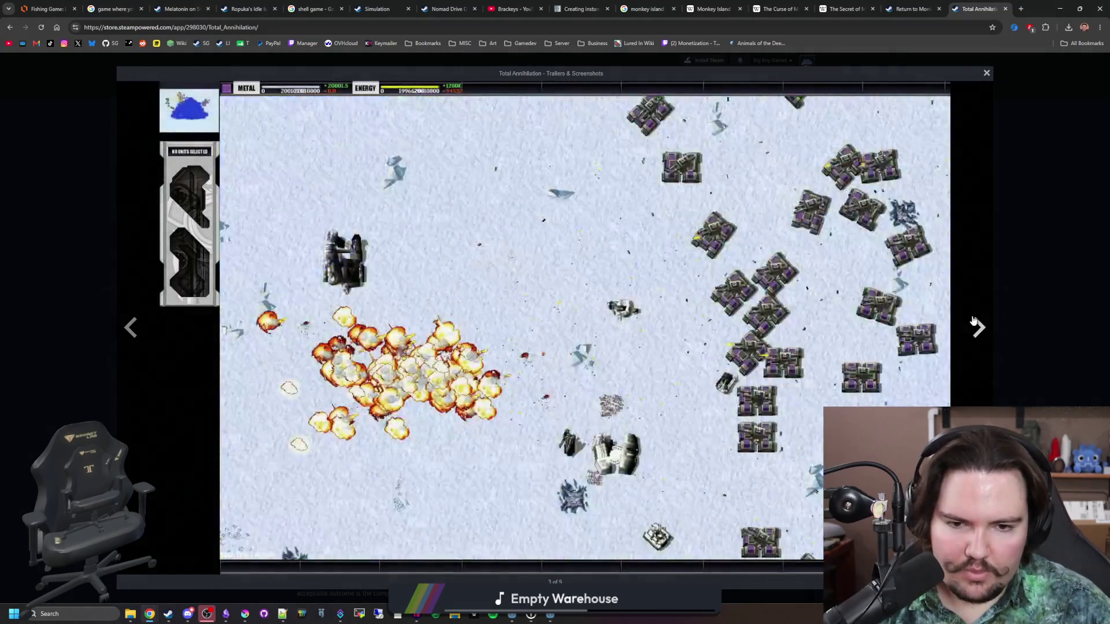
click(977, 325)
click(1031, 310)
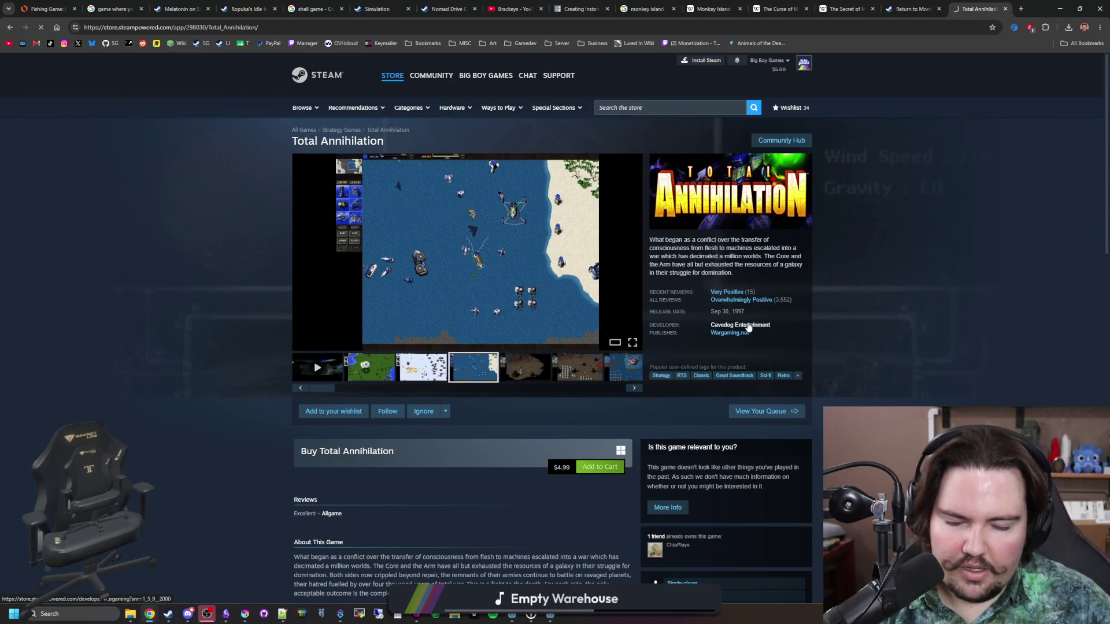
- Scroll through the publisher's game list, then go back to the Total Annihilation store page
scroll(357, 315, down, 10)
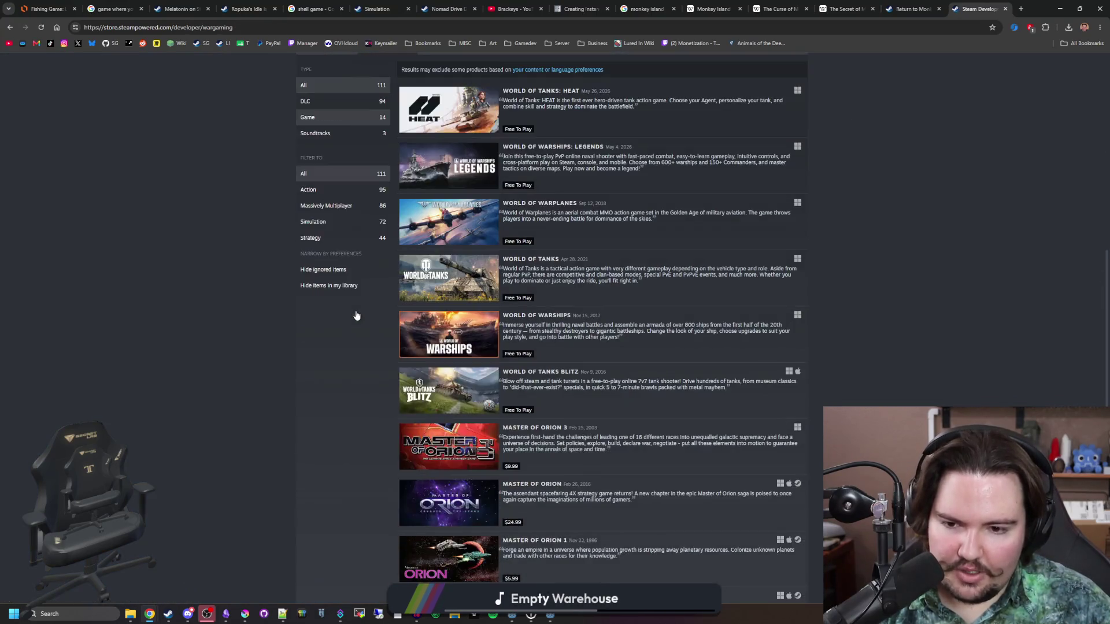
scroll(357, 315, down, 5)
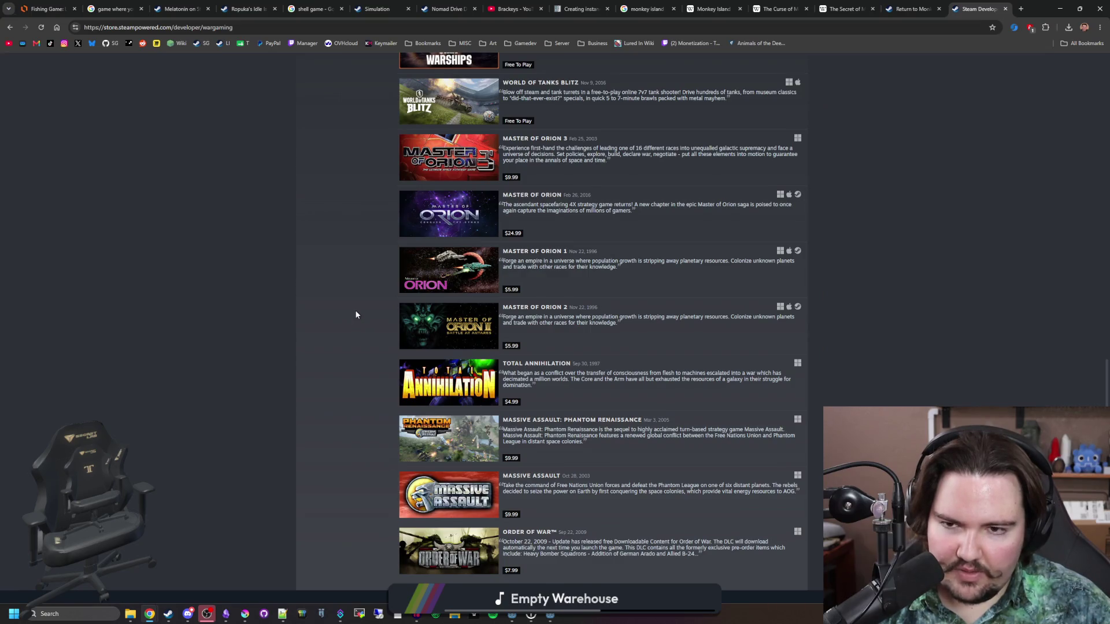
scroll(356, 314, down, 3)
scroll(356, 315, up, 15)
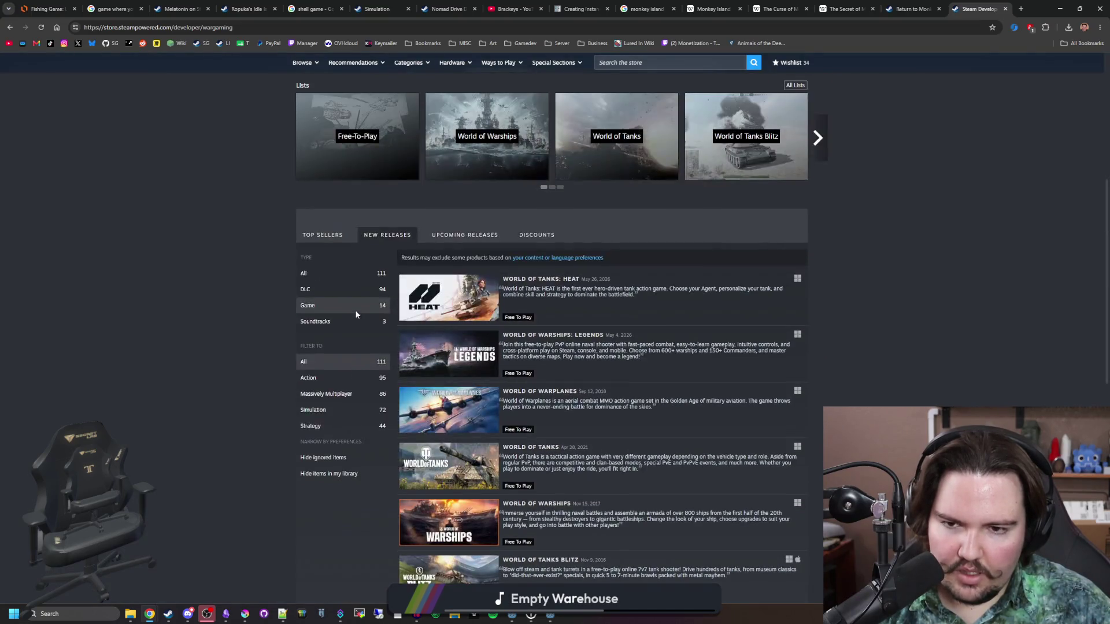
key(alt+Left)
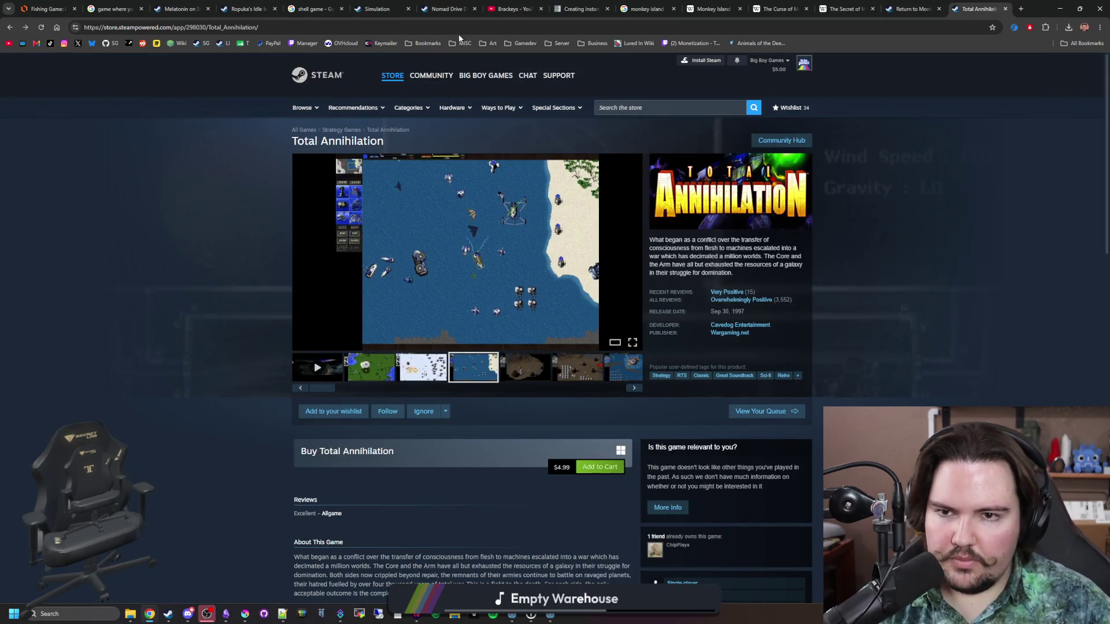
- Search the web for 'planetary annih' from the address bar
click(460, 31)
text(planetary )
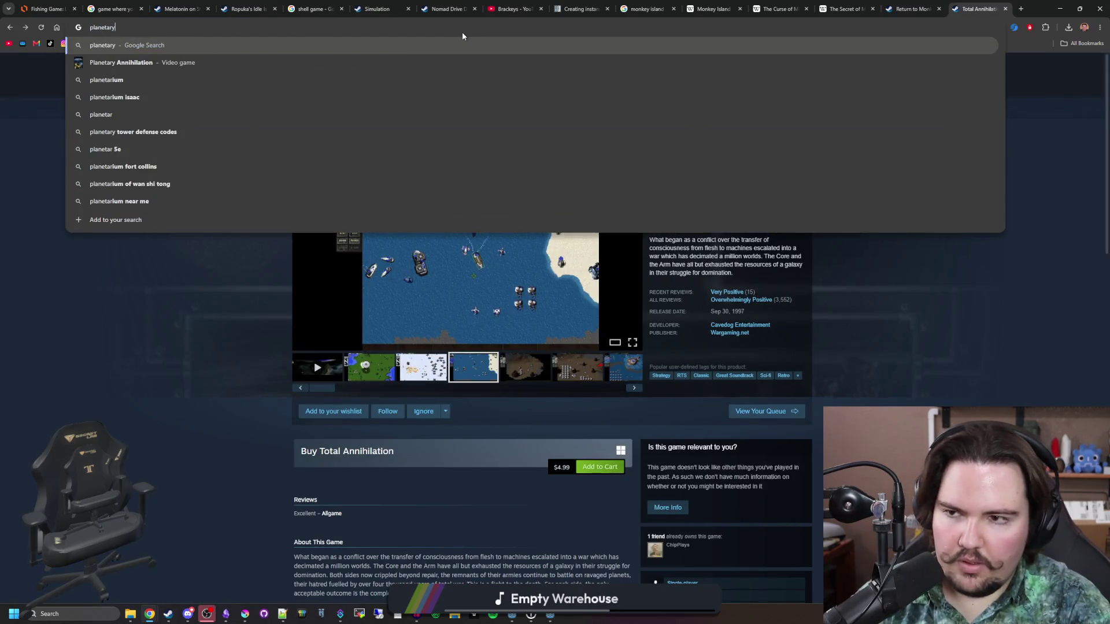
text(an)
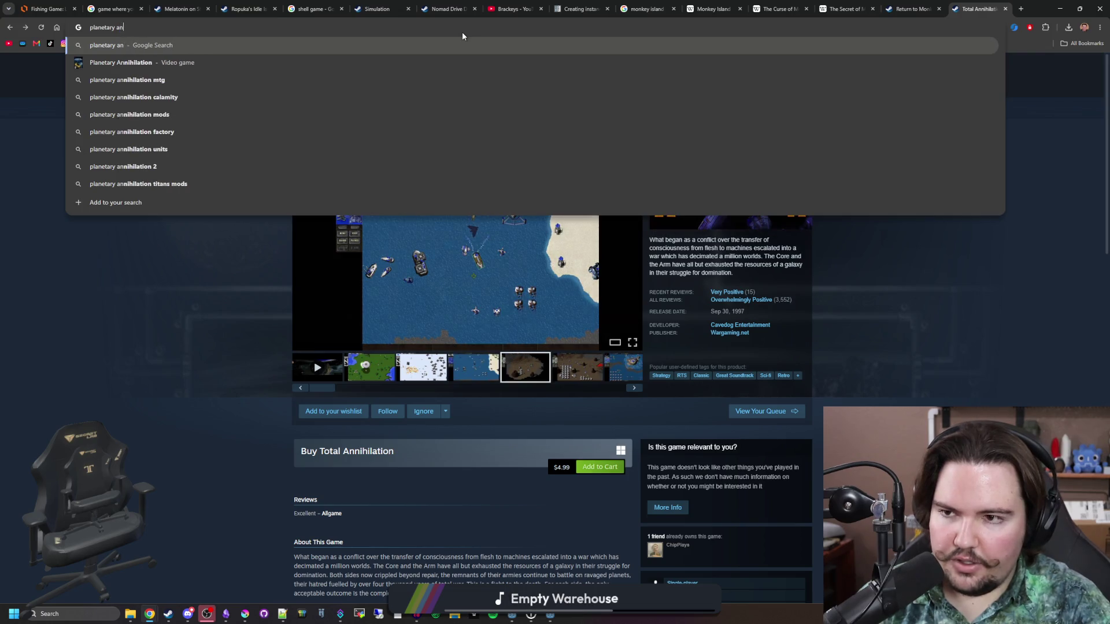
text(nih)
key(Return)
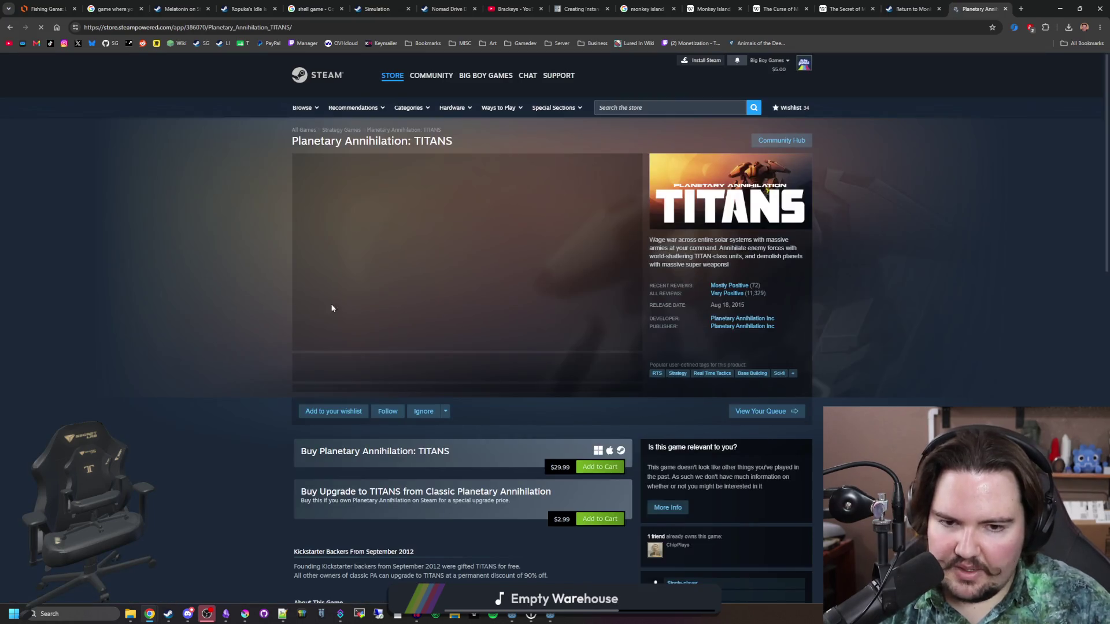
- Open the fourth Planetary Annihilation: TITANS screenshot full size and page through the following ones
click(470, 367)
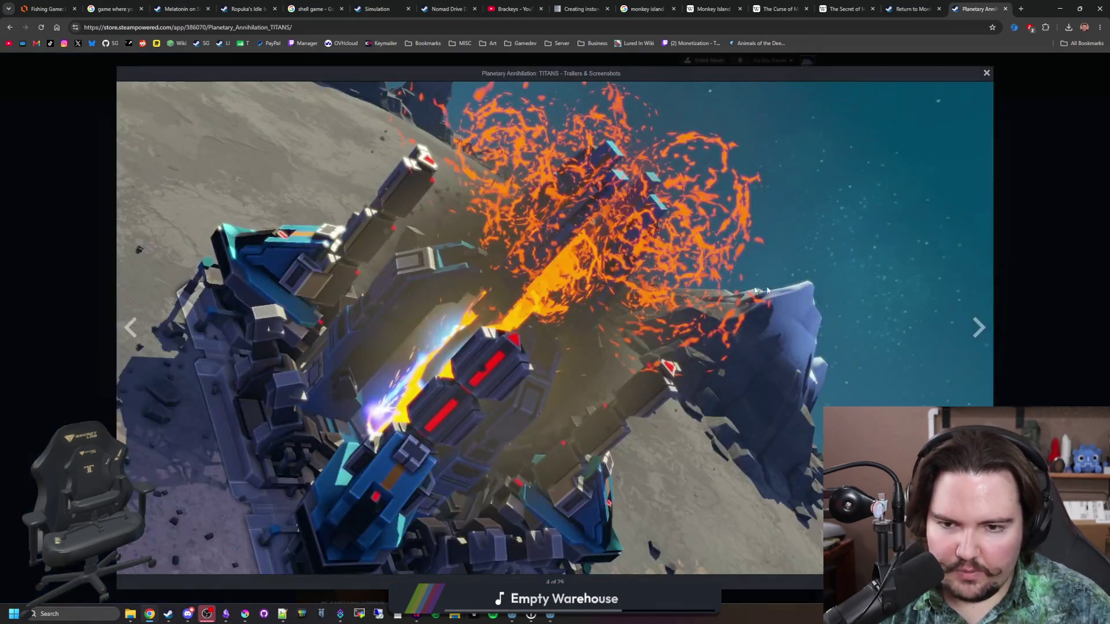
click(977, 329)
click(976, 330)
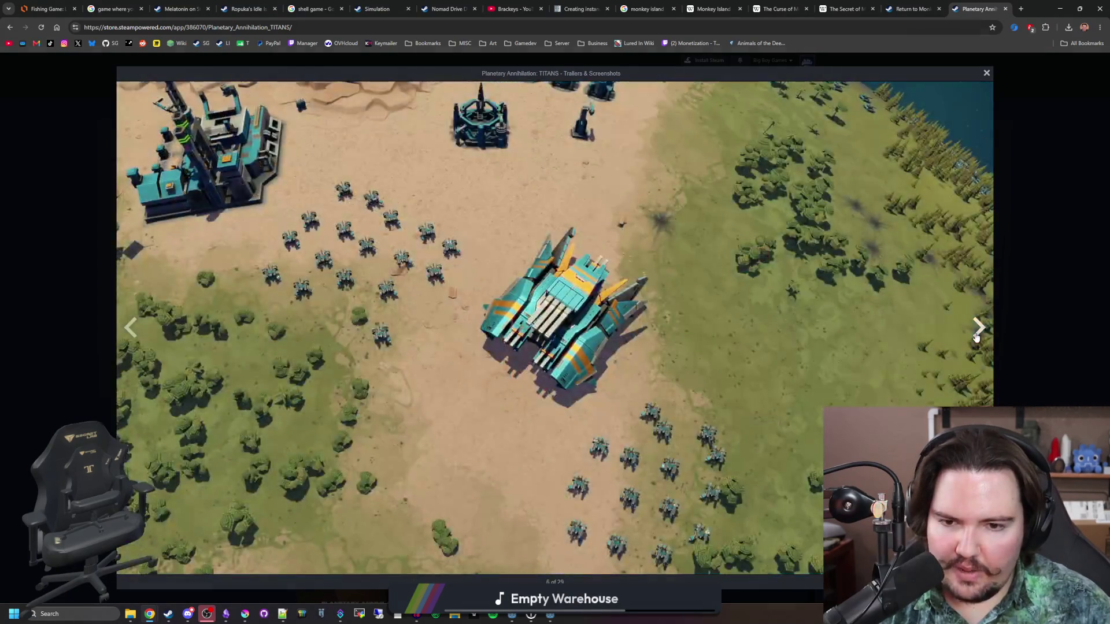
click(977, 329)
click(976, 329)
click(977, 329)
click(976, 330)
click(977, 329)
click(976, 337)
click(976, 337)
click(976, 337)
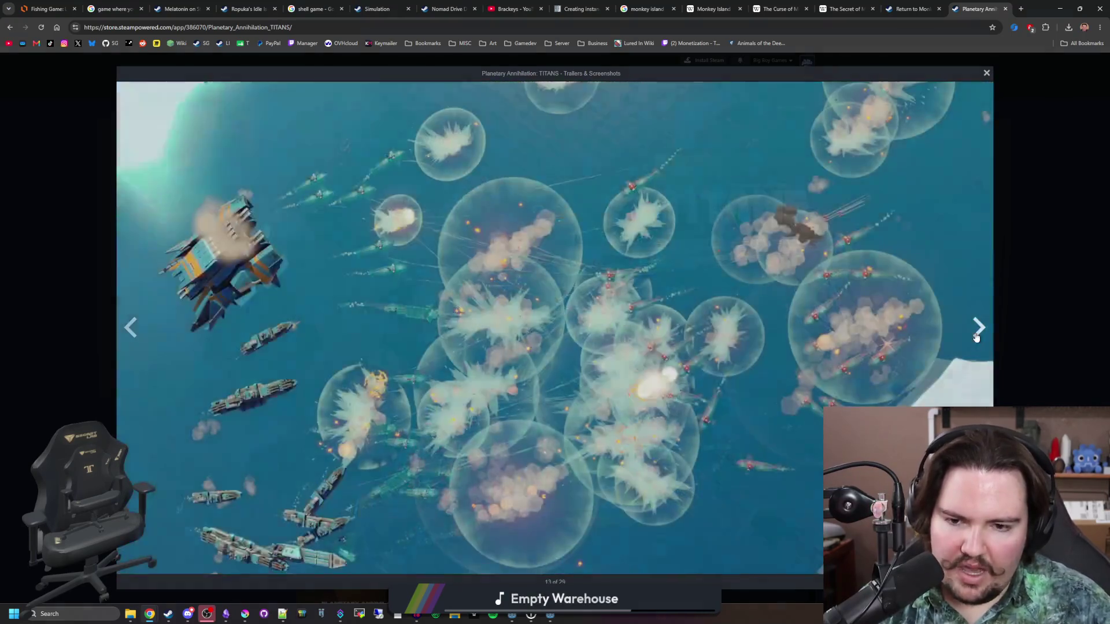
click(976, 337)
click(976, 337)
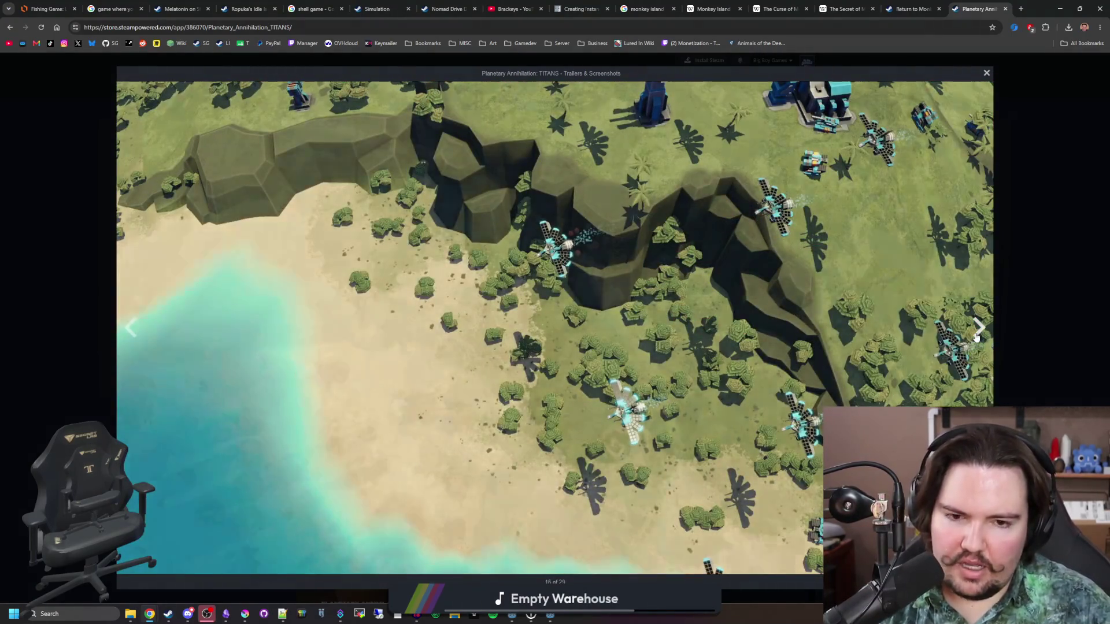
click(976, 337)
click(976, 337)
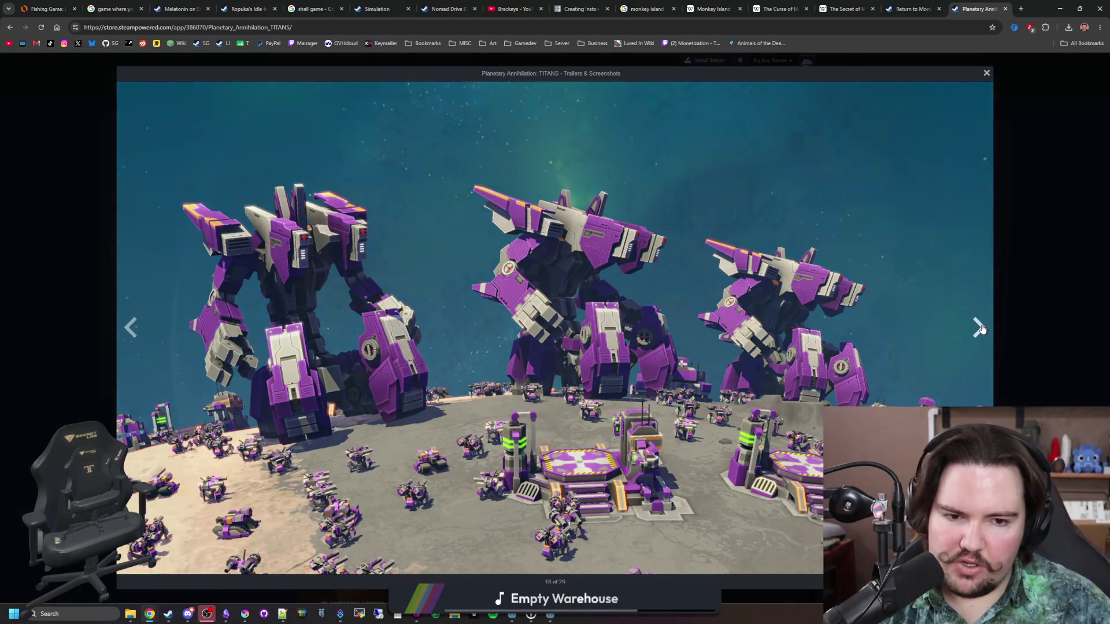
- Page on to the last of the 29 TITANS screenshots and close the gallery
click(977, 335)
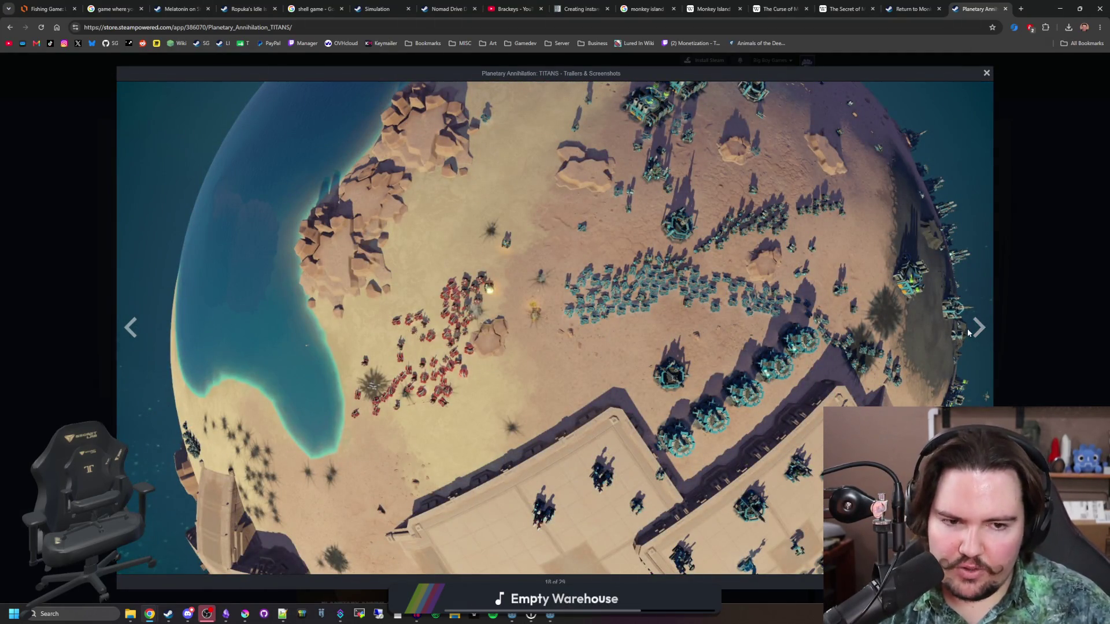
click(970, 332)
click(971, 333)
click(972, 332)
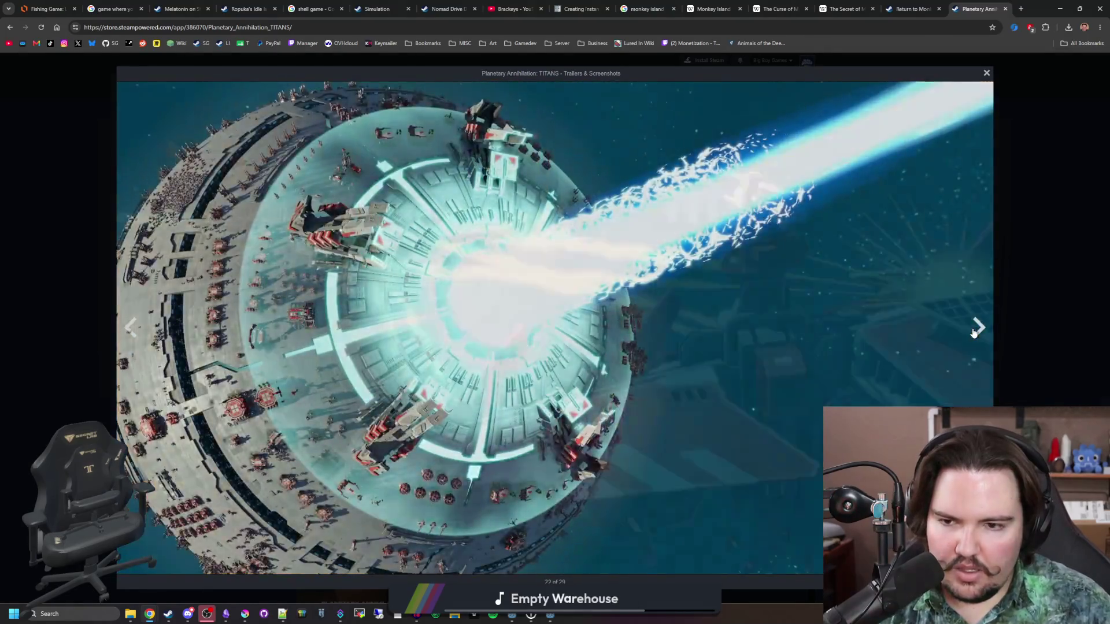
click(973, 333)
click(973, 332)
click(973, 332)
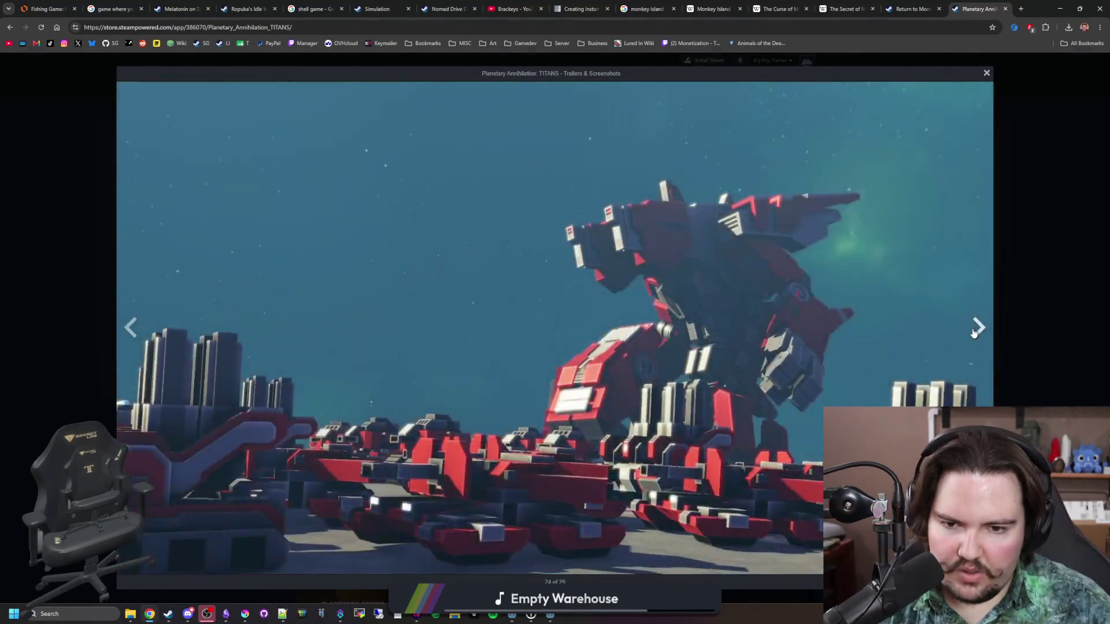
click(973, 333)
click(973, 332)
click(973, 332)
click(974, 332)
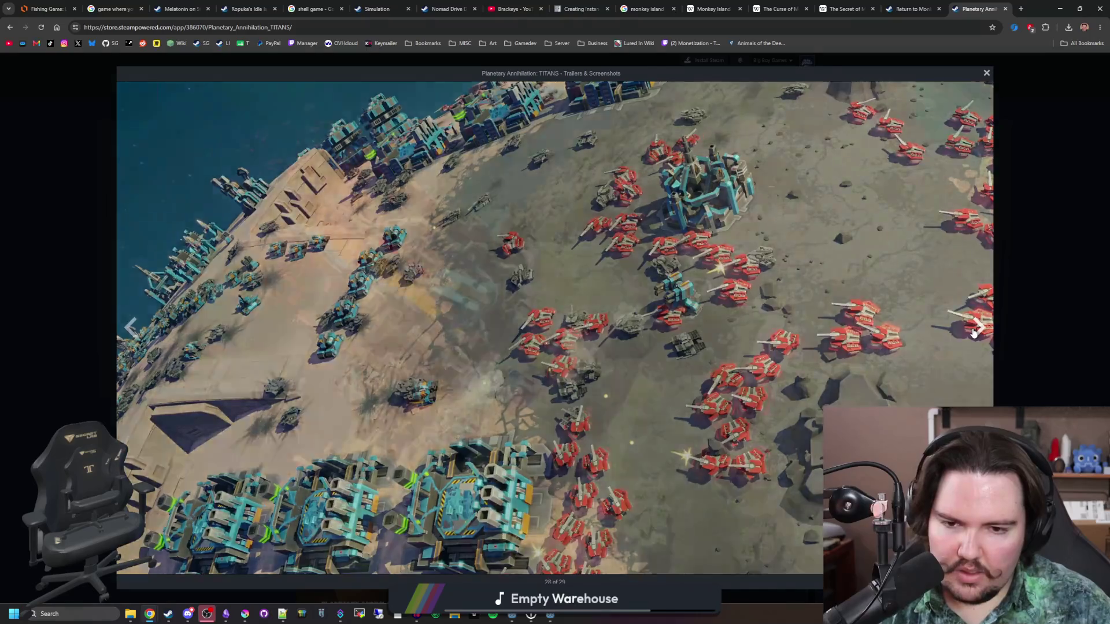
click(973, 333)
click(1024, 288)
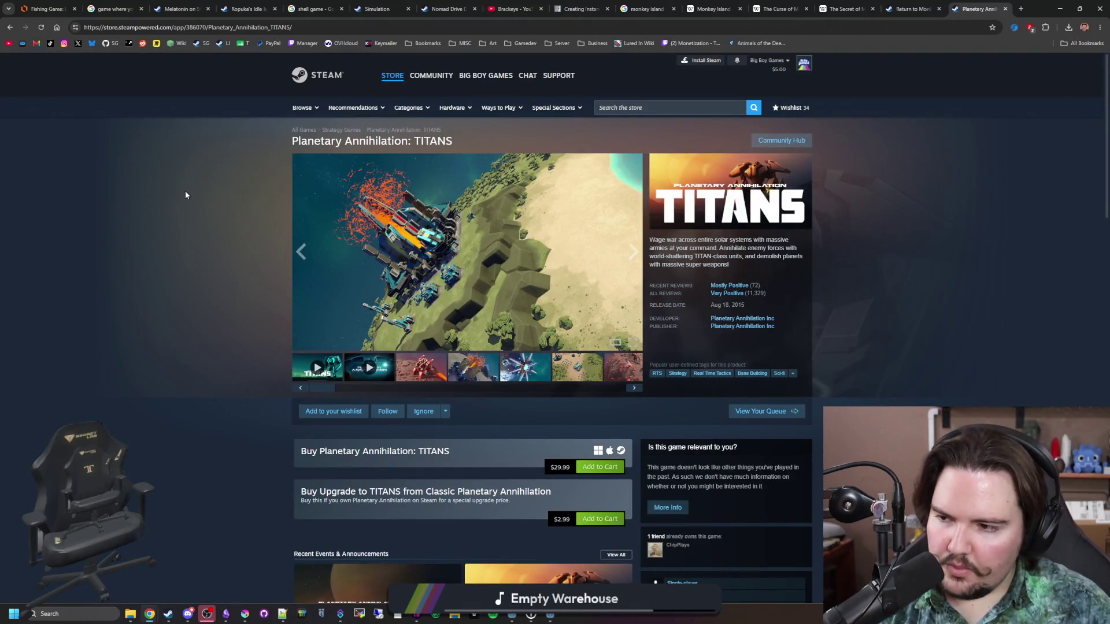
click(366, 26)
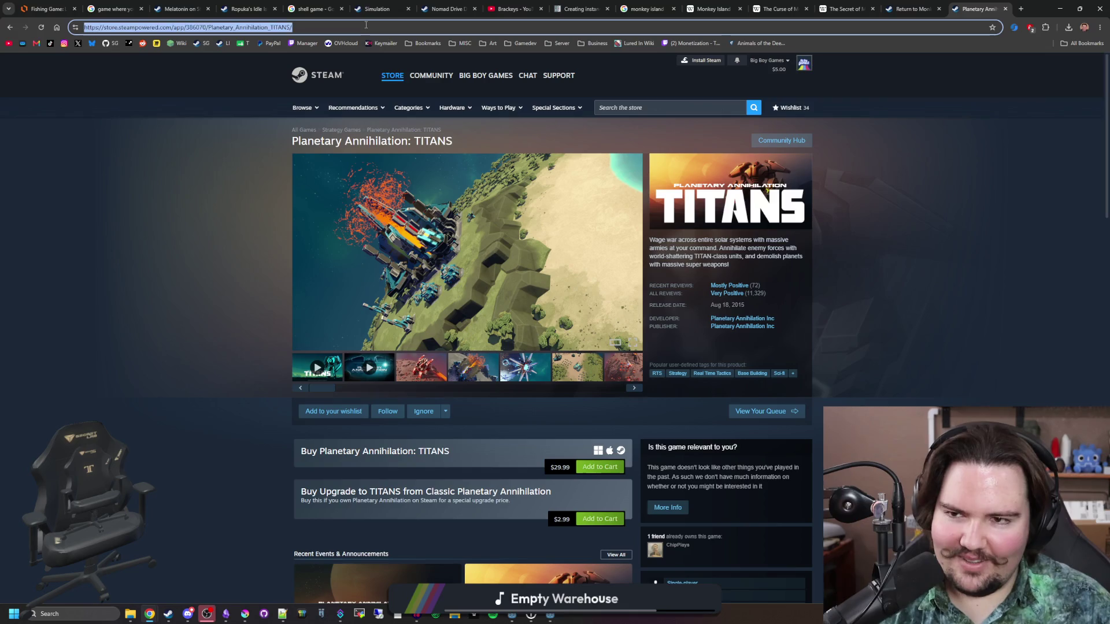
- Search the Steam store for 'half life' and enlarge one of the Half-Life screenshots
text(half life)
key(Return)
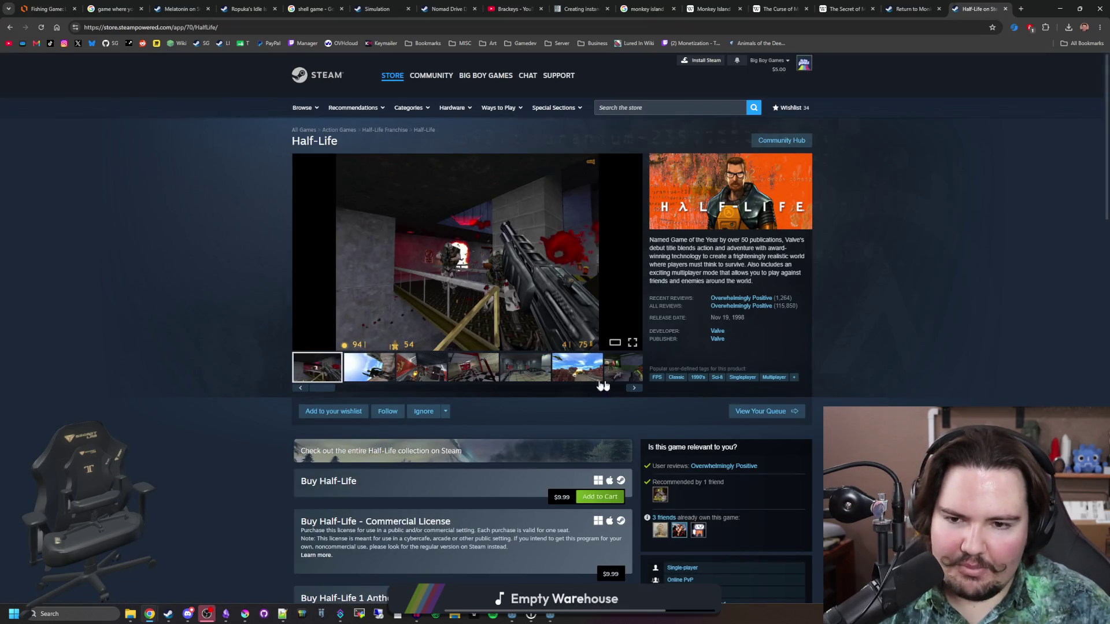
click(466, 366)
click(508, 293)
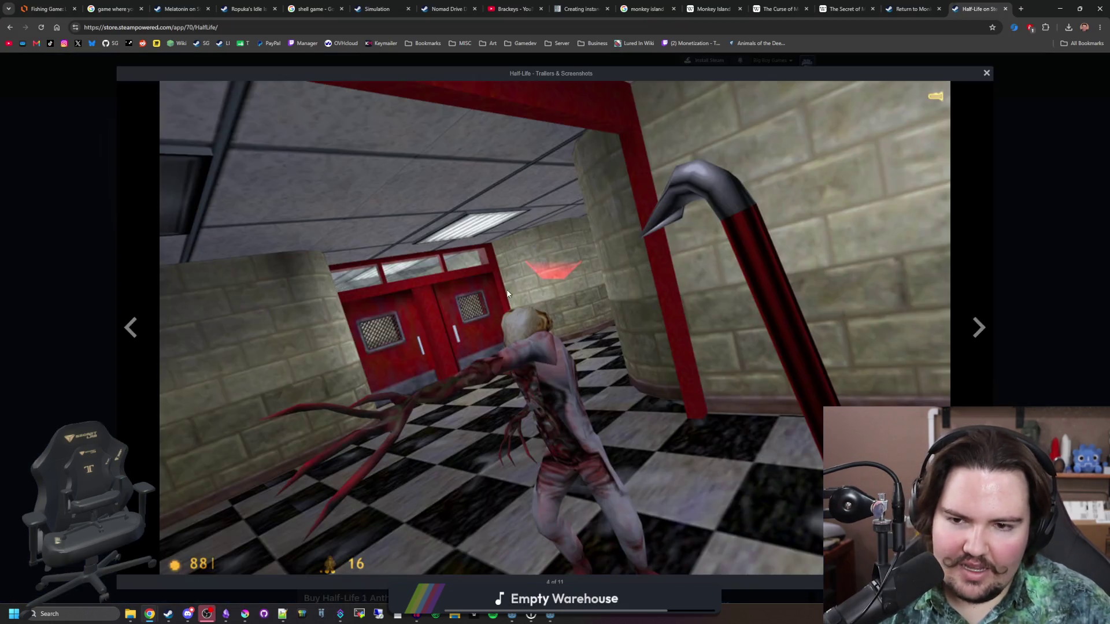
- Cycle through the full Half-Life screenshot gallery, wrapping past the last one, then close the viewer
click(989, 328)
click(989, 328)
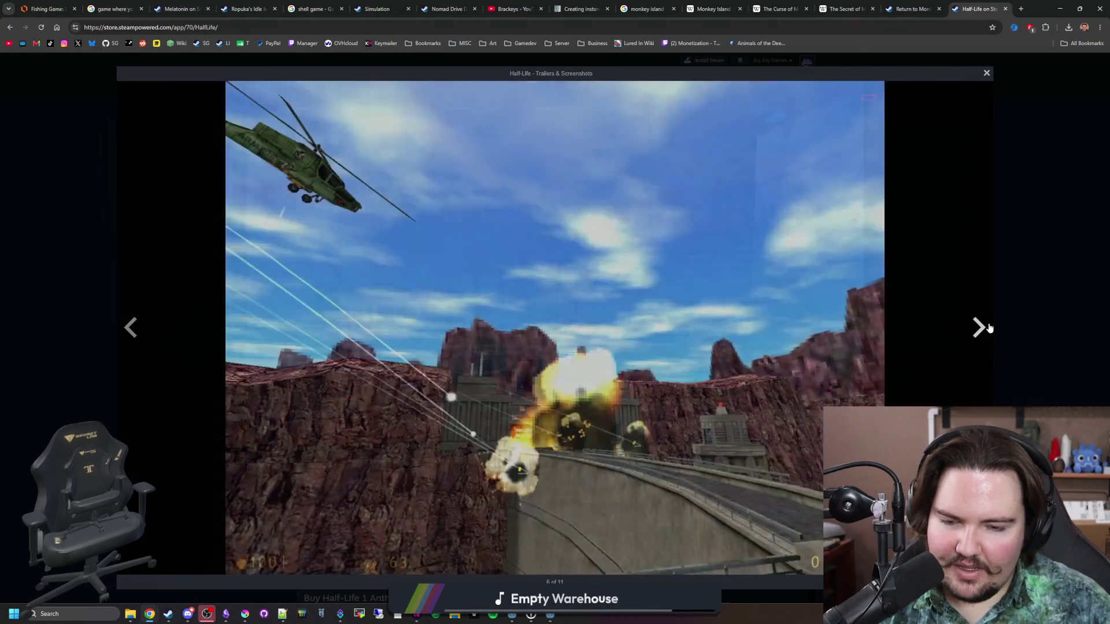
click(989, 328)
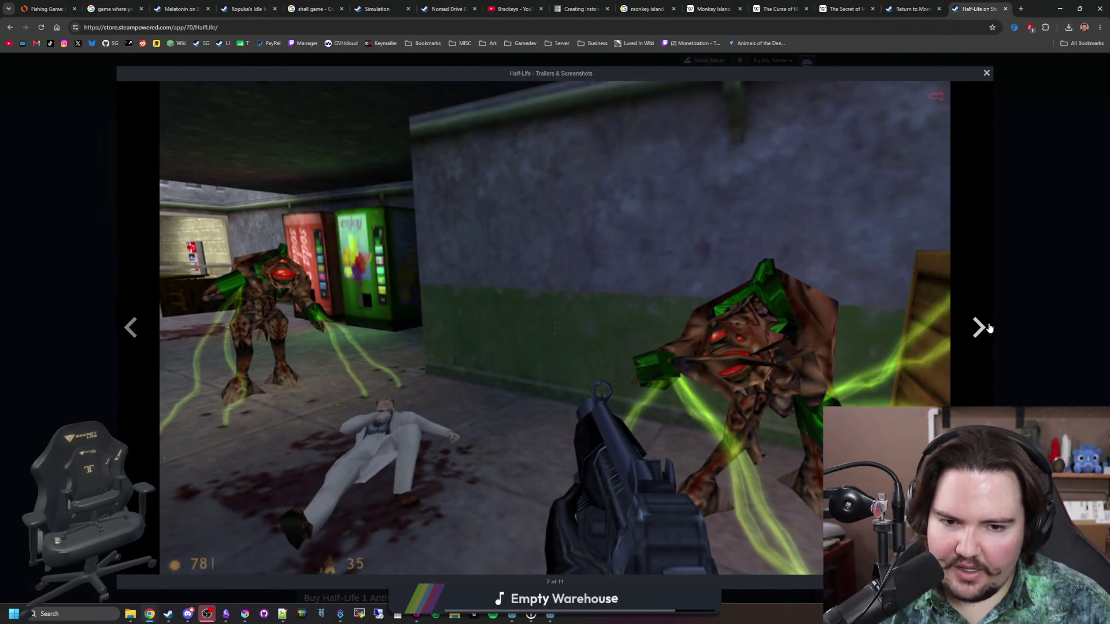
click(989, 328)
click(981, 328)
click(981, 329)
click(980, 328)
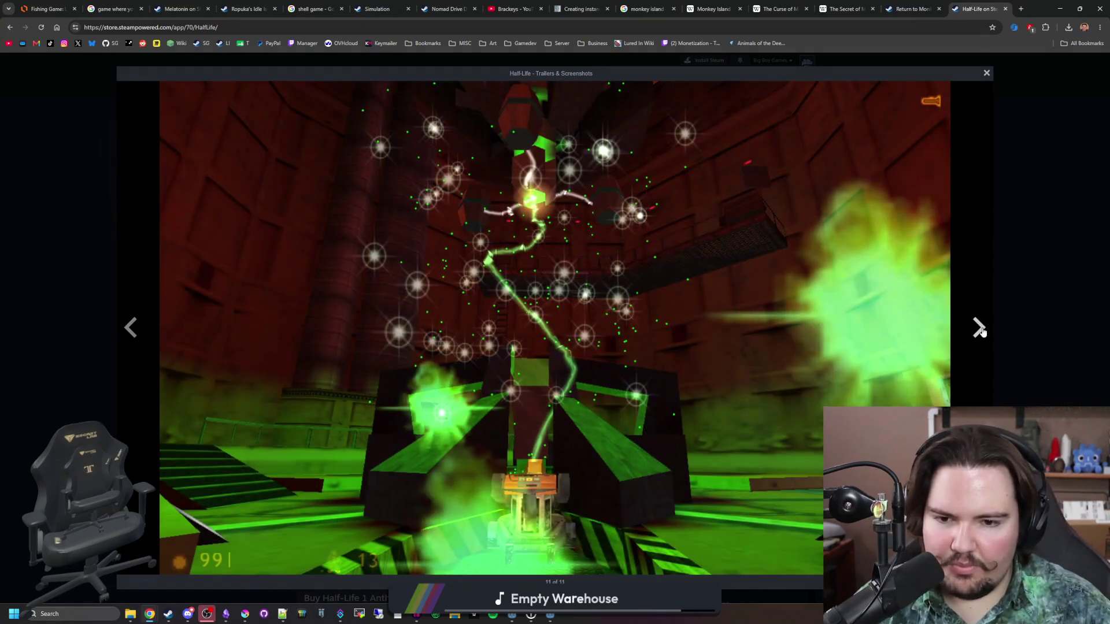
click(980, 328)
click(980, 328)
click(981, 330)
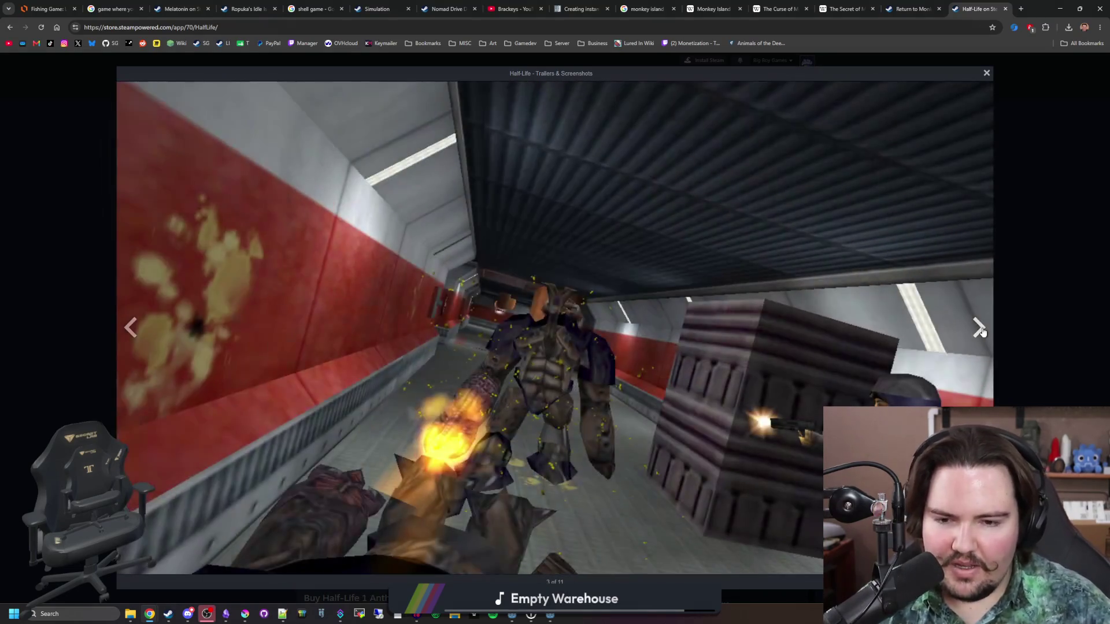
click(980, 331)
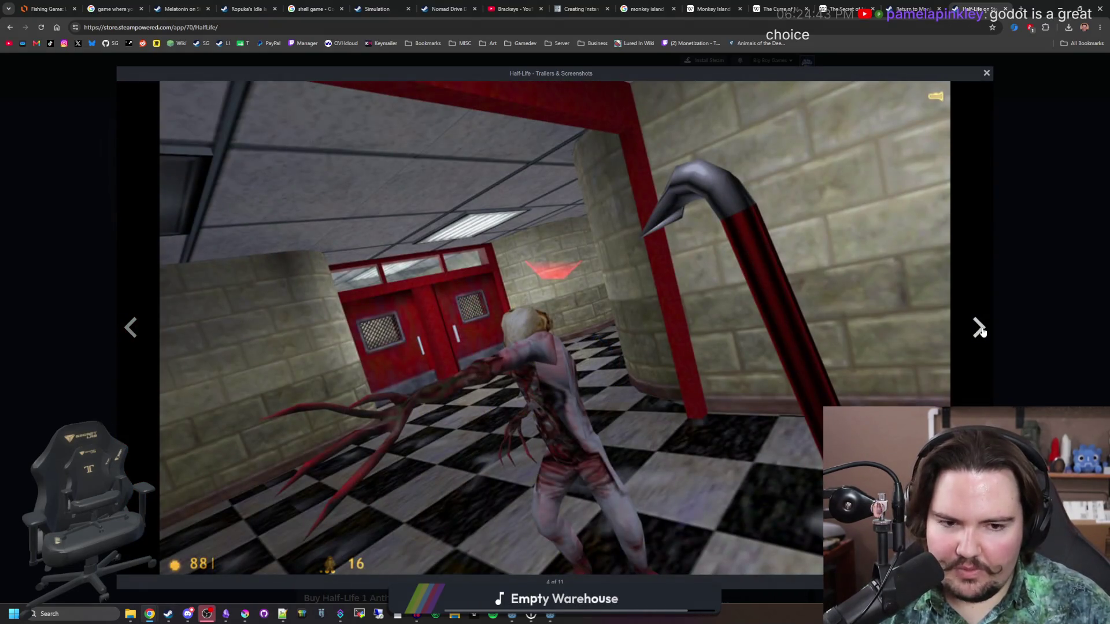
click(981, 331)
click(981, 330)
click(981, 331)
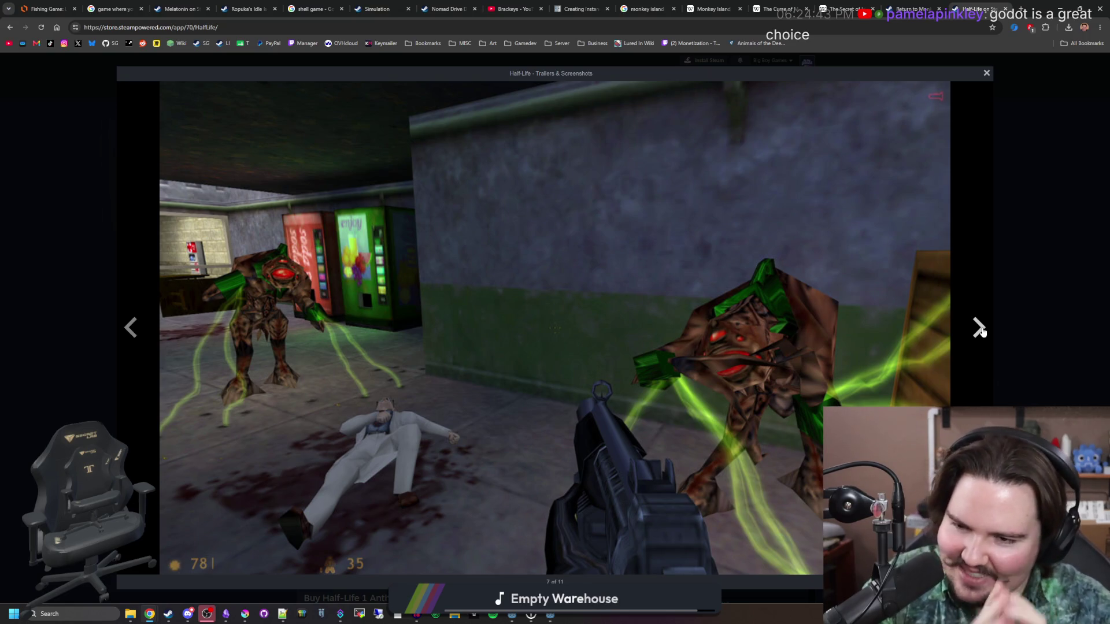
click(981, 331)
click(981, 331)
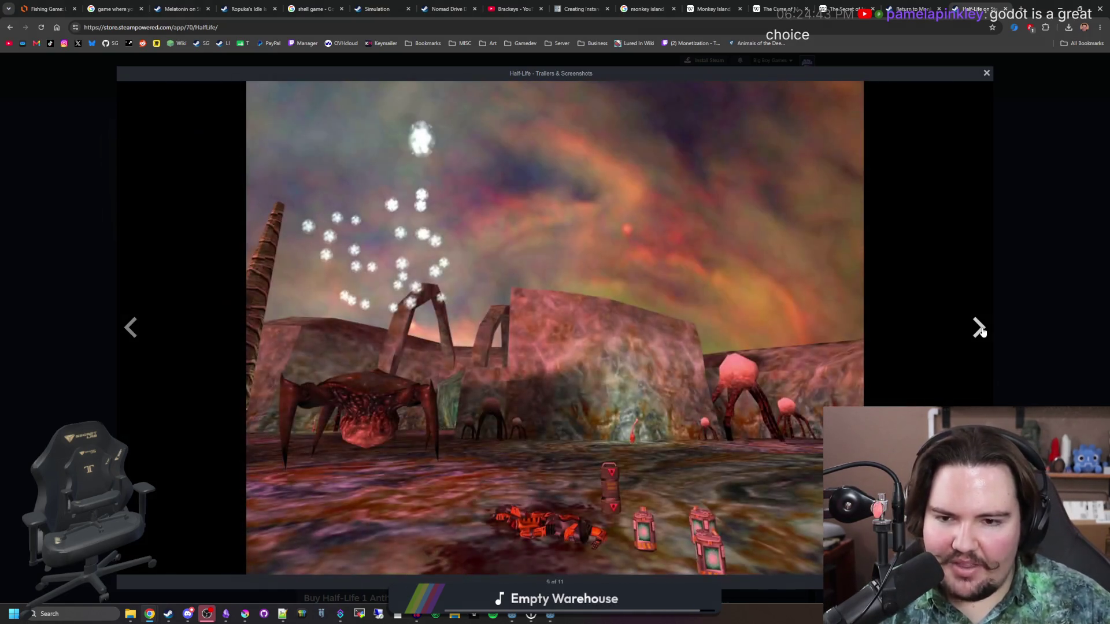
click(981, 330)
click(980, 331)
click(981, 330)
click(980, 331)
click(981, 331)
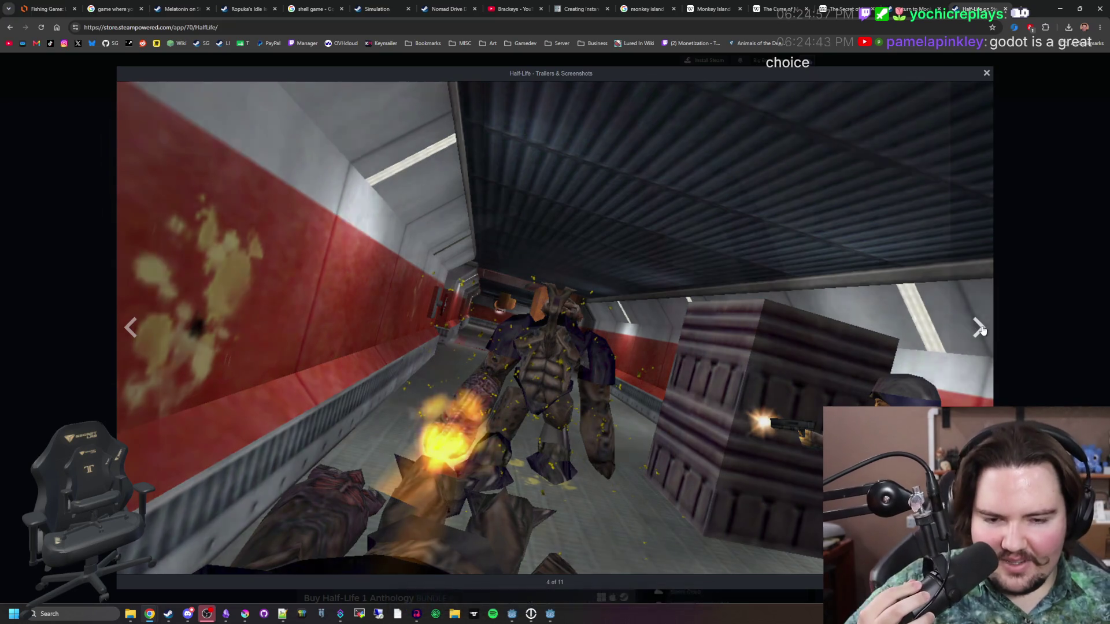
click(979, 329)
click(981, 329)
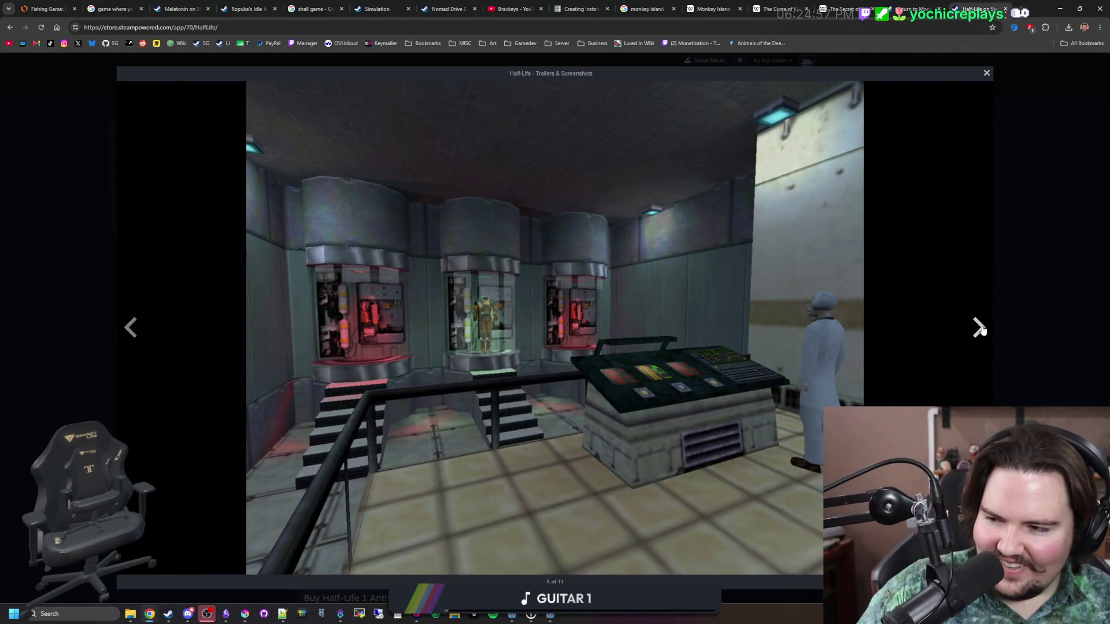
click(981, 329)
click(981, 329)
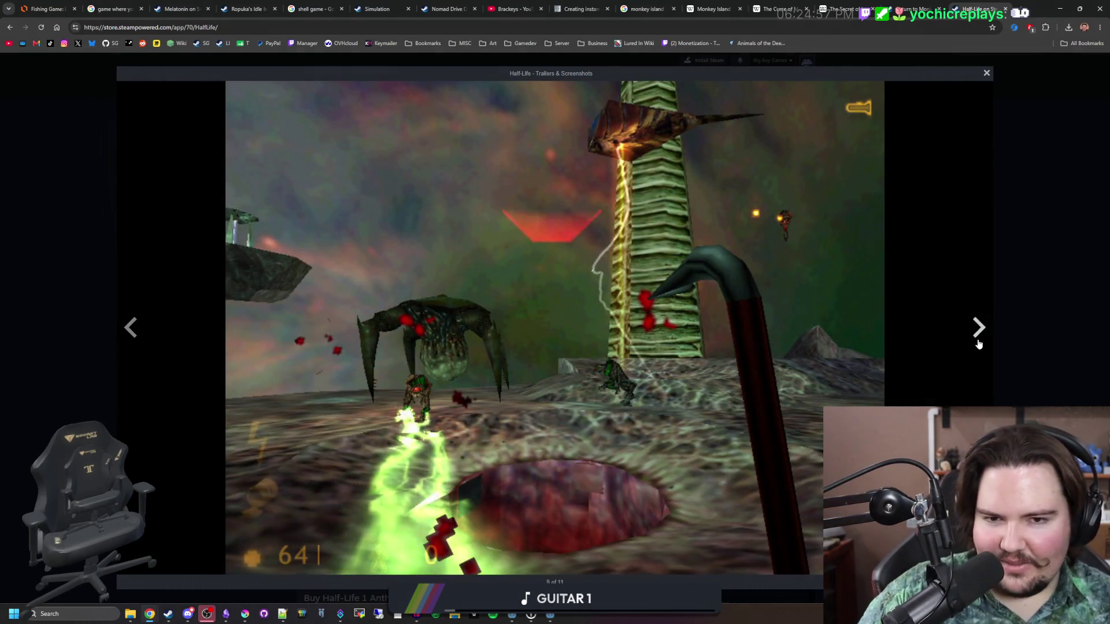
click(979, 344)
click(979, 344)
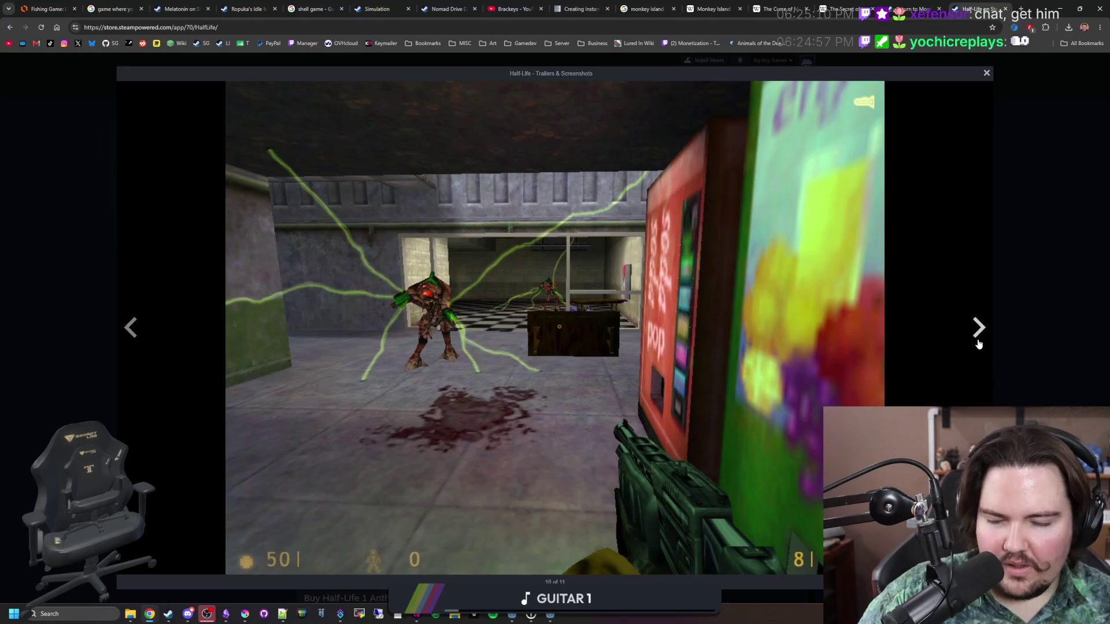
click(979, 343)
click(978, 344)
click(979, 344)
click(979, 344)
click(979, 344)
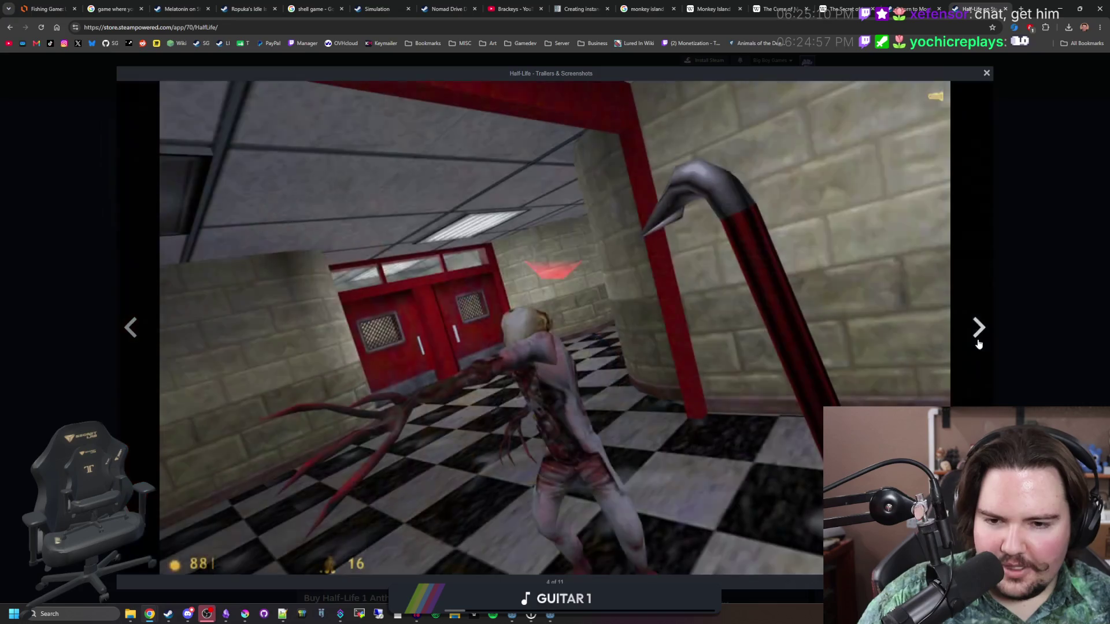
click(978, 344)
click(978, 344)
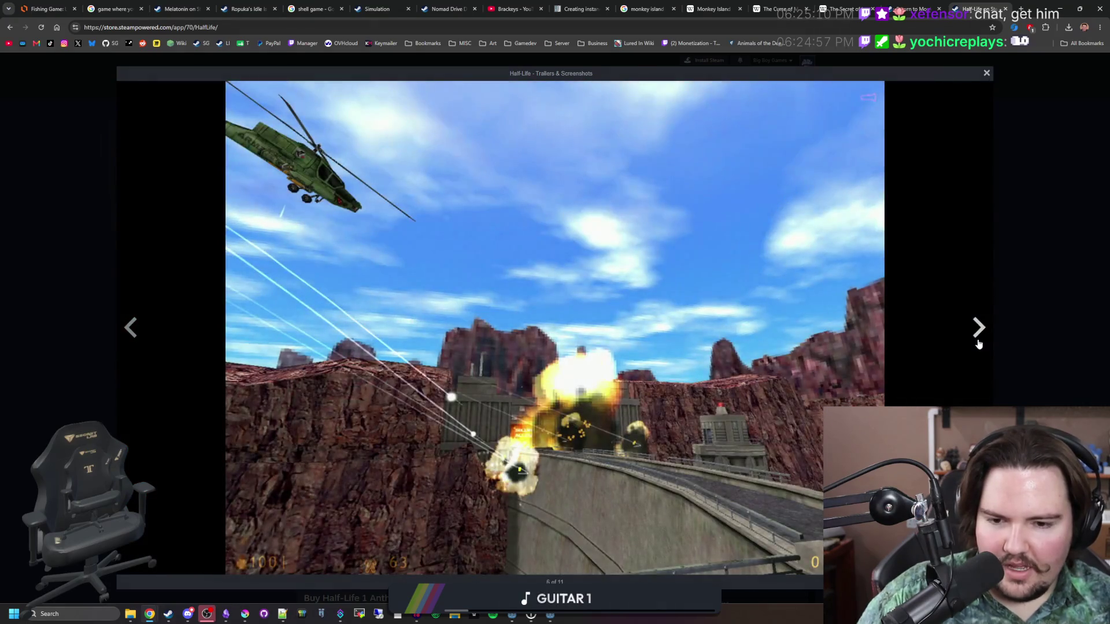
click(979, 344)
click(979, 344)
click(1046, 297)
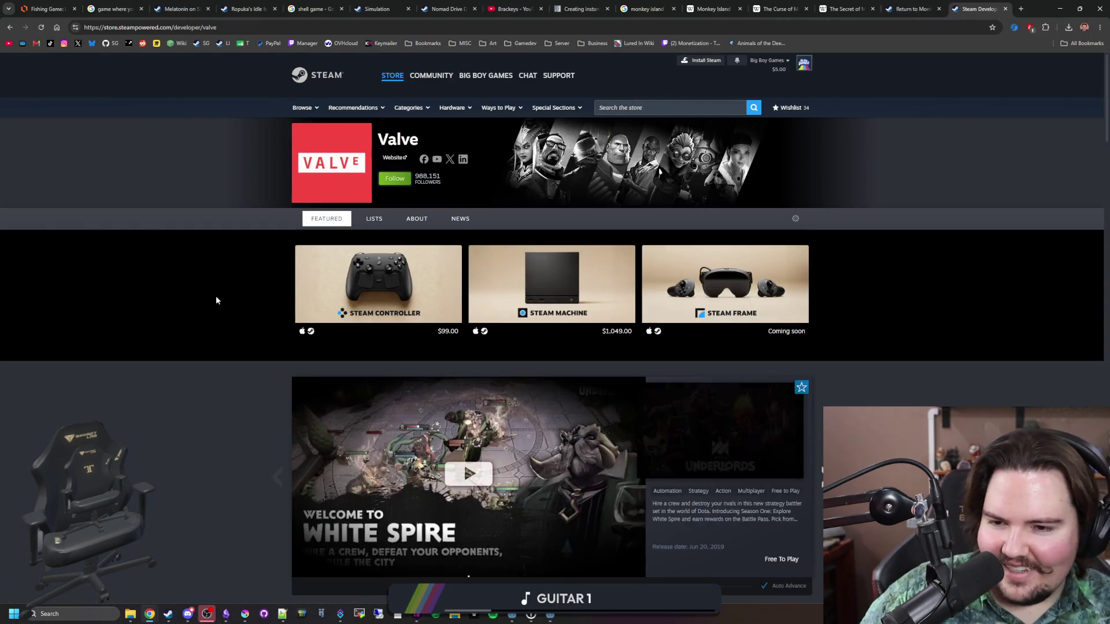
- Page Valve's Multiplayer carousel forward to Counter-Strike, Half-Life and Team Fortress
scroll(216, 296, down, 1)
scroll(242, 305, down, 1)
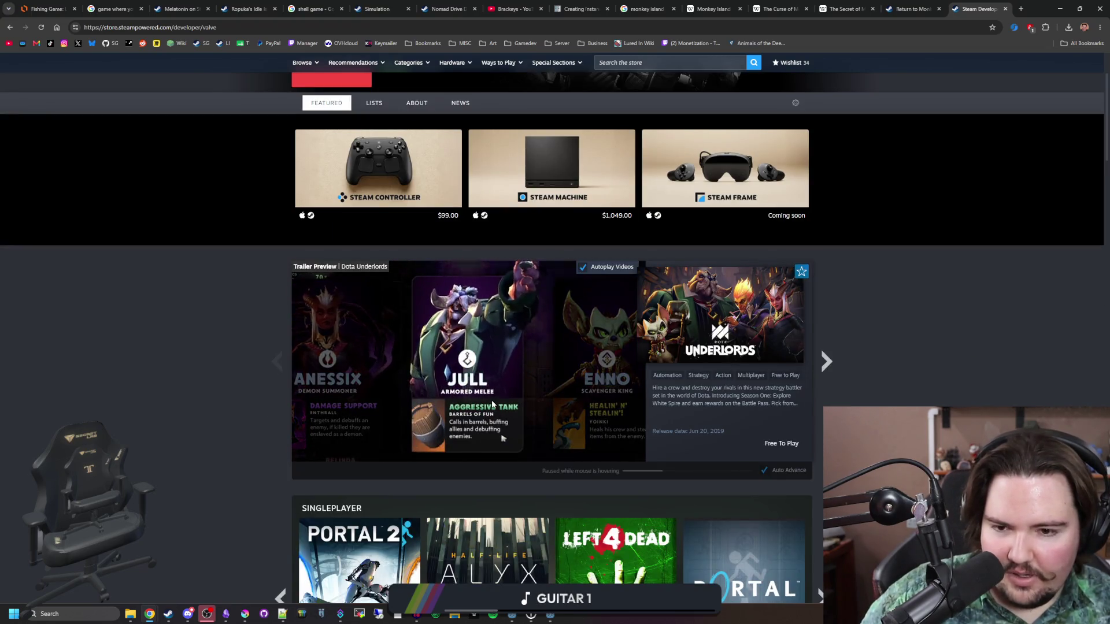
scroll(772, 325, down, 5)
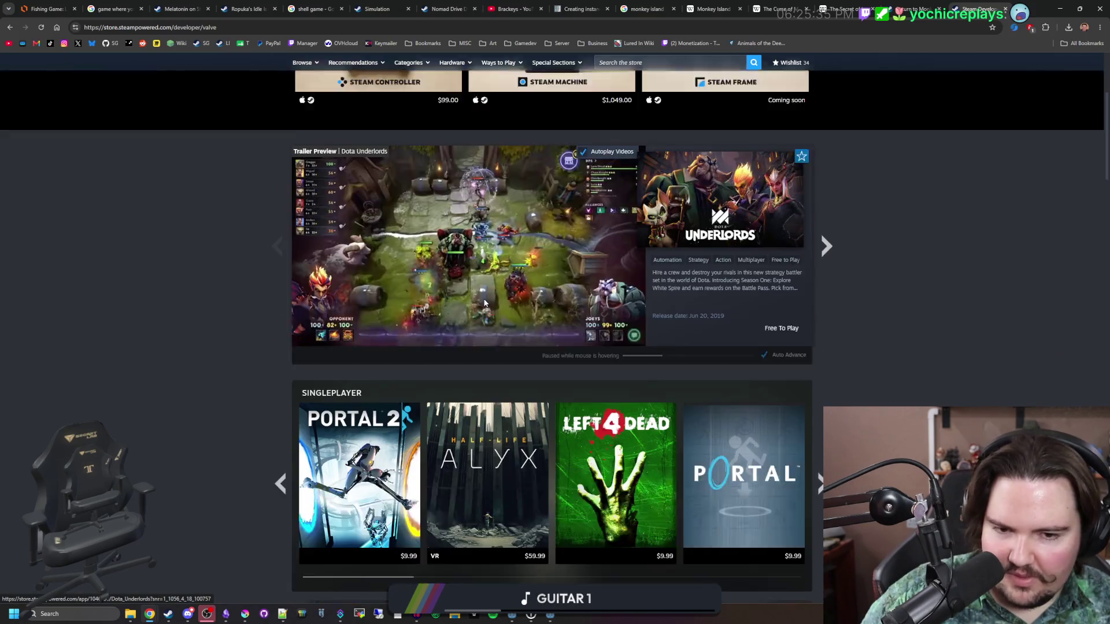
scroll(518, 320, down, 2)
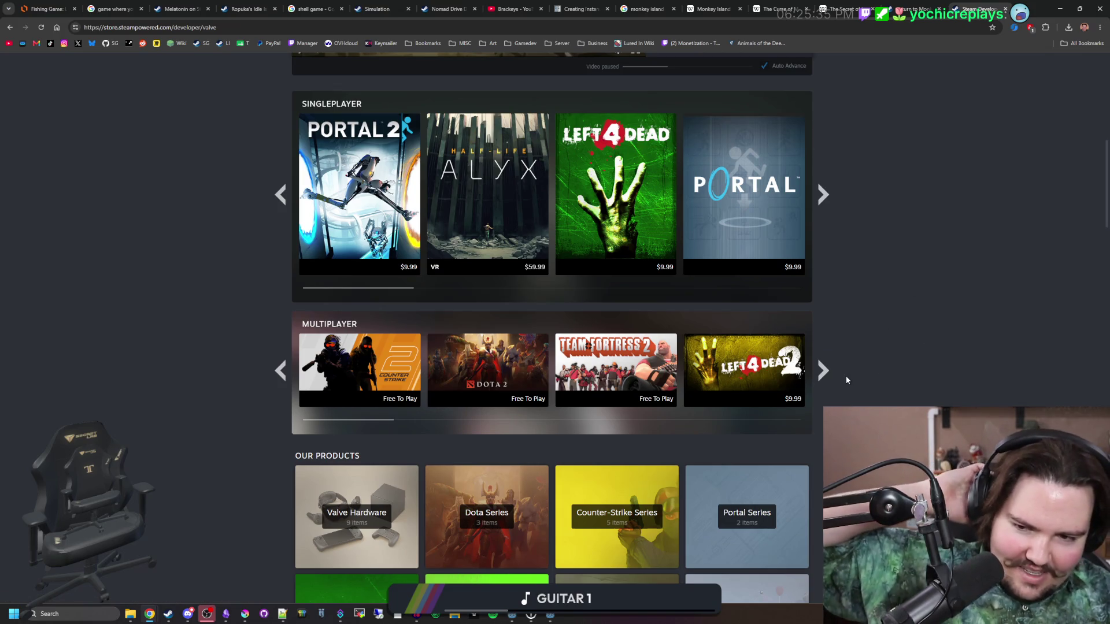
click(823, 370)
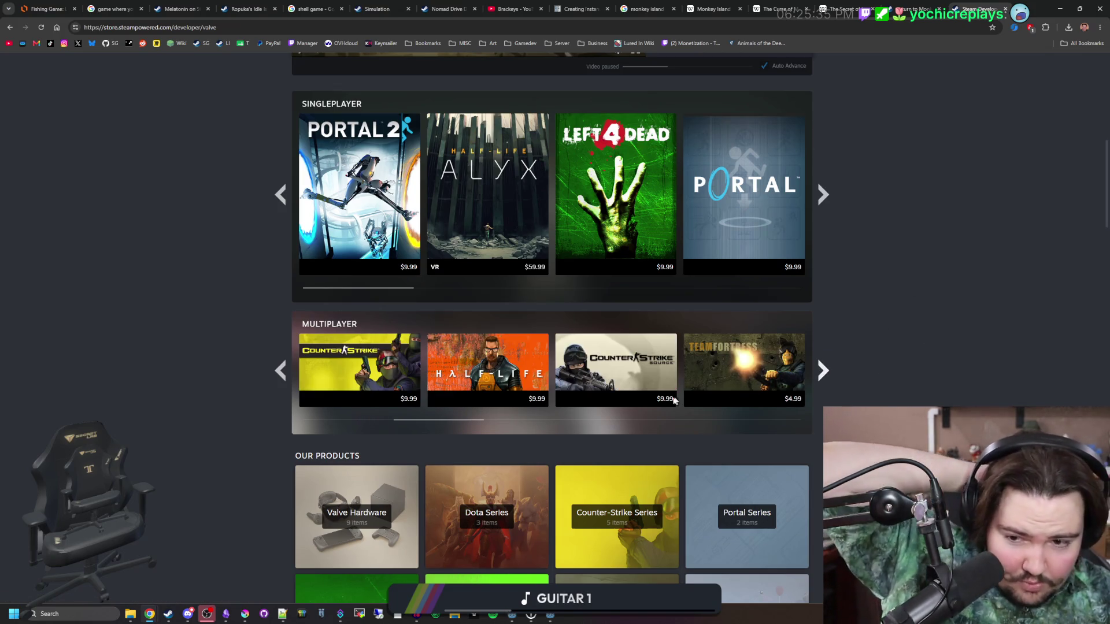
click(819, 386)
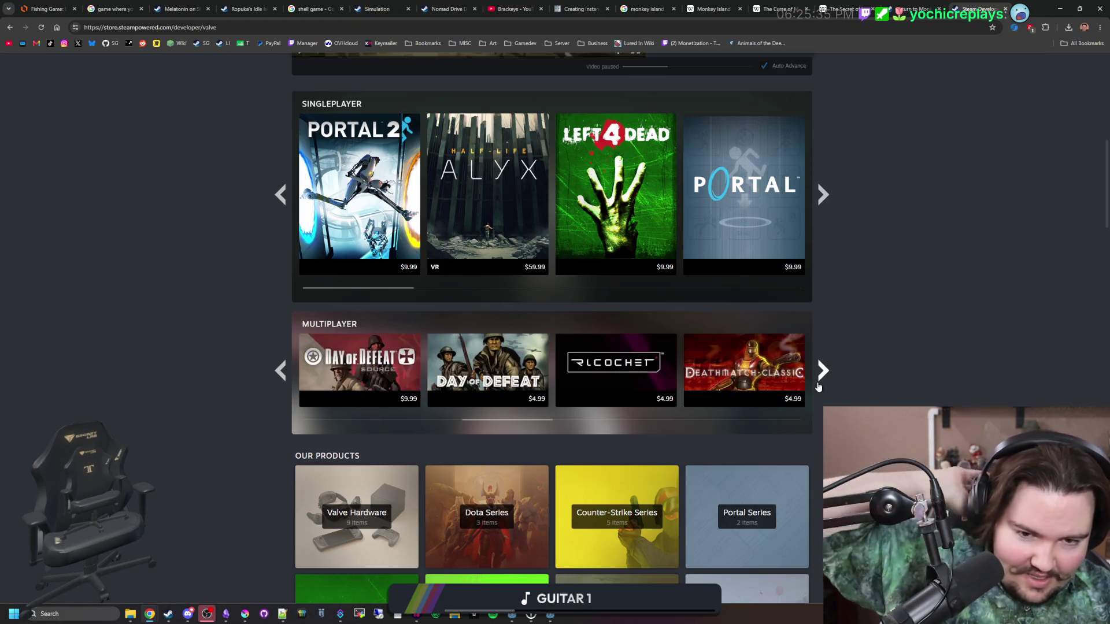
click(818, 386)
click(819, 386)
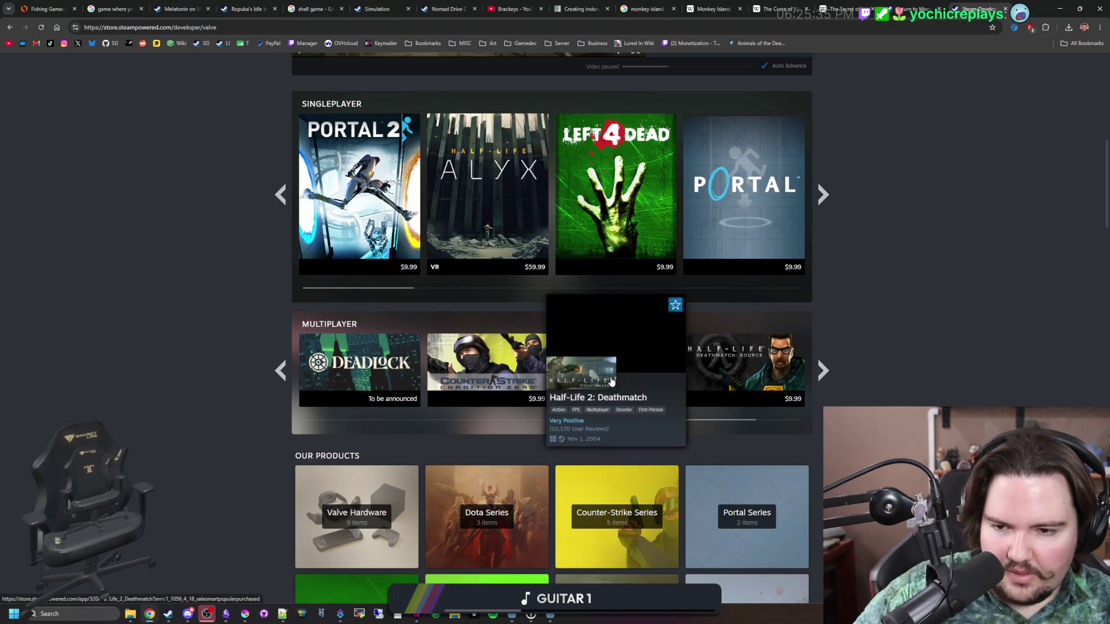
click(821, 370)
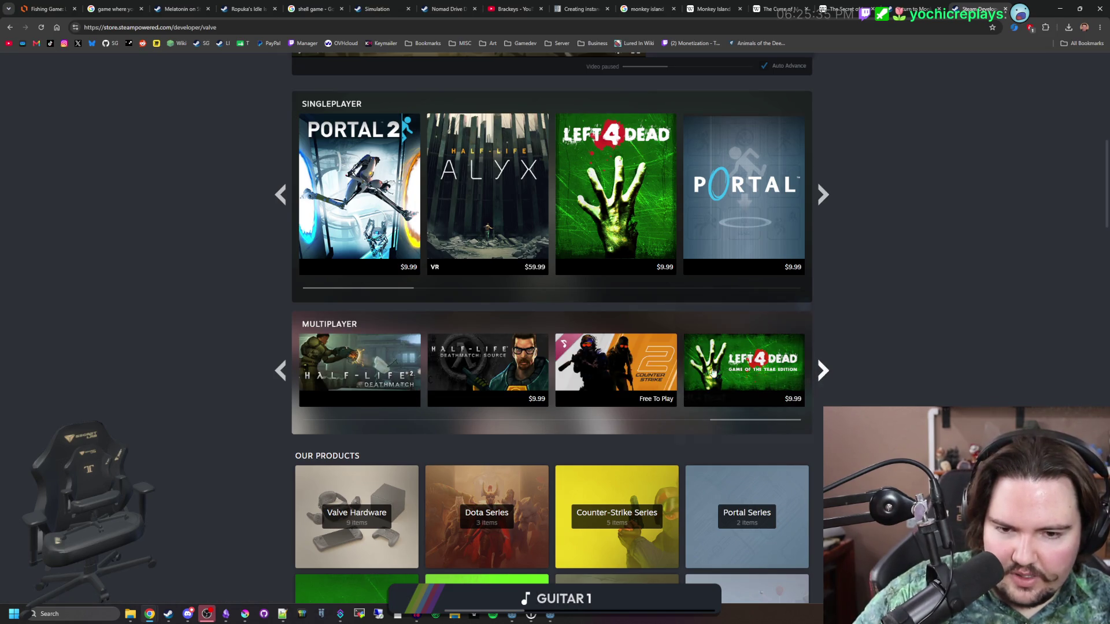
mouse_move(483, 368)
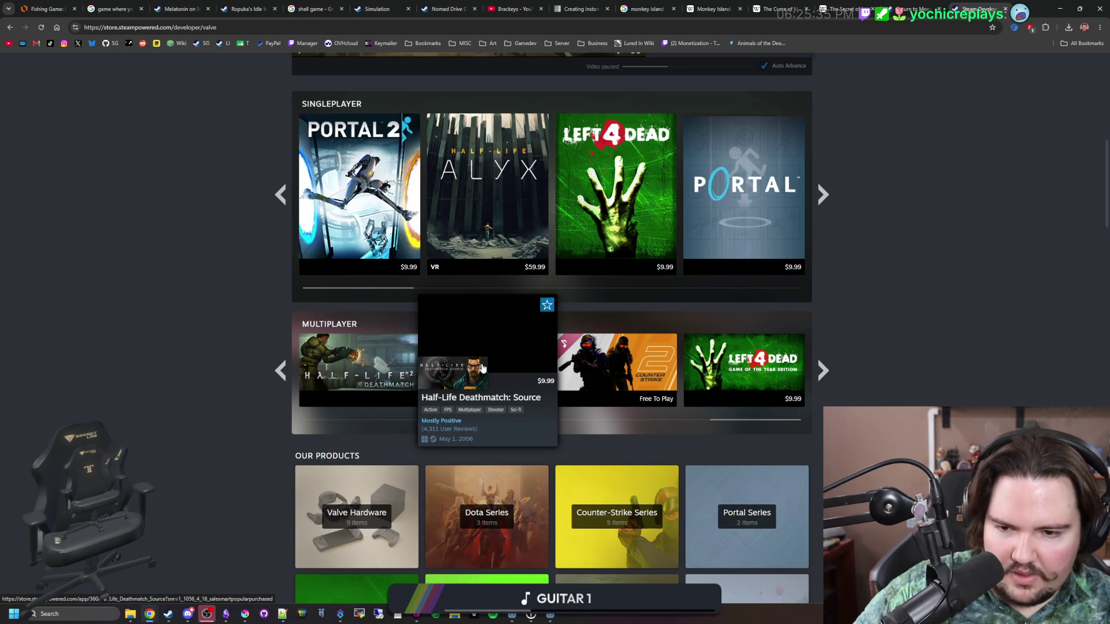
click(823, 370)
click(823, 369)
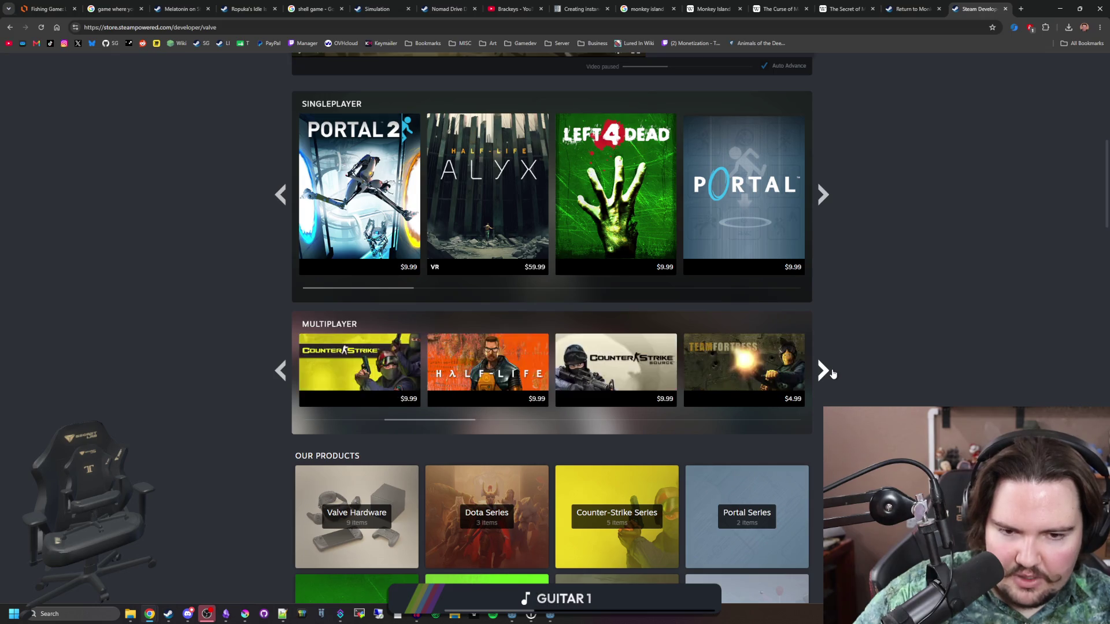
click(823, 370)
click(823, 370)
- Scroll down to Valve's full 28-match game list
scroll(832, 373, down, 3)
scroll(832, 373, down, 4)
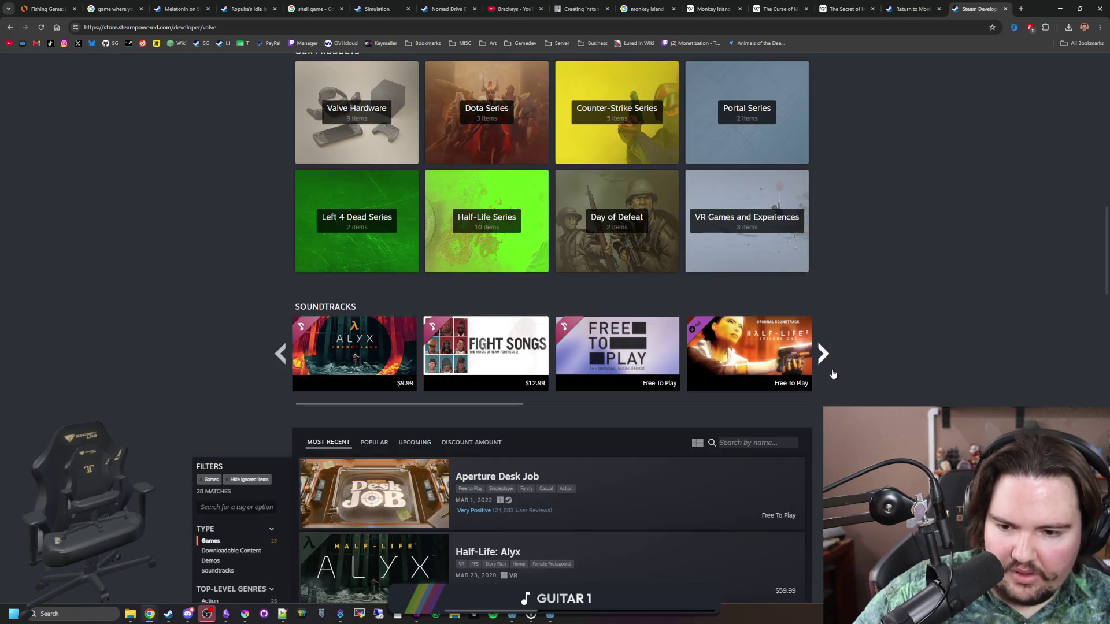
scroll(833, 373, down, 6)
scroll(752, 378, down, 4)
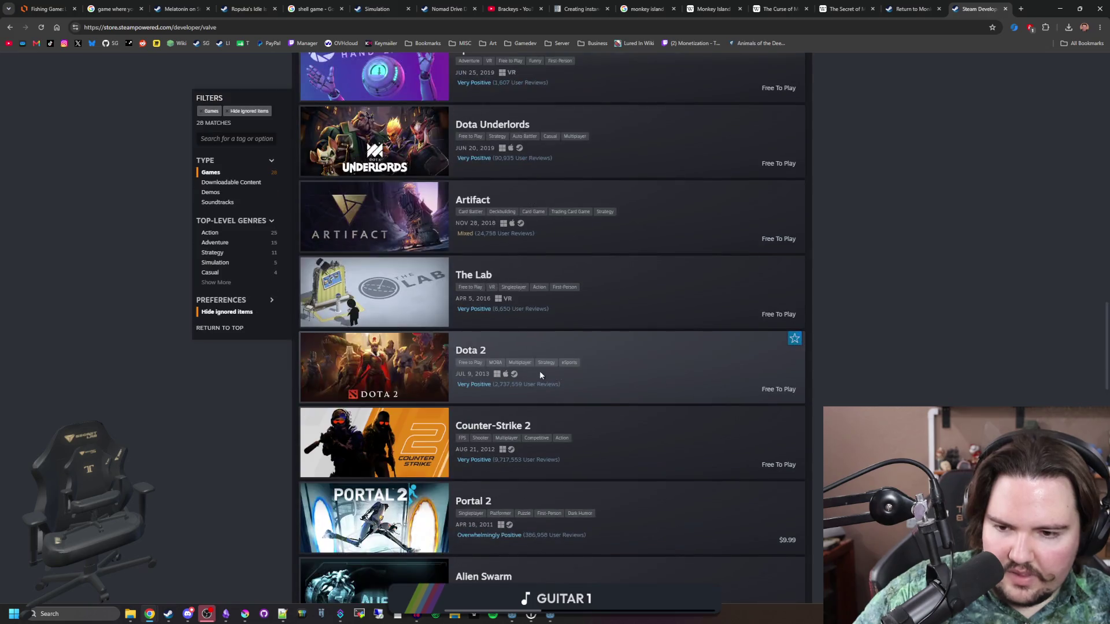
scroll(540, 373, down, 9)
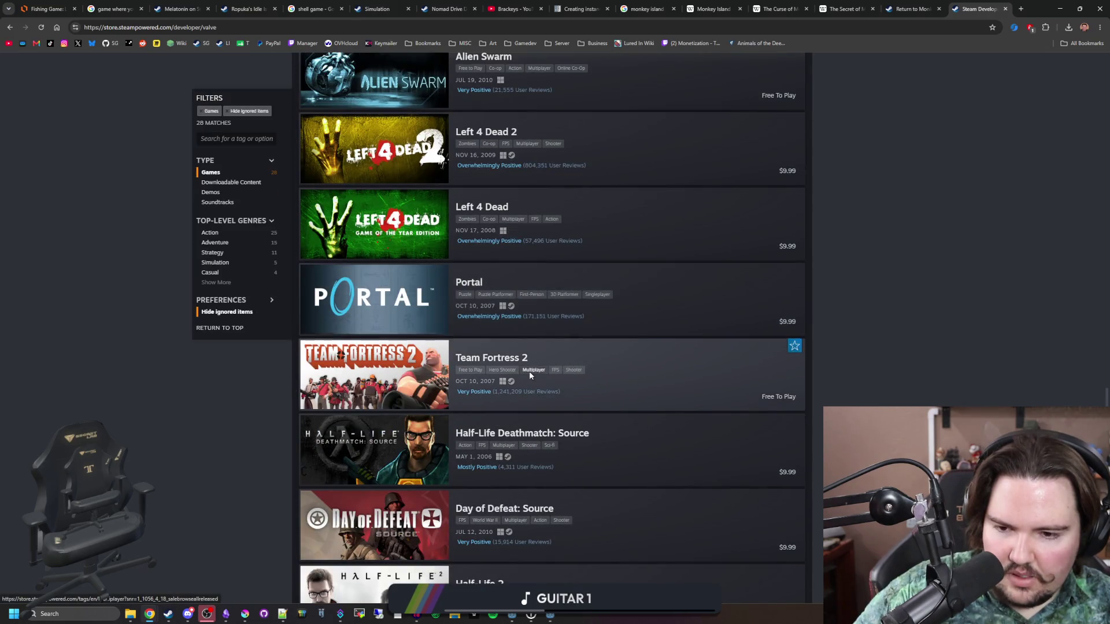
scroll(529, 375, down, 2)
scroll(520, 399, down, 2)
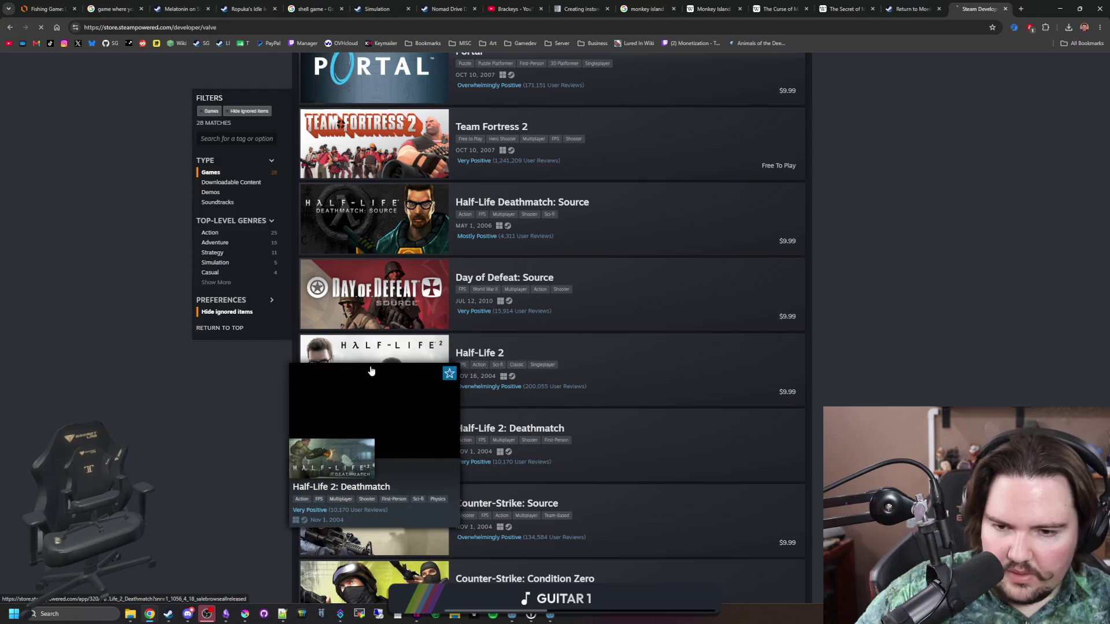
- Peek at Half-Life 2: Deathmatch, return to Valve's page, and open the Half-Life 2 store page
click(371, 371)
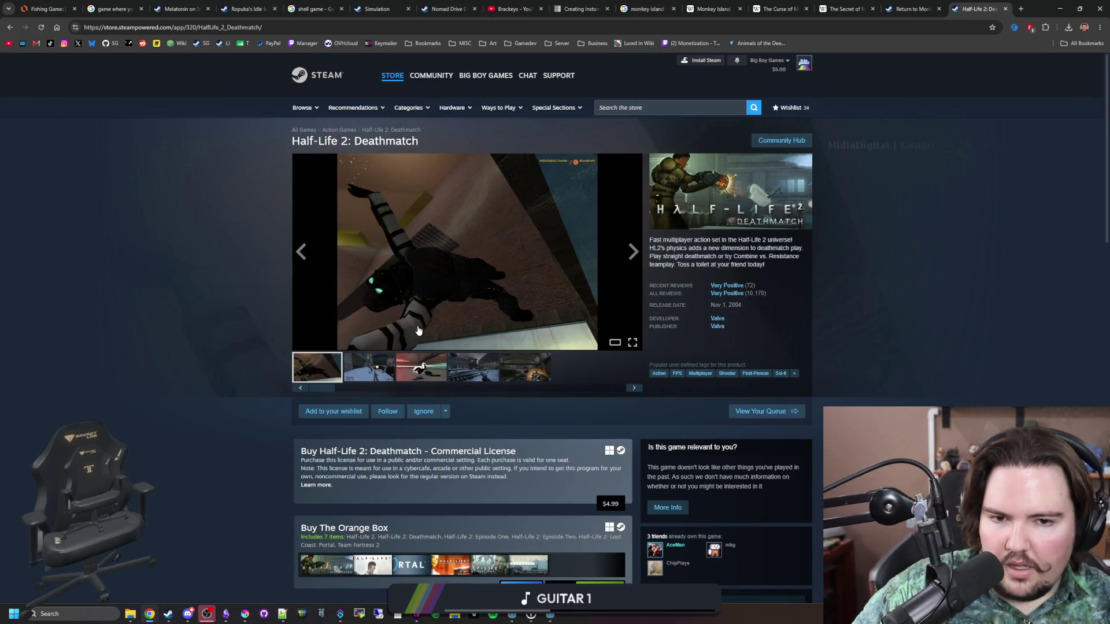
key(alt+Left)
scroll(483, 372, down, 6)
scroll(484, 372, down, 20)
scroll(844, 398, down, 7)
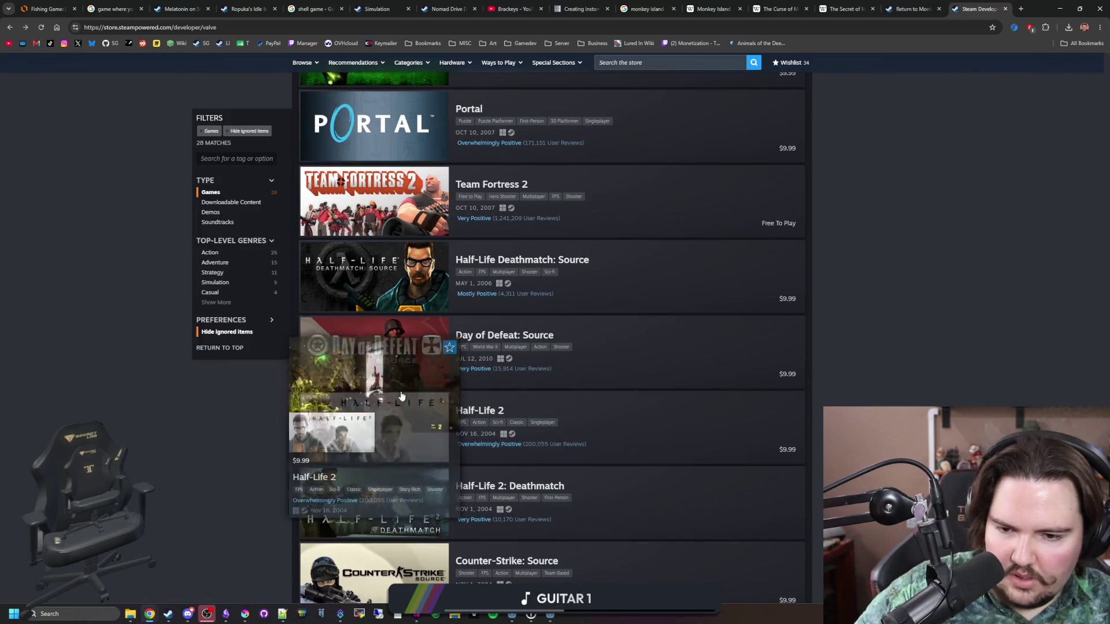
click(327, 423)
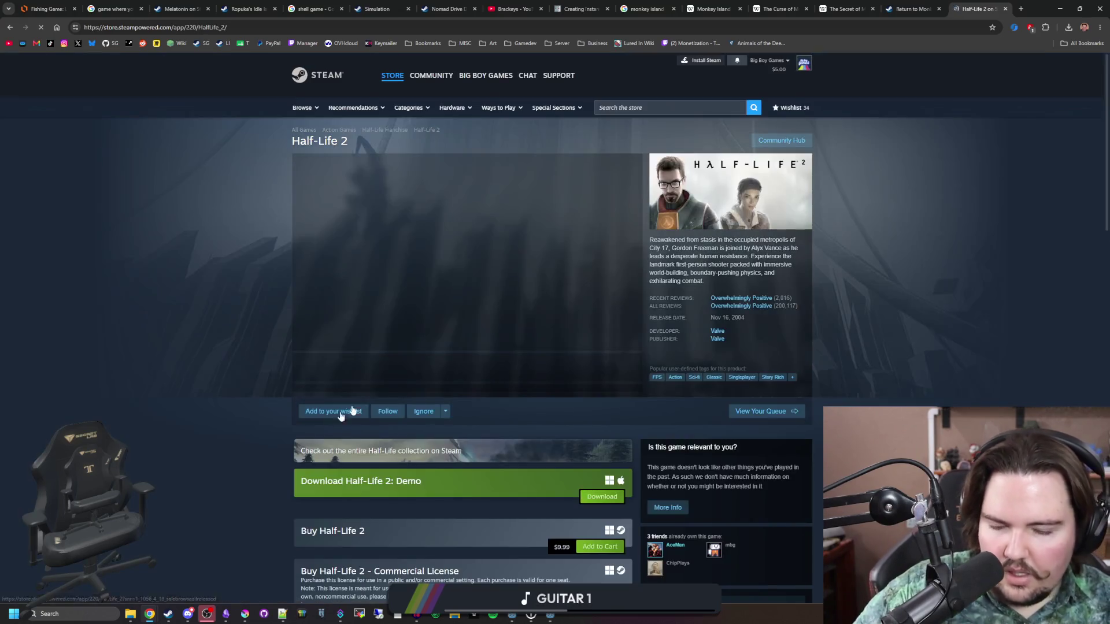
- View four Half-Life 2 screenshots enlarged, then close the viewer
click(444, 320)
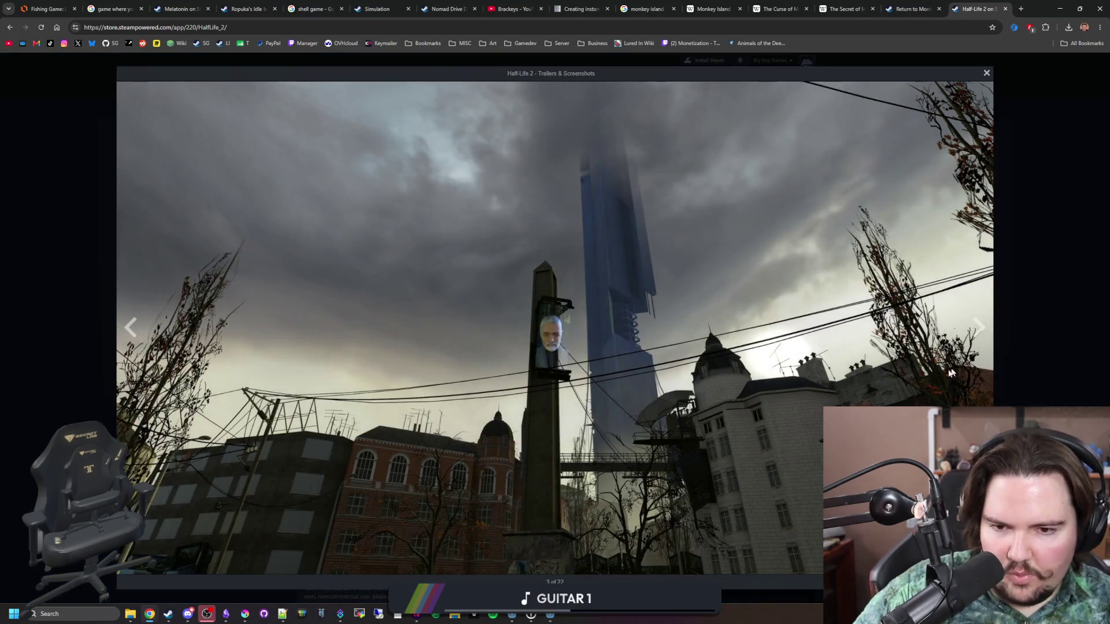
click(988, 344)
click(988, 344)
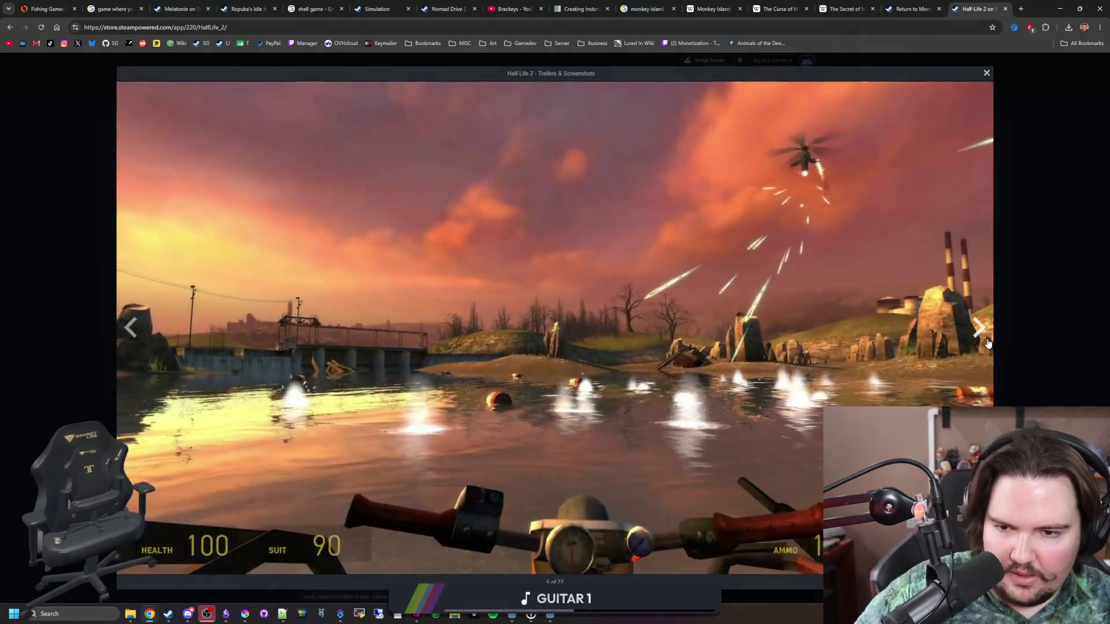
click(988, 343)
click(1042, 301)
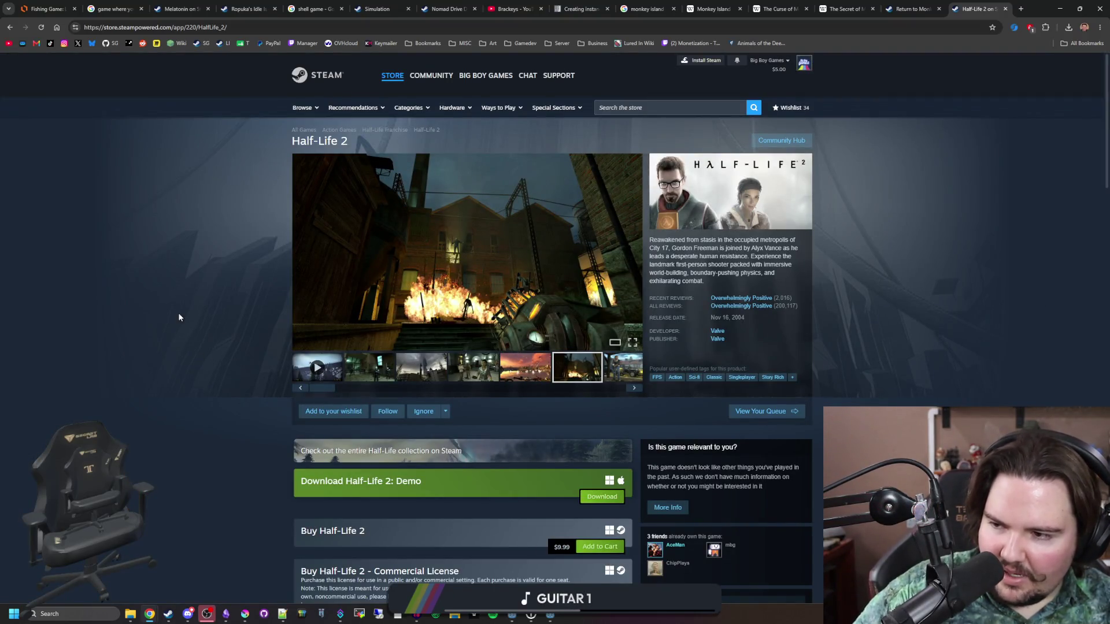
- Scroll down and expand the Deathmatch section's full description
scroll(487, 397, down, 3)
scroll(553, 352, down, 8)
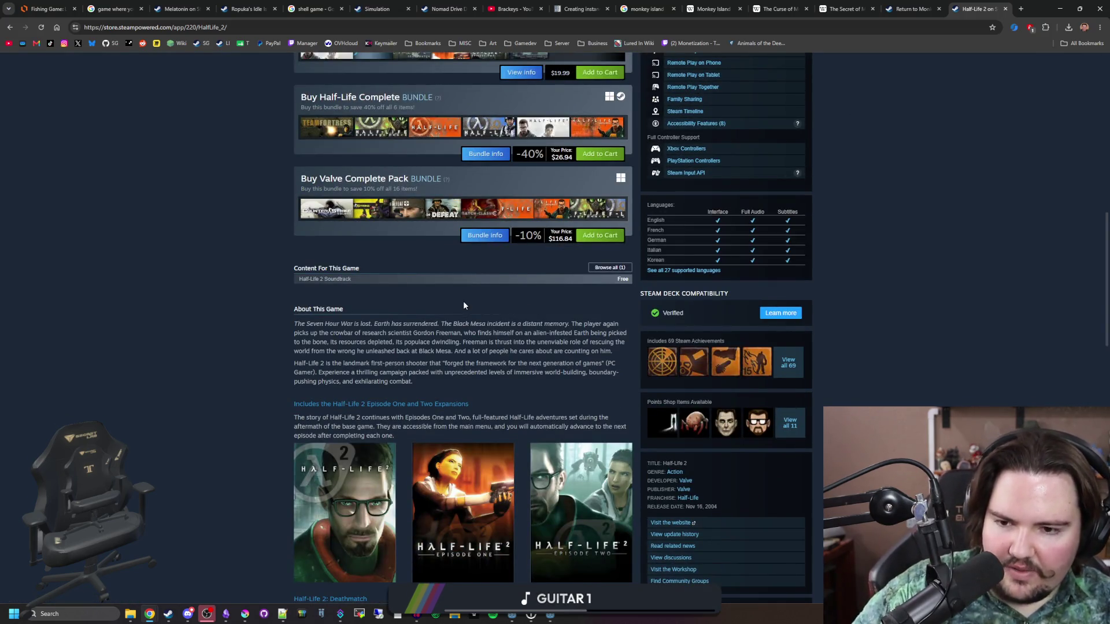
scroll(463, 305, down, 4)
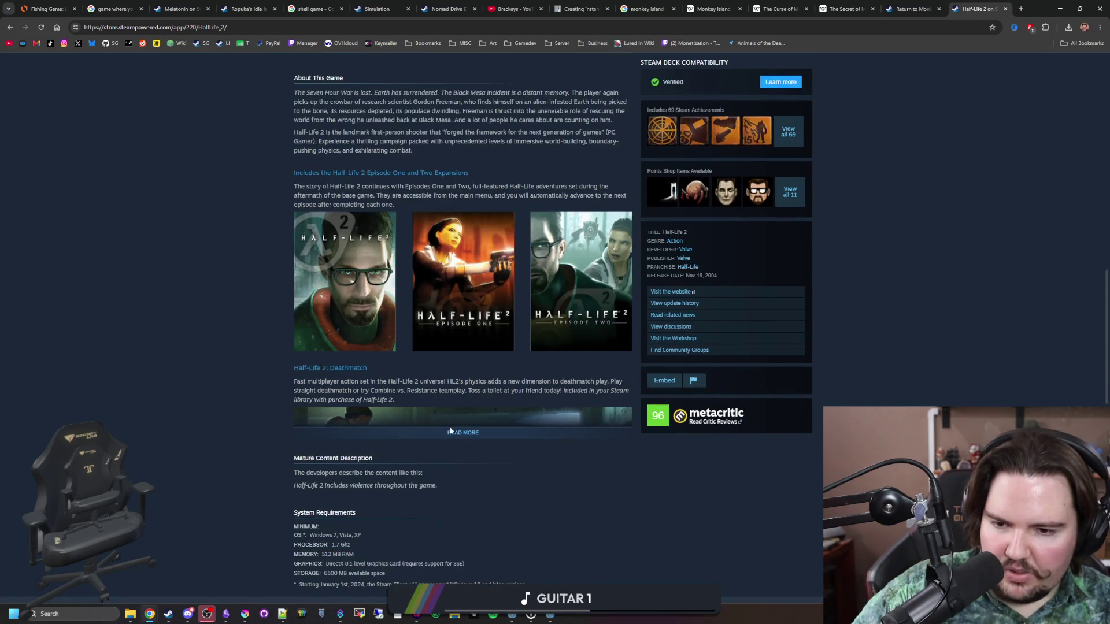
click(460, 433)
- Read down through the Half-Life 2 page's reviews
scroll(431, 376, down, 3)
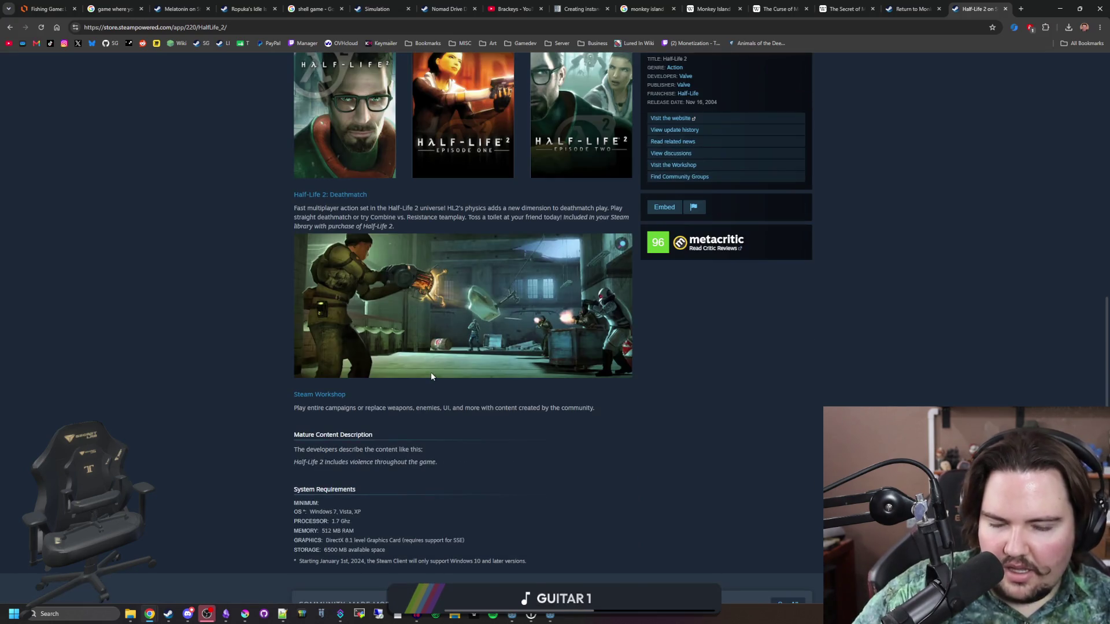
scroll(431, 376, down, 2)
scroll(421, 355, down, 2)
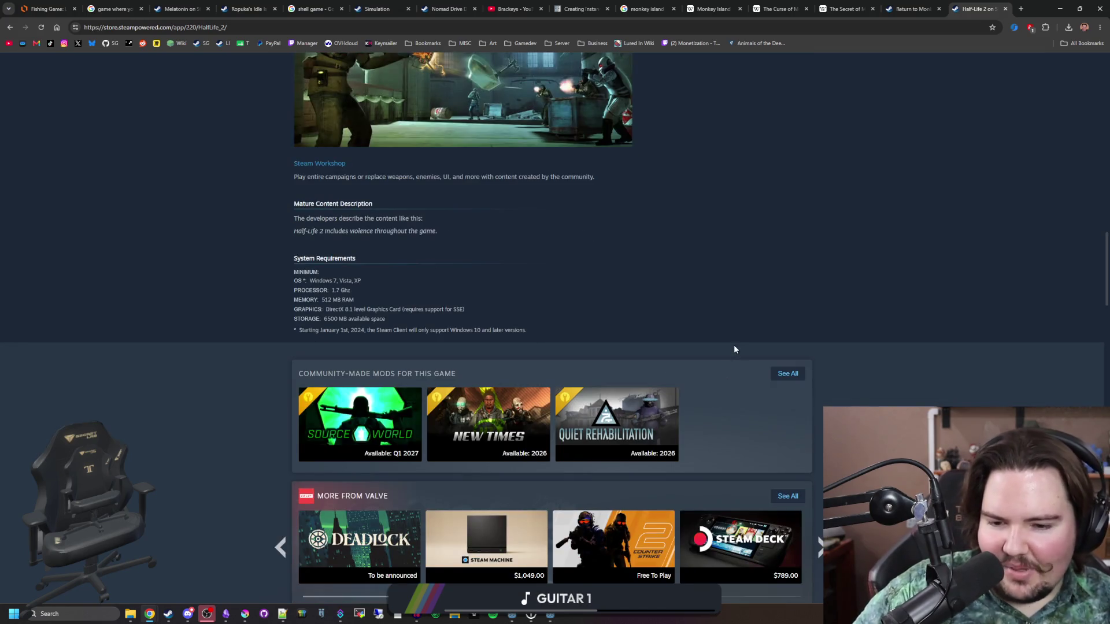
scroll(734, 349, down, 2)
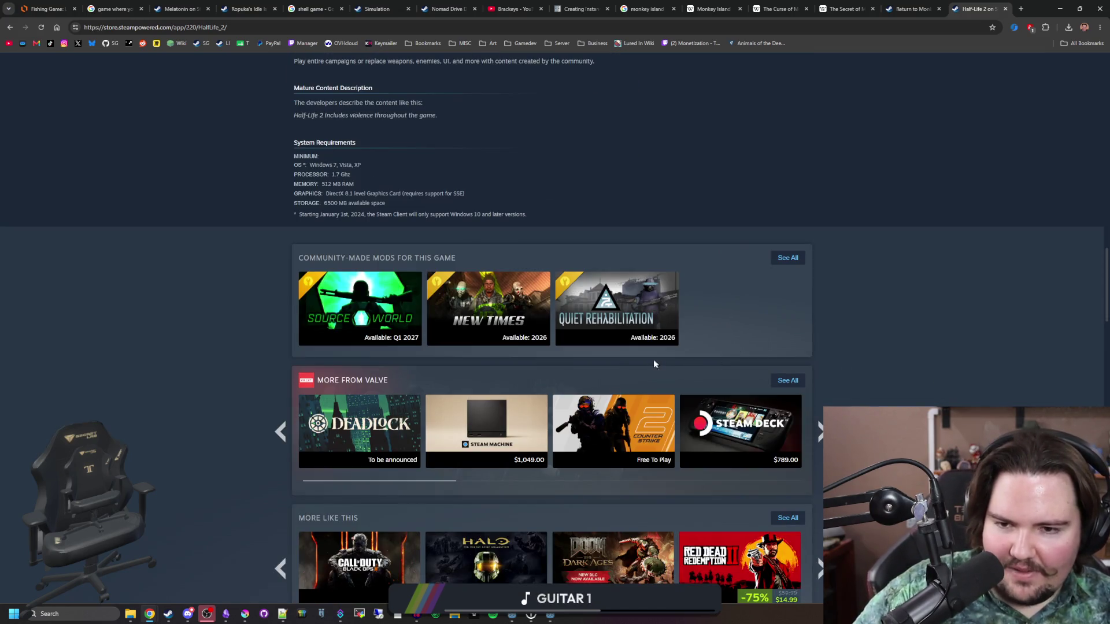
mouse_move(343, 283)
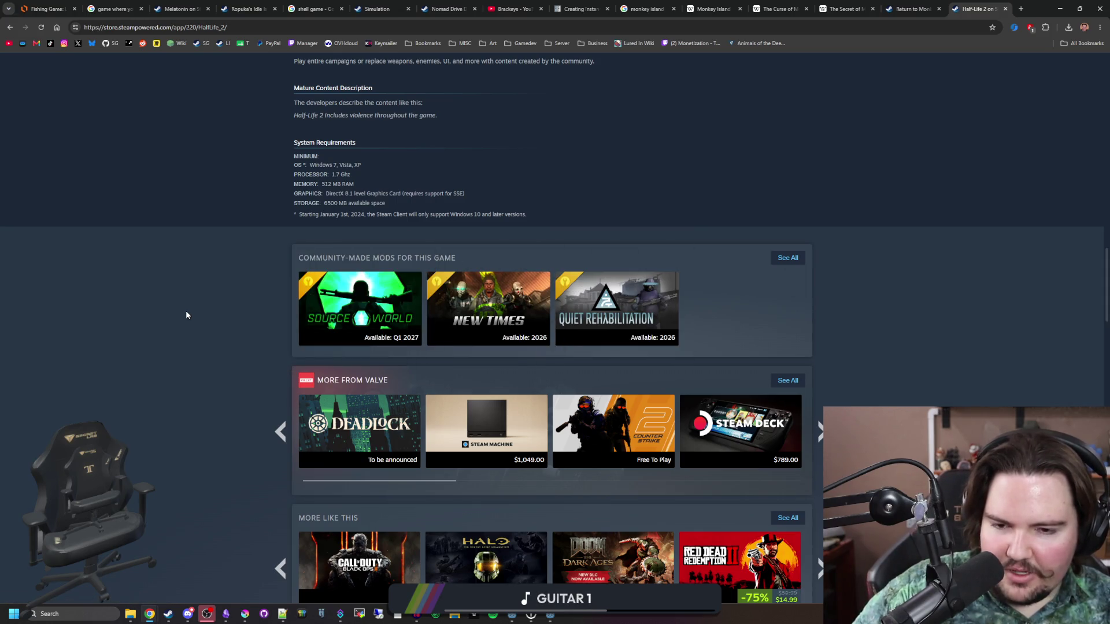
scroll(871, 326, down, 5)
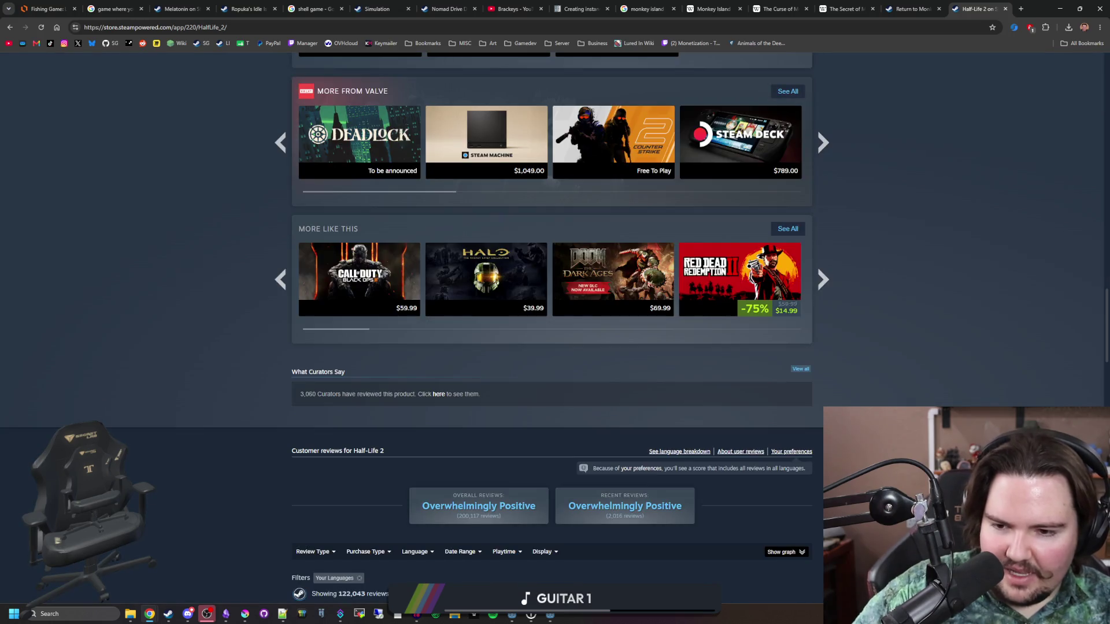
scroll(913, 385, down, 6)
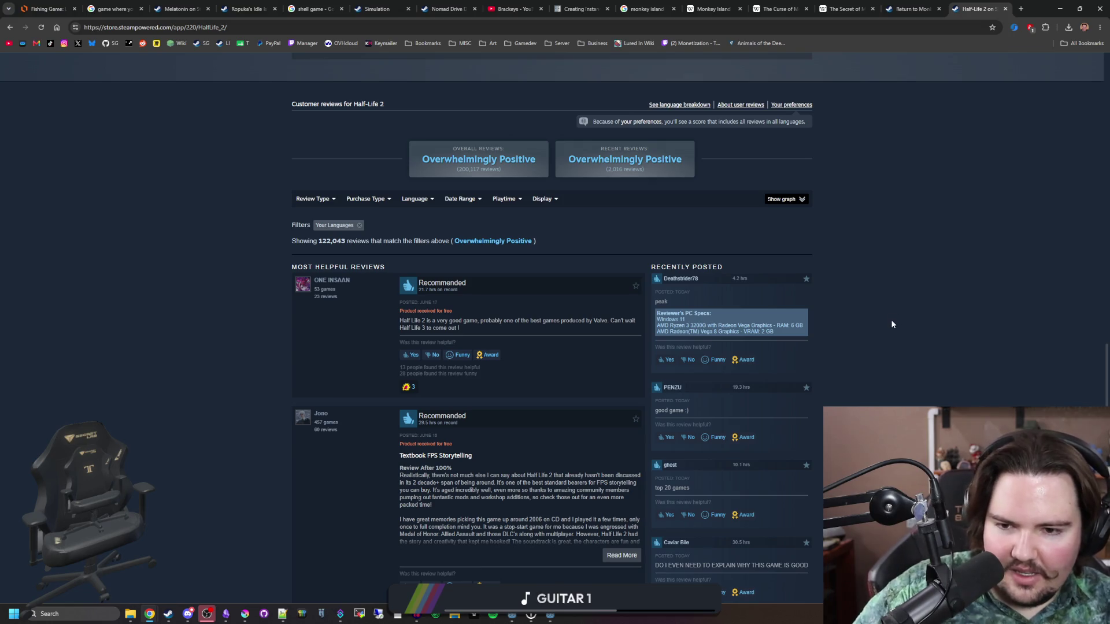
scroll(891, 324, down, 2)
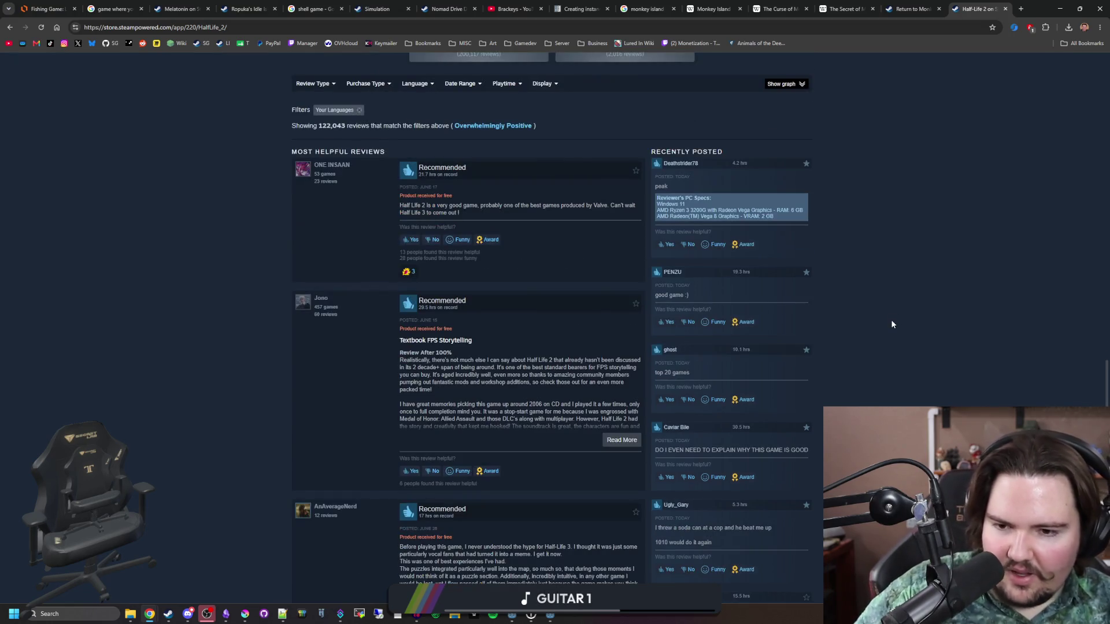
scroll(880, 267, down, 5)
scroll(922, 286, up, 20)
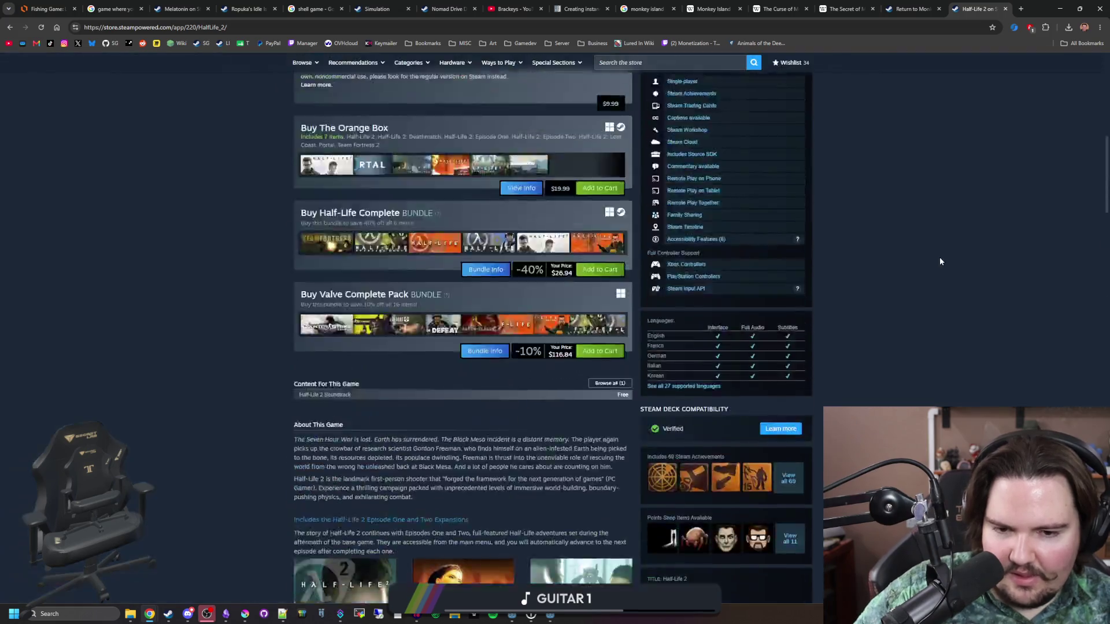
- Enlarge the main Half-Life 2 screenshot, view three more, then minimize Chrome
click(625, 249)
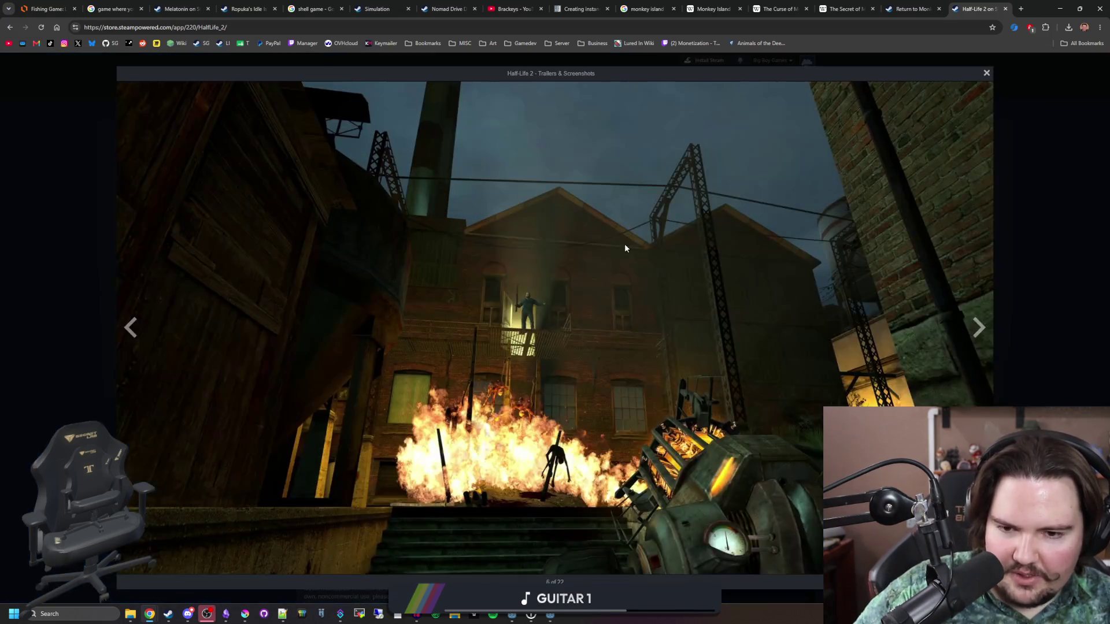
click(987, 324)
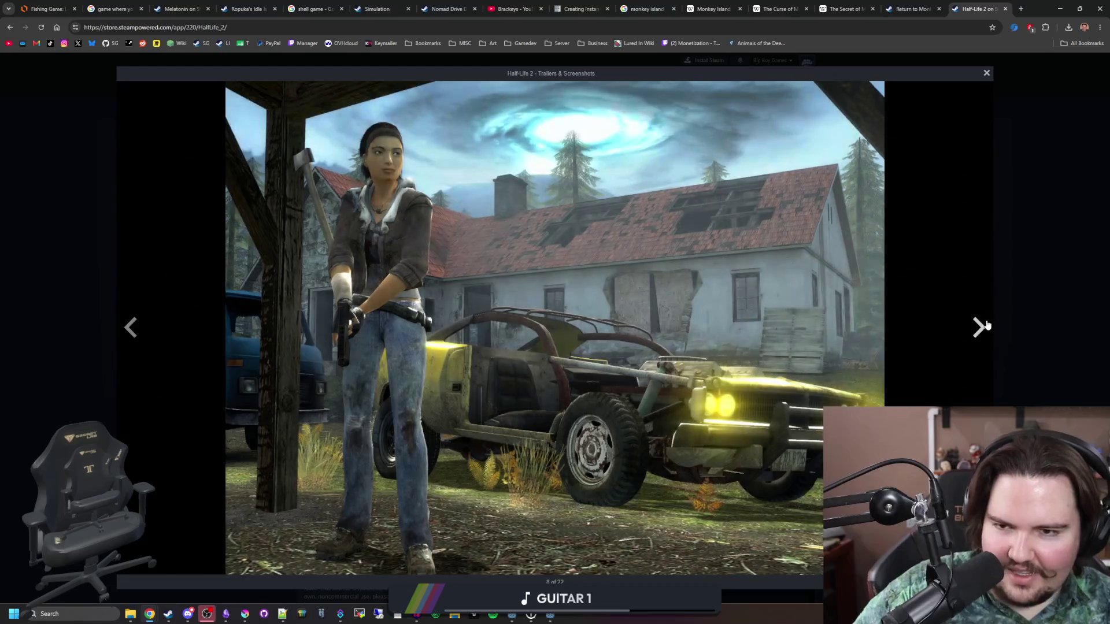
click(987, 325)
click(986, 325)
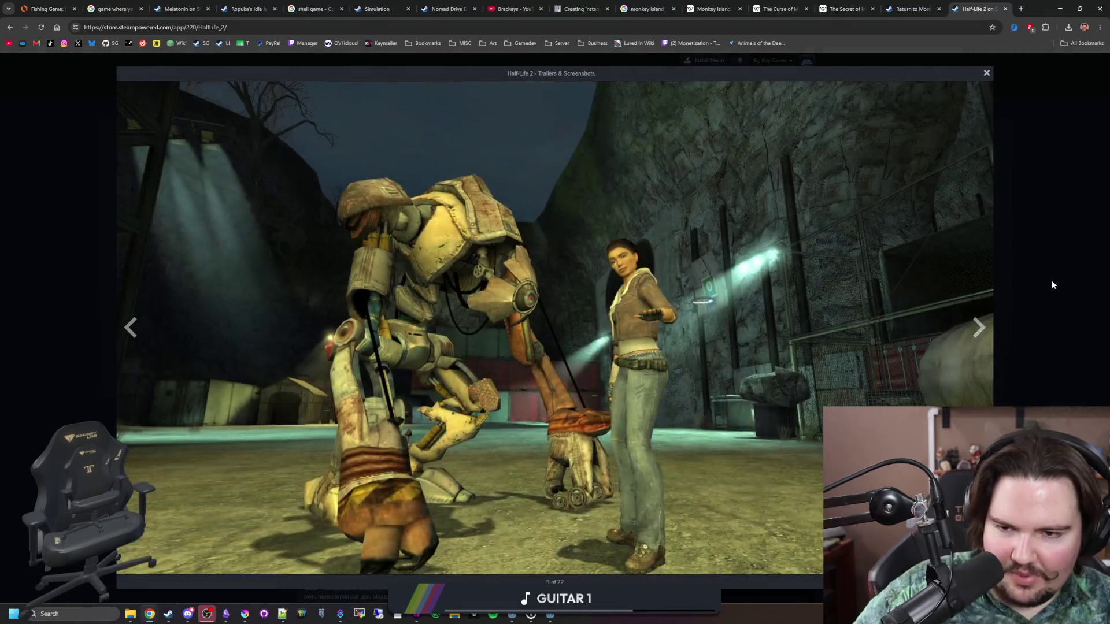
click(1052, 279)
click(1060, 8)
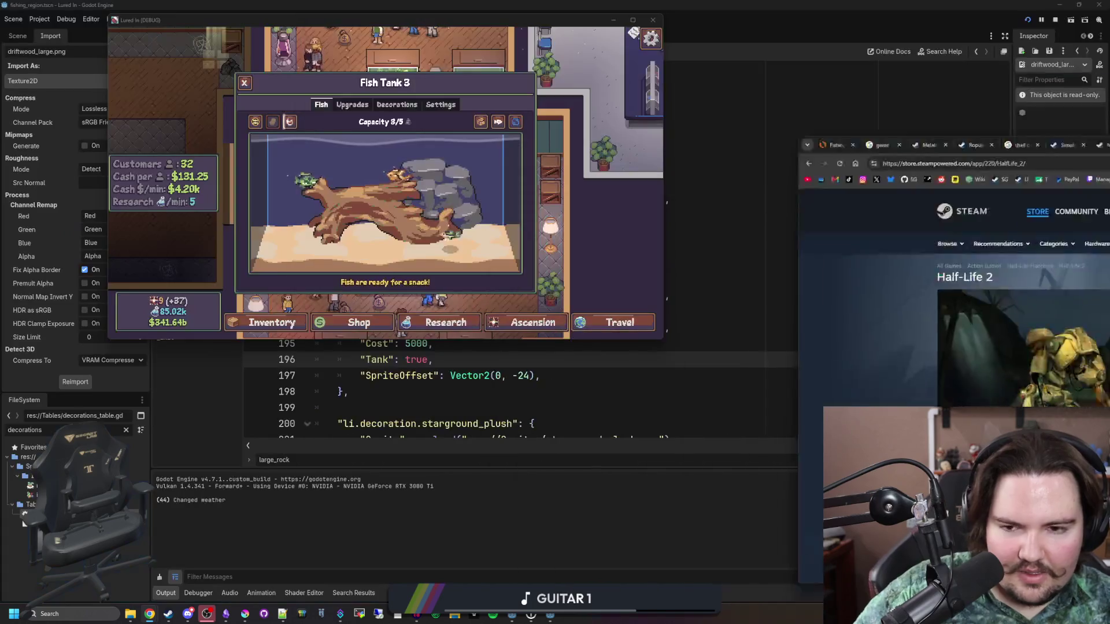
- Maximize Lured In to inspect Fish Tank 3's driftwood, then bring Krita forward maximized
double_click(572, 21)
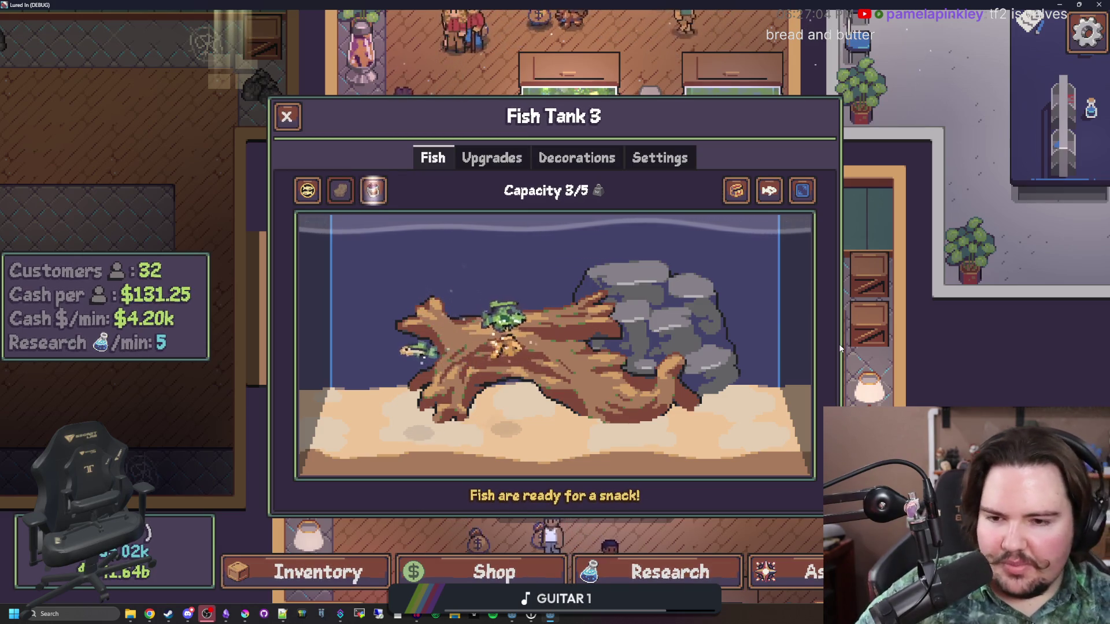
click(239, 611)
double_click(521, 470)
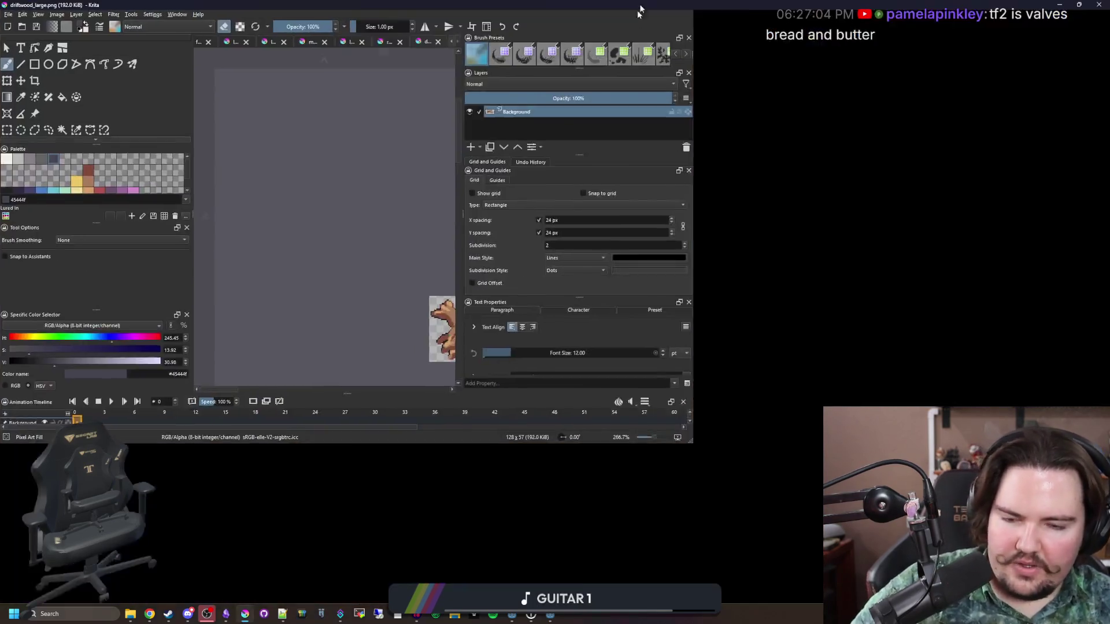
- Switch between the rock image tabs, settling on the medium rock sprite sheet
click(775, 42)
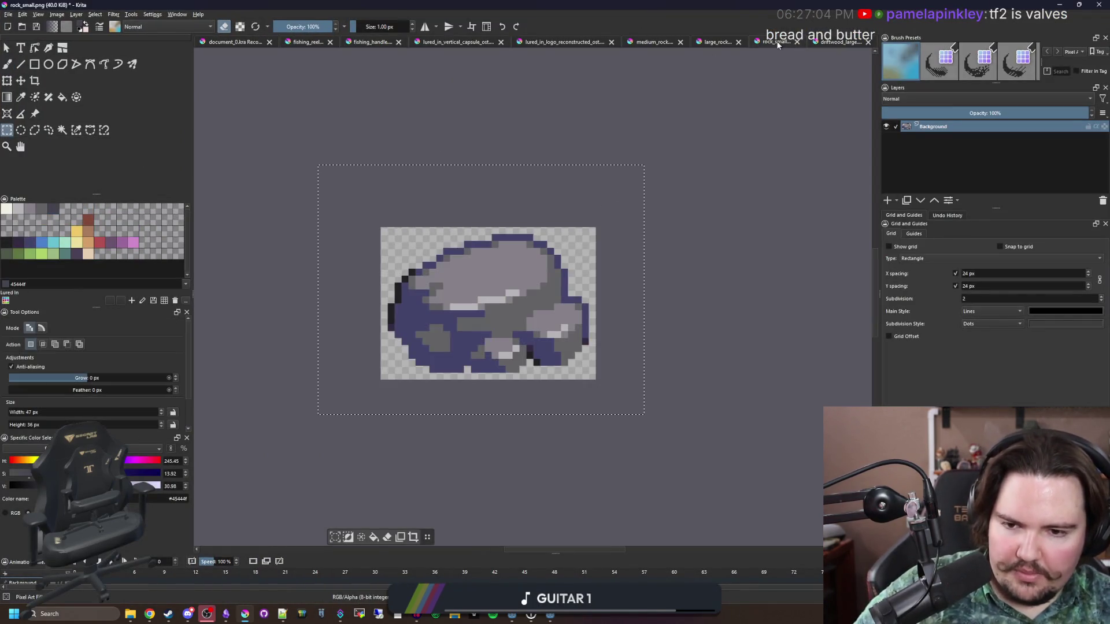
click(717, 42)
click(632, 42)
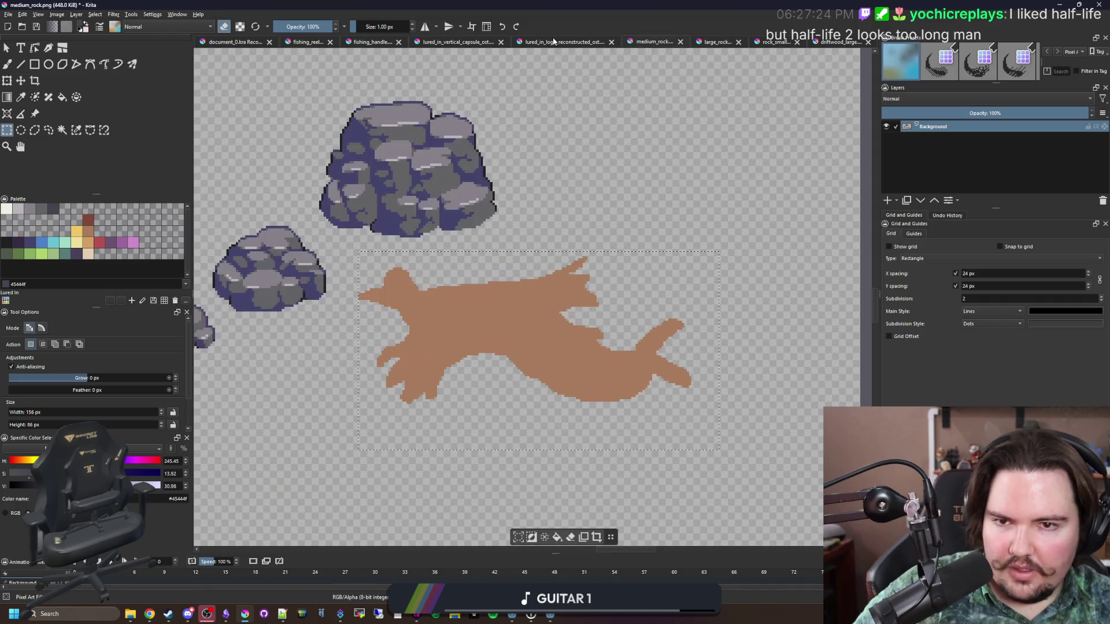
scroll(501, 195, down, 3)
scroll(500, 194, up, 5)
- Deselect, sample the driftwood's brown as the brush colour, then enlarge a Half-Life 2 screenshot in Chrome
key(ctrl+shift+a)
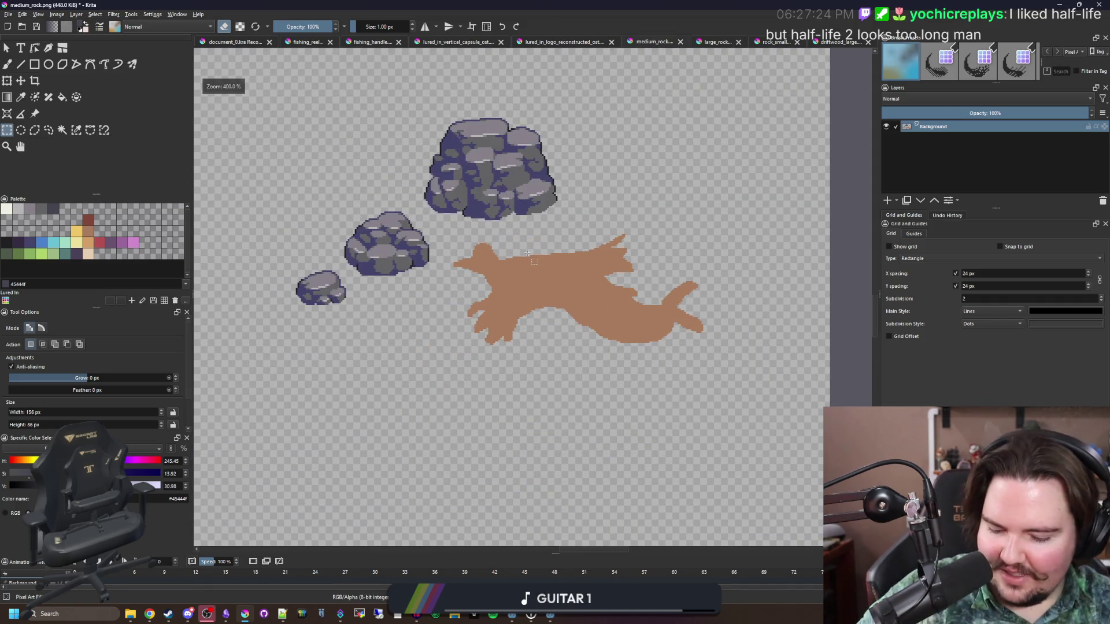
key(p)
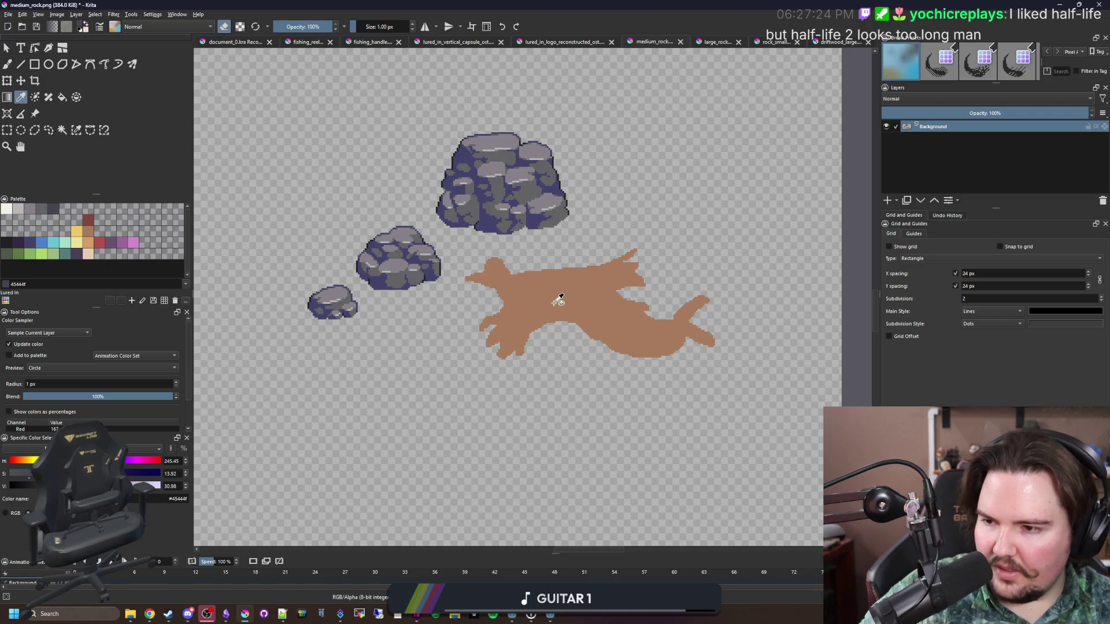
scroll(433, 328, up, 1)
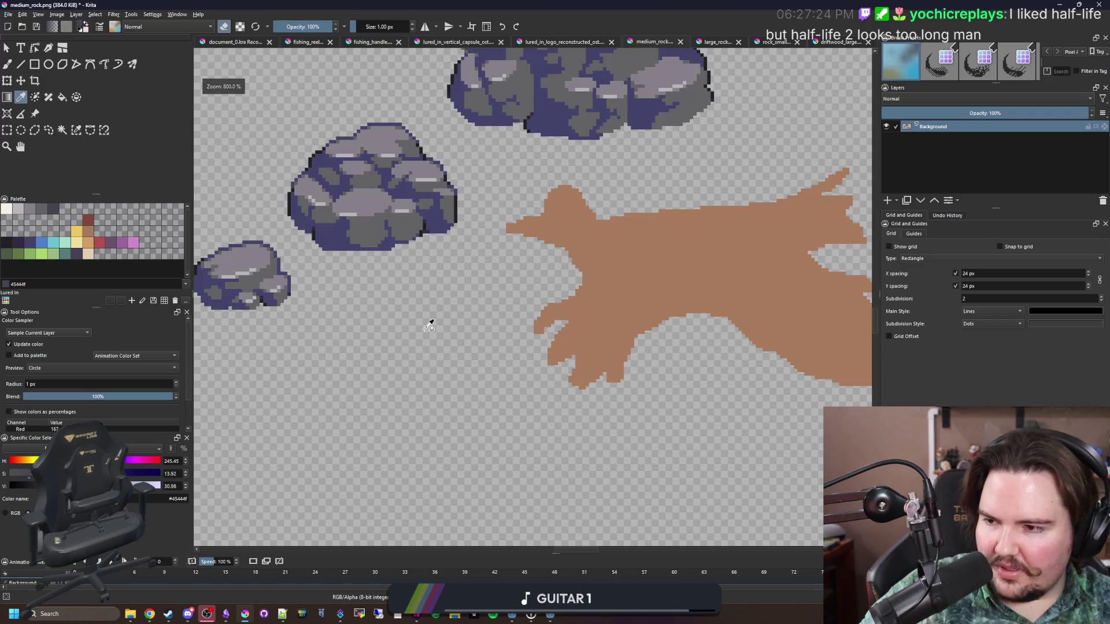
scroll(431, 324, down, 1)
click(540, 296)
key(b)
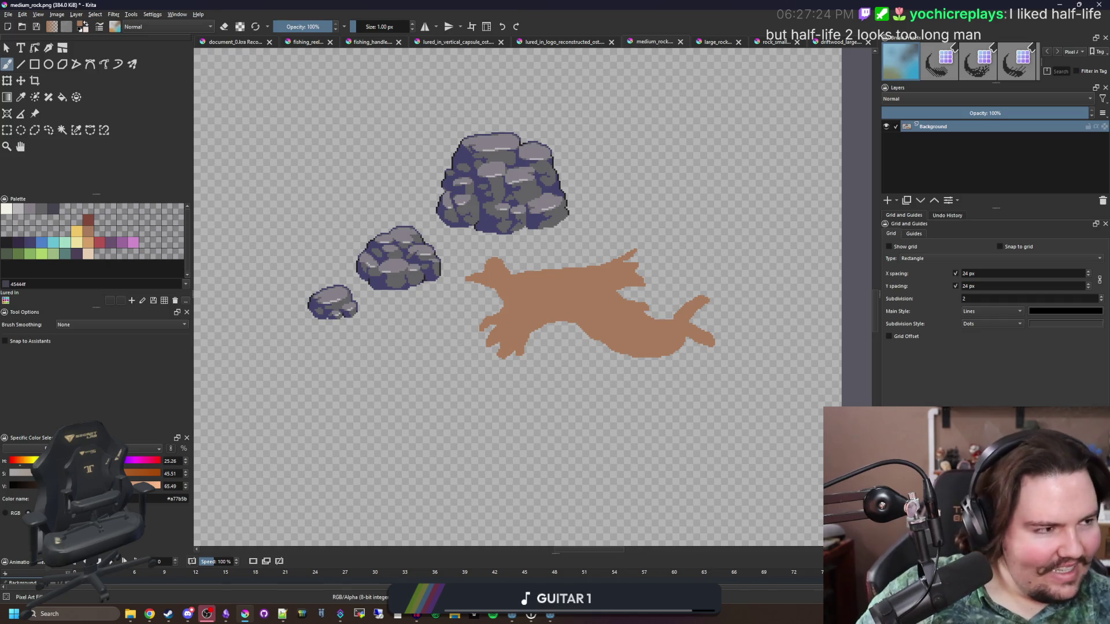
key(alt+Tab)
click(577, 312)
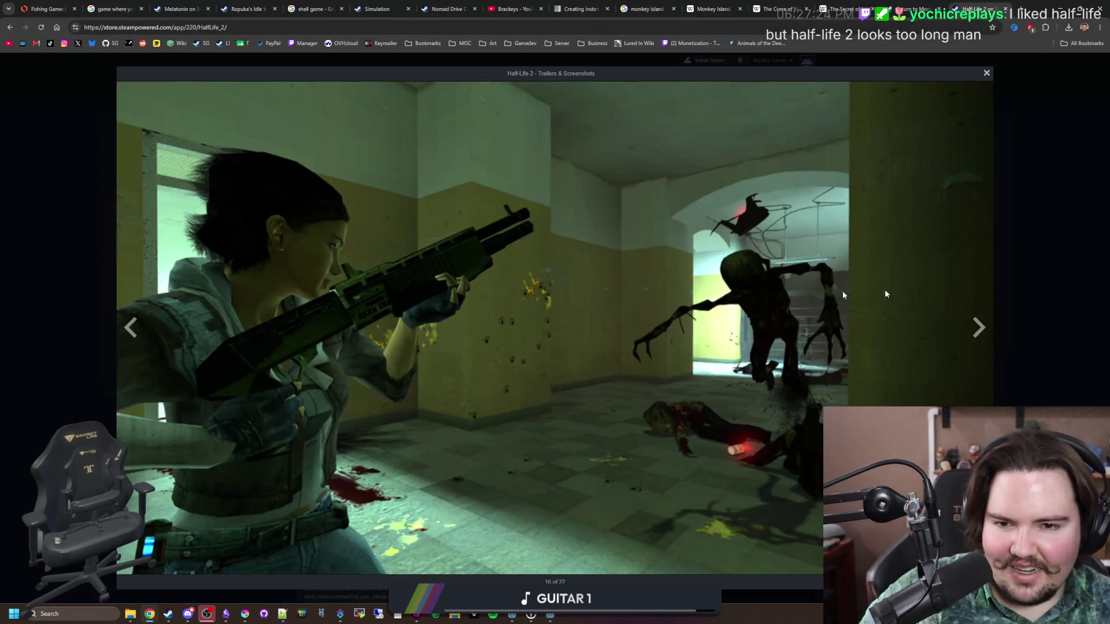
- Flip through eleven more Half-Life 2 screenshots, then close the enlarged viewer
click(986, 344)
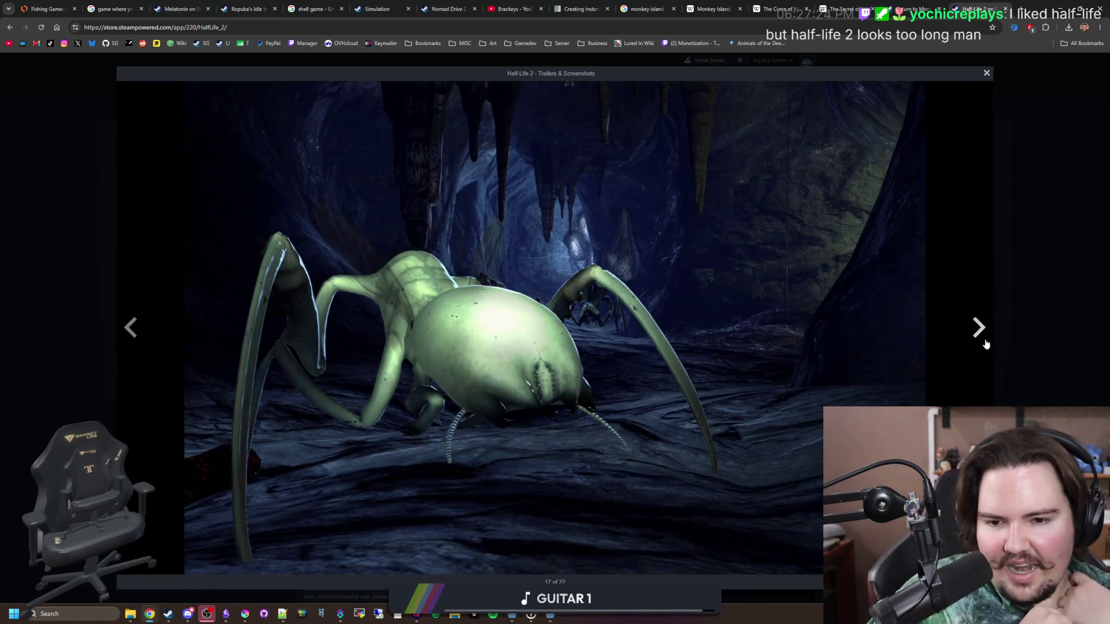
click(986, 344)
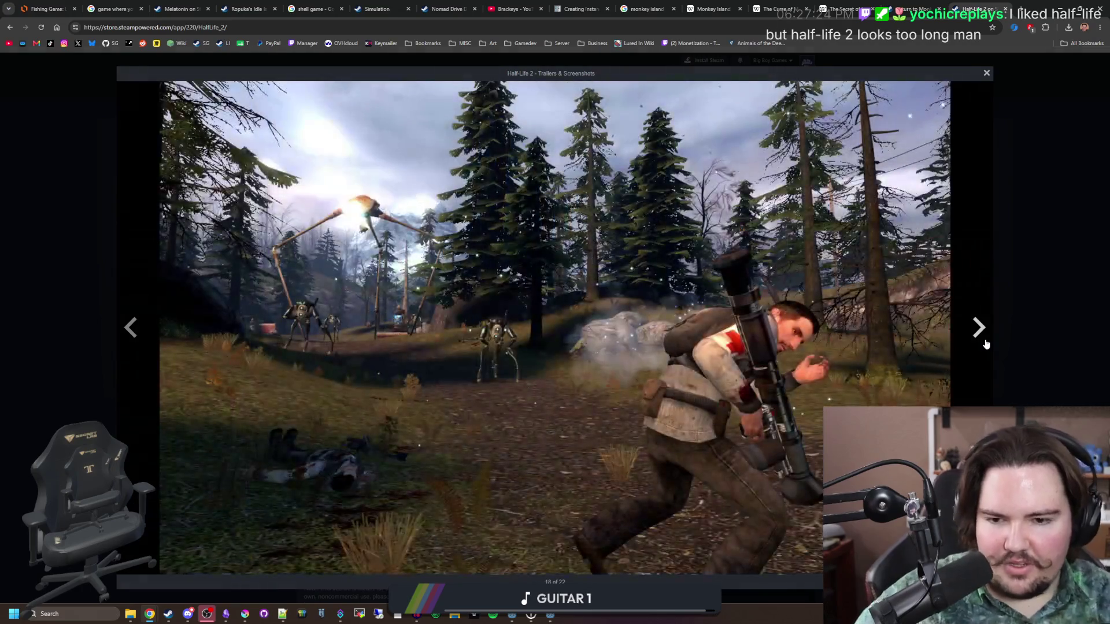
click(986, 344)
click(986, 343)
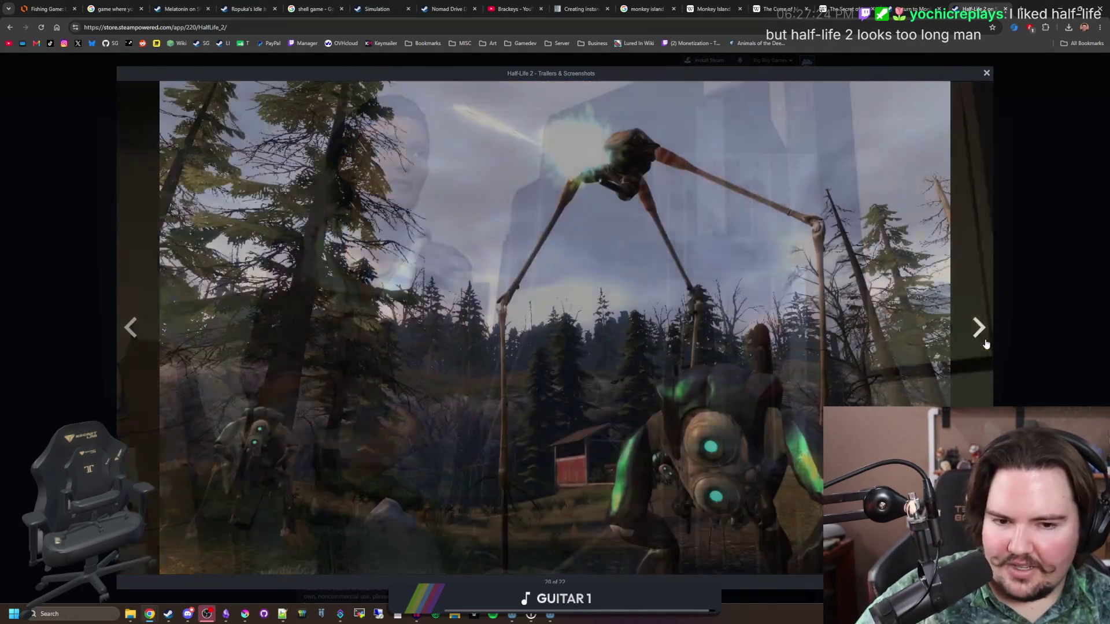
click(986, 344)
click(986, 344)
click(986, 344)
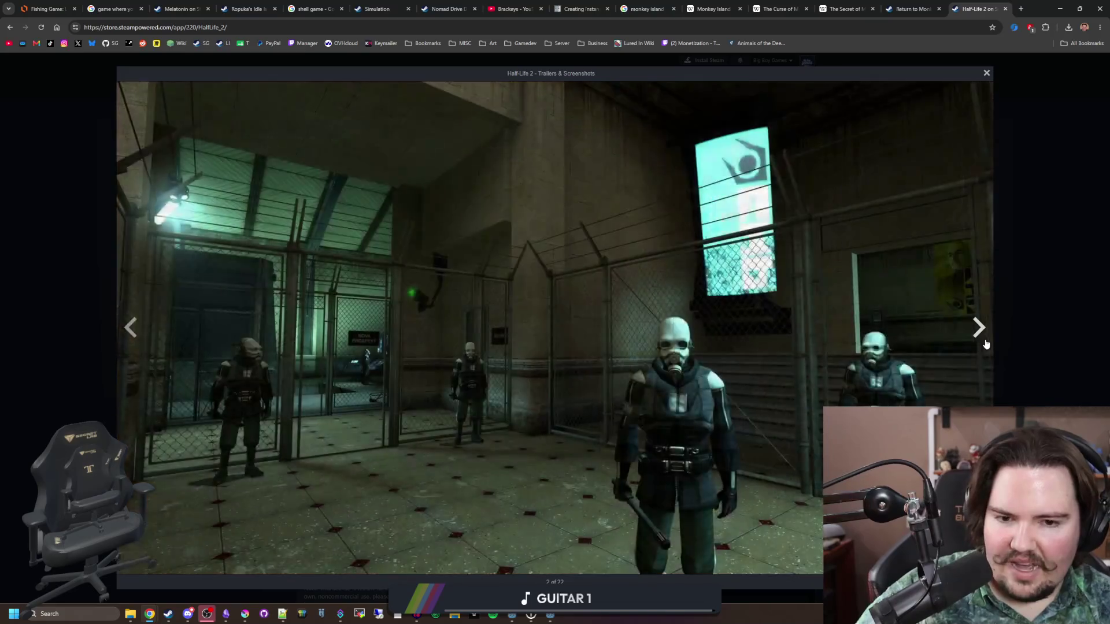
click(986, 344)
click(986, 344)
click(986, 344)
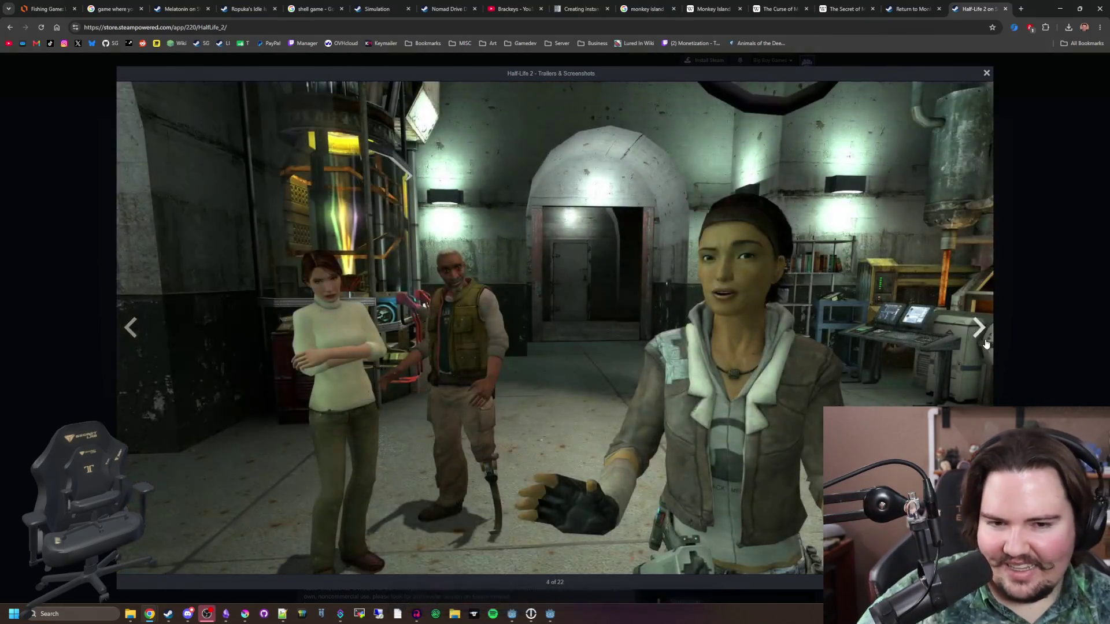
click(986, 344)
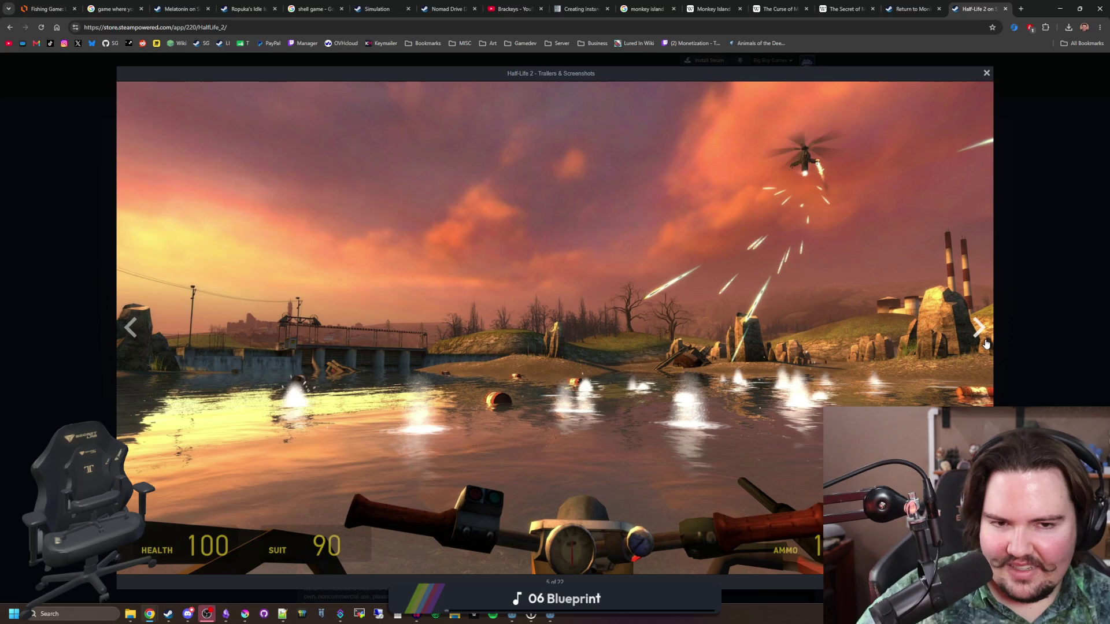
click(986, 344)
click(987, 344)
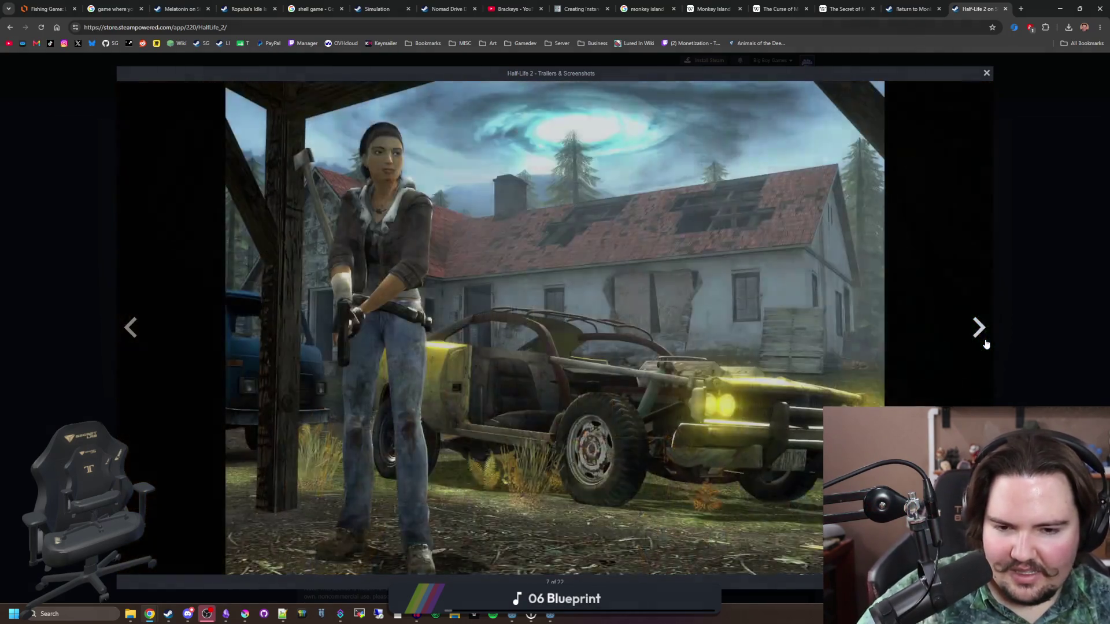
click(1033, 350)
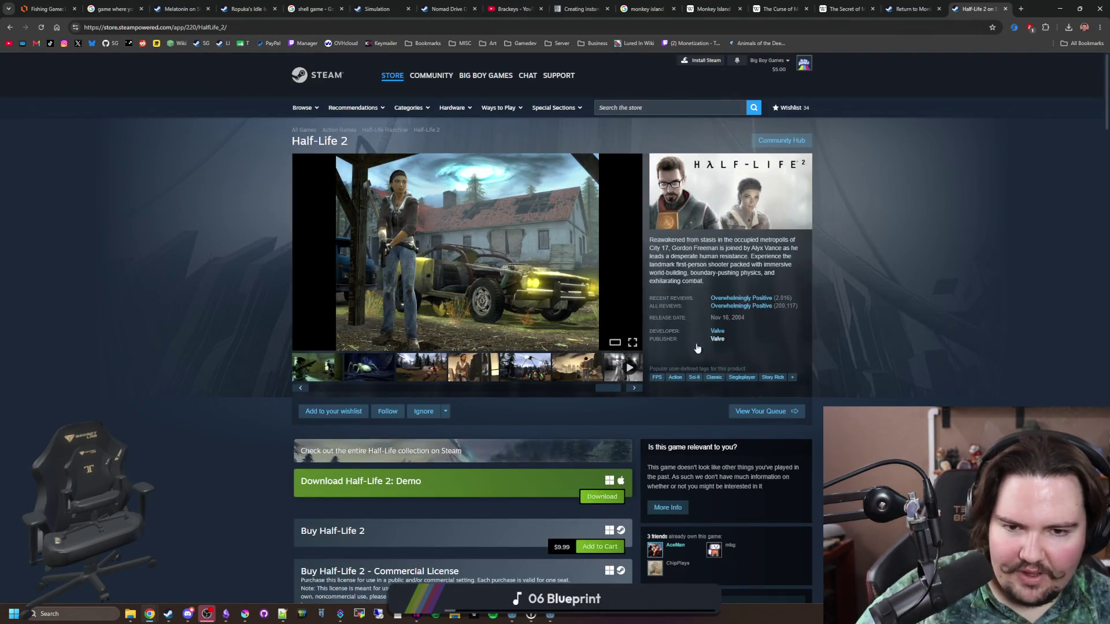
- Scroll past the purchase options and About section to the system requirements and community mods
scroll(518, 319, down, 3)
scroll(501, 222, down, 5)
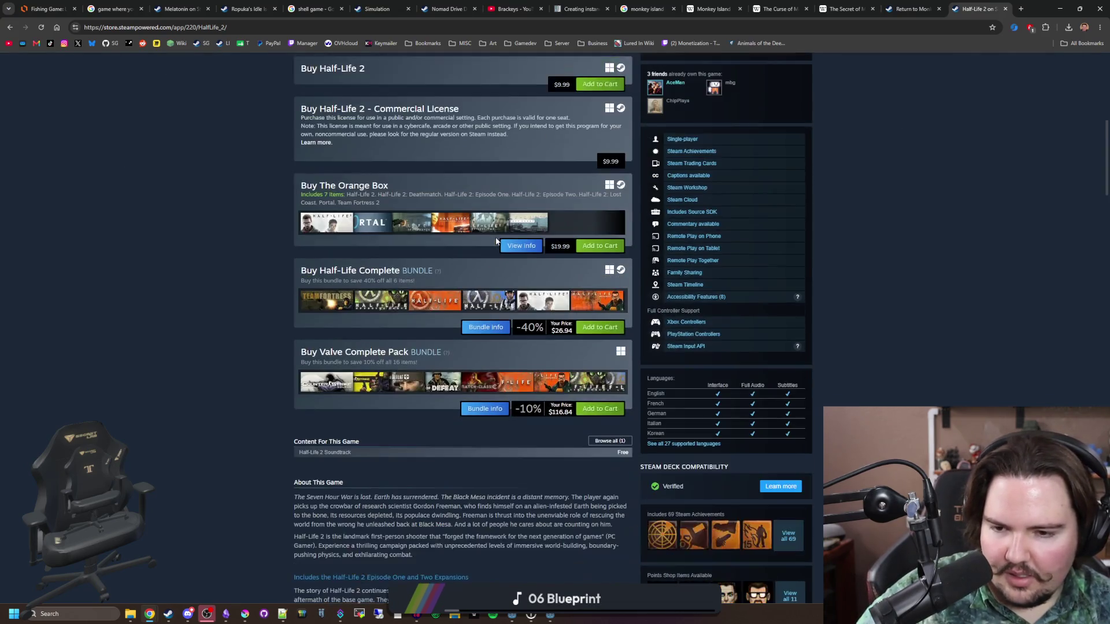
scroll(496, 241, down, 9)
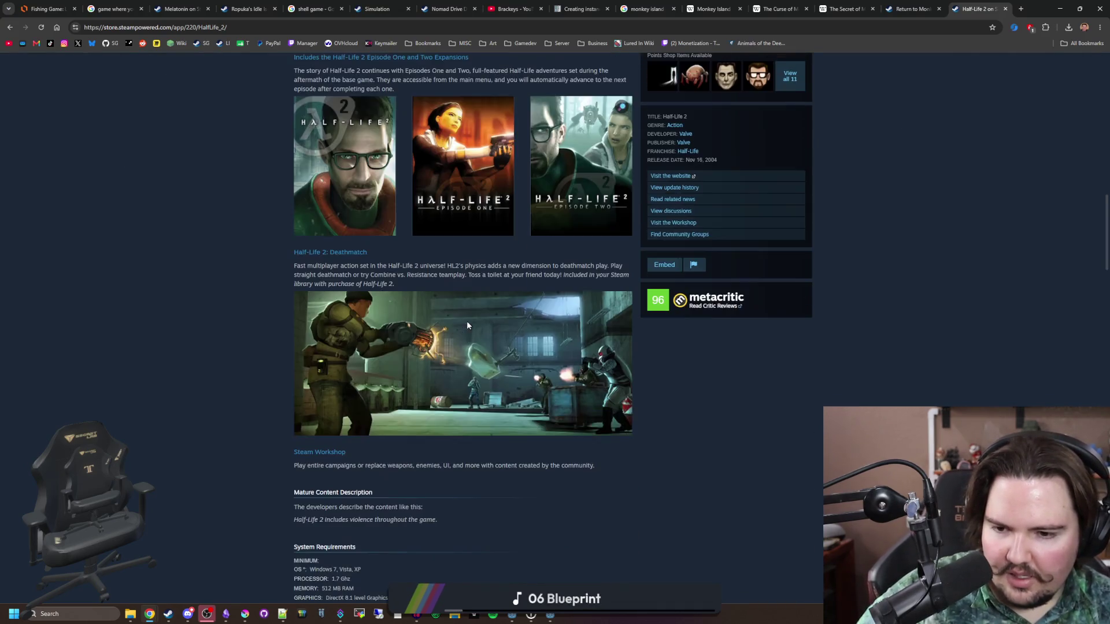
scroll(467, 325, down, 4)
click(504, 28)
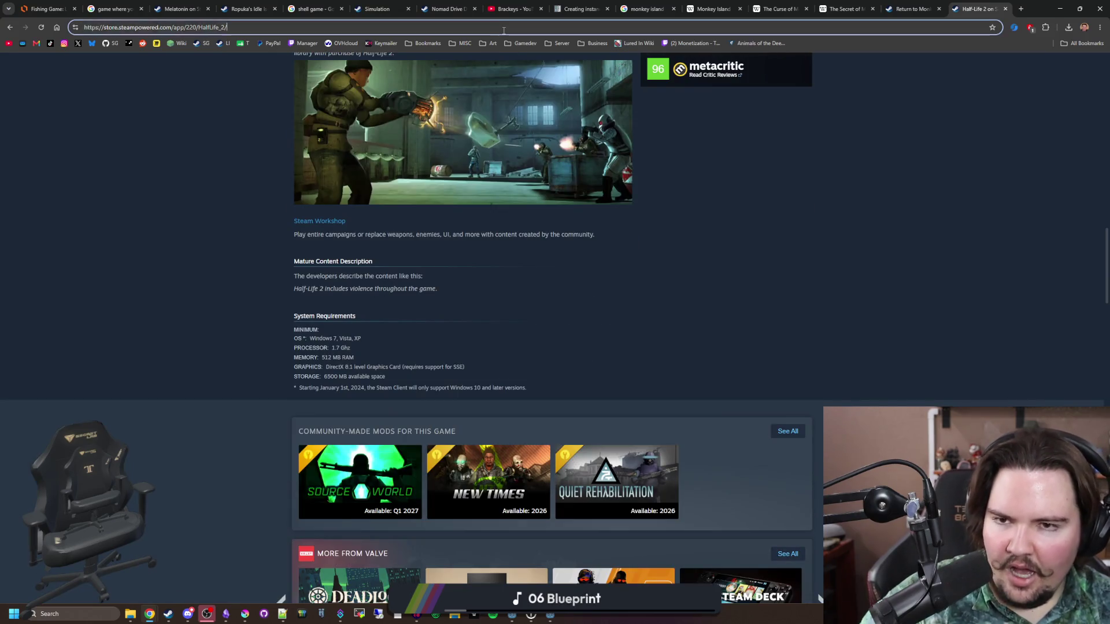
- Search Google for 'half life 2 length', then 'half life 1 length' in a new tab
text(half life 2 length)
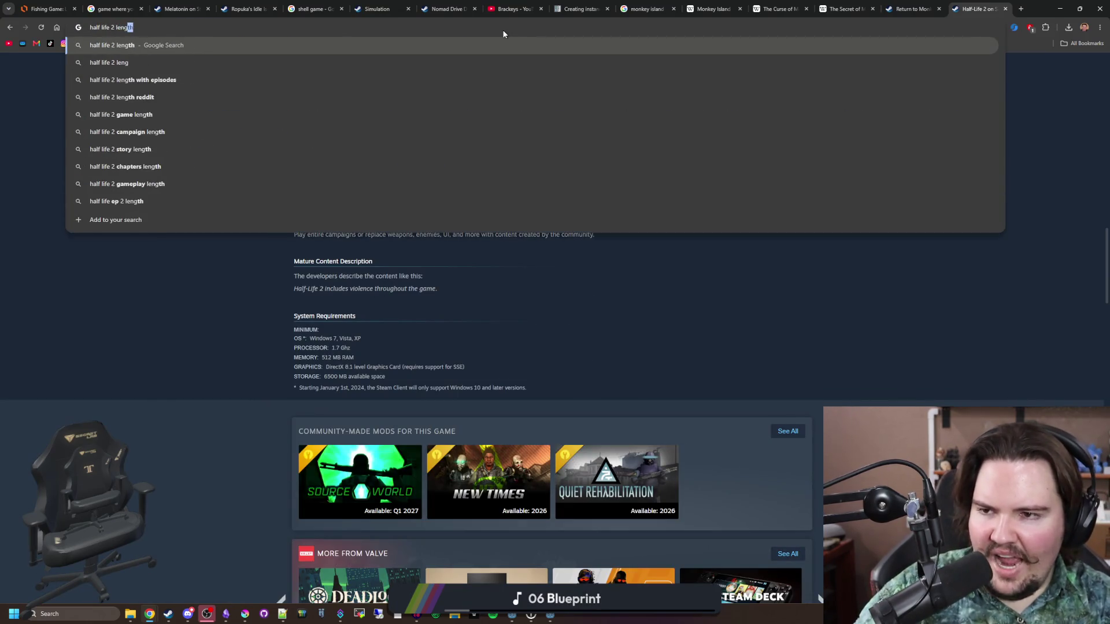
key(Return)
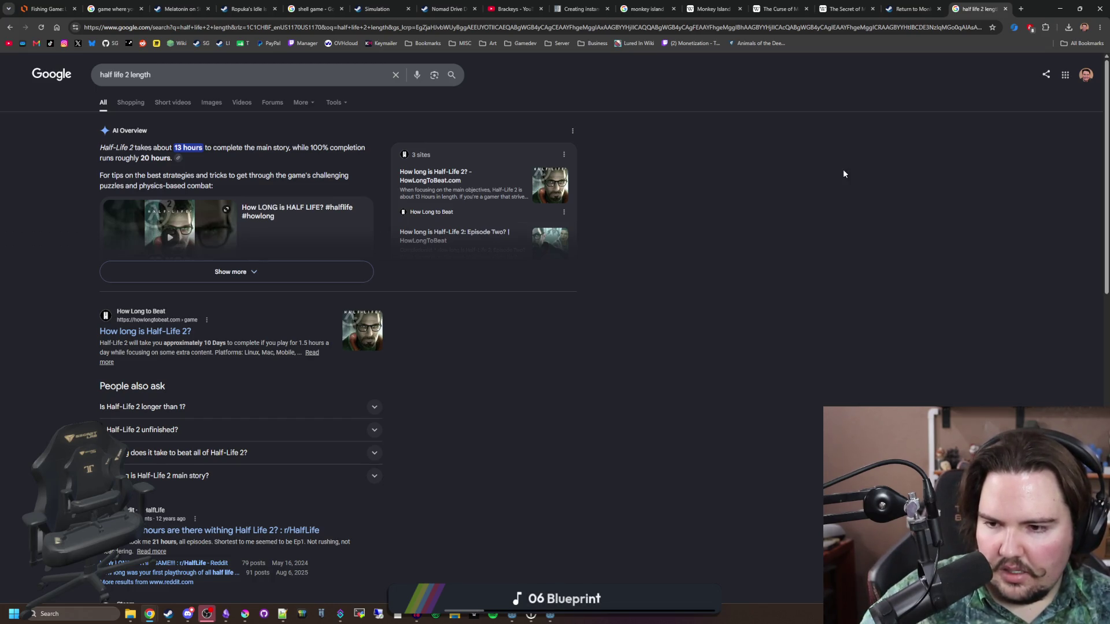
click(1022, 9)
text(half life 1 le)
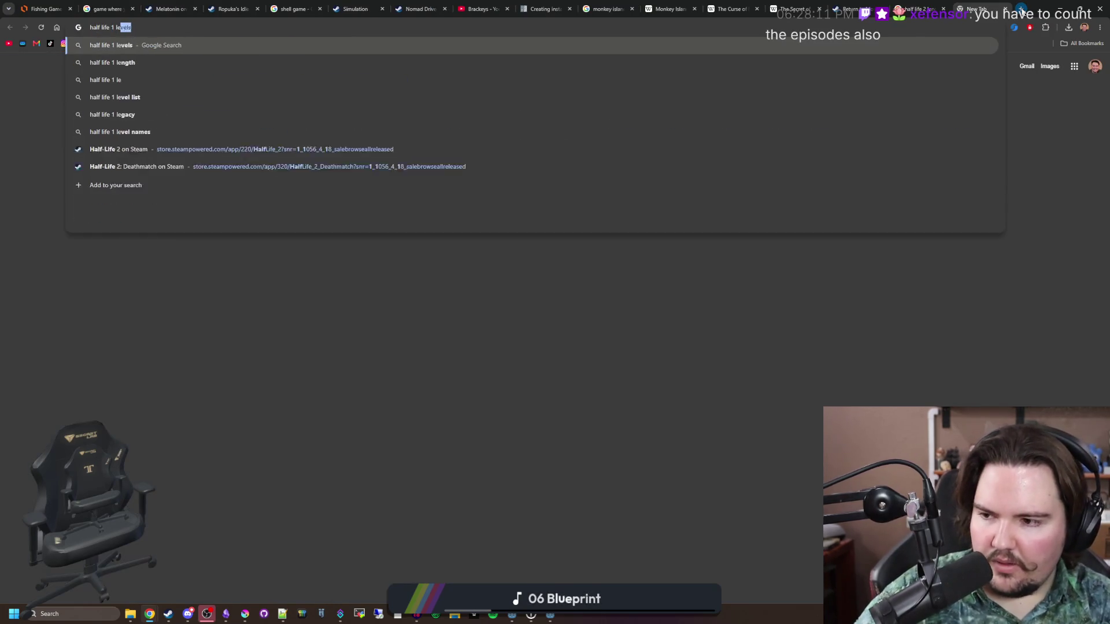
text(ngth)
key(Return)
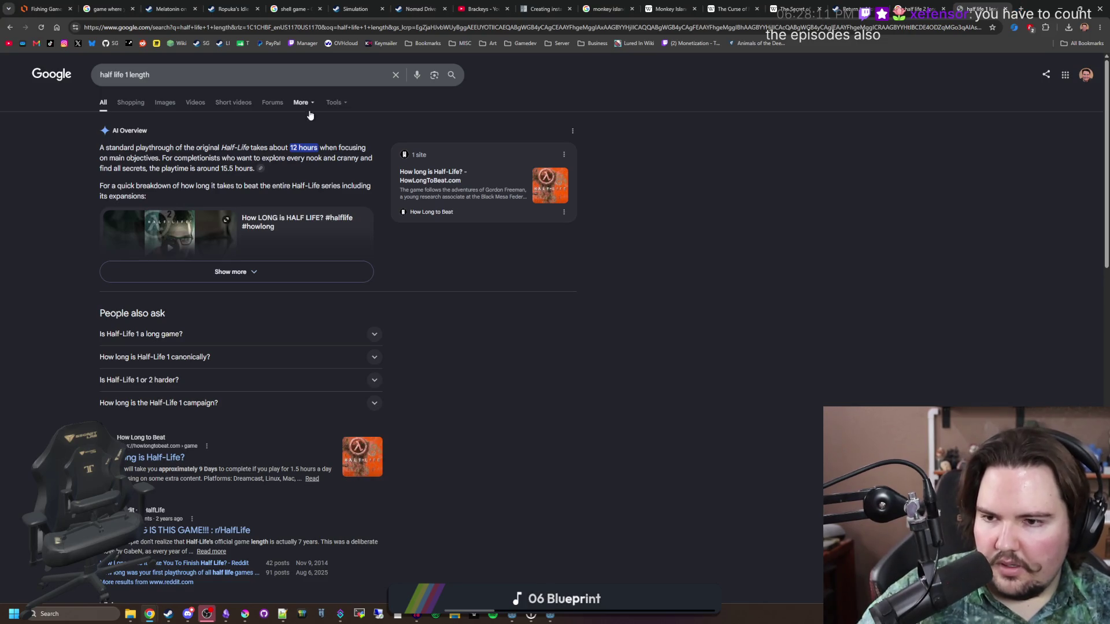
- Review the Half-Life 2 length results, then search 'half life 2' and open its Steam result
click(918, 9)
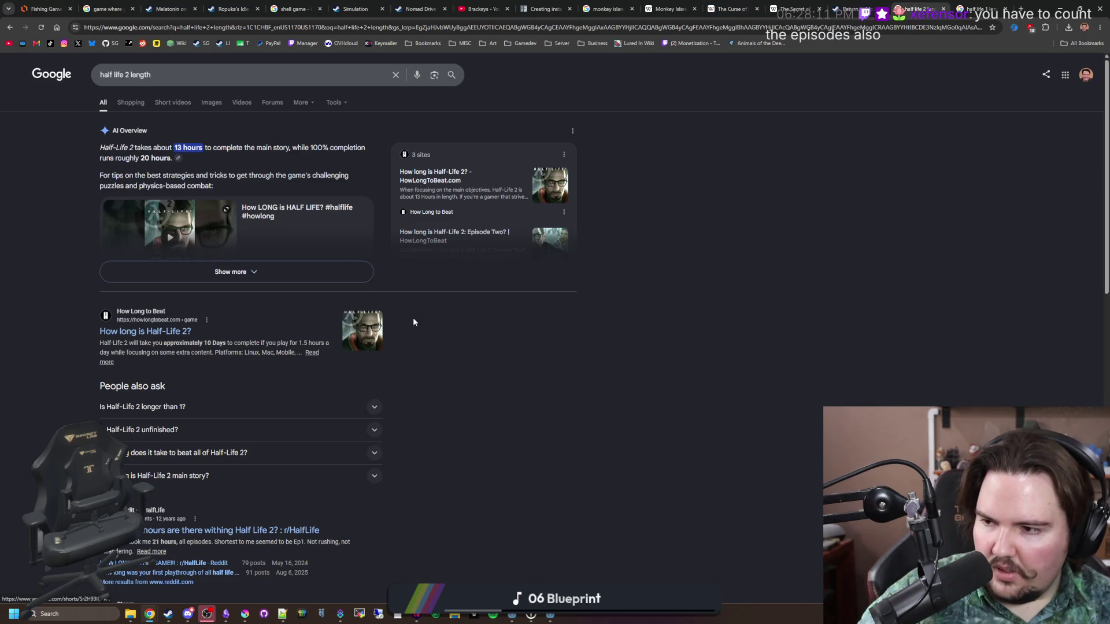
scroll(414, 322, down, 2)
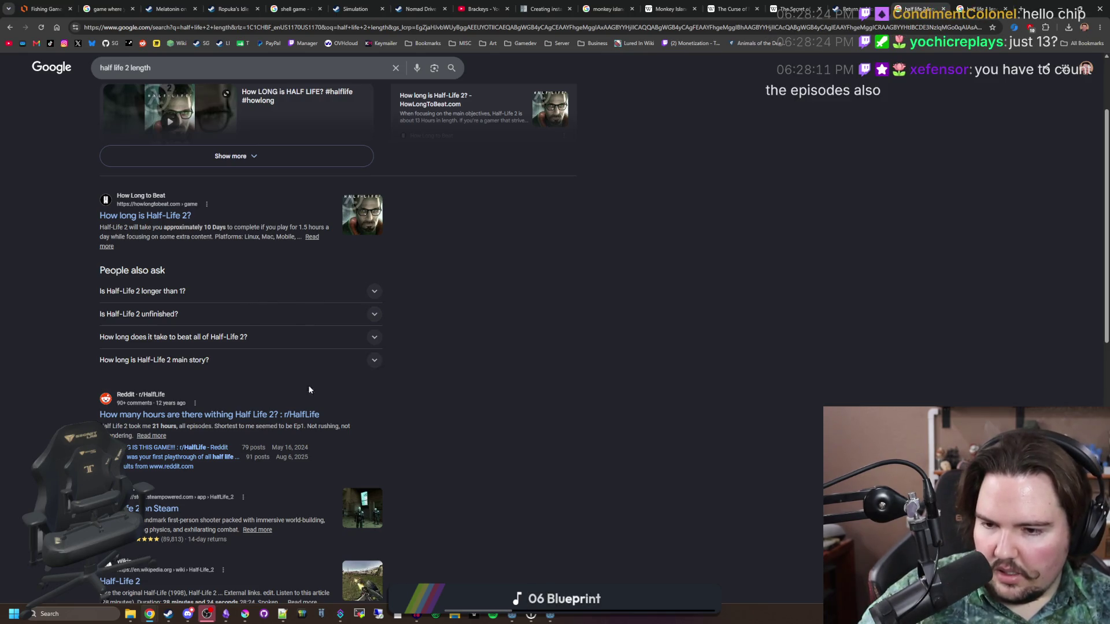
scroll(165, 525, down, 2)
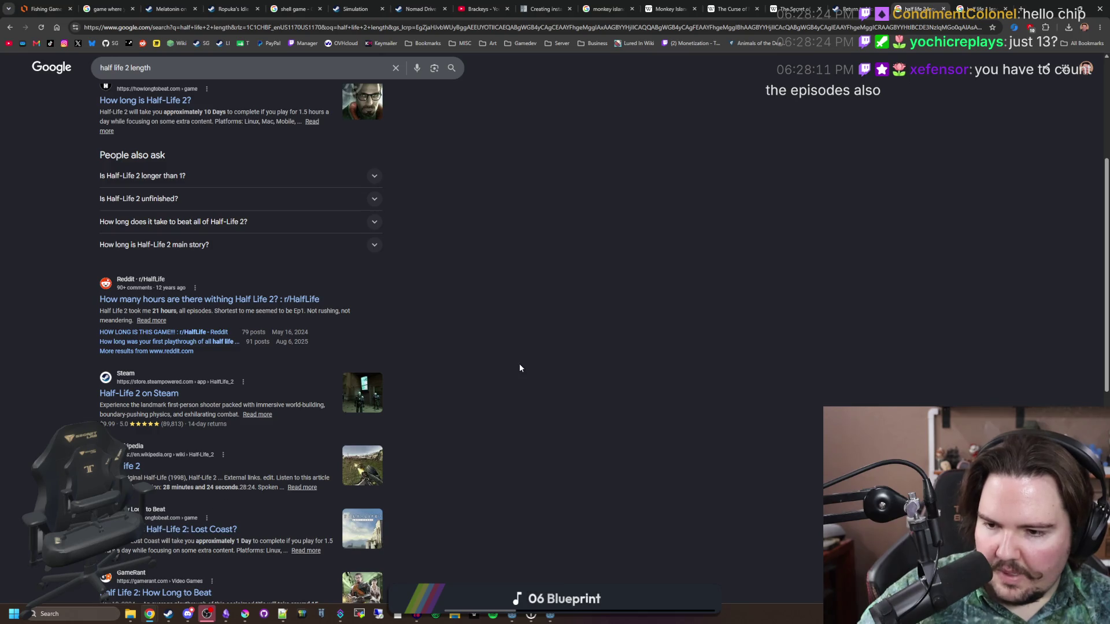
scroll(839, 186, up, 4)
click(851, 8)
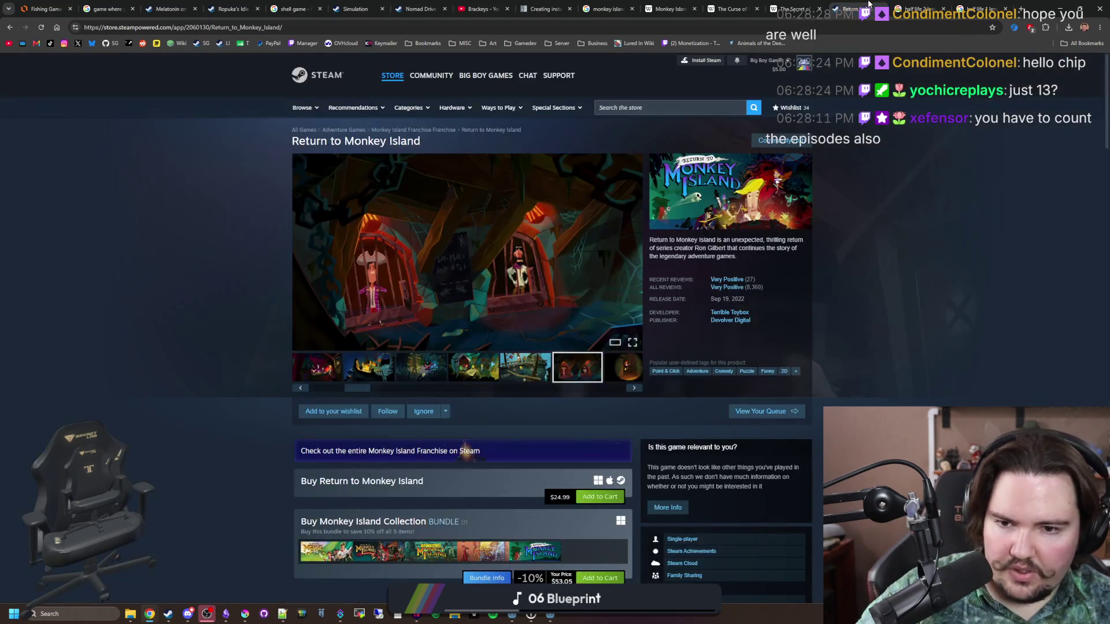
click(927, 6)
click(886, 26)
text(half)
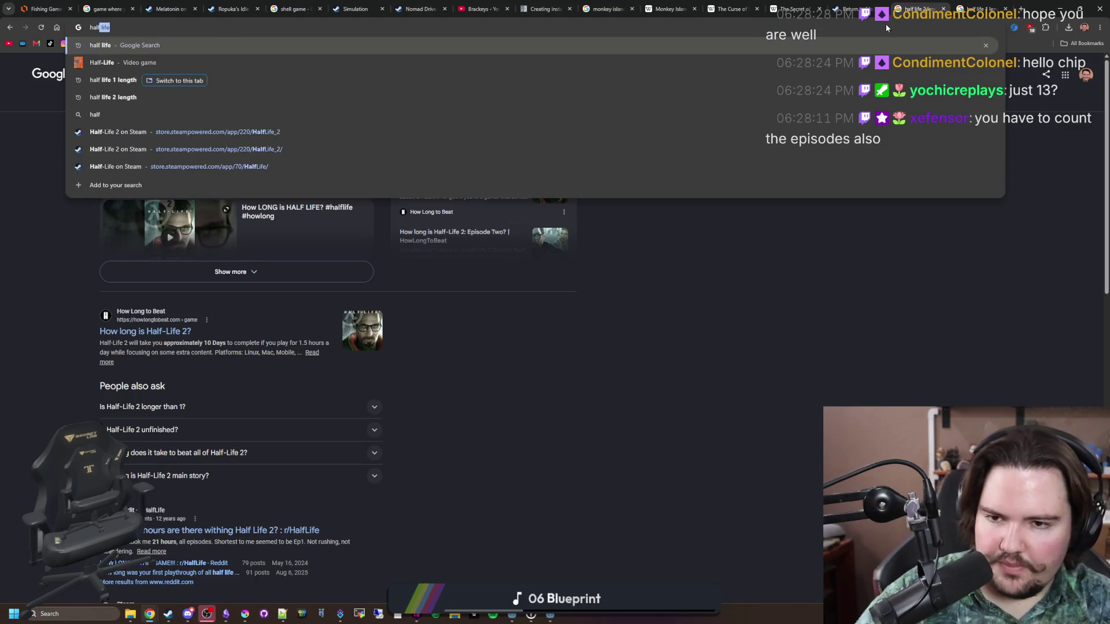
text( life 2)
key(Return)
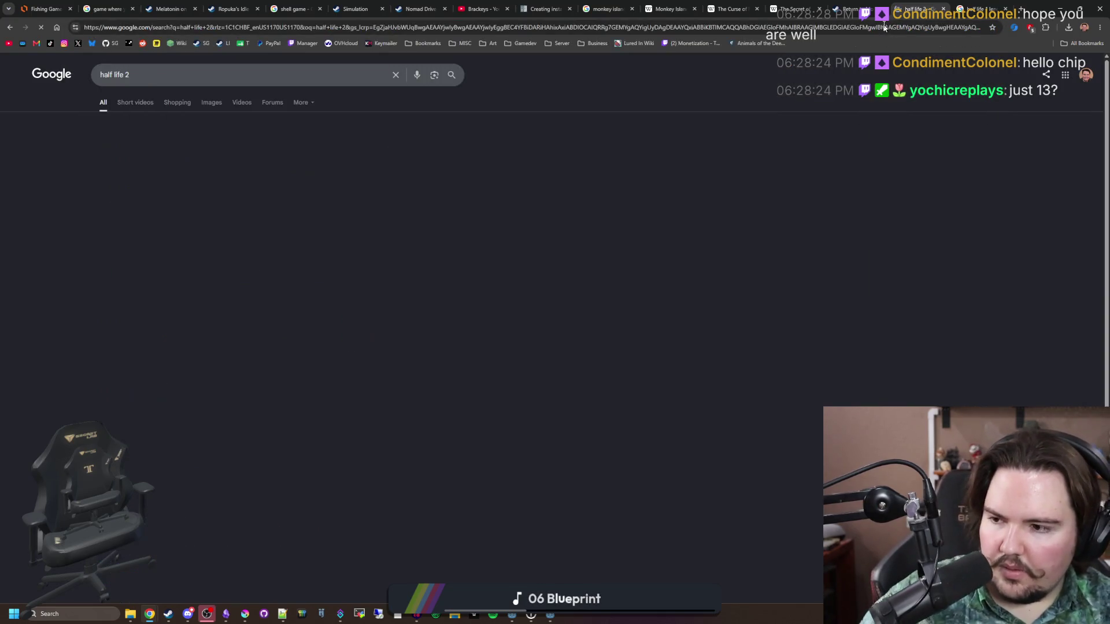
click(166, 341)
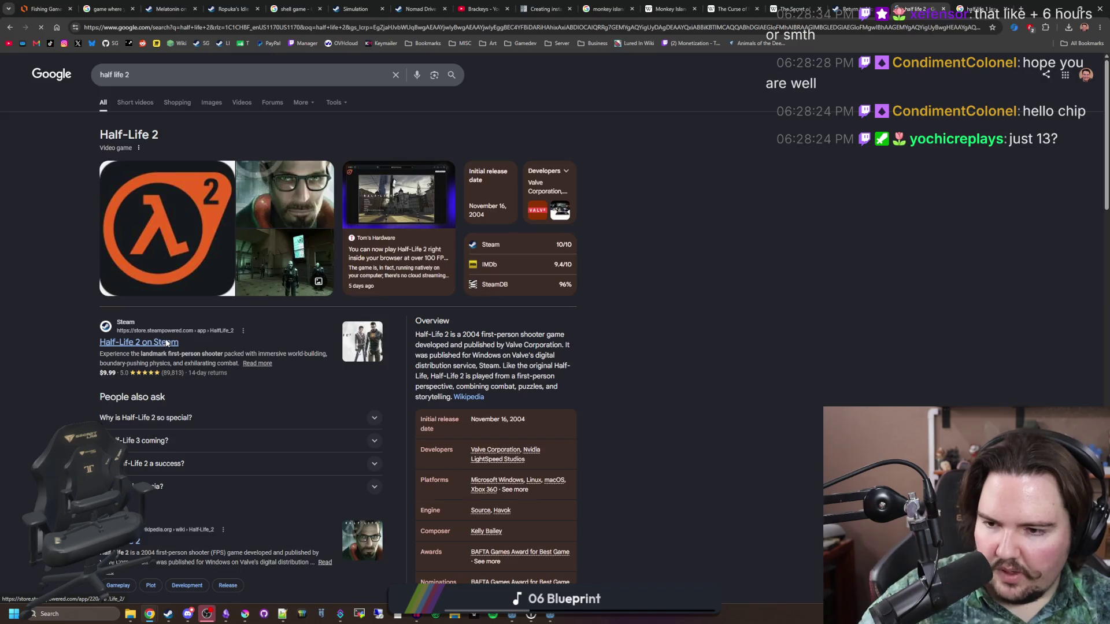
- Open Half-Life 2: Episode One and Episode Two from The Orange Box in background tabs
scroll(405, 370, down, 10)
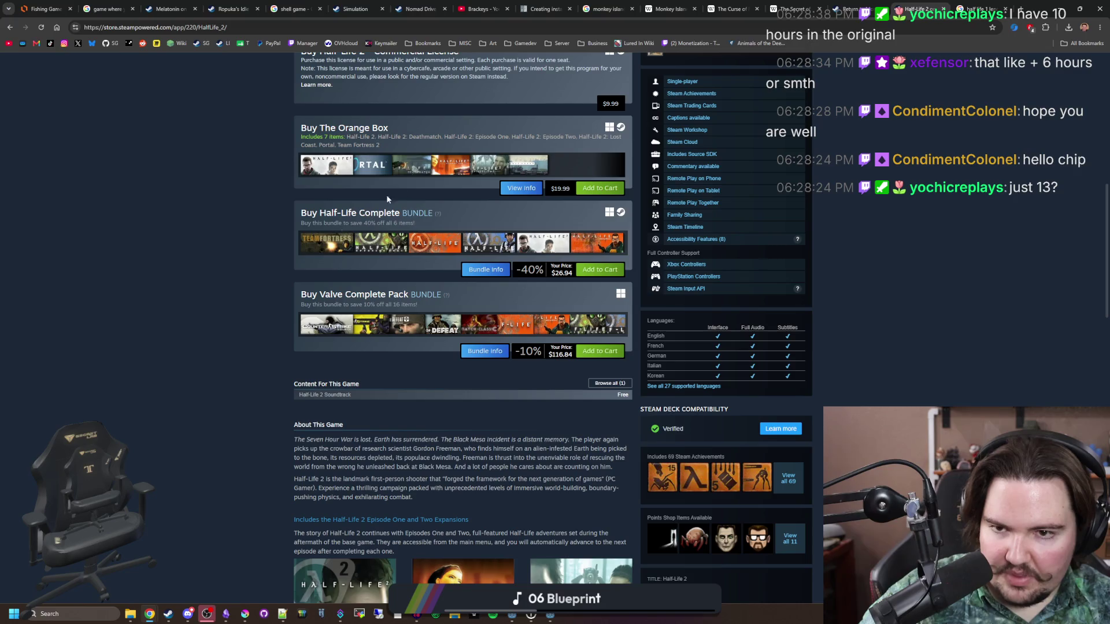
mouse_move(451, 177)
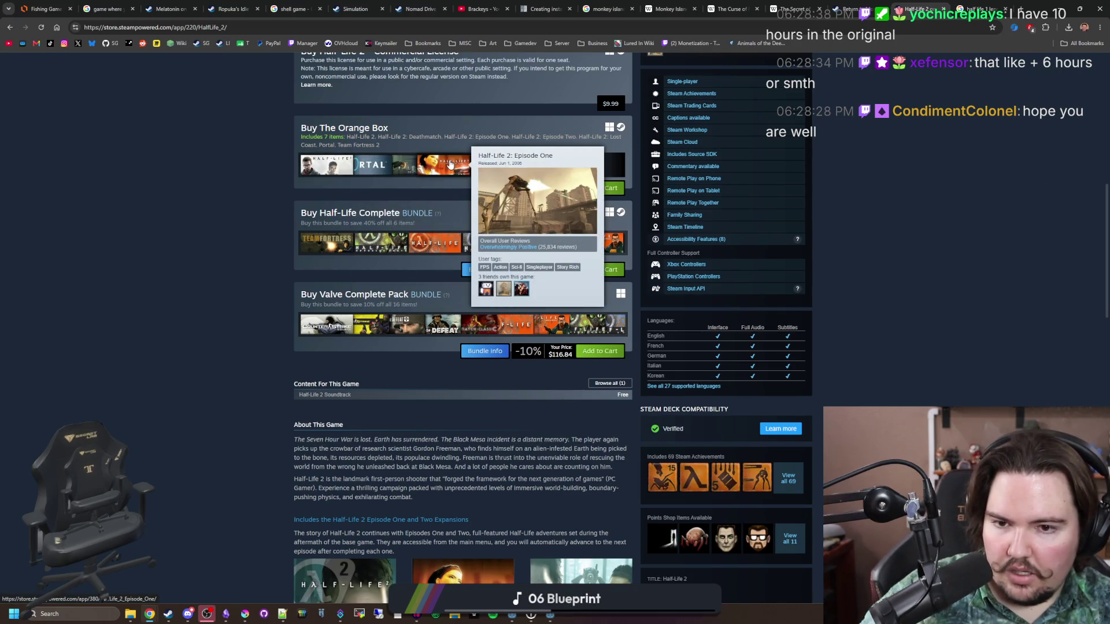
mouse_move(493, 170)
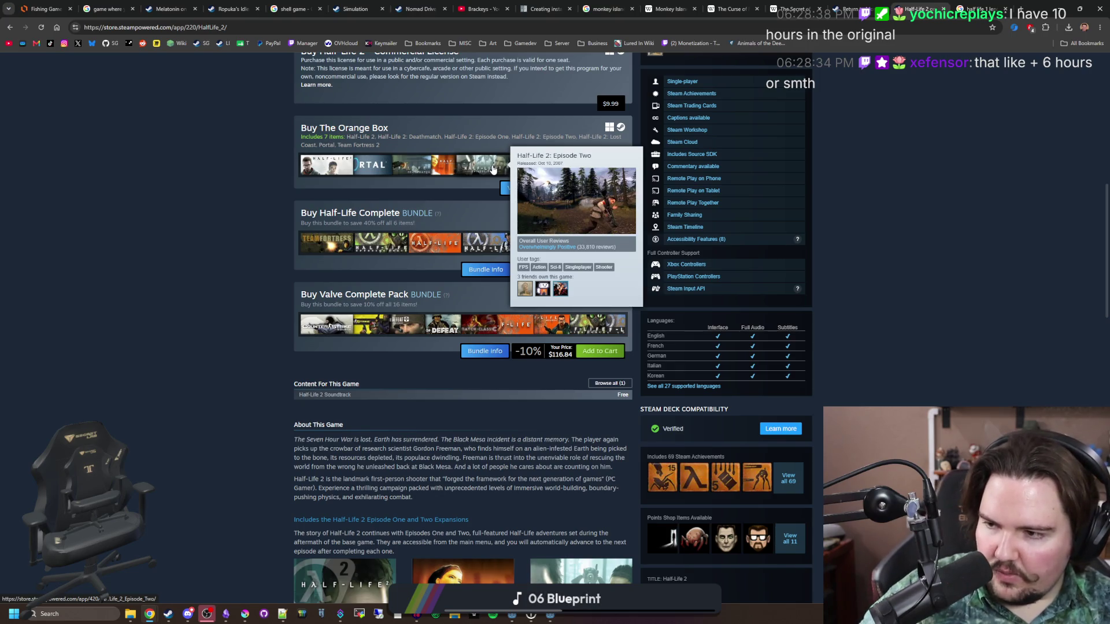
mouse_move(318, 172)
scroll(623, 204, up, 9)
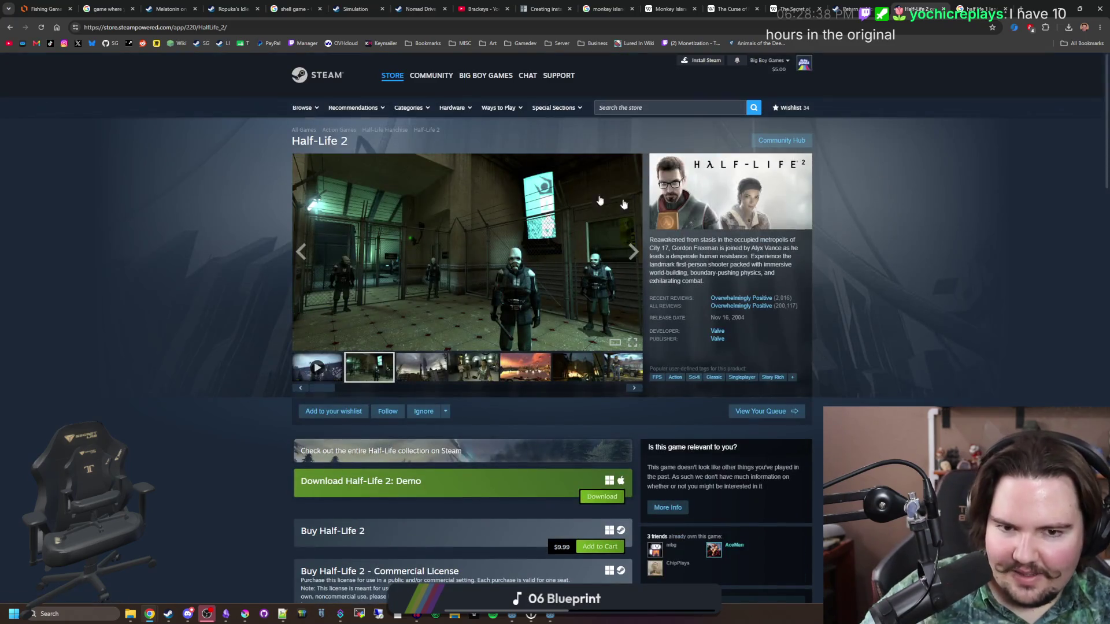
scroll(646, 220, down, 6)
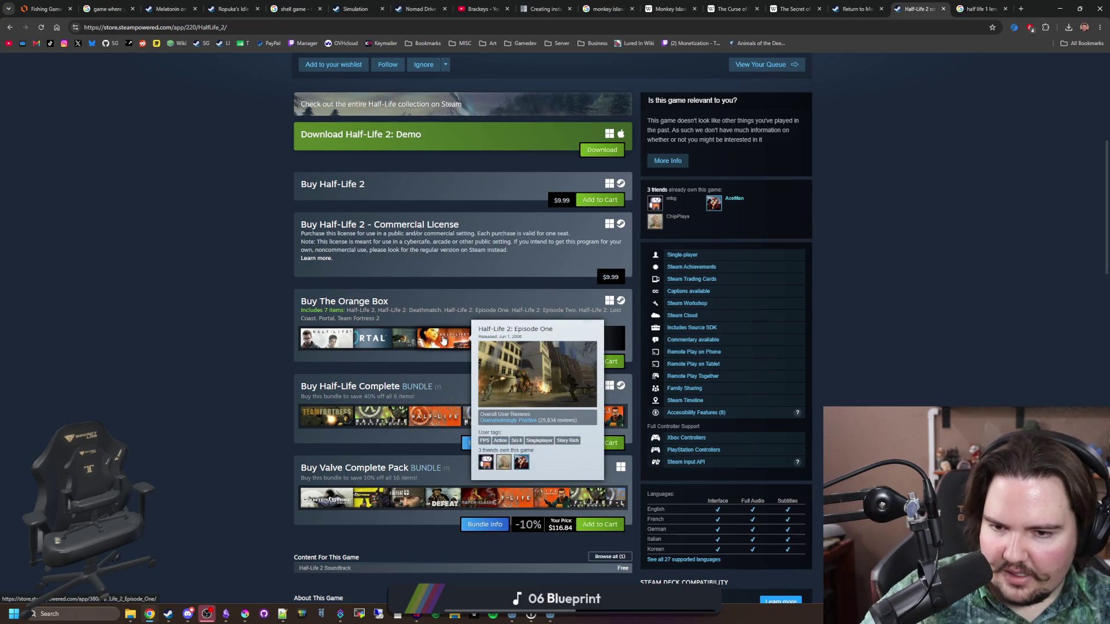
middle_click(444, 340)
middle_click(483, 341)
mouse_move(535, 341)
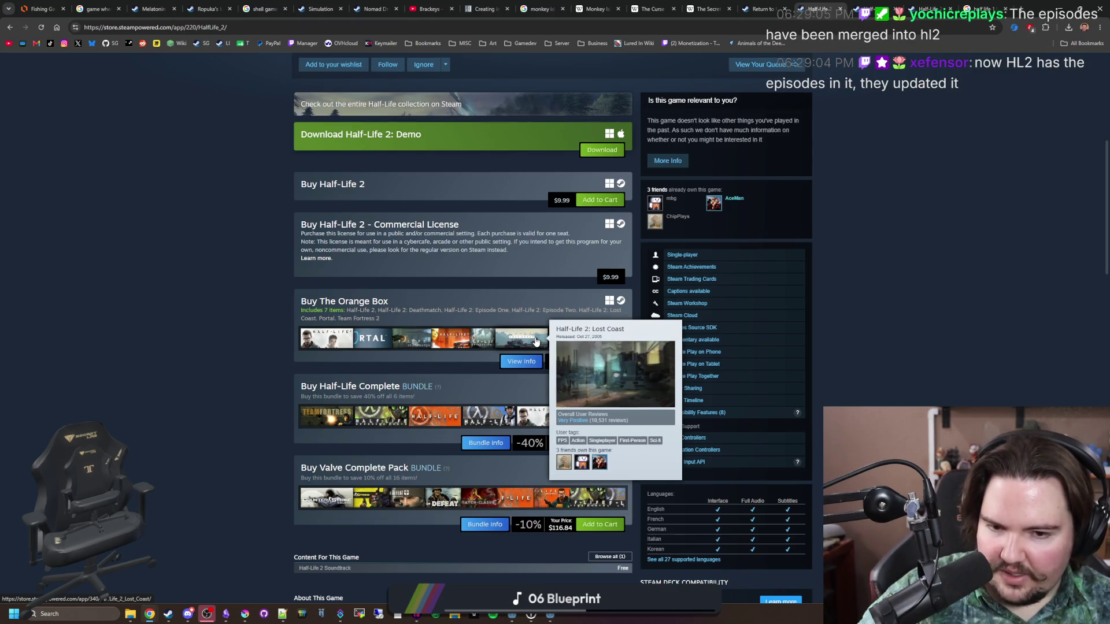
mouse_move(407, 342)
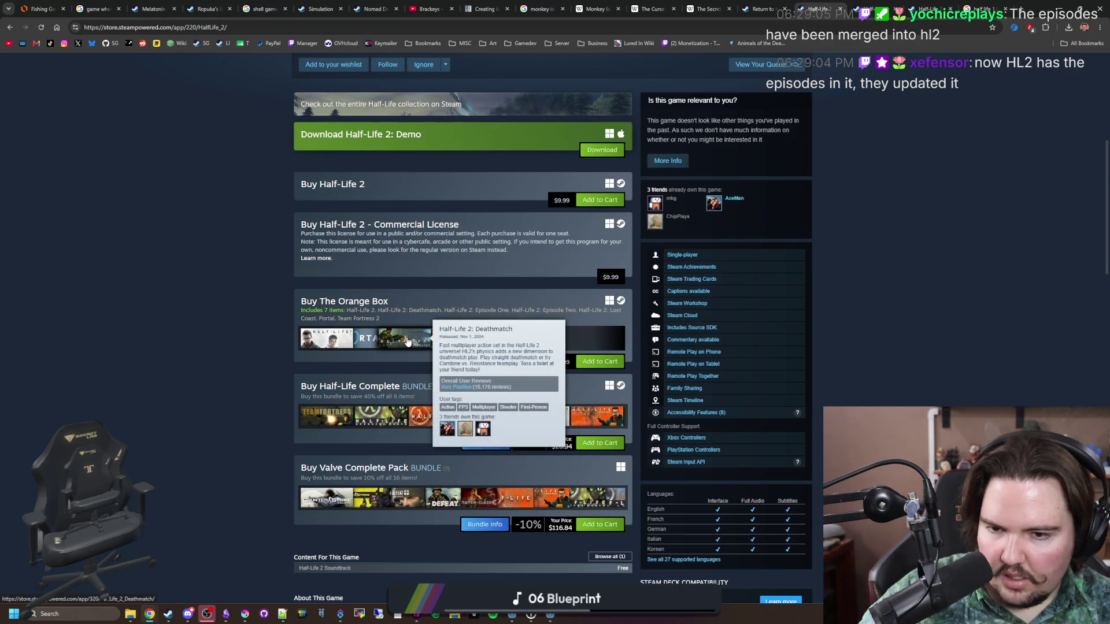
click(867, 5)
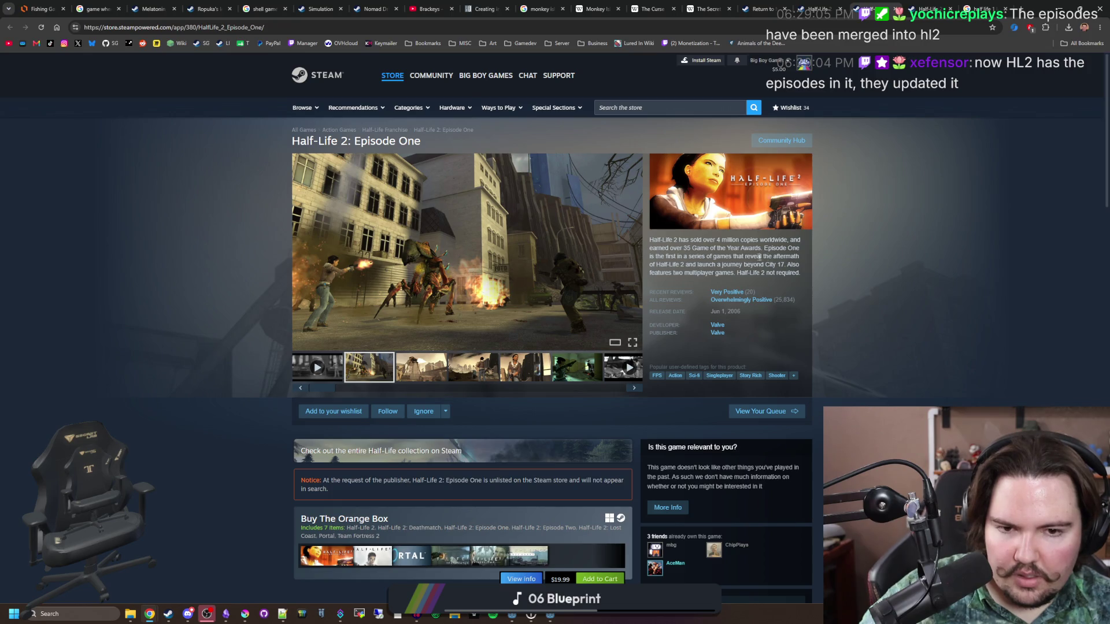
- View the third, fourth and fifth Episode One screenshots and read down the page
click(421, 367)
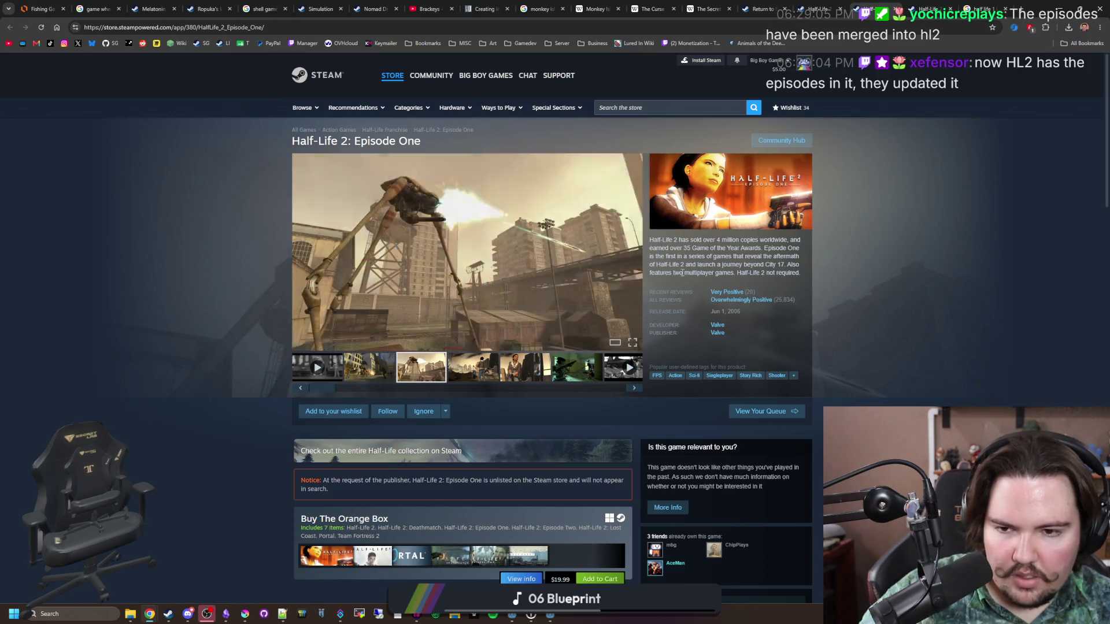
click(473, 367)
click(525, 373)
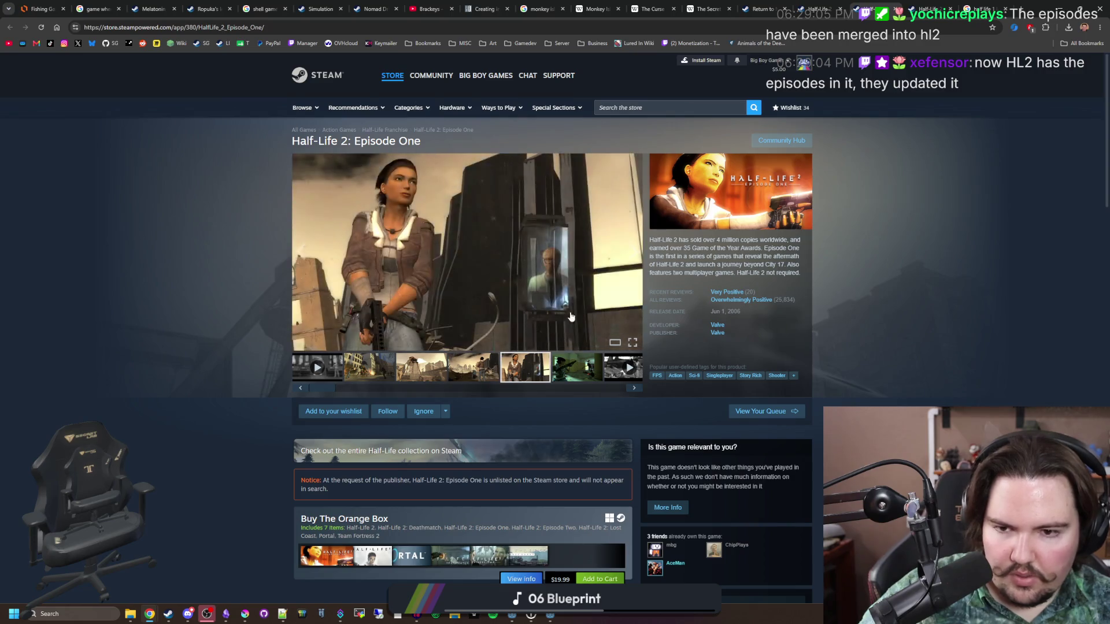
scroll(569, 303, down, 3)
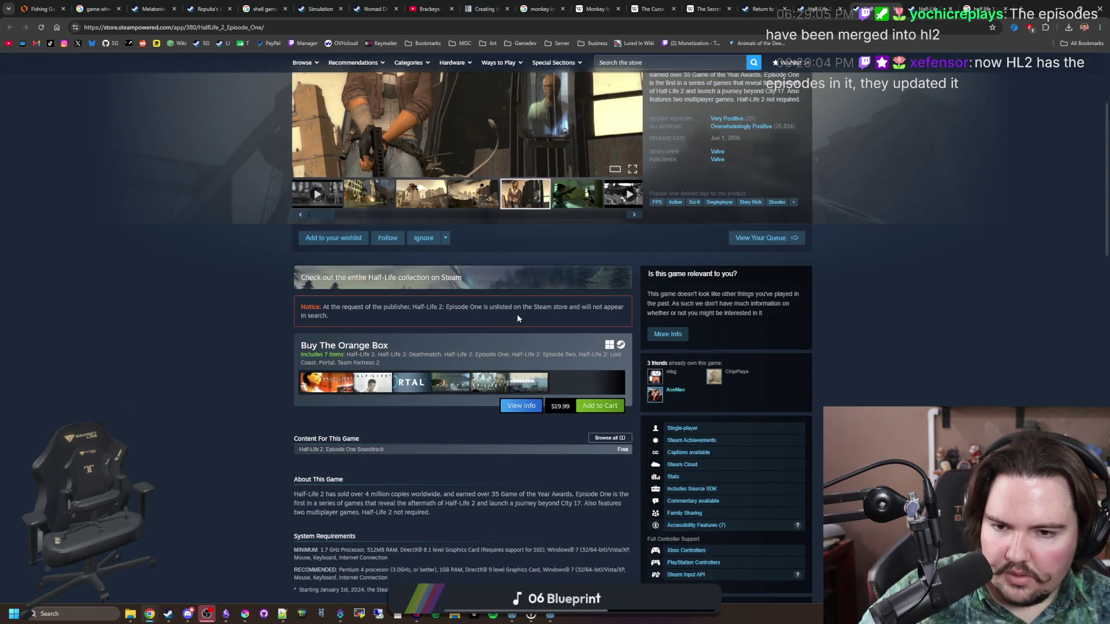
drag(355, 314, 267, 295)
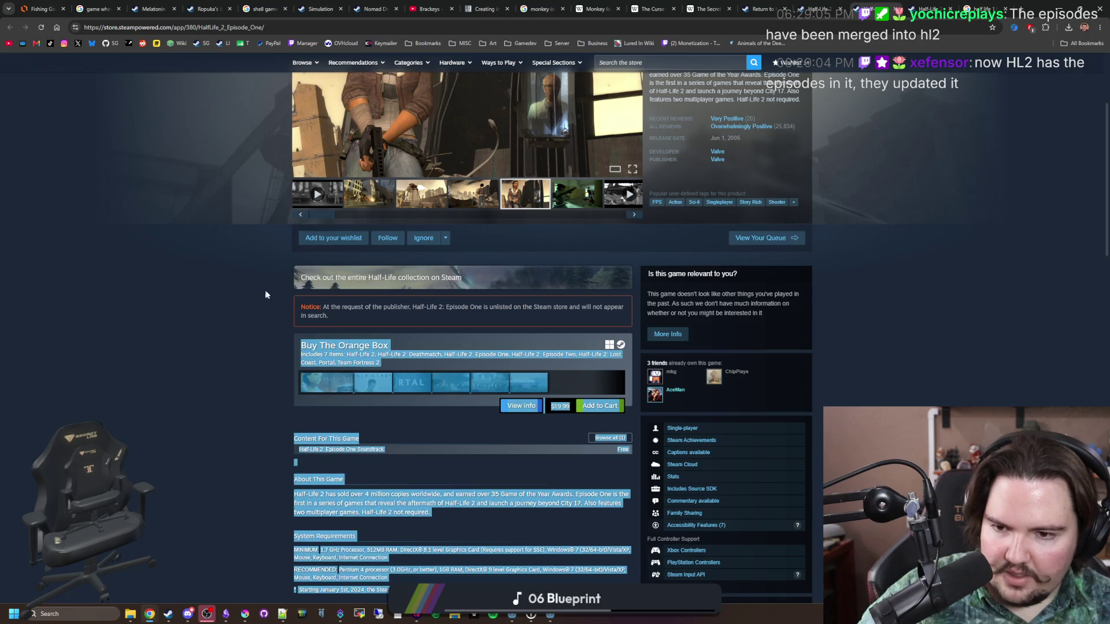
click(290, 301)
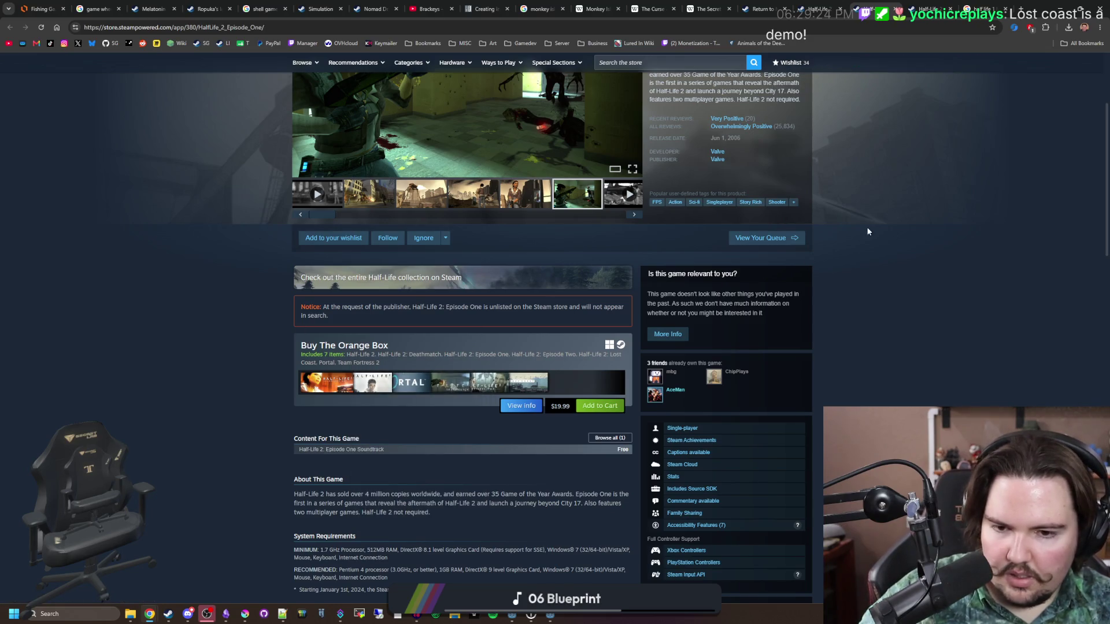
scroll(305, 395, up, 3)
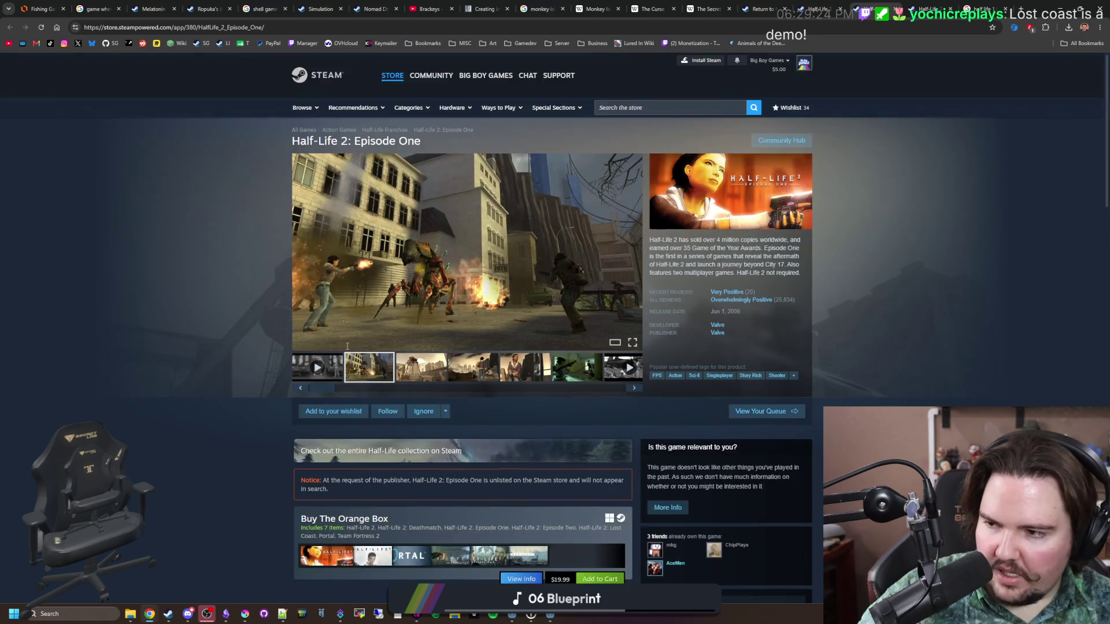
click(950, 6)
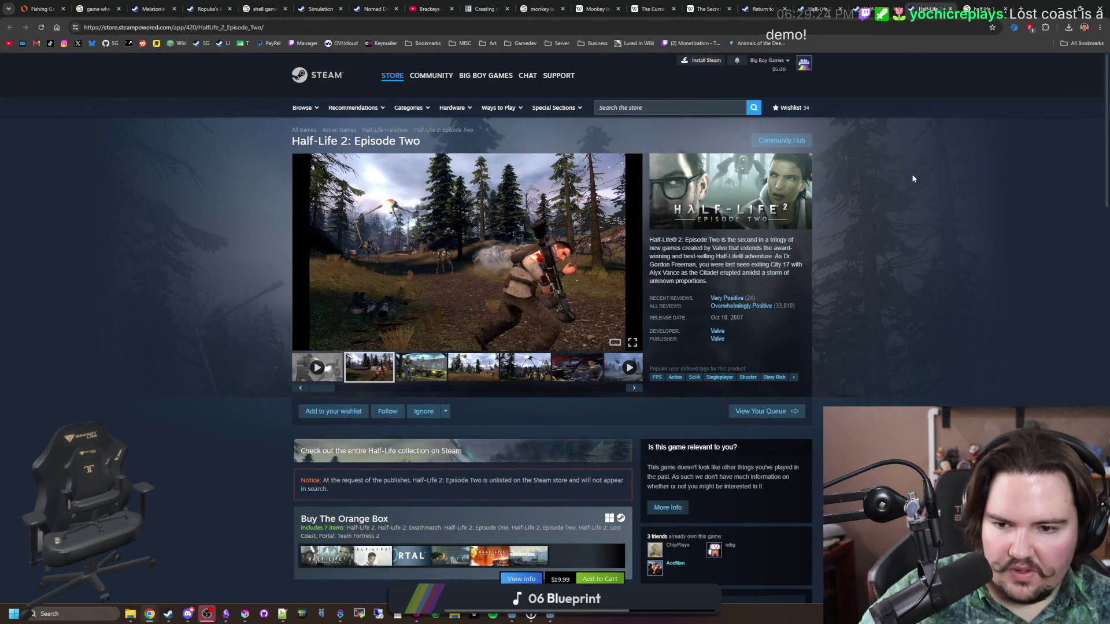
- Open Half-Life 2 from the Orange Box bundle, then again from Episode One's bundle
scroll(327, 327, down, 4)
mouse_move(326, 327)
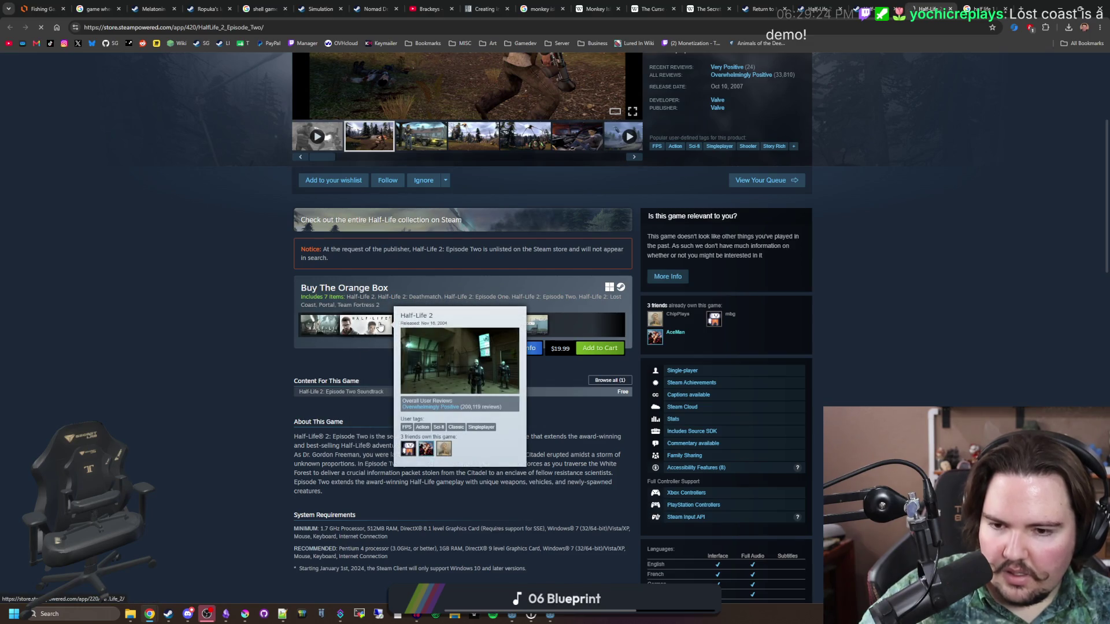
click(380, 327)
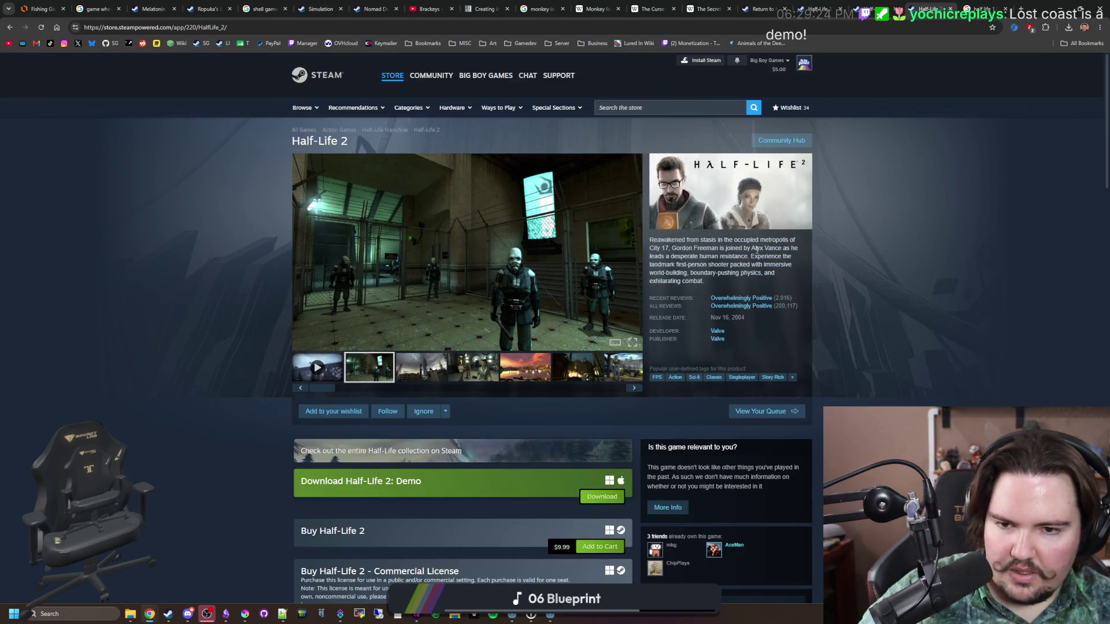
click(899, 5)
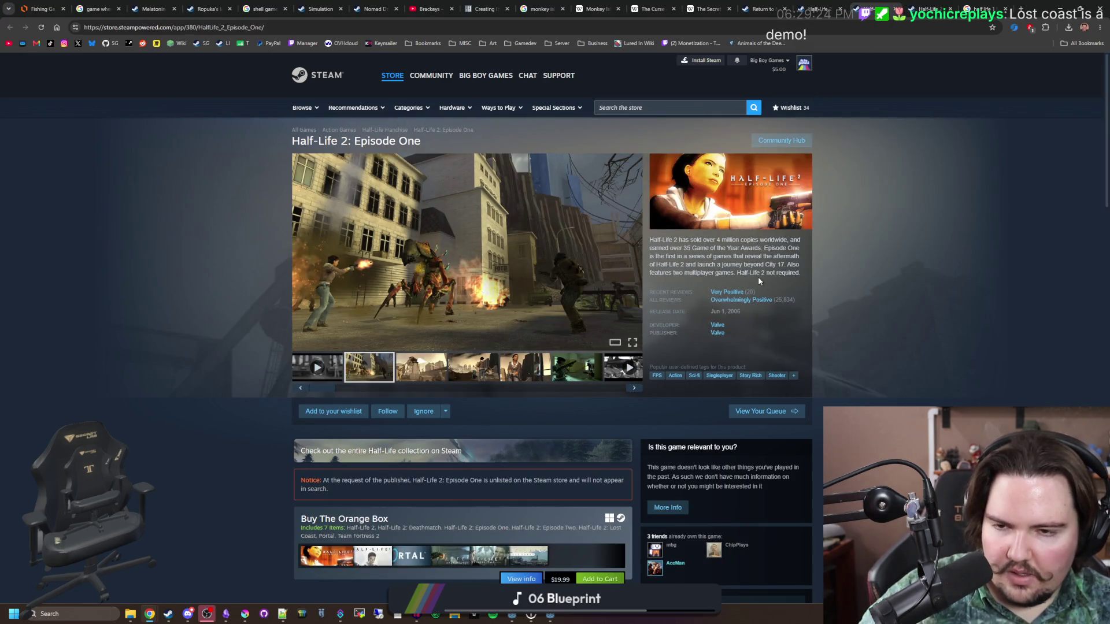
scroll(758, 276, down, 5)
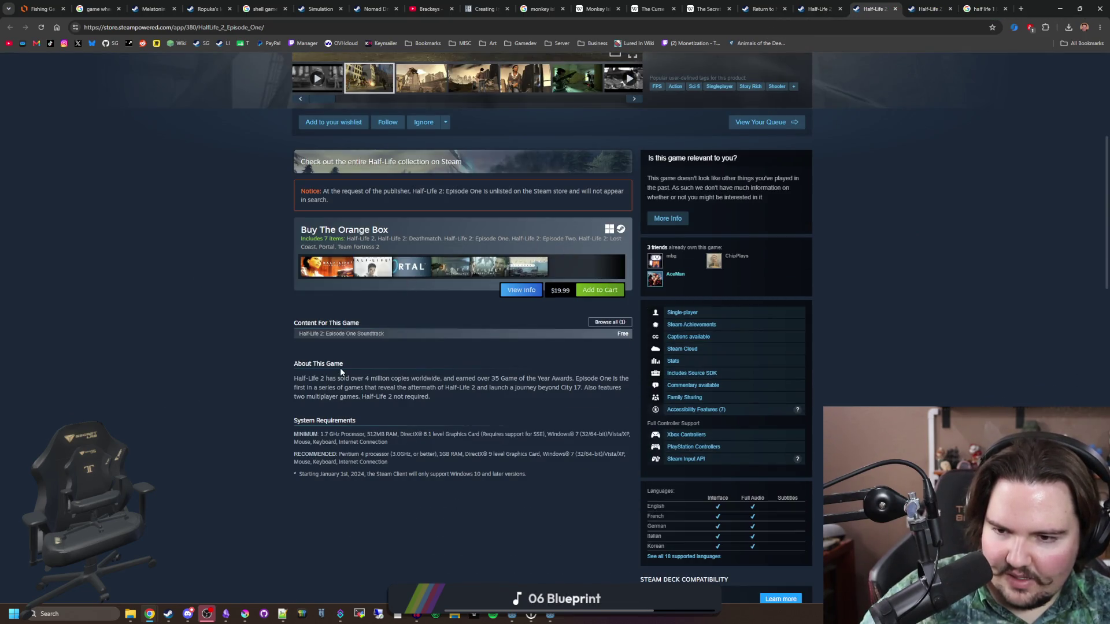
mouse_move(309, 388)
mouse_down()
mouse_move(635, 392)
mouse_move(434, 397)
mouse_move(541, 379)
mouse_move(442, 379)
mouse_move(311, 410)
mouse_up()
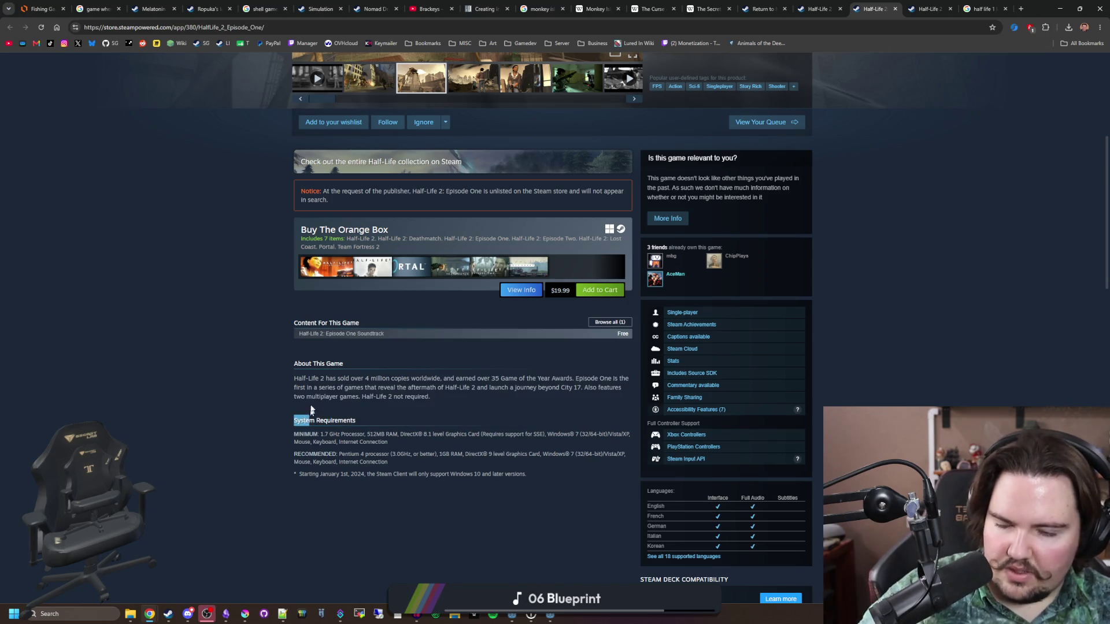
click(381, 274)
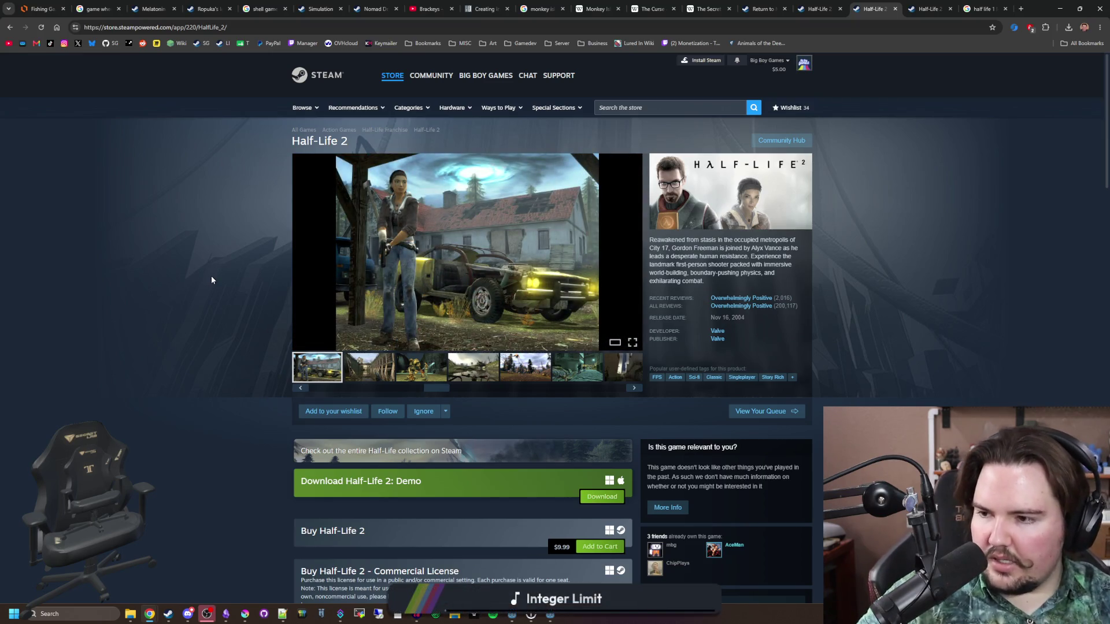
- Scroll down the Lost Coast page and advance to its next screenshot
scroll(431, 249, down, 4)
scroll(431, 249, down, 1)
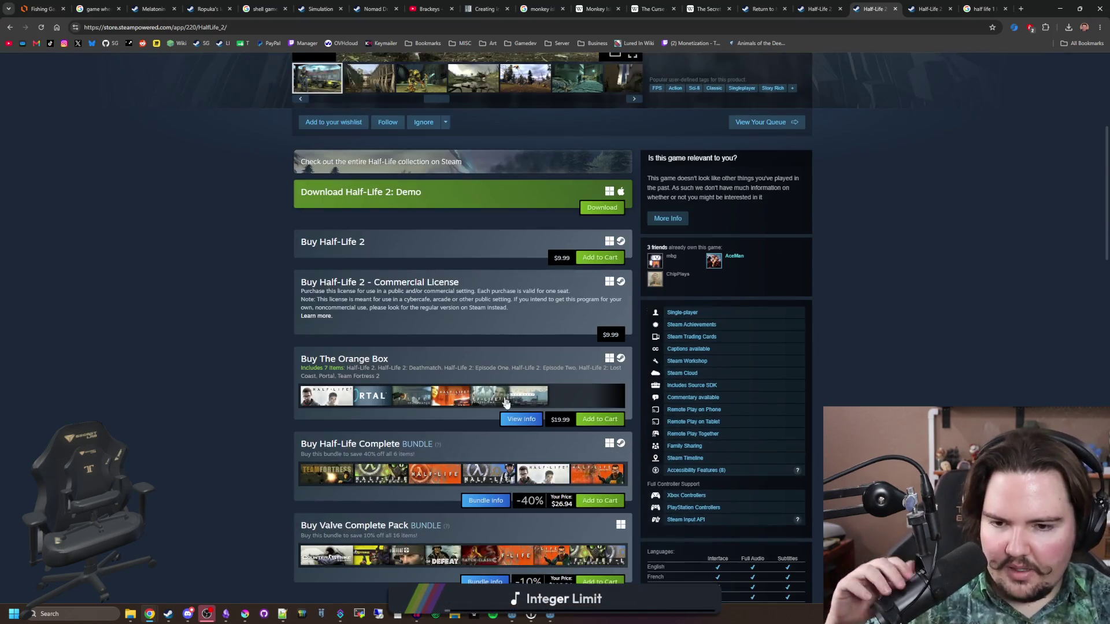
mouse_move(521, 393)
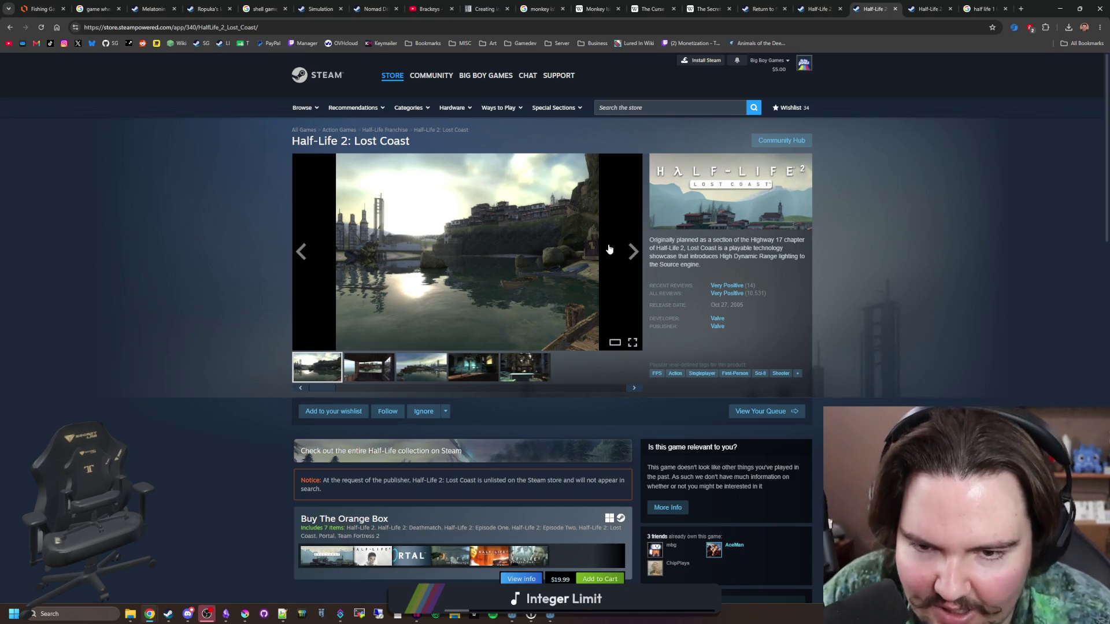
click(633, 253)
- Page through the Lost Coast screenshots in the carousel and the full-size viewer
click(633, 253)
click(633, 253)
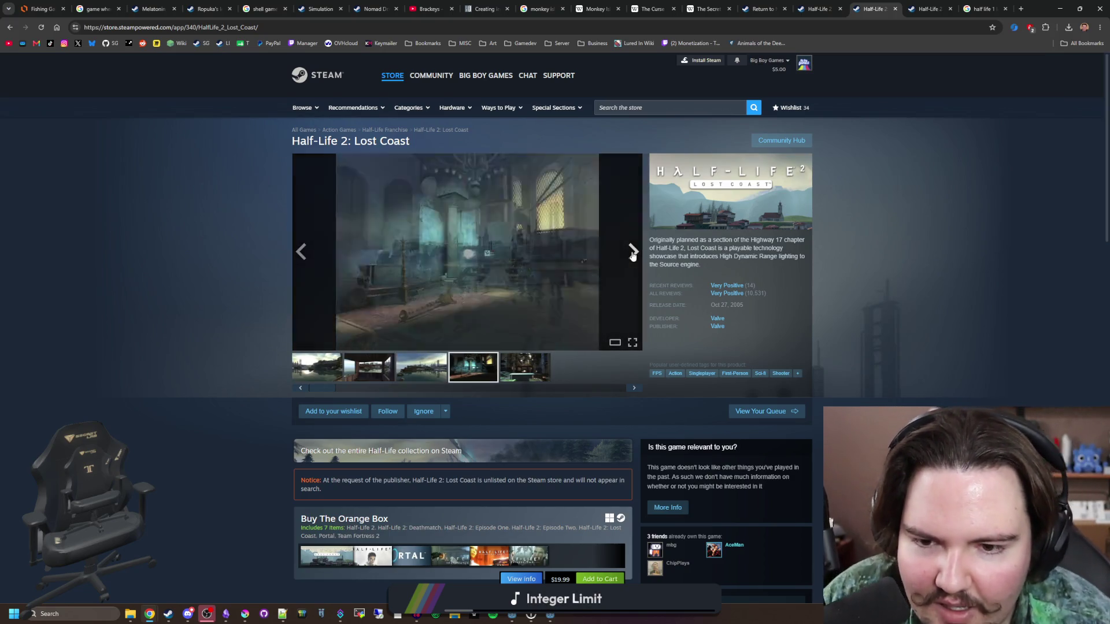
click(515, 271)
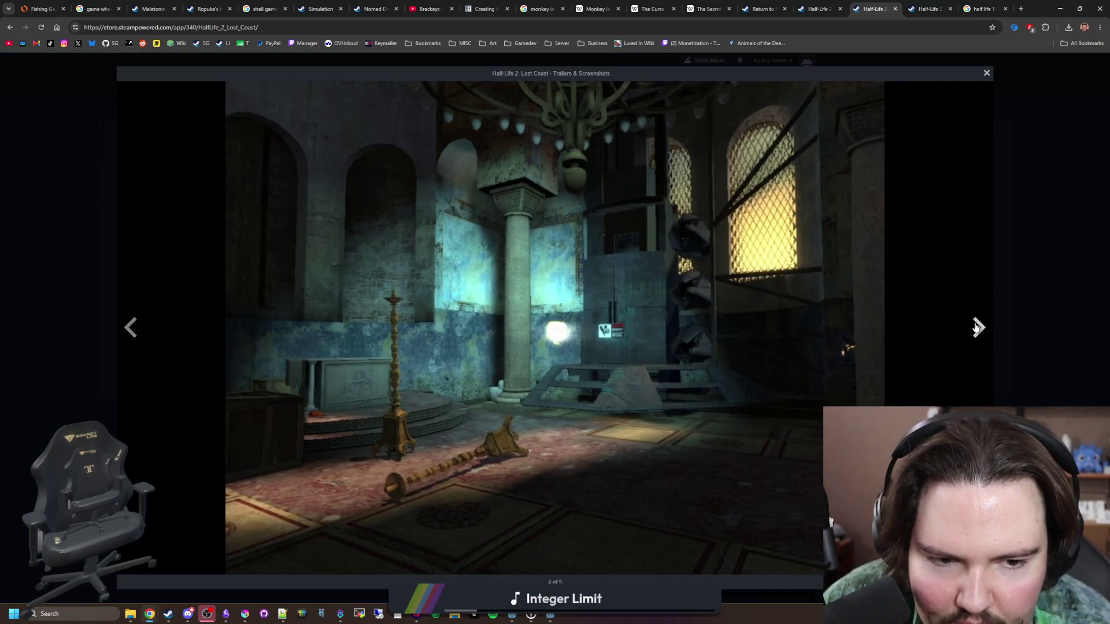
click(977, 327)
click(977, 327)
click(976, 327)
click(977, 327)
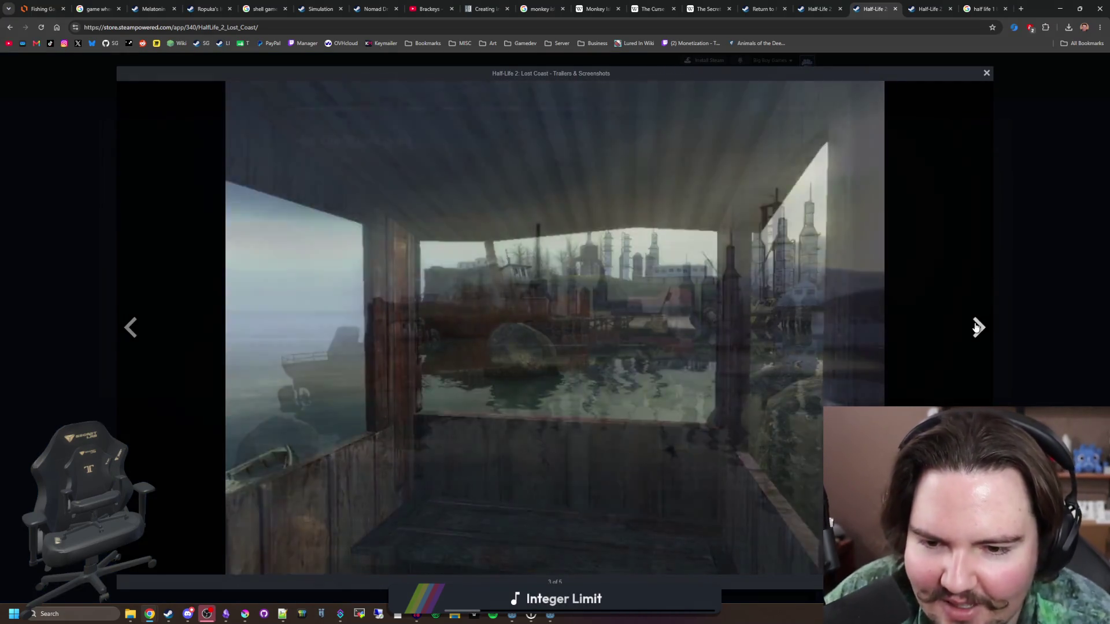
click(977, 327)
click(977, 327)
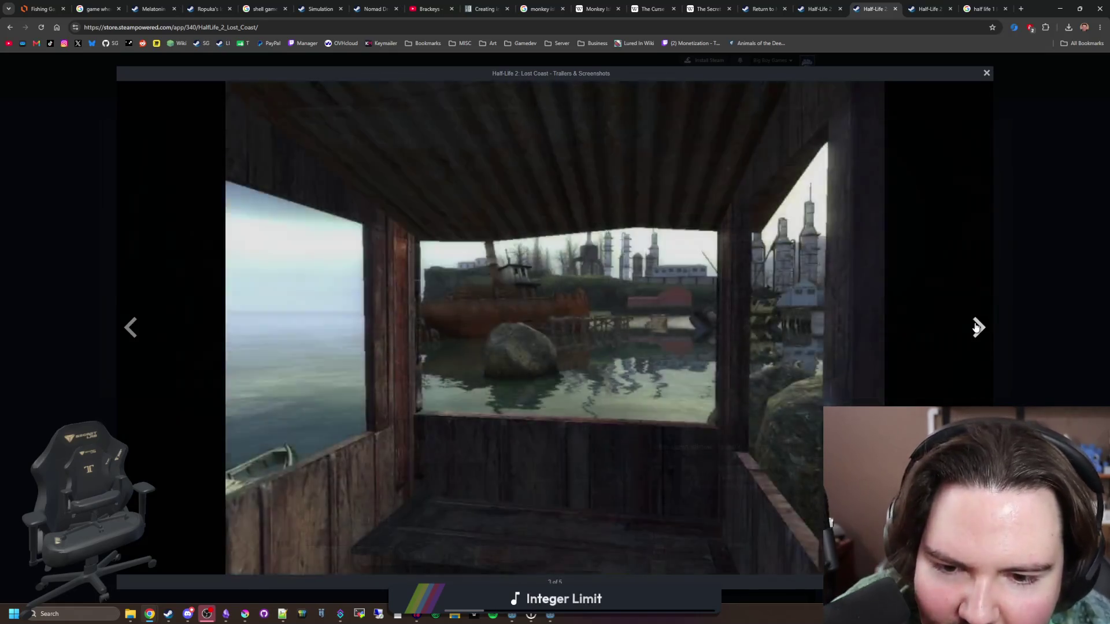
click(978, 324)
click(1017, 314)
- Scroll the Lost Coast reviews, step back one screenshot, and switch to the Half-Life 2 tab
scroll(537, 289, down, 3)
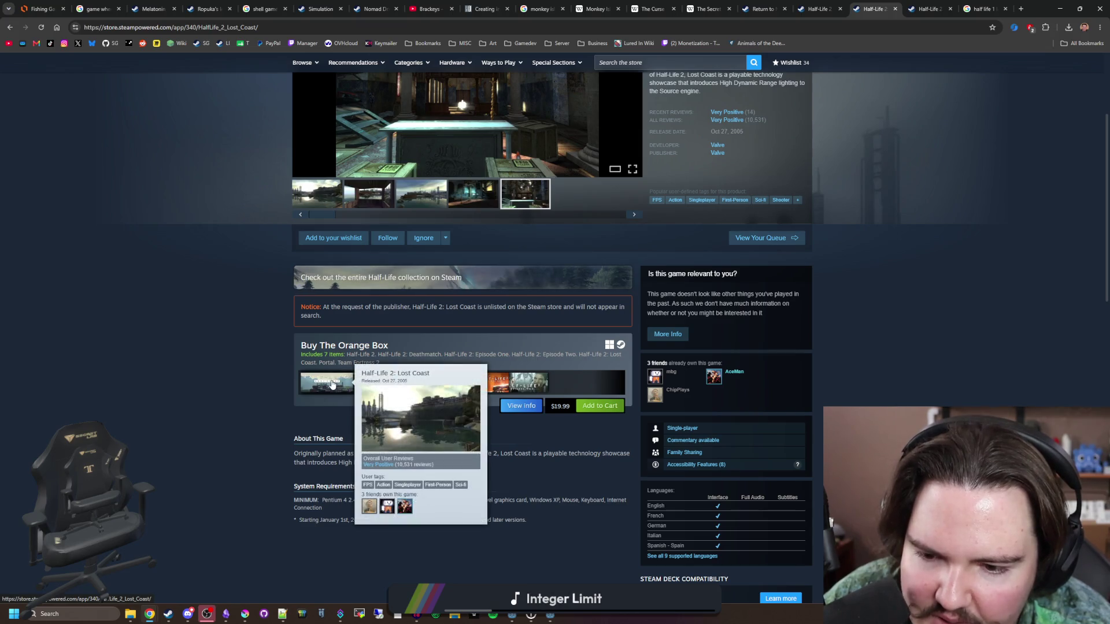
scroll(332, 385, down, 15)
scroll(331, 379, down, 3)
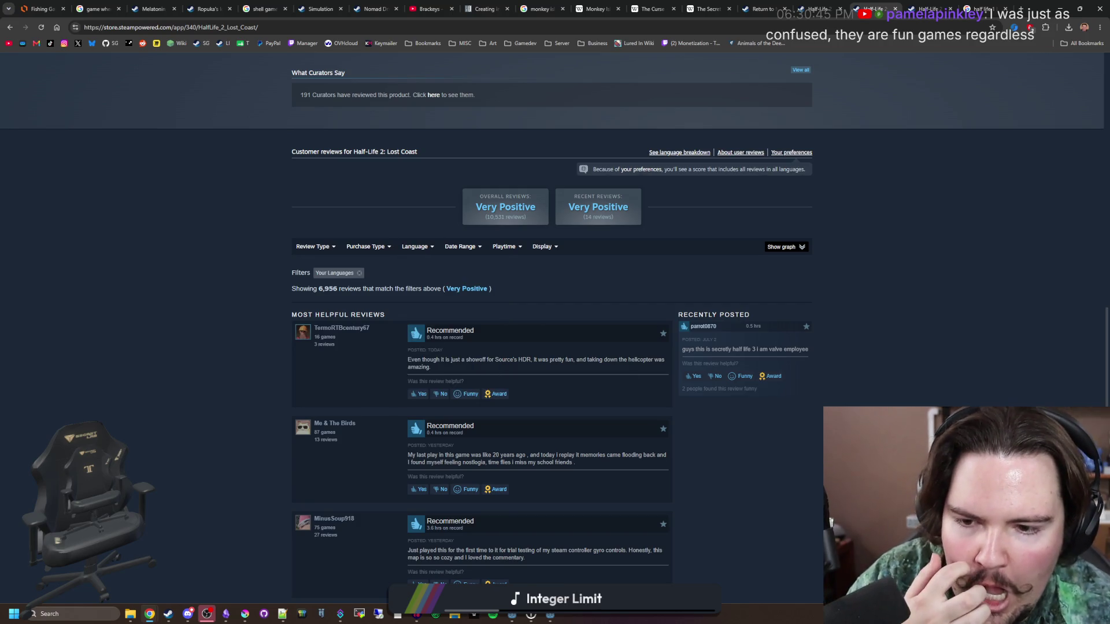
scroll(552, 347, up, 7)
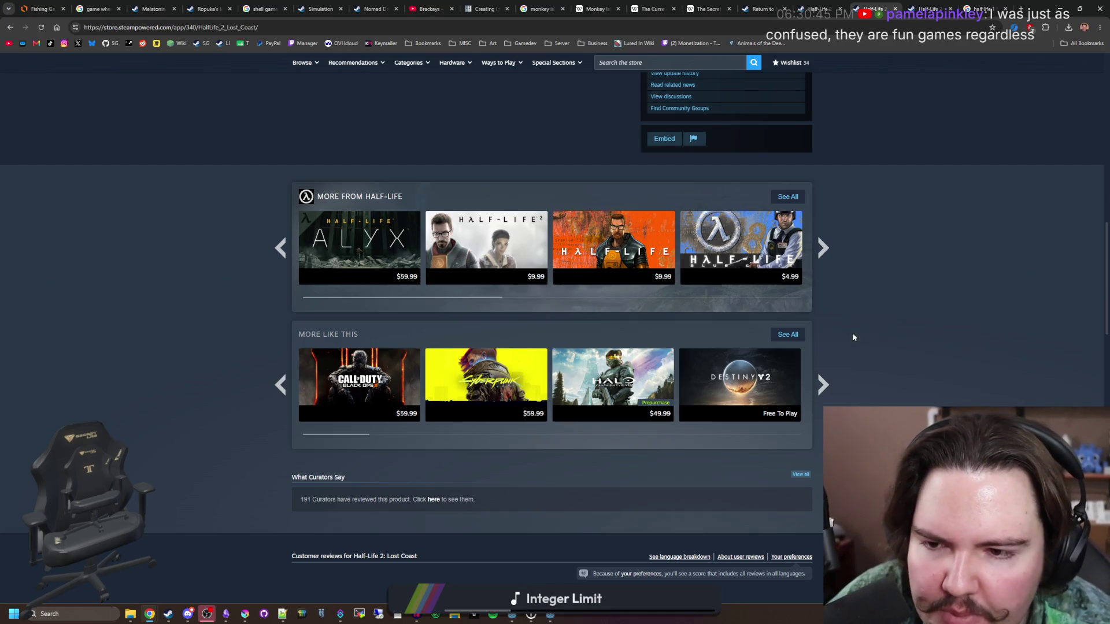
mouse_move(604, 278)
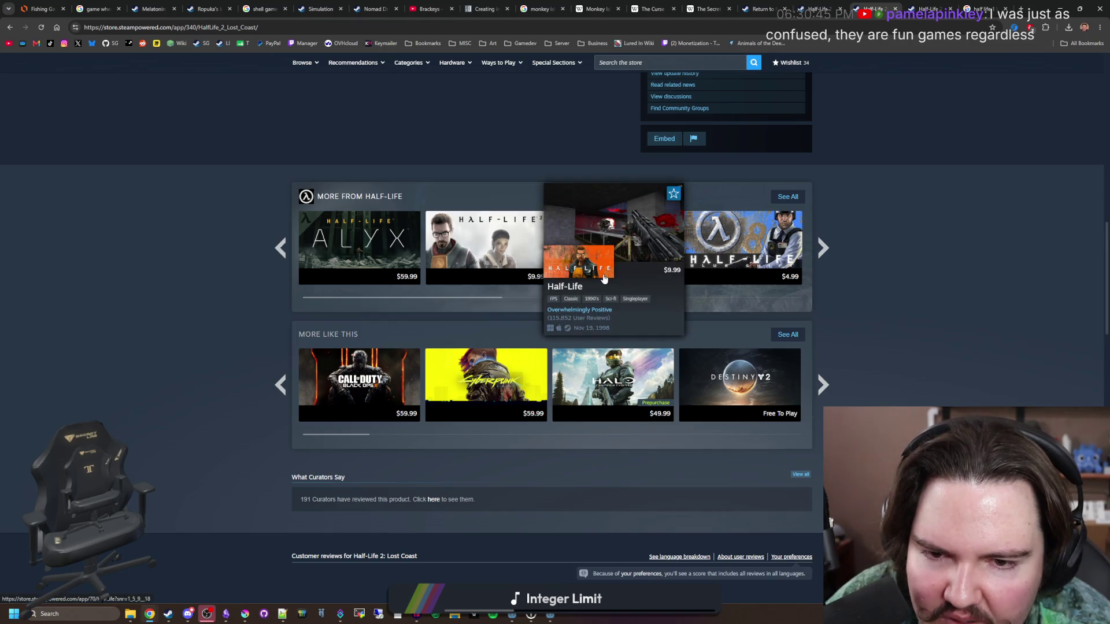
mouse_move(515, 281)
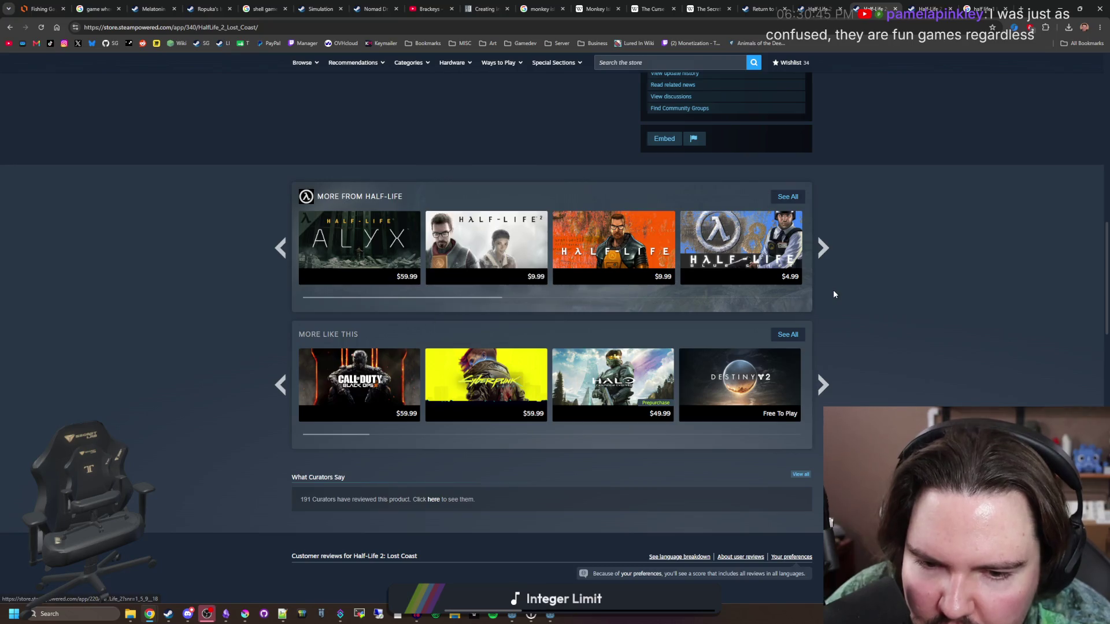
mouse_move(329, 249)
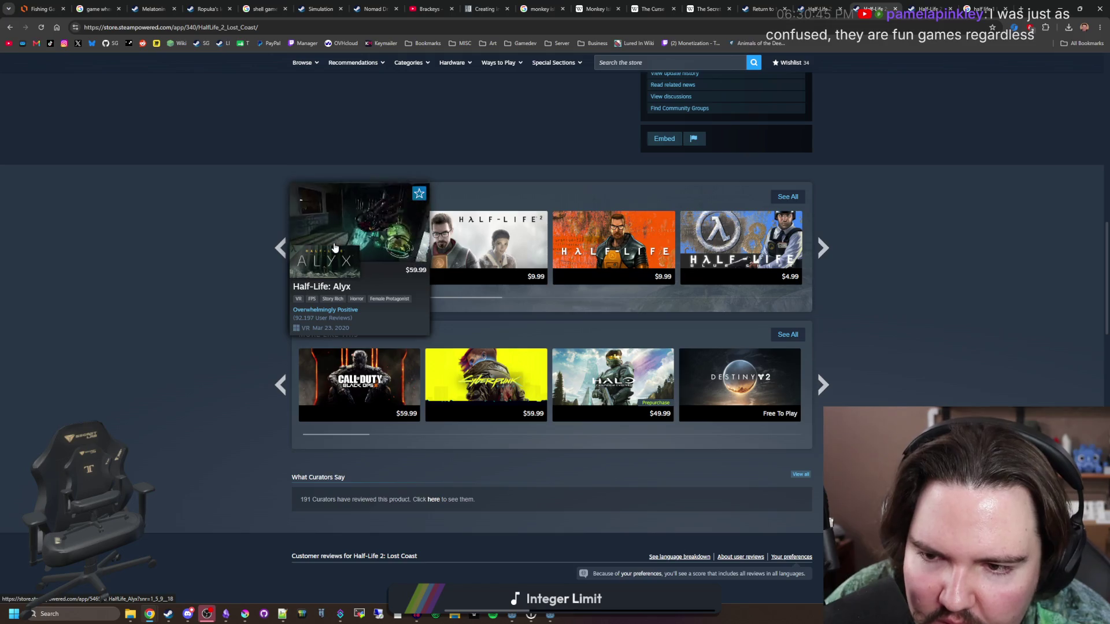
scroll(324, 289, up, 15)
click(301, 251)
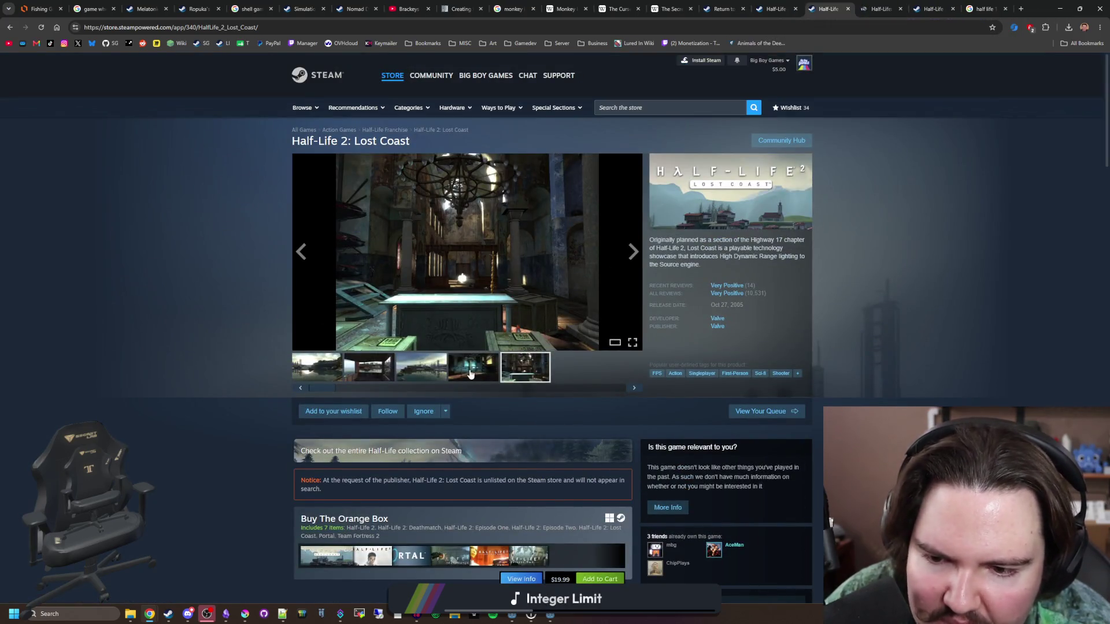
click(775, 8)
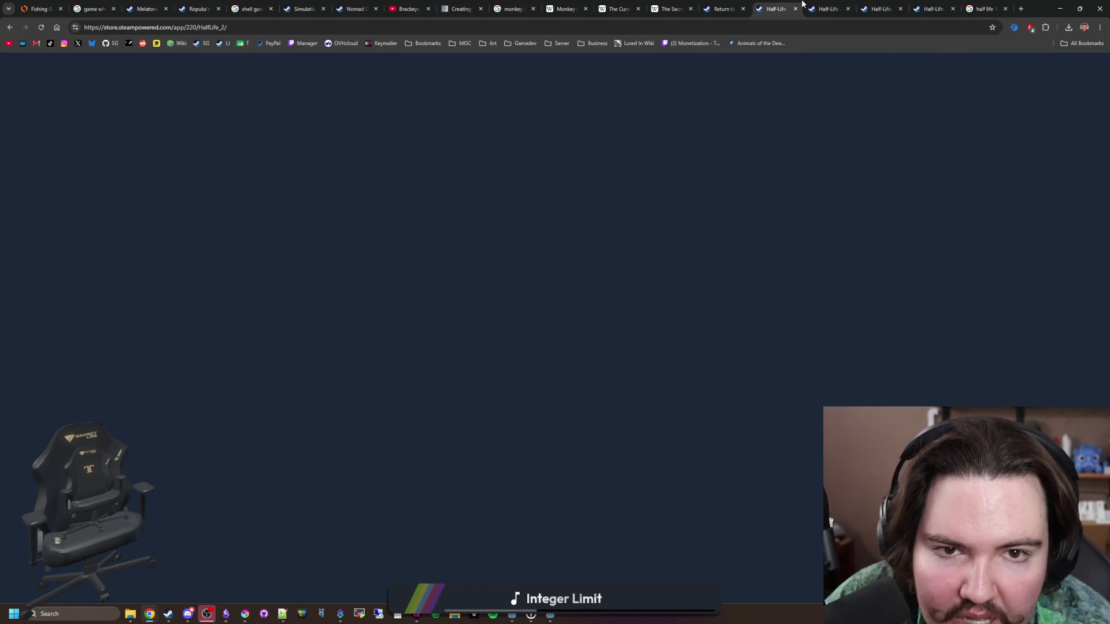
- Cycle through every Half-Life 2 screenshot, wrapping around to the second one
scroll(595, 296, up, 5)
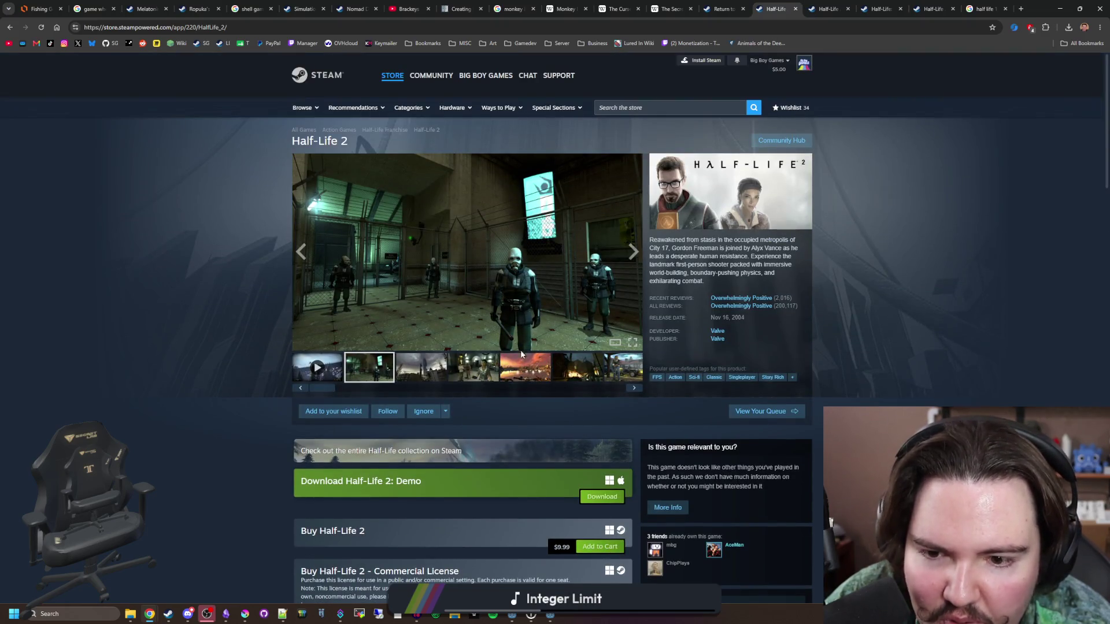
click(457, 376)
click(421, 369)
click(533, 370)
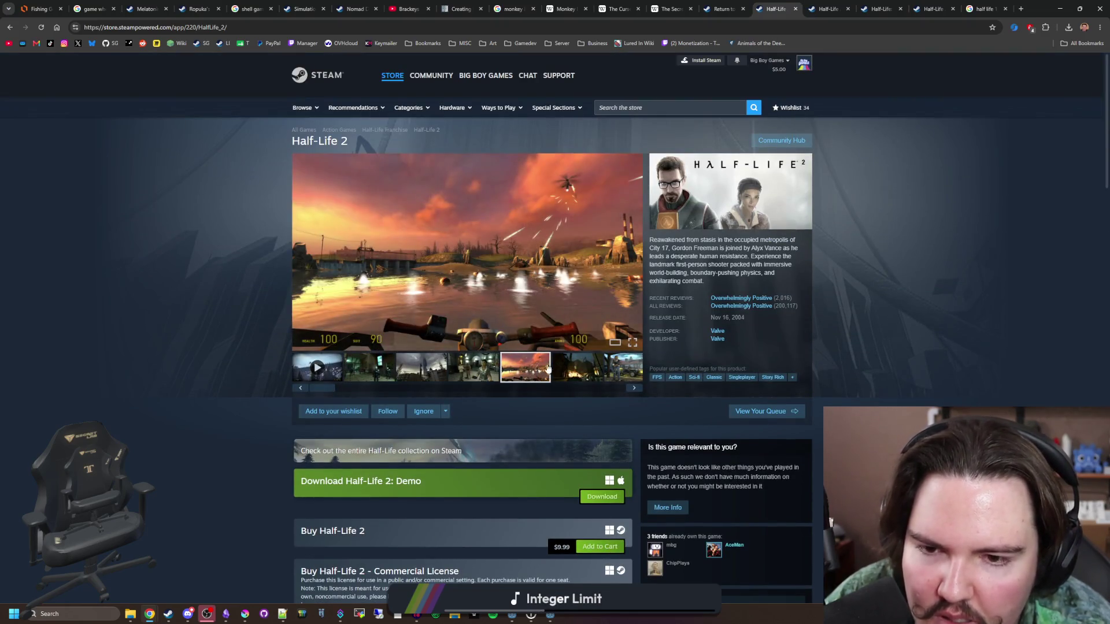
click(603, 375)
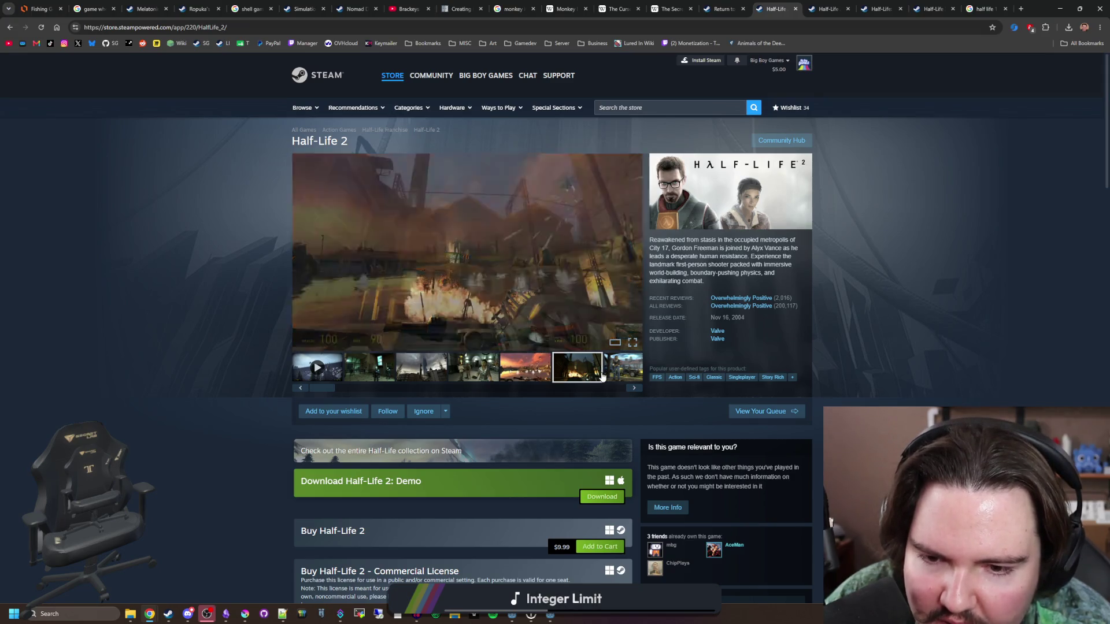
click(633, 249)
click(633, 248)
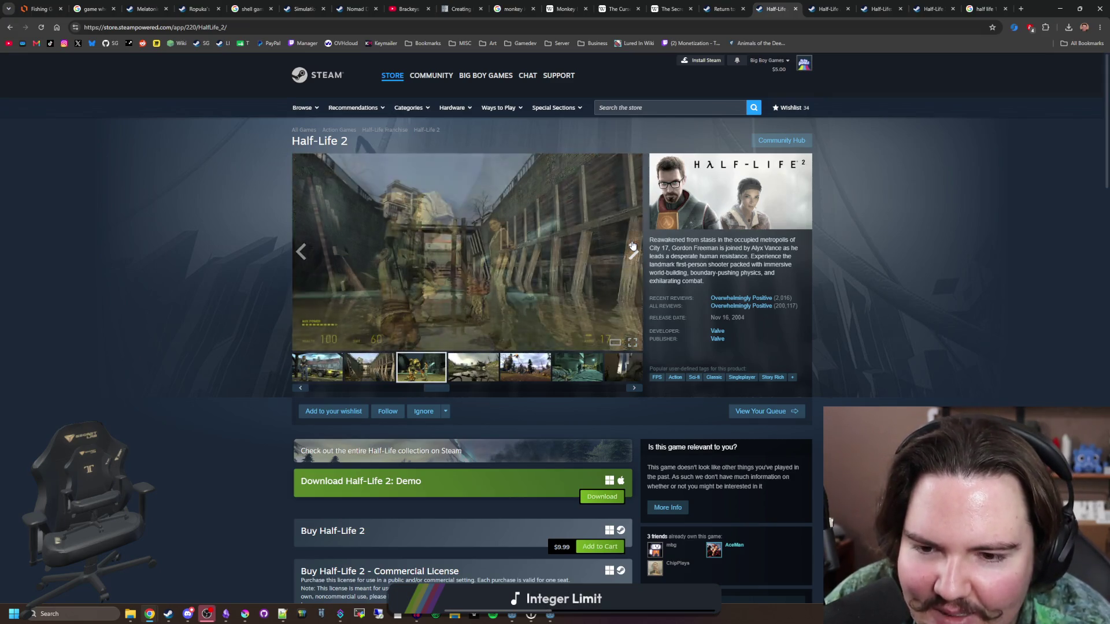
click(633, 249)
click(633, 249)
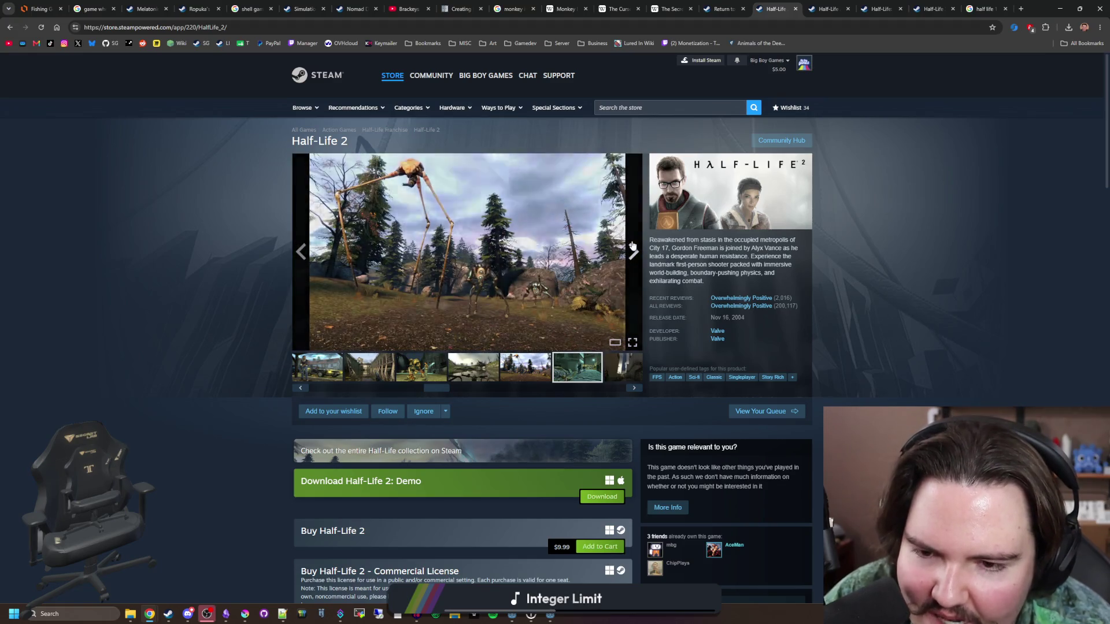
click(633, 248)
click(633, 249)
click(633, 249)
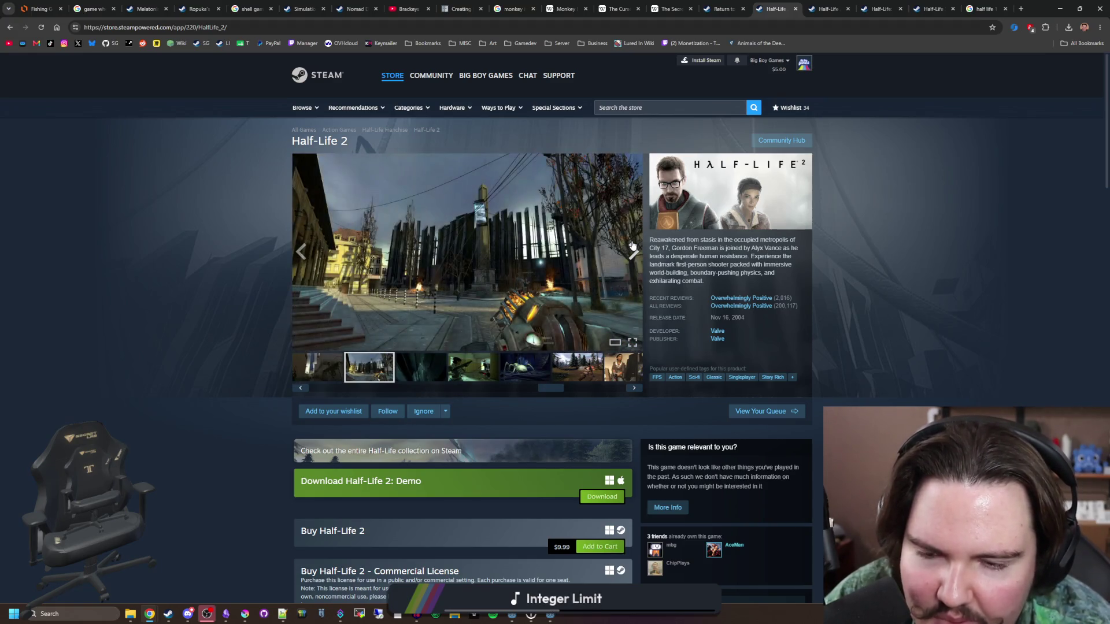
click(633, 248)
click(633, 248)
click(633, 245)
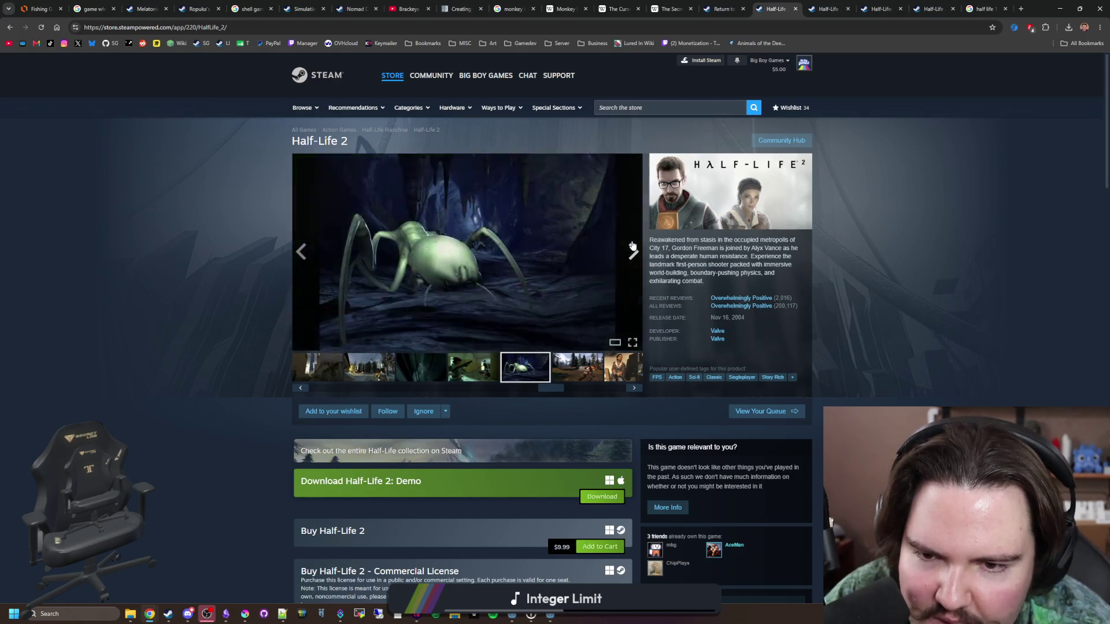
click(632, 245)
click(632, 245)
click(632, 246)
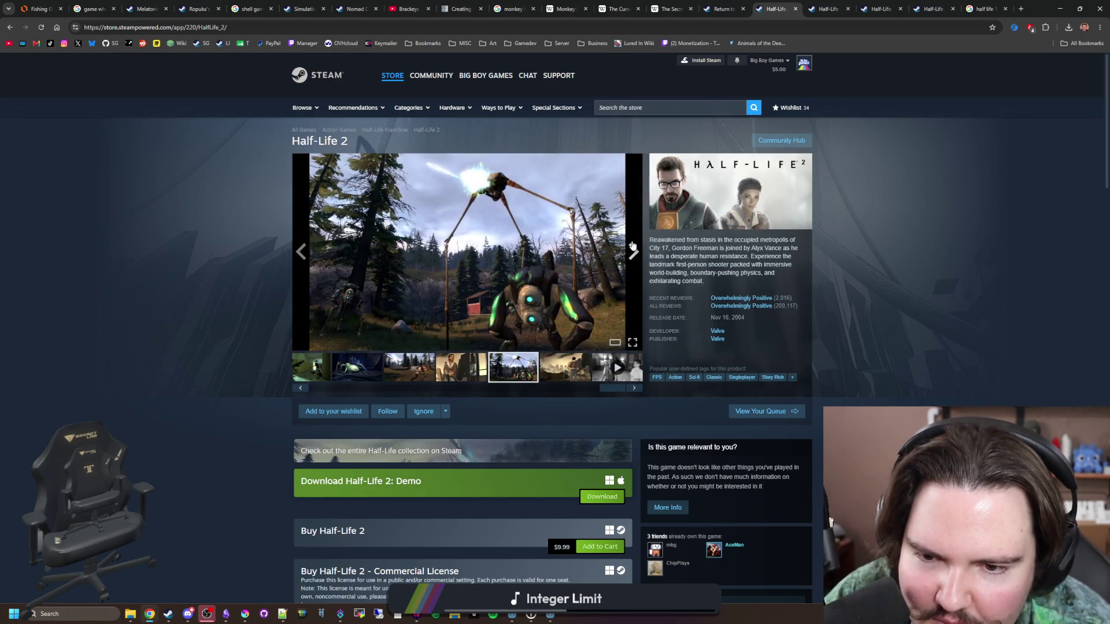
click(633, 245)
click(633, 245)
click(633, 245)
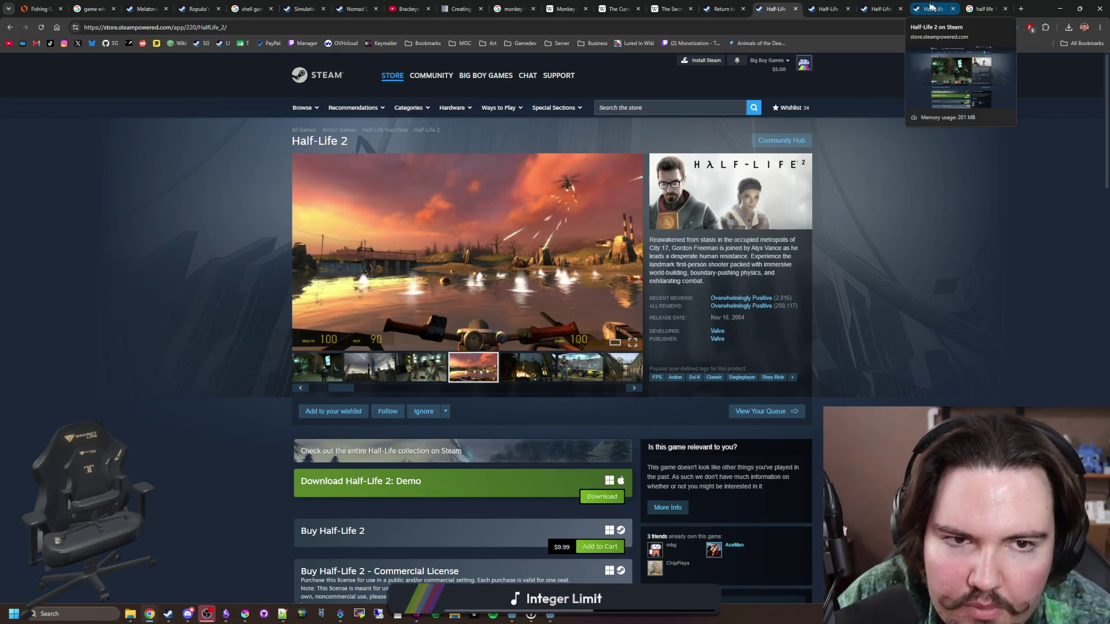
- Flip through the Half-Life: Alyx screenshots, then minimise Chrome to return to Krita
click(879, 9)
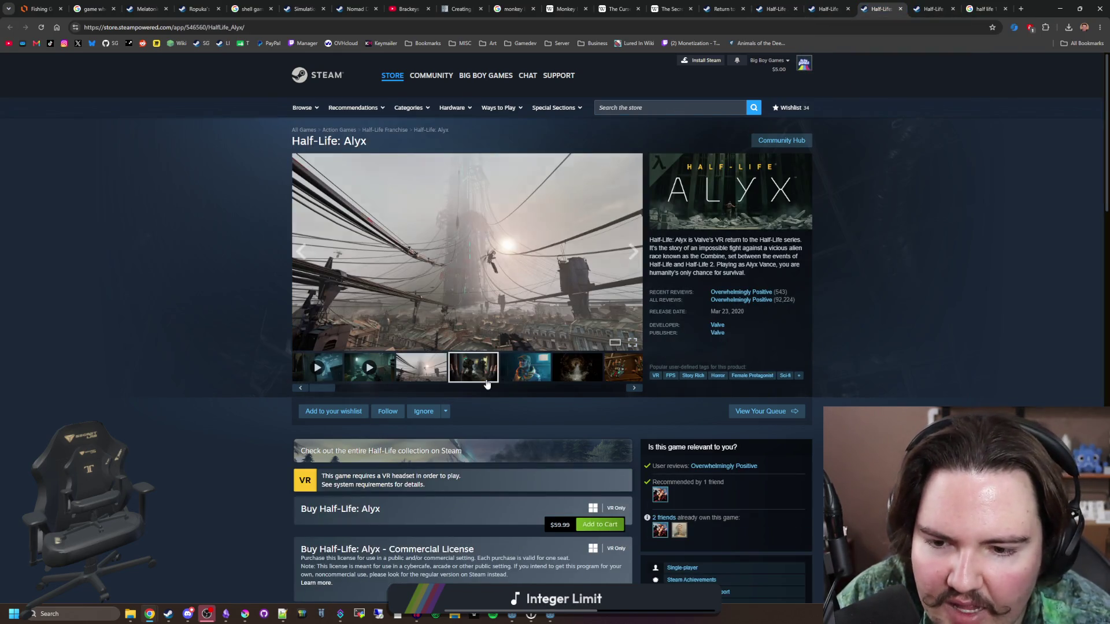
click(633, 252)
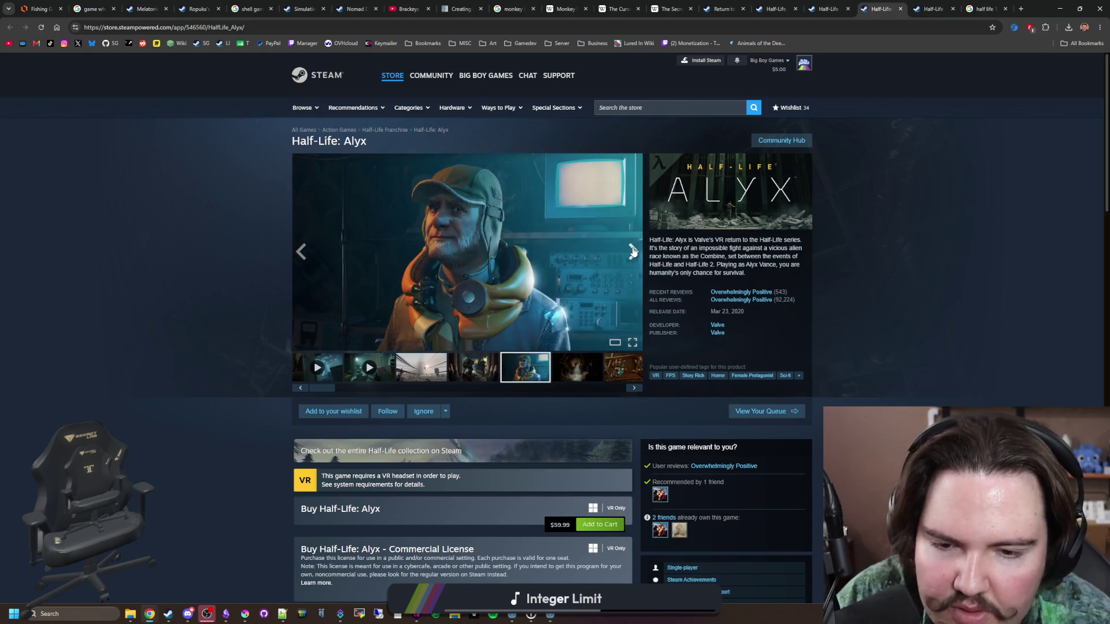
click(633, 251)
click(633, 251)
click(633, 251)
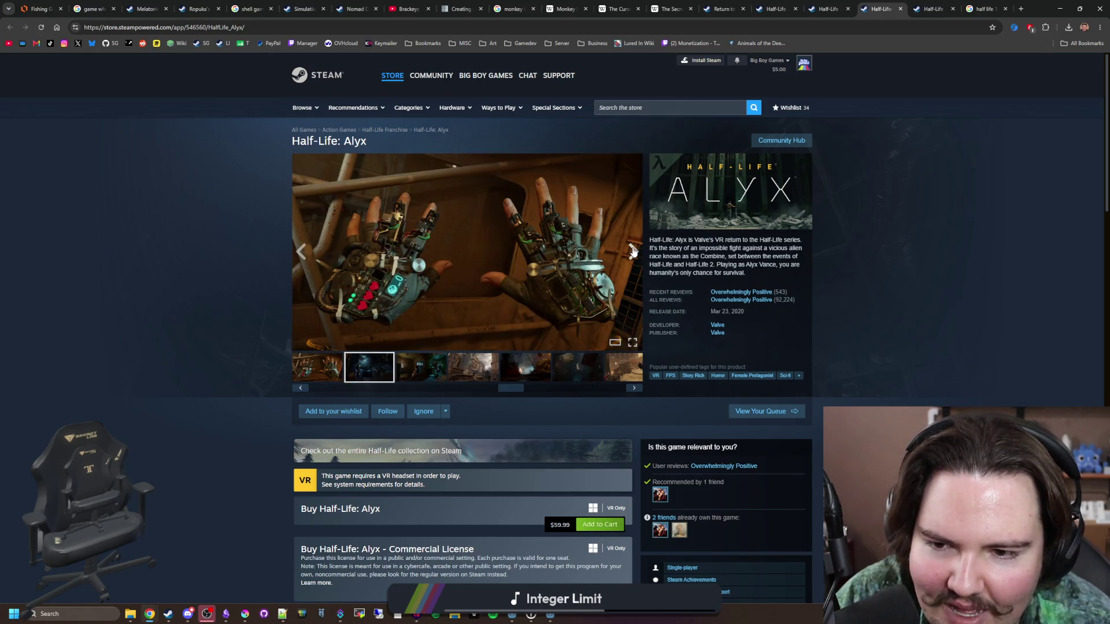
click(633, 251)
click(633, 252)
click(633, 252)
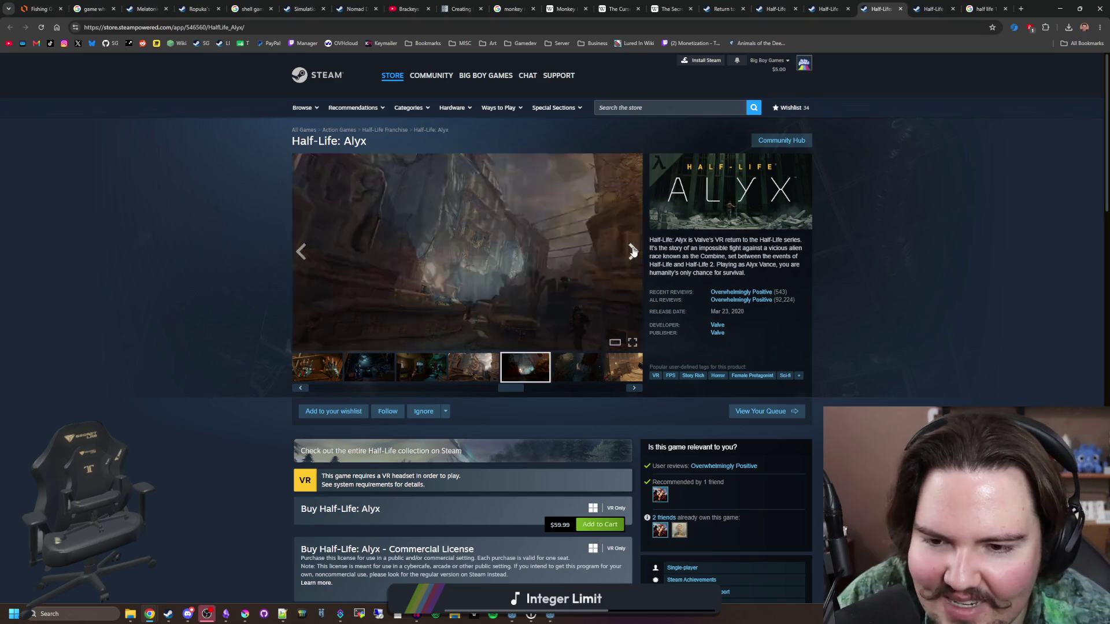
click(633, 251)
click(633, 252)
click(633, 252)
click(633, 252)
click(633, 251)
click(633, 251)
click(633, 252)
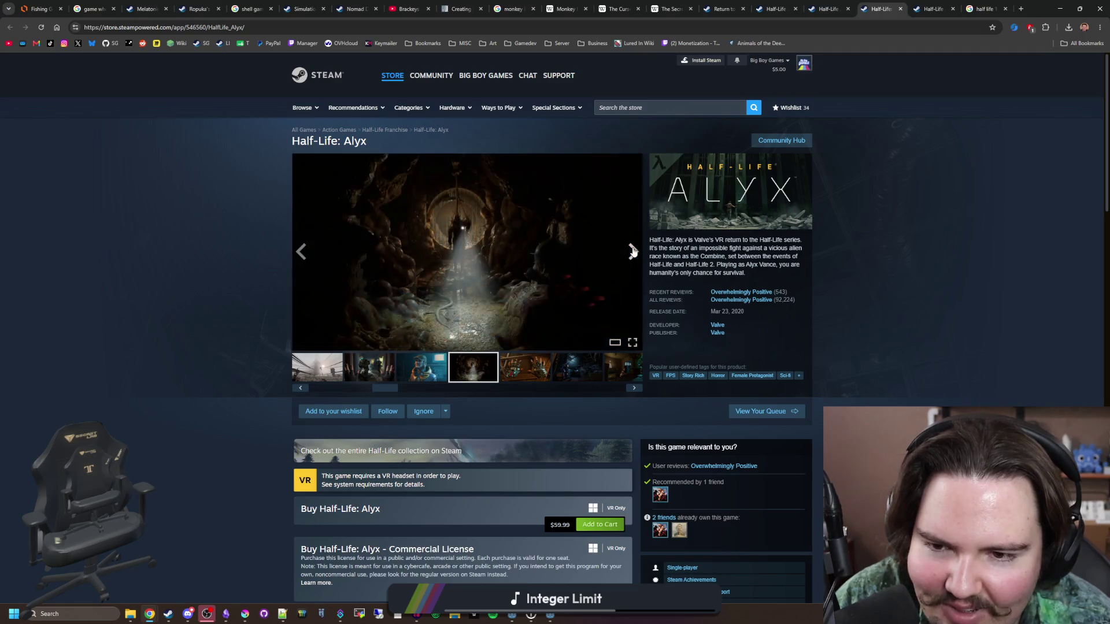
click(633, 251)
click(632, 252)
click(633, 252)
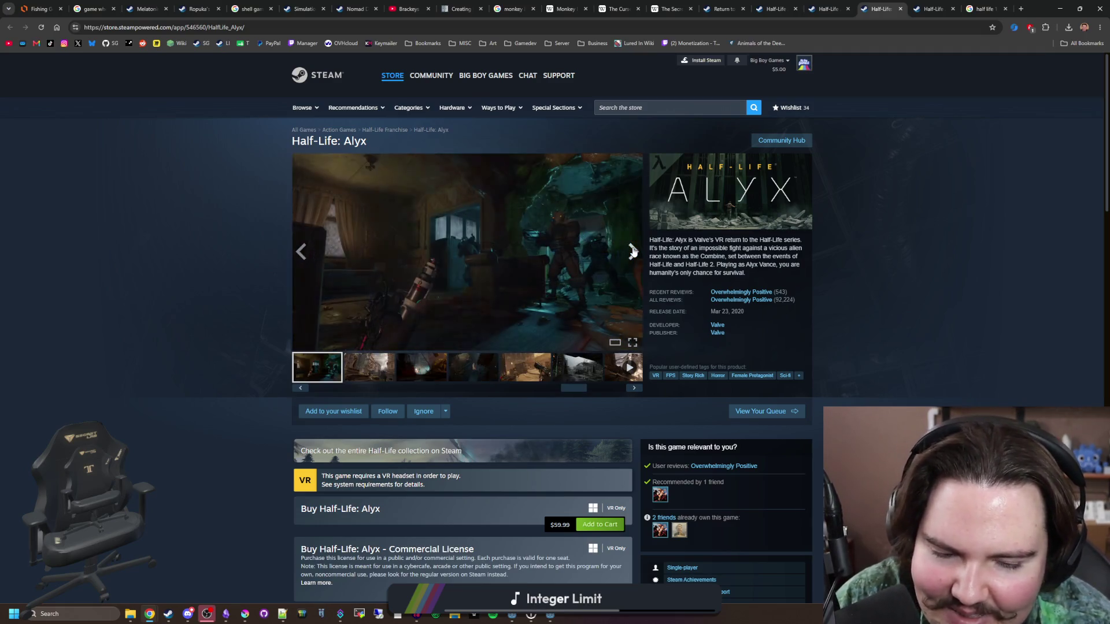
click(633, 252)
click(633, 252)
click(633, 252)
click(633, 252)
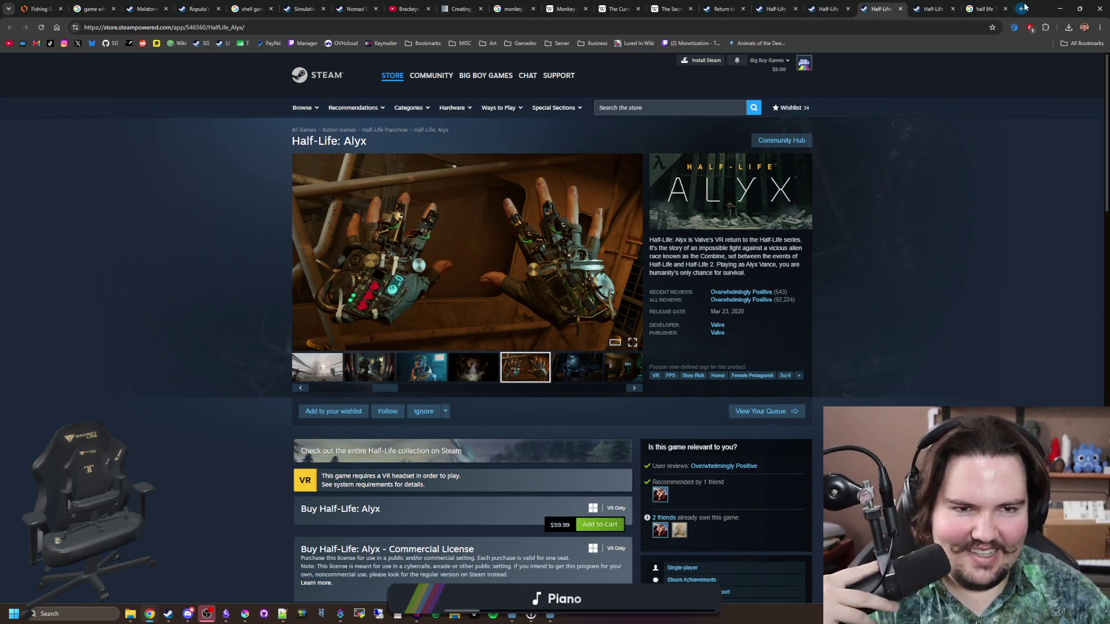
click(1060, 9)
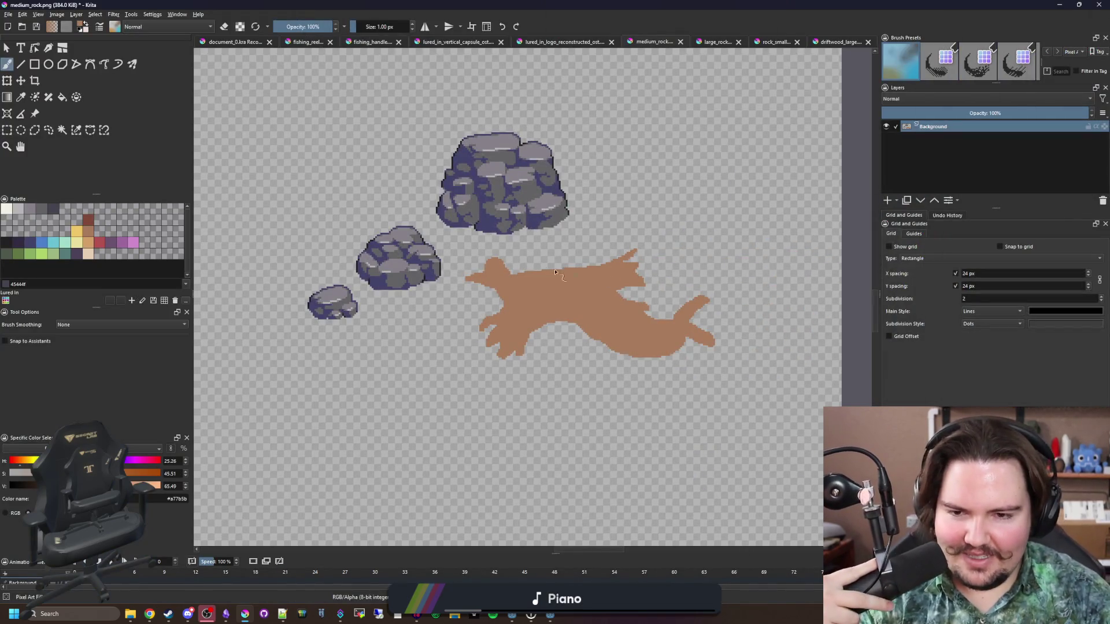
- Zoom in on the brown driftwood silhouette, then return to the fish tank driftwood image results
scroll(471, 224, up, 3)
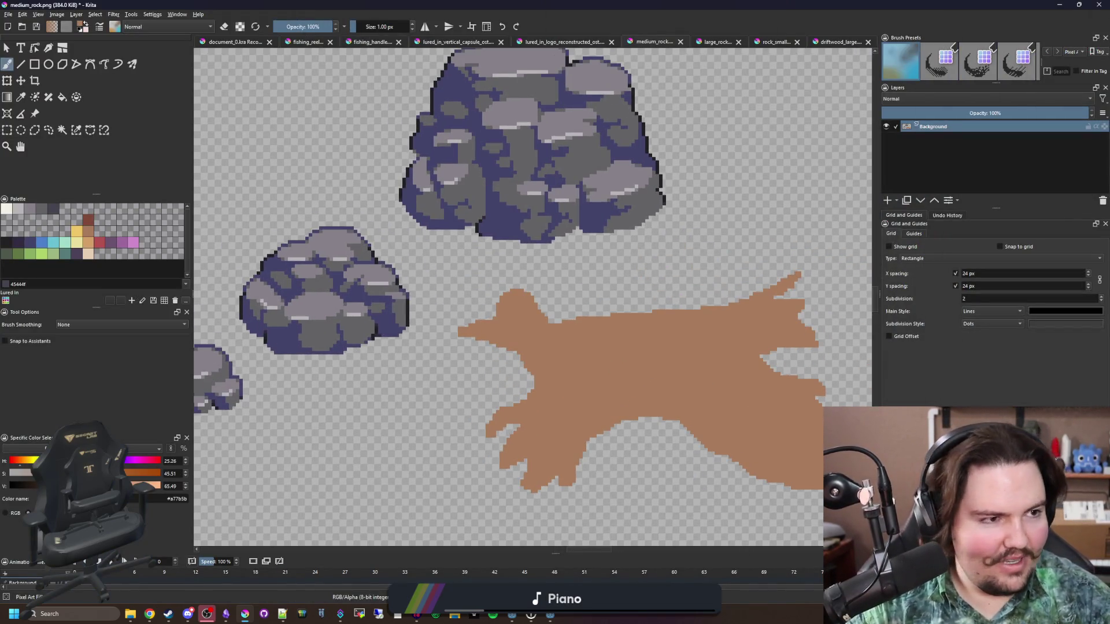
key(alt+Tab)
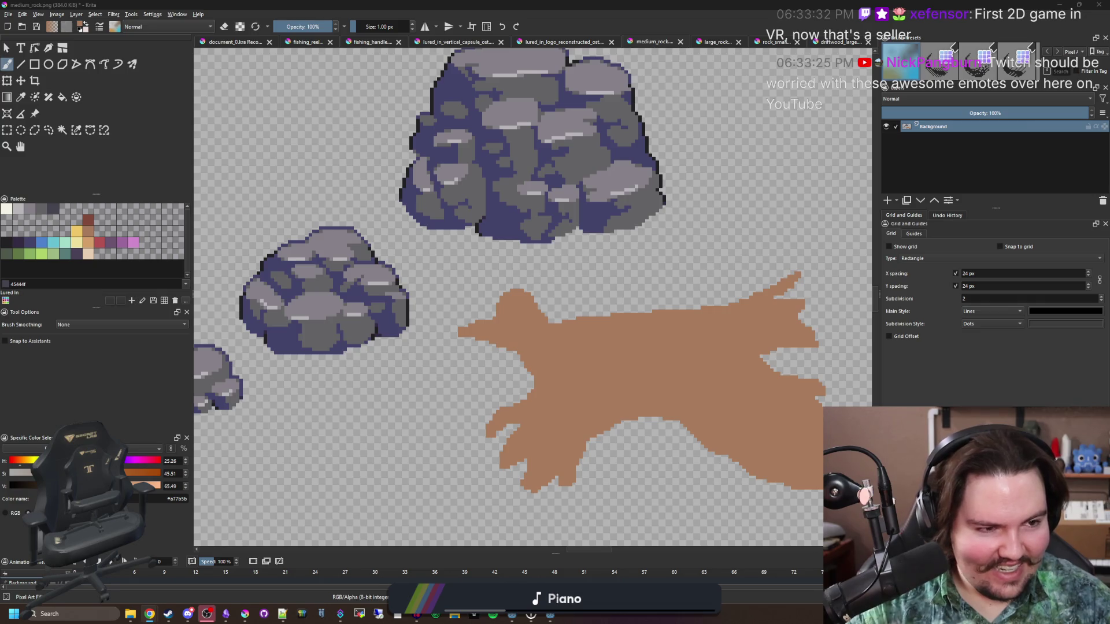
key(alt+Tab)
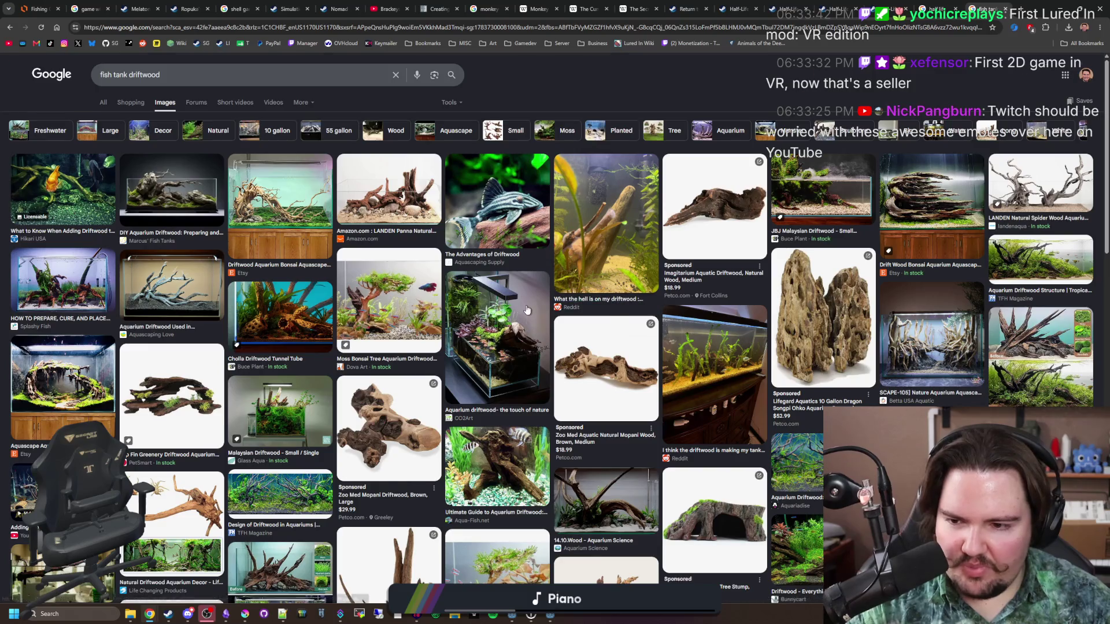
- Preview the Top Fin Greenery and Imagitarium Aquatic driftwood images
scroll(522, 334, down, 3)
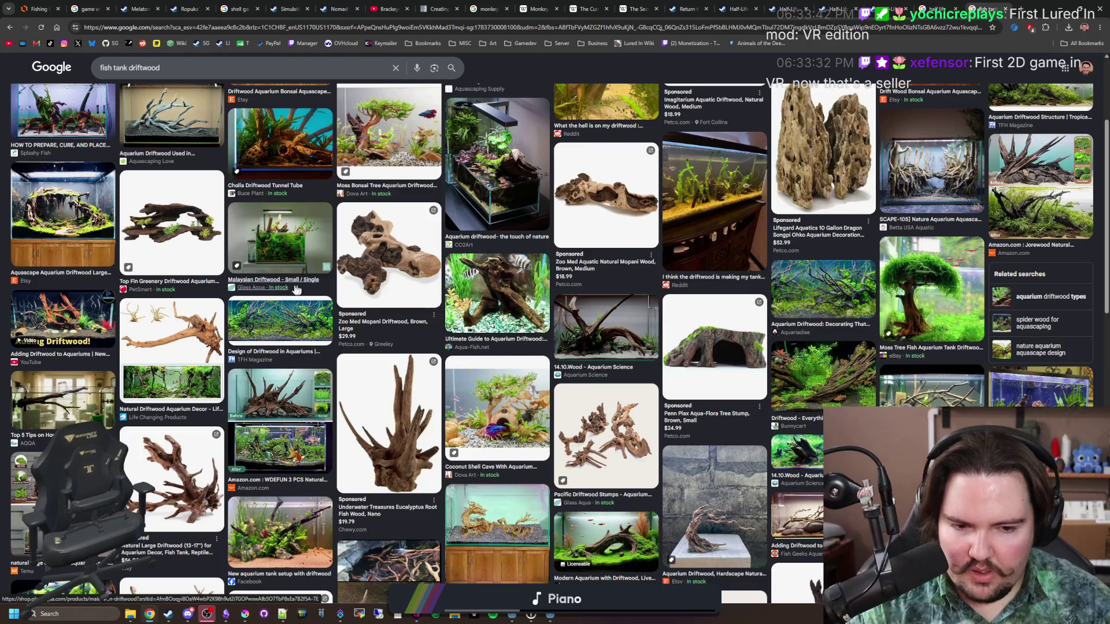
click(197, 257)
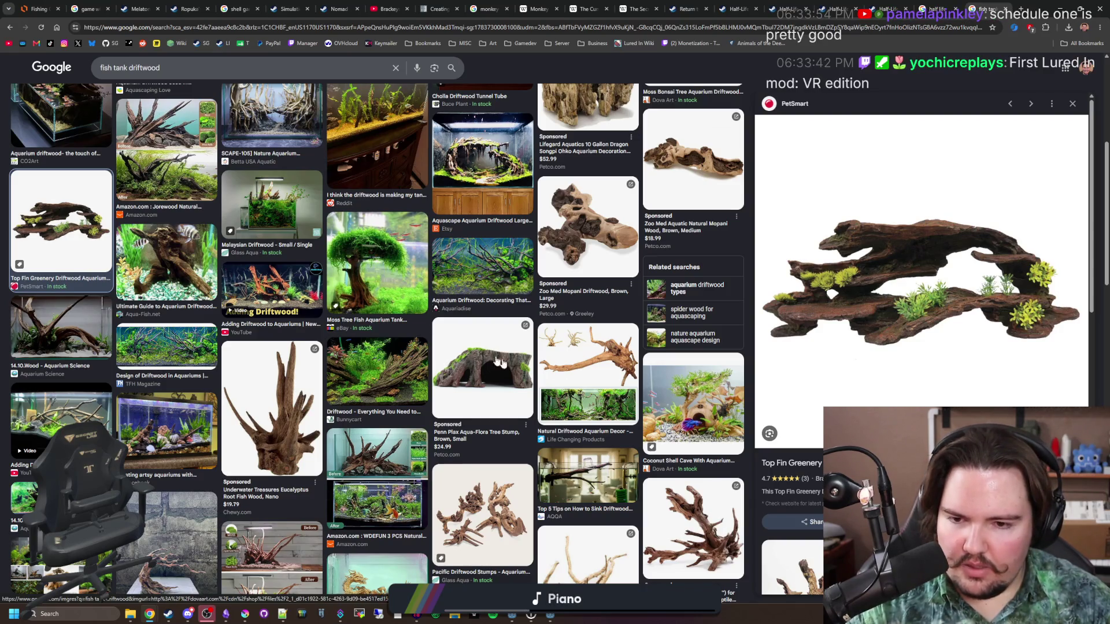
scroll(474, 344, down, 3)
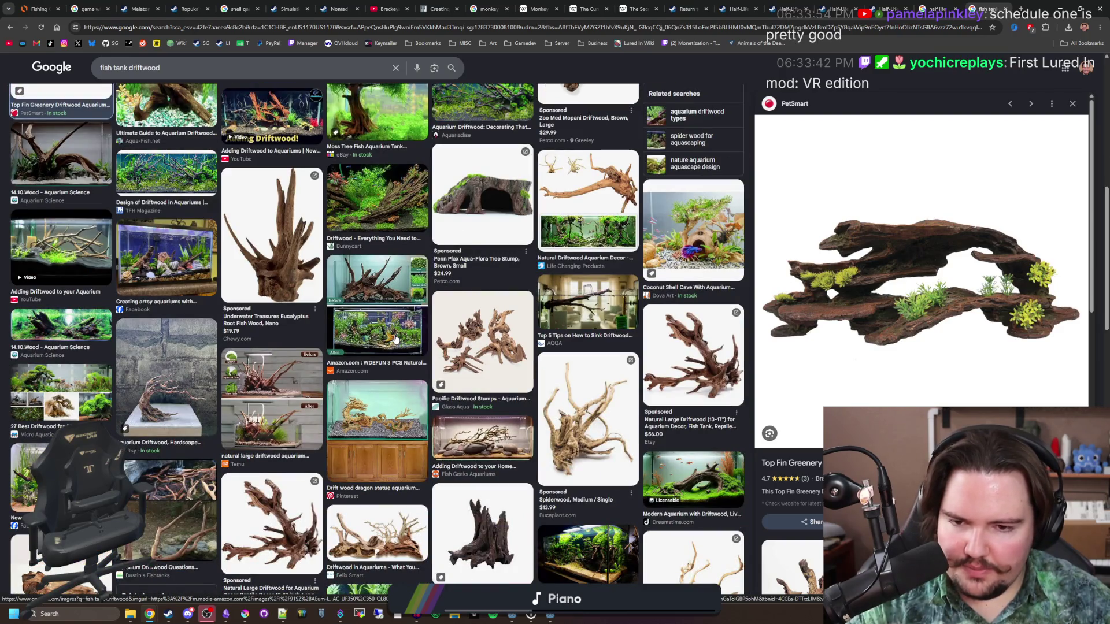
scroll(395, 338, down, 7)
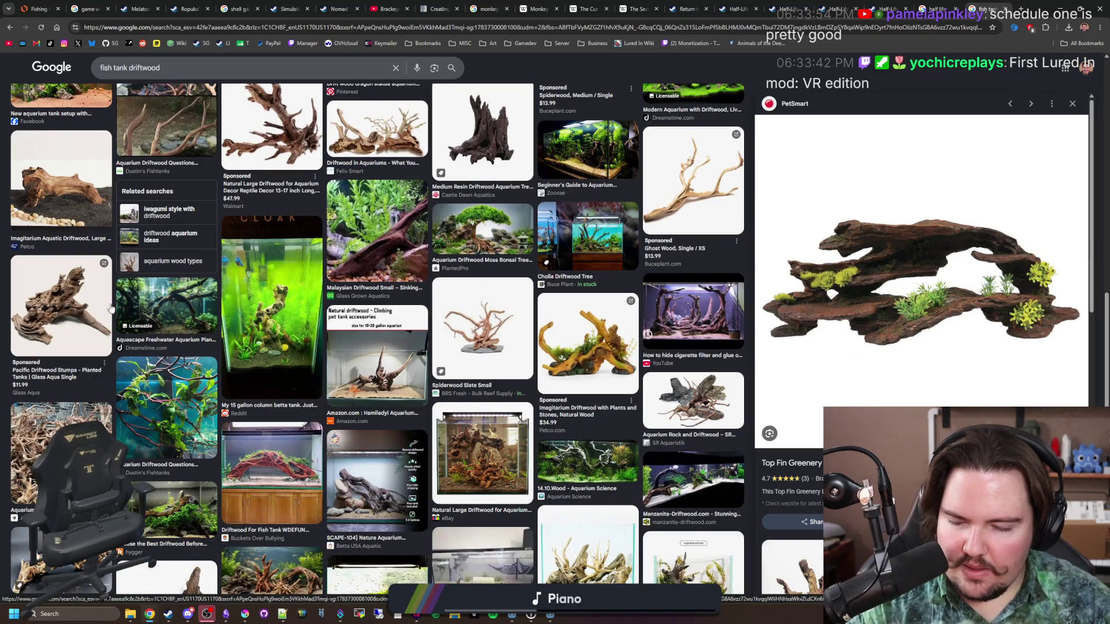
key(Left)
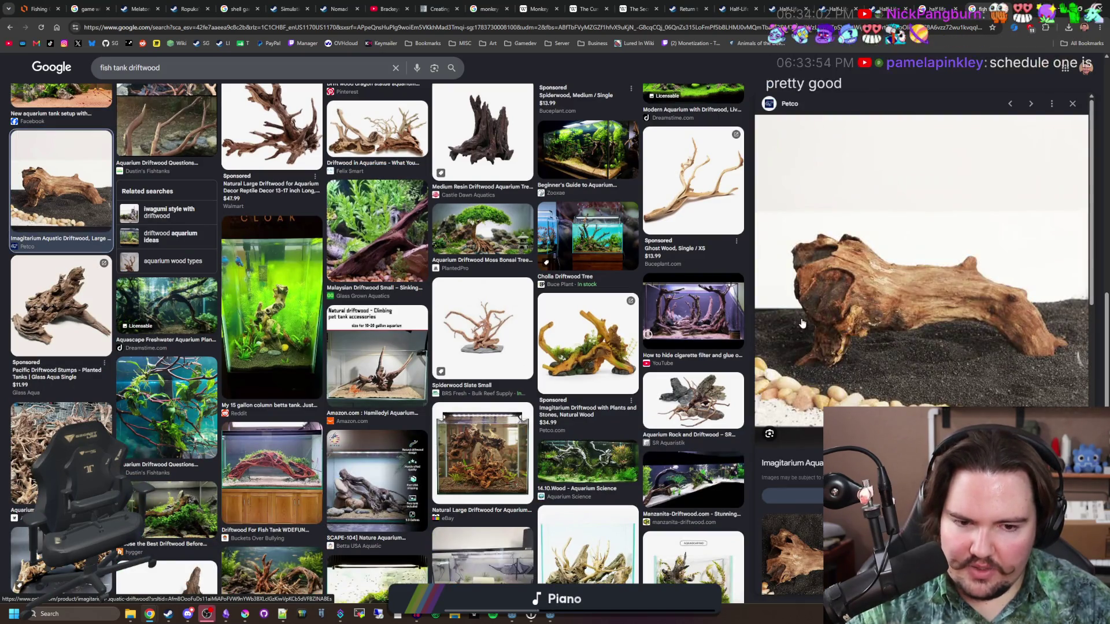
- Preview the Pacific Wood Aquascaping driftwood, ending on SR Aquaristik's weathered driftwood
scroll(803, 329, down, 2)
scroll(804, 327, down, 2)
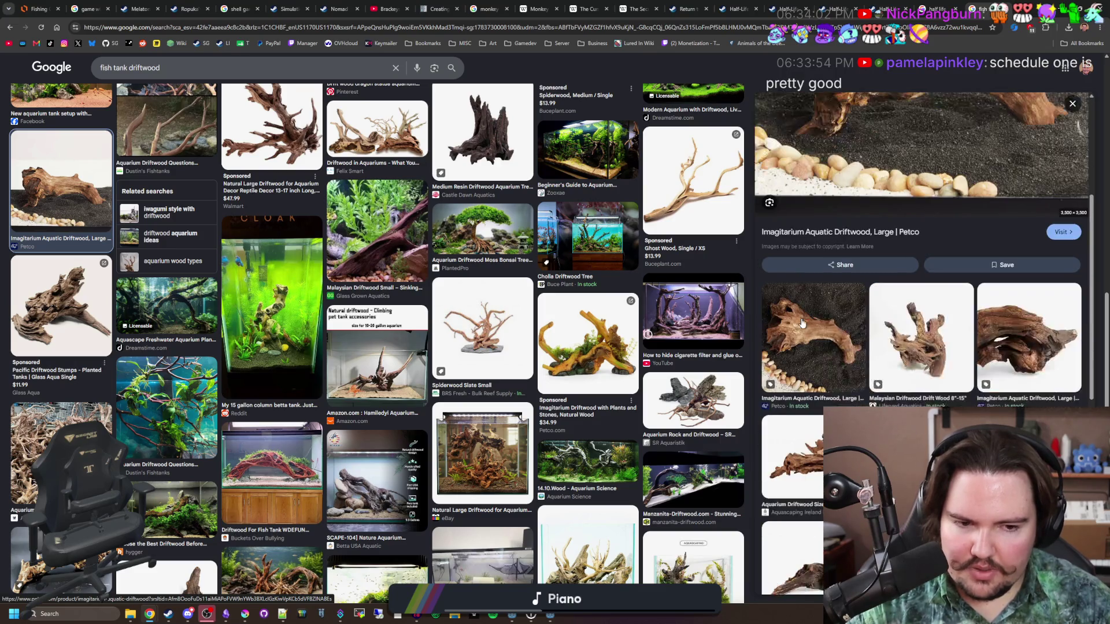
scroll(838, 370, down, 2)
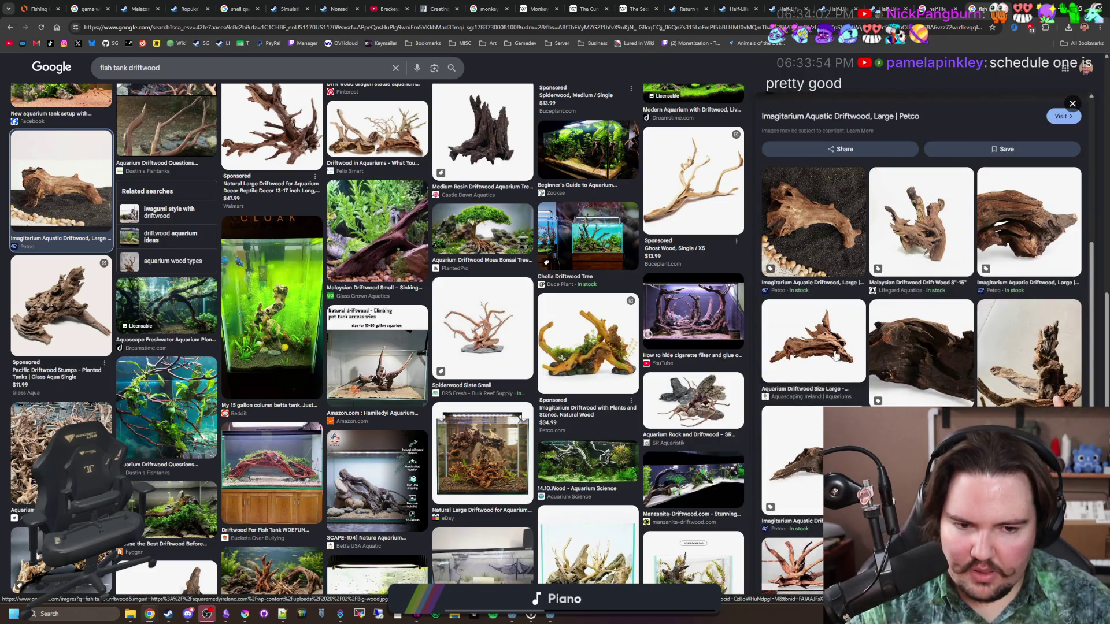
scroll(828, 347, down, 3)
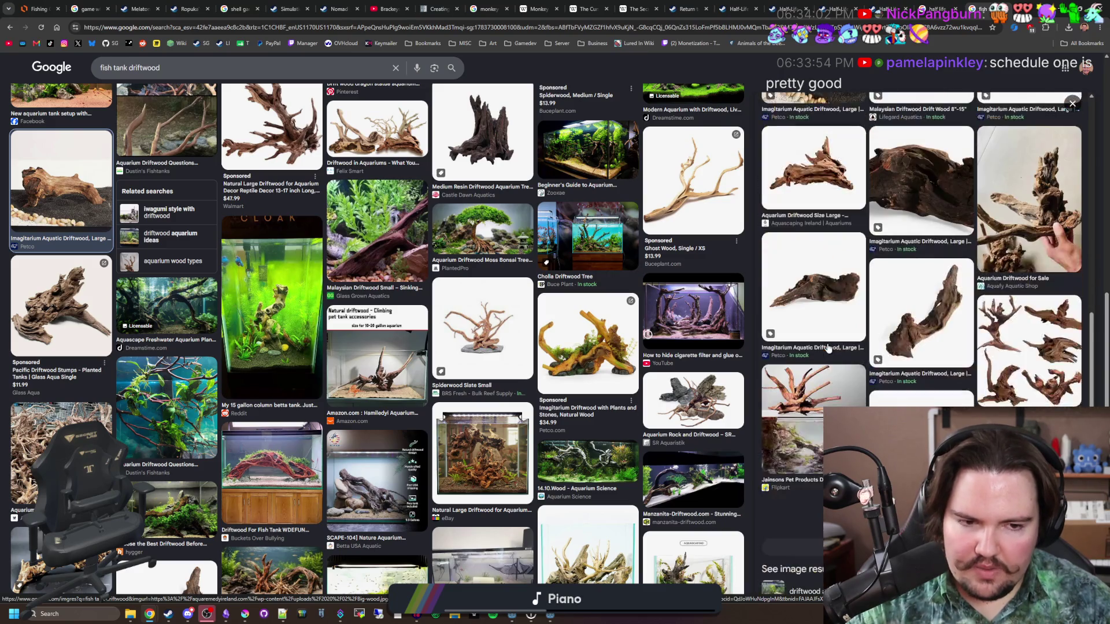
scroll(491, 307, down, 4)
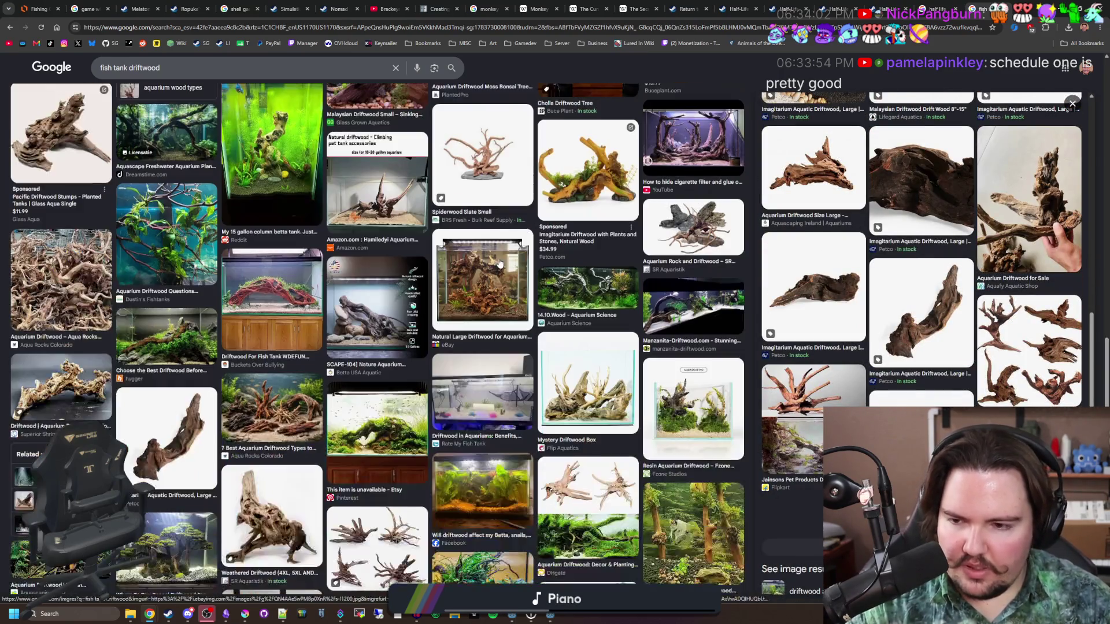
scroll(412, 331, down, 2)
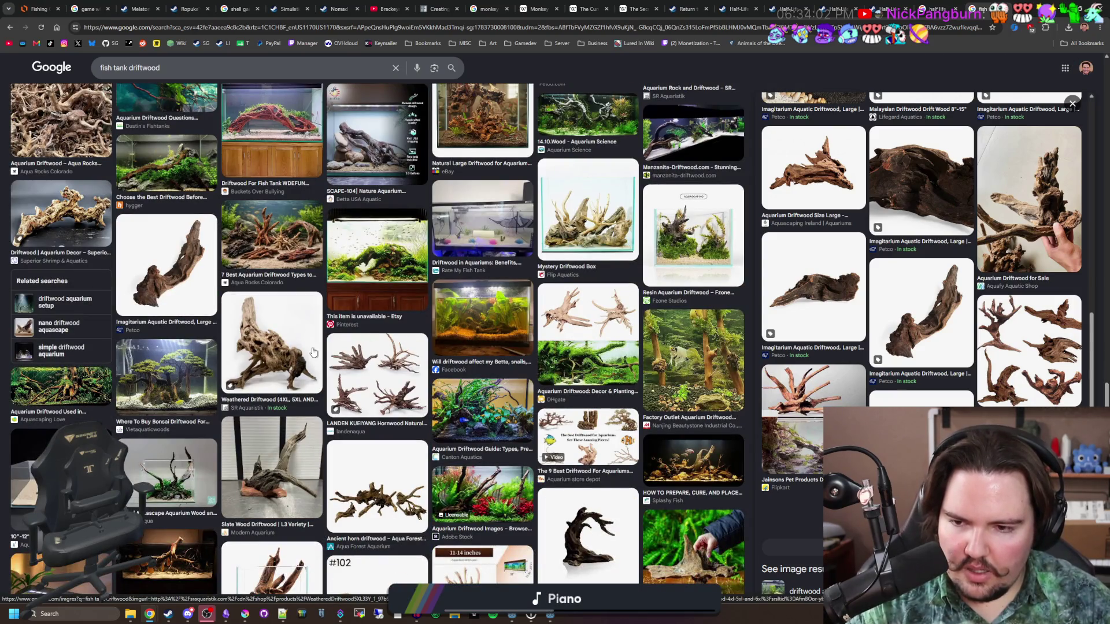
scroll(400, 335, down, 2)
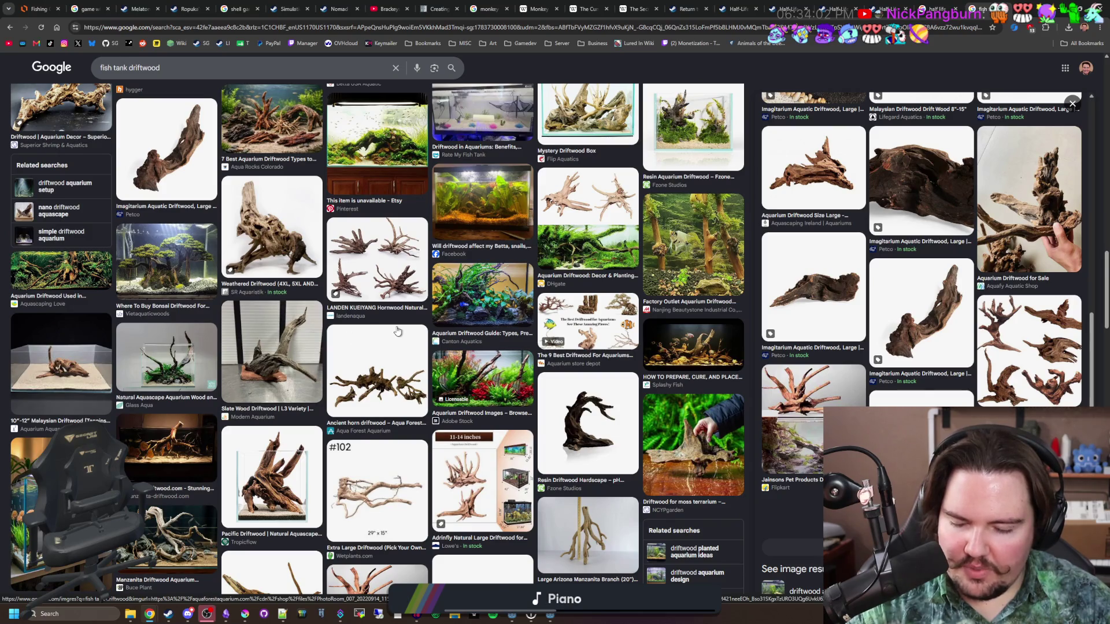
scroll(397, 330, down, 2)
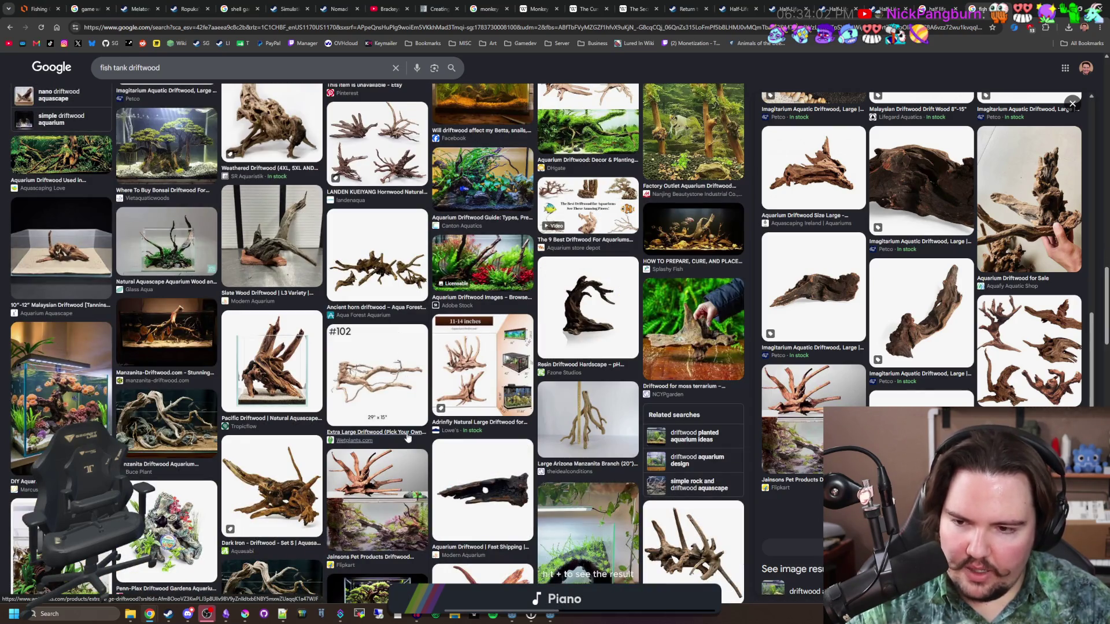
scroll(403, 424, down, 2)
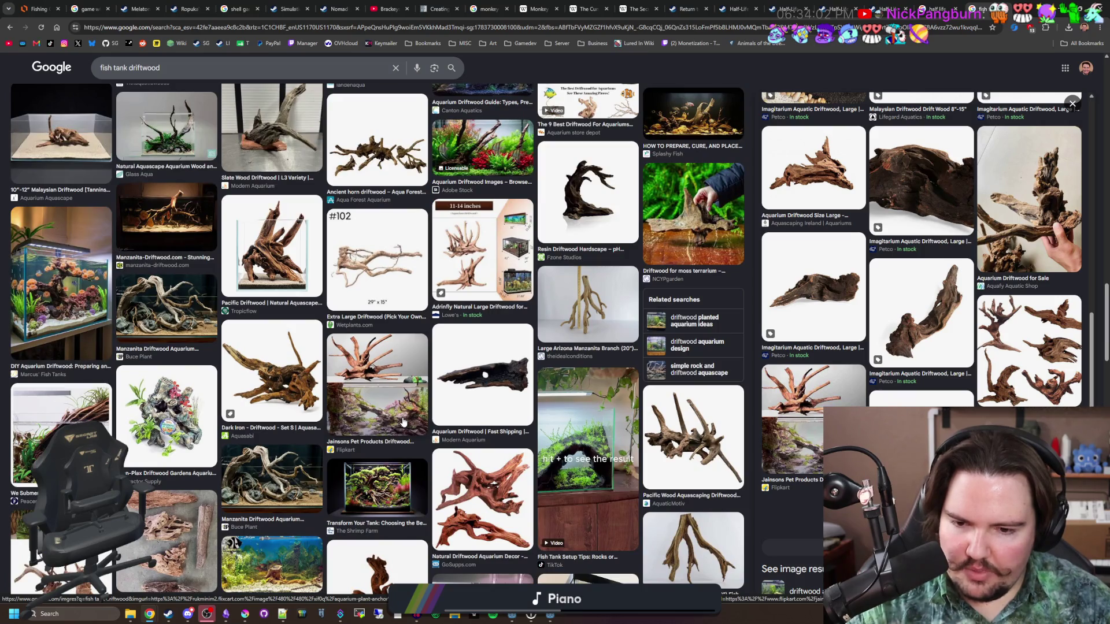
click(673, 422)
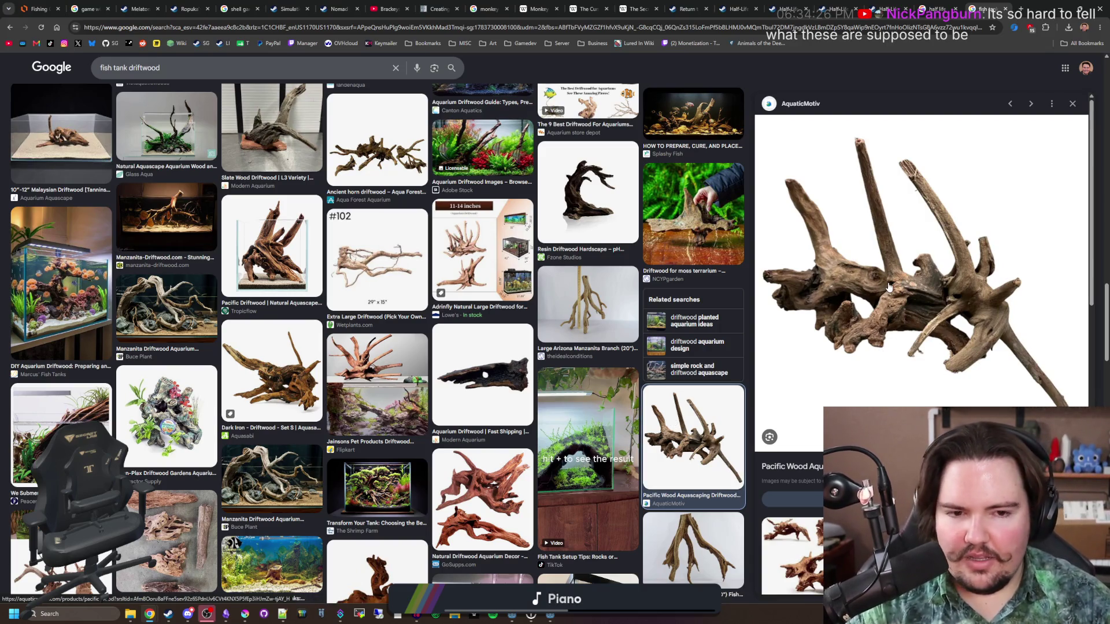
scroll(889, 288, down, 5)
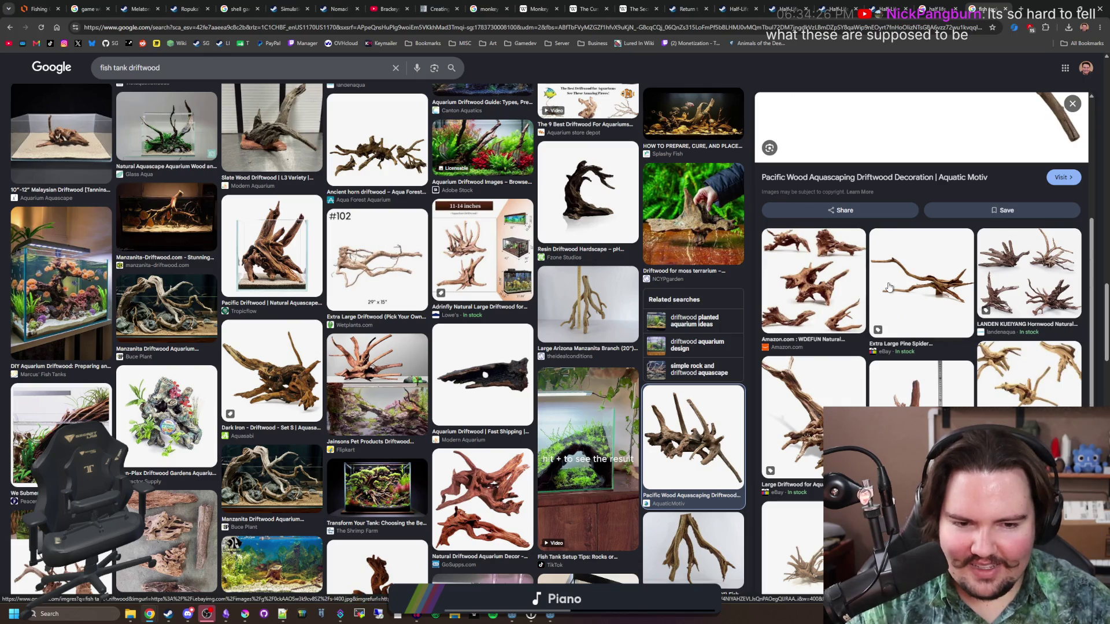
scroll(889, 287, down, 2)
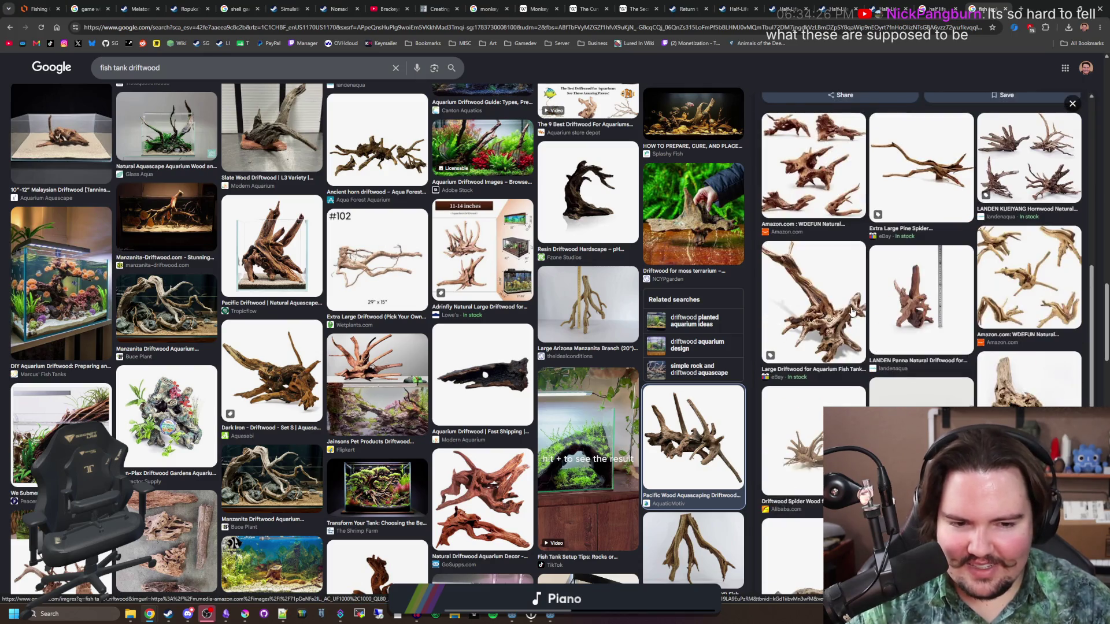
click(848, 342)
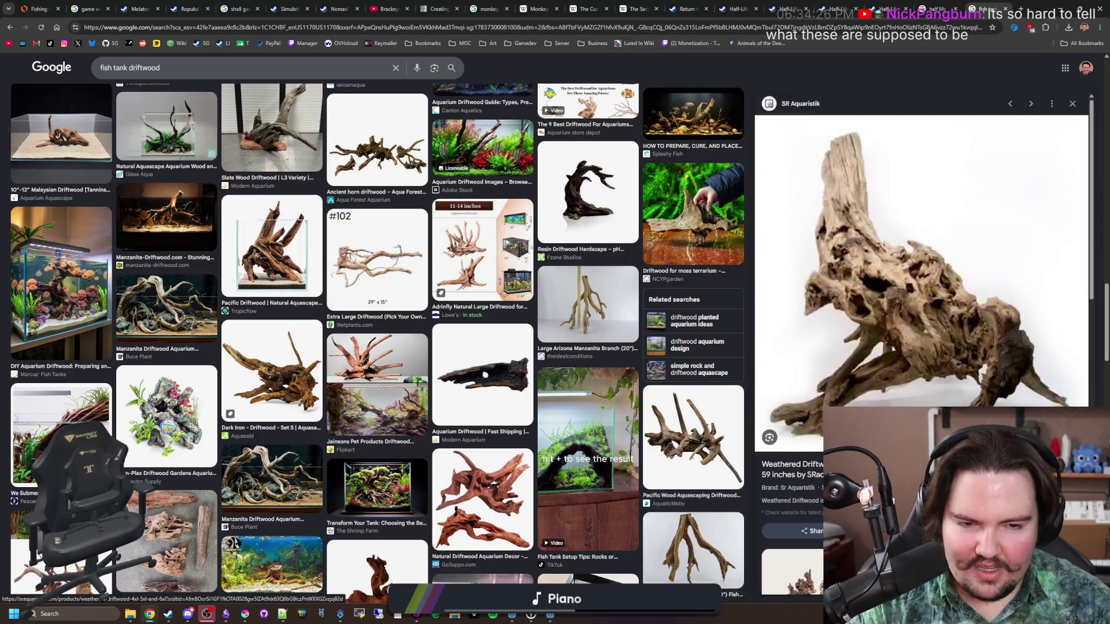